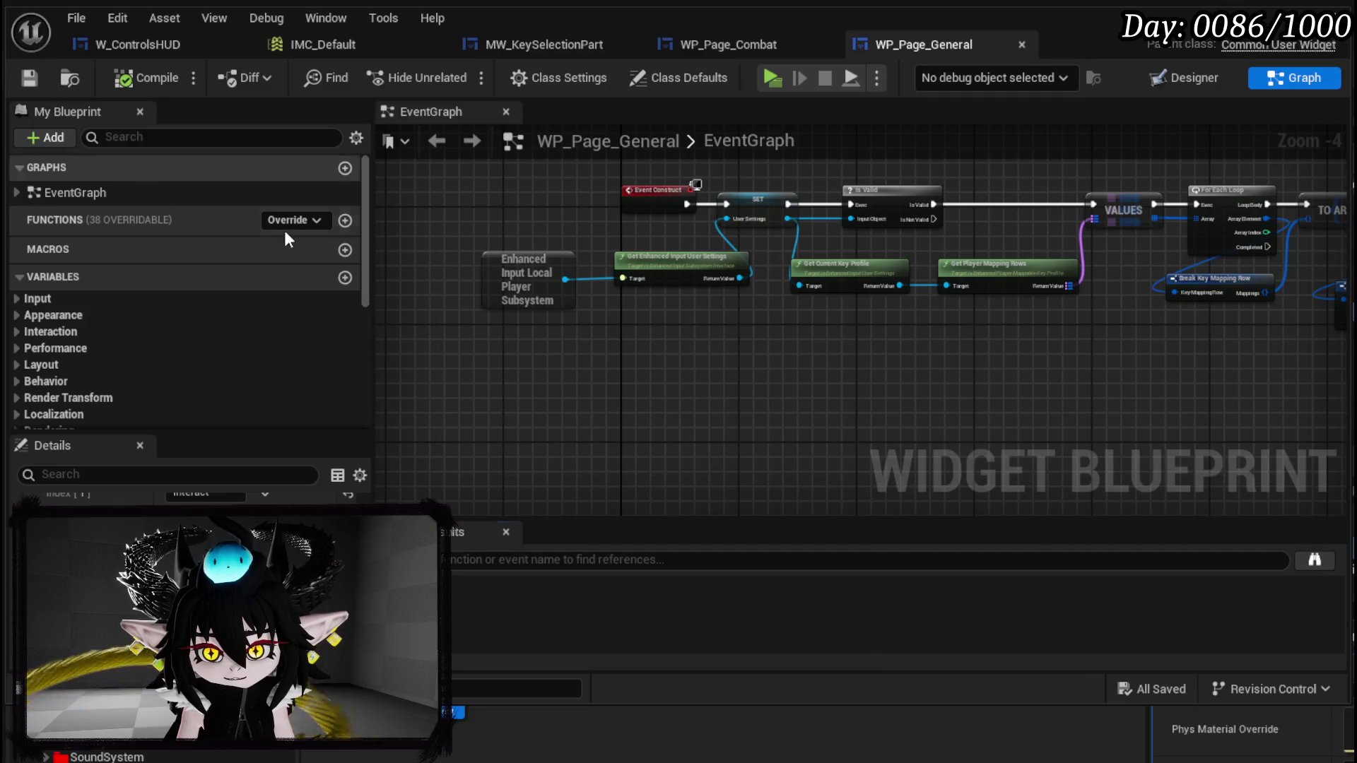
- Delete the SetData function from the WP_Page_Combat blueprint
mouse_move(638, 376)
mouse_down()
mouse_move(633, 454)
mouse_move(391, 563)
mouse_move(727, 464)
mouse_move(489, 468)
mouse_up()
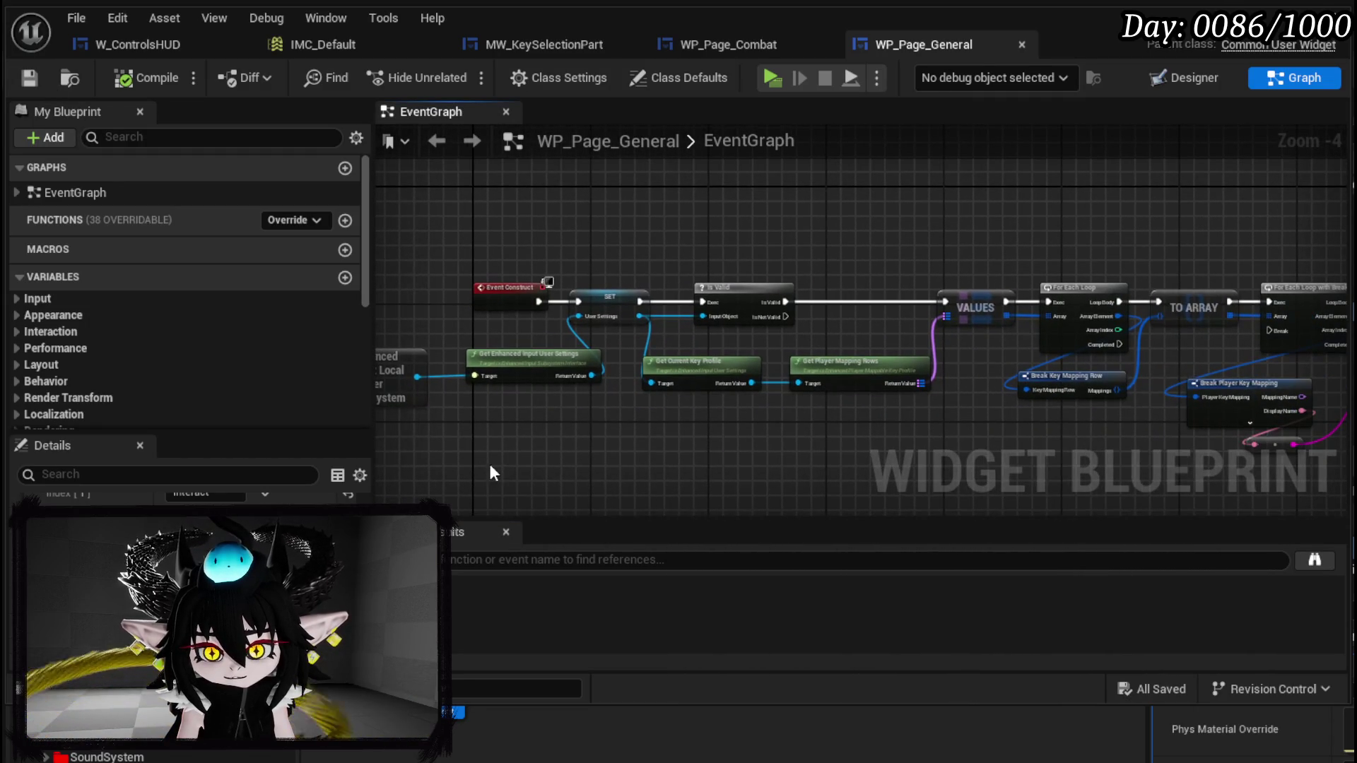
click(748, 42)
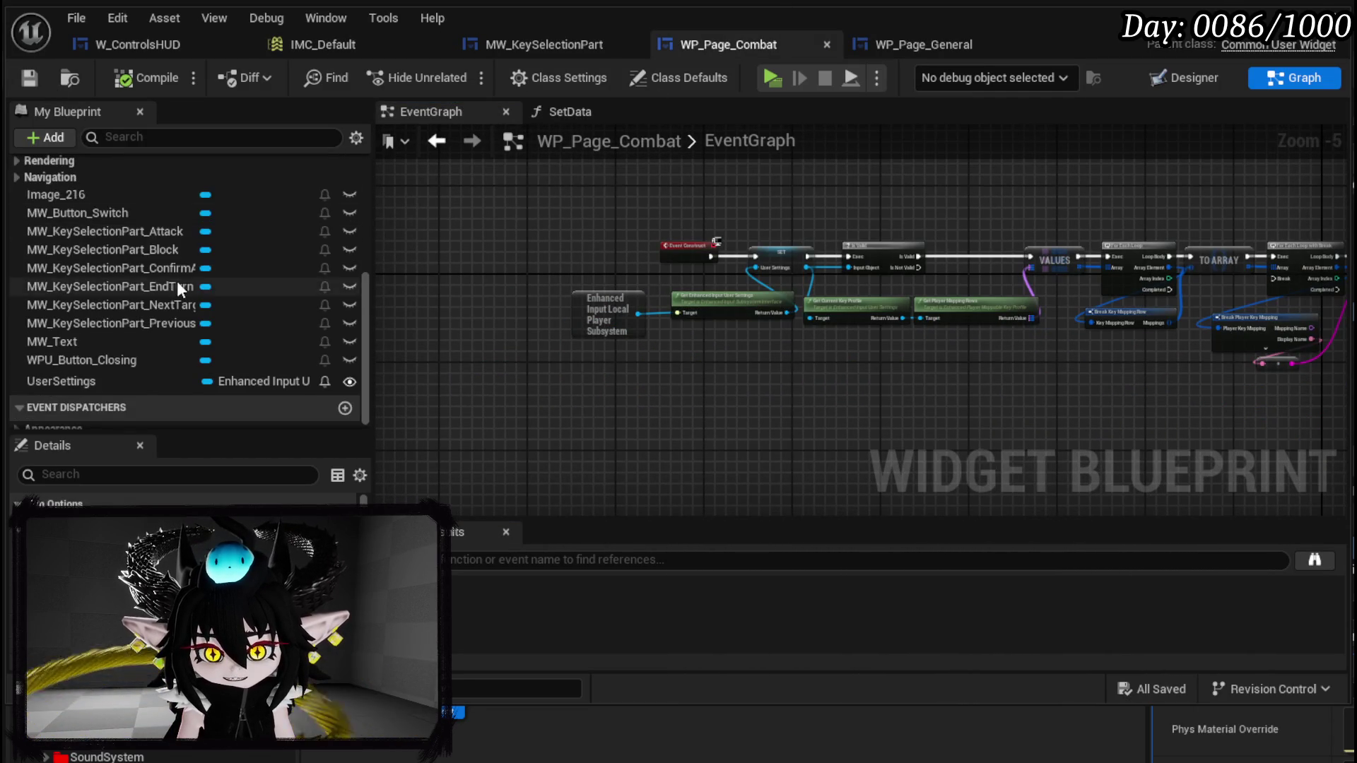
click(133, 251)
key(Delete)
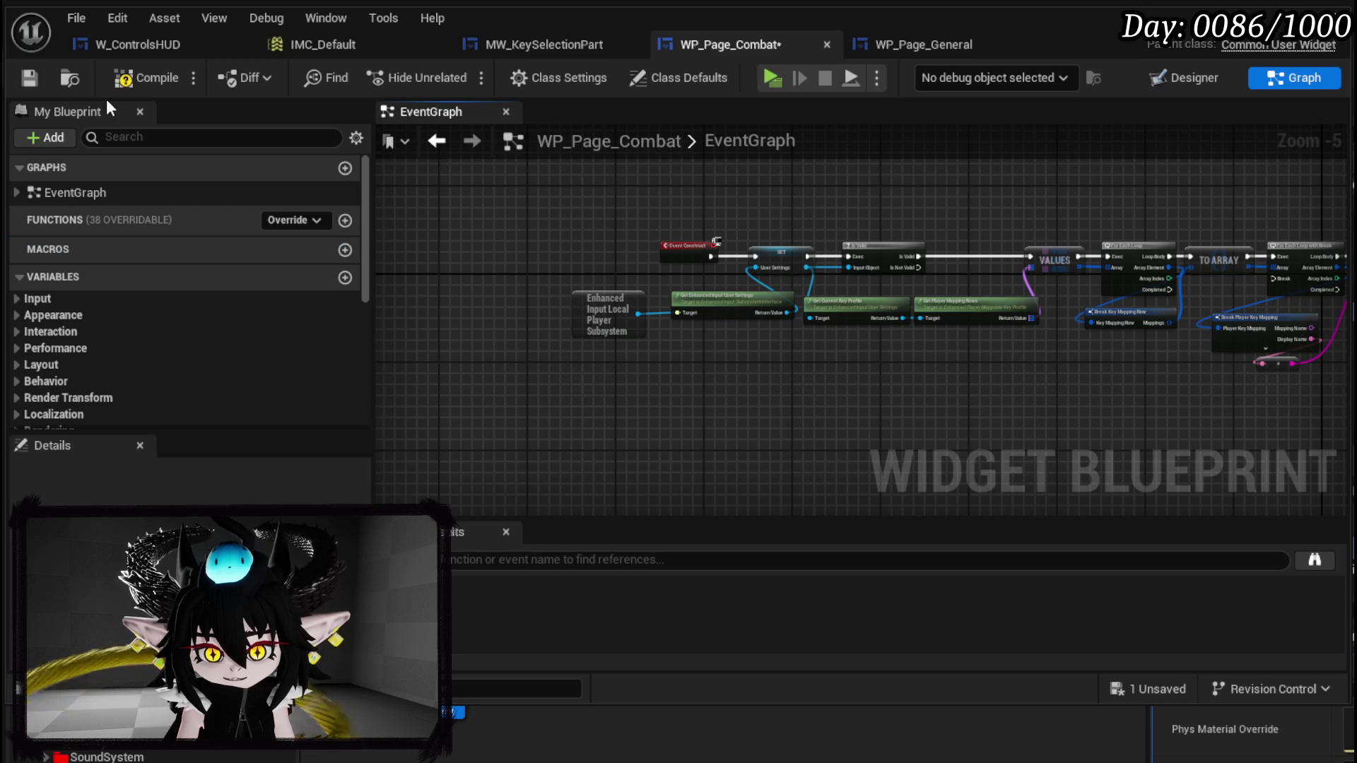
- Compile WP_Page_Combat and move on to the W_ControlsHUD blueprint
click(127, 79)
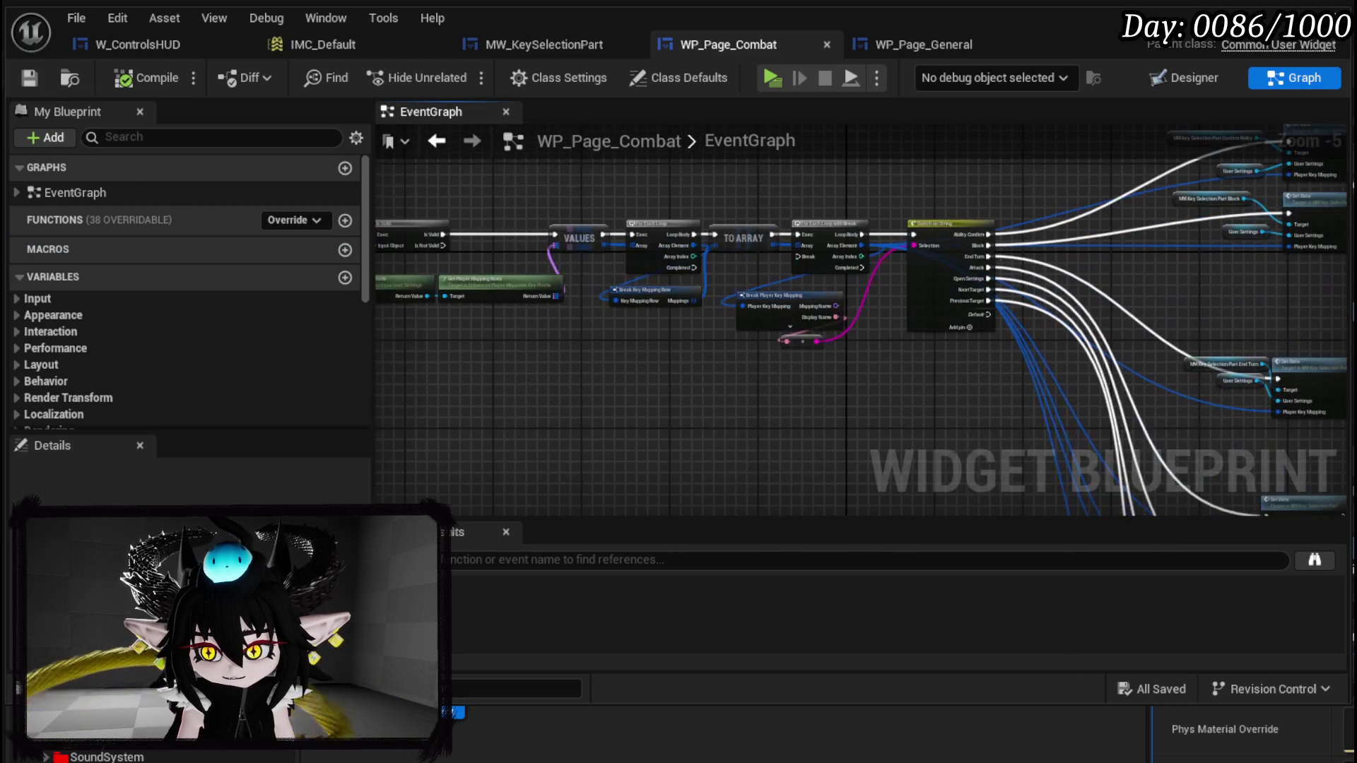
scroll(778, 226, down, 2)
click(131, 44)
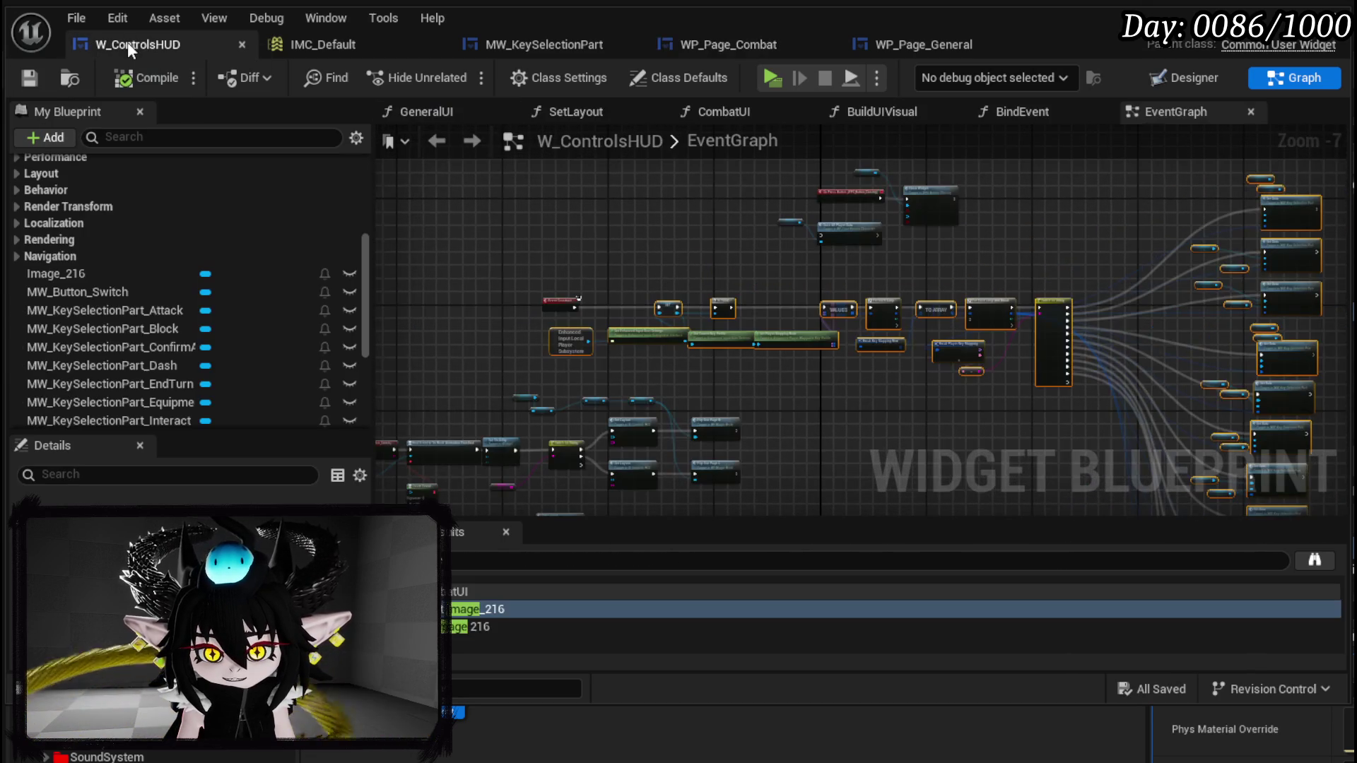
- Open the BindEvent, SetLayout and GeneralUI function graphs of W_ControlsHUD
scroll(717, 245, down, 2)
scroll(742, 217, up, 2)
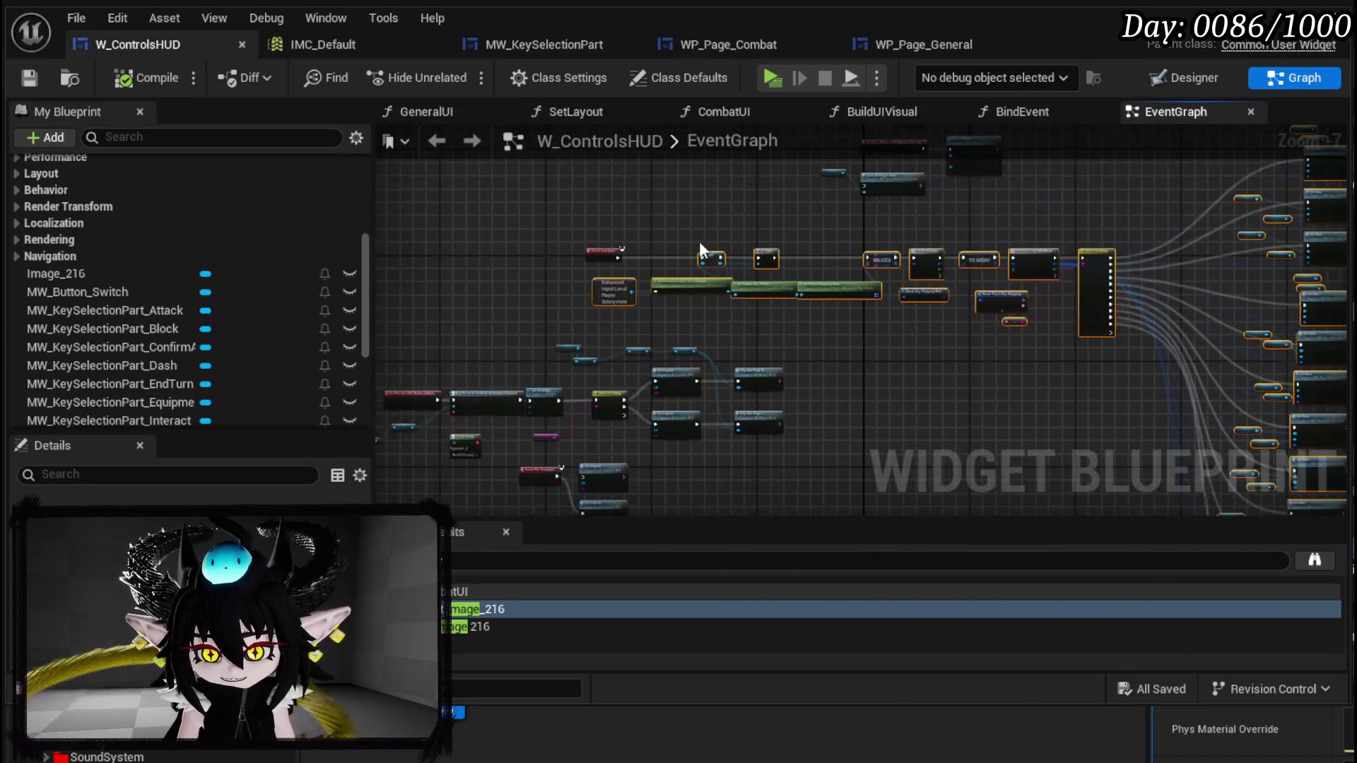
scroll(35, 240, up, 5)
click(103, 206)
double_click(104, 206)
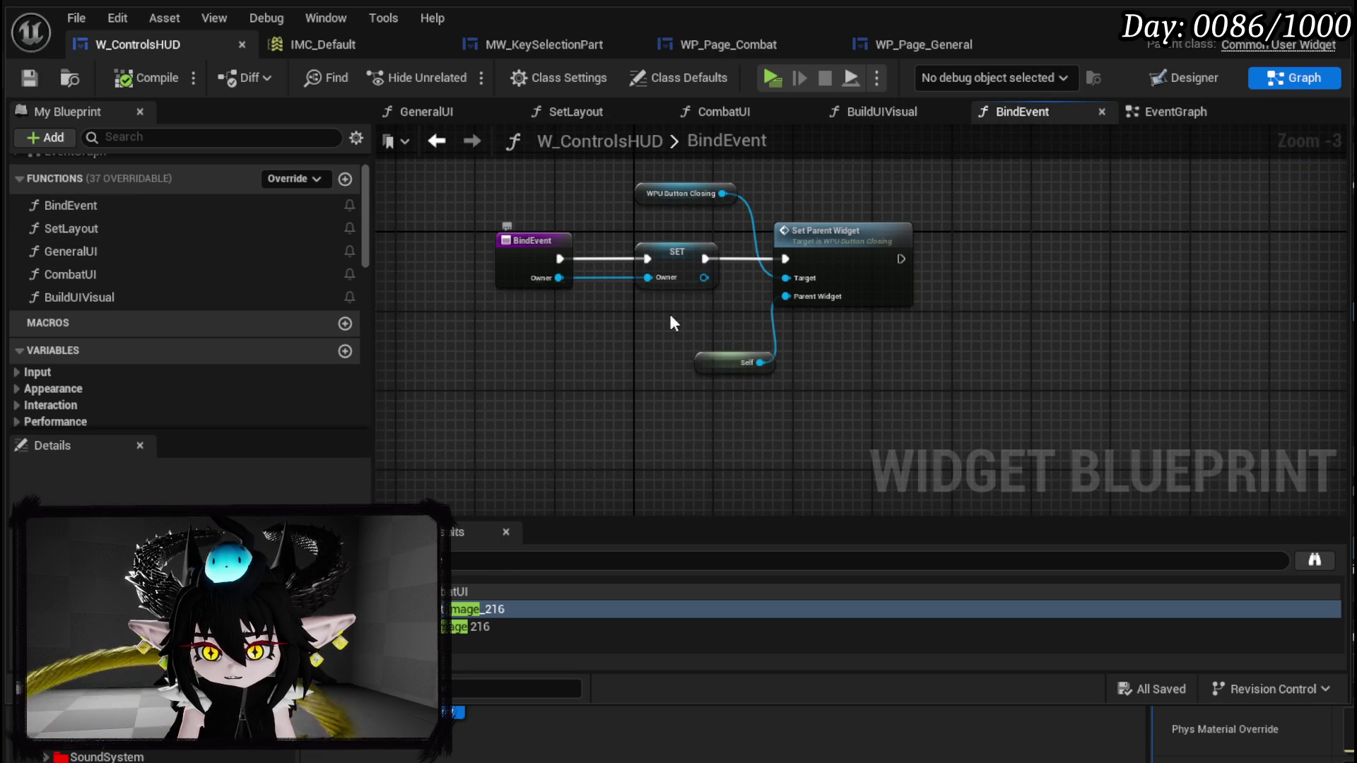
double_click(101, 236)
click(100, 259)
double_click(99, 258)
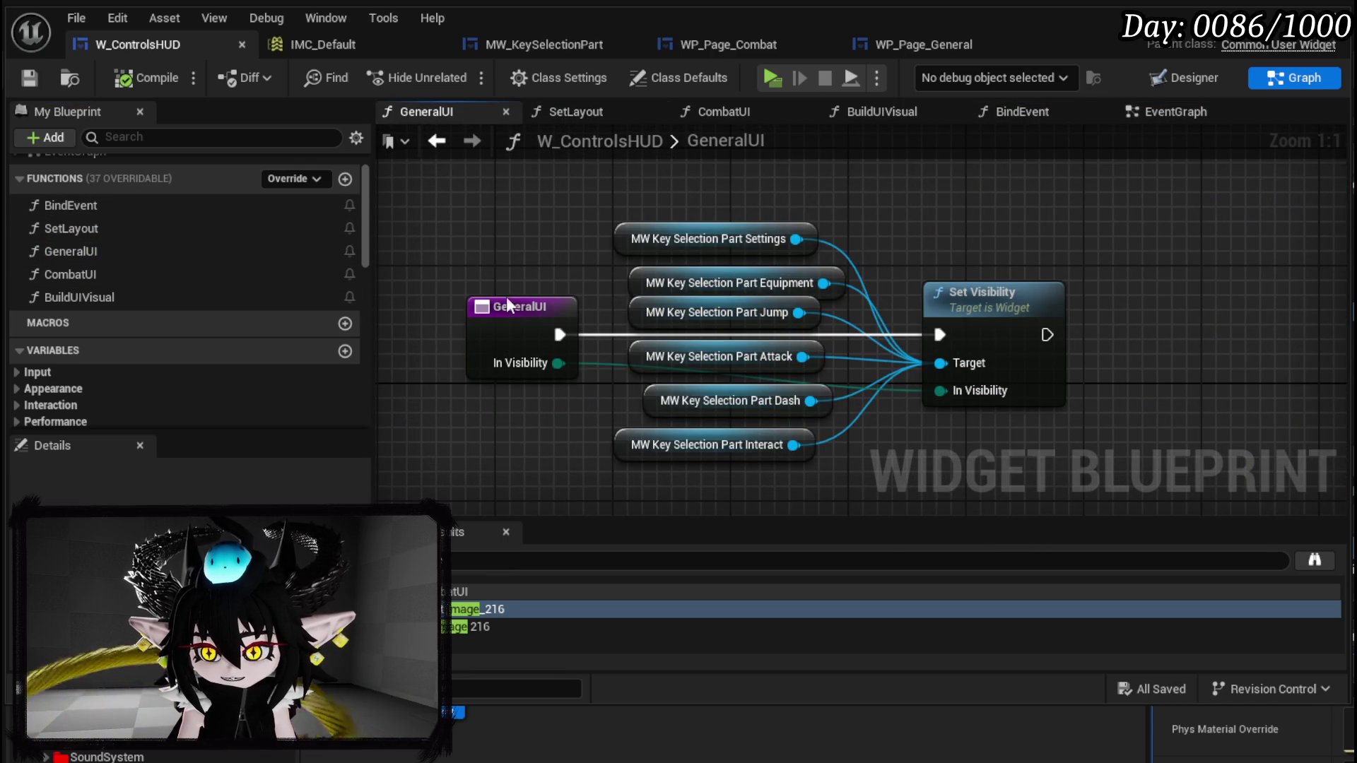
- Review the CombatUI, BuildUIVisual and BindEvent graphs, then switch to the Designer layout
double_click(62, 281)
double_click(73, 302)
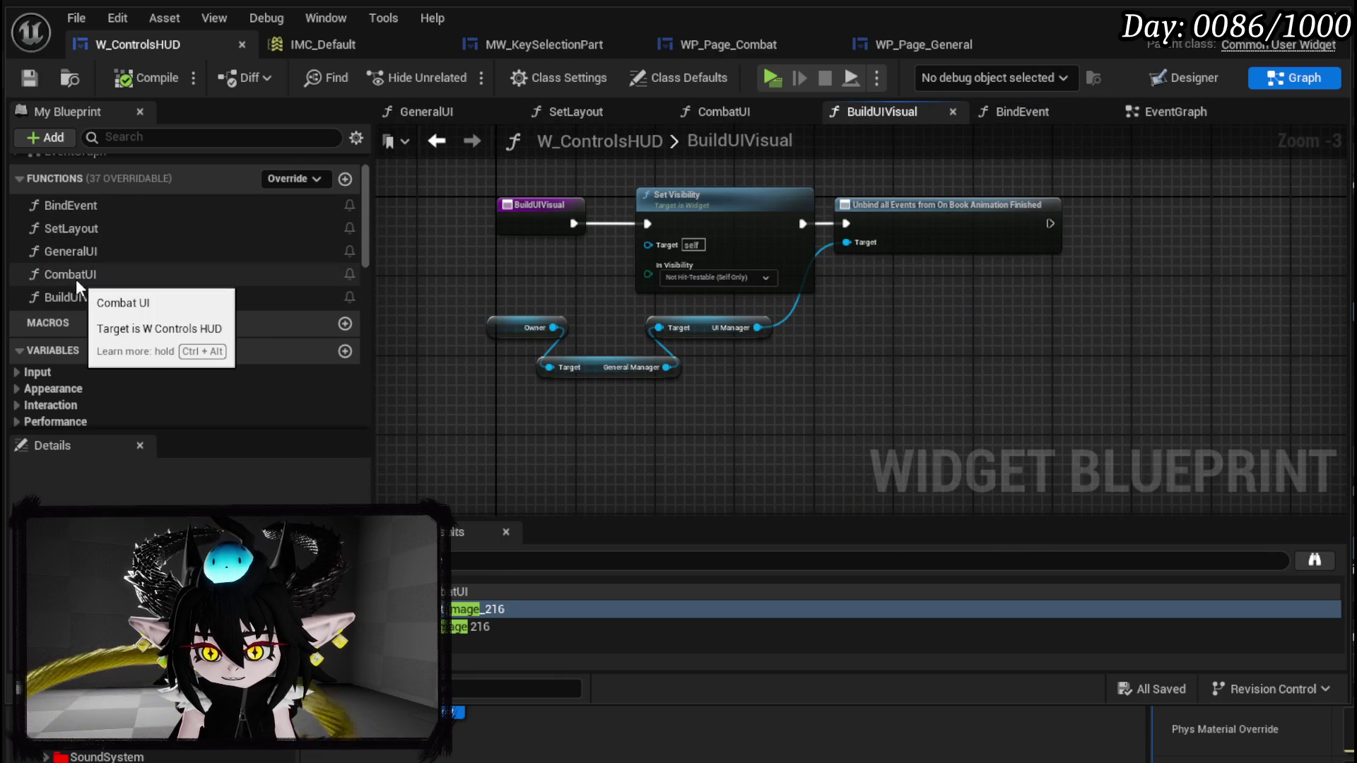
click(73, 207)
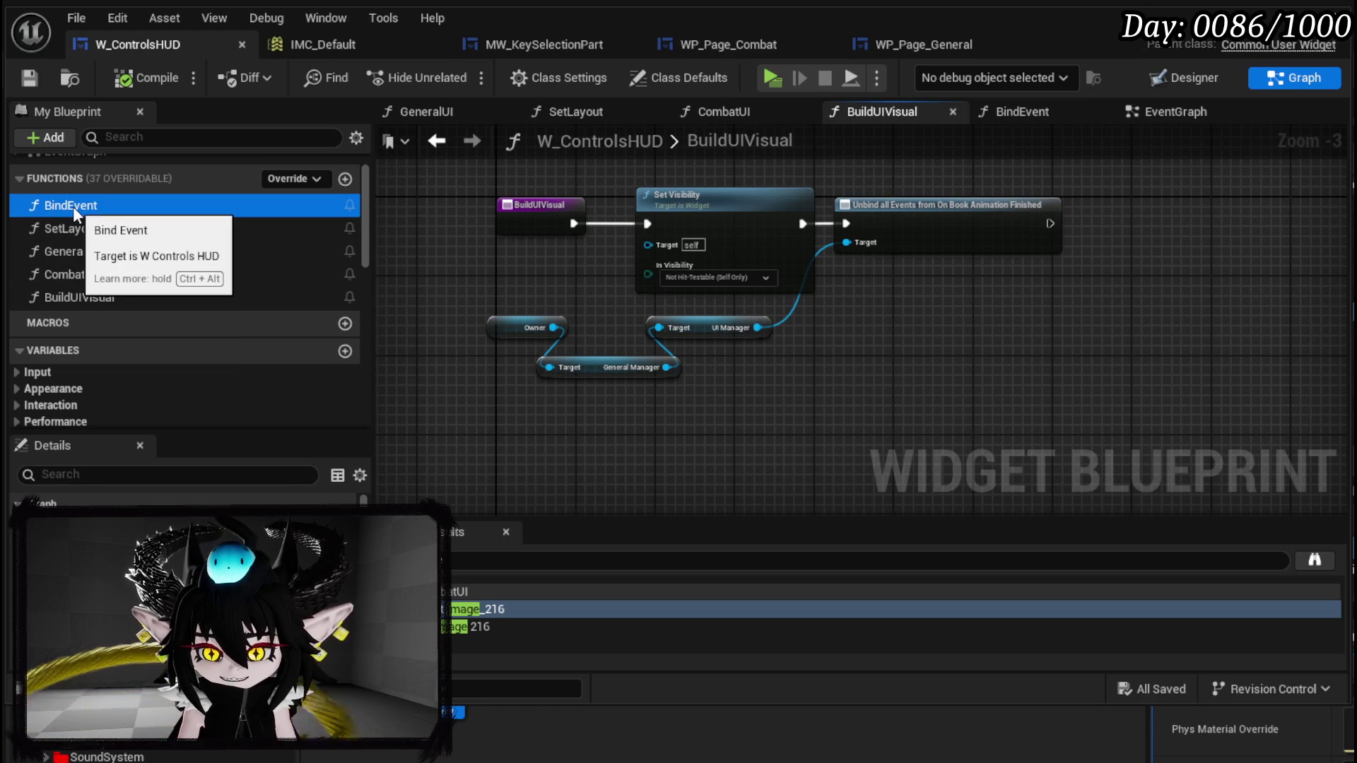
double_click(74, 206)
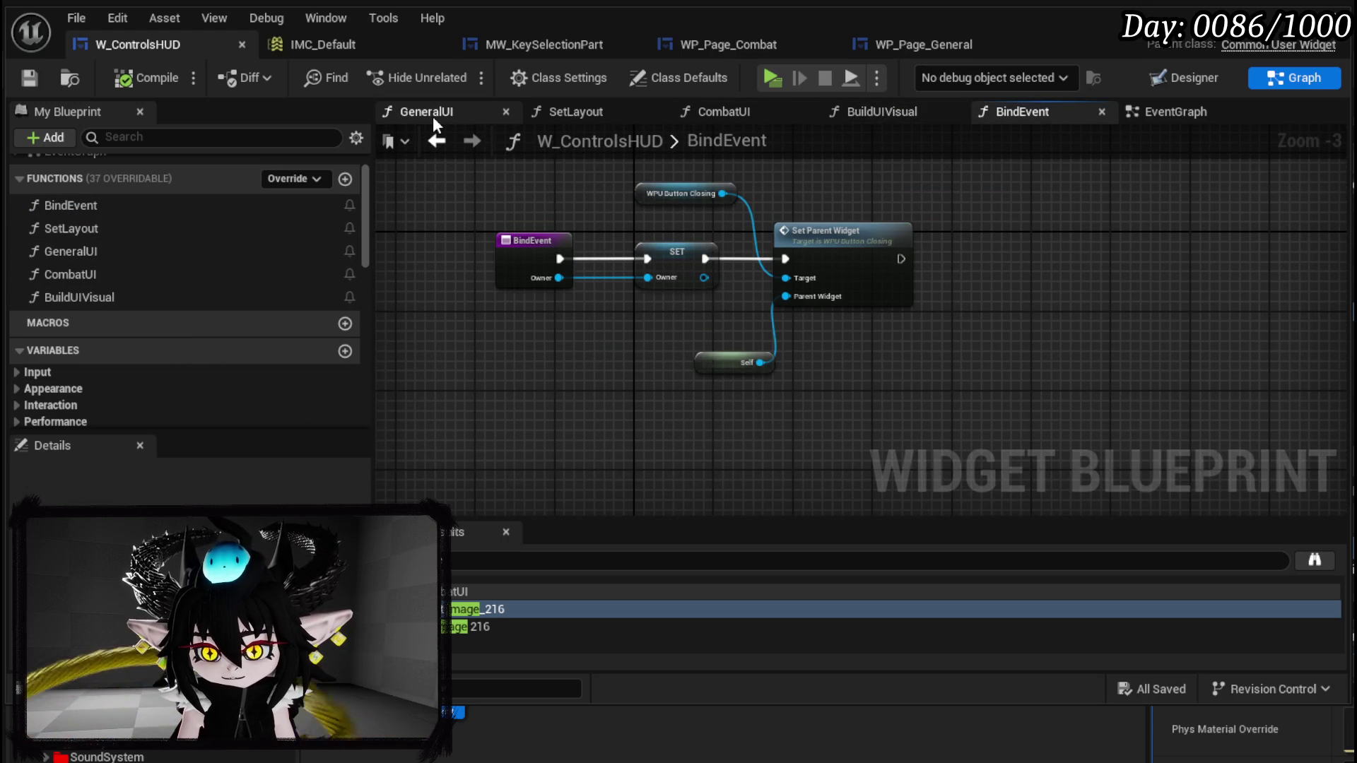
click(1180, 79)
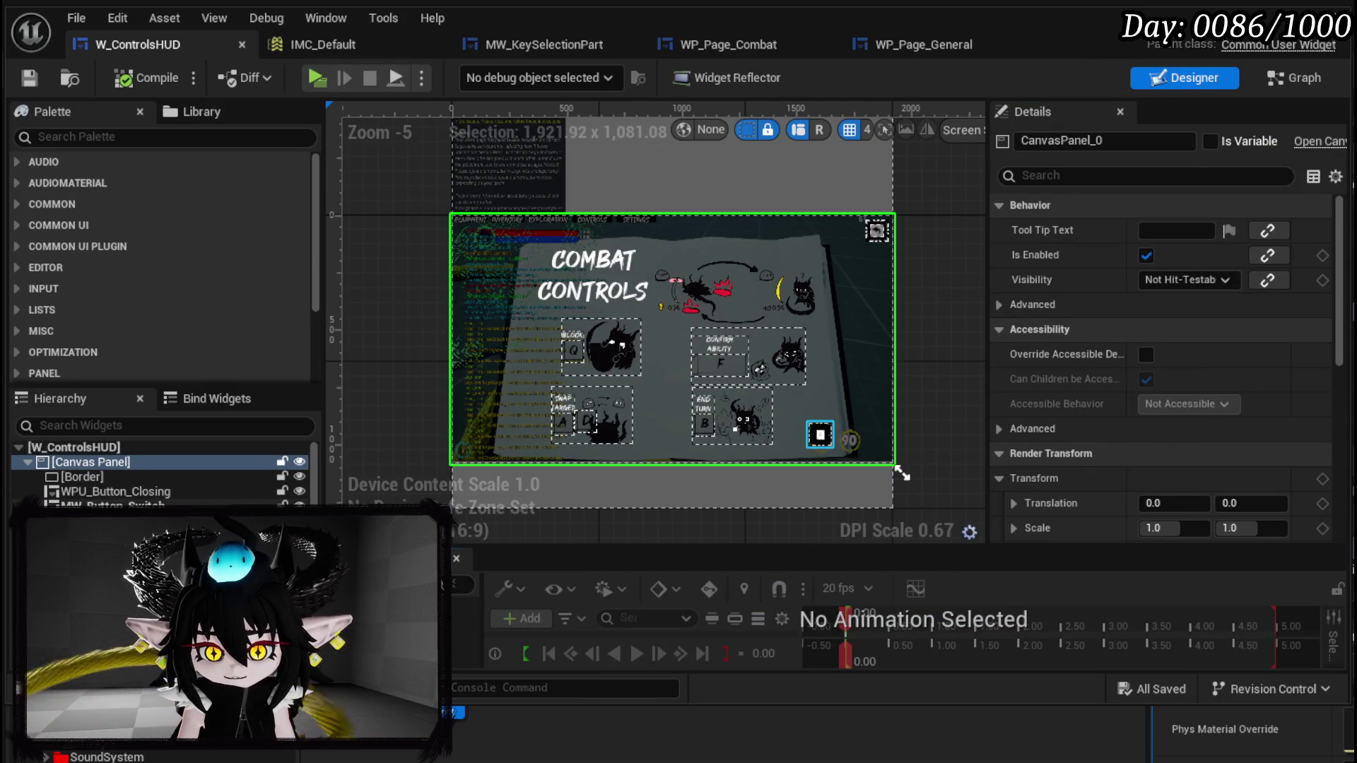
- Select several key-selection widgets and delete them, then undo that deletion
click(106, 504)
scroll(162, 474, down, 1)
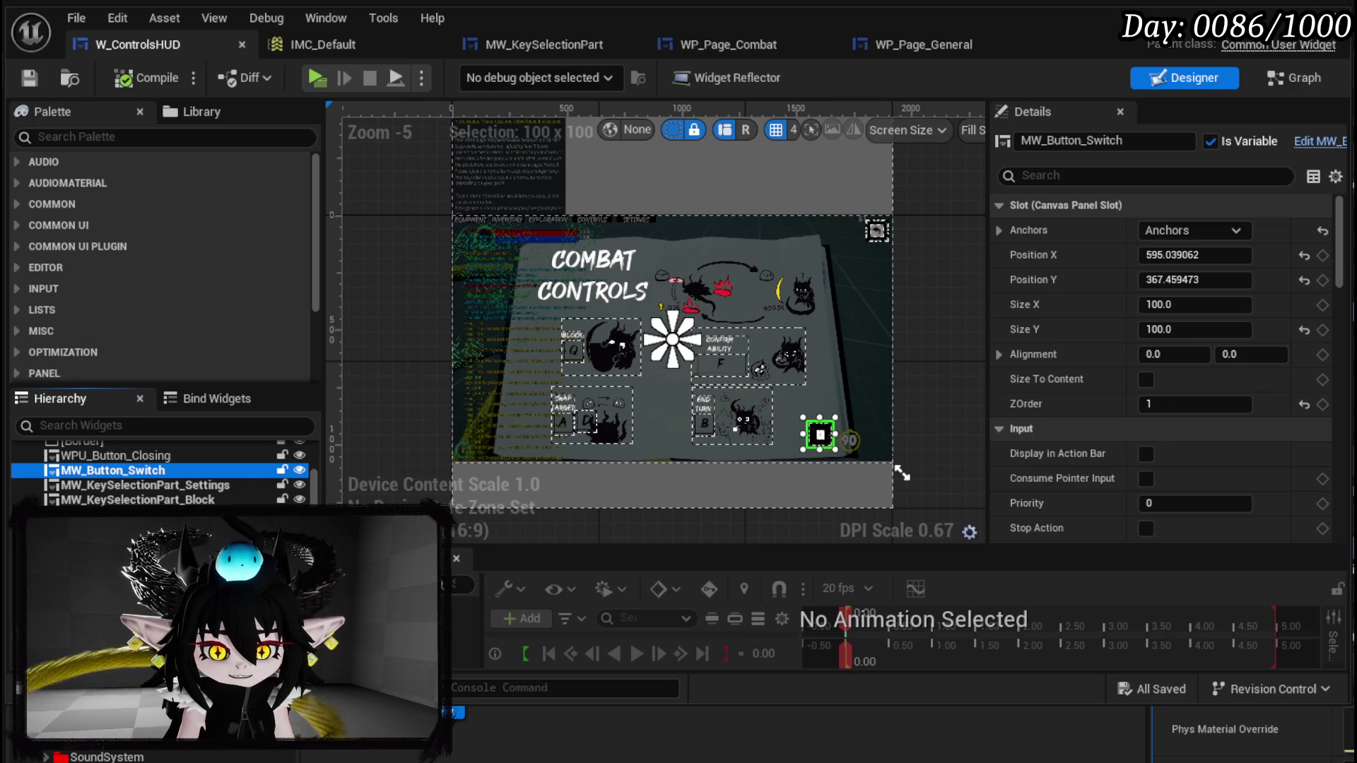
shift+click(127, 544)
ctrl+click(593, 279)
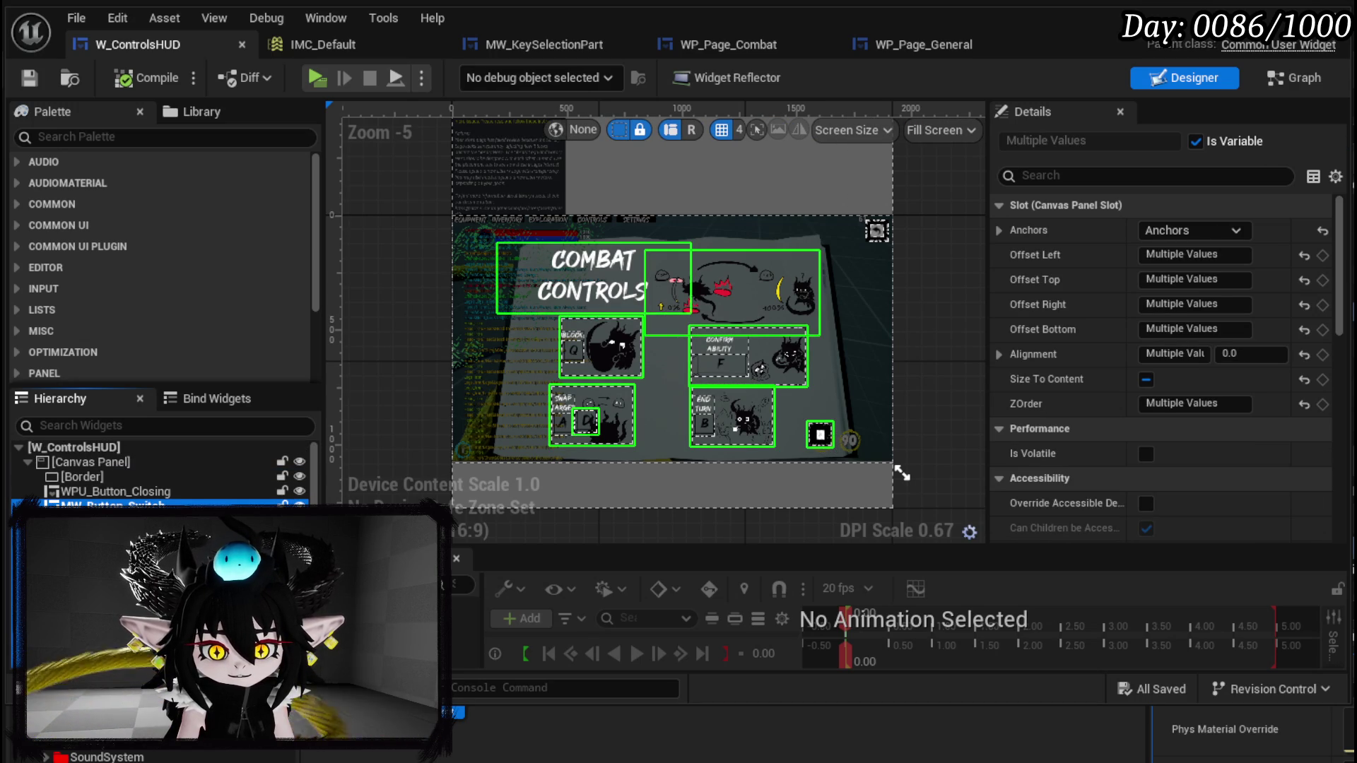
key(Delete)
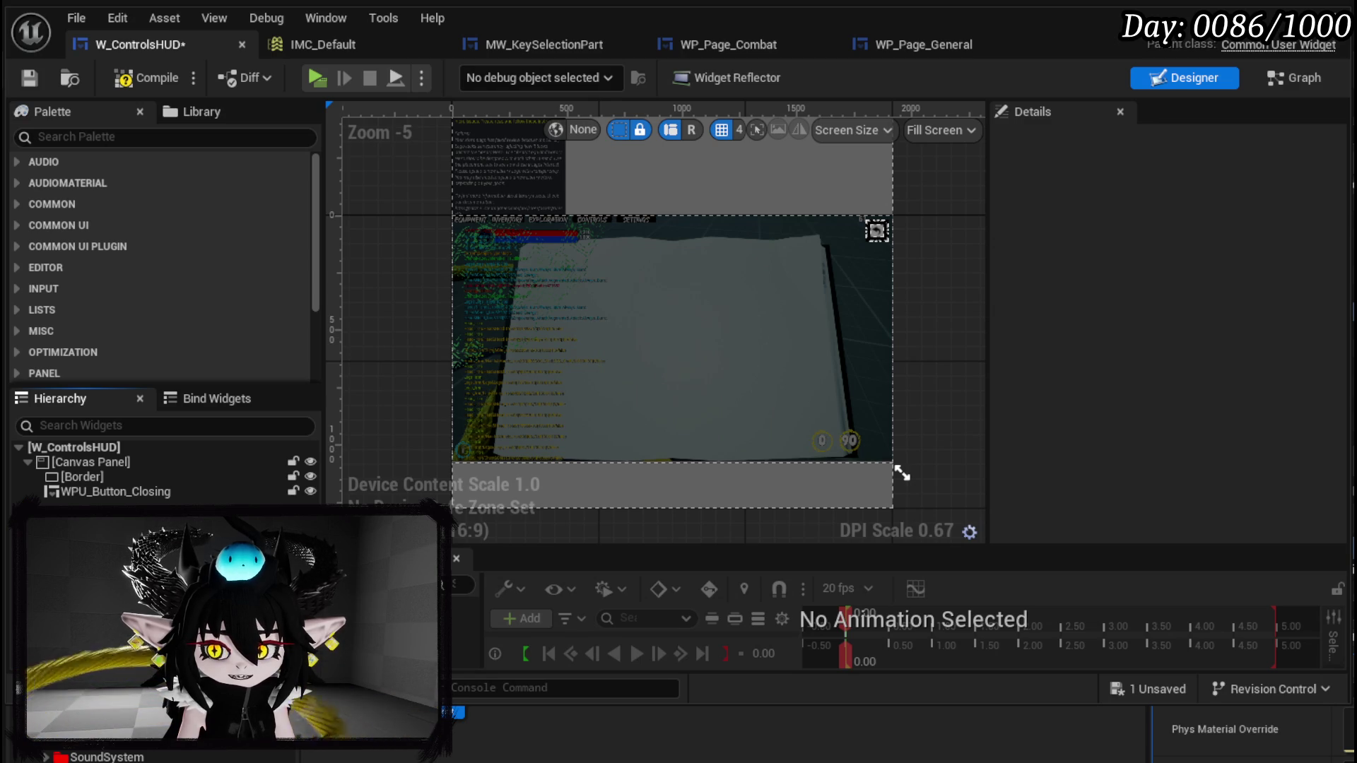
key(ctrl+z)
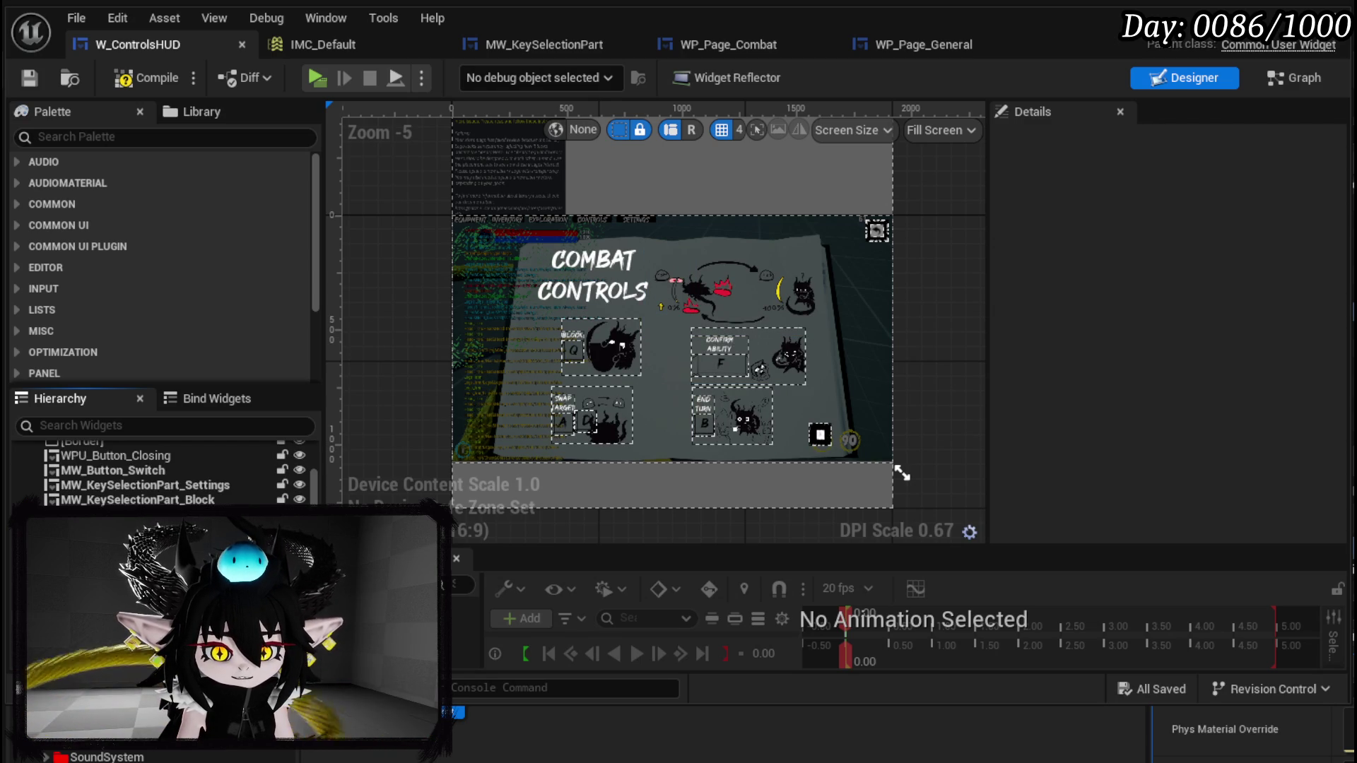
- Delete the MW_KeySelectionPart widgets through Block from the Hierarchy and recompile W_ControlsHUD
click(113, 470)
click(141, 485)
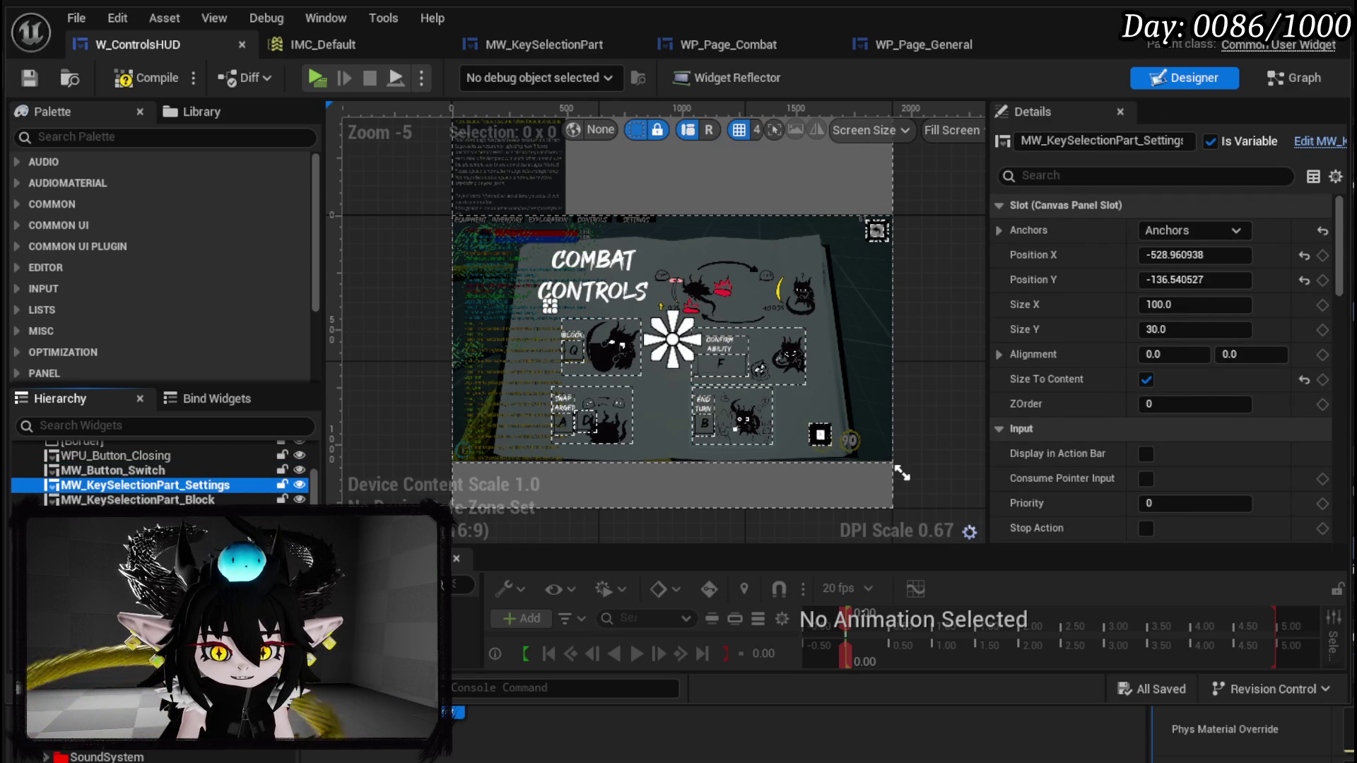
key(shift+Down)
key(shift+Down)
key(shift+Down)
key(shift+Down)
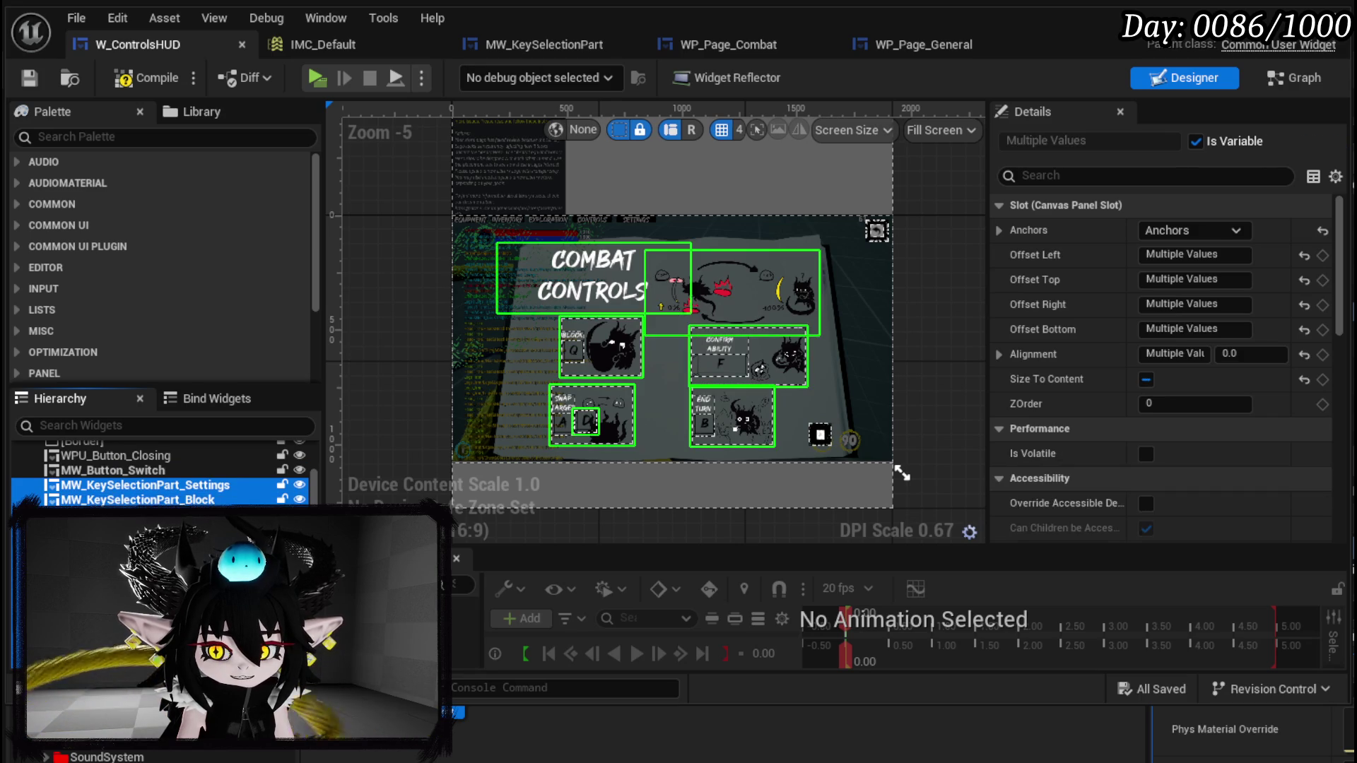
key(Delete)
click(147, 77)
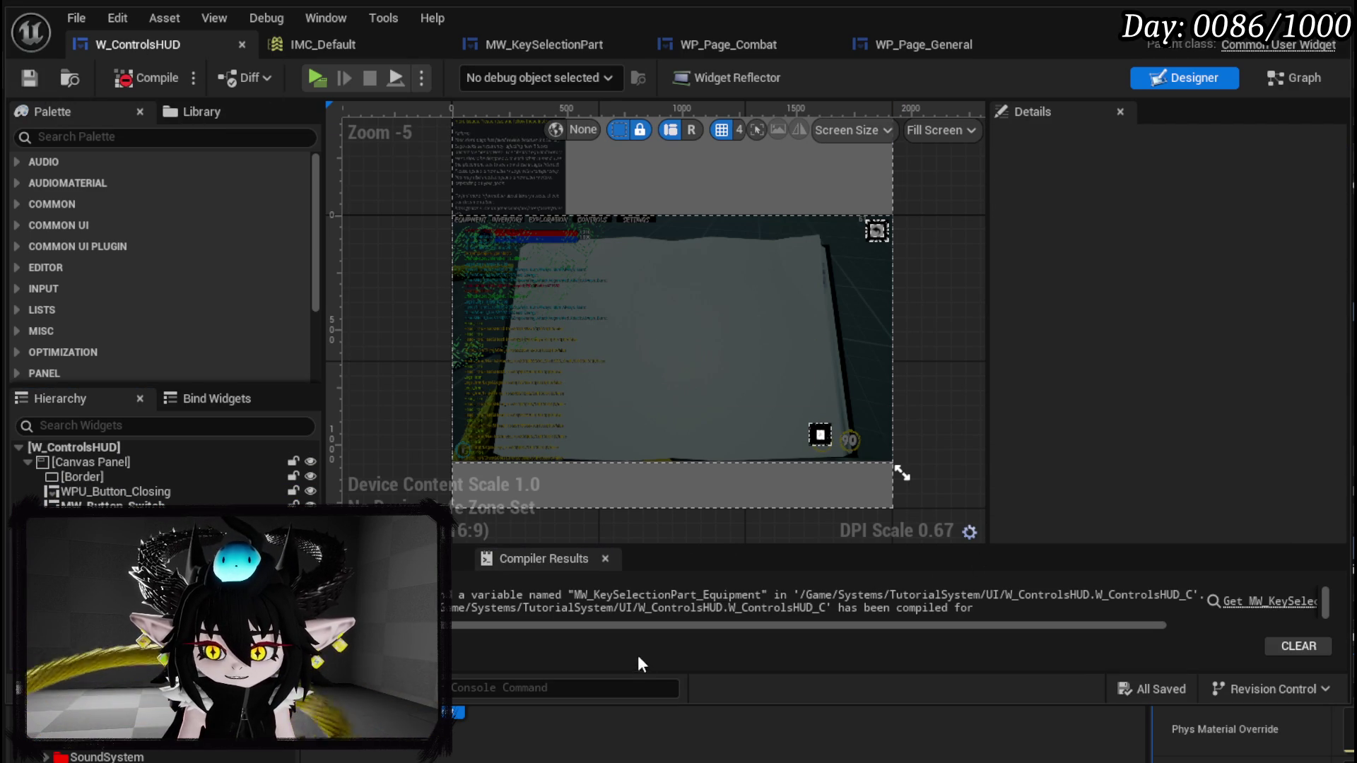
drag(716, 701, 717, 762)
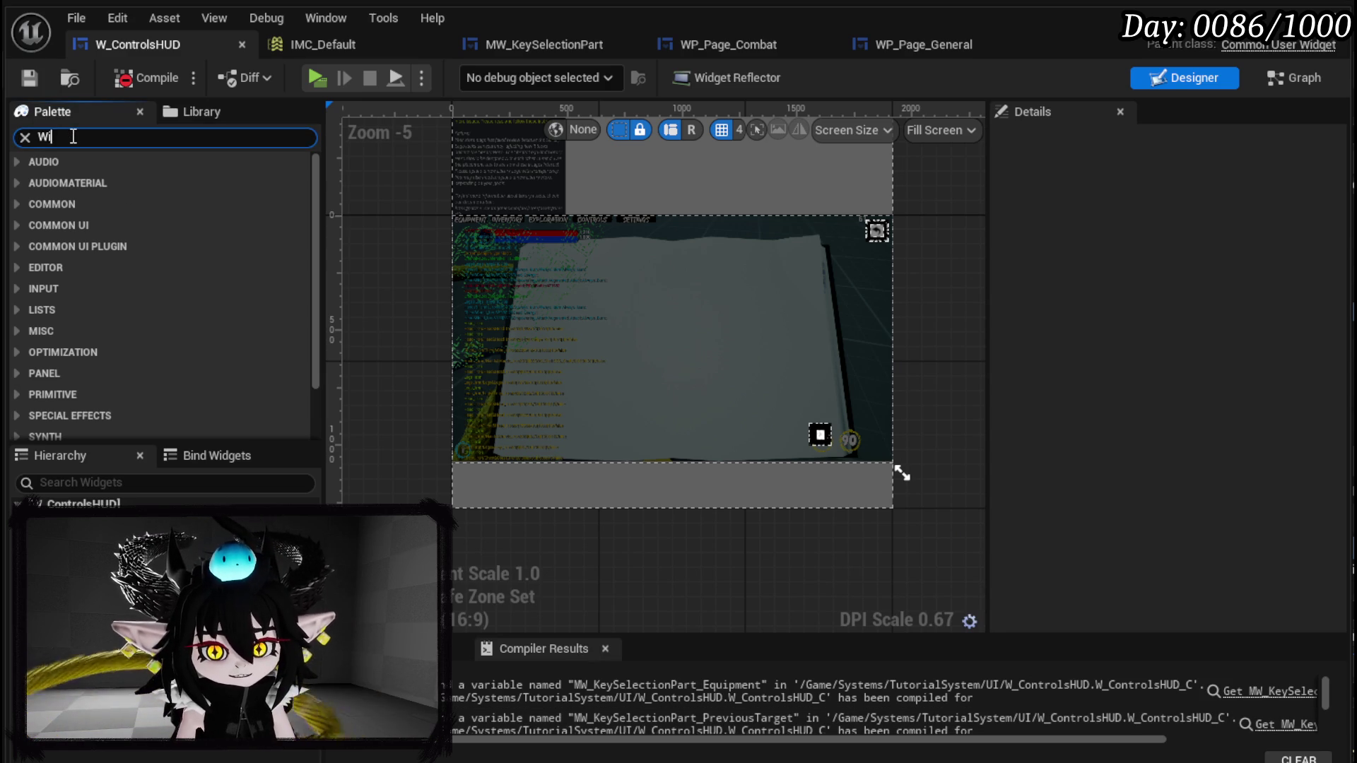
- Place a Widget Switcher from the Palette onto the W_ControlsHUD canvas
text(dget Switcher)
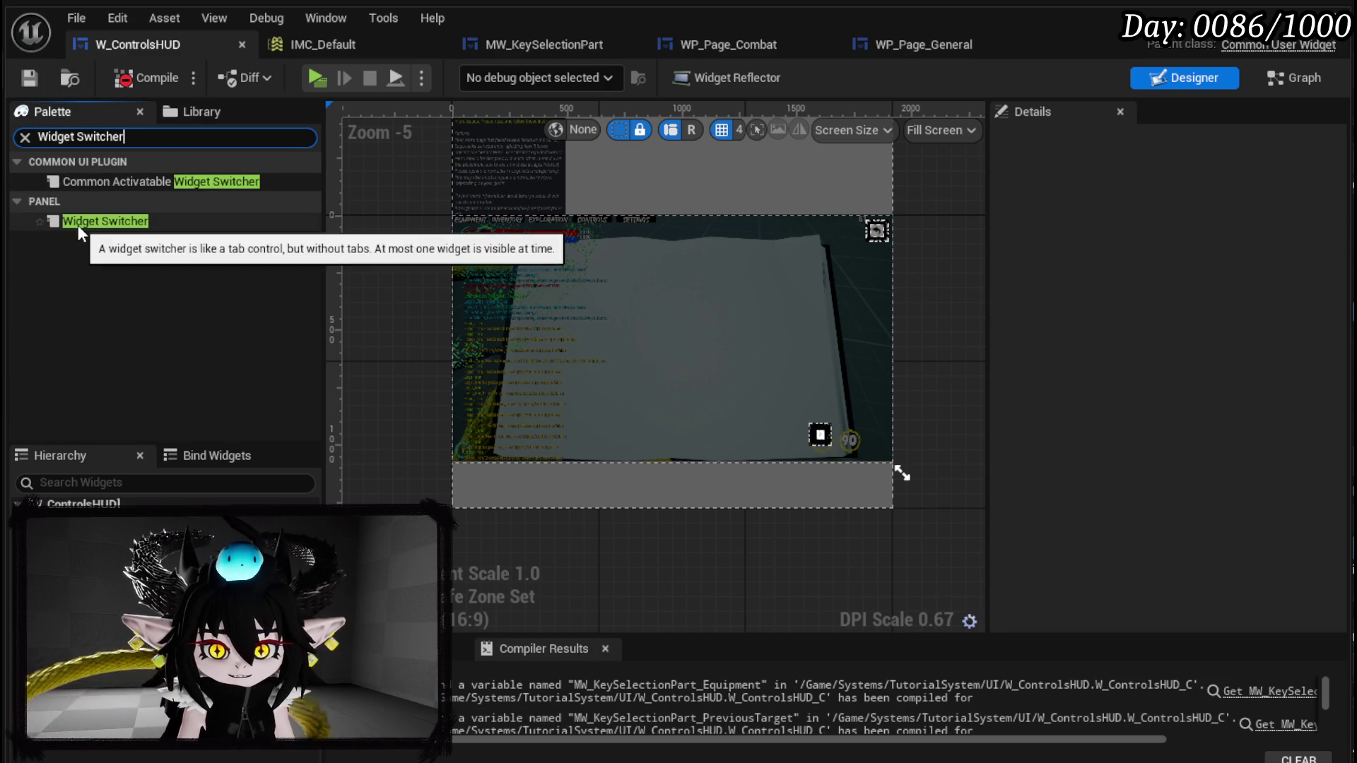
click(88, 221)
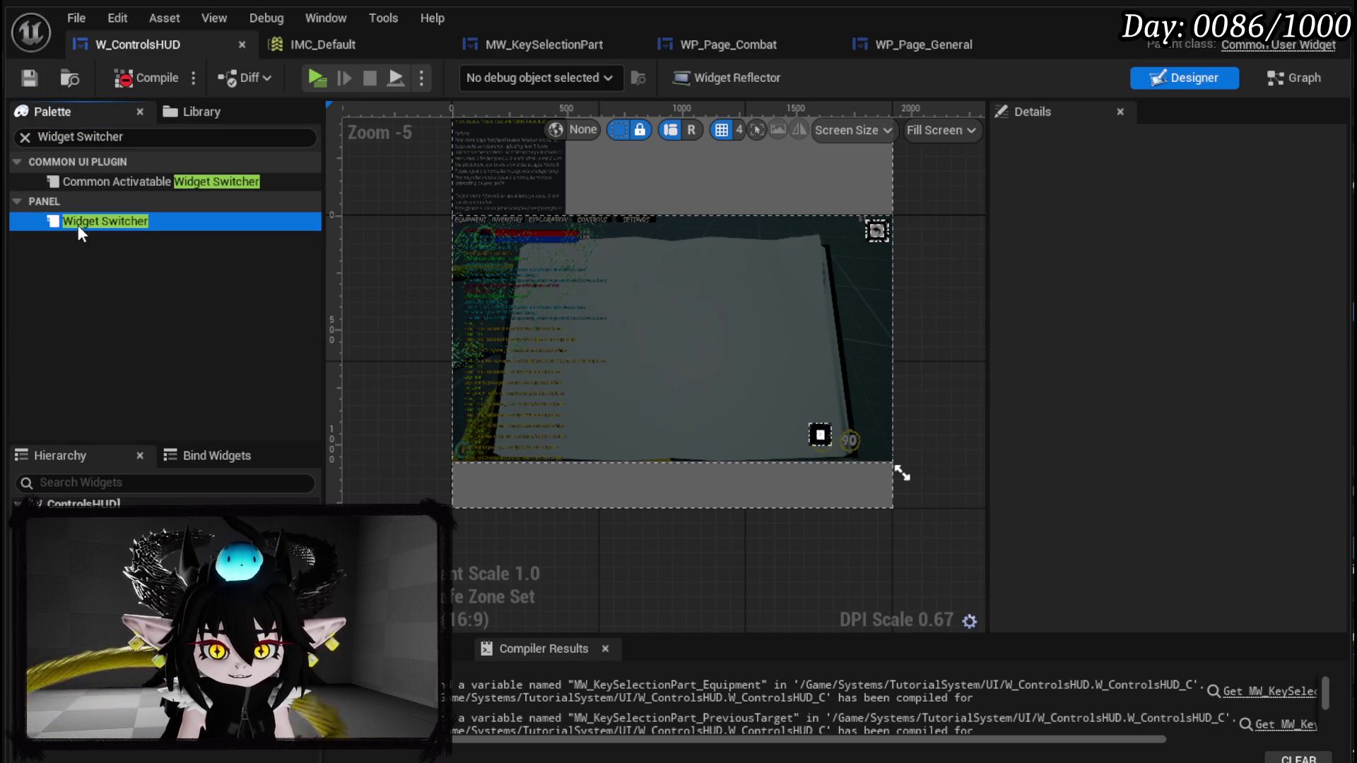
mouse_move(88, 221)
mouse_down()
mouse_move(671, 311)
mouse_move(636, 339)
mouse_move(671, 339)
mouse_up()
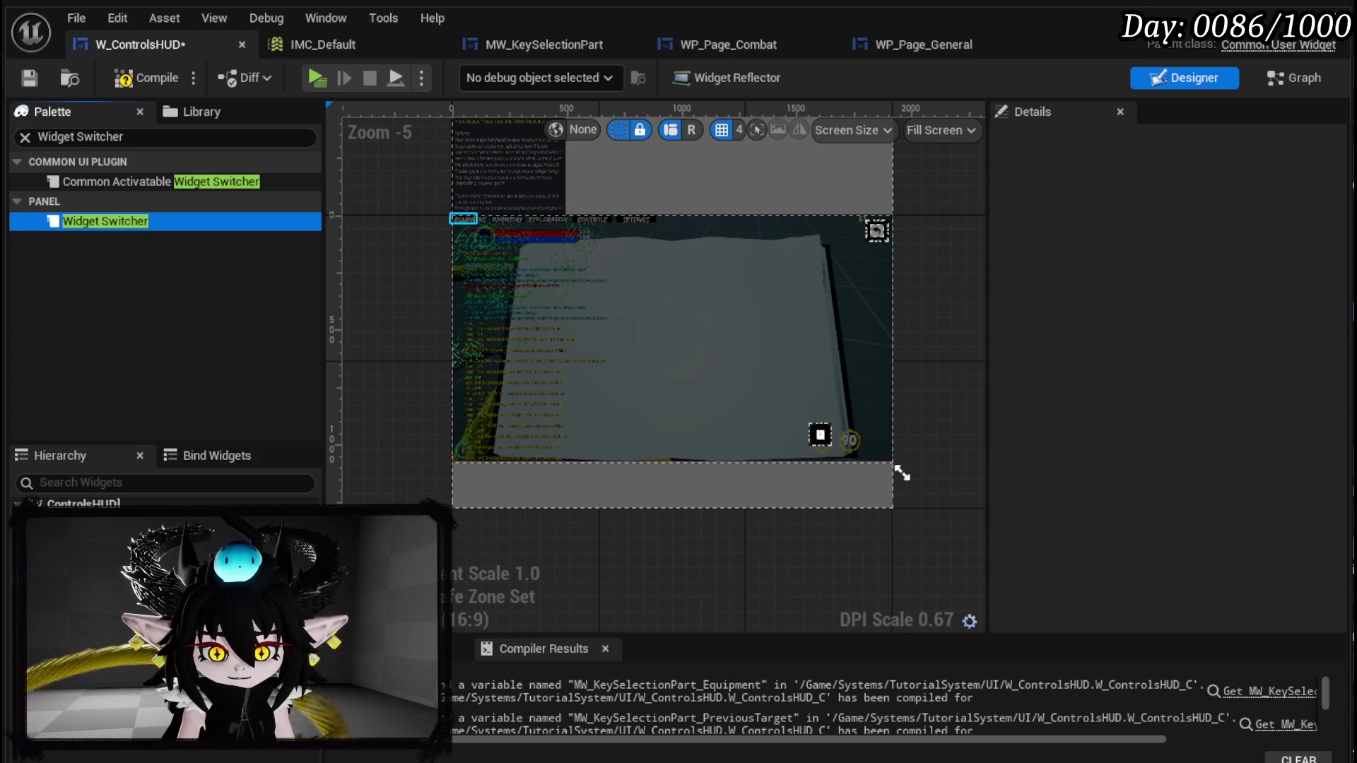
- Anchor the switcher to full-screen stretch with zero offsets, save, and go back to the Graph
click(1193, 230)
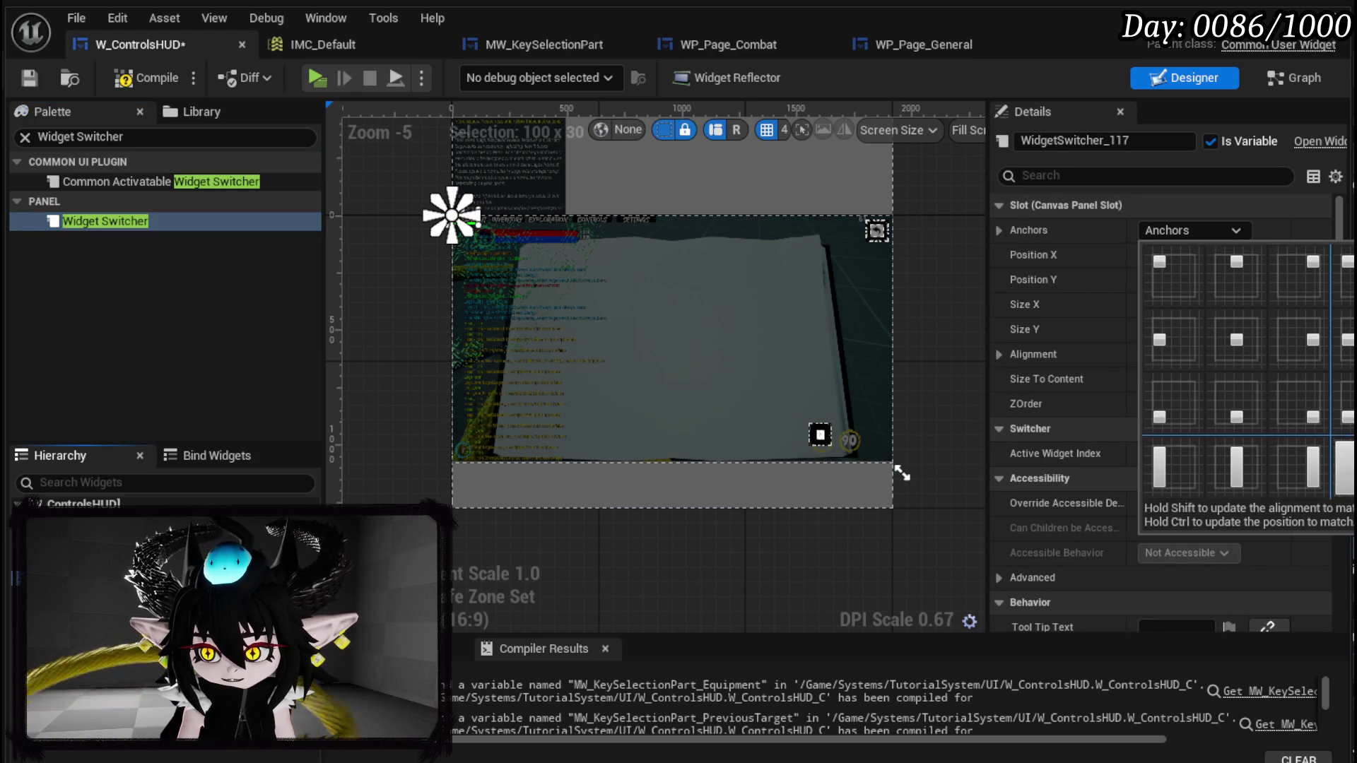
ctrl+shift+click(1345, 467)
click(146, 78)
click(26, 79)
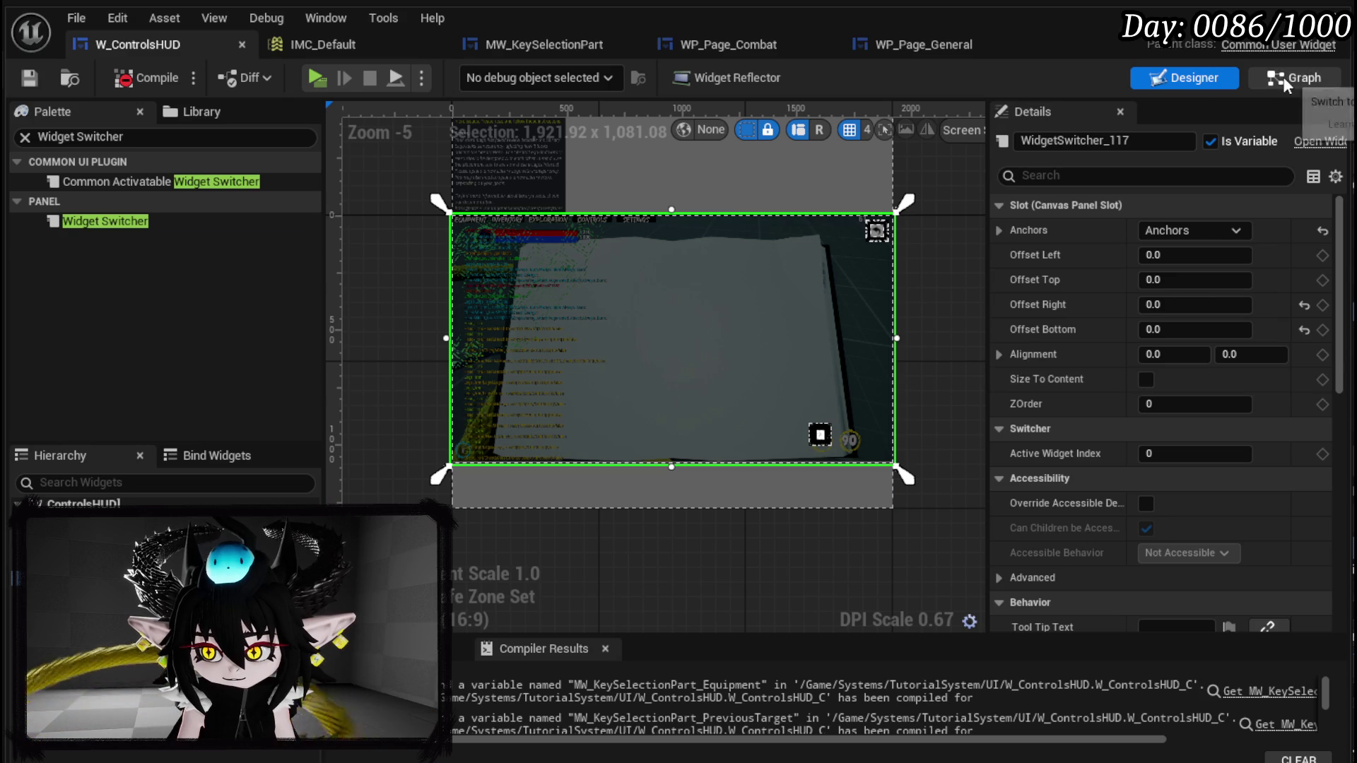
click(1322, 88)
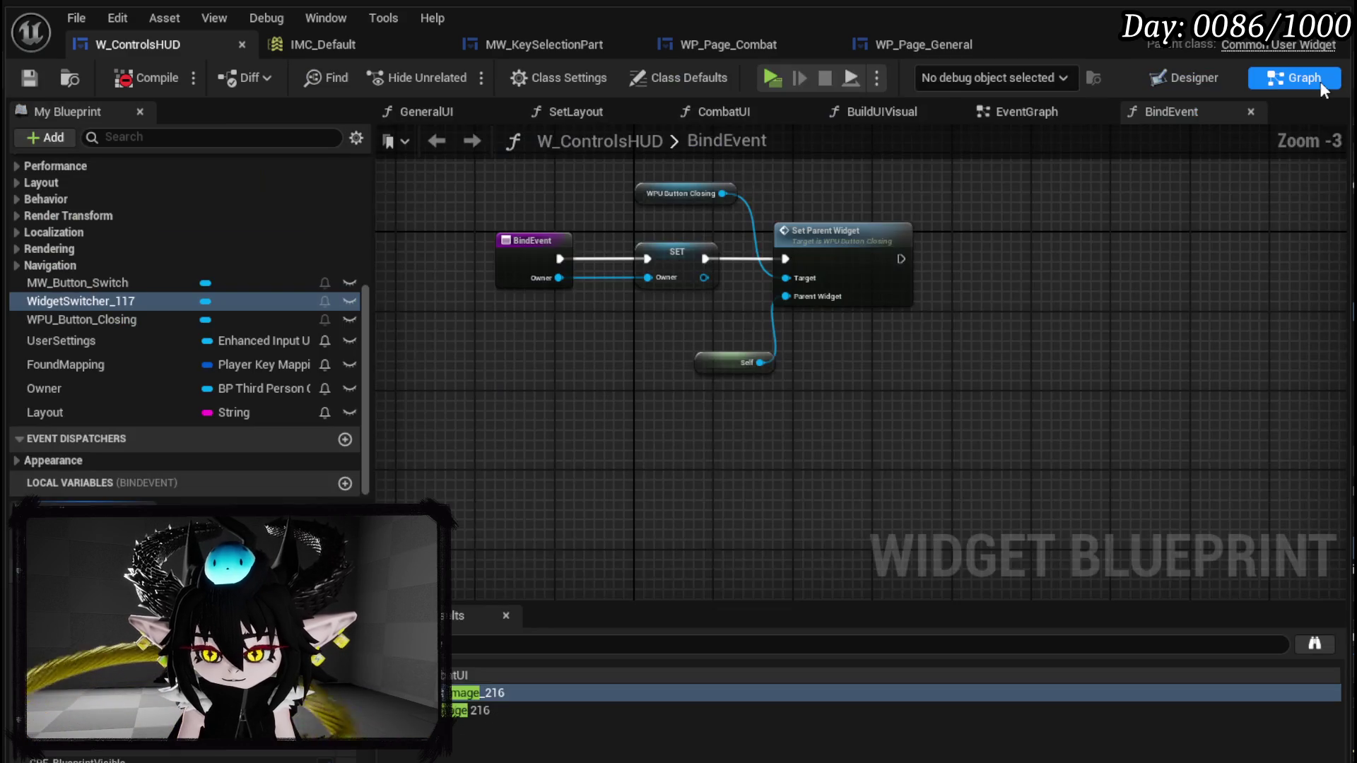
- In the EventGraph, delete the old tab-node fan and the nodes right of Get Player Mapping Rows
click(922, 111)
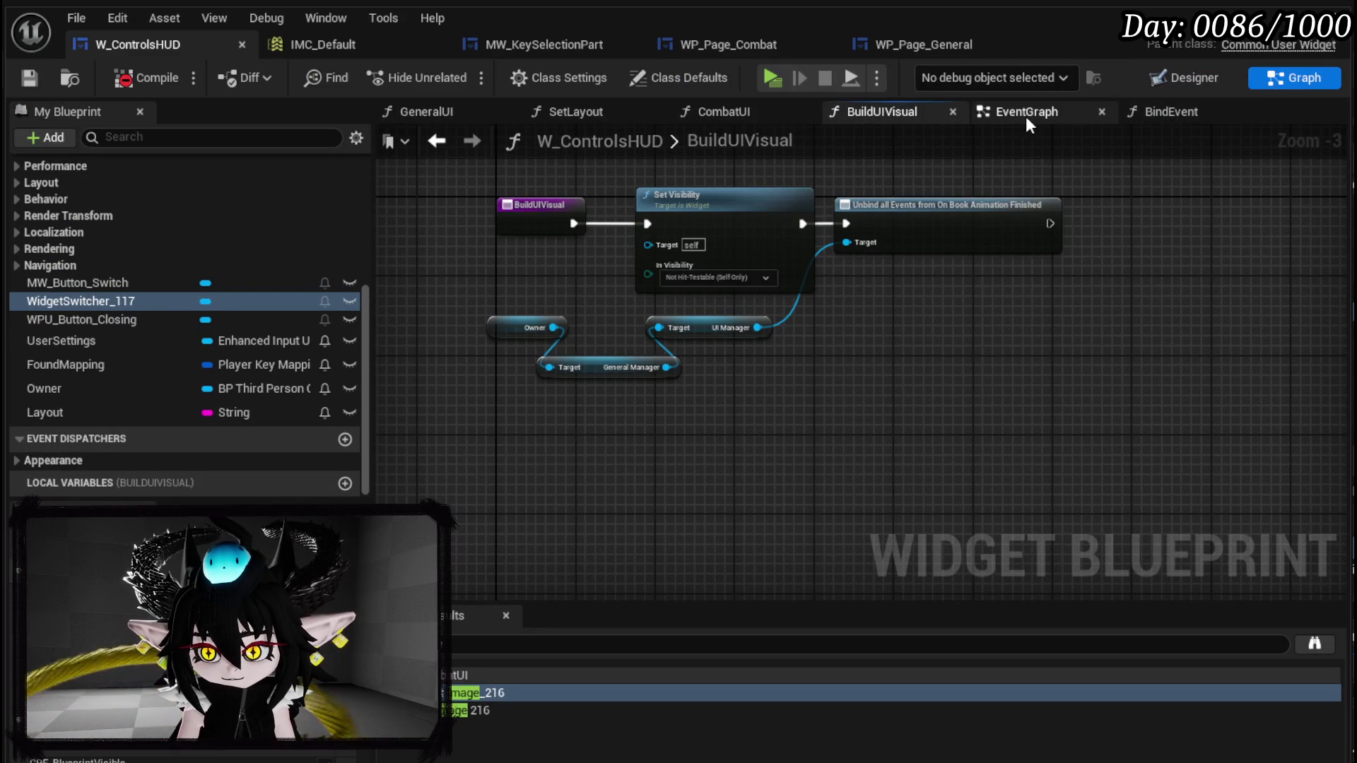
click(1022, 116)
scroll(777, 318, down, 3)
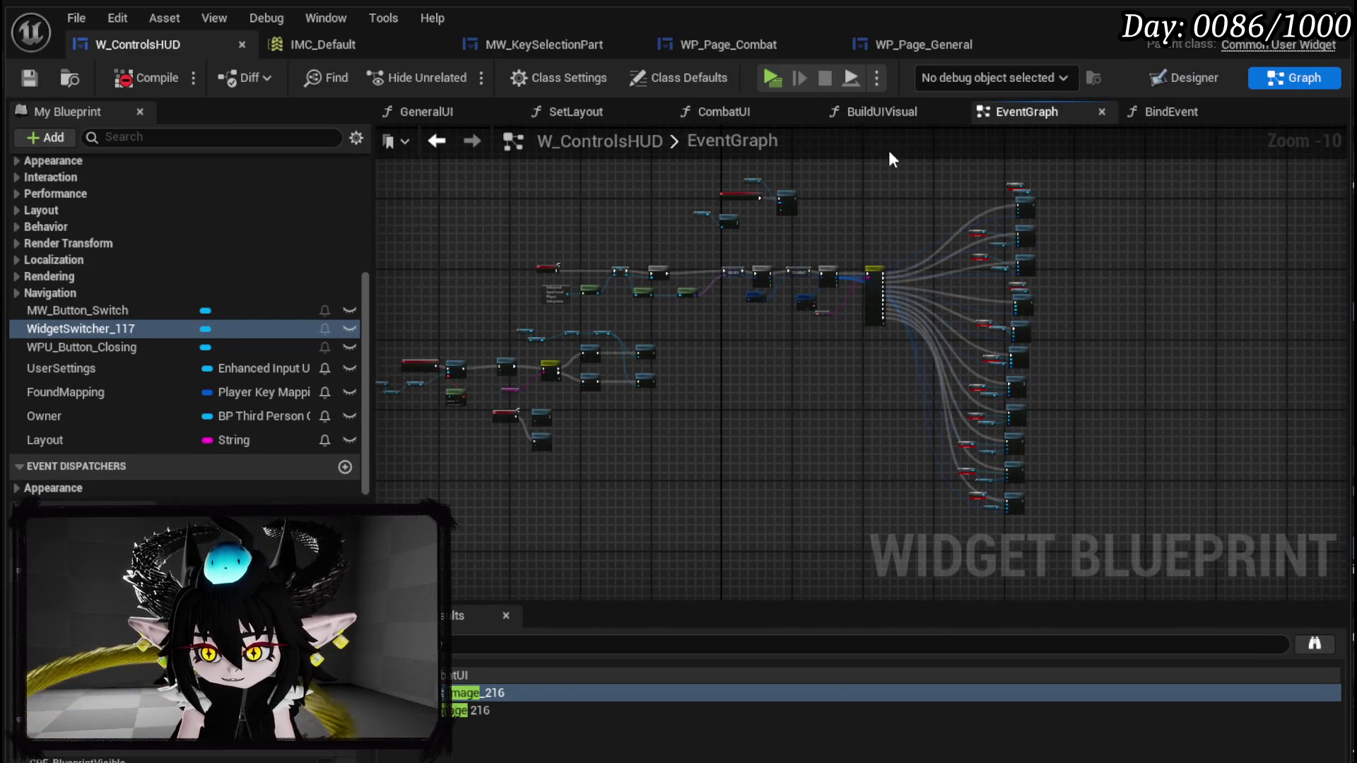
drag(867, 162, 1139, 540)
key(Delete)
scroll(871, 366, up, 5)
drag(782, 409, 1066, 273)
key(Delete)
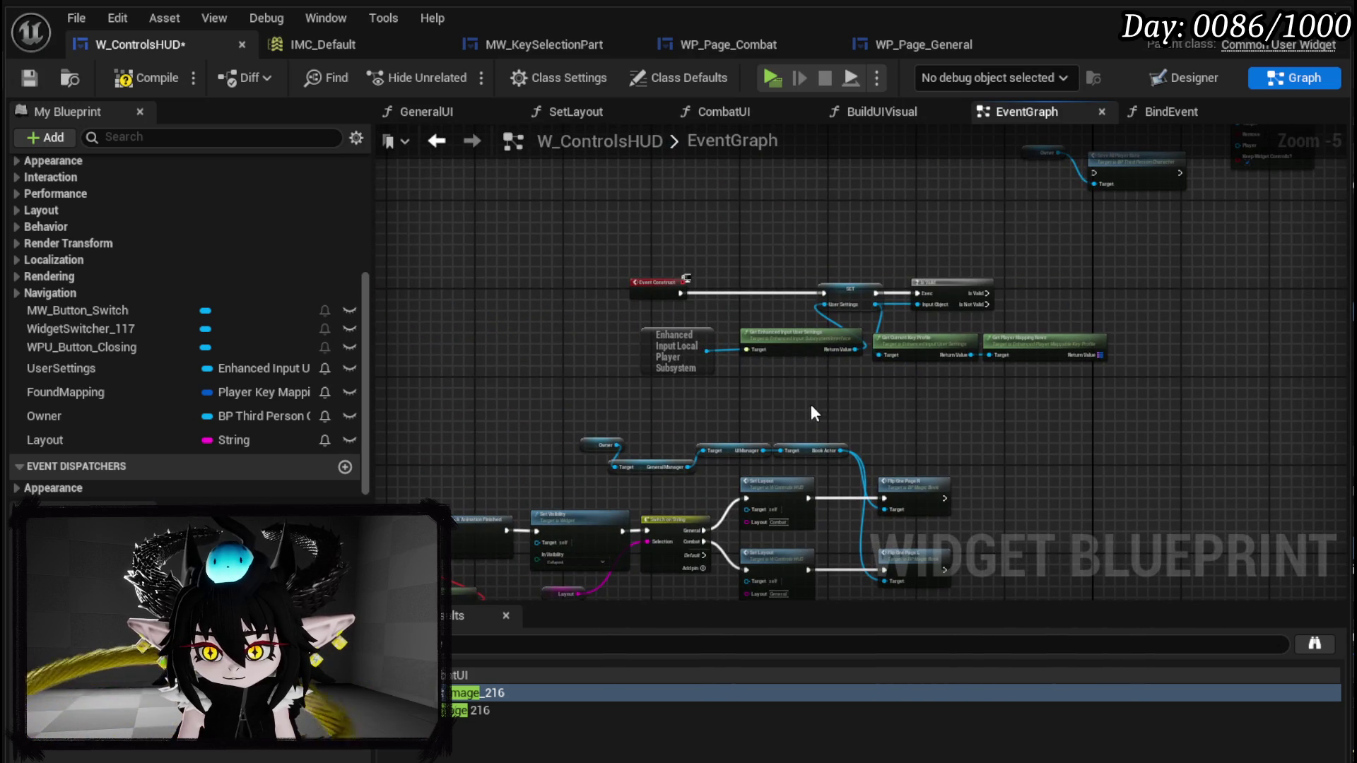
- Move the SET node, its User Settings getters and Is Valid left toward Event Construct
scroll(774, 316, up, 3)
mouse_move(831, 376)
mouse_down()
mouse_move(1332, 219)
mouse_move(1207, 278)
mouse_up()
click(875, 383)
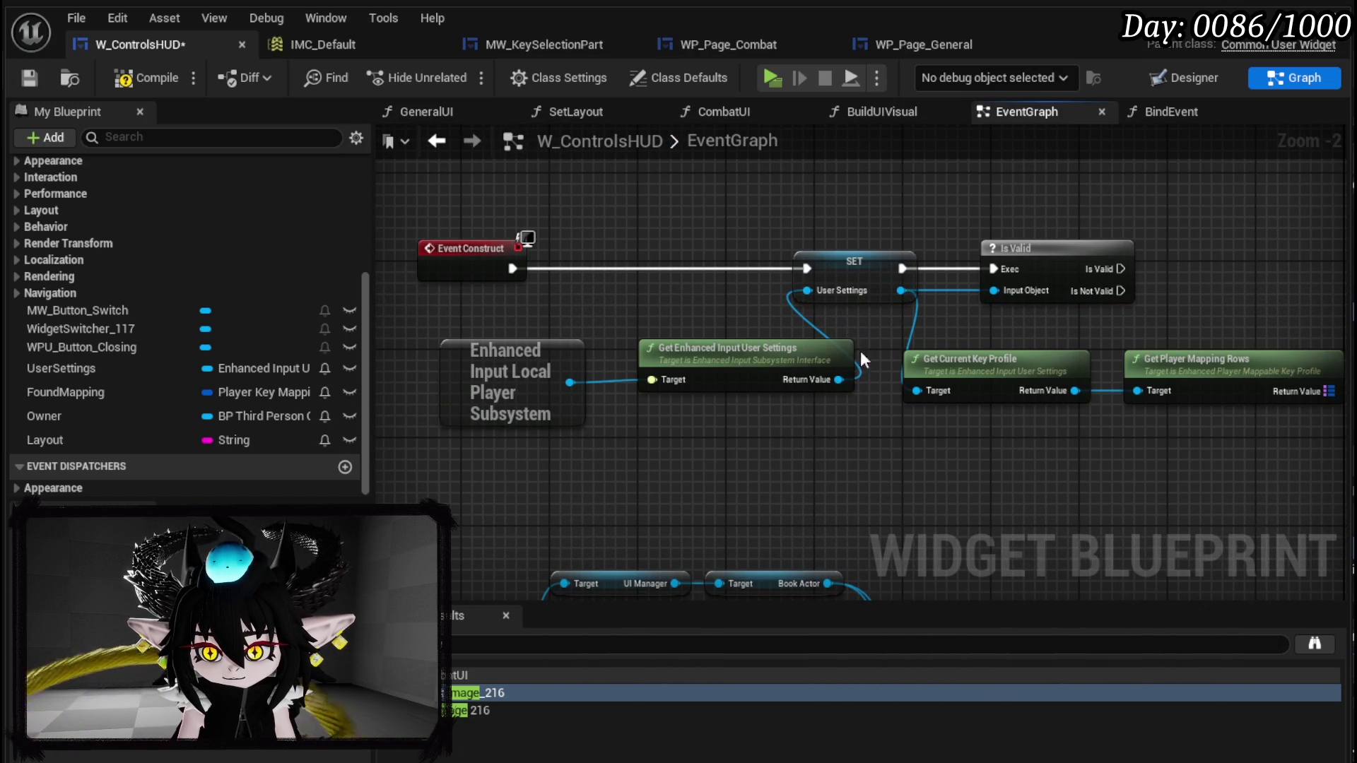
drag(709, 439, 855, 260)
drag(575, 449, 732, 342)
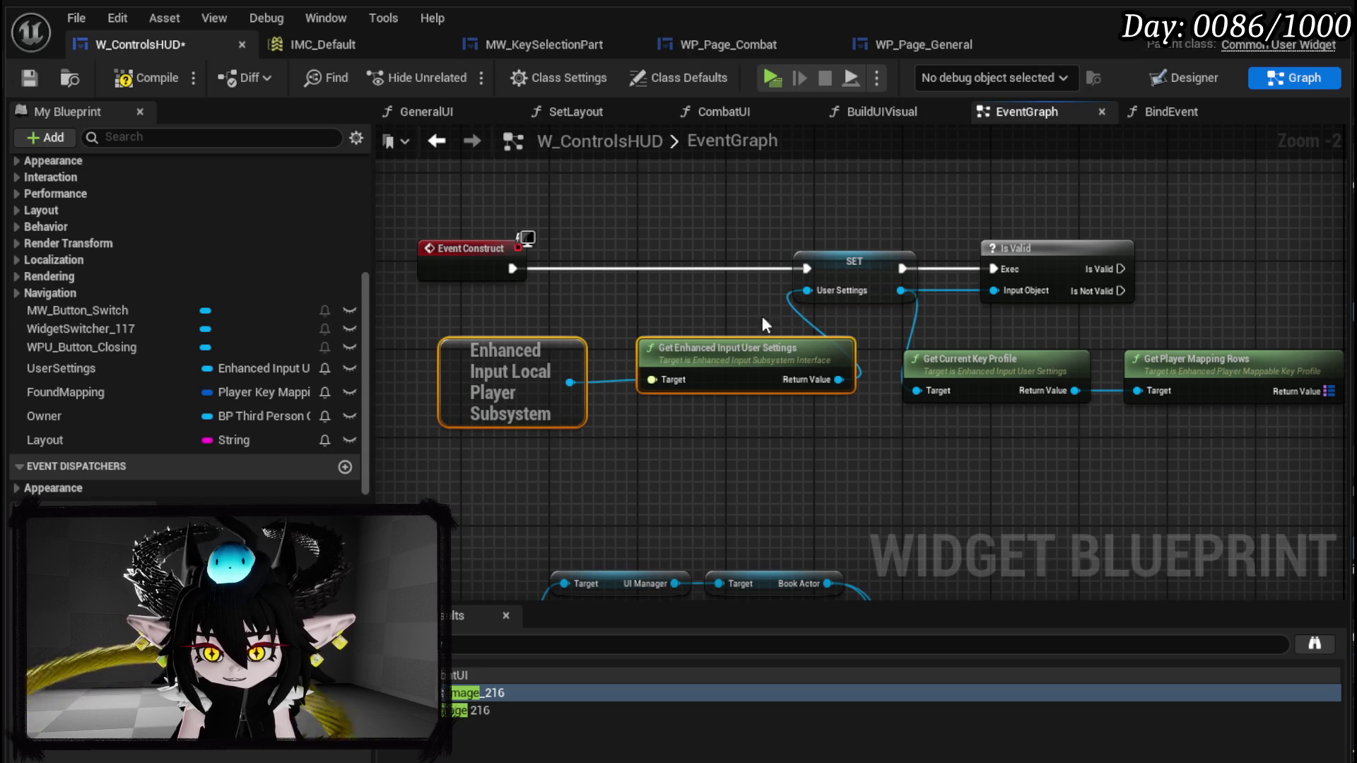
mouse_move(817, 278)
mouse_down()
mouse_move(753, 264)
mouse_move(592, 270)
mouse_up()
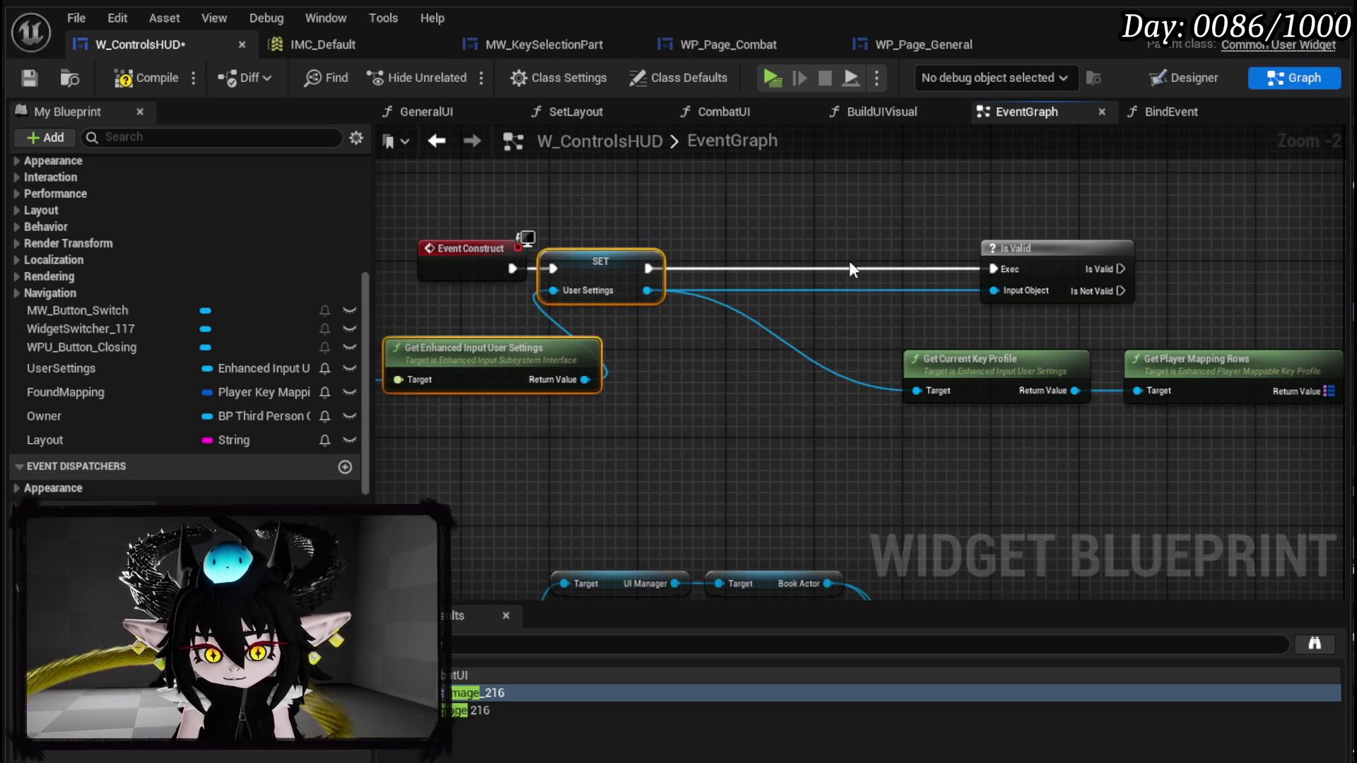
drag(852, 268, 620, 277)
drag(697, 468, 737, 539)
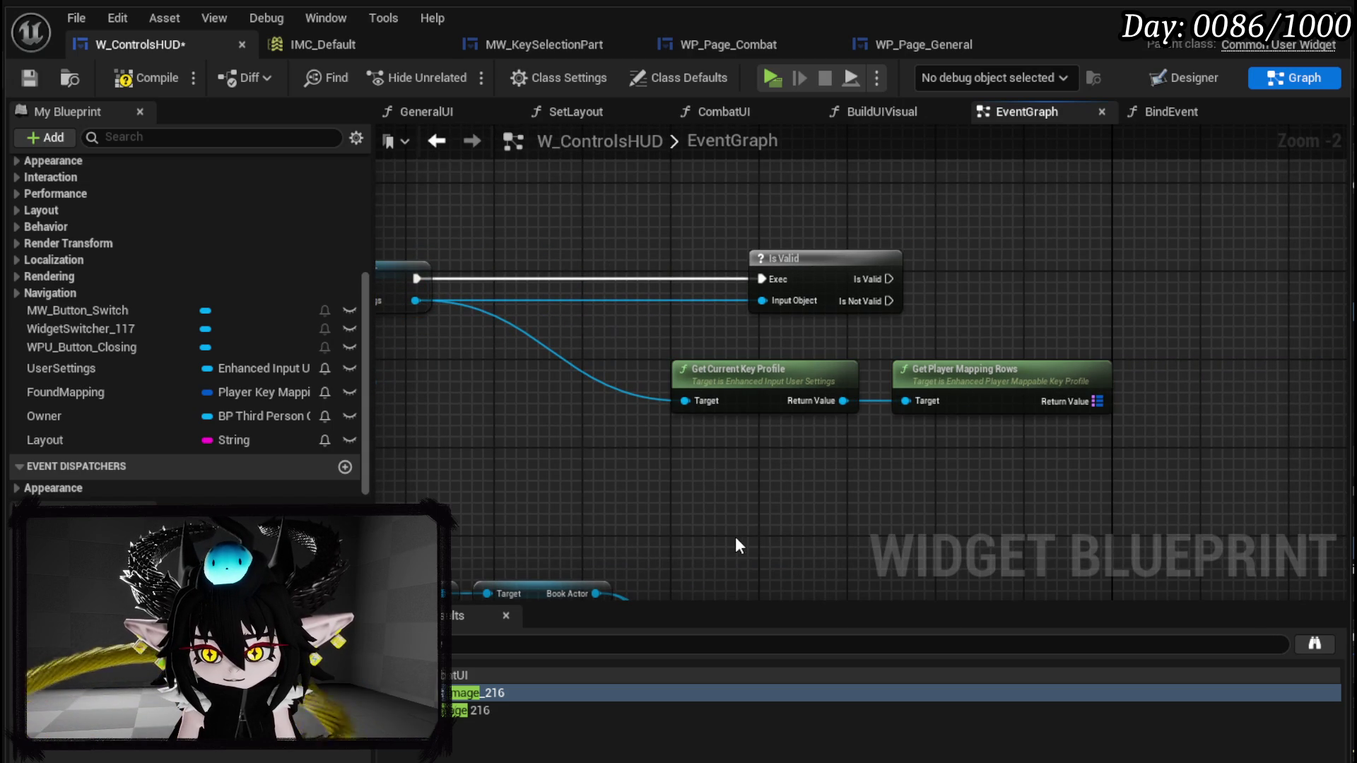
drag(806, 255, 540, 253)
- Delete Get Current Key Profile and Get Player Mapping Rows, then snug Is Valid beside SET
drag(657, 347, 1016, 386)
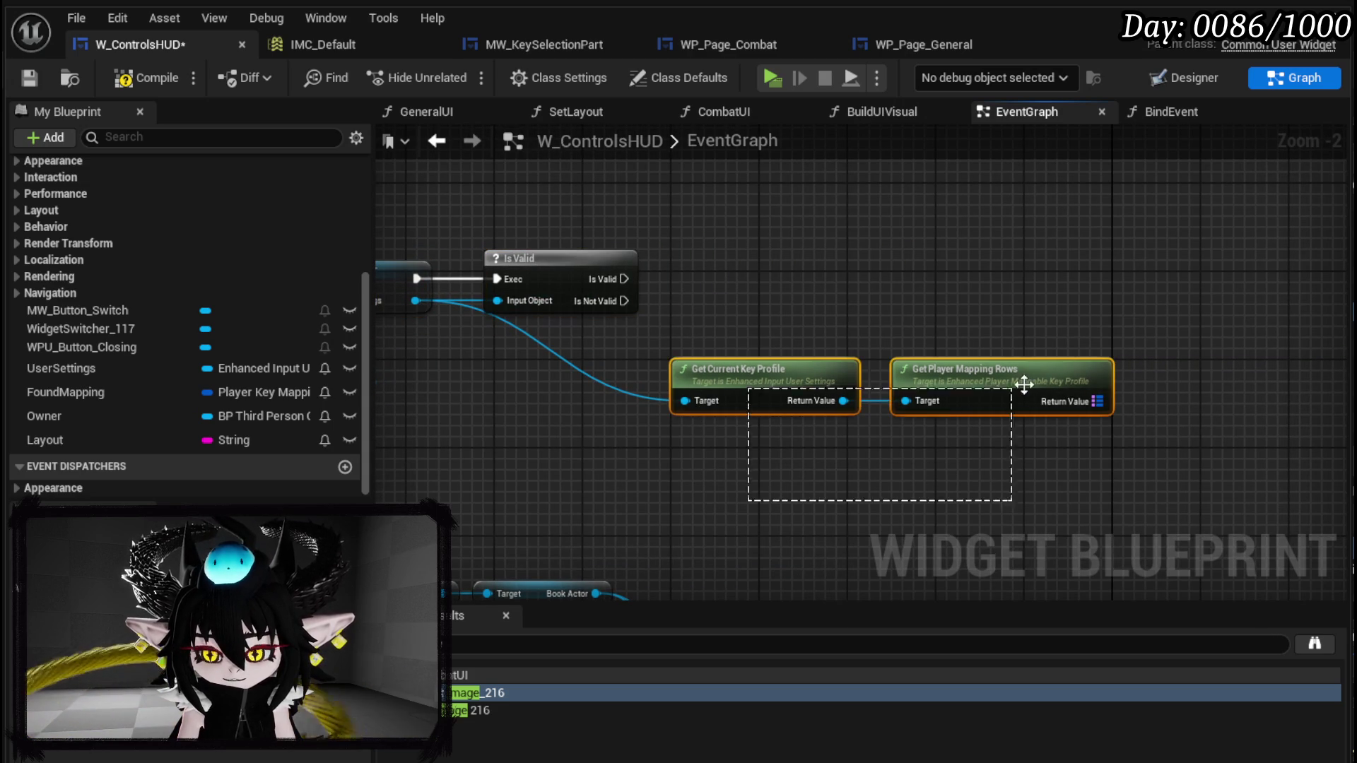
key(Delete)
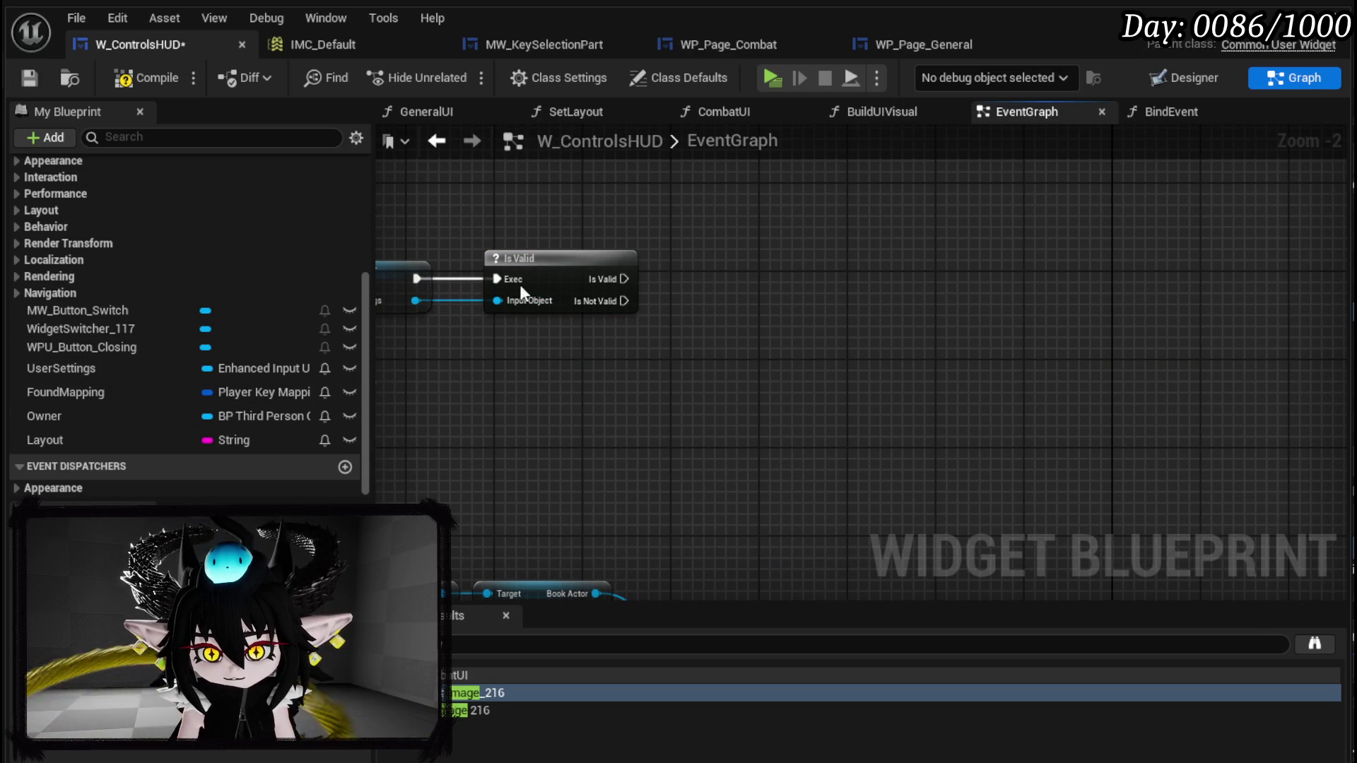
mouse_move(542, 262)
mouse_down()
mouse_move(502, 261)
mouse_move(518, 262)
mouse_up()
drag(440, 338, 515, 362)
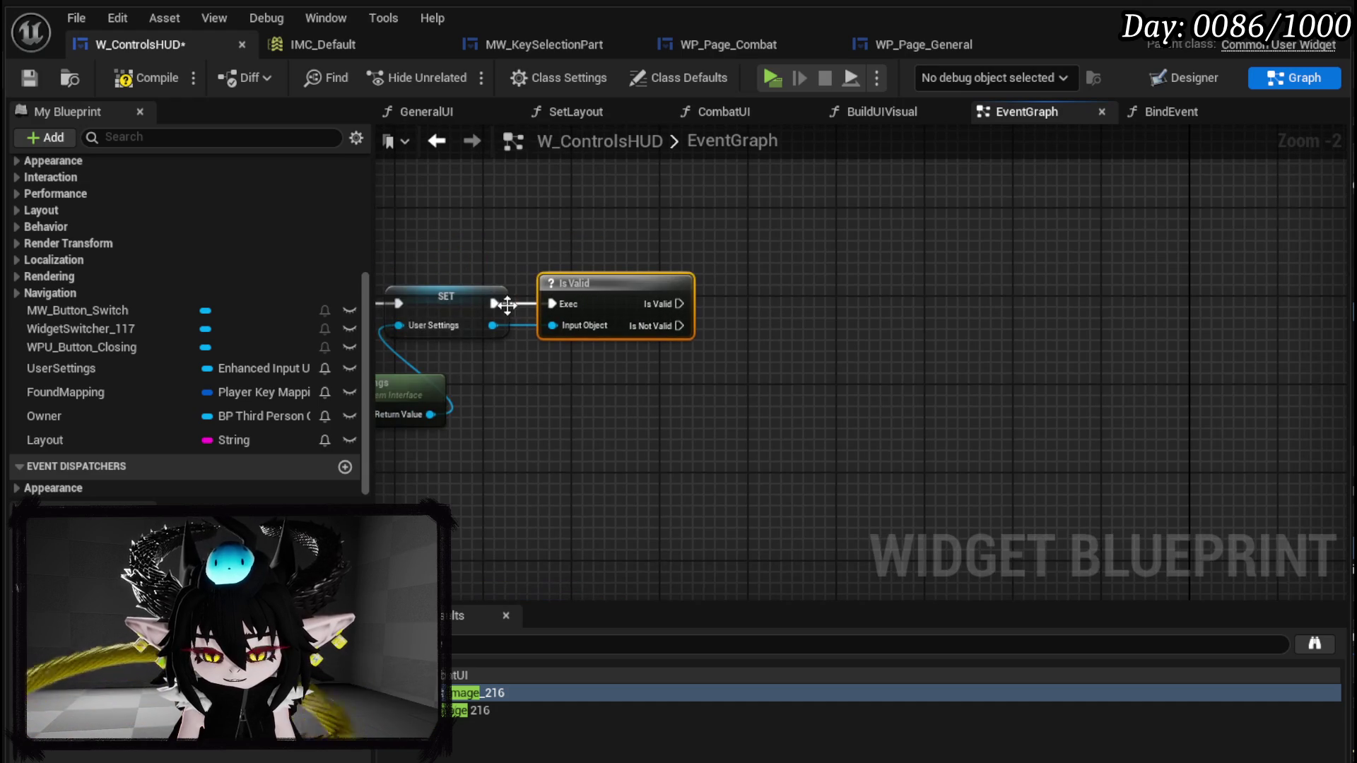
click(668, 403)
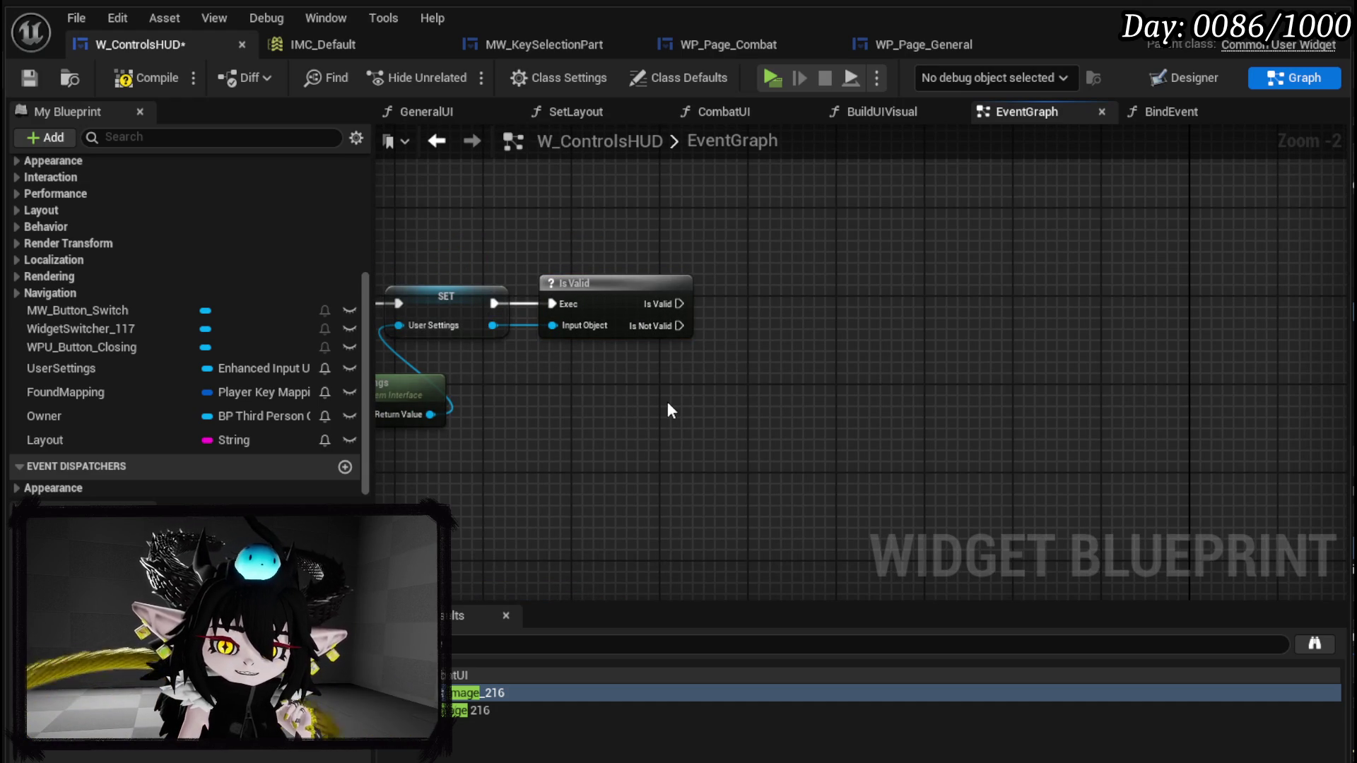
- Search the node actions for Create Widget beside the Is Valid check
scroll(180, 380, up, 5)
scroll(179, 380, down, 5)
drag(758, 292, 673, 294)
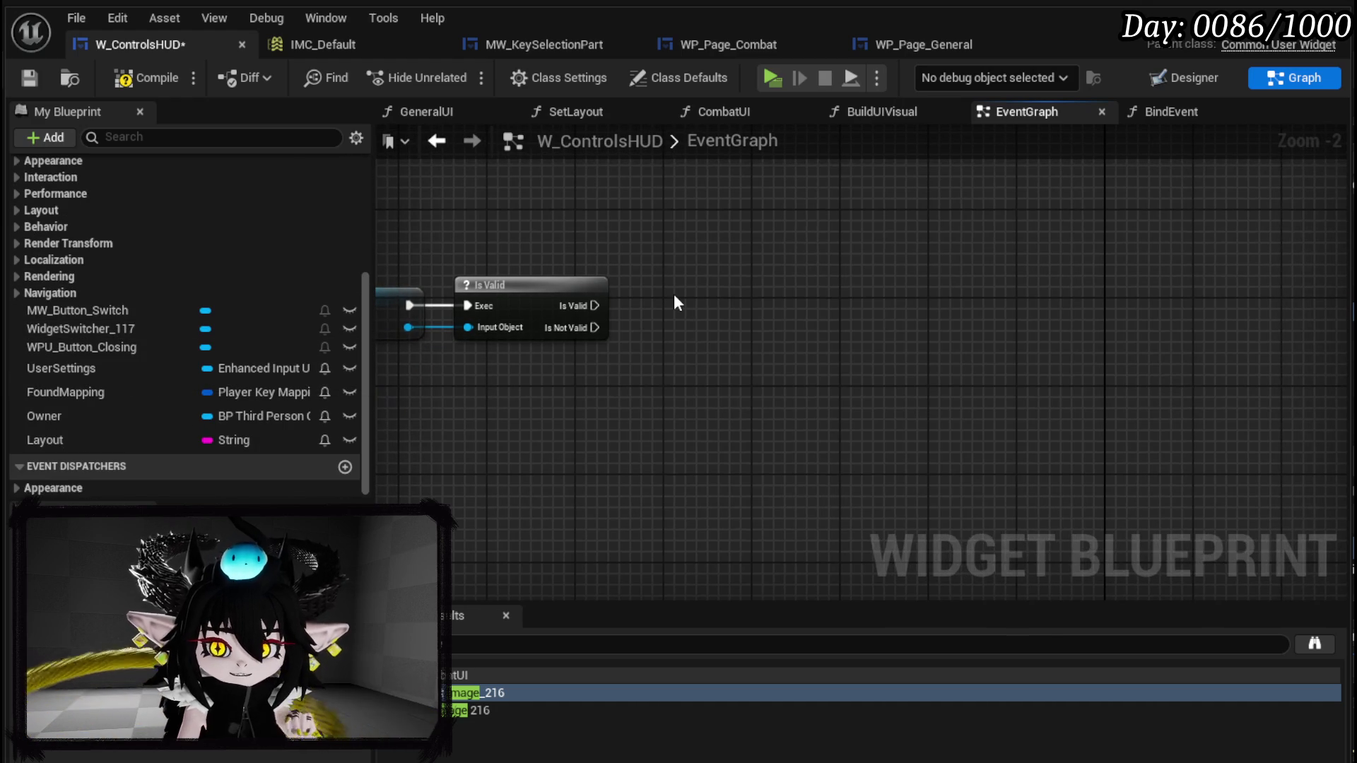
right_click(672, 294)
text(create Wid)
- Add two Create Widget nodes and a Widget Switcher 117 getter to the graph
key(Return)
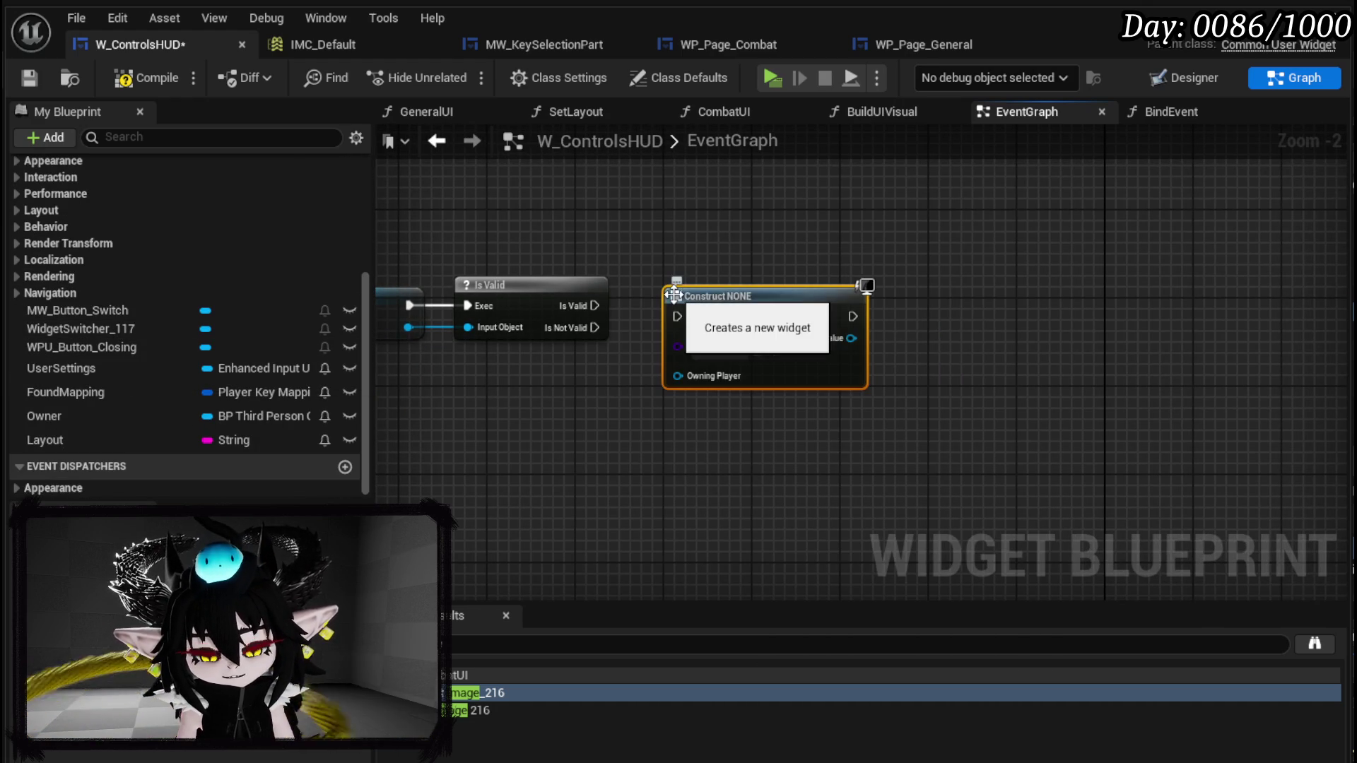
key(ctrl+c)
key(ctrl+v)
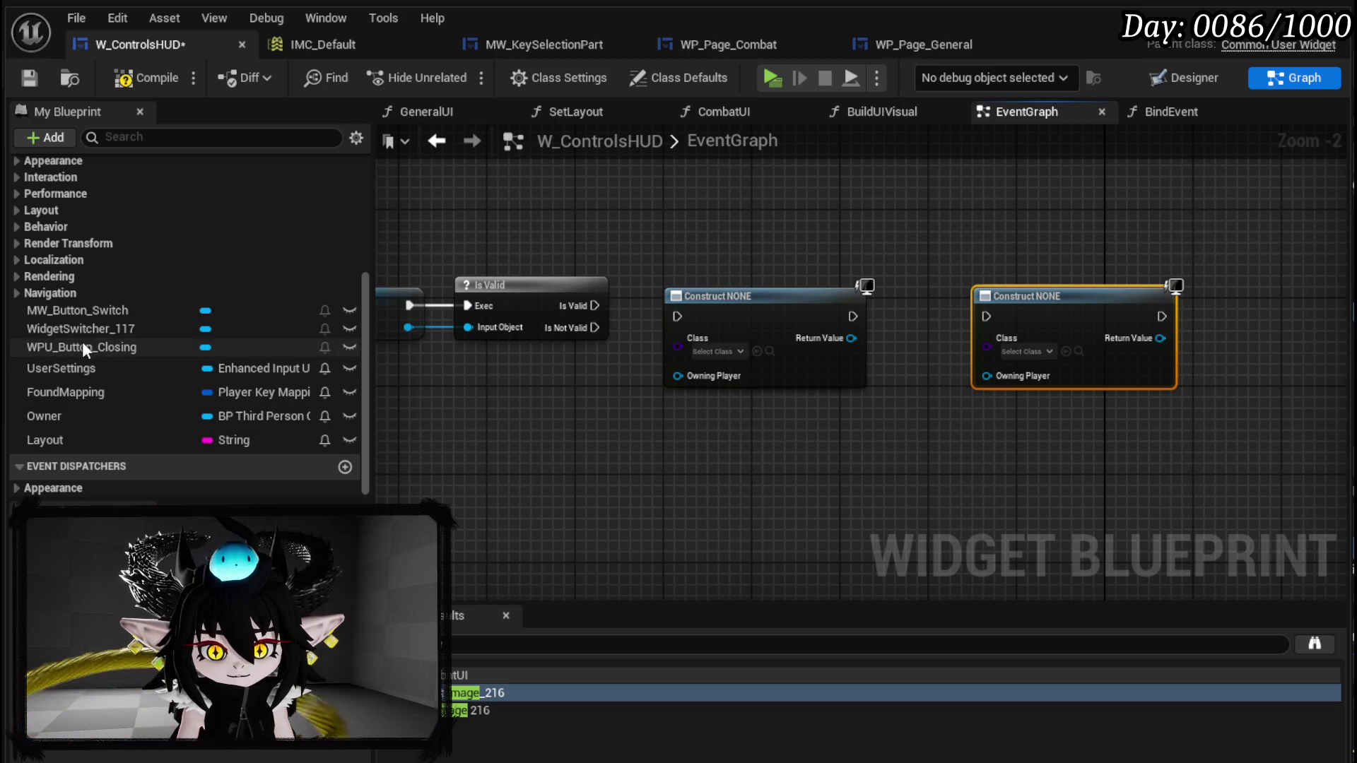
drag(109, 327, 604, 172)
- Set the Create Widget classes to WP_Page_General and WP_Page_Combat
scroll(558, 311, up, 2)
click(529, 355)
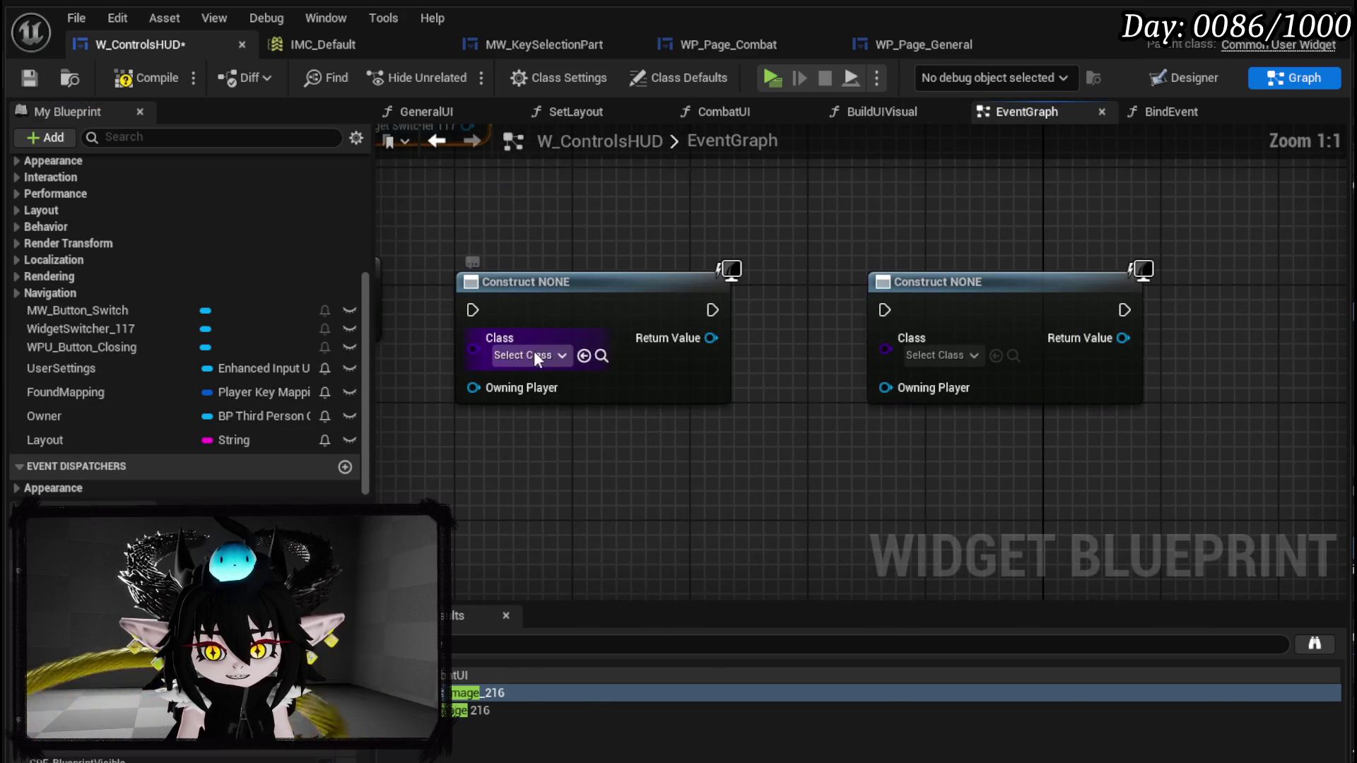
text(Page)
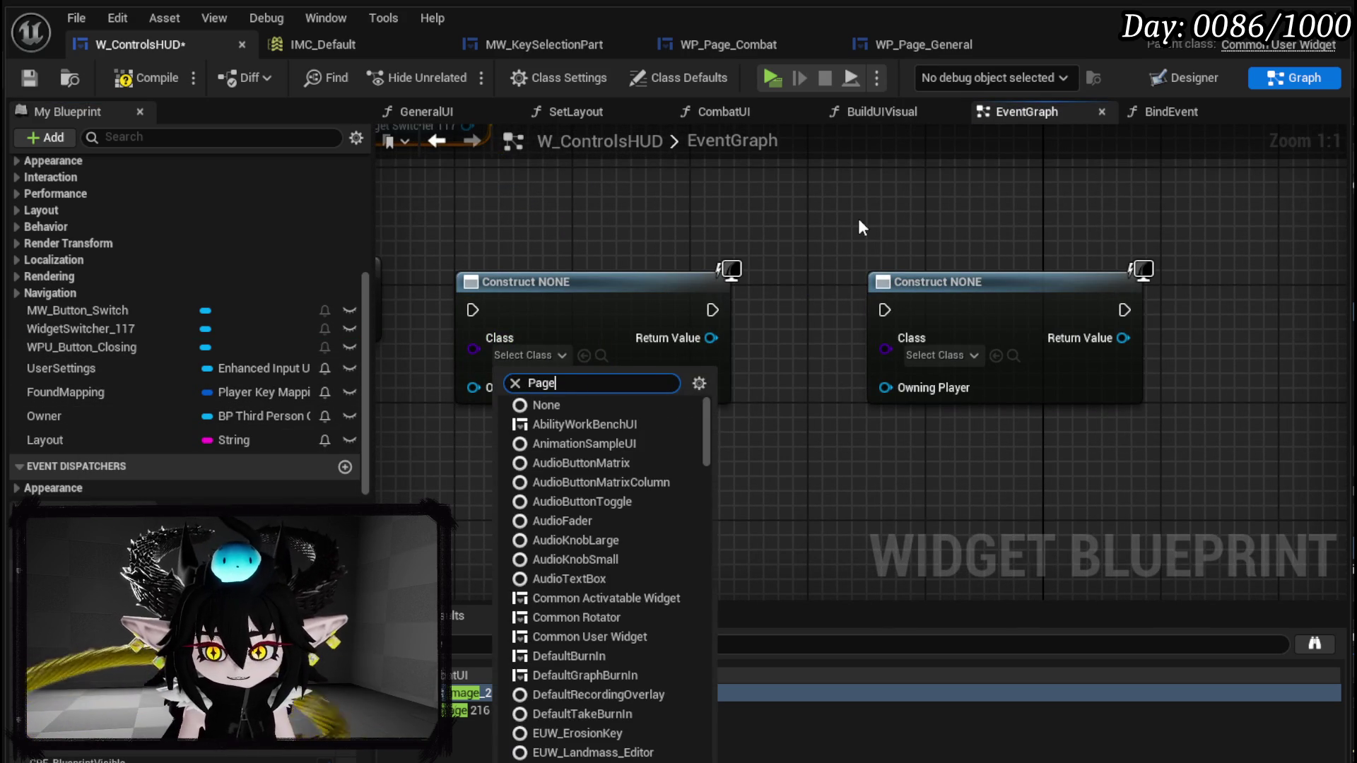
click(597, 445)
click(925, 354)
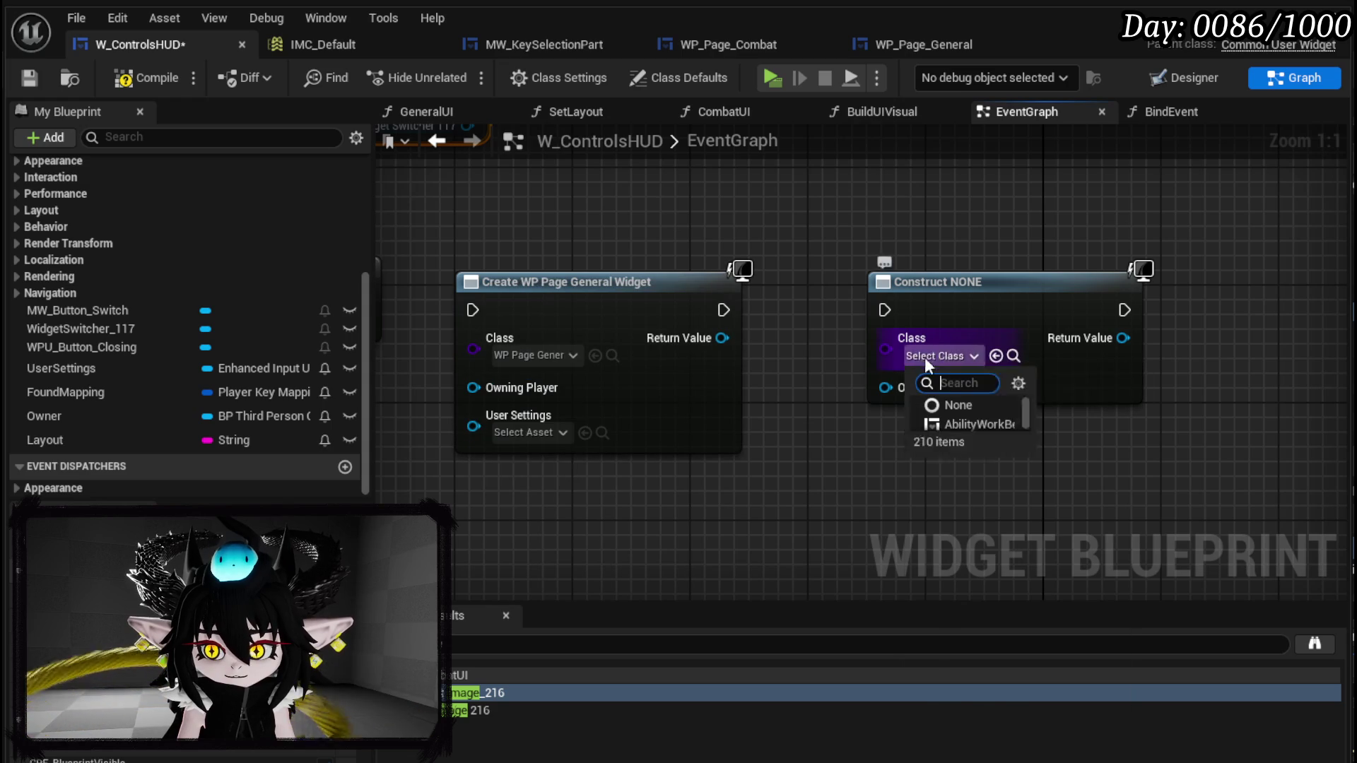
text(Page)
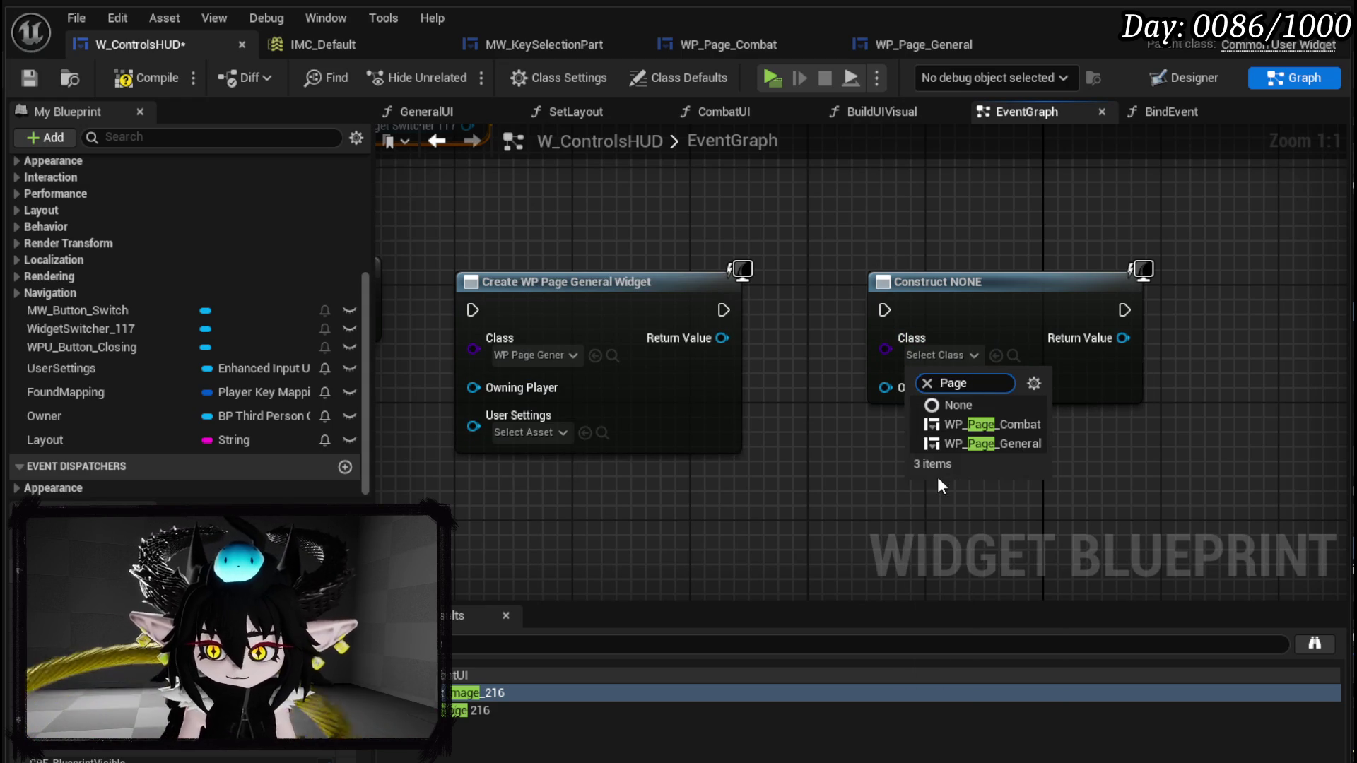
click(991, 426)
drag(1073, 282, 1336, 281)
- Add an Add Child node on Widget Switcher 117, fed and triggered by the General widget
scroll(757, 284, down, 3)
drag(579, 254, 735, 265)
text(add)
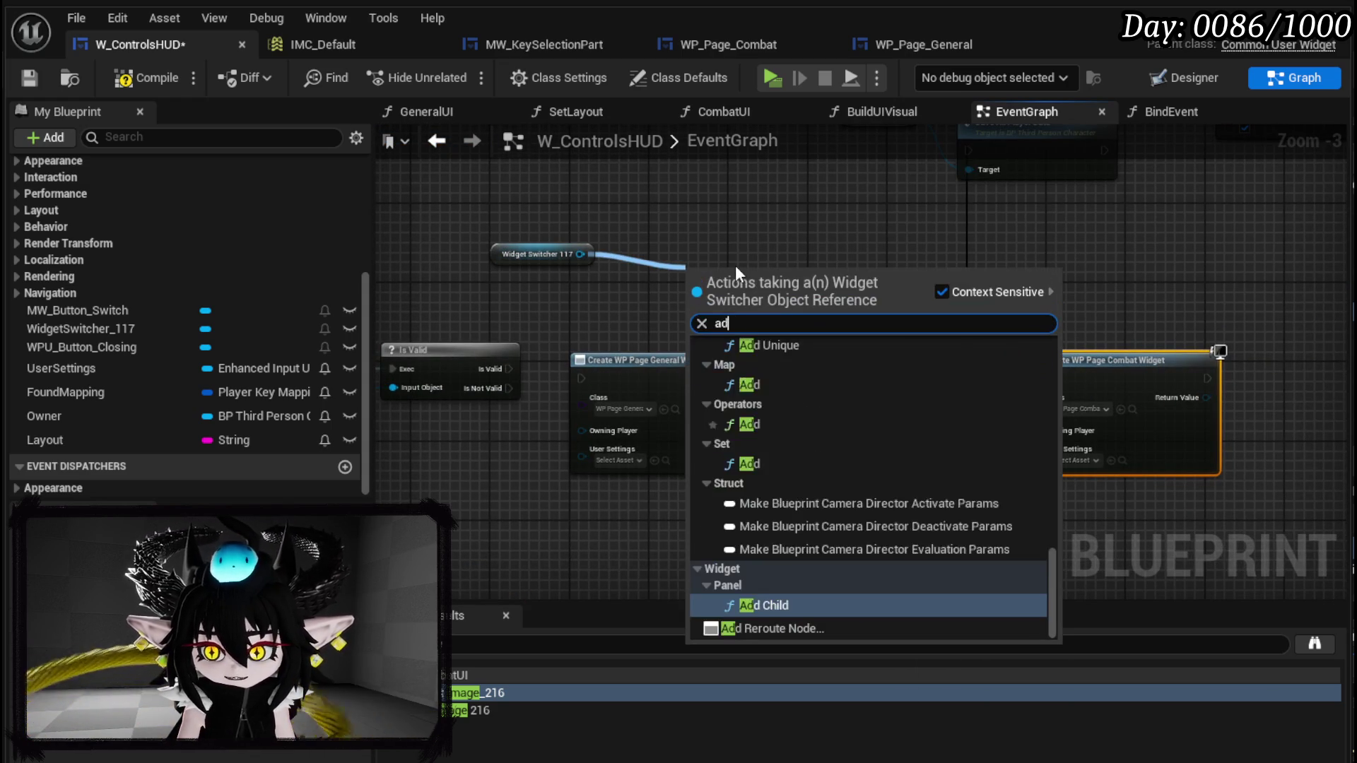
click(753, 605)
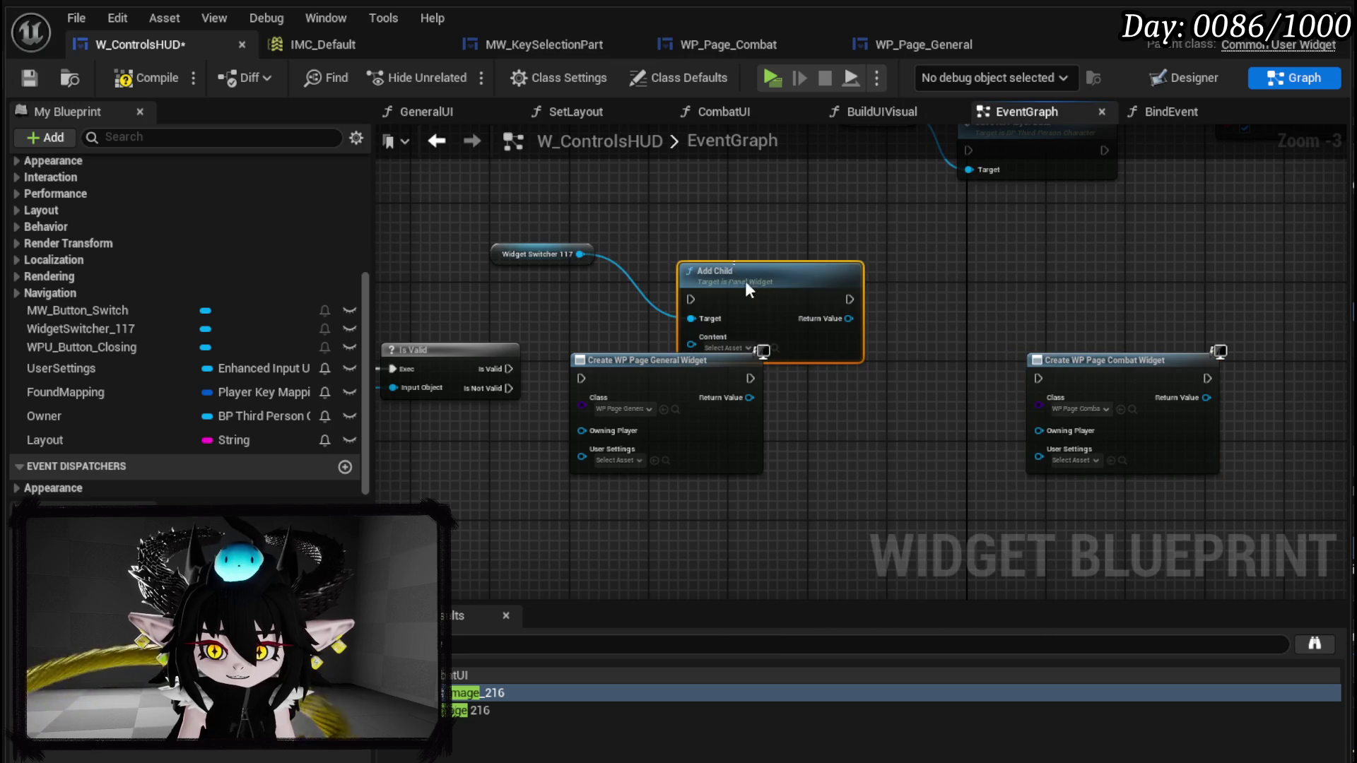
drag(815, 309, 872, 382)
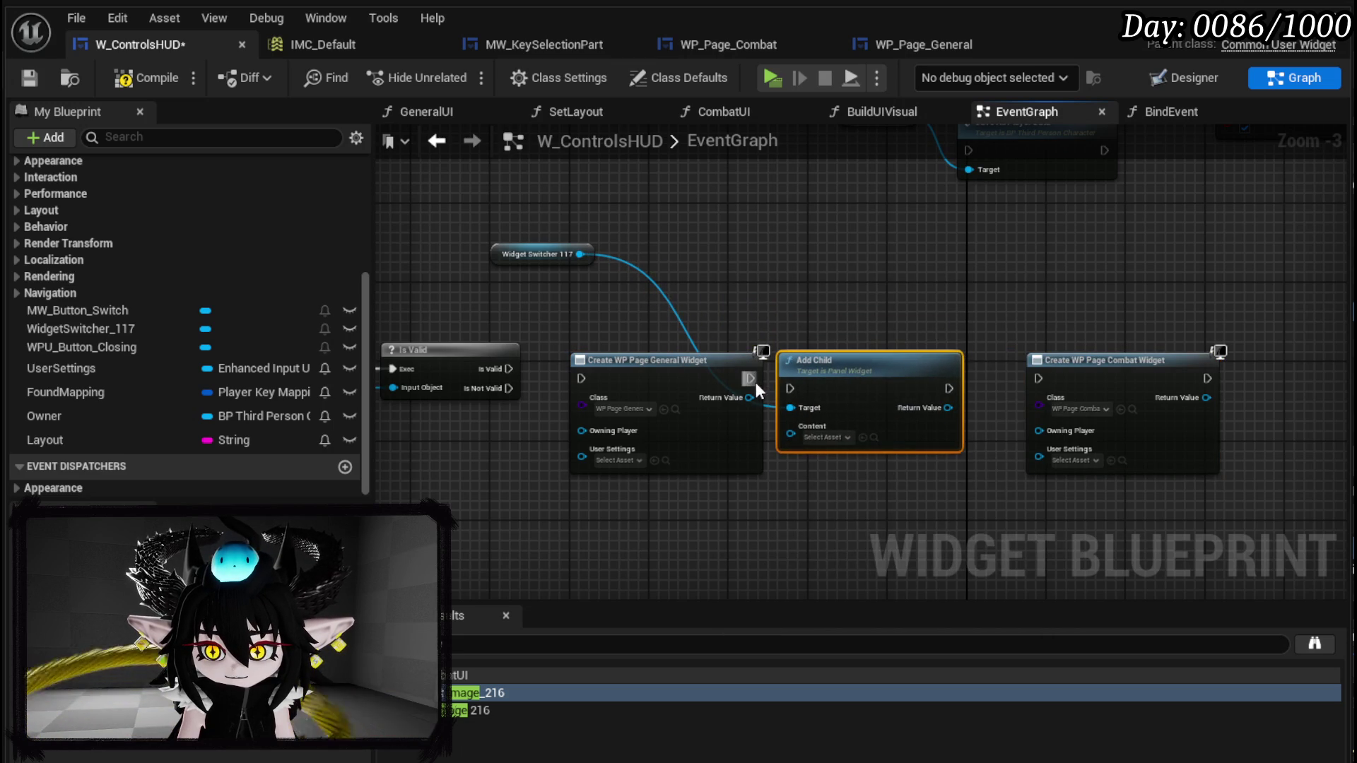
drag(742, 379, 791, 387)
drag(820, 377, 820, 367)
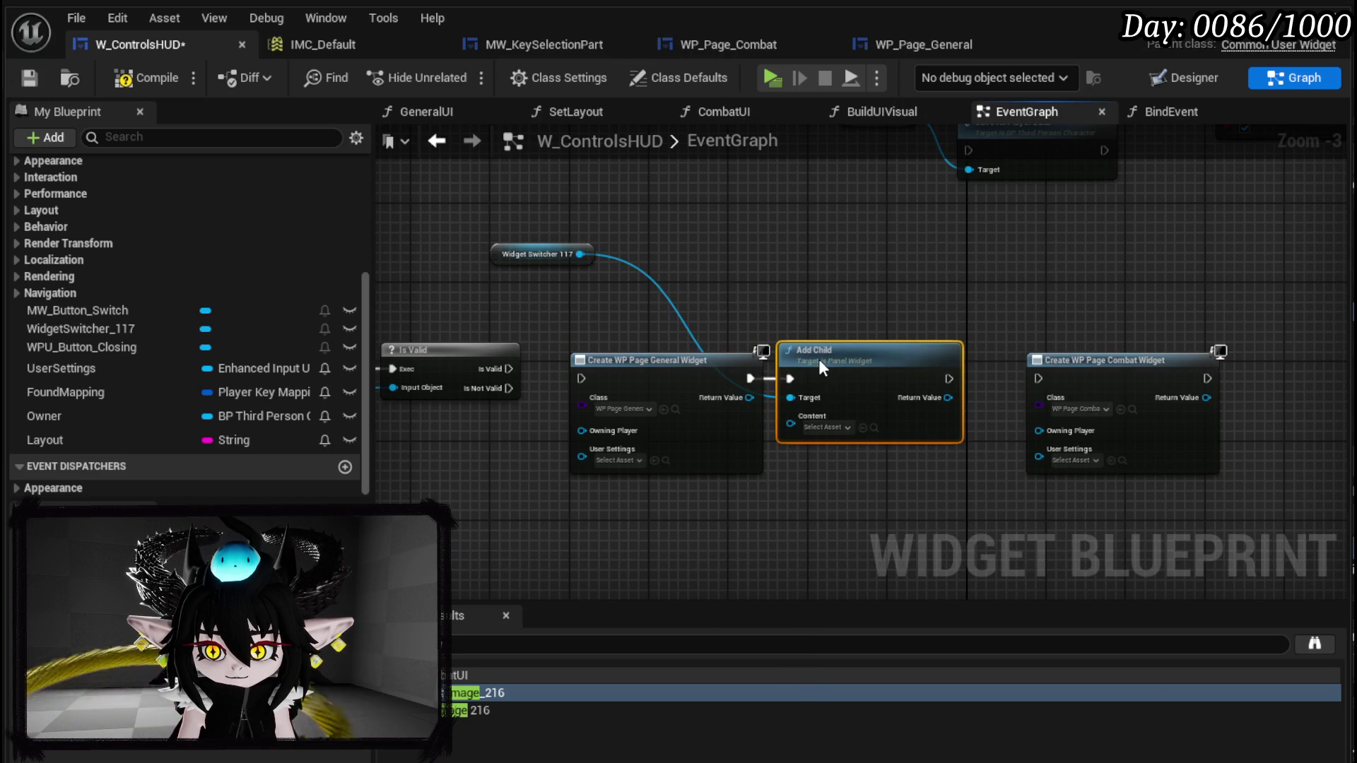
drag(739, 400, 792, 423)
mouse_move(537, 254)
mouse_down()
mouse_move(796, 283)
mouse_move(813, 314)
mouse_up()
- Duplicate the Widget Switcher 117 and Add Child pair
ctrl+click(841, 350)
key(ctrl+c)
key(ctrl+v)
- Wire the Combat widget into the second Add Child, chaining both page creations after Is Valid
mouse_move(892, 346)
mouse_down()
mouse_move(958, 376)
mouse_move(940, 381)
mouse_move(959, 413)
mouse_up()
mouse_move(866, 468)
mouse_down()
mouse_move(998, 375)
mouse_move(919, 376)
mouse_up()
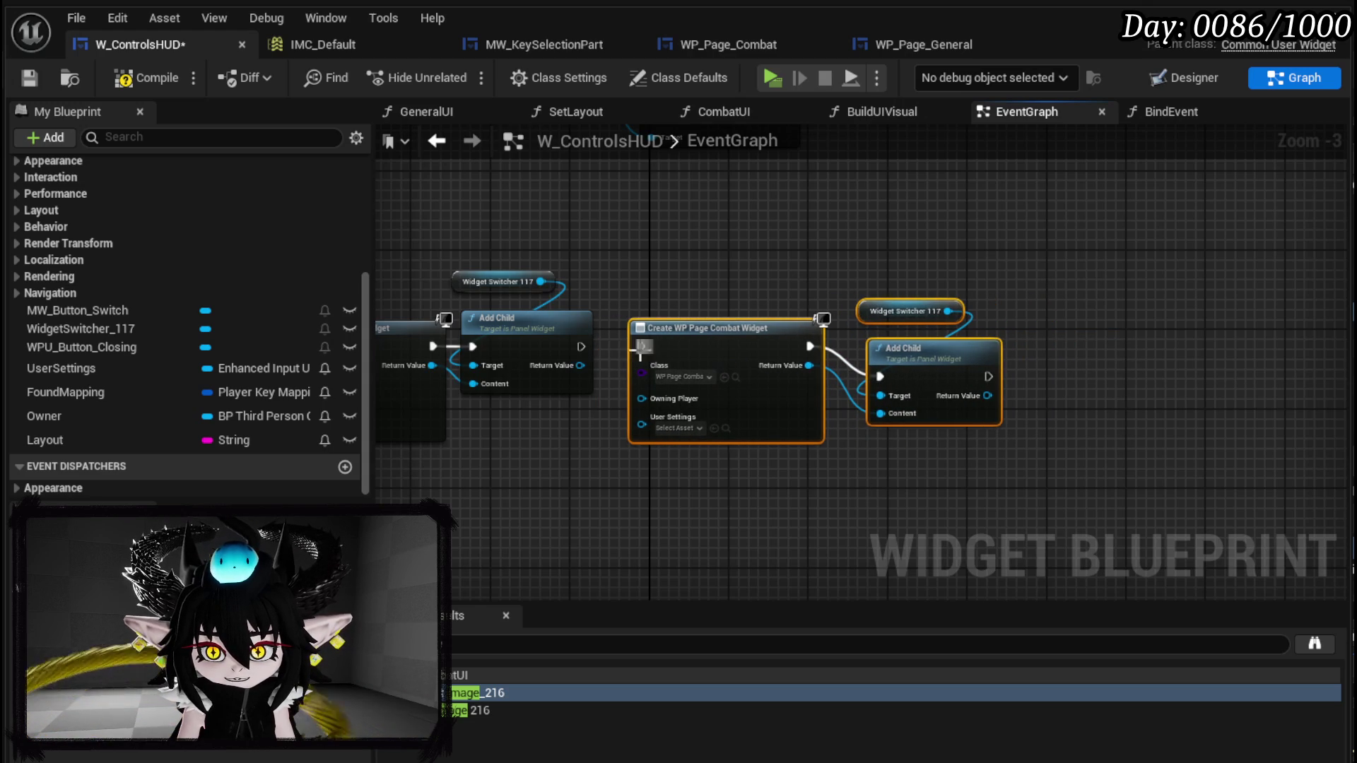
drag(578, 346, 640, 346)
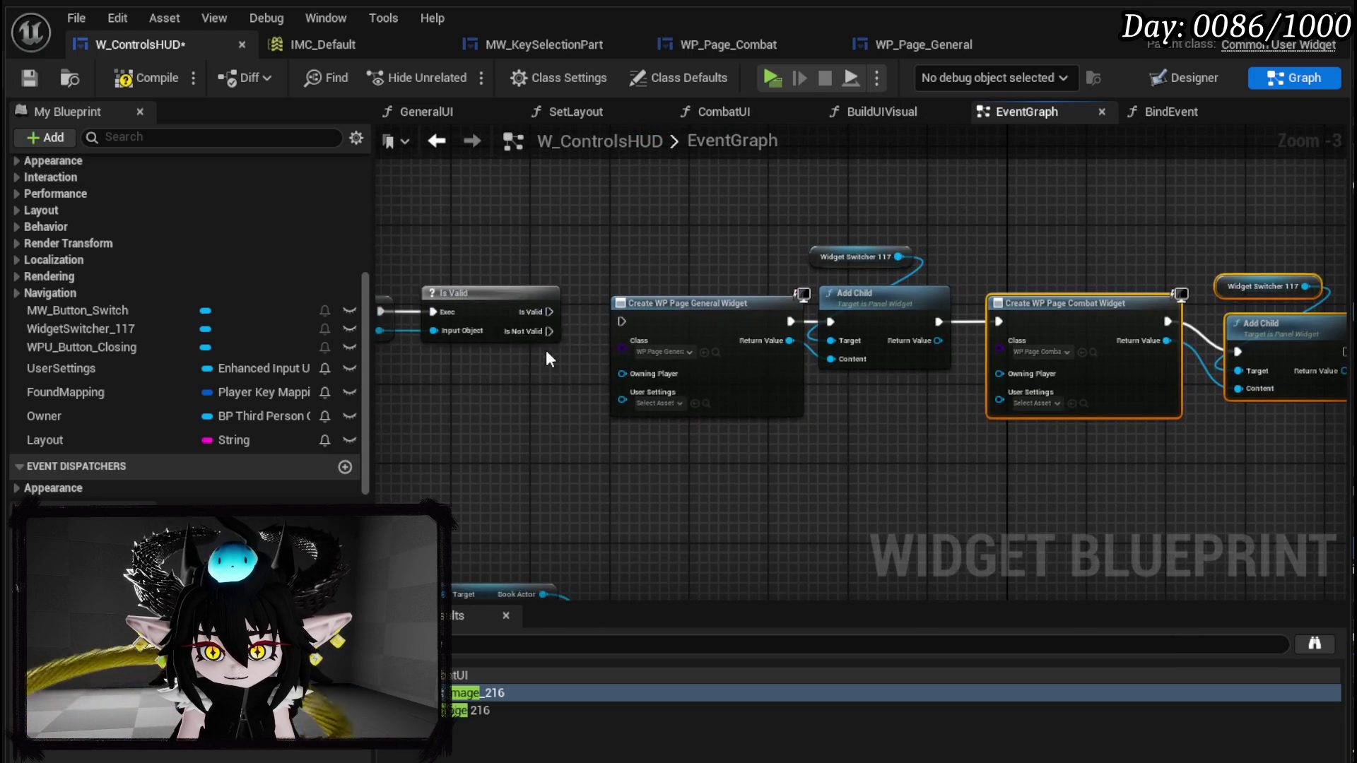
drag(537, 311, 622, 322)
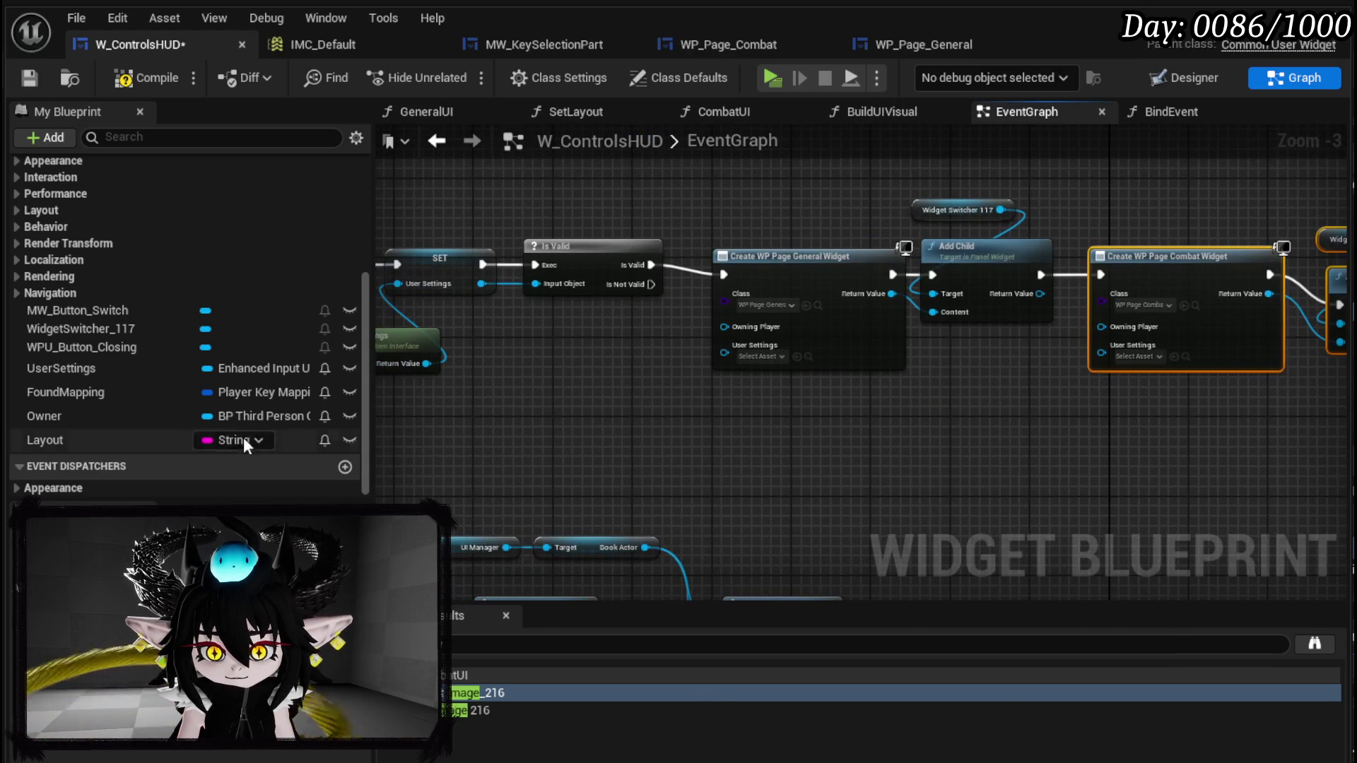
- Feed a UserSettings variable getter into the Create Widget's User Settings pin
mouse_move(148, 366)
mouse_down()
mouse_move(609, 380)
mouse_move(605, 354)
mouse_move(724, 345)
mouse_up()
click(656, 389)
mouse_move(901, 404)
mouse_down()
mouse_move(717, 386)
mouse_move(830, 363)
mouse_move(820, 353)
mouse_up()
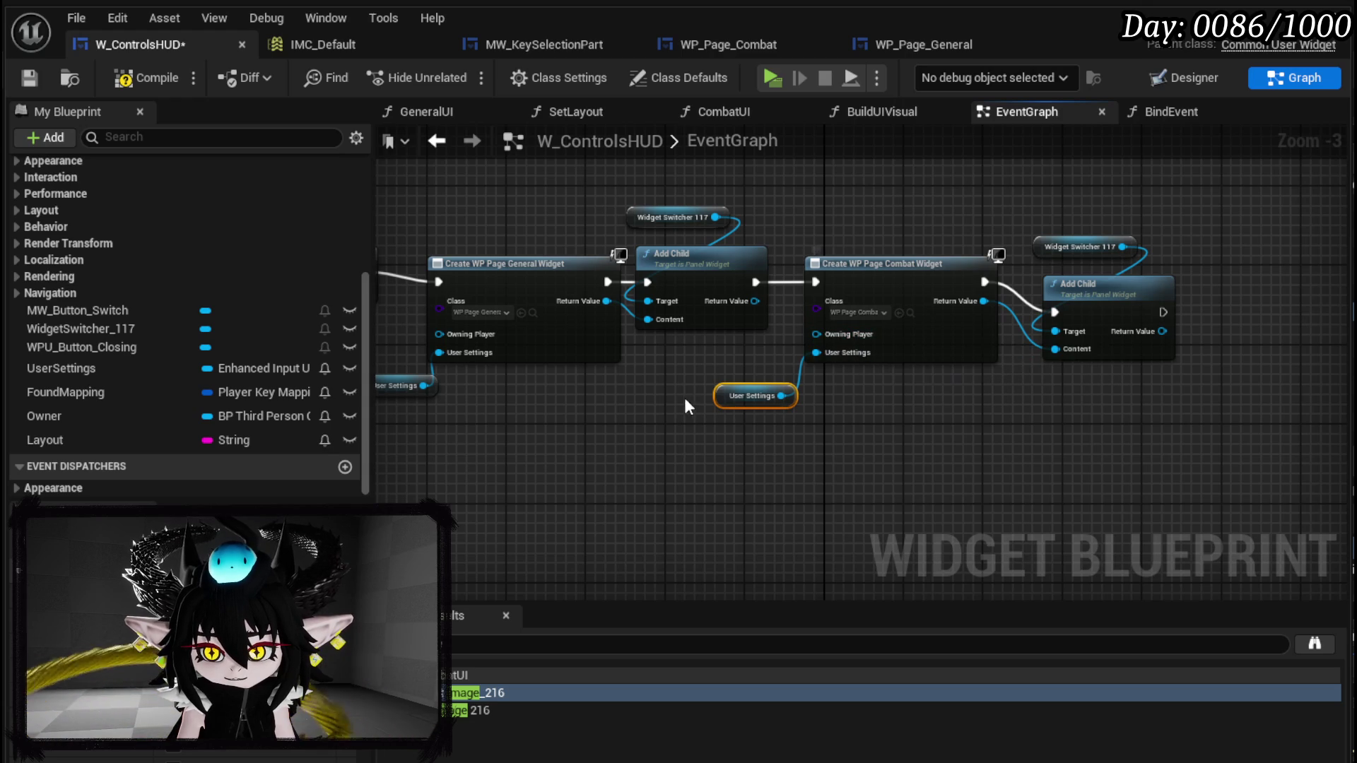
- Tidy the second switcher and Add Child pair, then open the SetLayout function
drag(1062, 391, 1018, 229)
drag(1112, 319, 1092, 298)
mouse_move(863, 448)
mouse_down()
mouse_move(527, 383)
mouse_move(767, 226)
mouse_move(756, 222)
mouse_up()
mouse_move(508, 323)
mouse_down()
mouse_move(672, 452)
mouse_move(565, 396)
mouse_move(479, 324)
mouse_up()
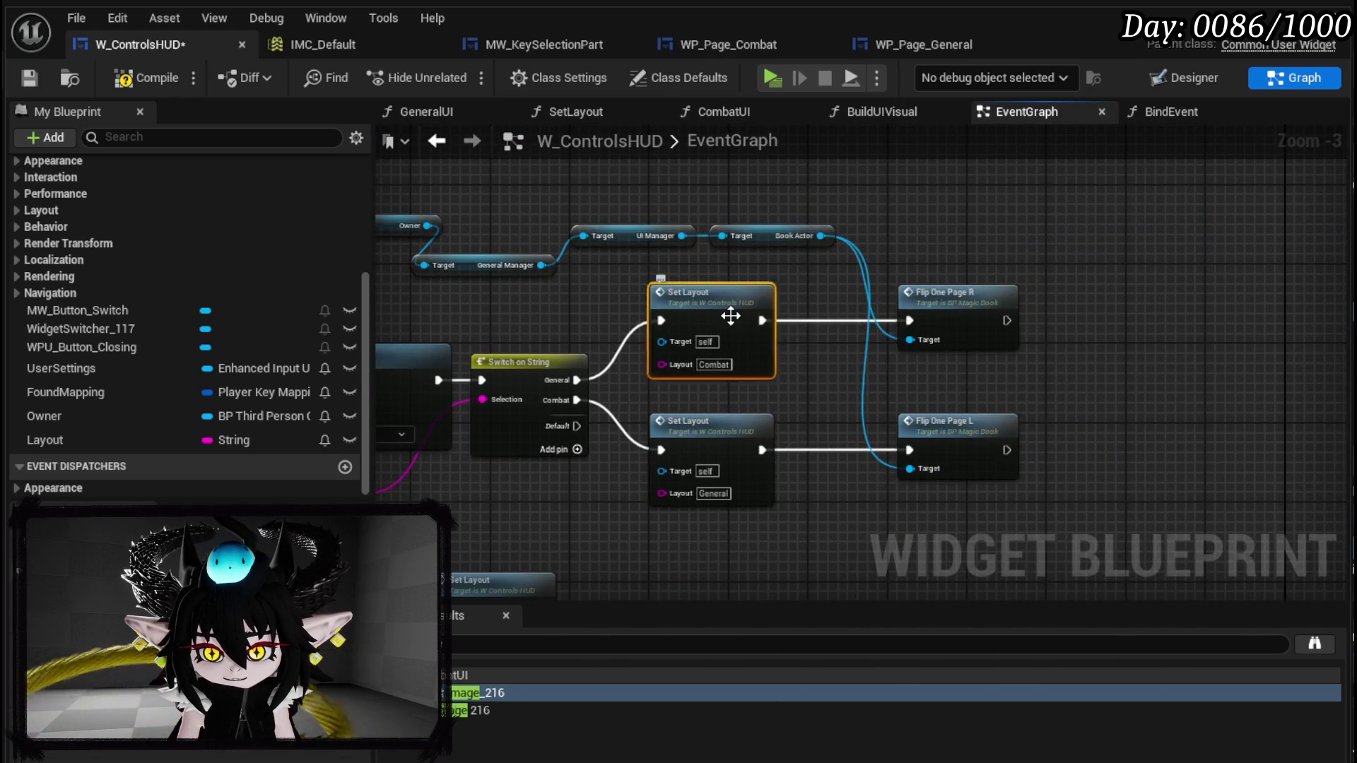
double_click(725, 316)
mouse_move(725, 315)
mouse_down()
mouse_move(608, 386)
mouse_move(516, 390)
mouse_move(629, 362)
mouse_up()
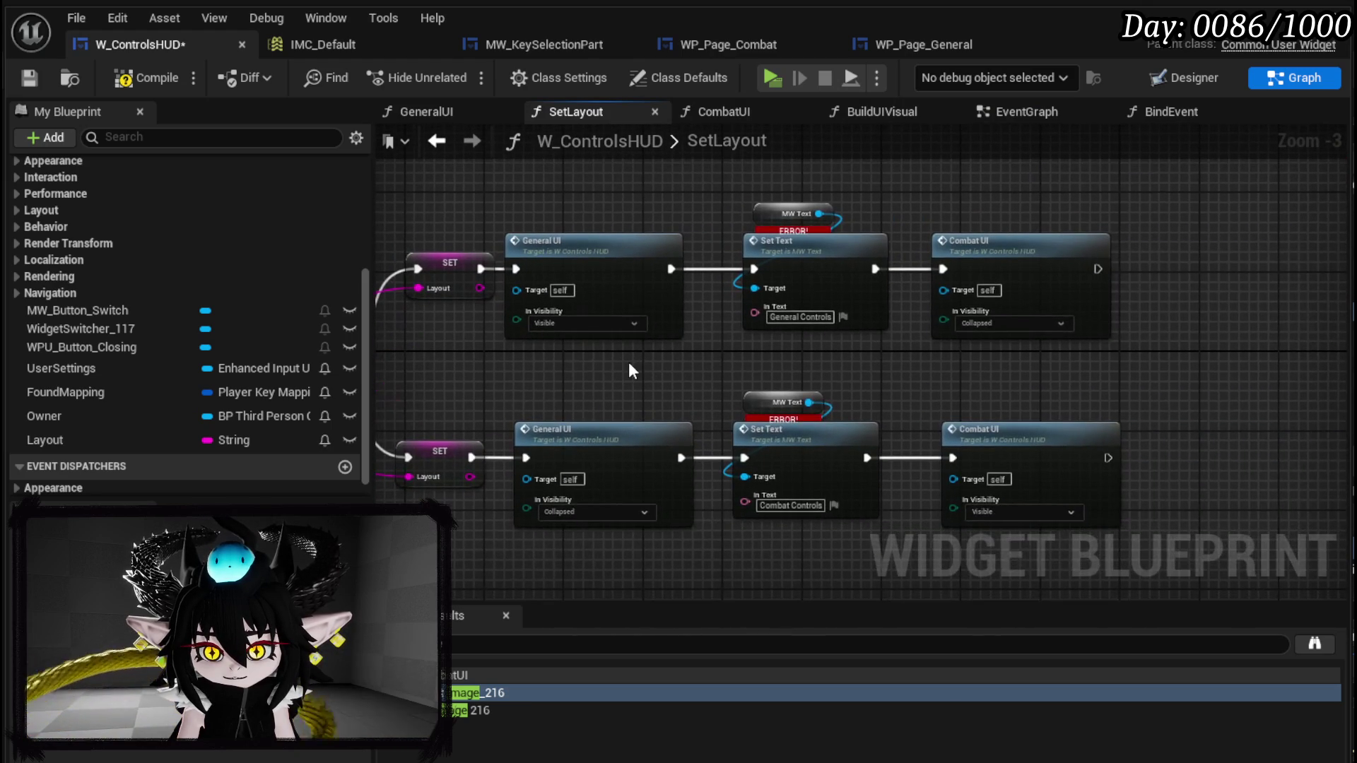
- Delete the old visibility and Set Text nodes from SetLayout
drag(553, 172, 1019, 477)
key(Delete)
key(Home)
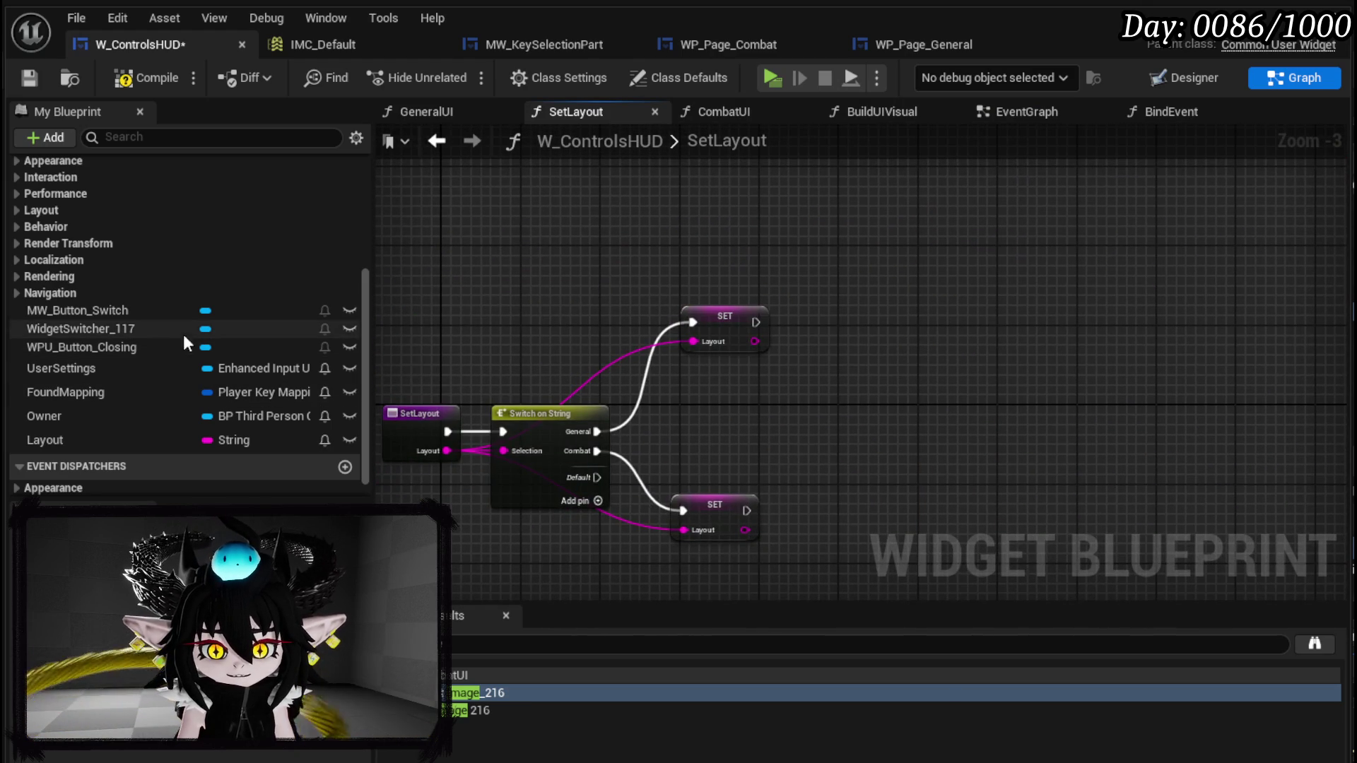
- Add a Set Active Widget on Widget Switcher 117 running after the upper General SET
mouse_move(73, 329)
mouse_down()
mouse_move(679, 202)
mouse_move(867, 237)
mouse_up()
click(704, 236)
text(Set Acto)
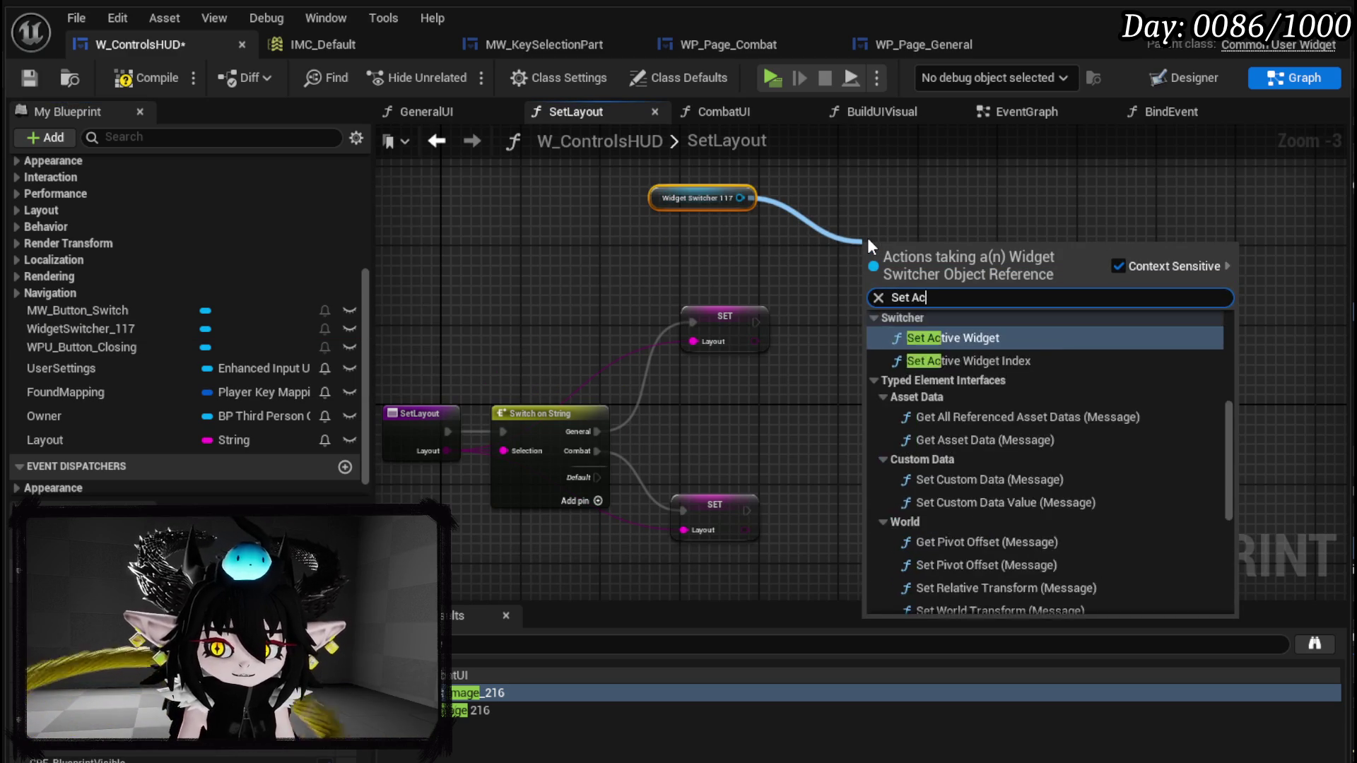
key(BackSpace)
text(ive)
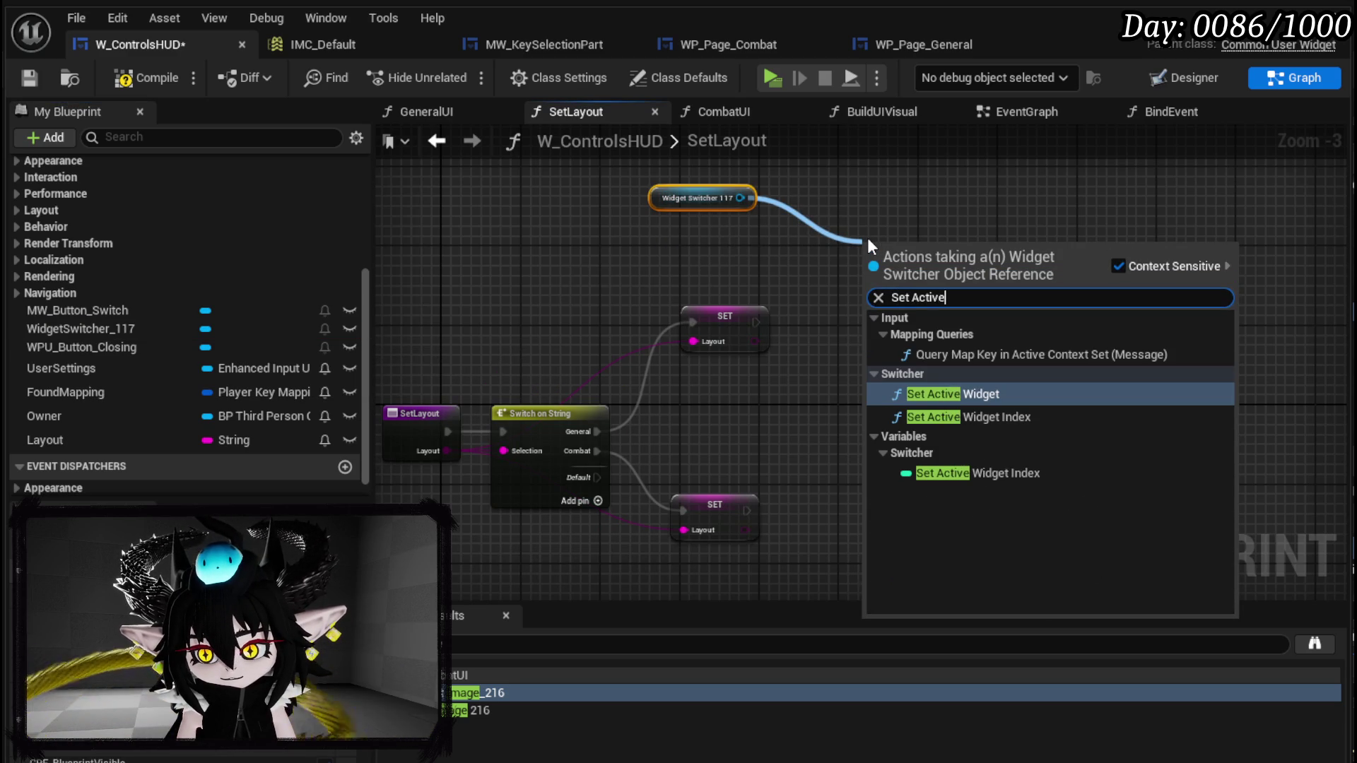
click(947, 394)
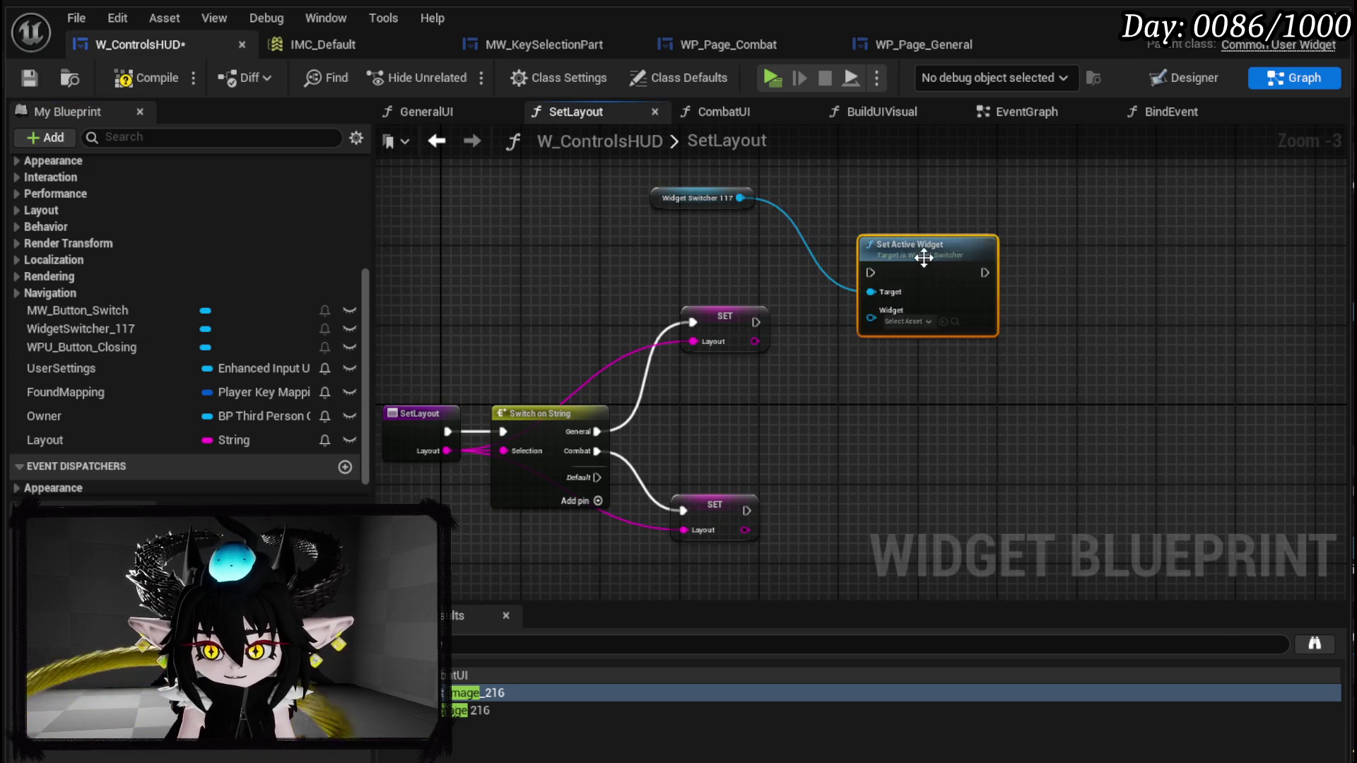
drag(917, 264, 889, 311)
drag(862, 325, 838, 321)
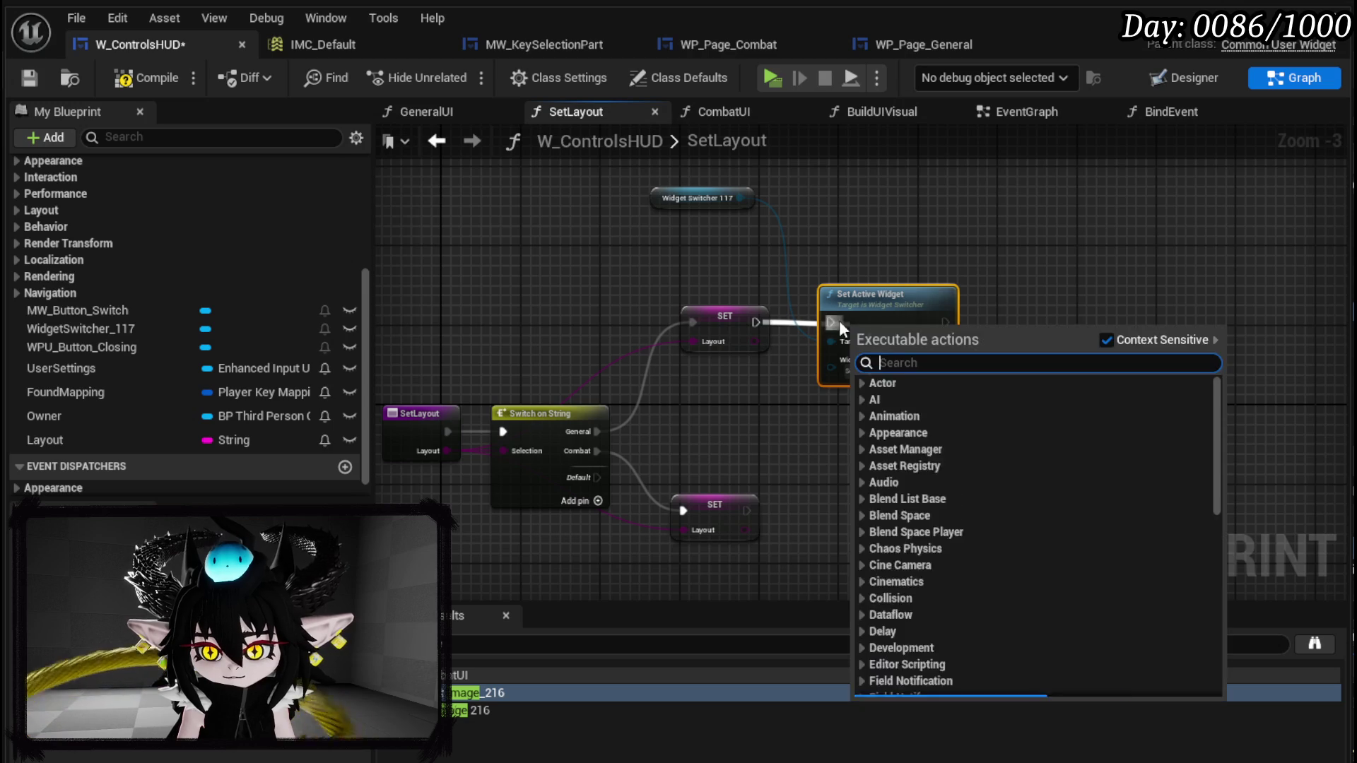
drag(750, 319, 830, 323)
drag(680, 197, 878, 262)
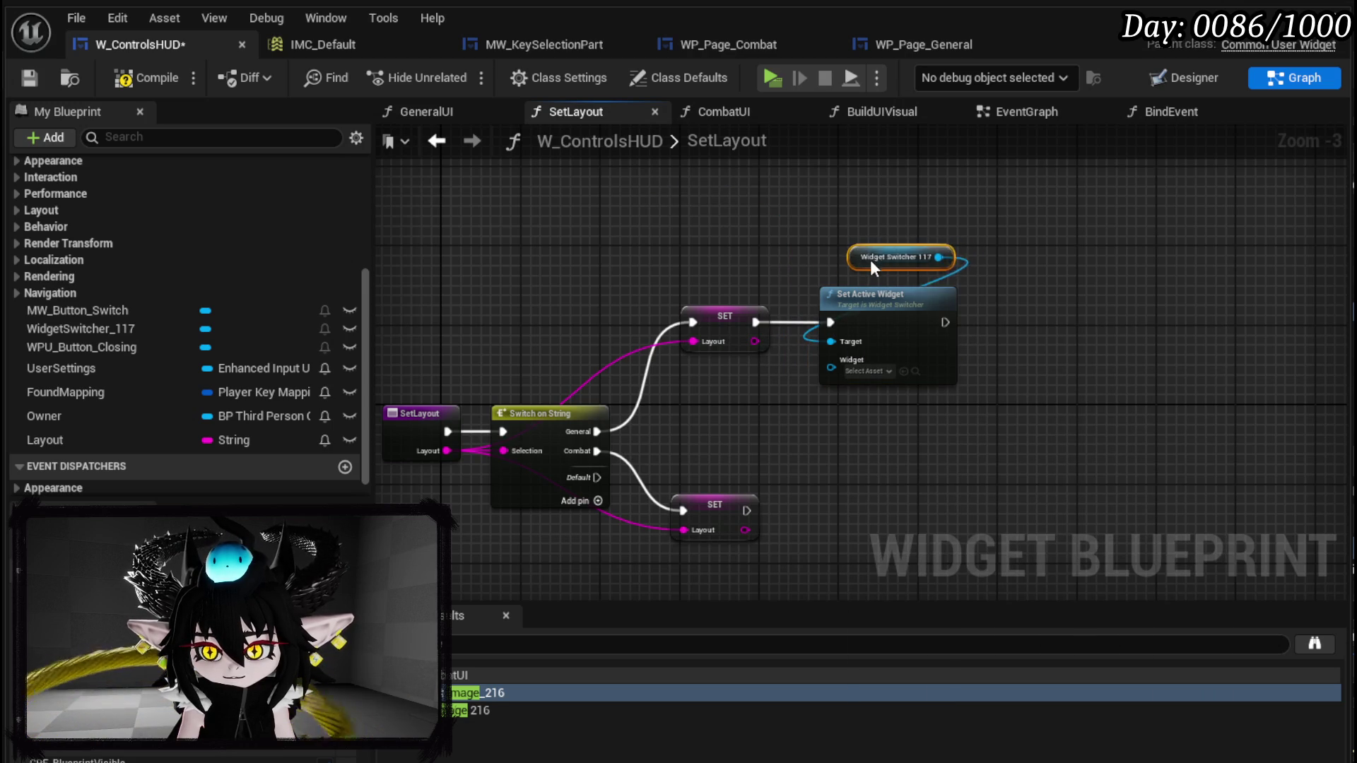
- Copy the Set Active Widget pair onto the Combat branch, compile, and return to EventGraph
key(ctrl+c)
key(ctrl+v)
mouse_move(720, 398)
mouse_down()
mouse_move(797, 417)
mouse_move(857, 397)
mouse_up()
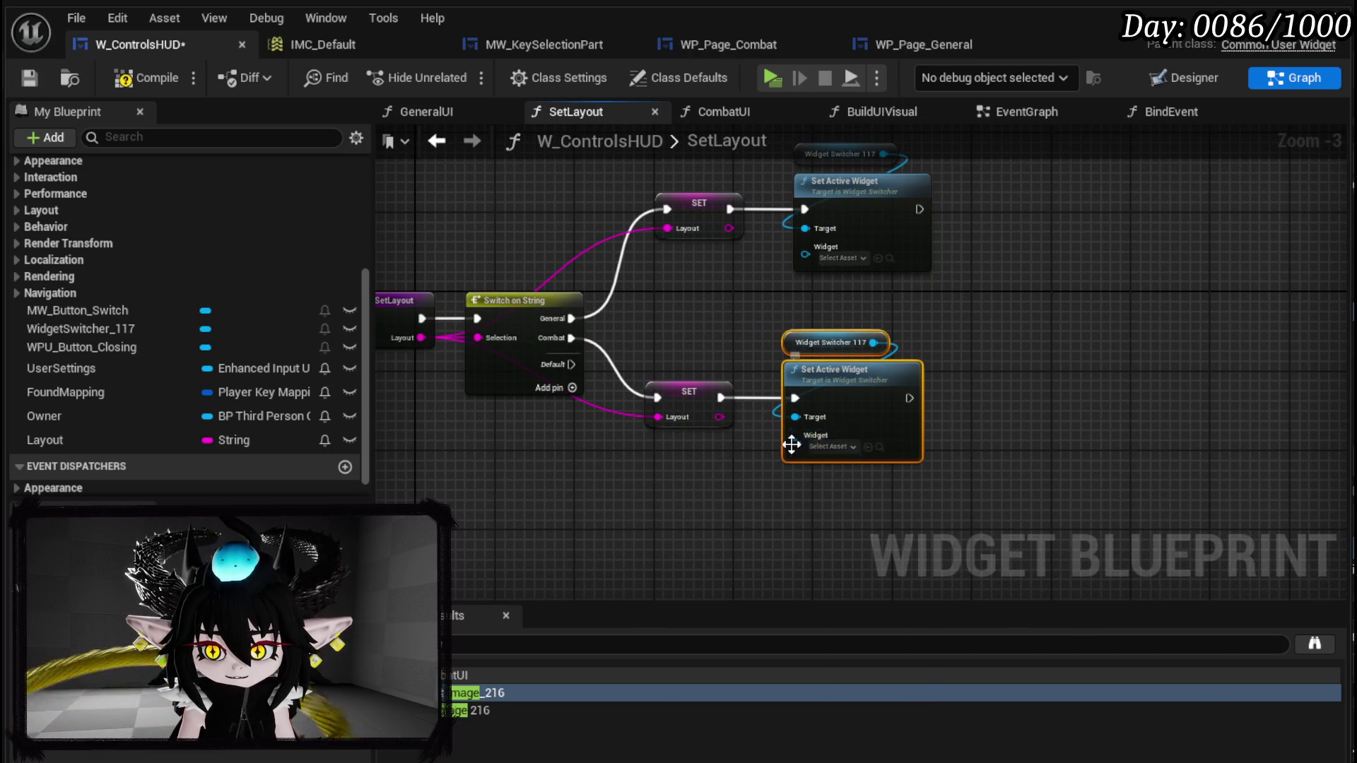
click(723, 466)
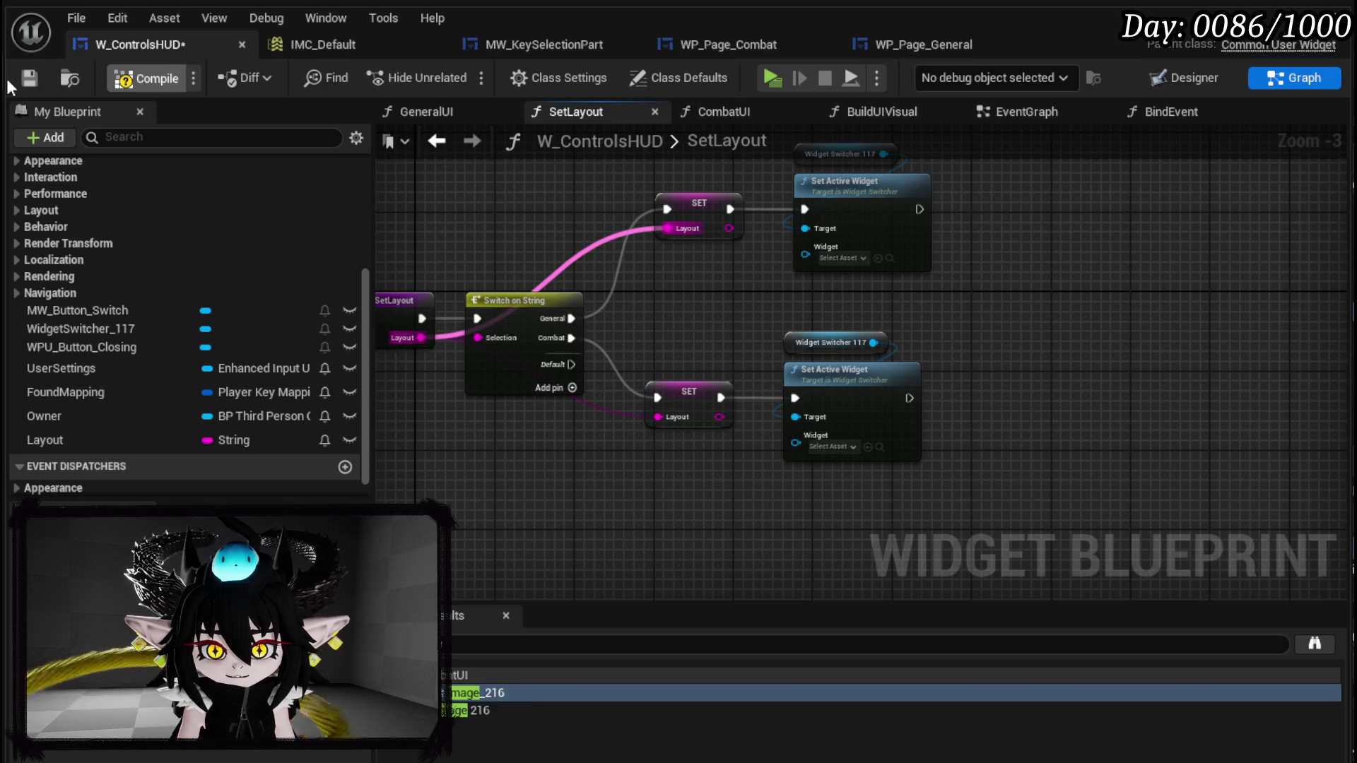
click(26, 77)
click(453, 142)
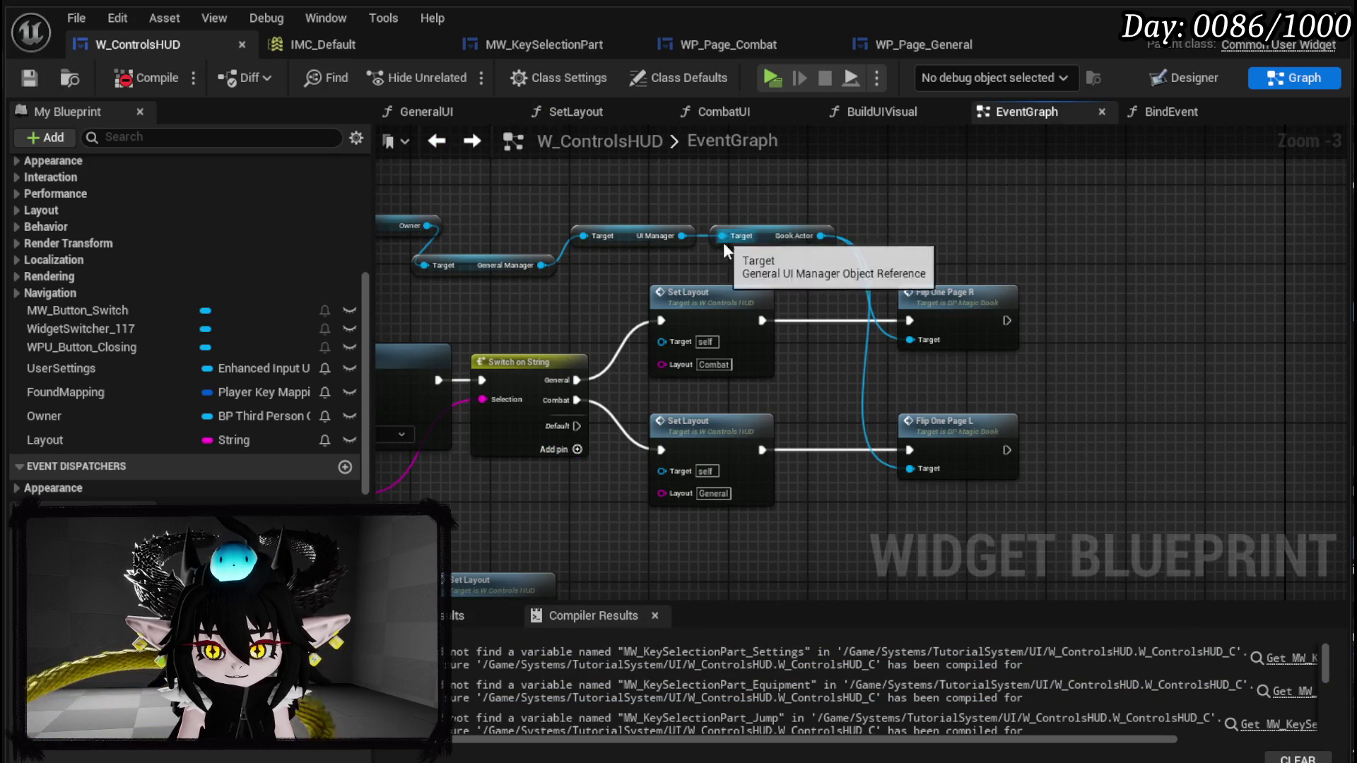
- Promote the General page widget's Return Value to a new variable named GeneralControls_Ref
drag(779, 373, 746, 353)
scroll(745, 425, down, 2)
scroll(745, 426, up, 3)
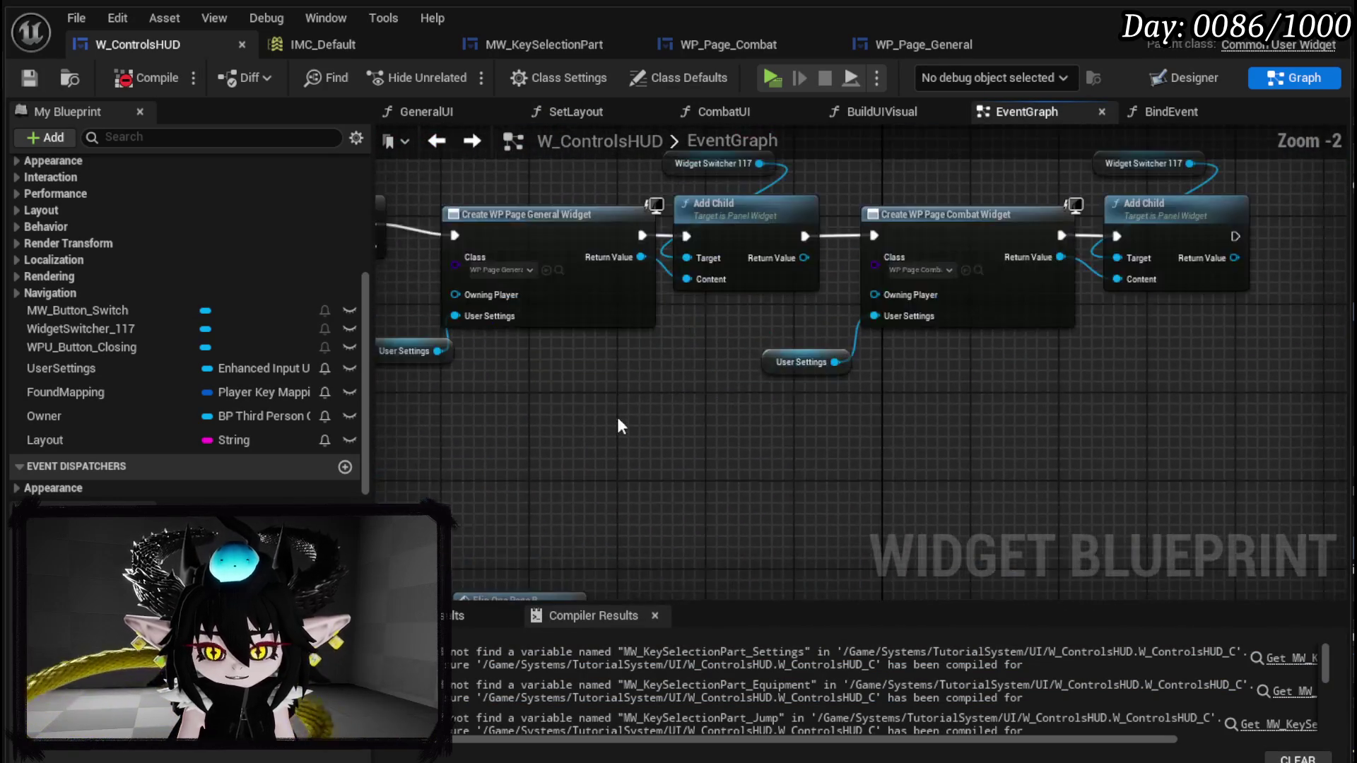
drag(486, 503, 1092, 228)
drag(956, 291, 1208, 291)
right_click(433, 334)
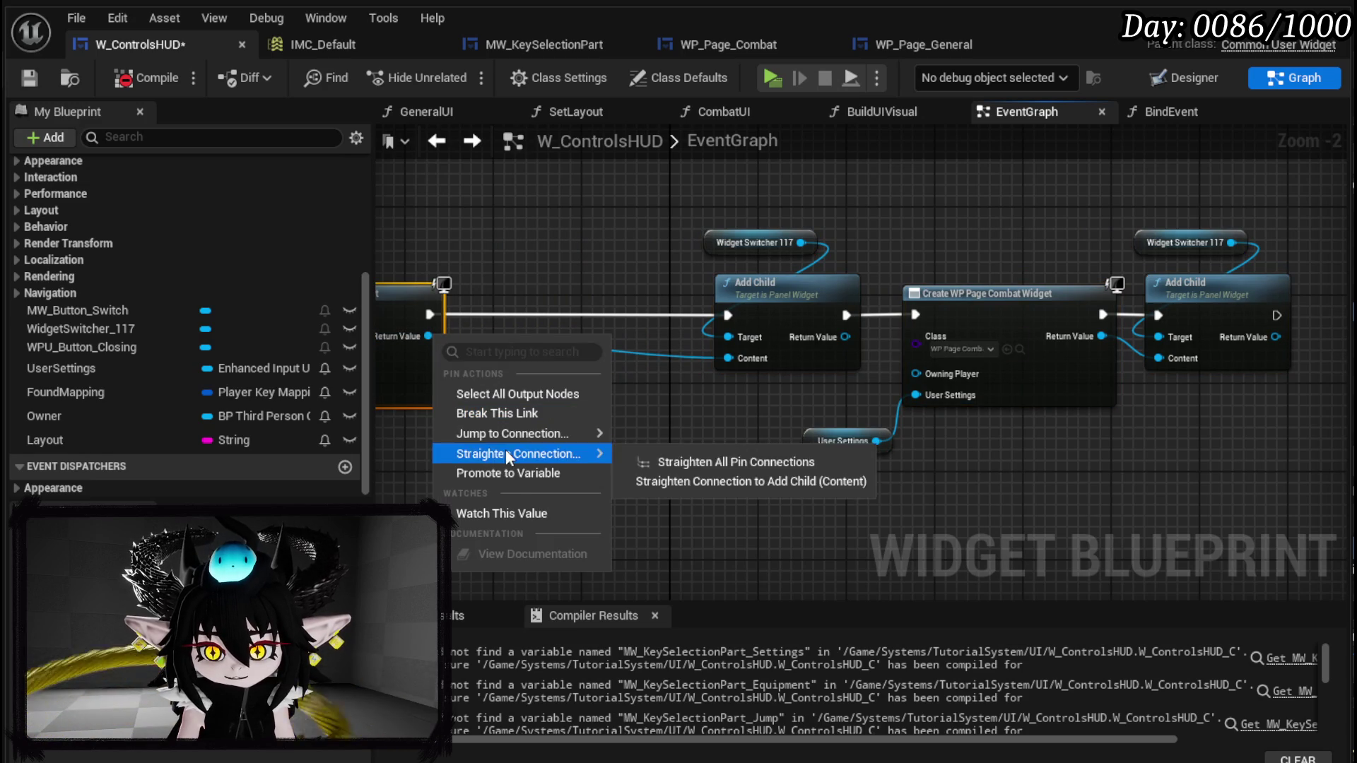
click(501, 473)
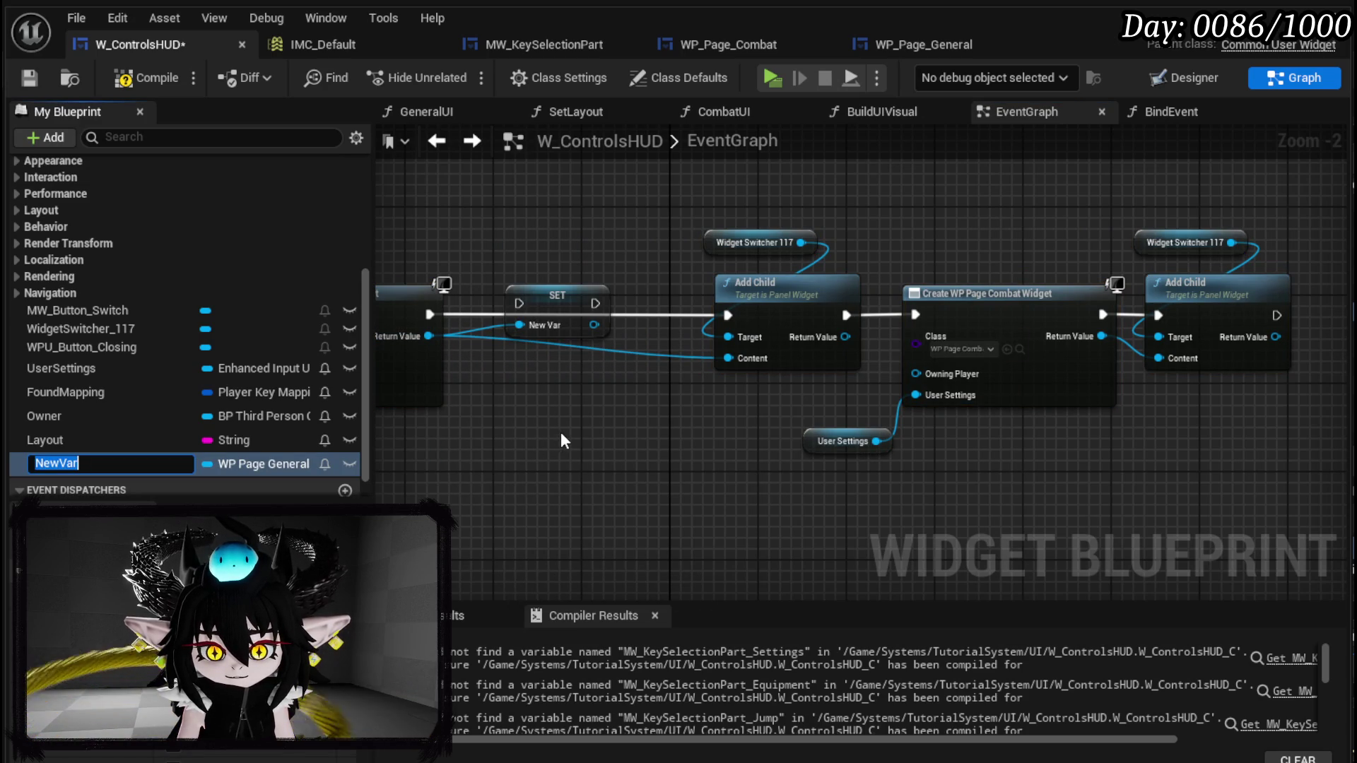
scroll(563, 441, down, 1)
scroll(417, 283, up, 3)
click(910, 311)
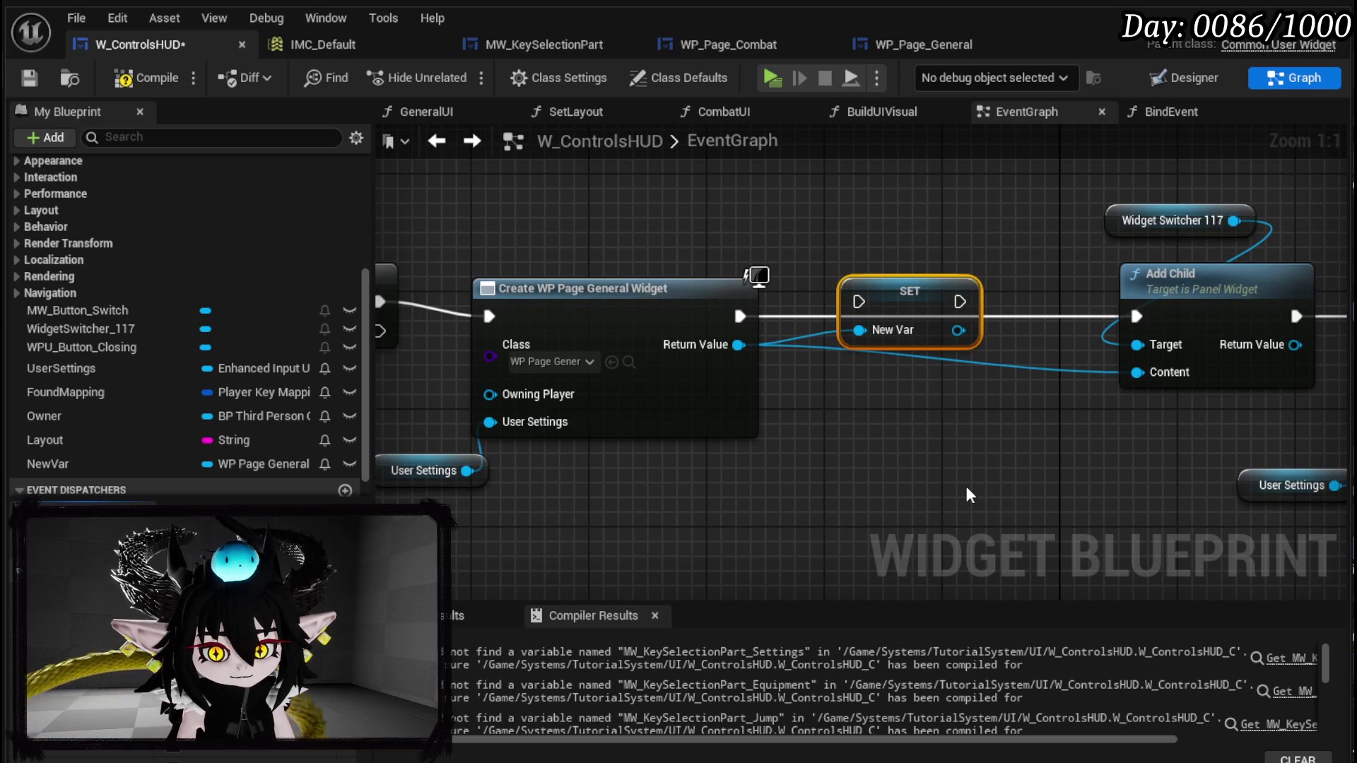
text(GeneralControls_REf)
key(Return)
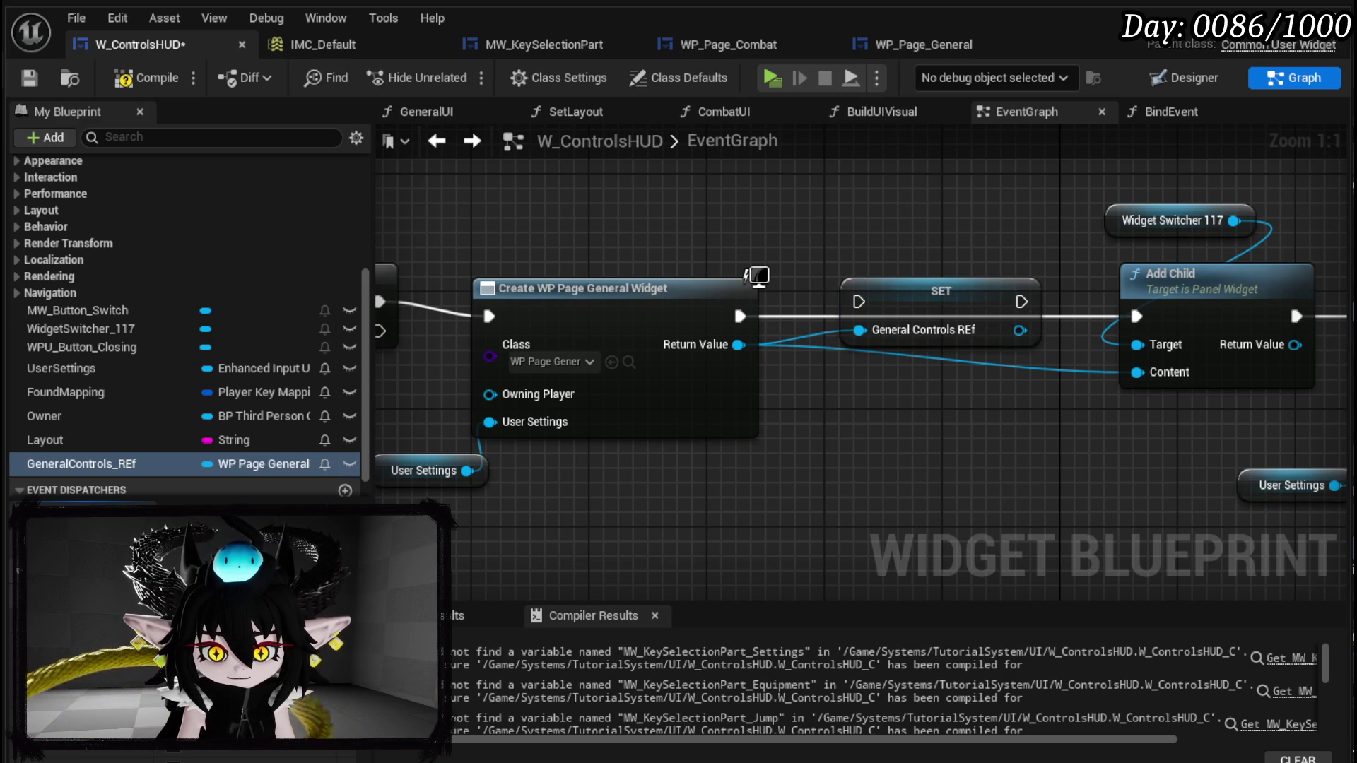
- Route execution through the GeneralControls_Ref SET node and feed it into Add Child's Content
drag(958, 308, 943, 323)
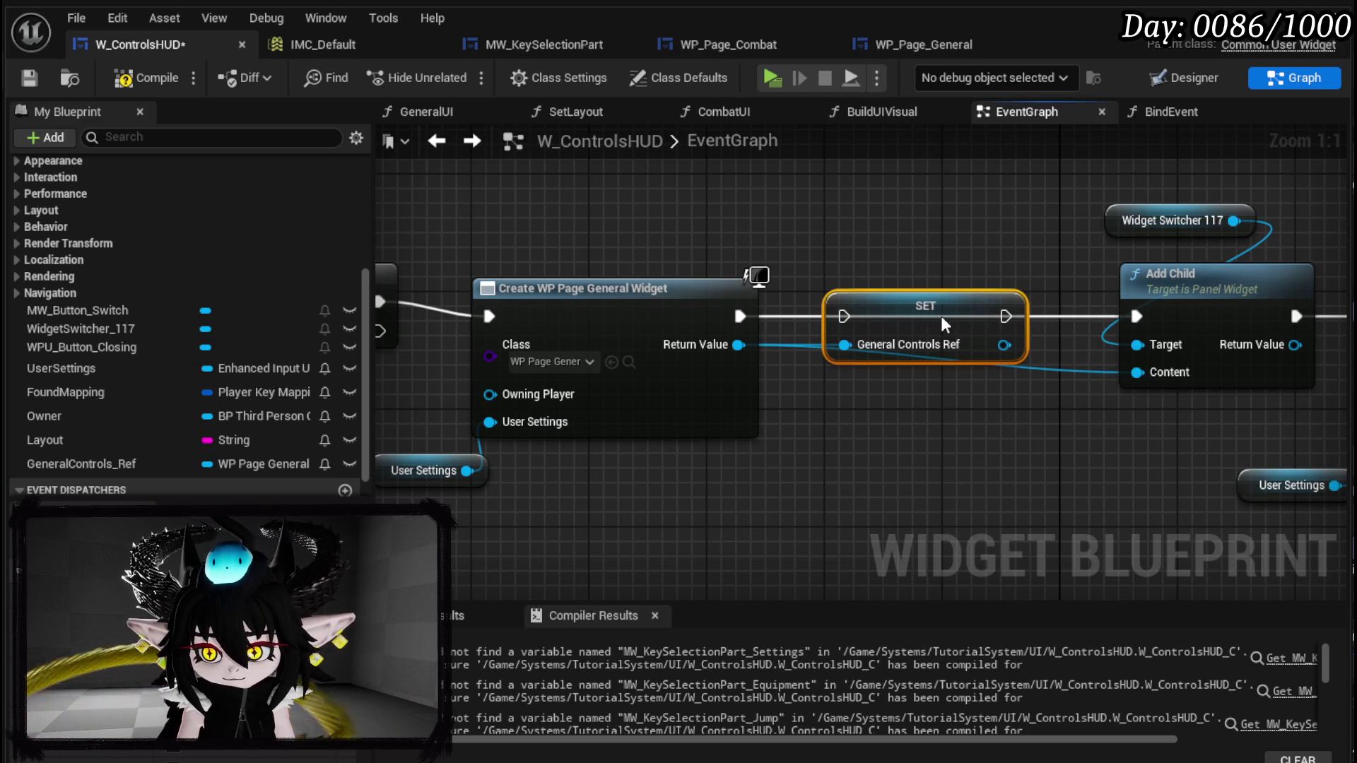
drag(756, 311, 843, 316)
drag(1006, 316, 1136, 316)
drag(1003, 345, 1139, 372)
drag(1058, 363, 608, 363)
- Promote the Combat page widget's Return Value to a new variable named CombatControls_Ref
mouse_move(1060, 412)
mouse_down()
mouse_move(642, 422)
mouse_move(579, 437)
mouse_up()
mouse_move(657, 187)
mouse_down()
mouse_move(777, 283)
mouse_move(1212, 278)
mouse_up()
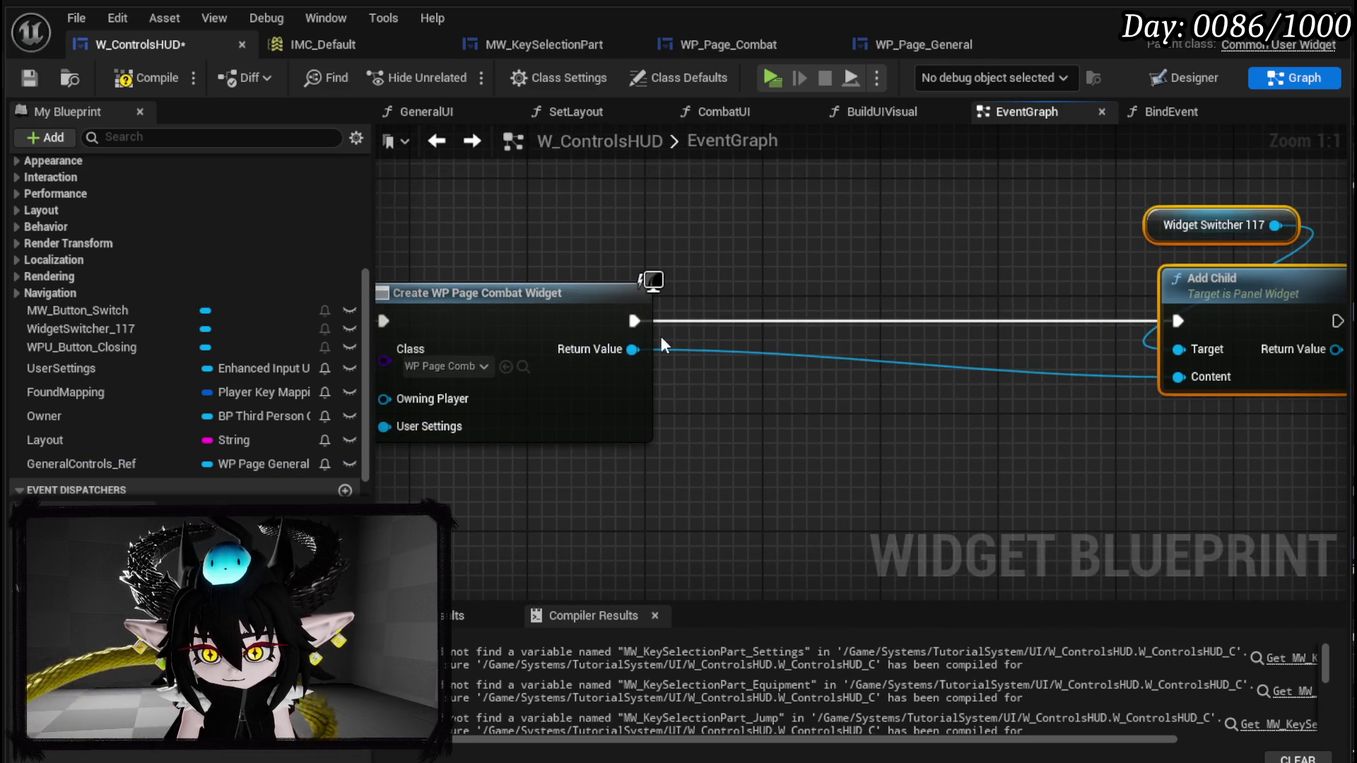
drag(633, 349, 795, 359)
text(Comb)
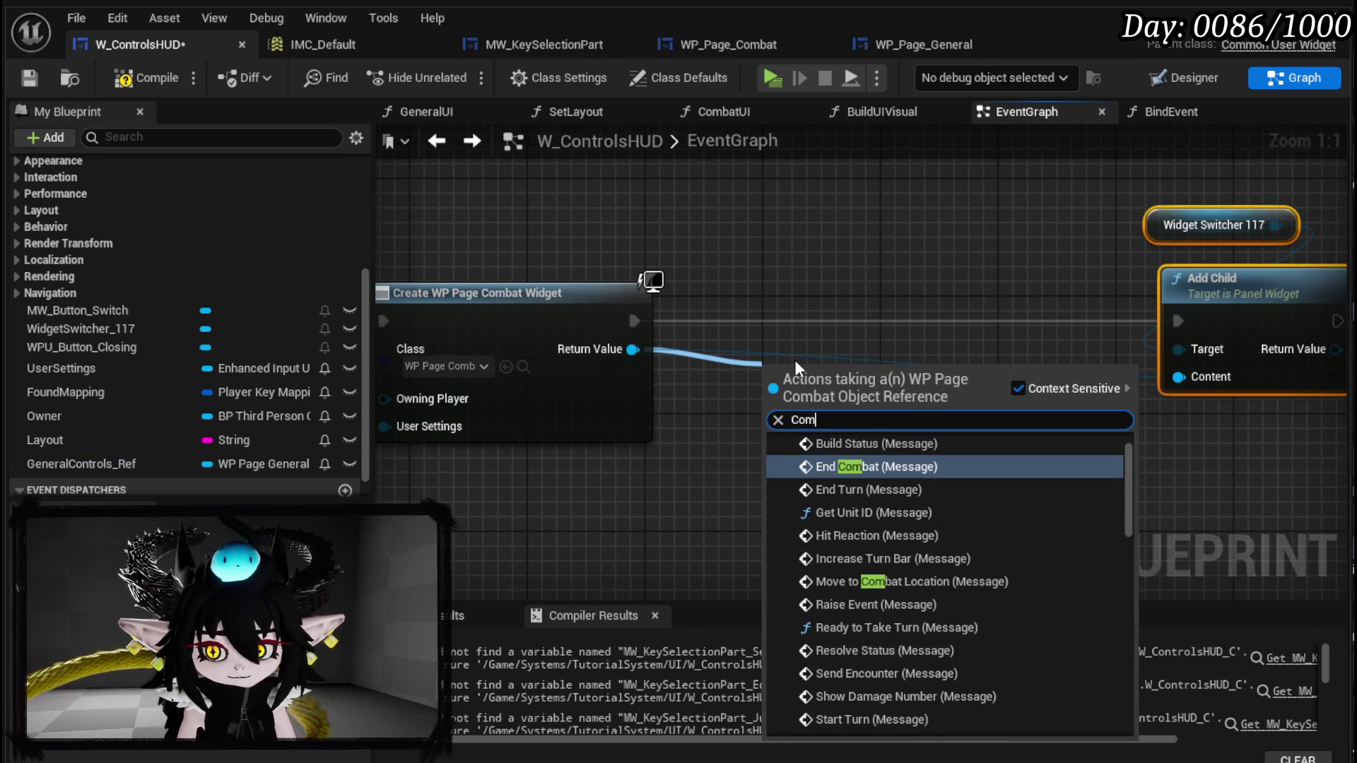
right_click(632, 350)
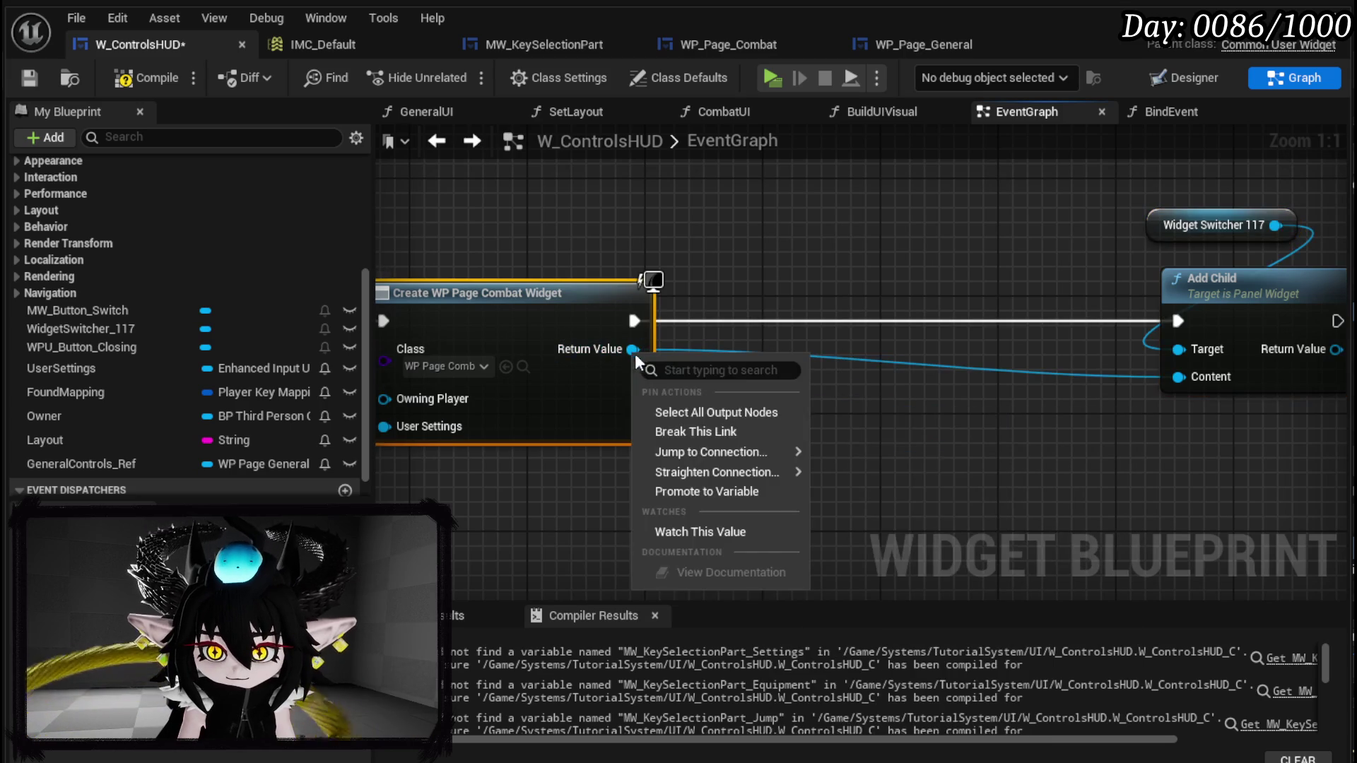
click(714, 491)
text(CombatControls)
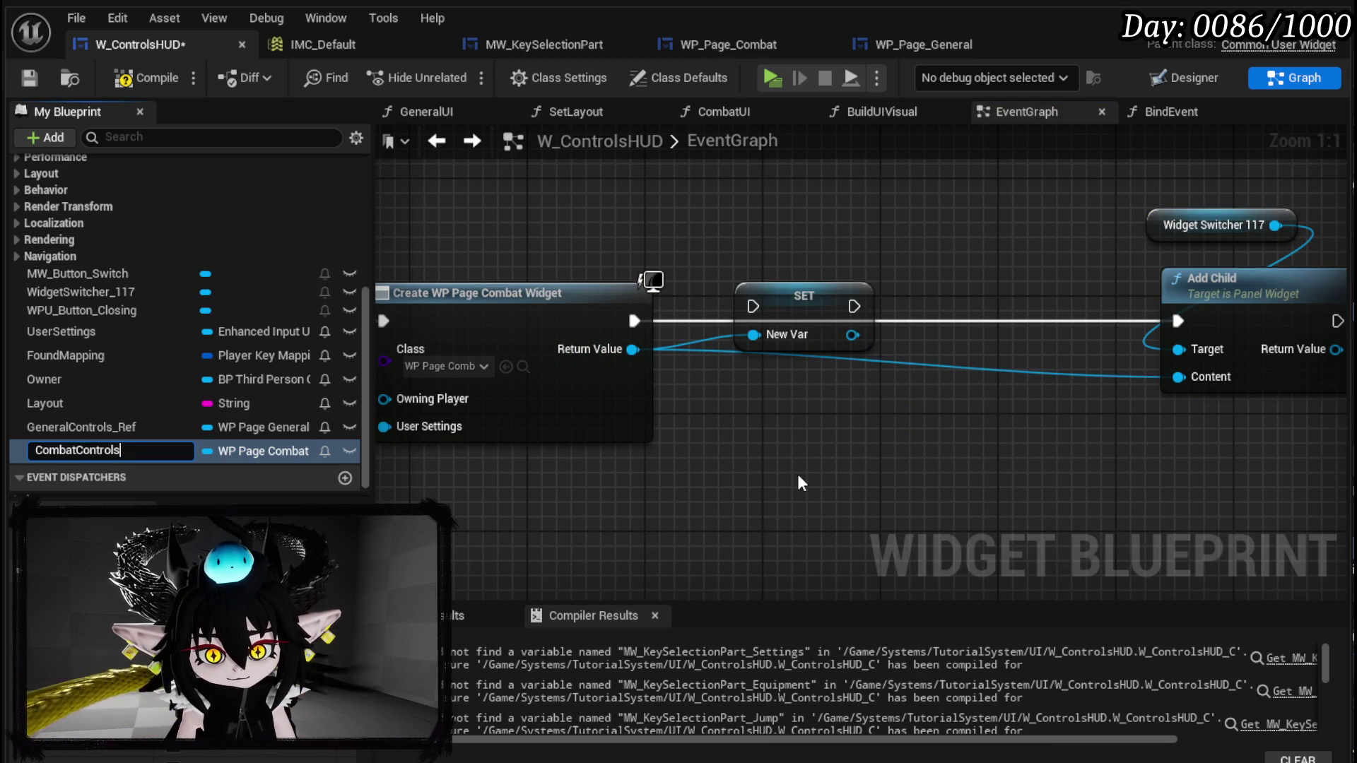
text(_Re)
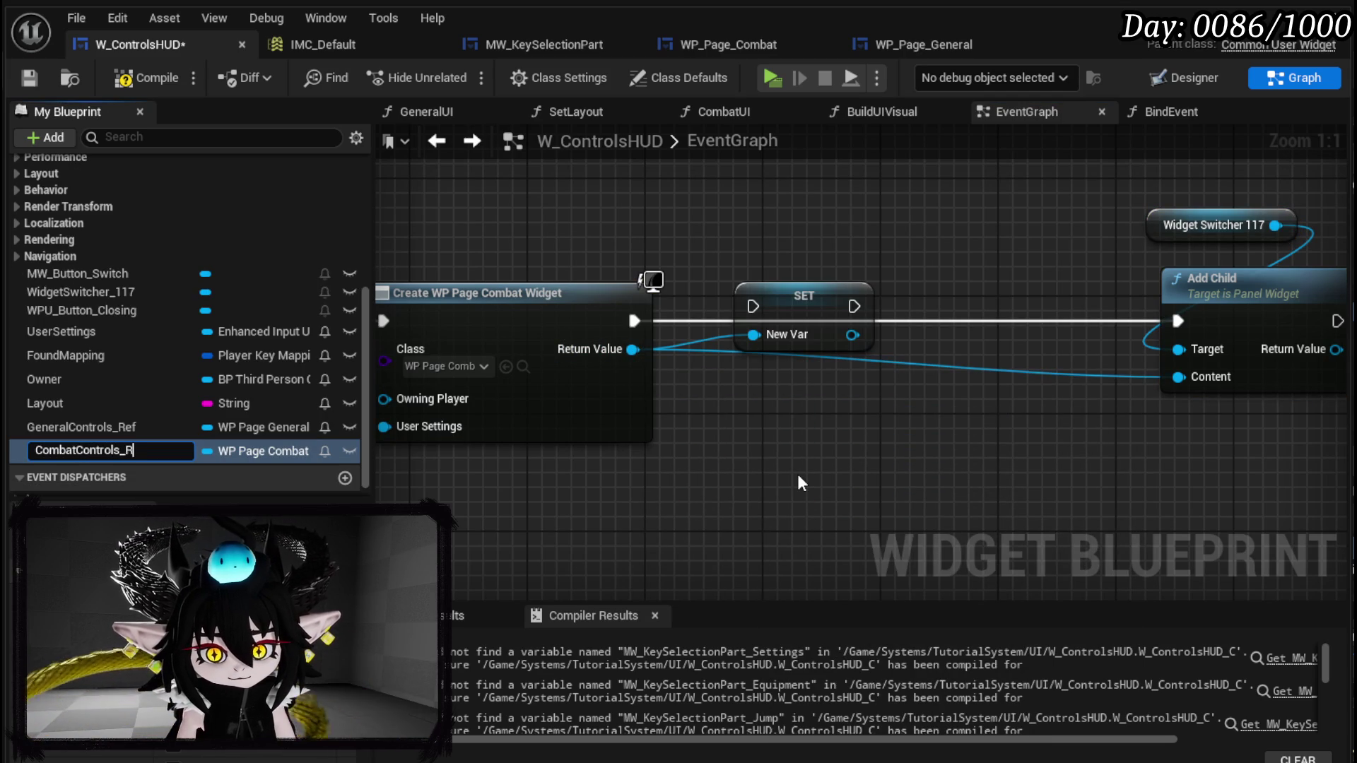
text(f)
key(Return)
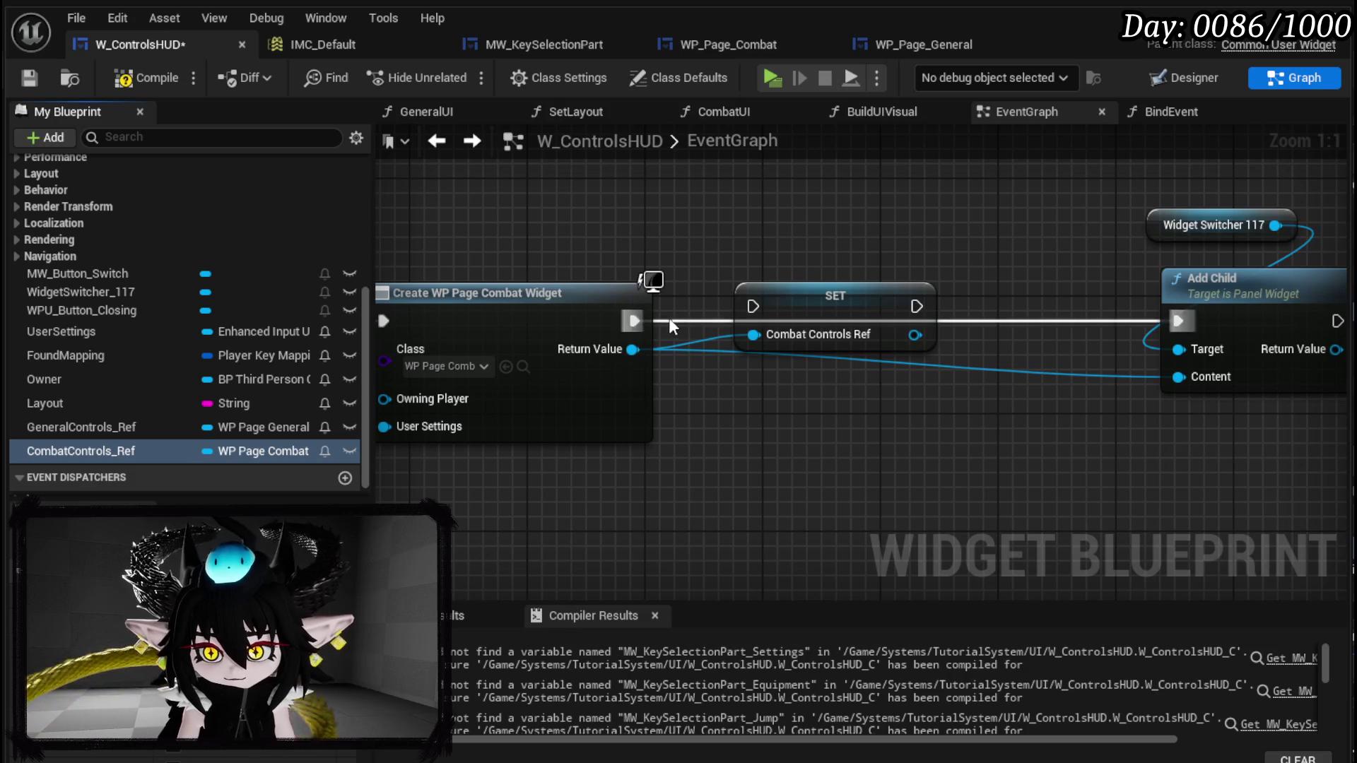
- Route execution through the CombatControls_Ref SET node and feed it into Add Child's Content
drag(634, 321, 753, 306)
mouse_move(917, 306)
mouse_down()
mouse_move(1198, 325)
mouse_move(1177, 320)
mouse_up()
mouse_move(913, 335)
mouse_down()
mouse_move(1205, 377)
mouse_move(1187, 377)
mouse_up()
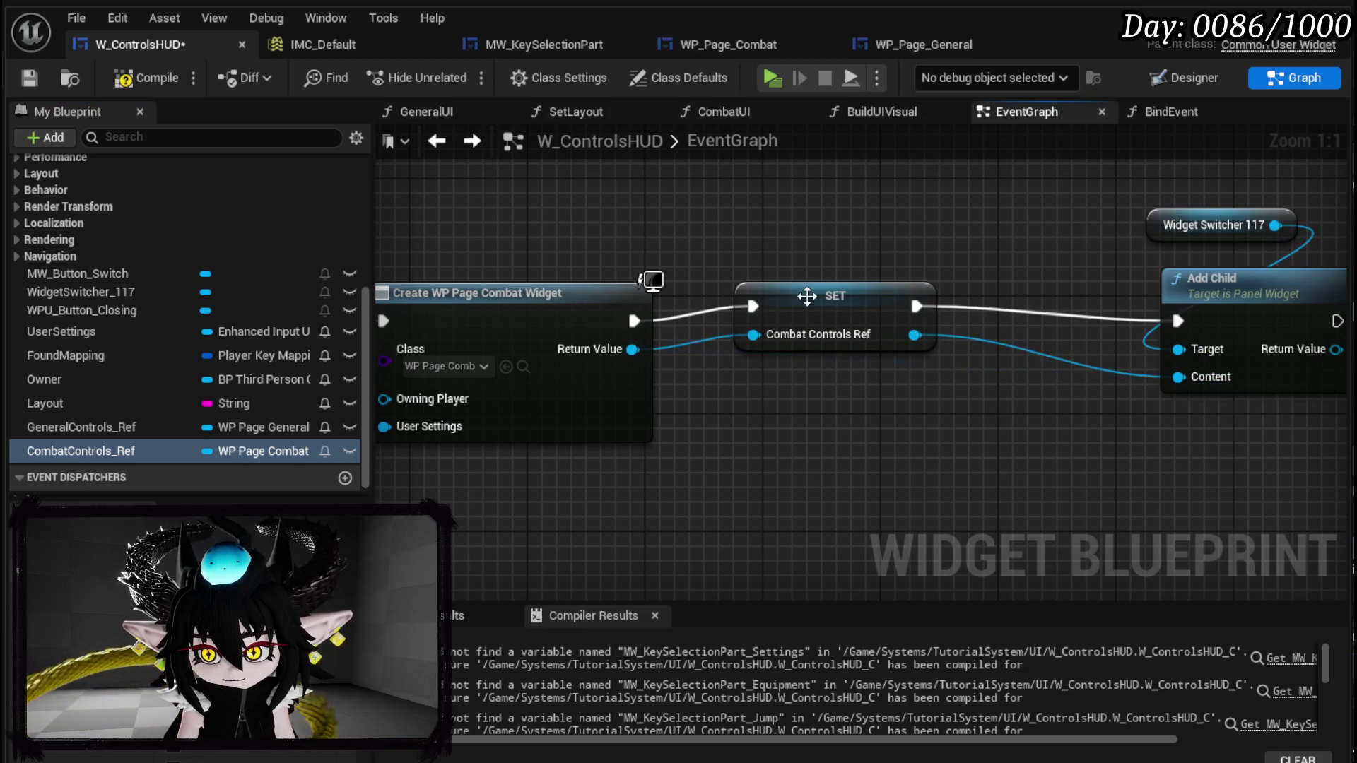
click(809, 300)
scroll(700, 424, down, 4)
scroll(698, 428, down, 3)
scroll(700, 461, up, 4)
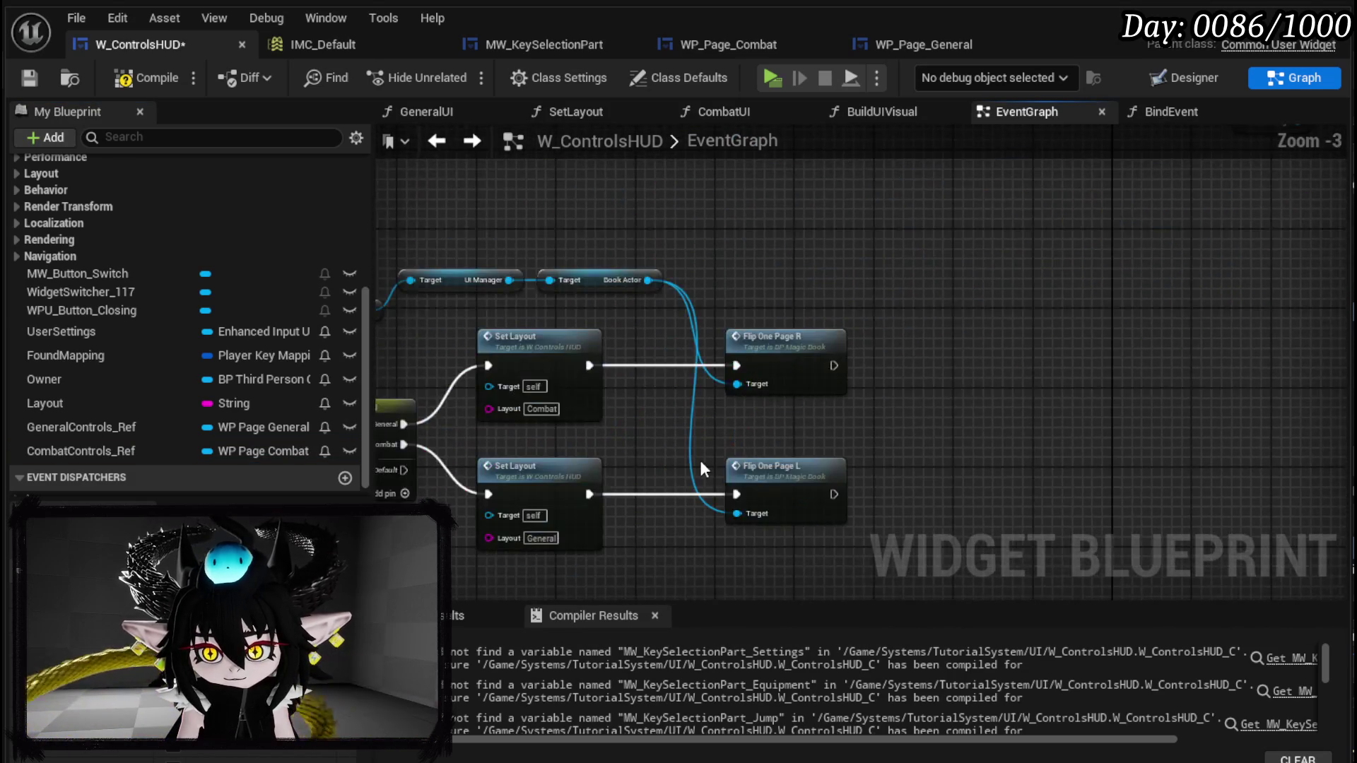
- In SetLayout, use a GeneralControls_Ref getter as the General page's active widget
double_click(796, 275)
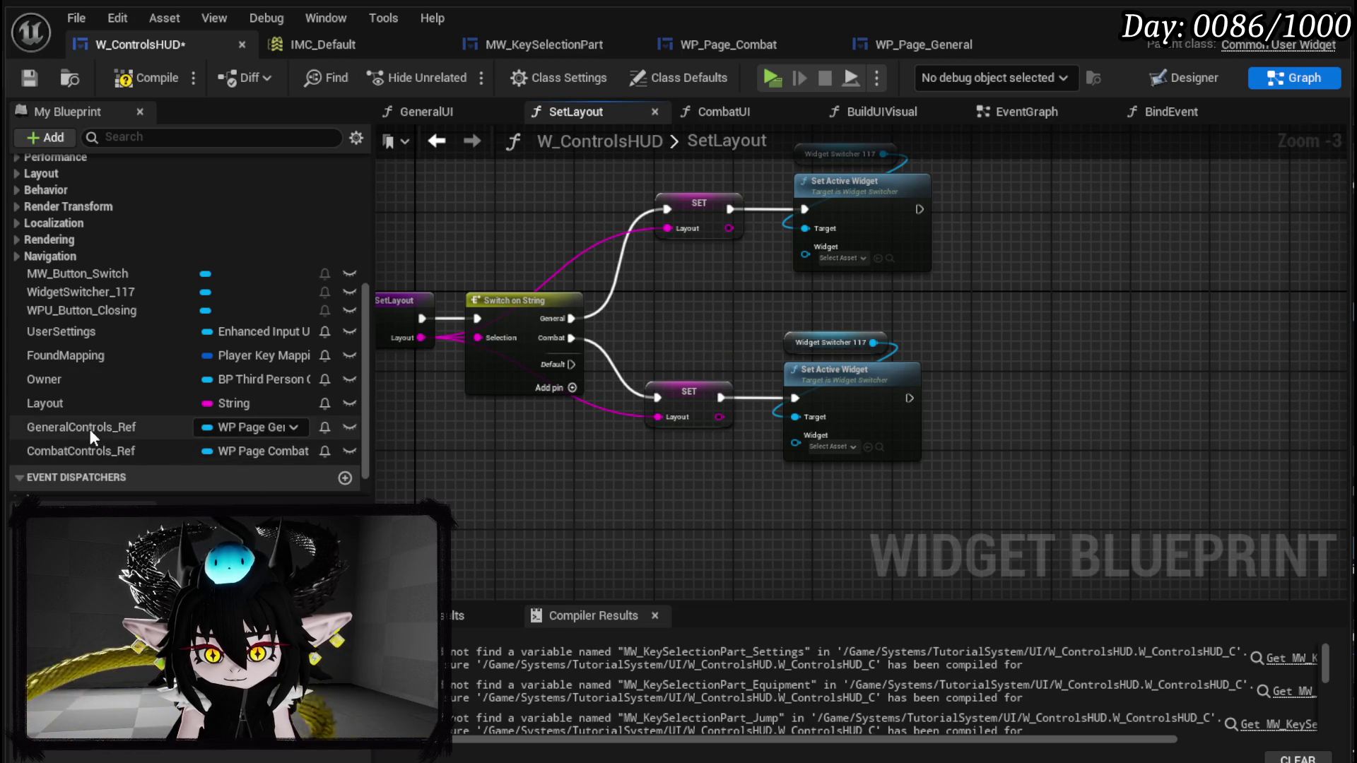
mouse_move(89, 429)
mouse_down()
mouse_move(622, 274)
mouse_move(673, 278)
mouse_move(805, 246)
mouse_up()
click(722, 316)
drag(702, 320, 709, 290)
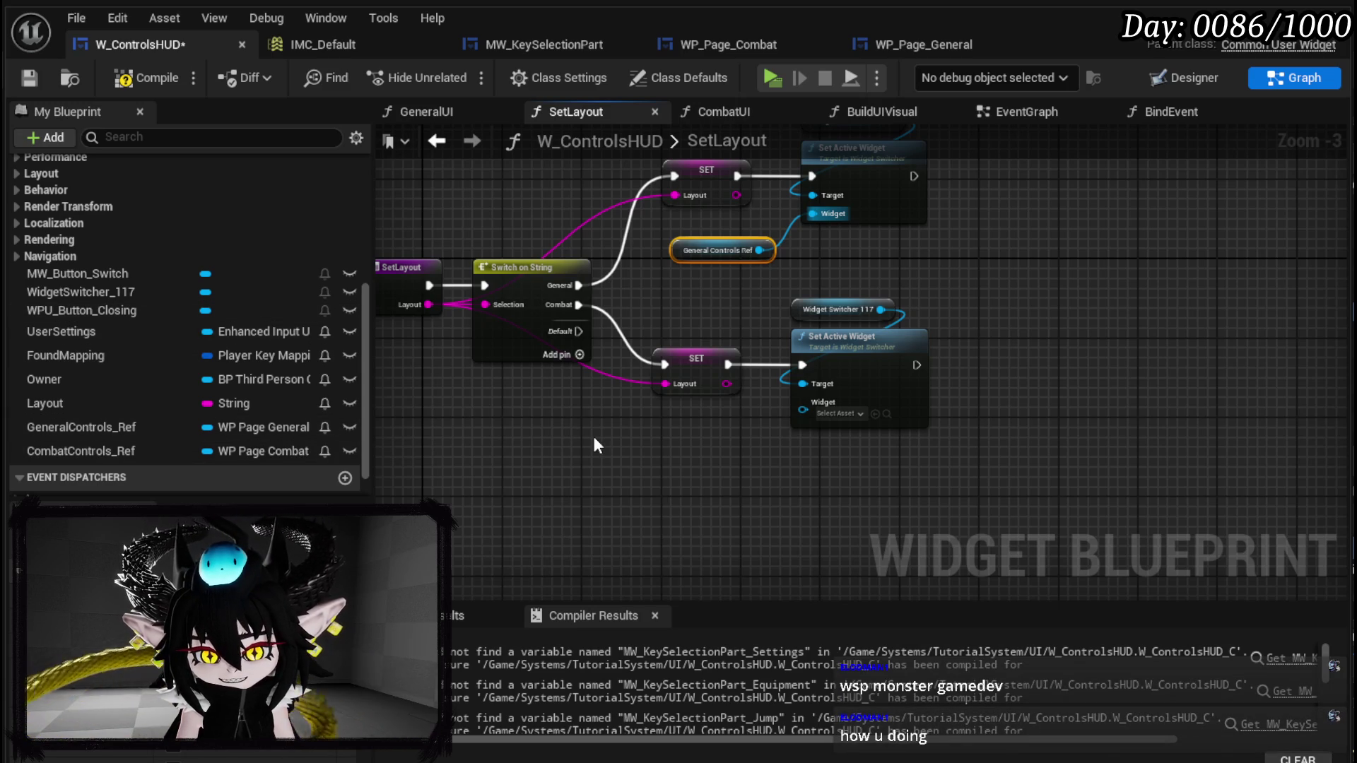
- Make CombatControls_Ref the Combat page's active widget, compile, and jump to the GeneralUI error
scroll(566, 451, up, 3)
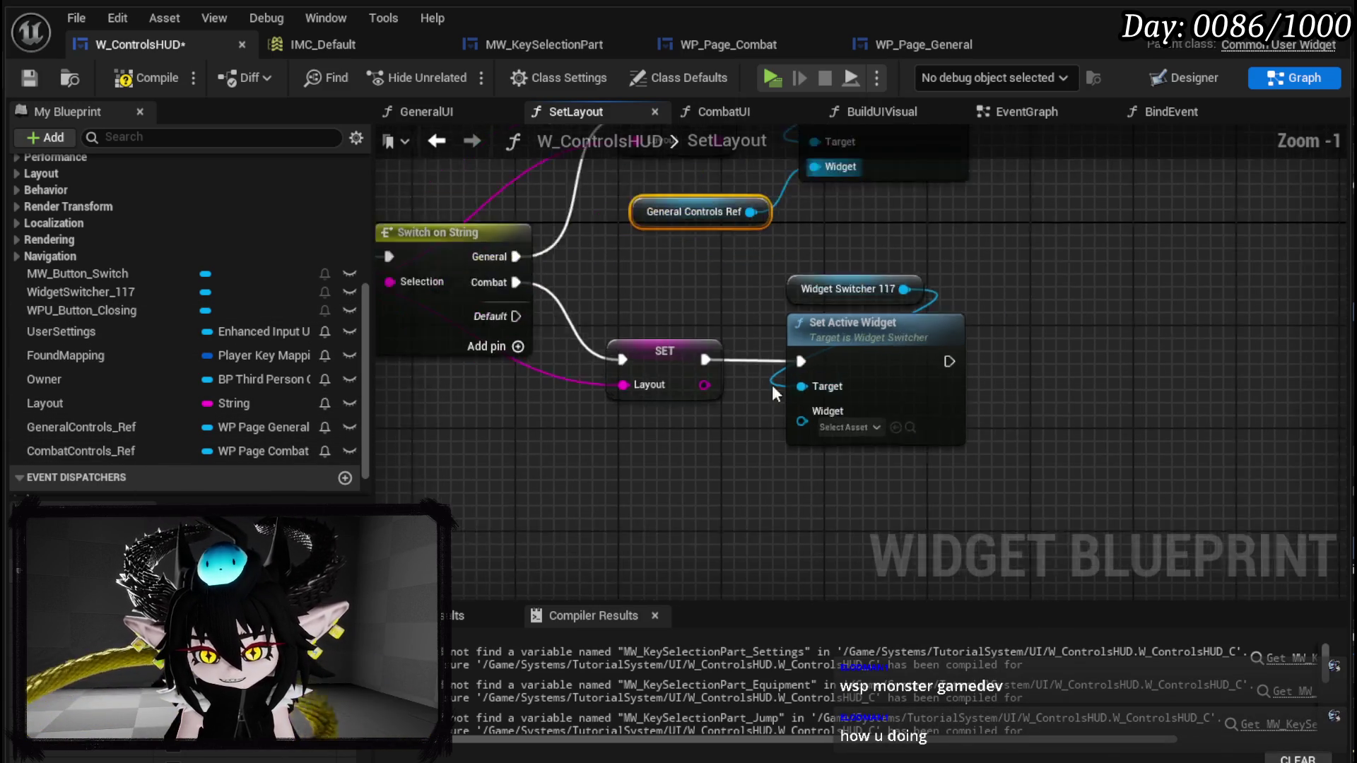
drag(567, 451, 727, 427)
drag(85, 450, 770, 447)
click(841, 456)
drag(864, 433, 963, 396)
click(32, 78)
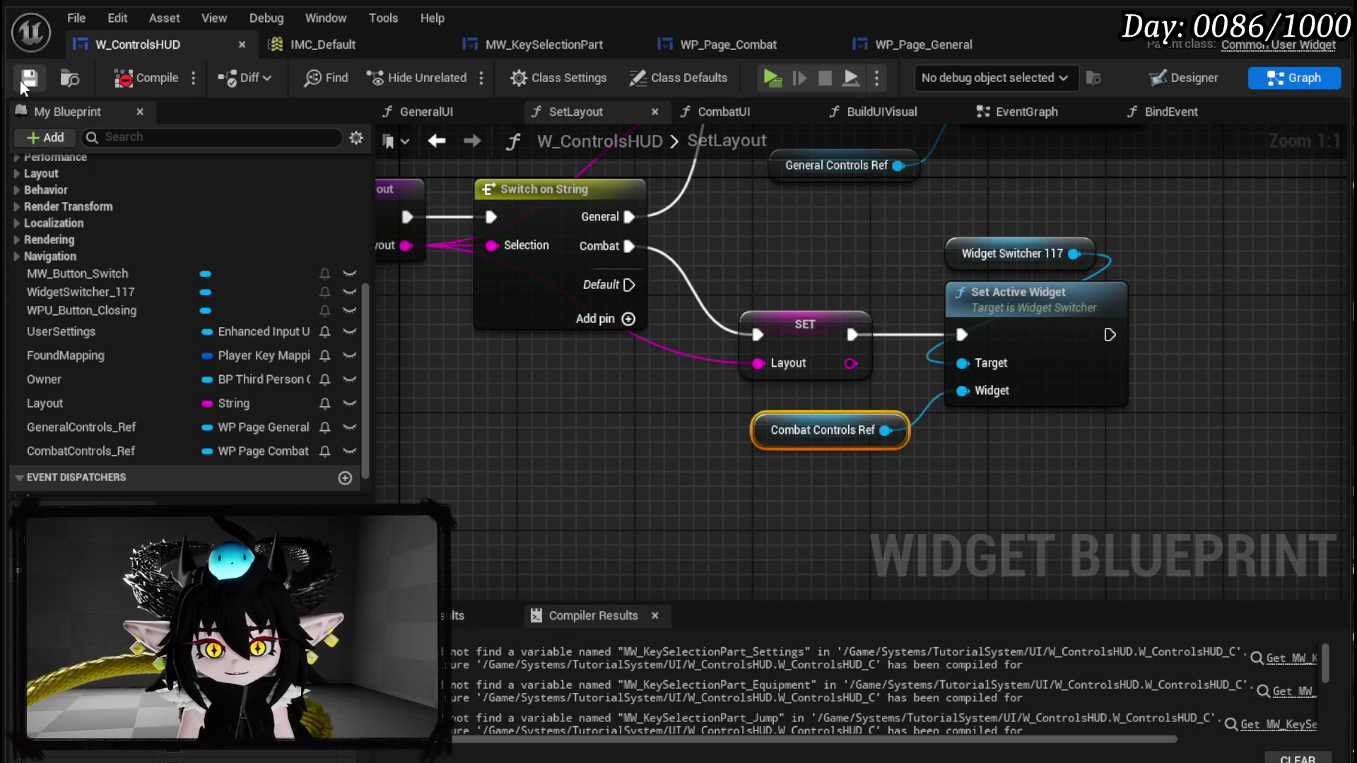
click(1296, 653)
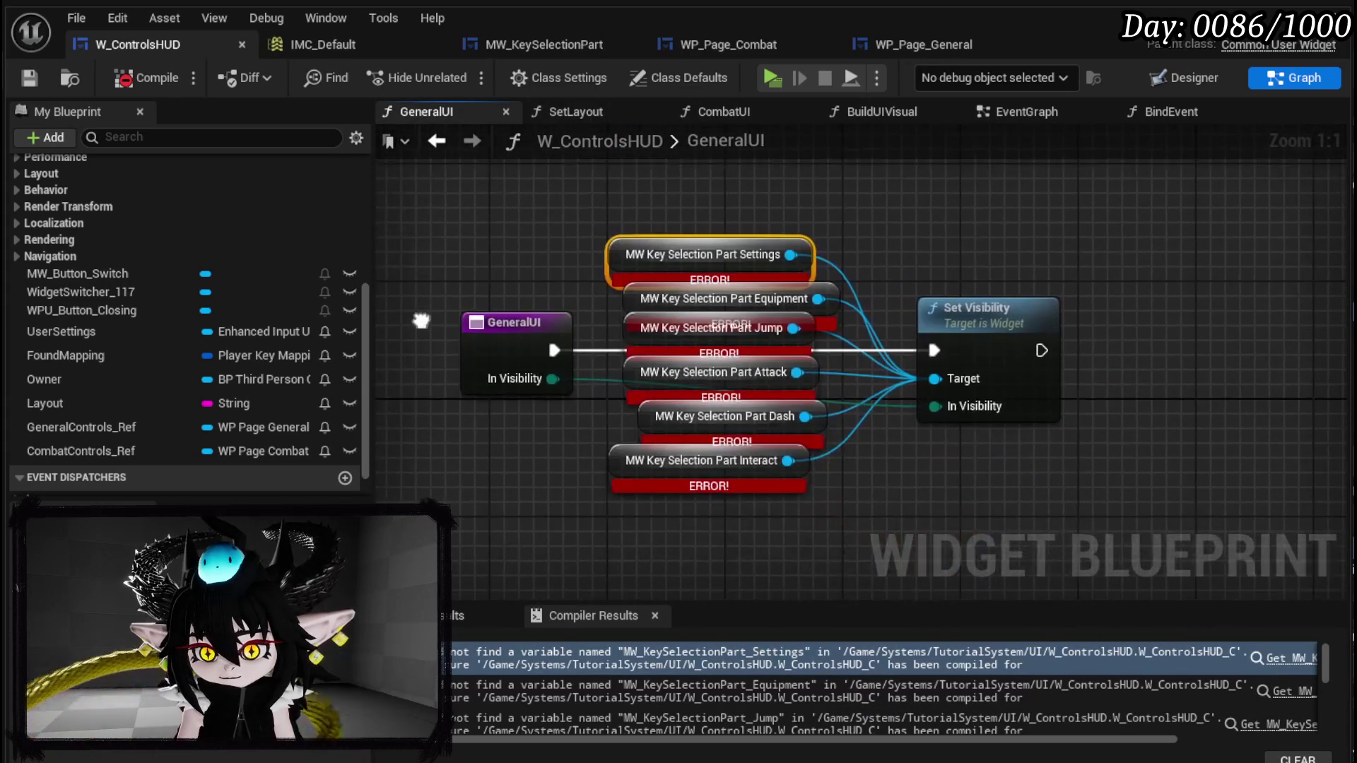
- Delete the GeneralUI and CombatUI functions from W_ControlsHUD
scroll(156, 309, up, 10)
click(91, 281)
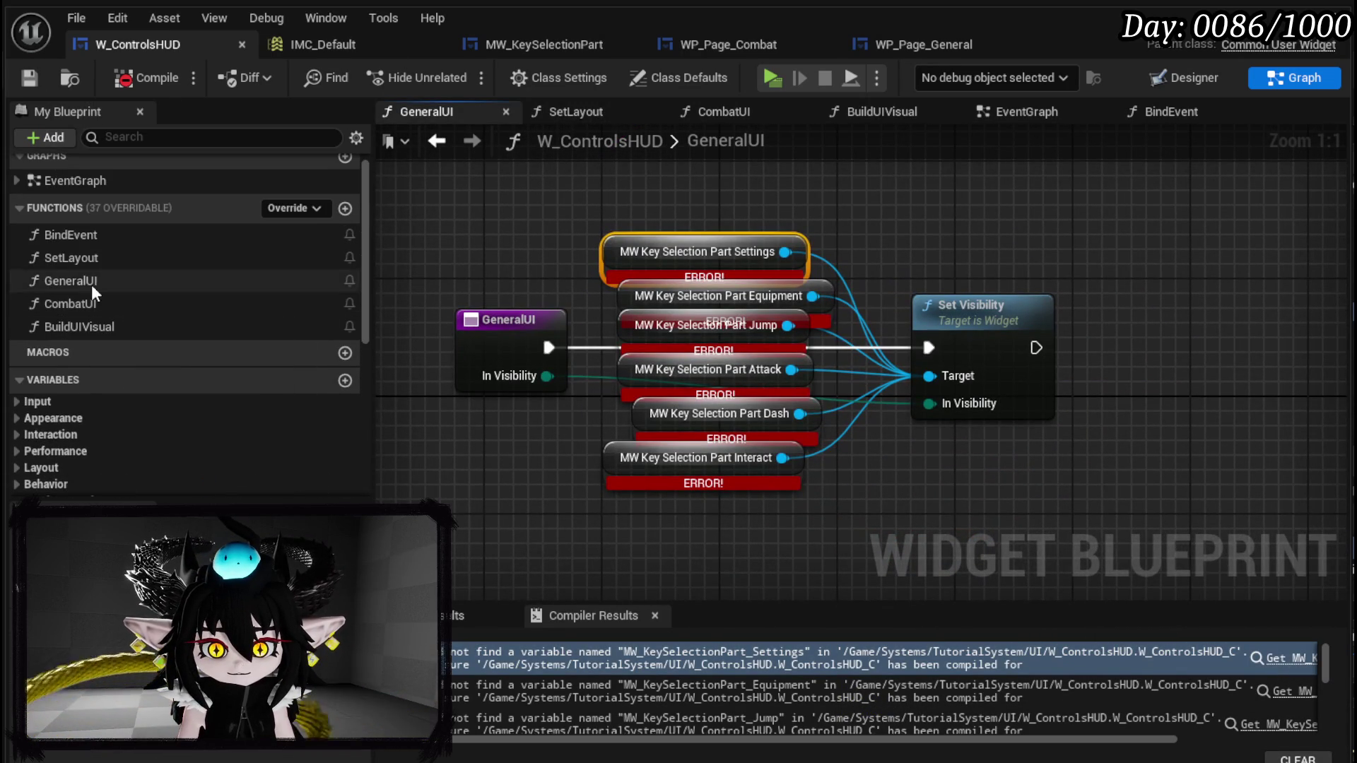
key(Delete)
click(87, 282)
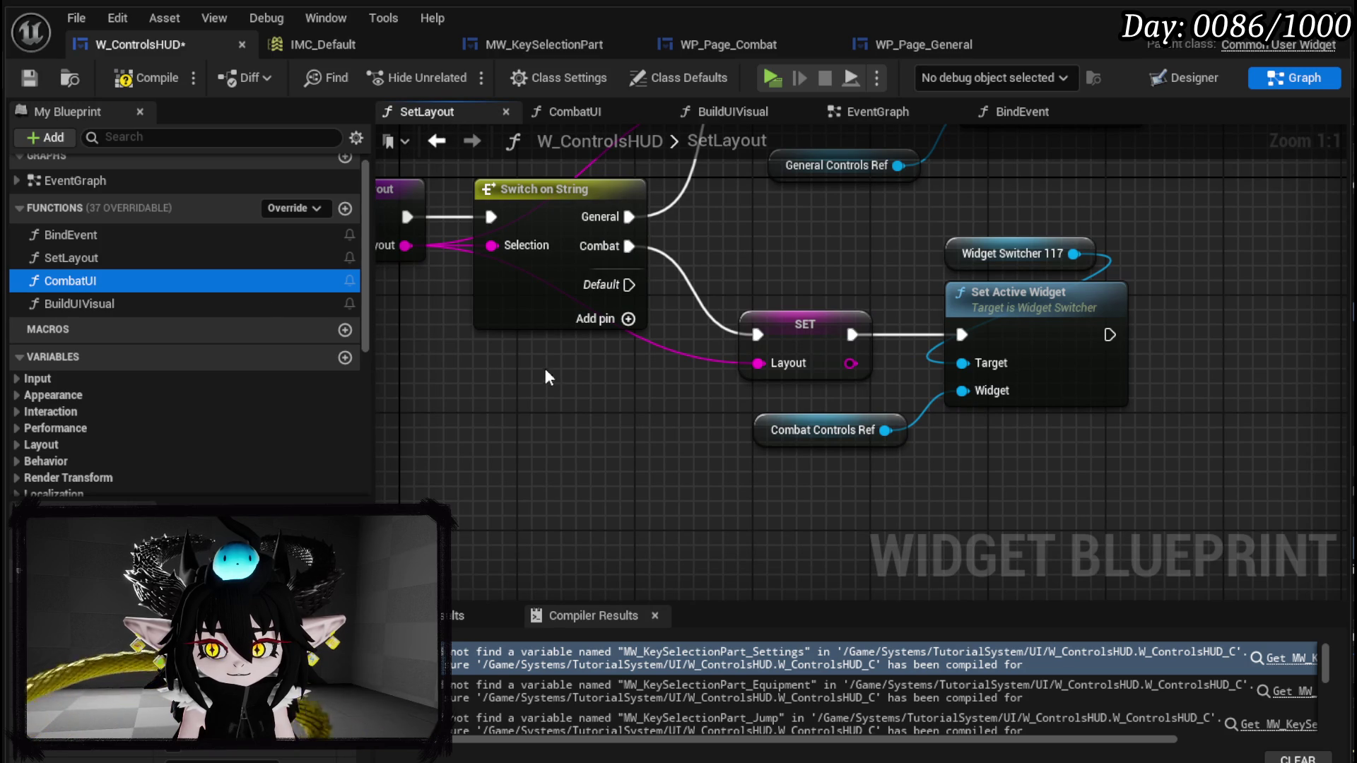
double_click(49, 283)
key(Delete)
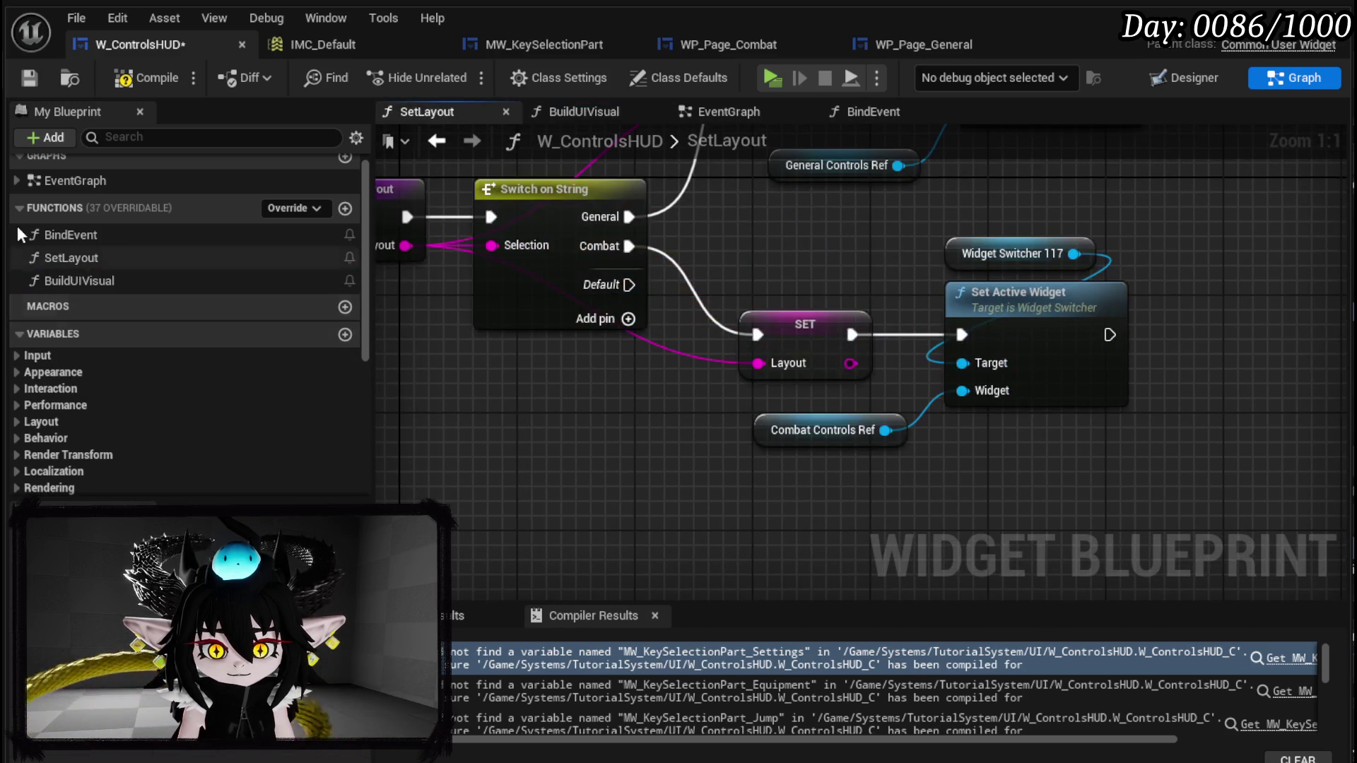
- Recompile W_ControlsHUD, review the SetLayout graph, and bring up WP_Page_Combat
double_click(109, 275)
scroll(609, 307, up, 3)
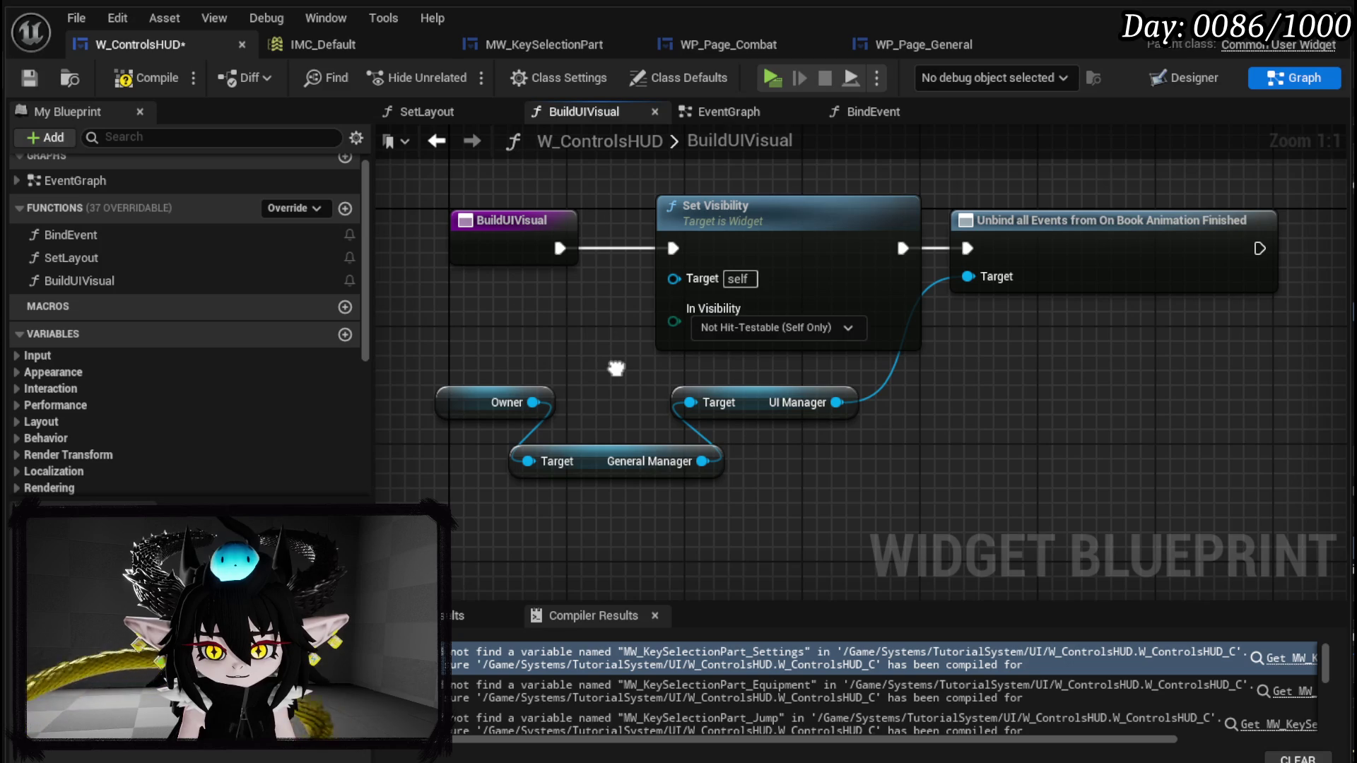
drag(617, 368, 616, 369)
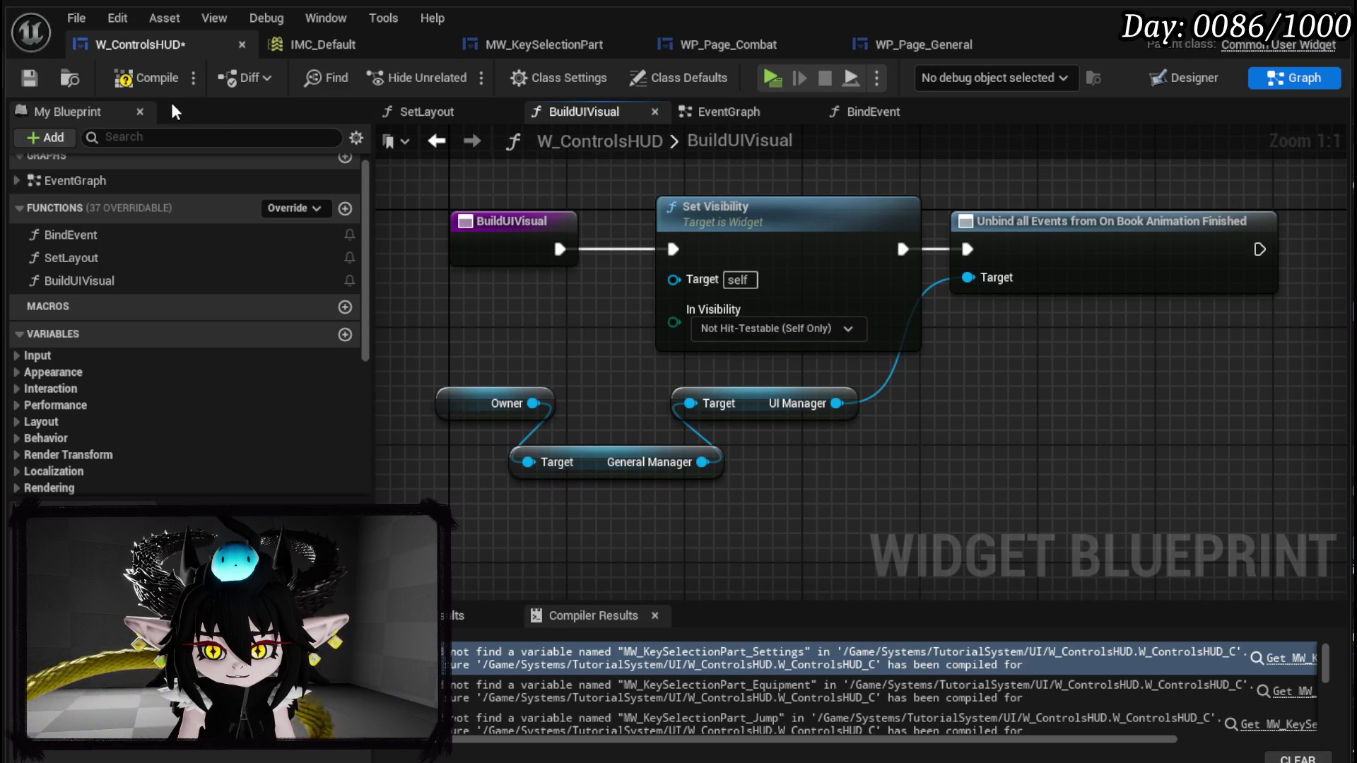
click(150, 86)
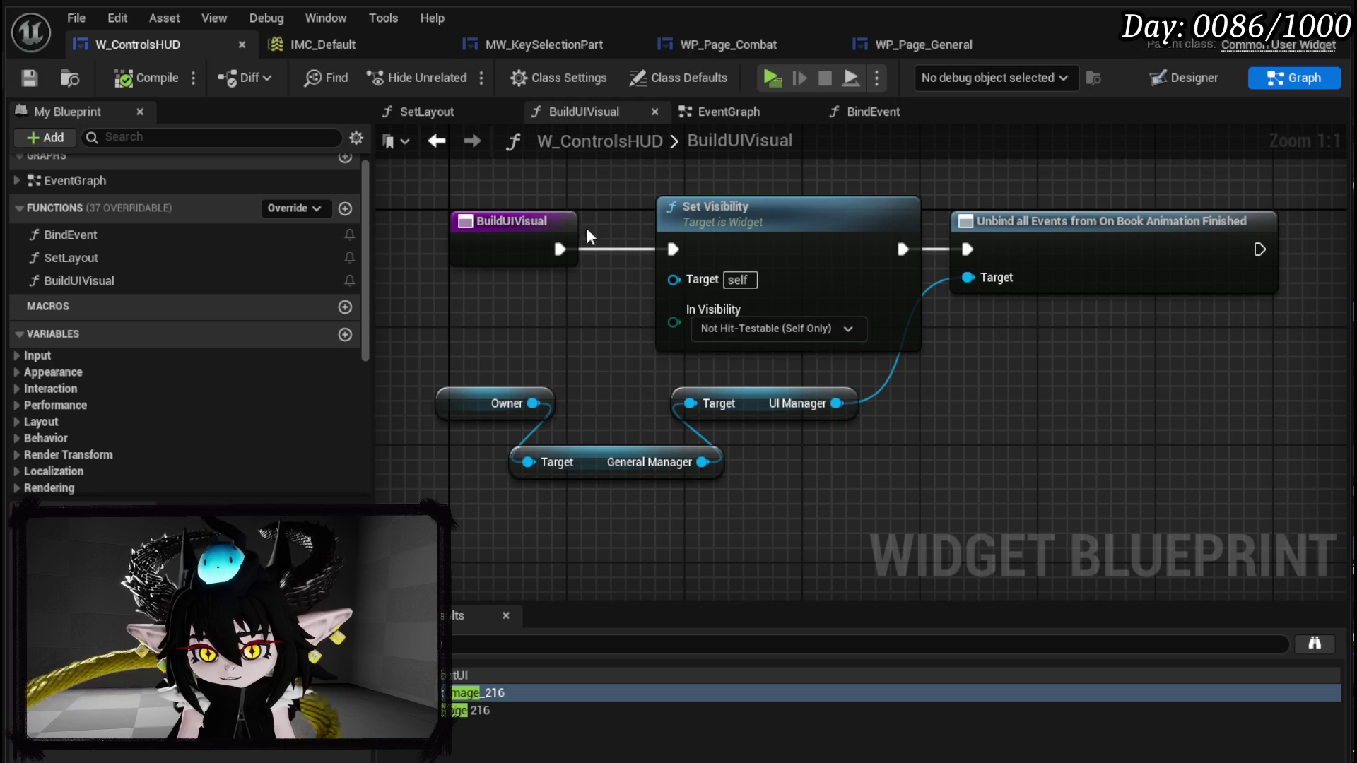
double_click(167, 255)
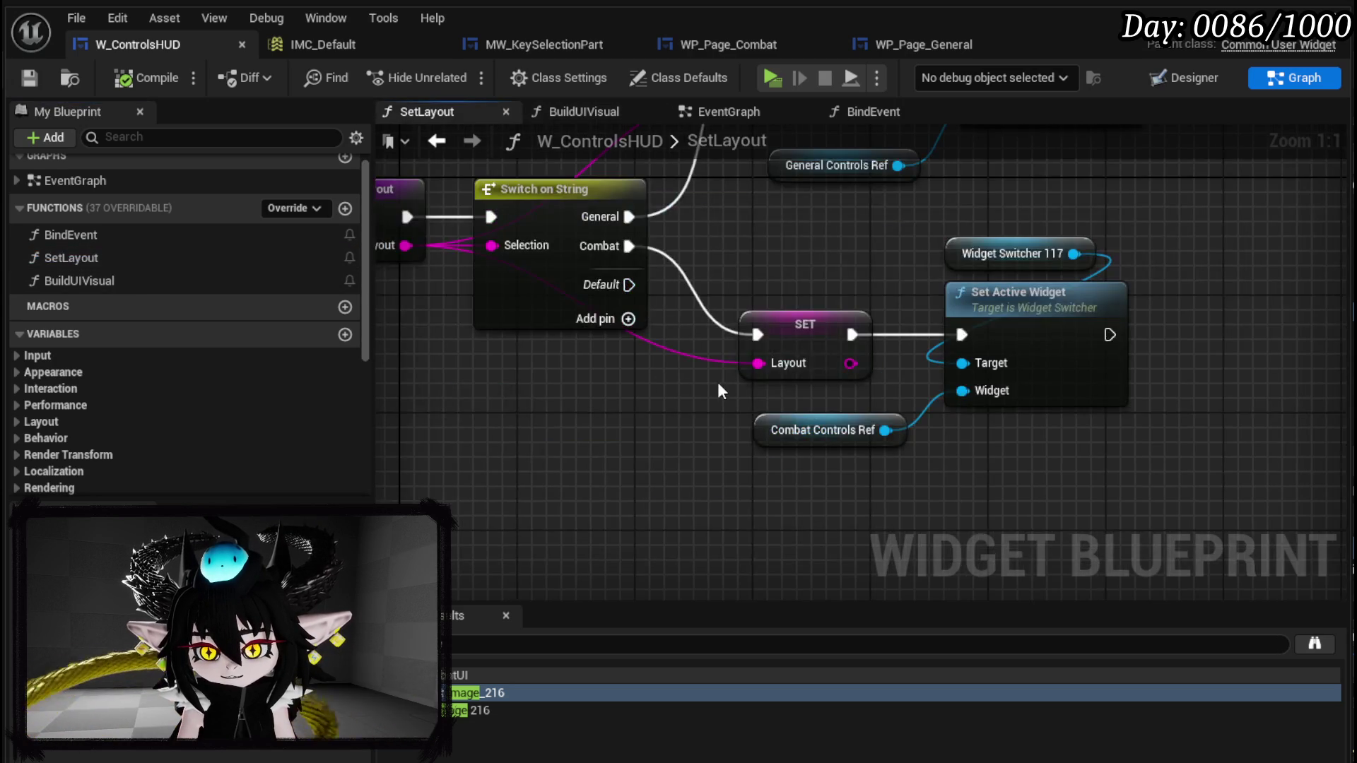
scroll(658, 375, down, 3)
drag(869, 429, 742, 421)
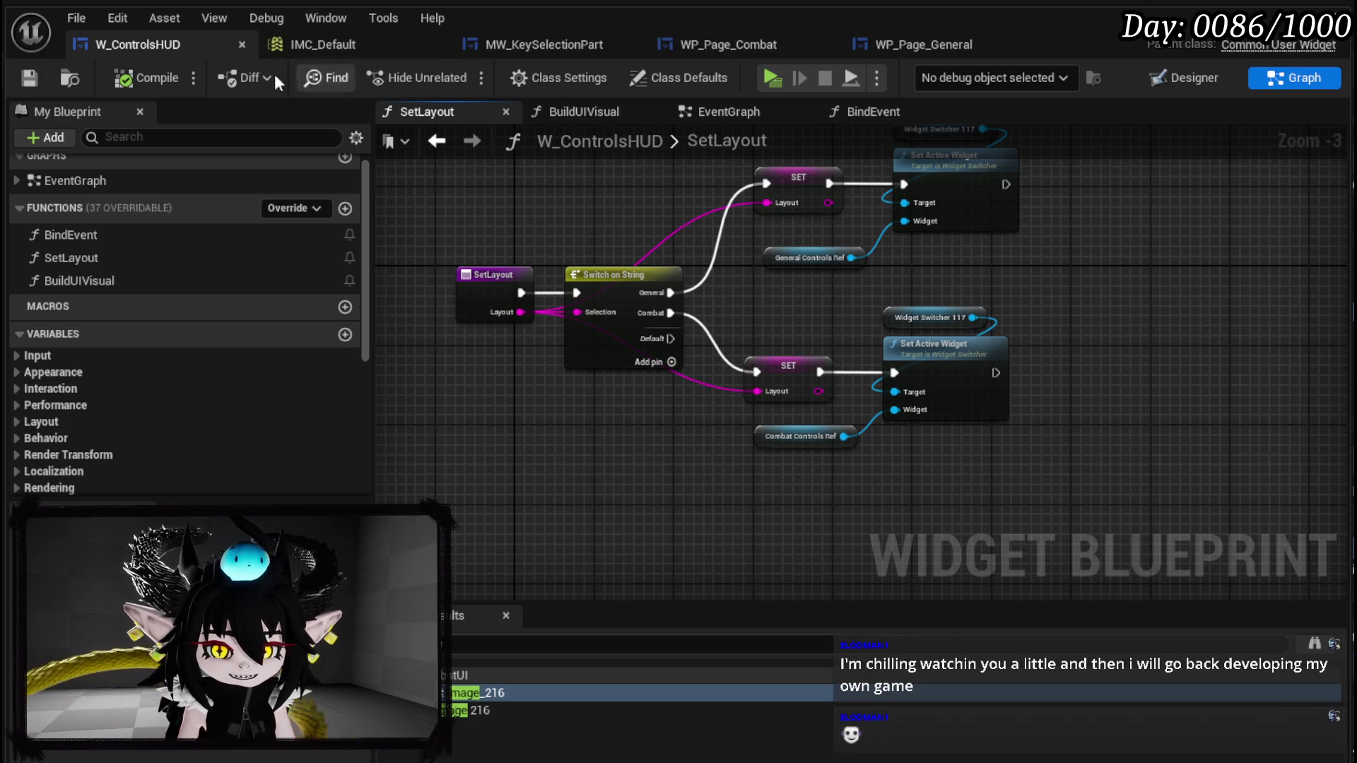
click(735, 41)
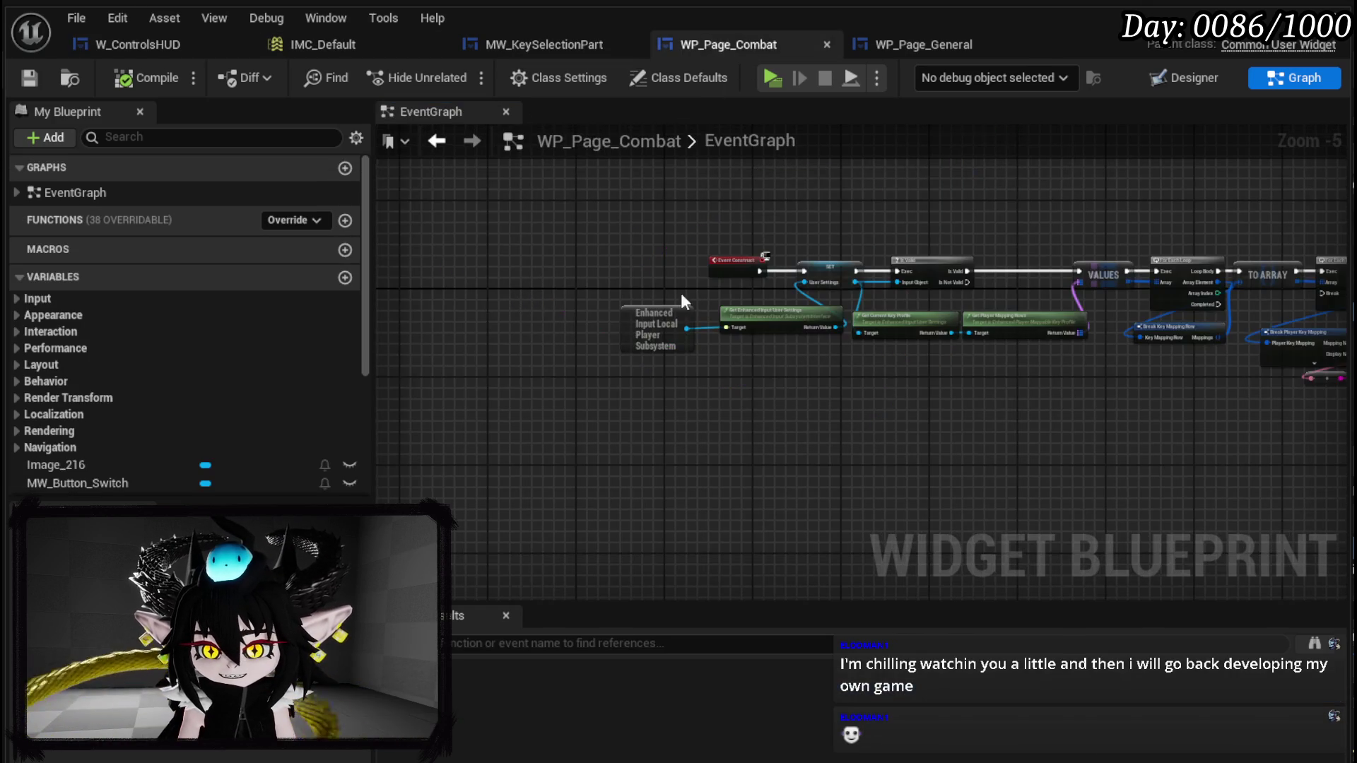
- Delete the button inside Border_17 on WP_Page_Combat and compile it
click(1189, 79)
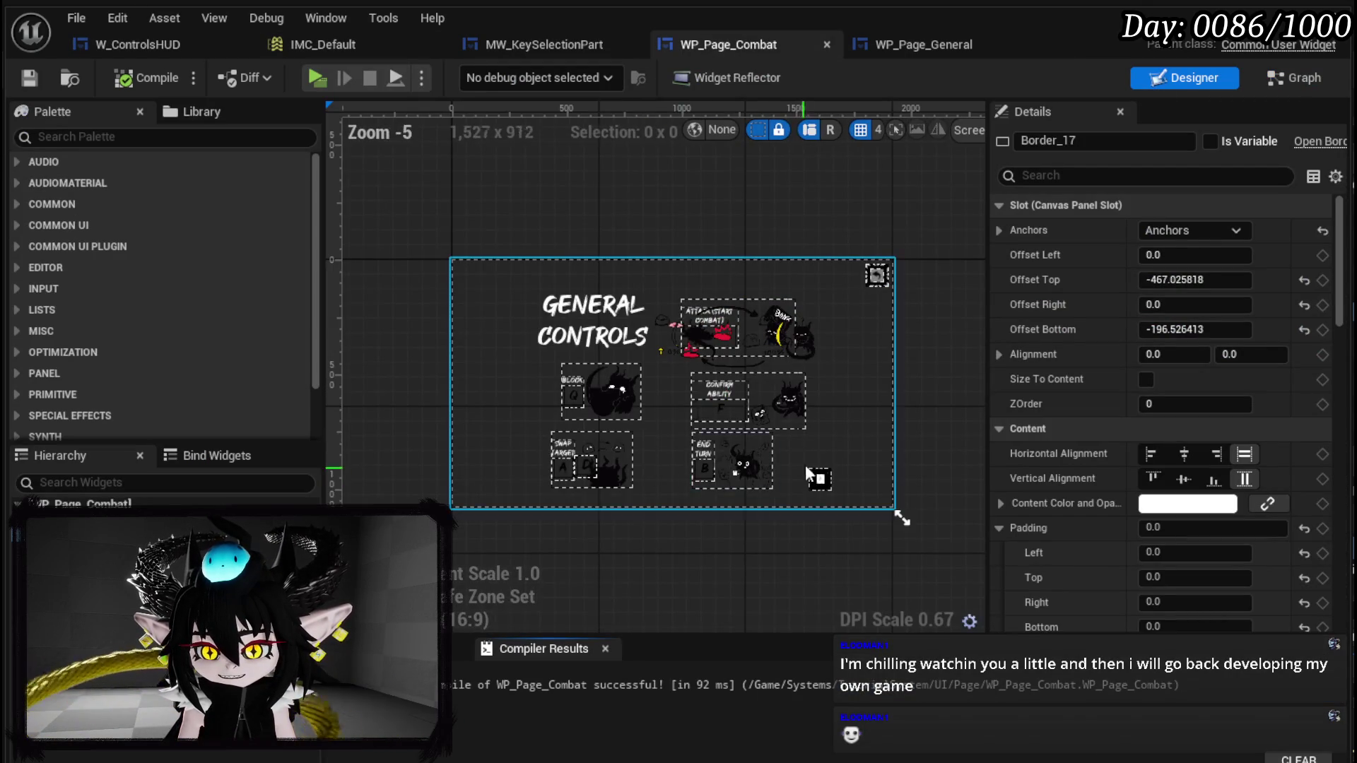
scroll(803, 468, up, 2)
click(810, 486)
key(Delete)
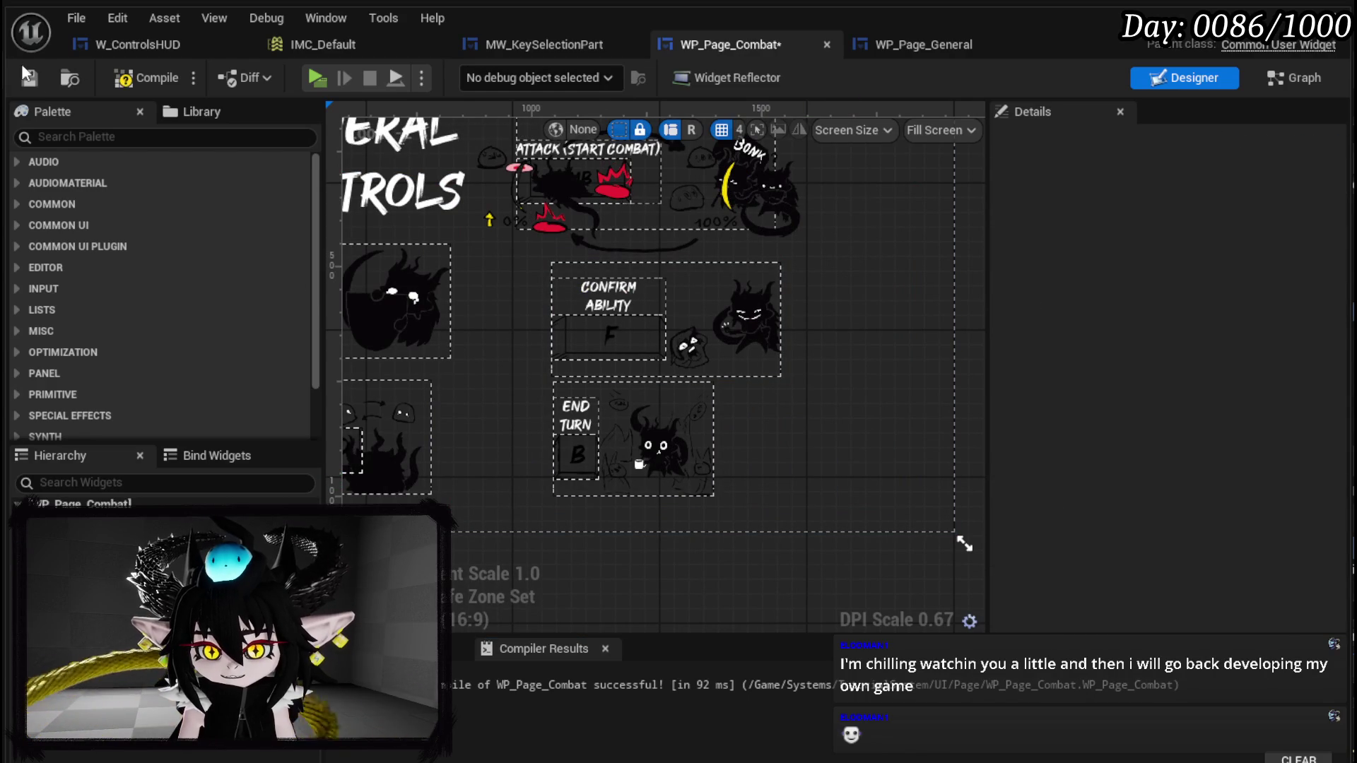
click(103, 78)
- Check Border_17 on WP_Page_General and save that widget
click(906, 46)
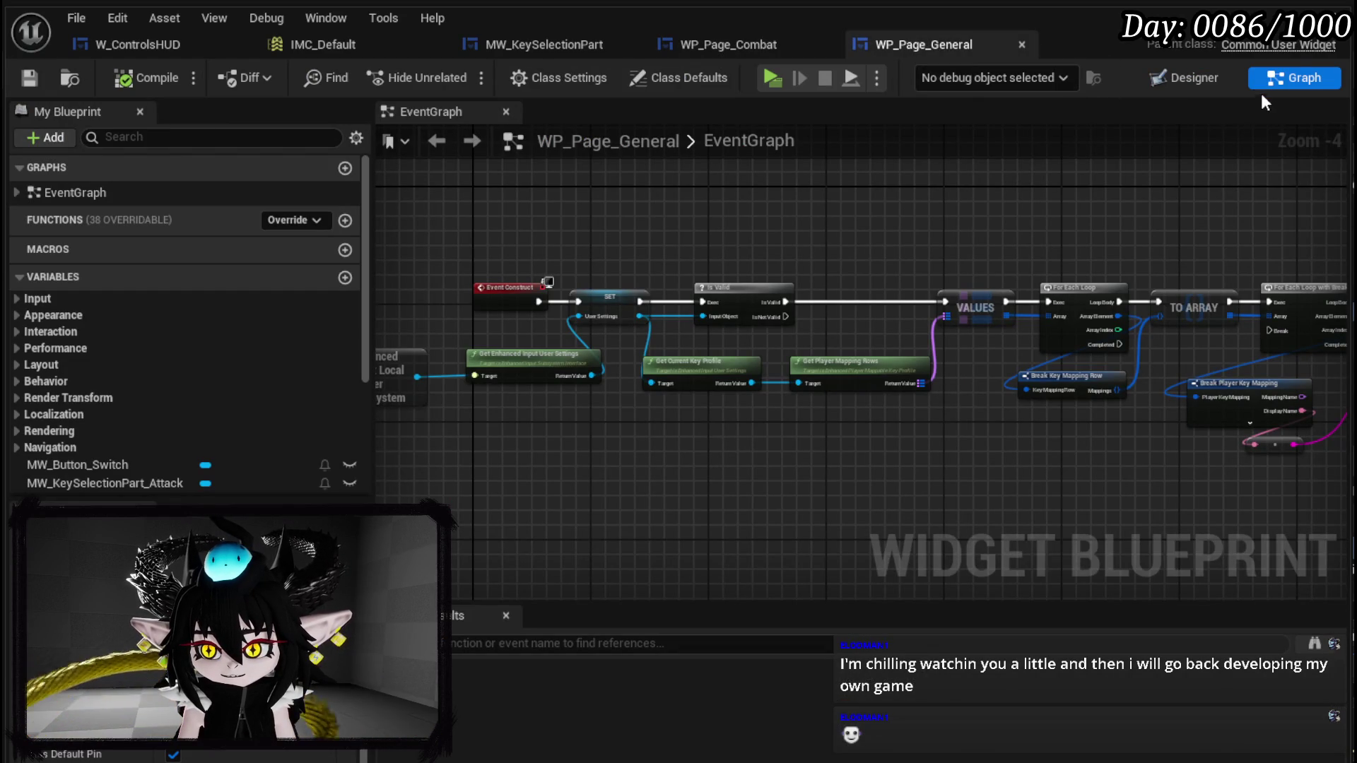
click(1204, 74)
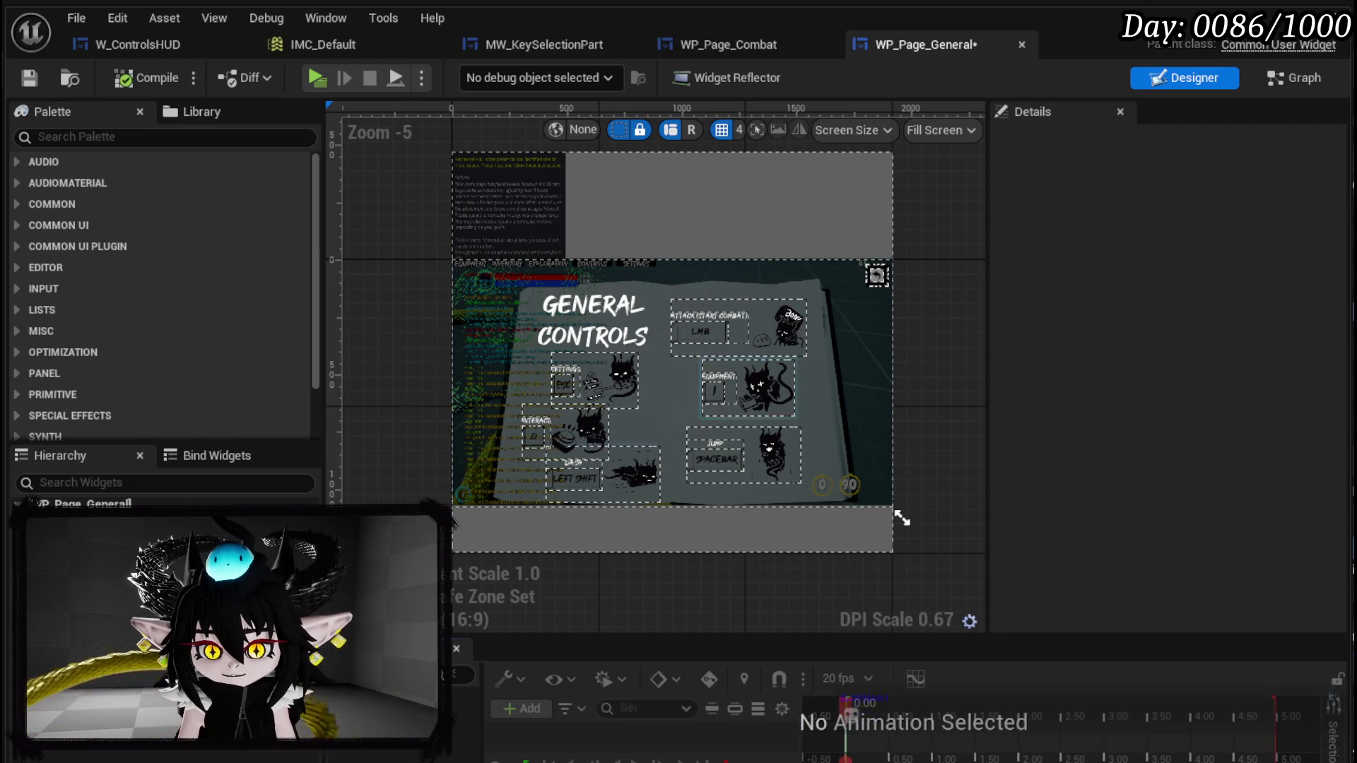
click(701, 202)
scroll(1220, 453, down, 10)
scroll(1120, 536, down, 6)
click(43, 83)
- Go back to W_ControlsHUD's SetLayout graph
click(736, 42)
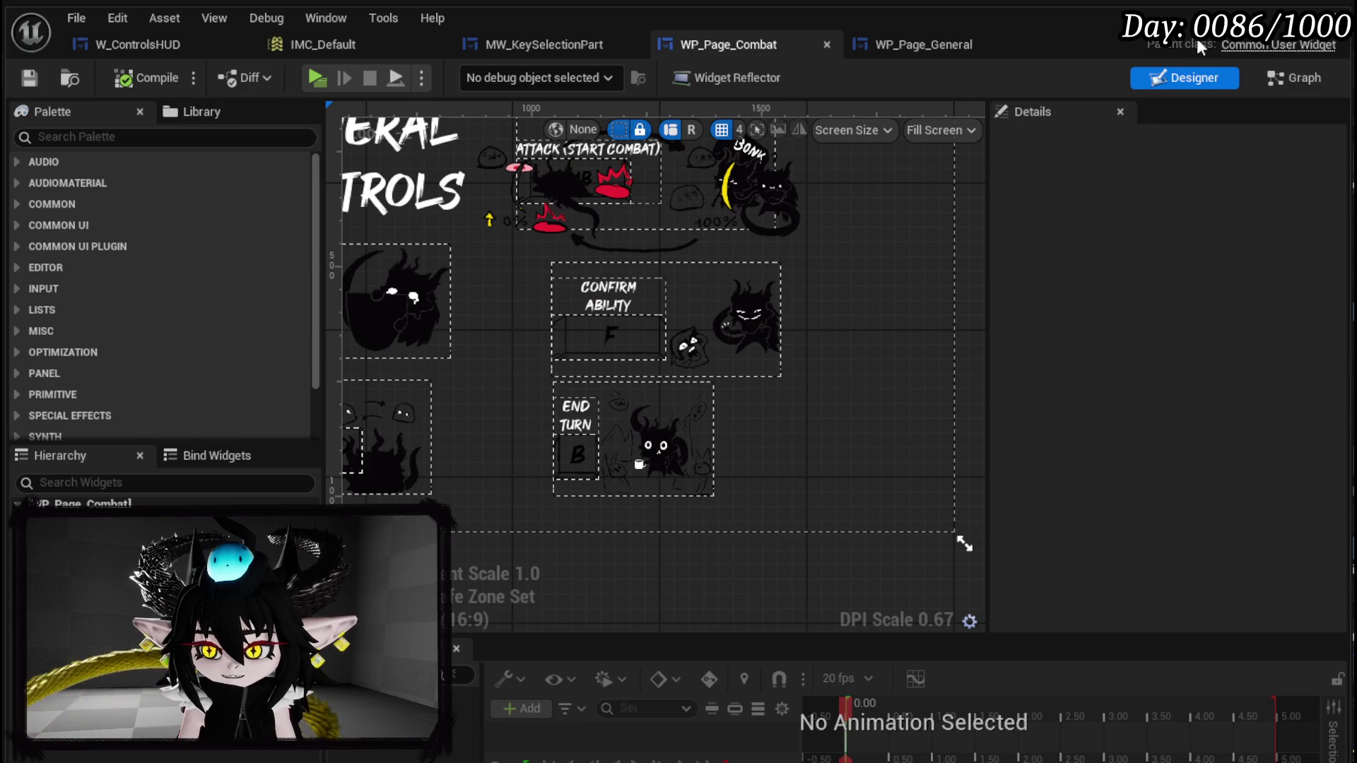
click(138, 44)
click(1192, 83)
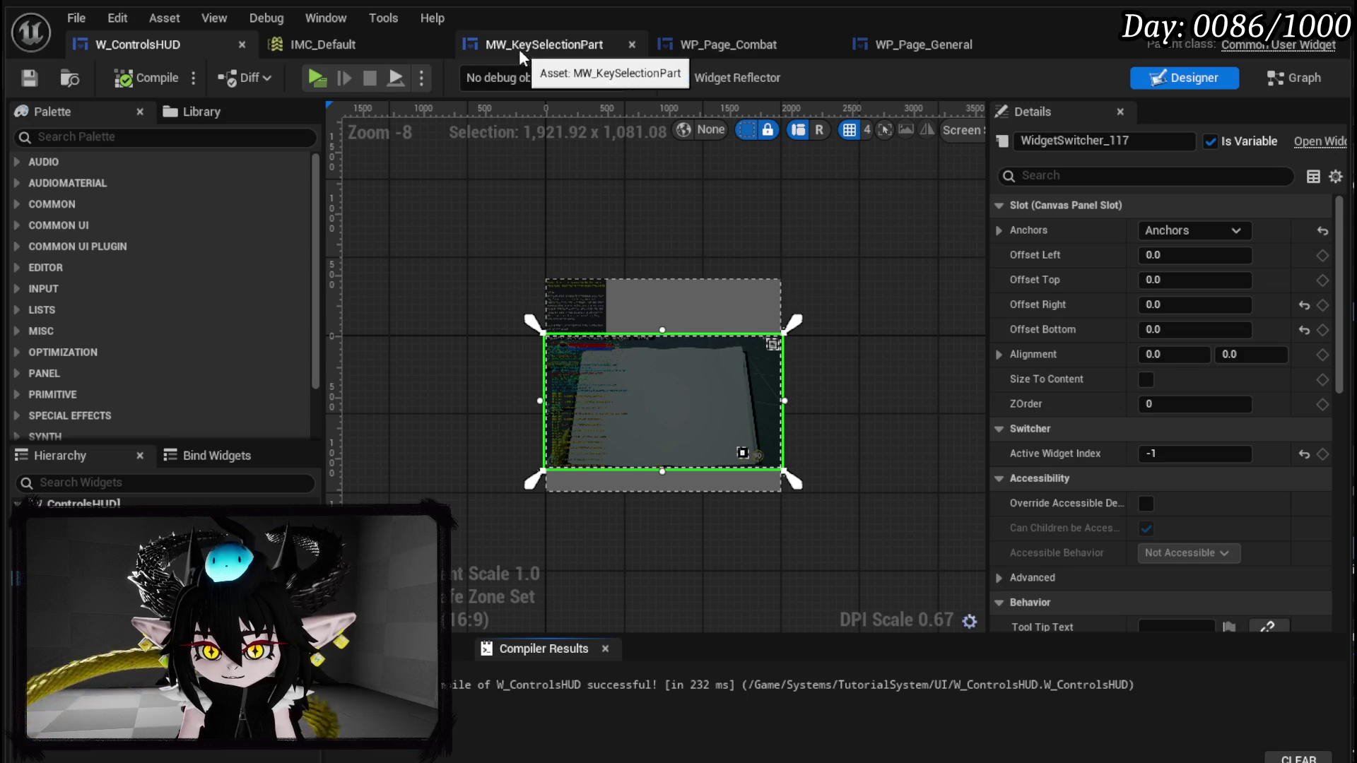
click(1305, 73)
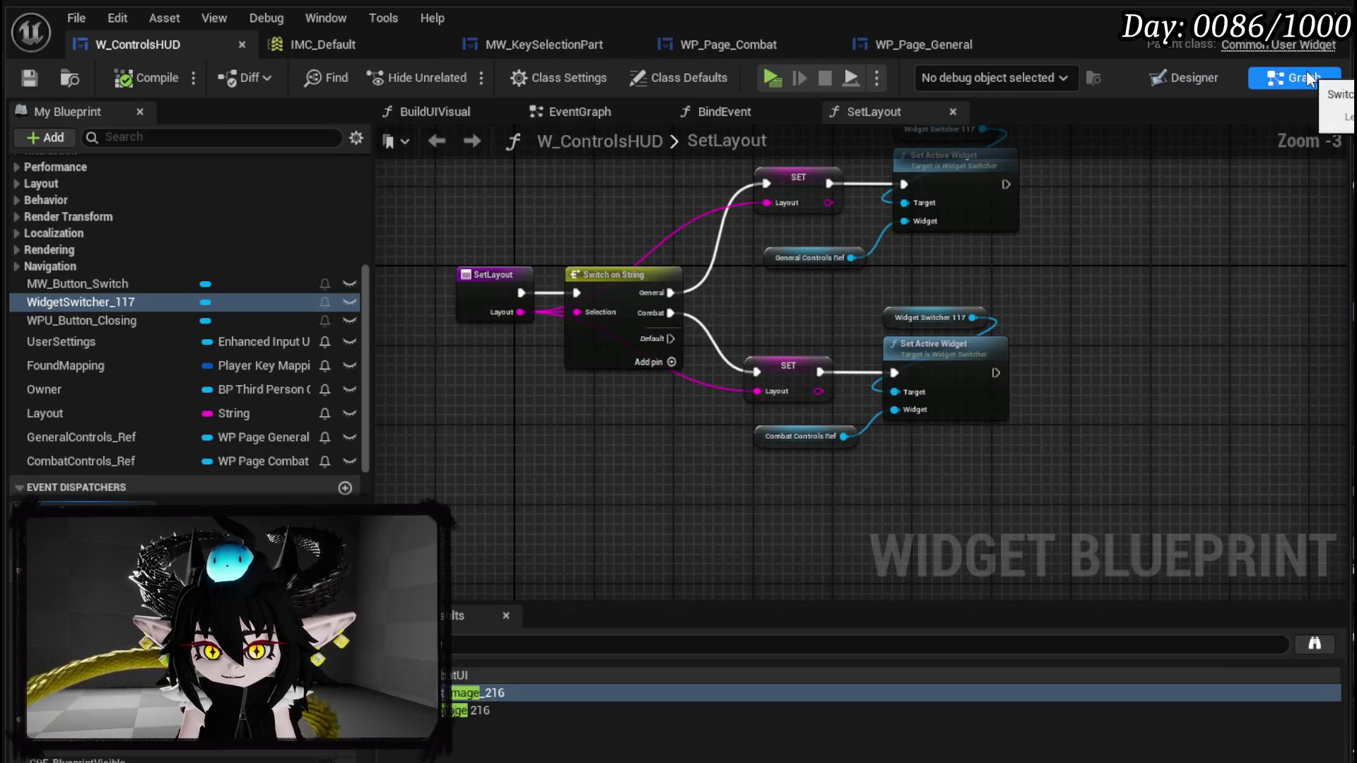
- Move Event Pre Construct beside the lower Set Layout node in the W_ControlsHUD EventGraph
scroll(659, 493, down, 4)
scroll(918, 135, up, 2)
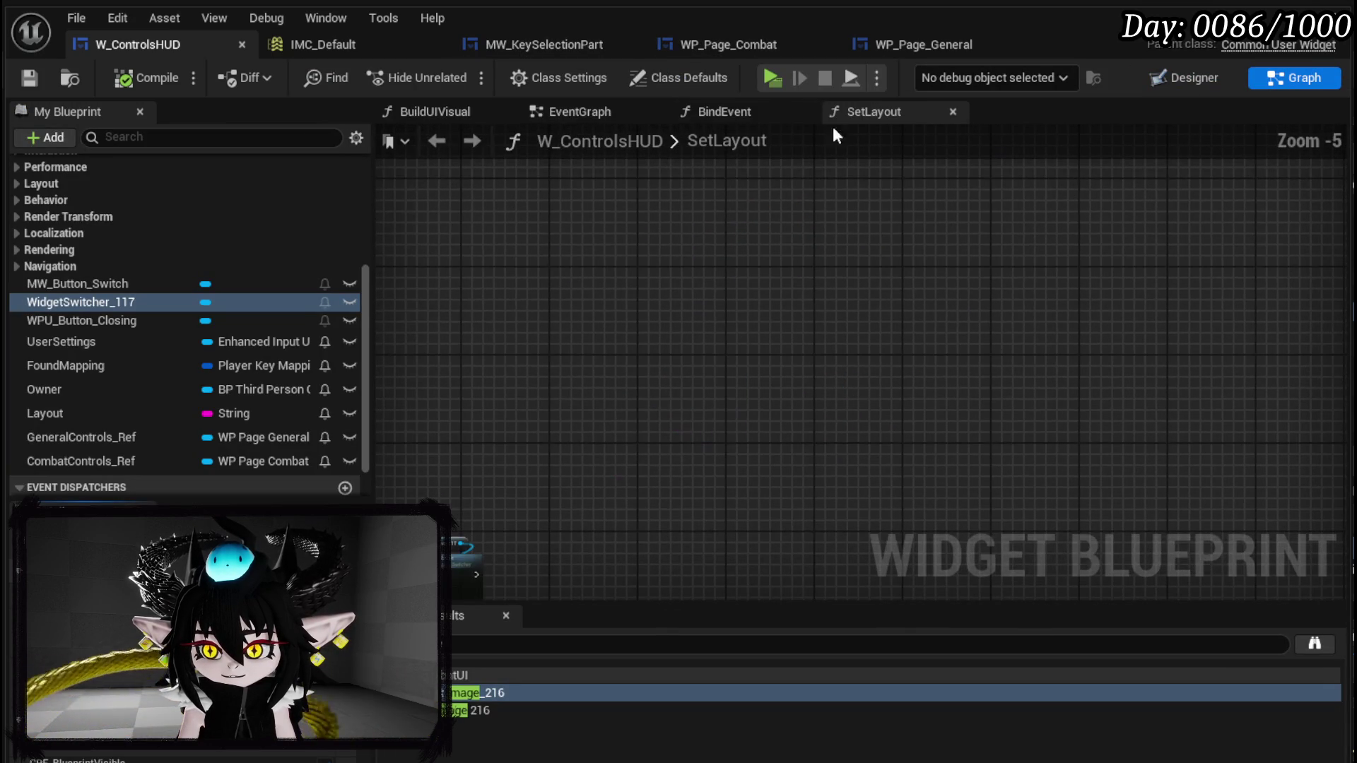
click(548, 115)
scroll(738, 403, up, 2)
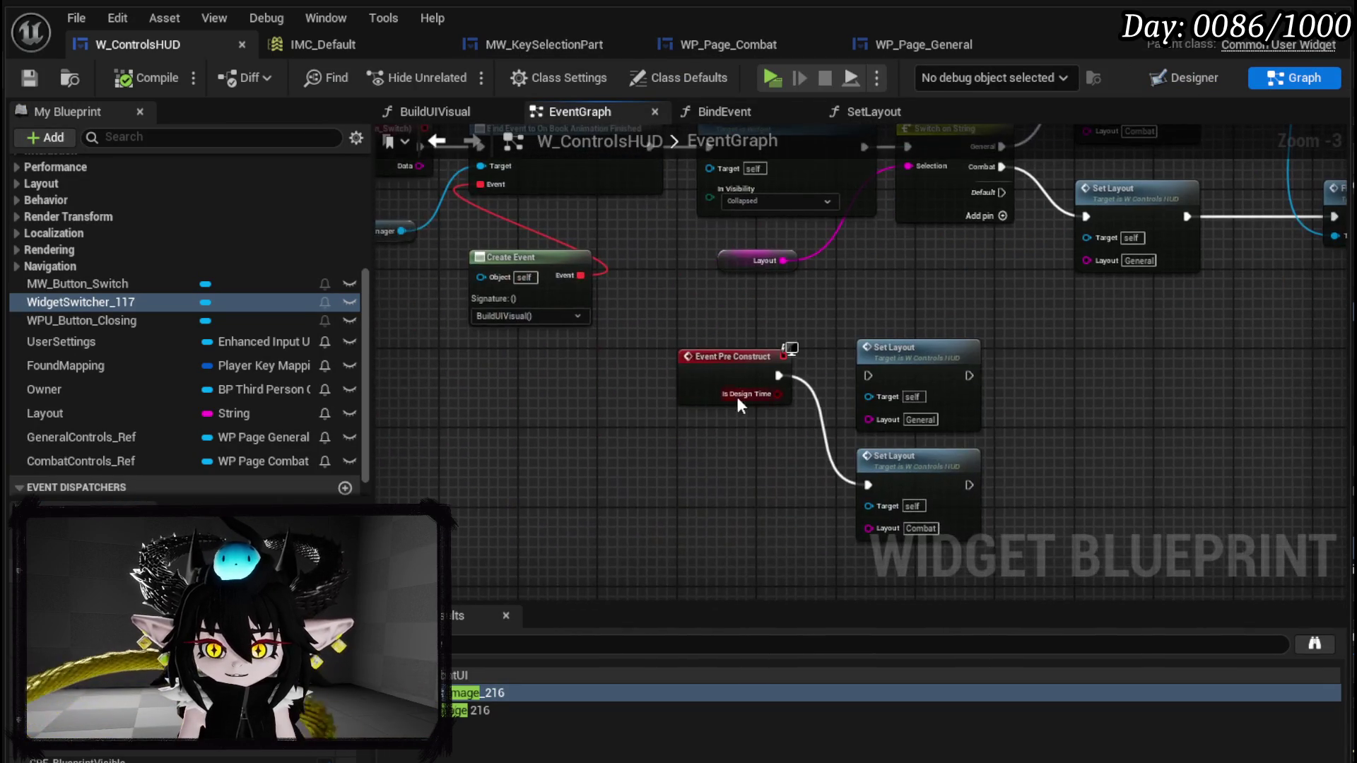
mouse_move(668, 417)
mouse_down()
mouse_move(728, 318)
mouse_move(707, 279)
mouse_up()
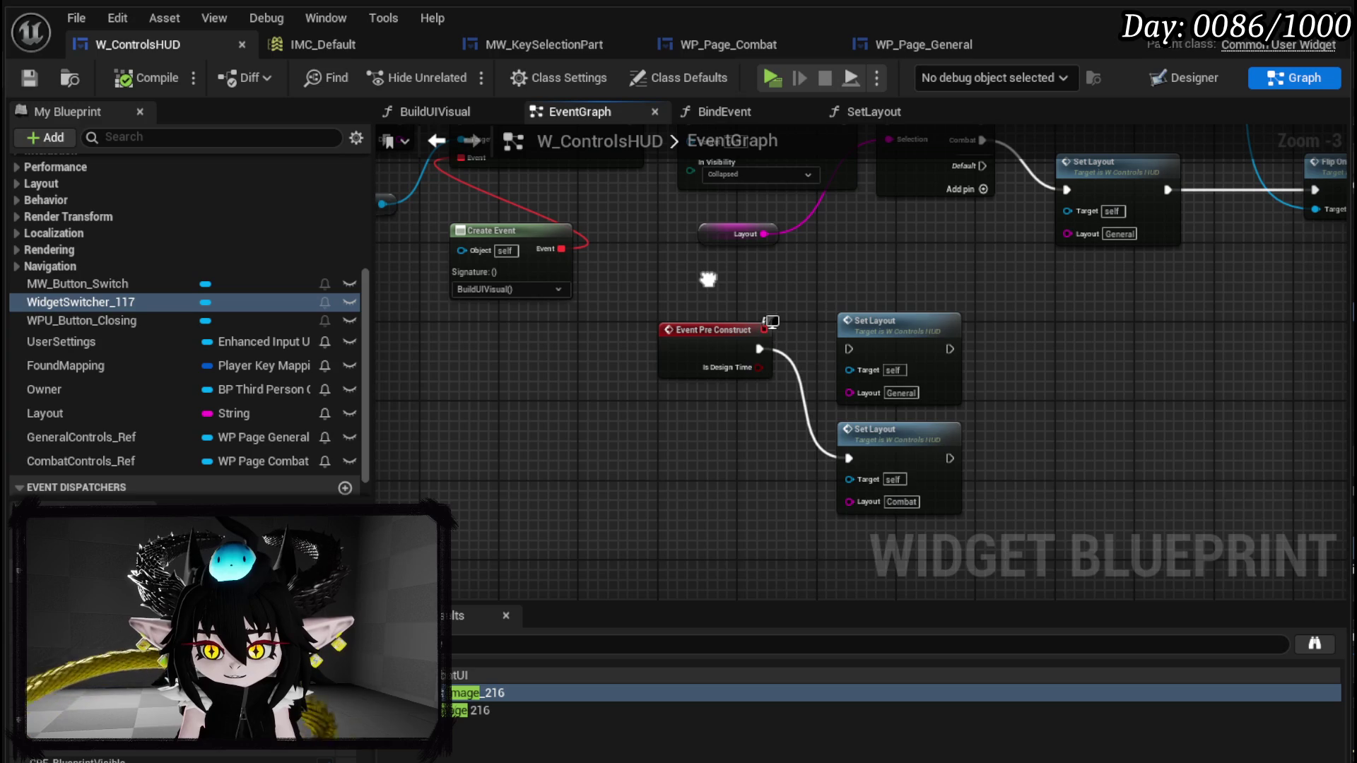
drag(710, 331, 718, 439)
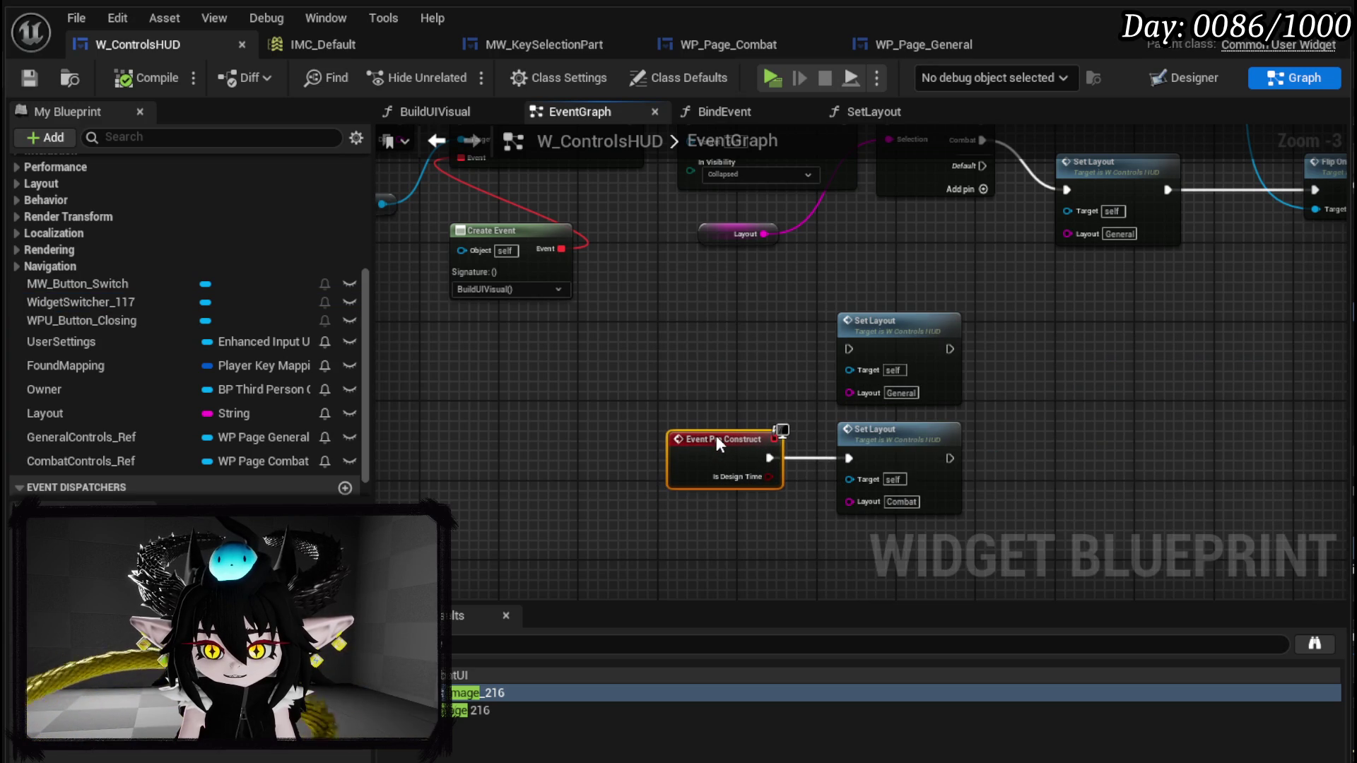
drag(663, 517, 978, 414)
click(1203, 150)
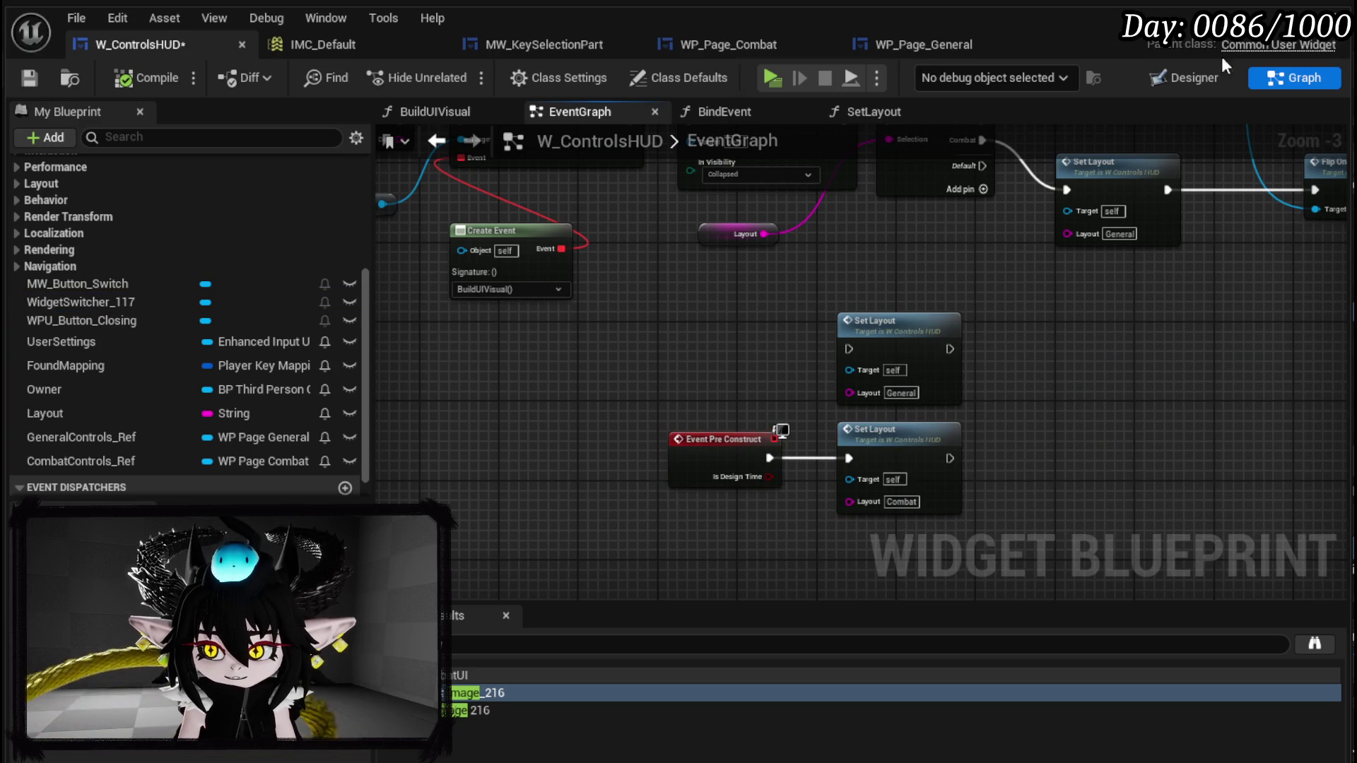
key(ctrl+Tab)
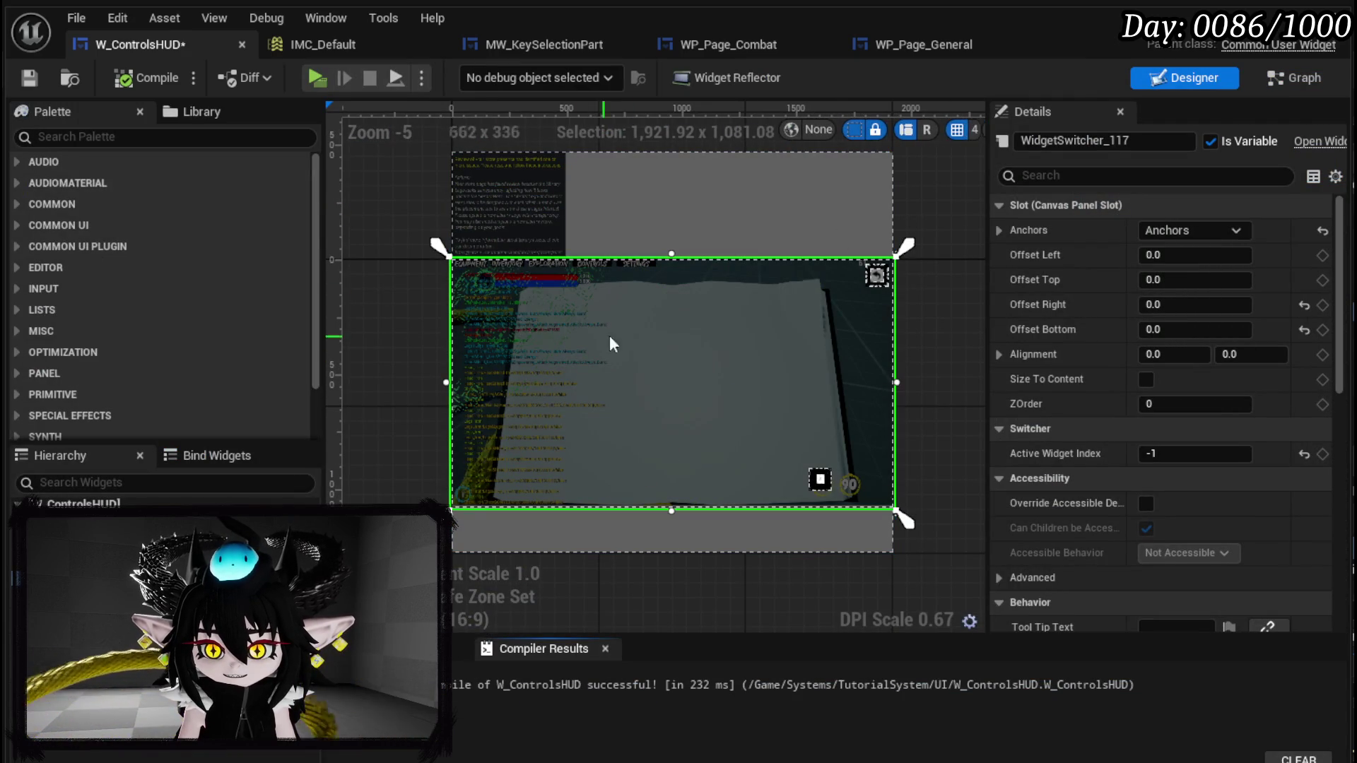
key(ctrl+Tab)
- Shift the Set Visibility node slightly left beside the On Pressed and Bind Event nodes
scroll(671, 320, up, 3)
drag(478, 189, 1095, 333)
scroll(771, 430, down, 2)
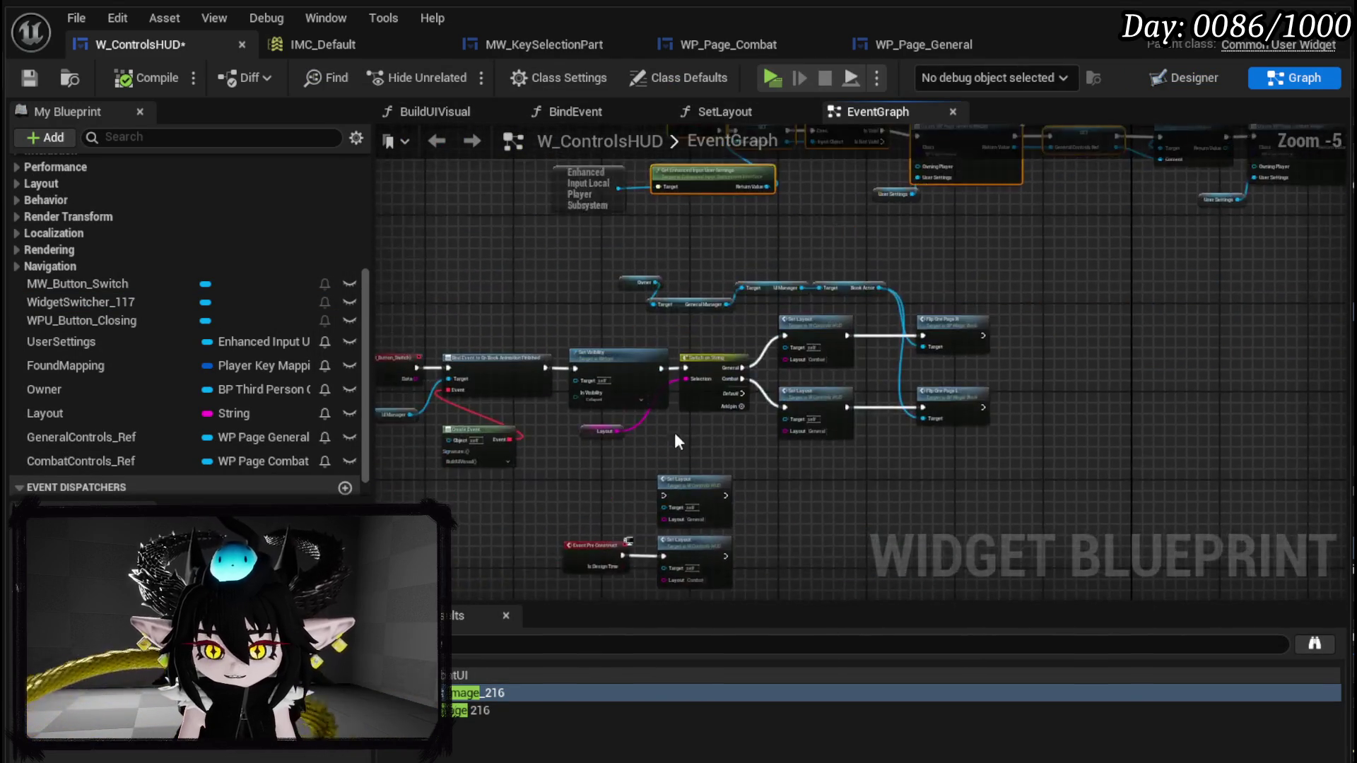
mouse_move(581, 471)
mouse_down()
mouse_move(764, 331)
mouse_move(784, 349)
mouse_up()
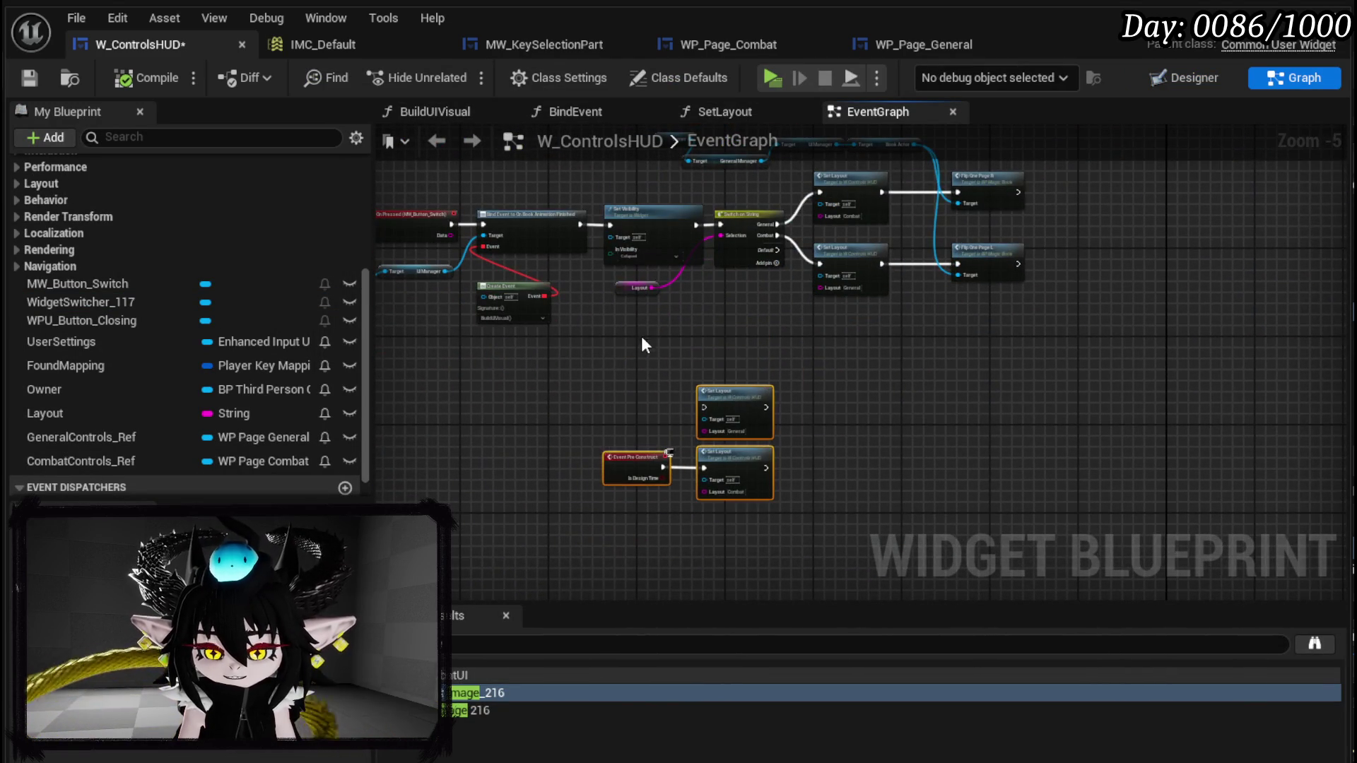
scroll(601, 325, up, 3)
mouse_move(649, 311)
mouse_down()
mouse_move(794, 215)
mouse_move(940, 206)
mouse_move(637, 220)
mouse_move(862, 224)
mouse_move(386, 221)
mouse_up()
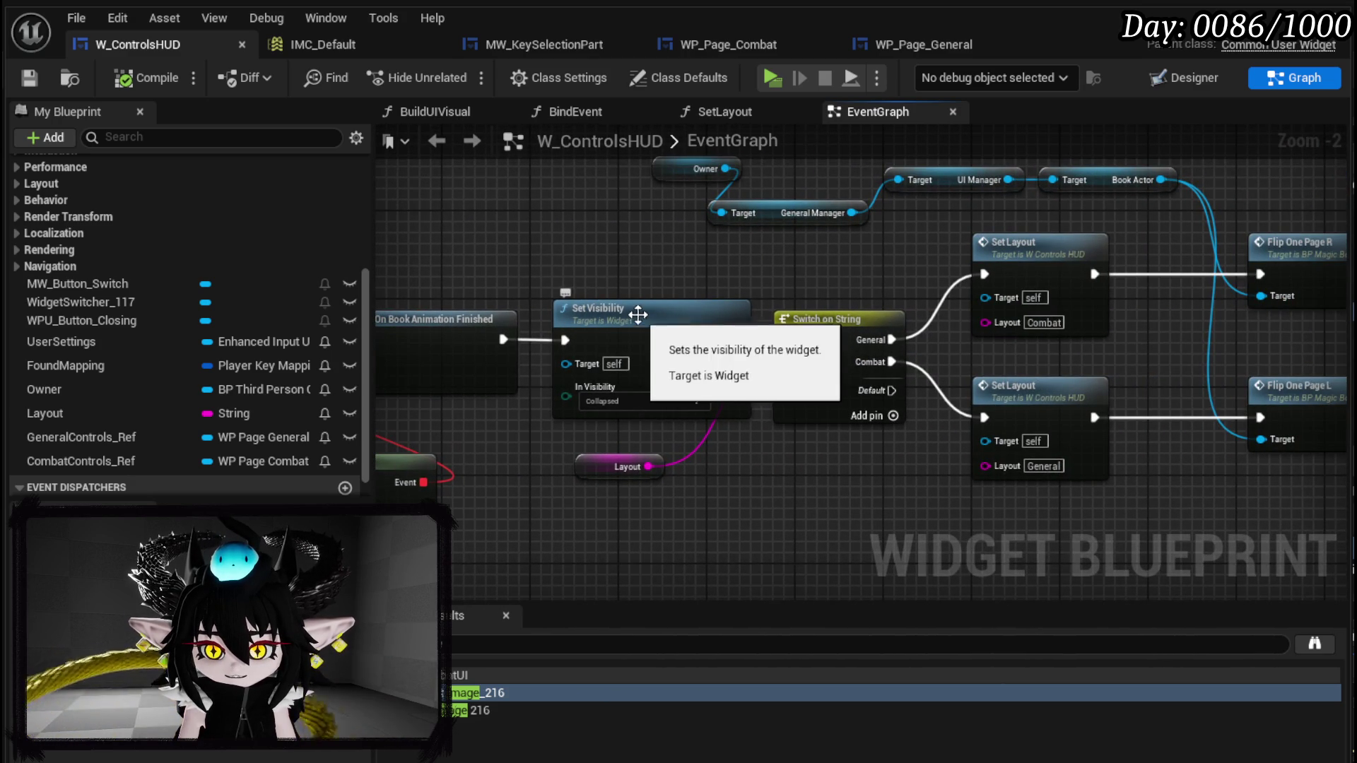
mouse_move(595, 262)
mouse_down()
mouse_move(964, 241)
mouse_move(997, 207)
mouse_up()
drag(980, 256, 959, 255)
mouse_move(509, 468)
mouse_down()
mouse_move(986, 347)
mouse_move(1083, 305)
mouse_move(1089, 323)
mouse_move(1079, 312)
mouse_up()
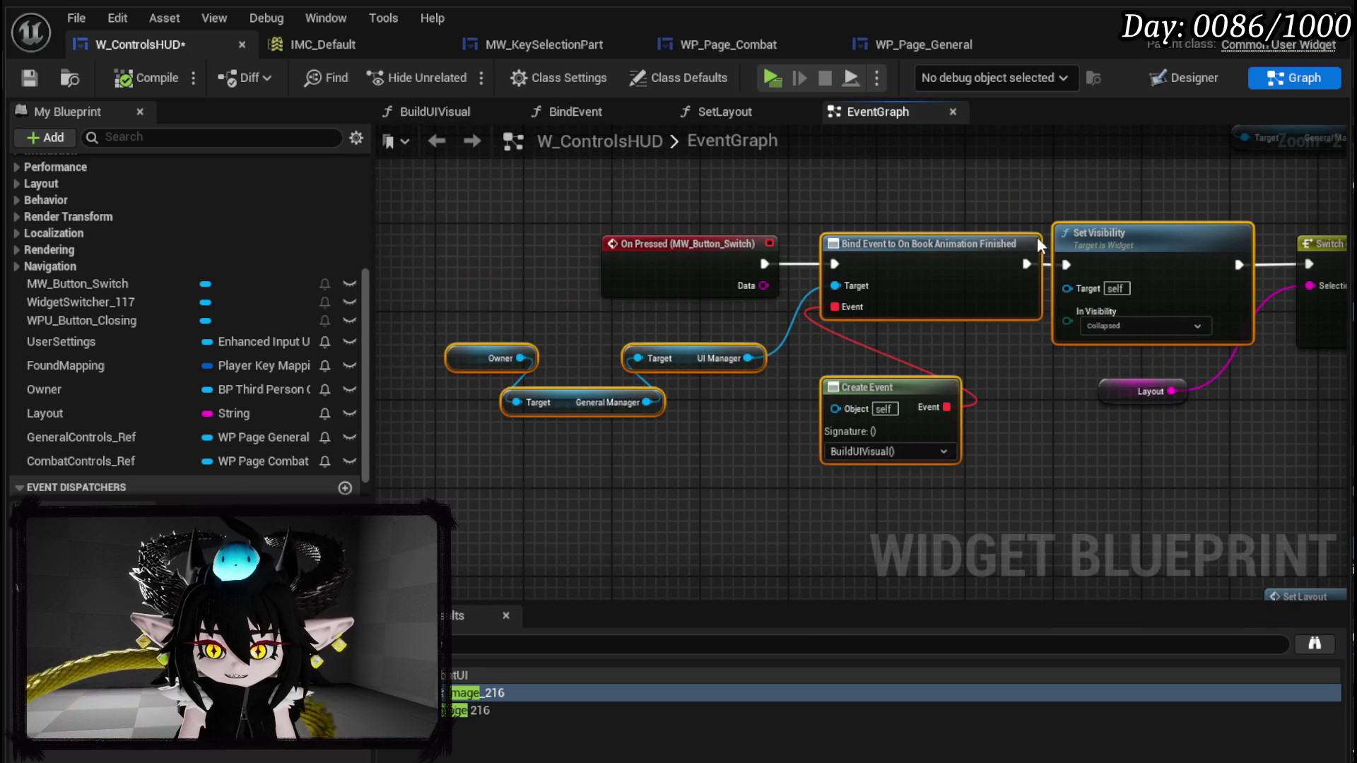
drag(1043, 245, 795, 314)
click(794, 314)
- Nudge the Combat Set Layout node slightly right and save the controls HUD
mouse_move(889, 329)
mouse_down()
mouse_move(700, 282)
mouse_move(530, 275)
mouse_move(580, 270)
mouse_up()
mouse_move(761, 224)
mouse_down()
mouse_move(829, 236)
mouse_move(772, 225)
mouse_up()
click(757, 376)
click(679, 338)
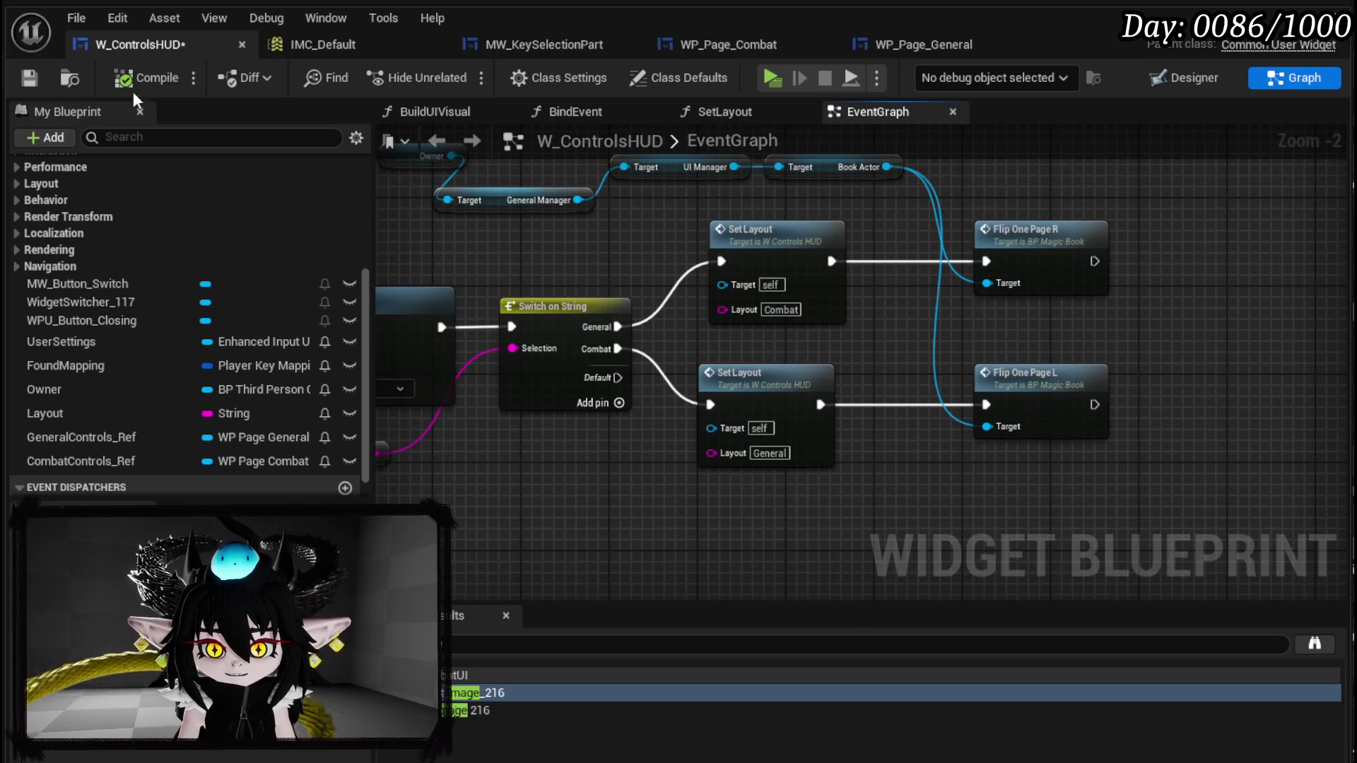
click(35, 81)
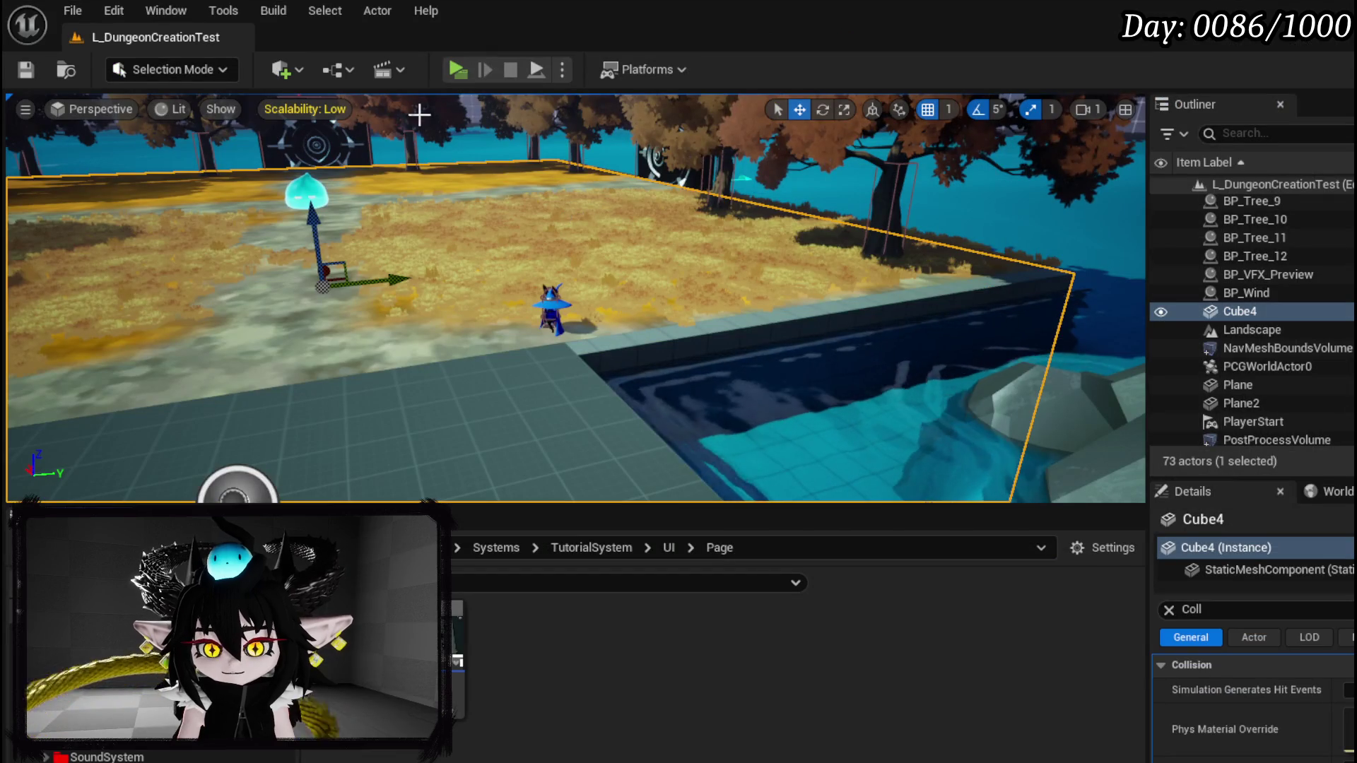
- Start a standalone play session and open the magic book's Controls section
click(458, 70)
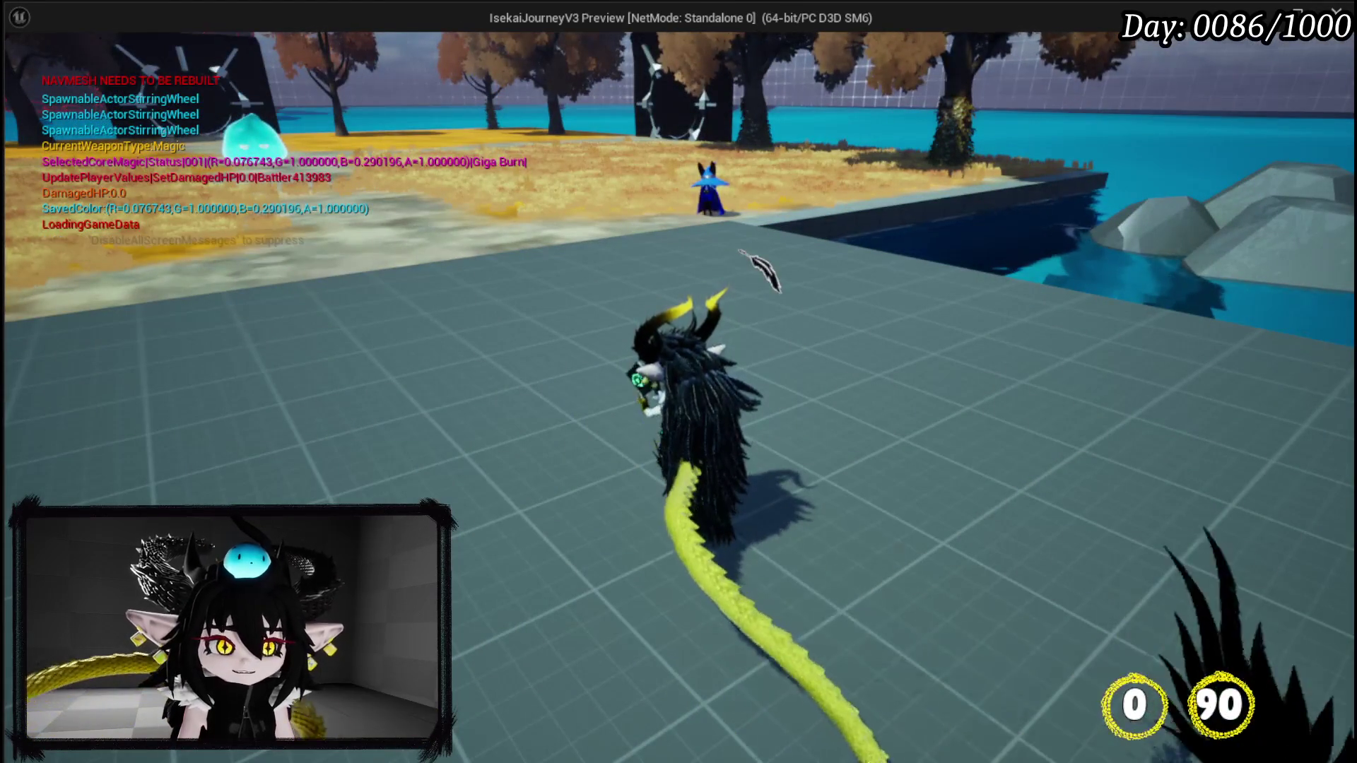
key(Tab)
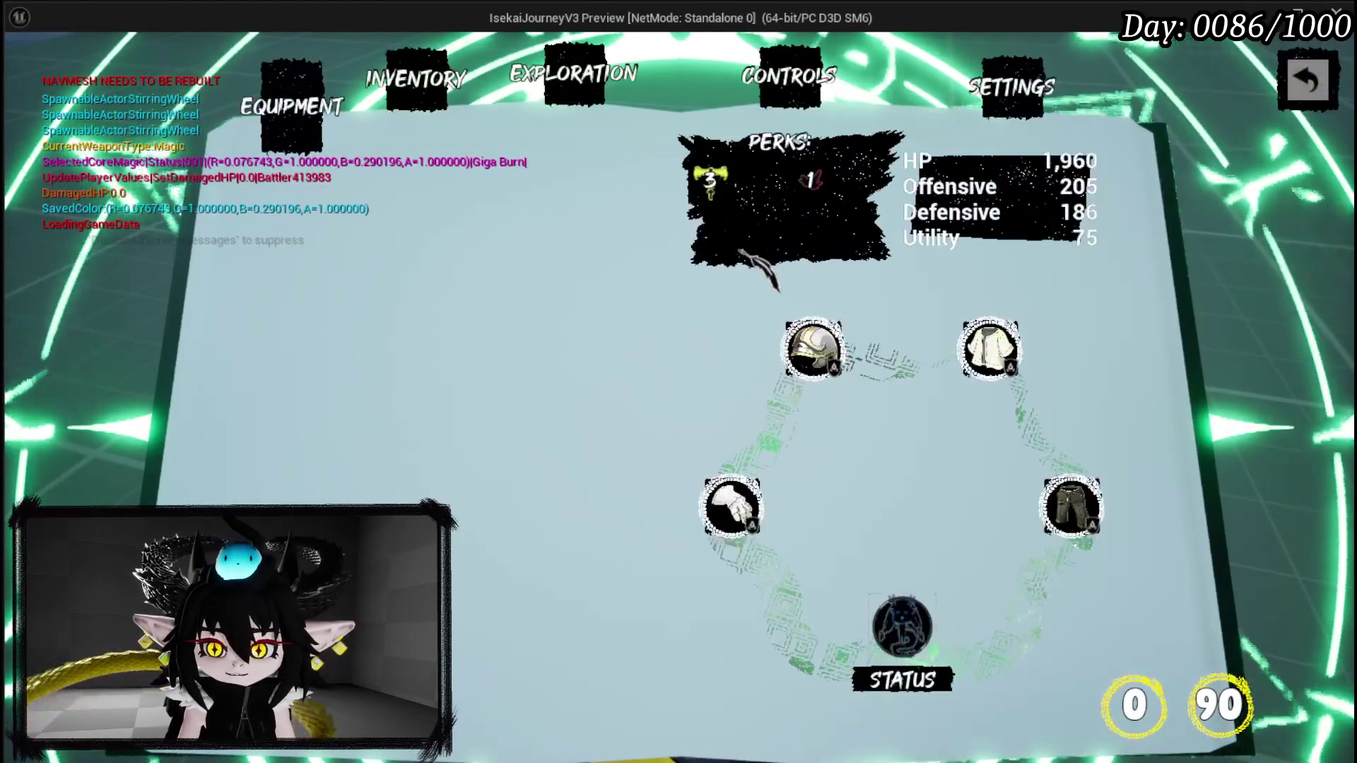
click(802, 99)
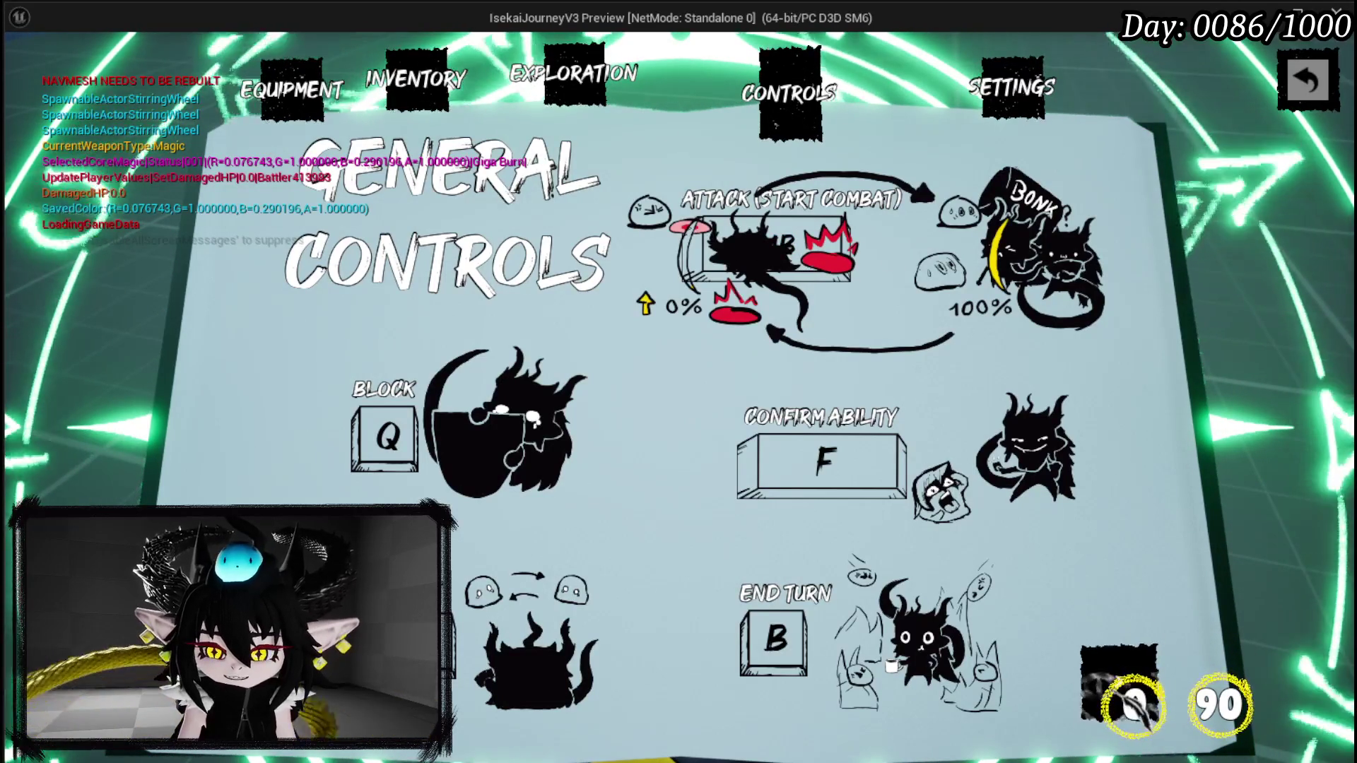
- Flip back and forth between the two general controls pages, then stop play
click(1199, 607)
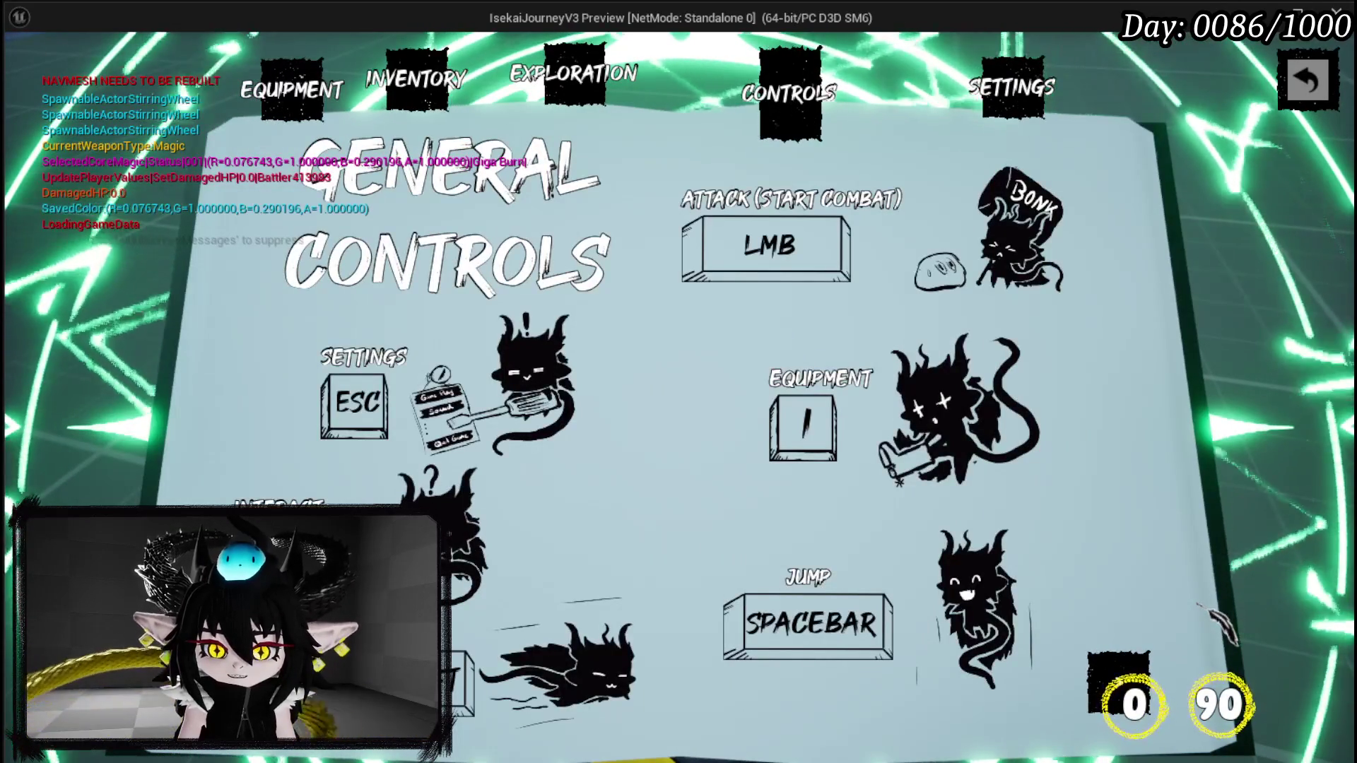
click(1201, 608)
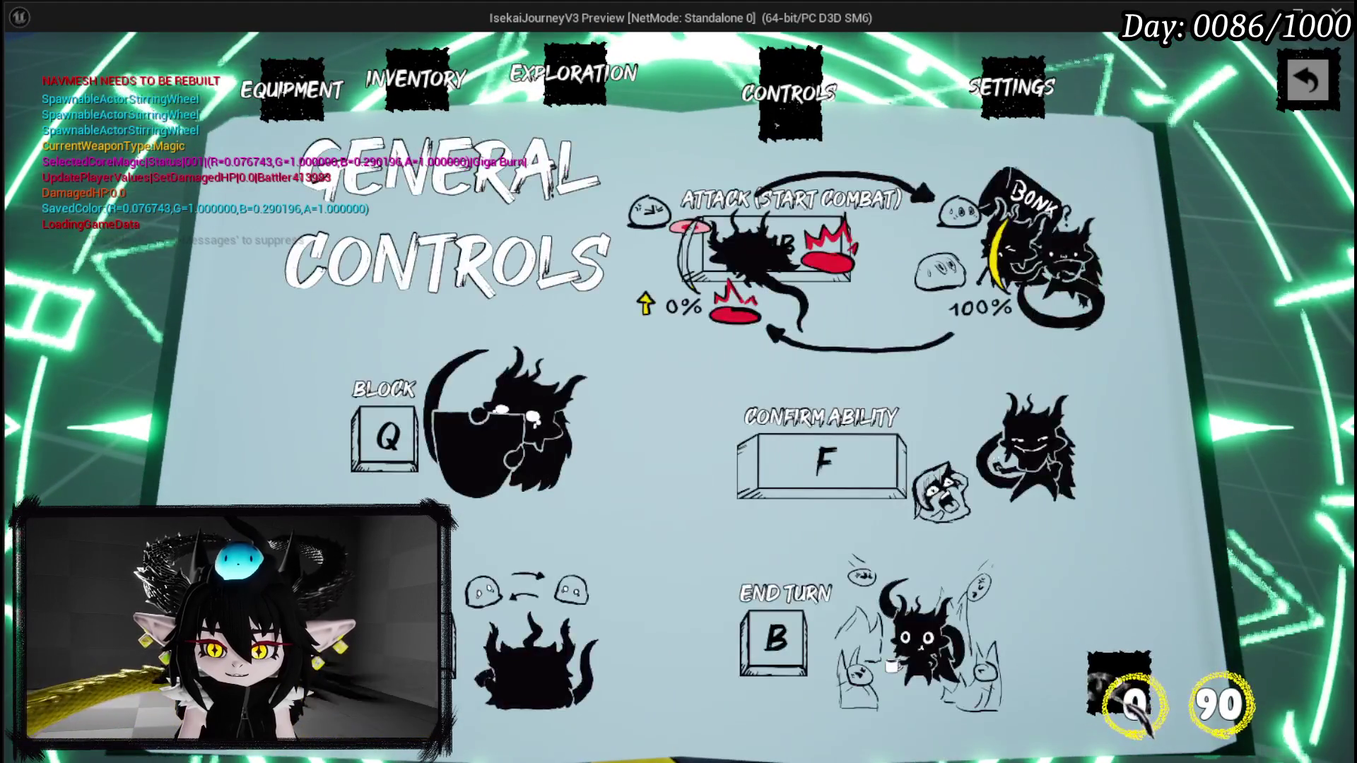
click(1202, 679)
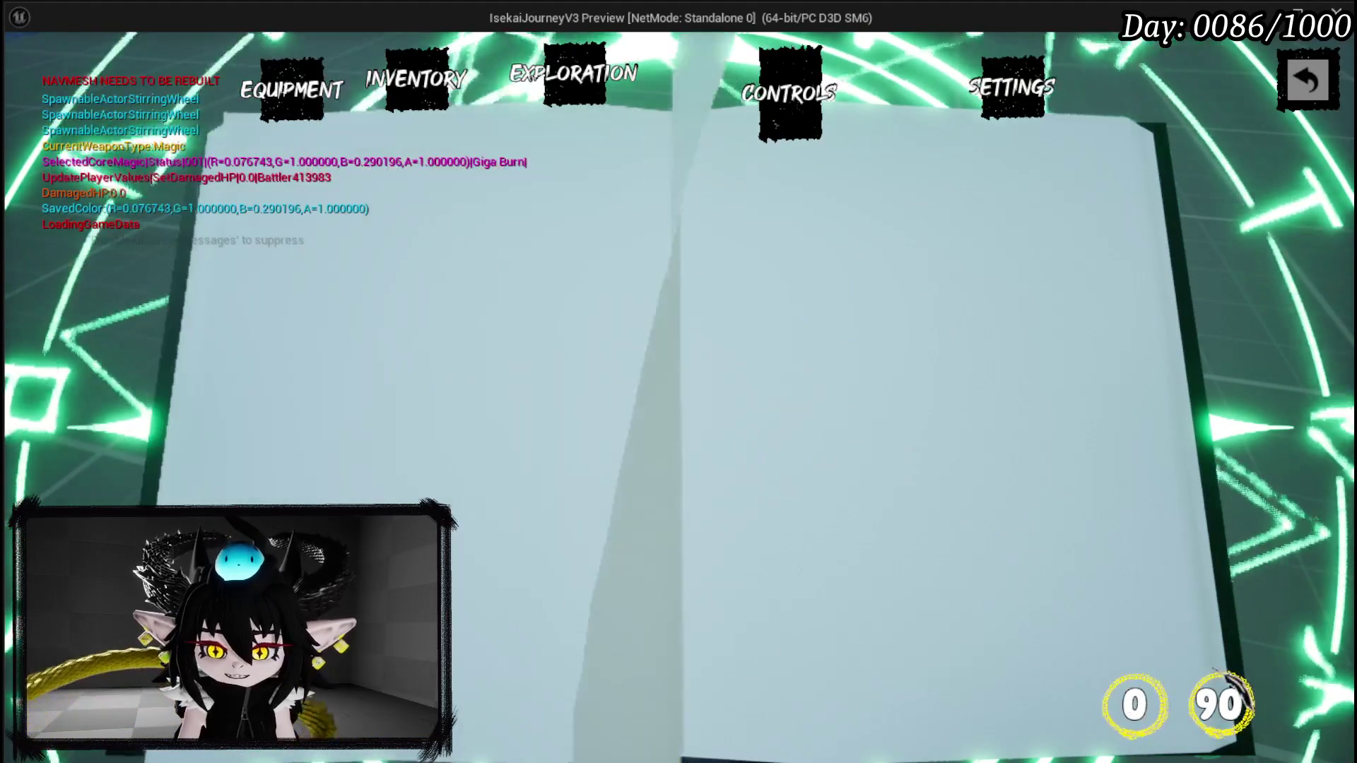
click(1202, 636)
click(1202, 636)
click(1201, 636)
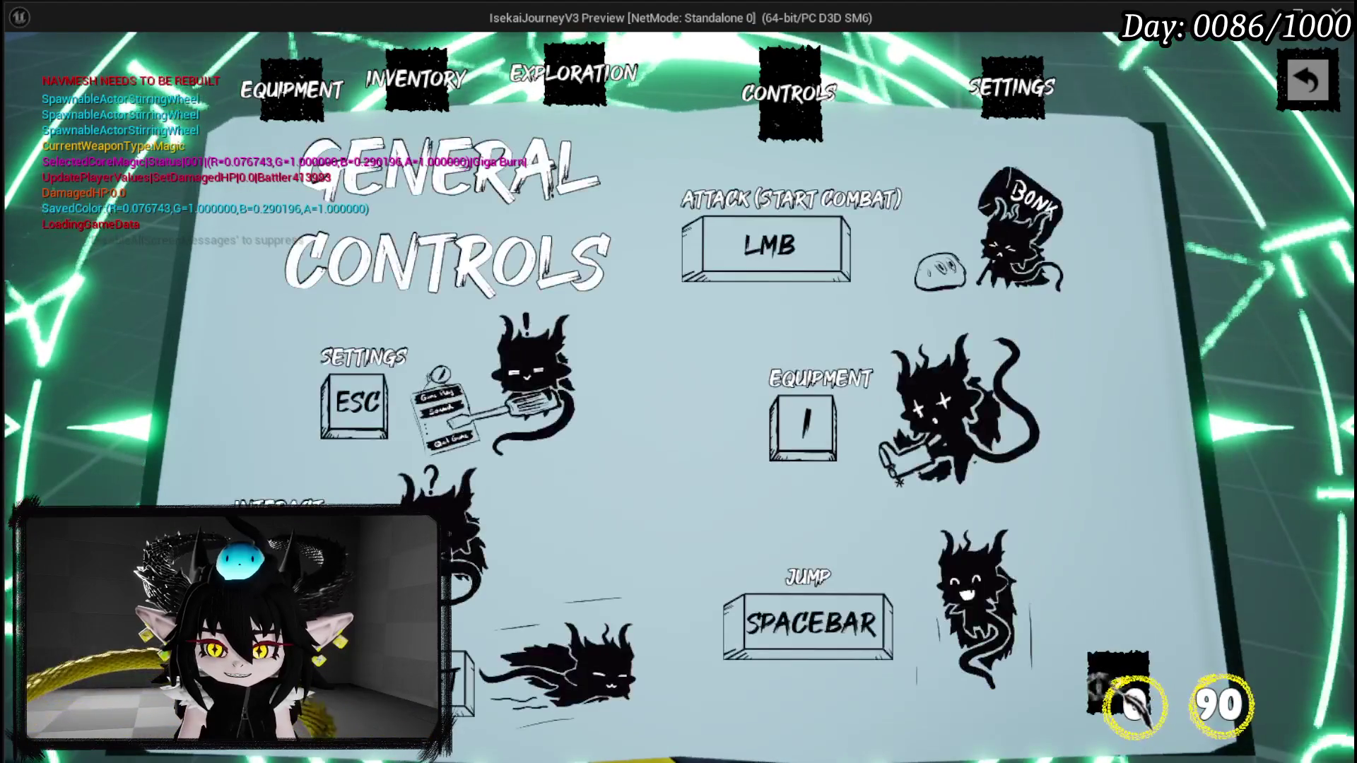
key(Escape)
key(ctrl+s)
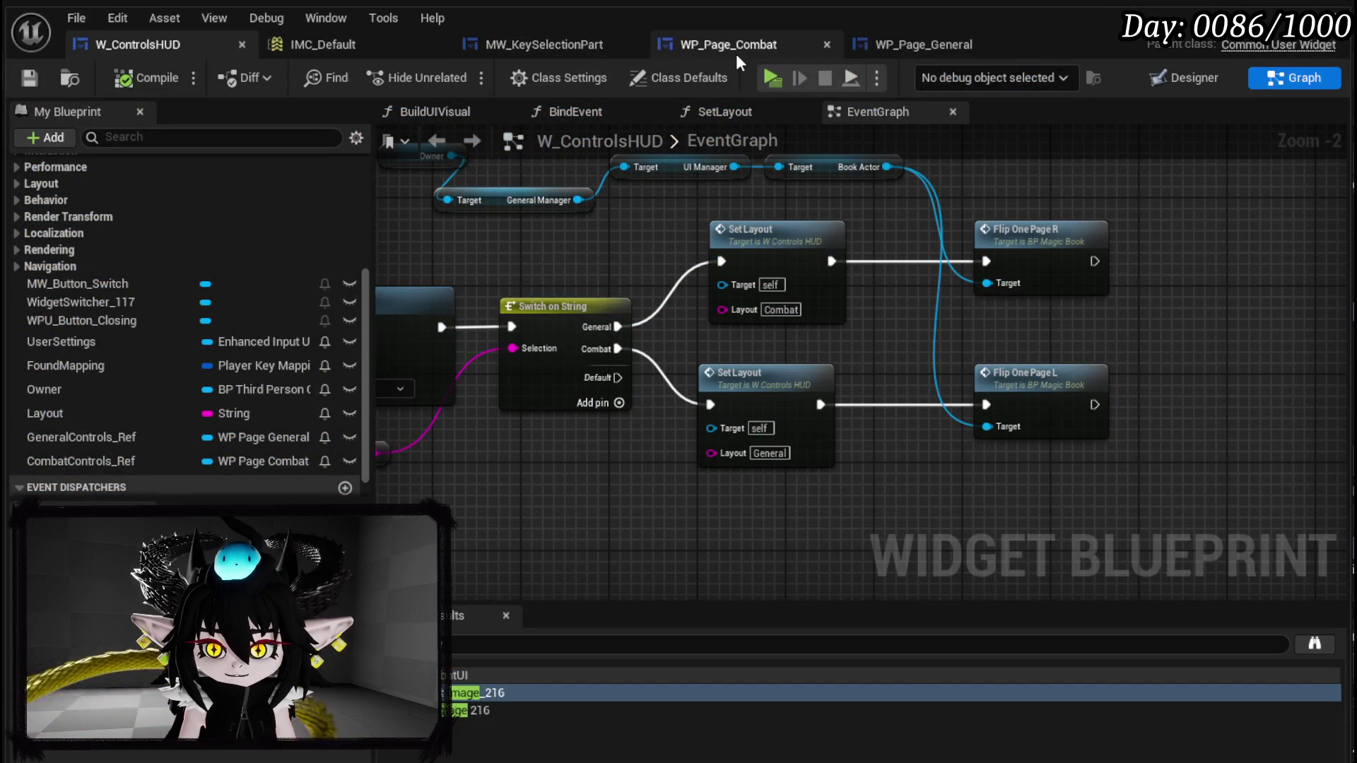
- Delete the LMB attack key widget (MW_KeySelectionPart_Attack) from WP_Page_Combat's layout
click(769, 44)
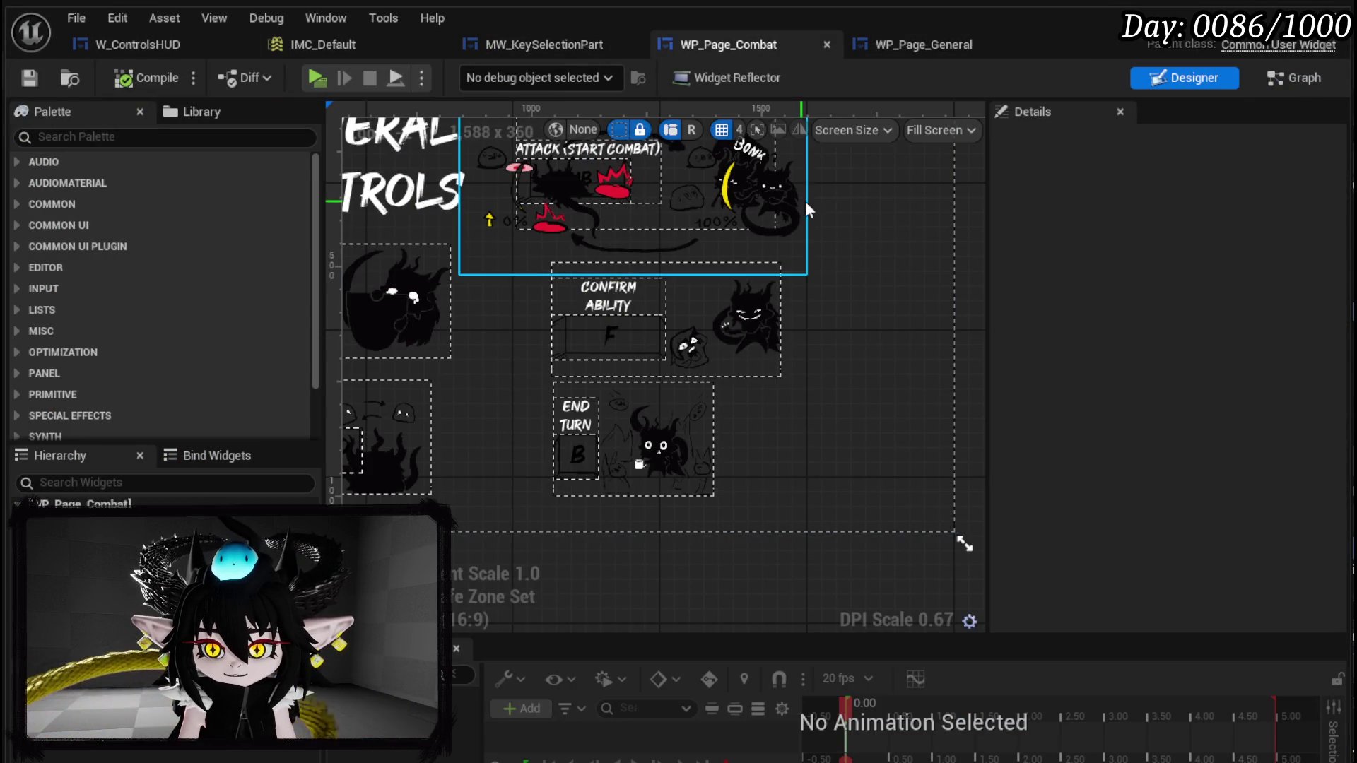
scroll(797, 207, up, 3)
click(846, 346)
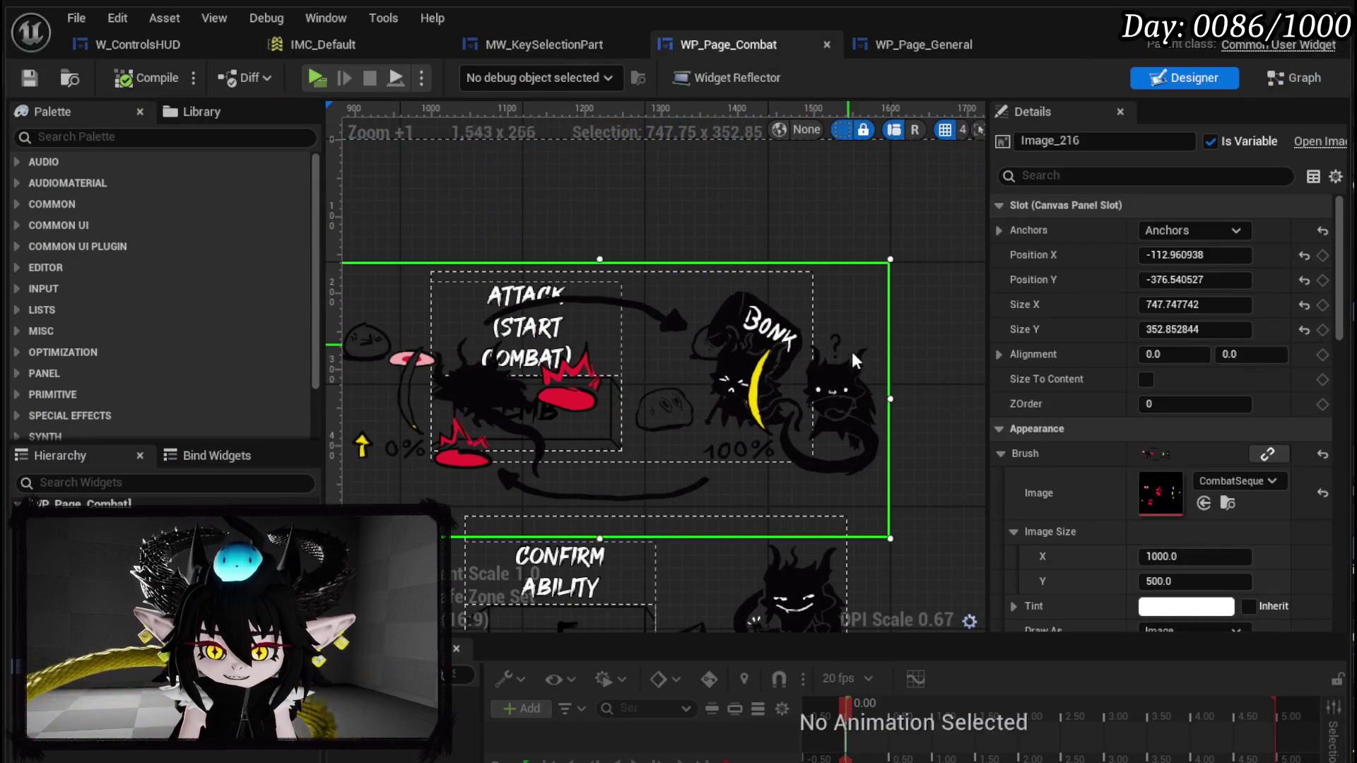
click(558, 296)
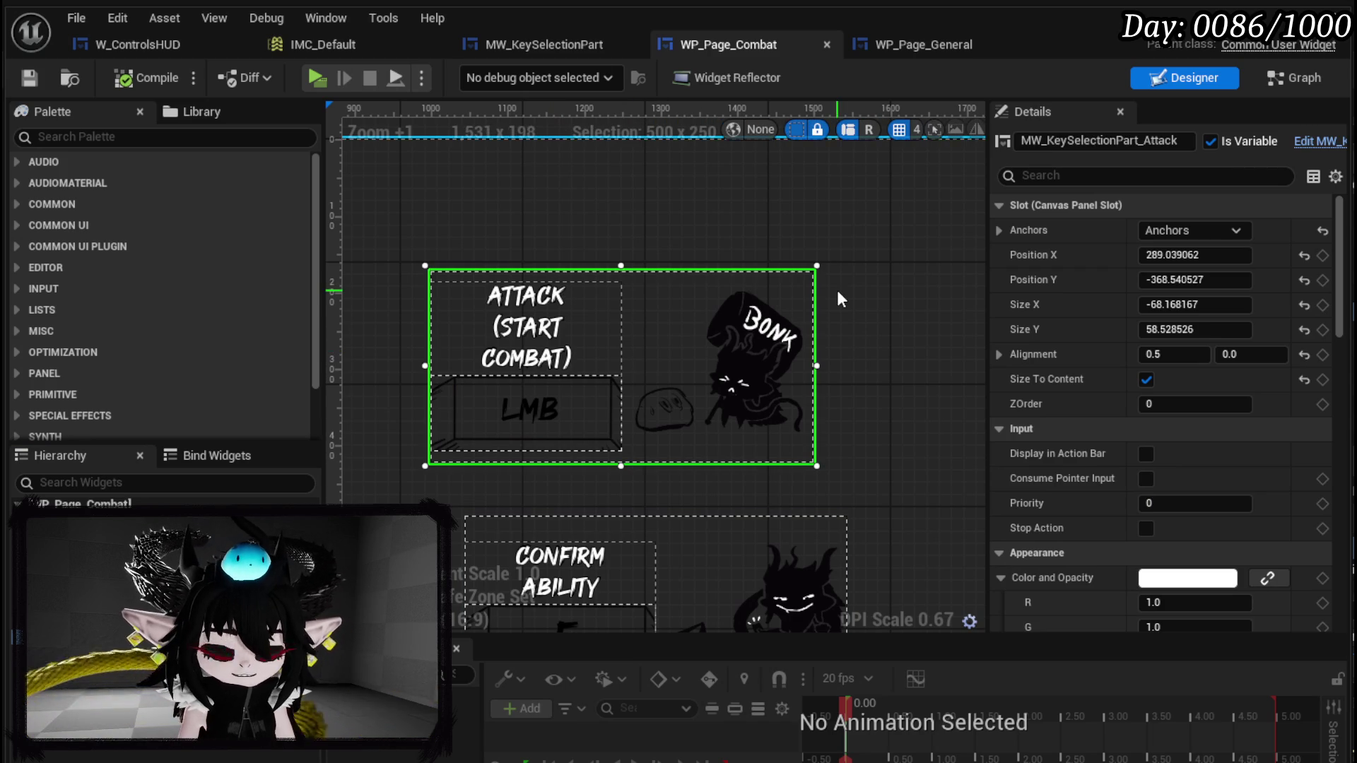
key(Delete)
- Compile and save WP_Page_Combat, then jump to the erroring graph node
scroll(516, 164, down, 2)
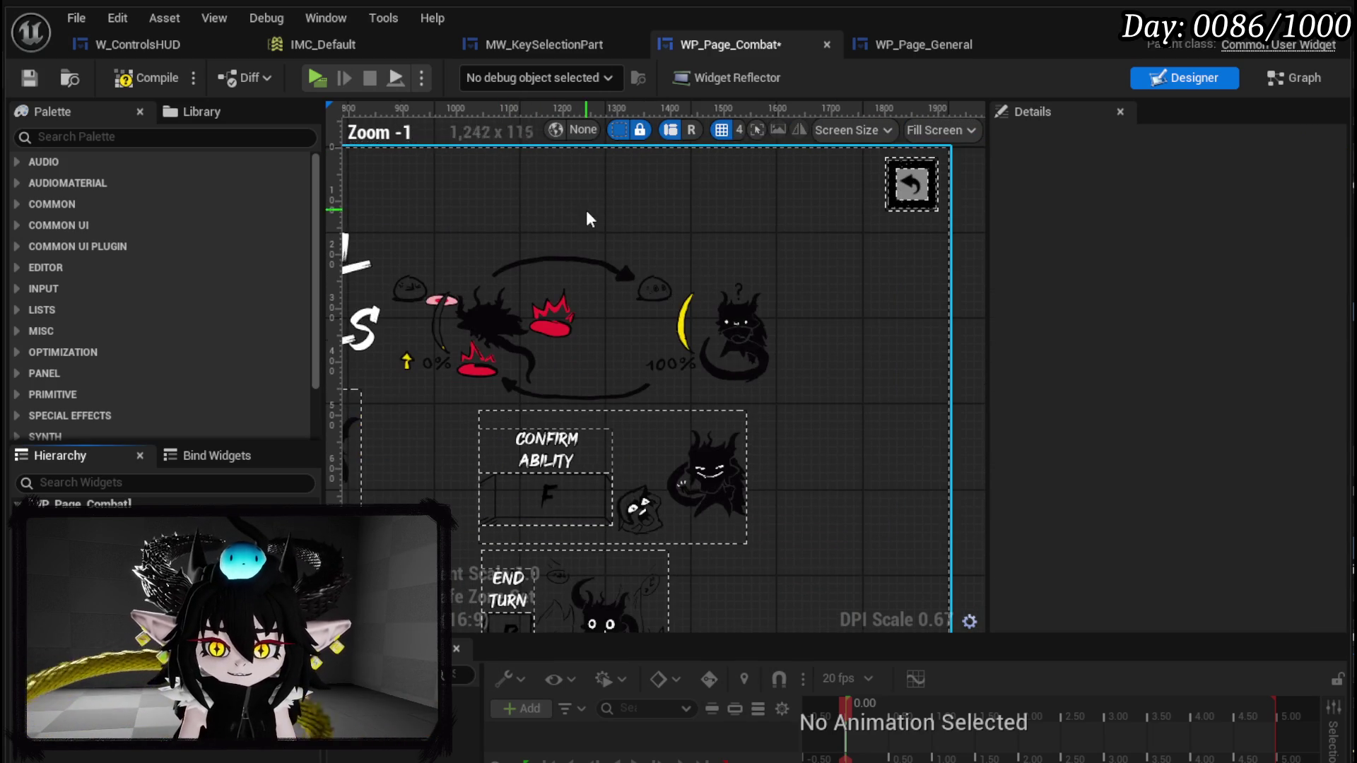
click(139, 84)
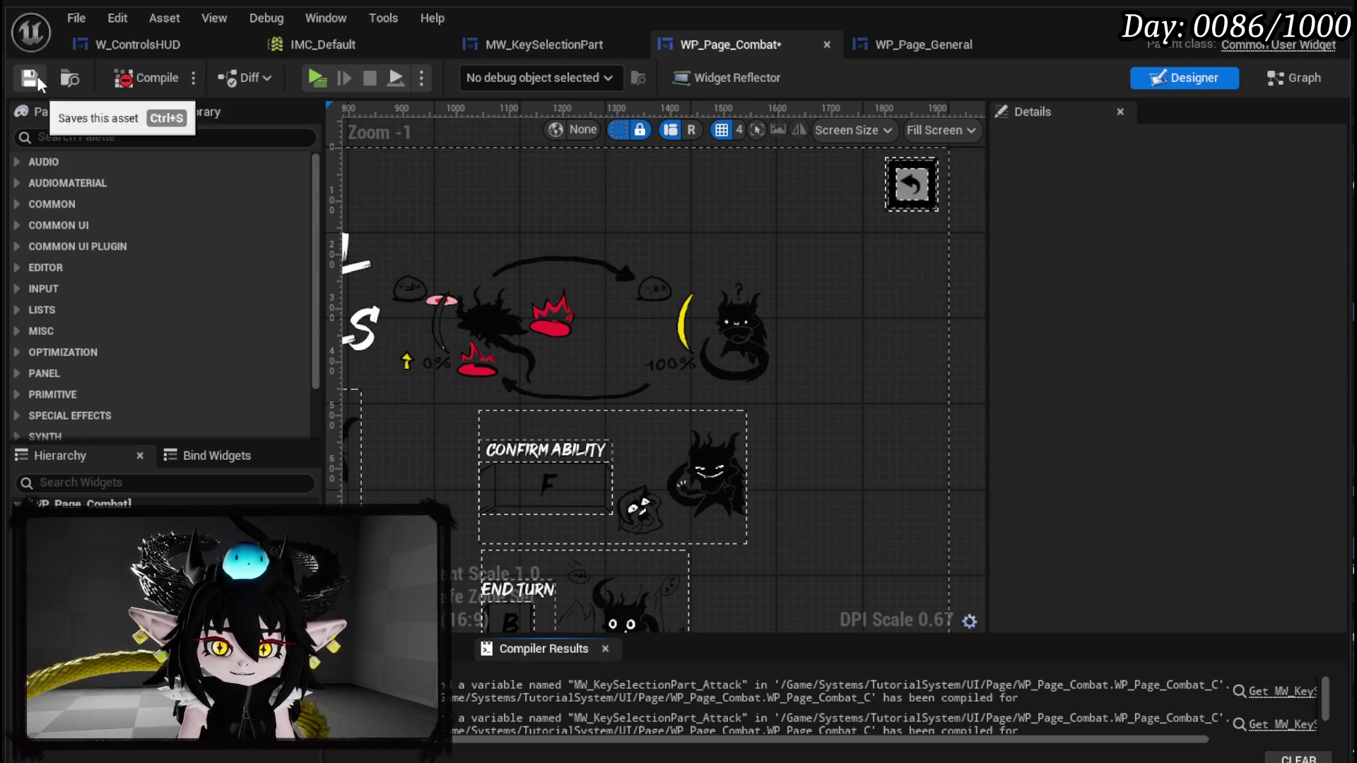
click(29, 77)
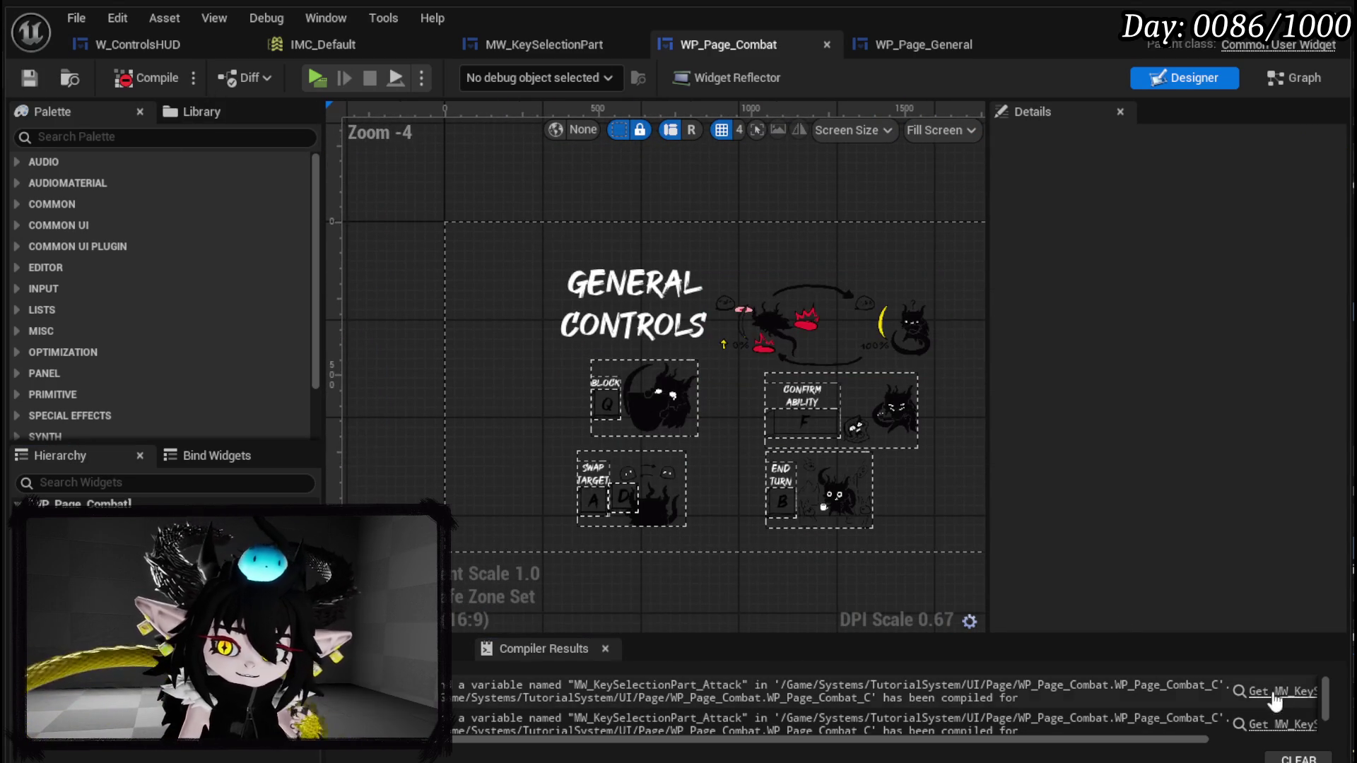
click(1287, 694)
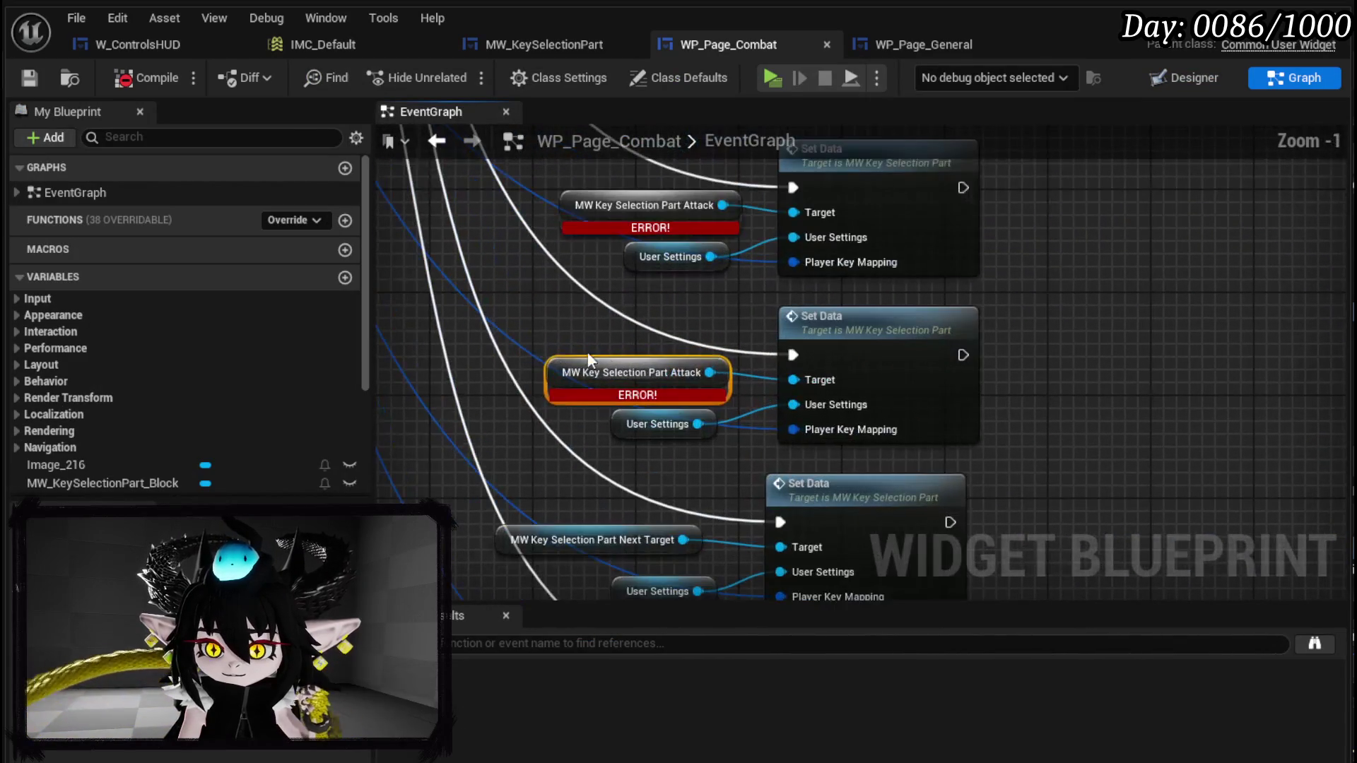
- Delete the two erroring Set Data nodes that used the Attack widget
scroll(660, 340, down, 1)
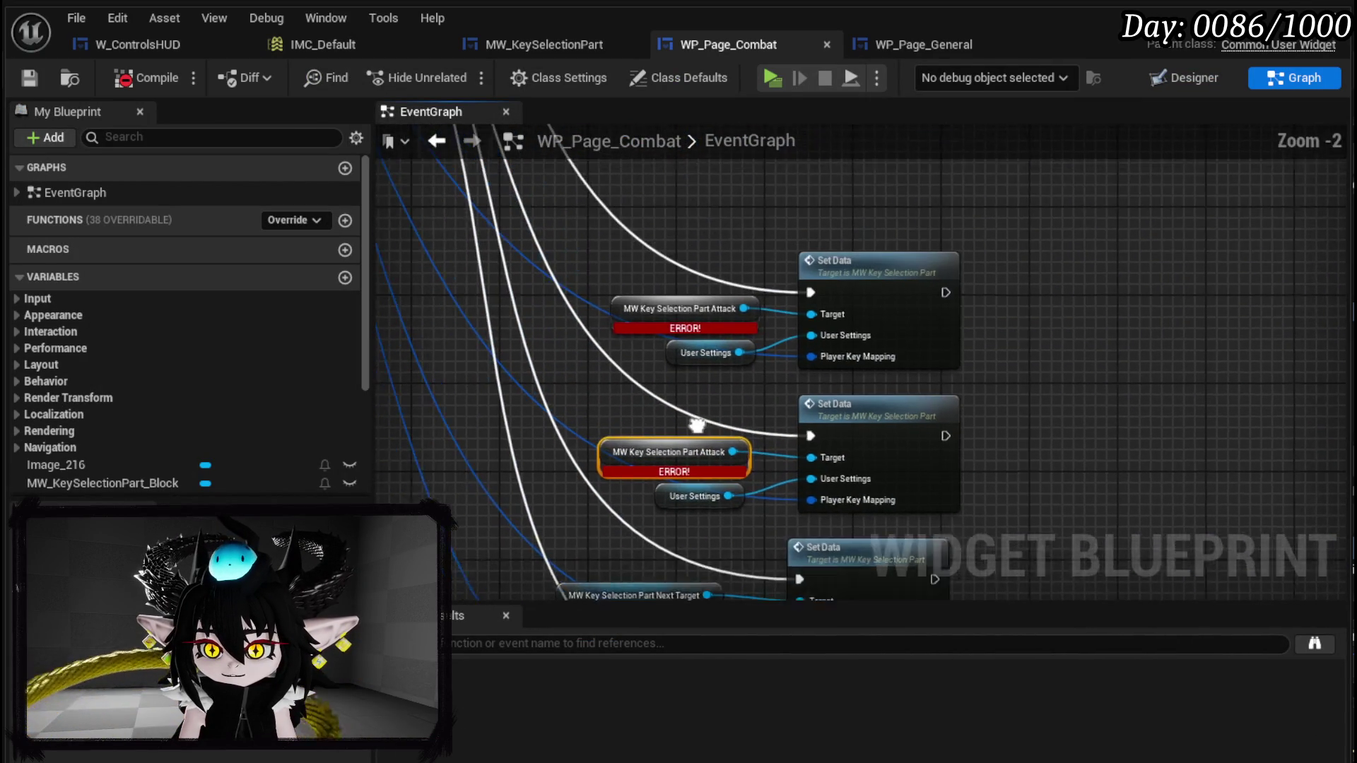
drag(659, 341, 719, 458)
scroll(719, 462, down, 1)
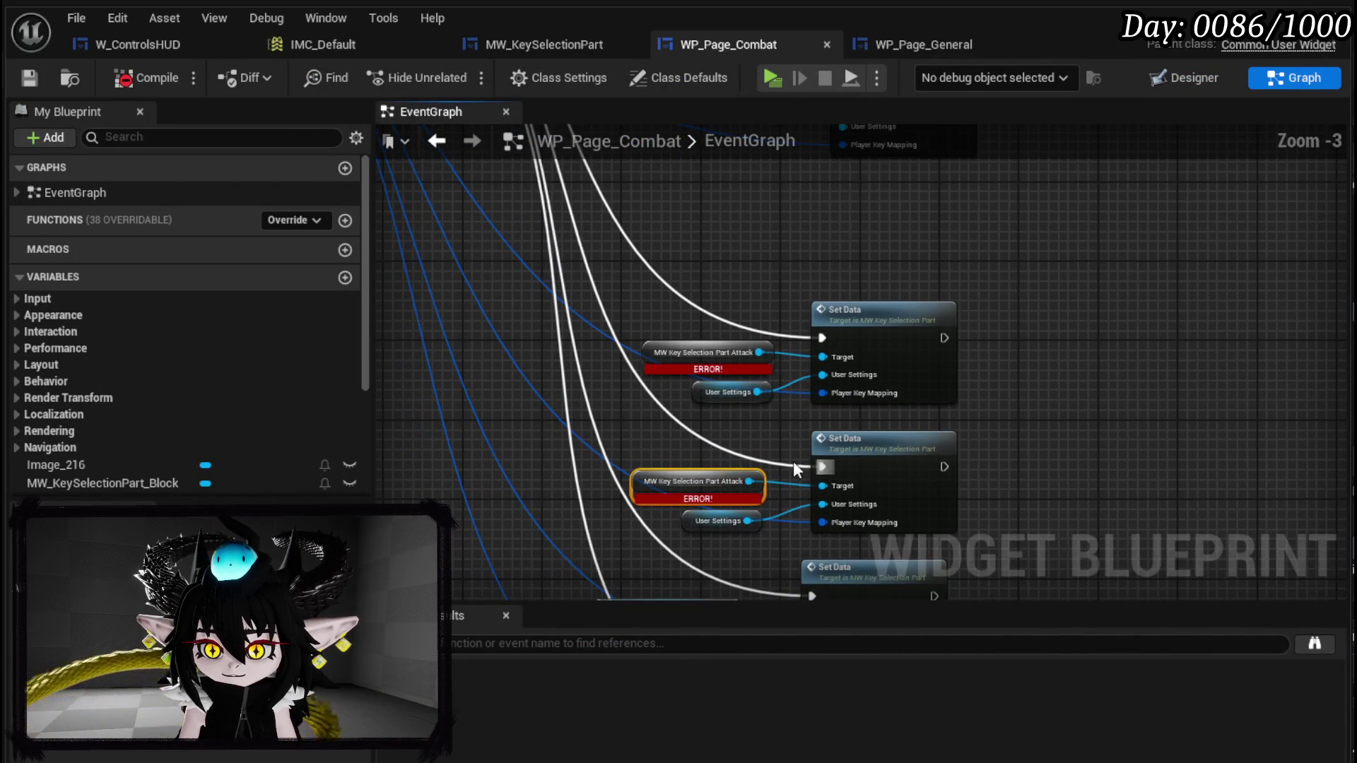
scroll(622, 396, down, 2)
scroll(689, 404, up, 3)
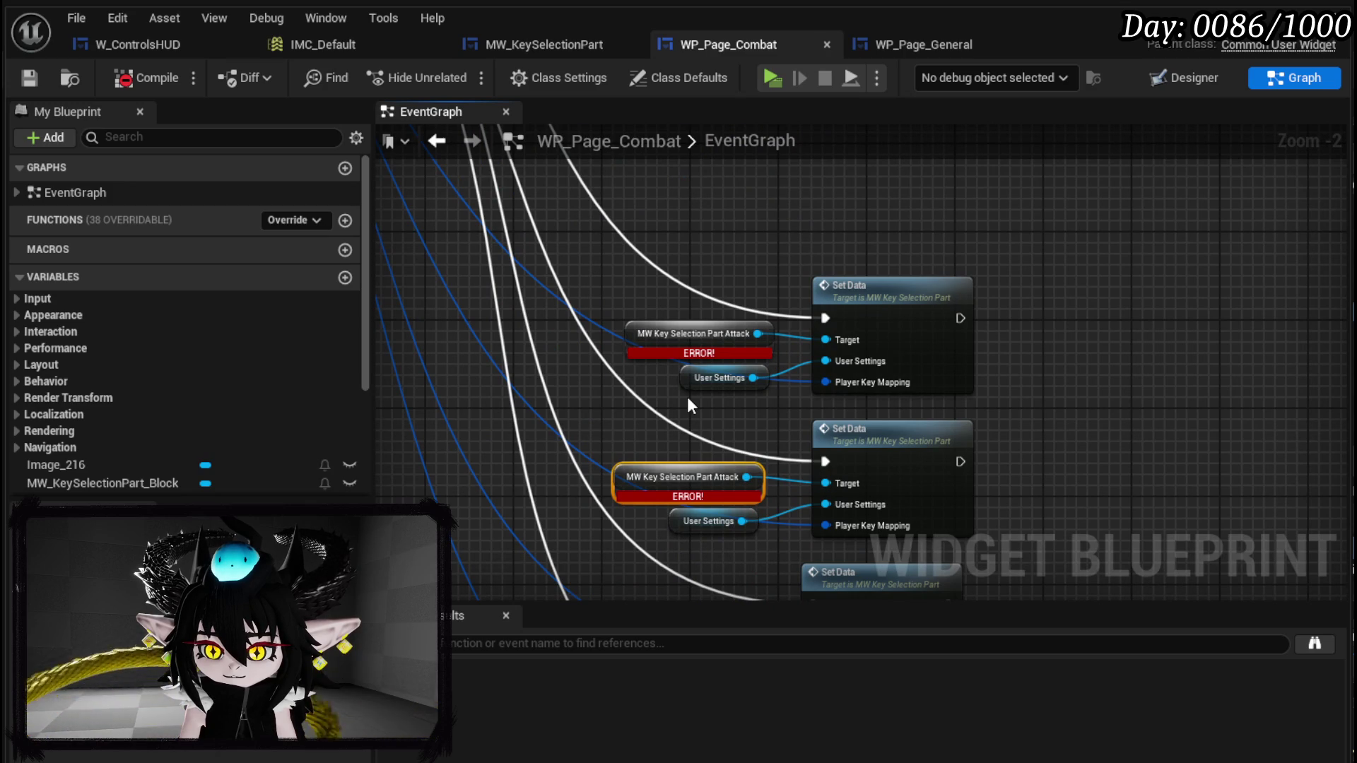
mouse_move(606, 234)
mouse_down()
mouse_move(894, 457)
mouse_move(966, 531)
mouse_up()
mouse_move(927, 482)
mouse_down()
mouse_move(978, 340)
mouse_move(1131, 551)
mouse_move(1297, 573)
mouse_up()
drag(1076, 637, 957, 553)
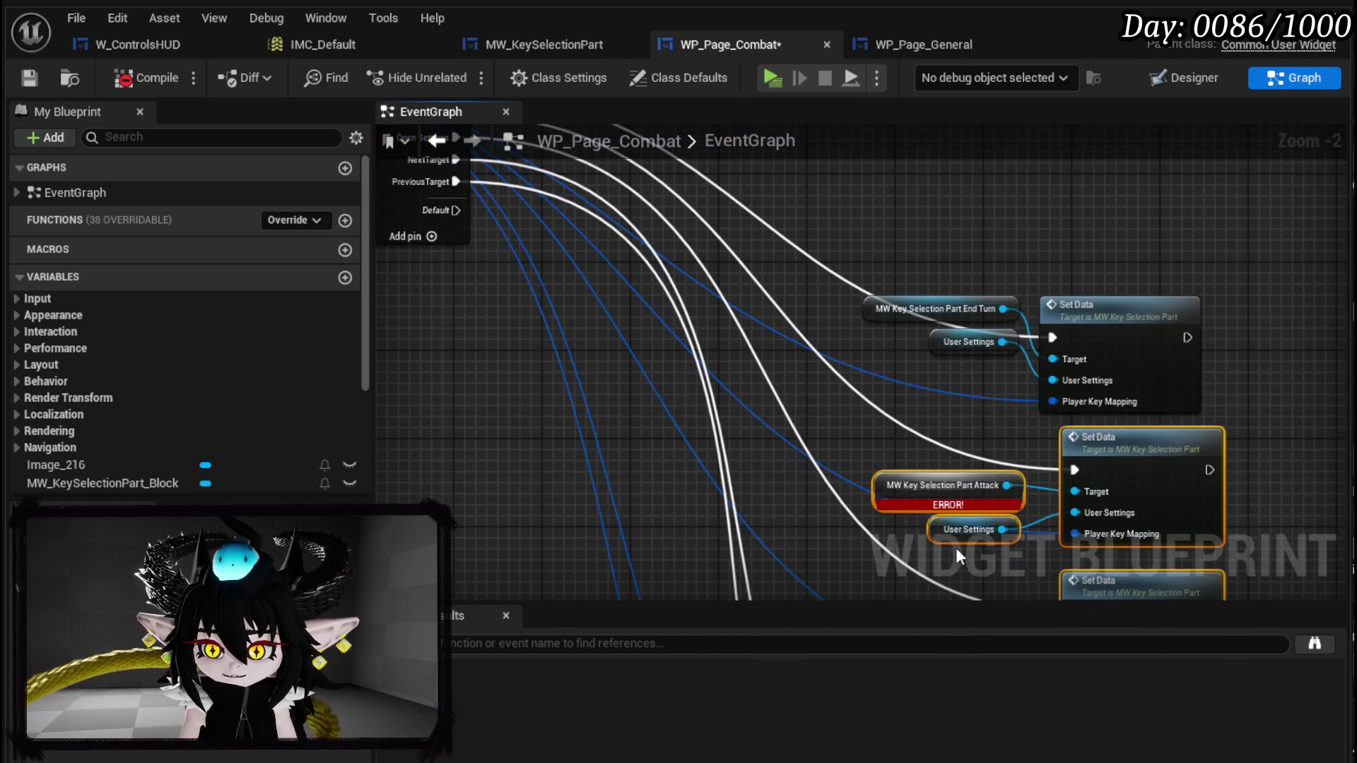
mouse_move(864, 537)
mouse_down()
mouse_move(875, 569)
mouse_move(682, 475)
mouse_move(980, 307)
mouse_up()
key(Delete)
- Remove the Open Settings and Attack cases from Switch on String, then compile and save
mouse_move(799, 292)
mouse_down()
mouse_move(787, 379)
mouse_move(524, 294)
mouse_up()
click(524, 294)
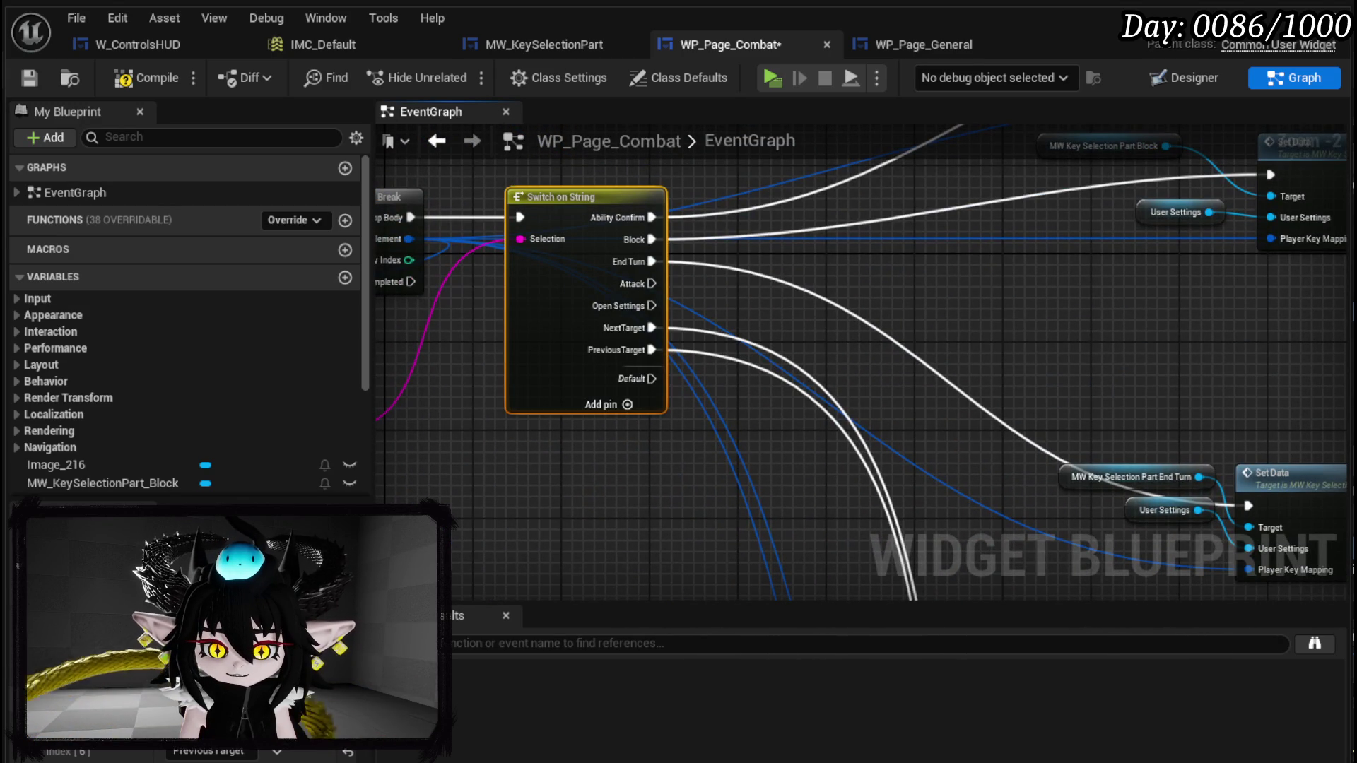
click(311, 750)
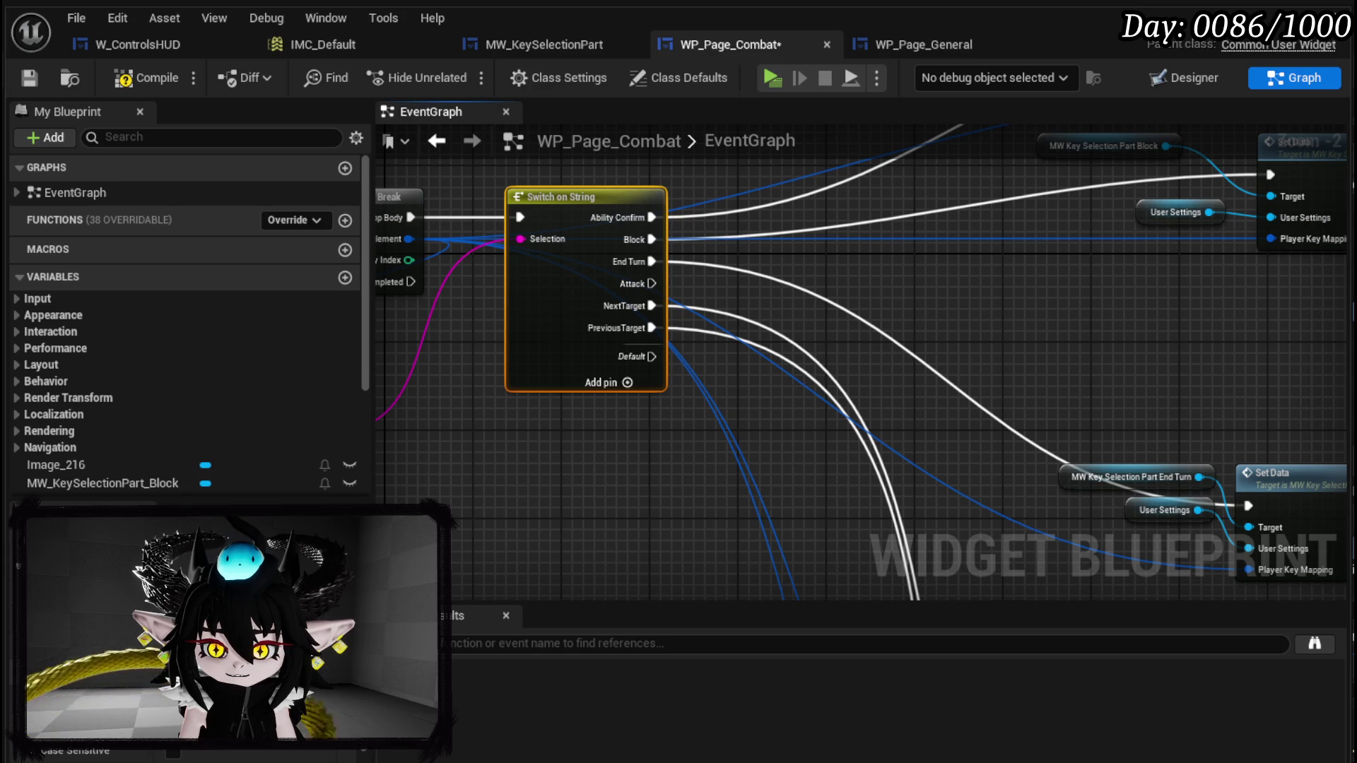
click(311, 750)
click(152, 85)
click(919, 45)
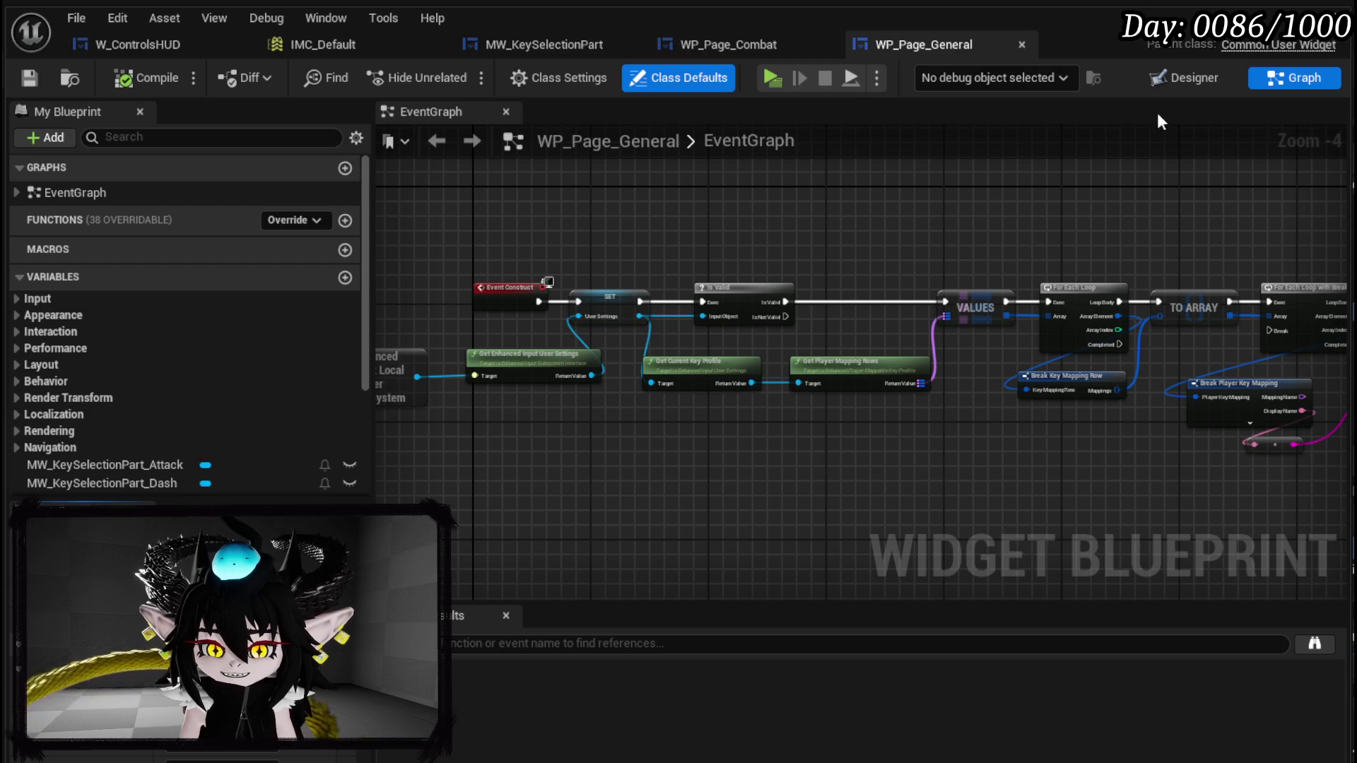
- Trace the Open Settings wire to its Set Data nodes and move the second Attack getter aside
click(1162, 79)
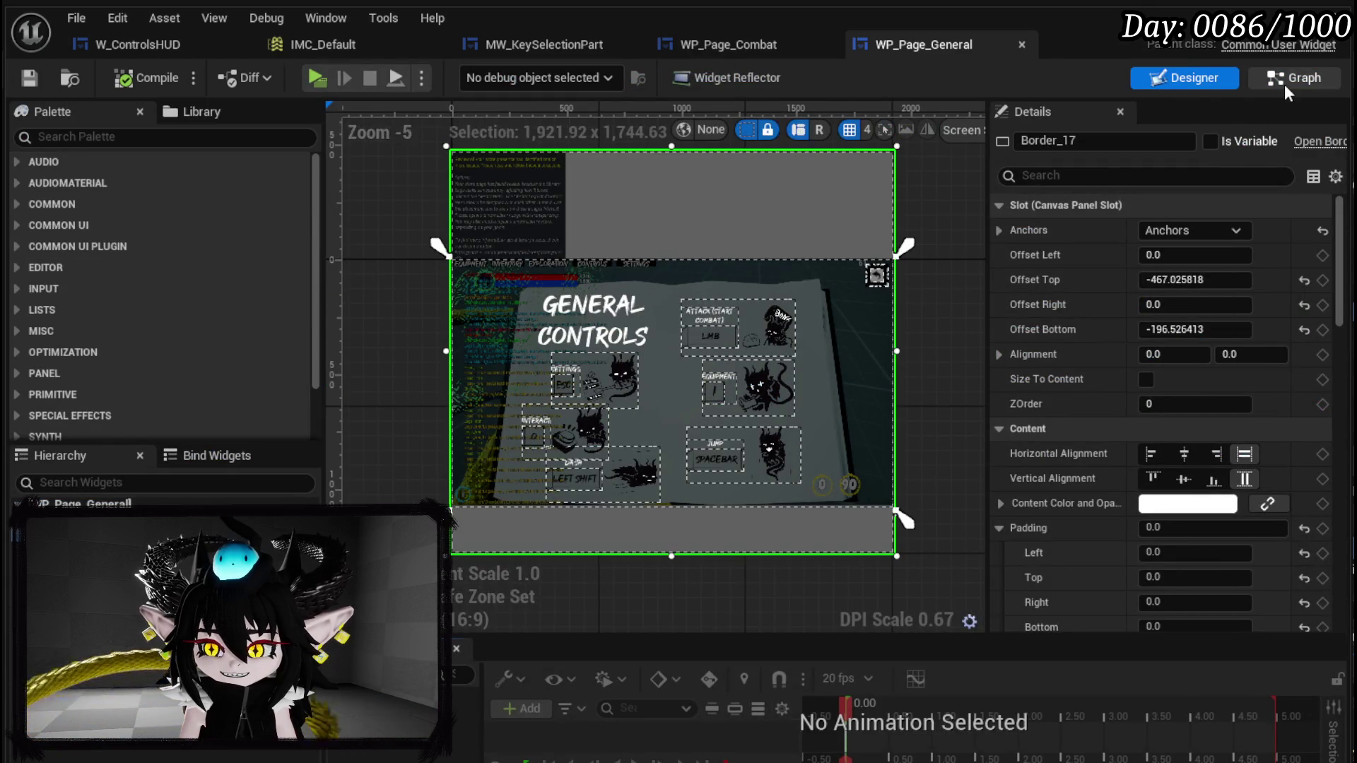
click(1288, 79)
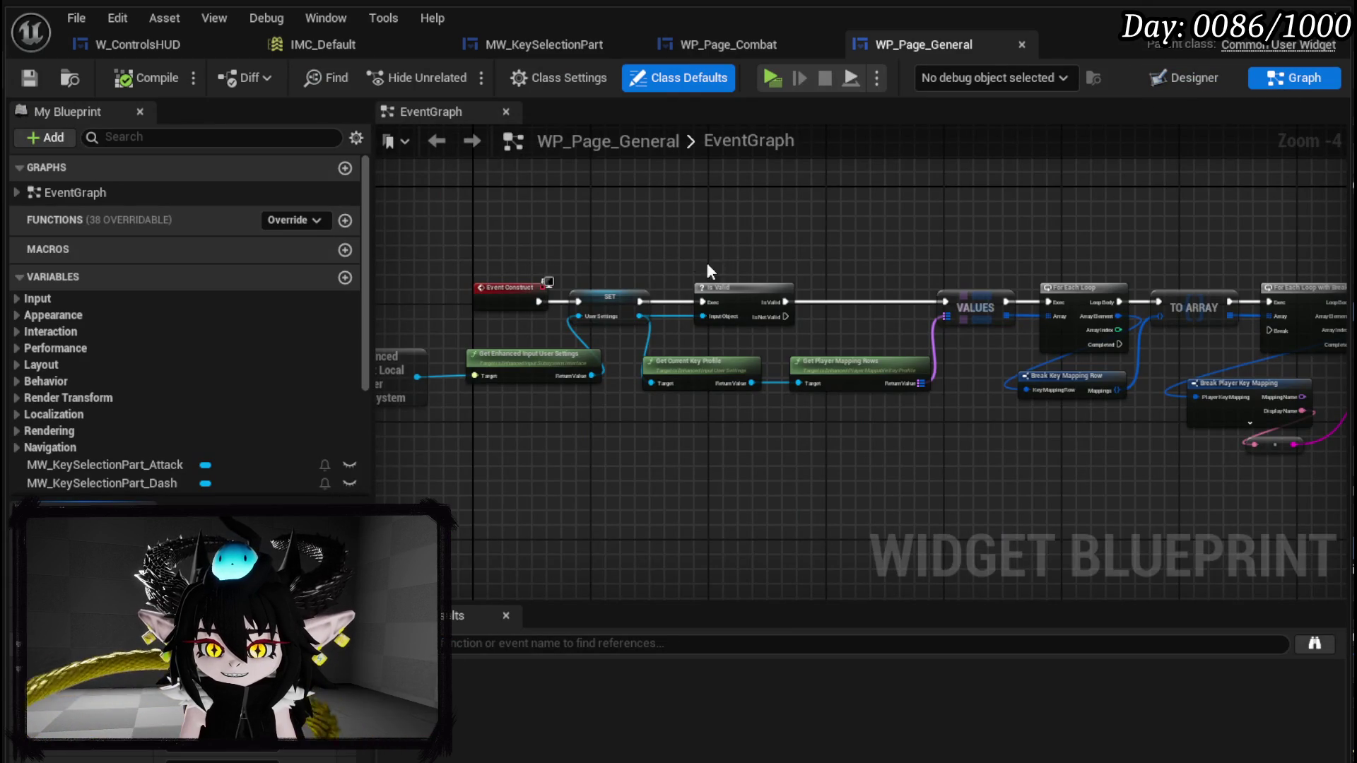
scroll(909, 294, down, 4)
scroll(655, 282, up, 4)
scroll(656, 277, up, 4)
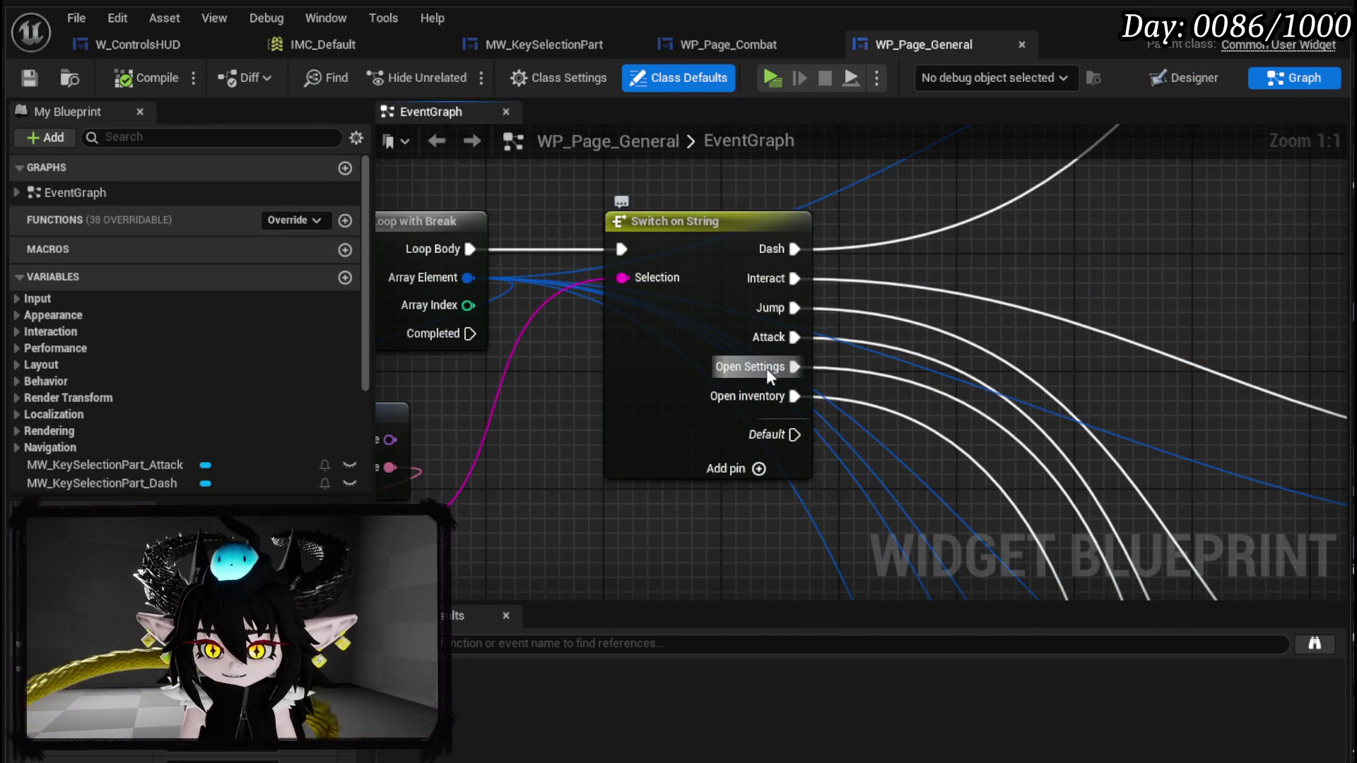
double_click(995, 432)
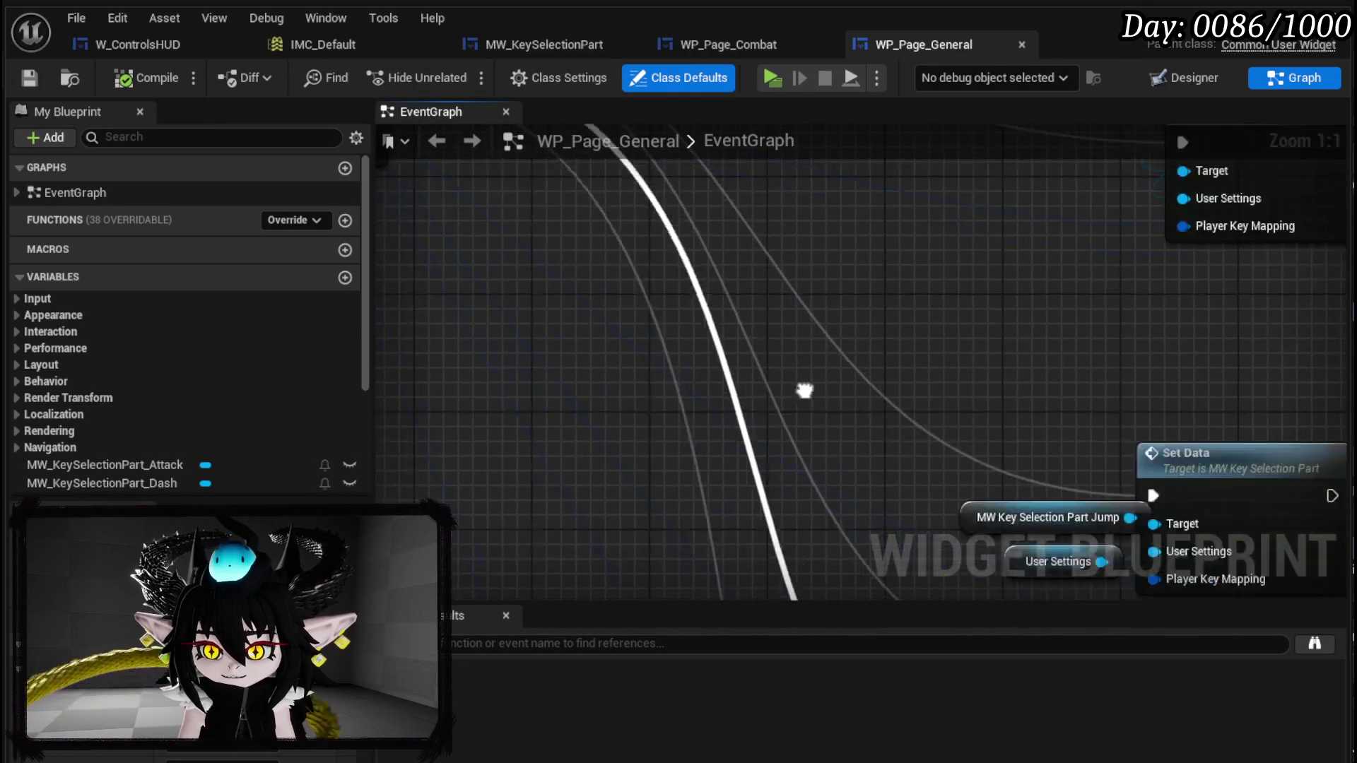
drag(572, 460, 524, 427)
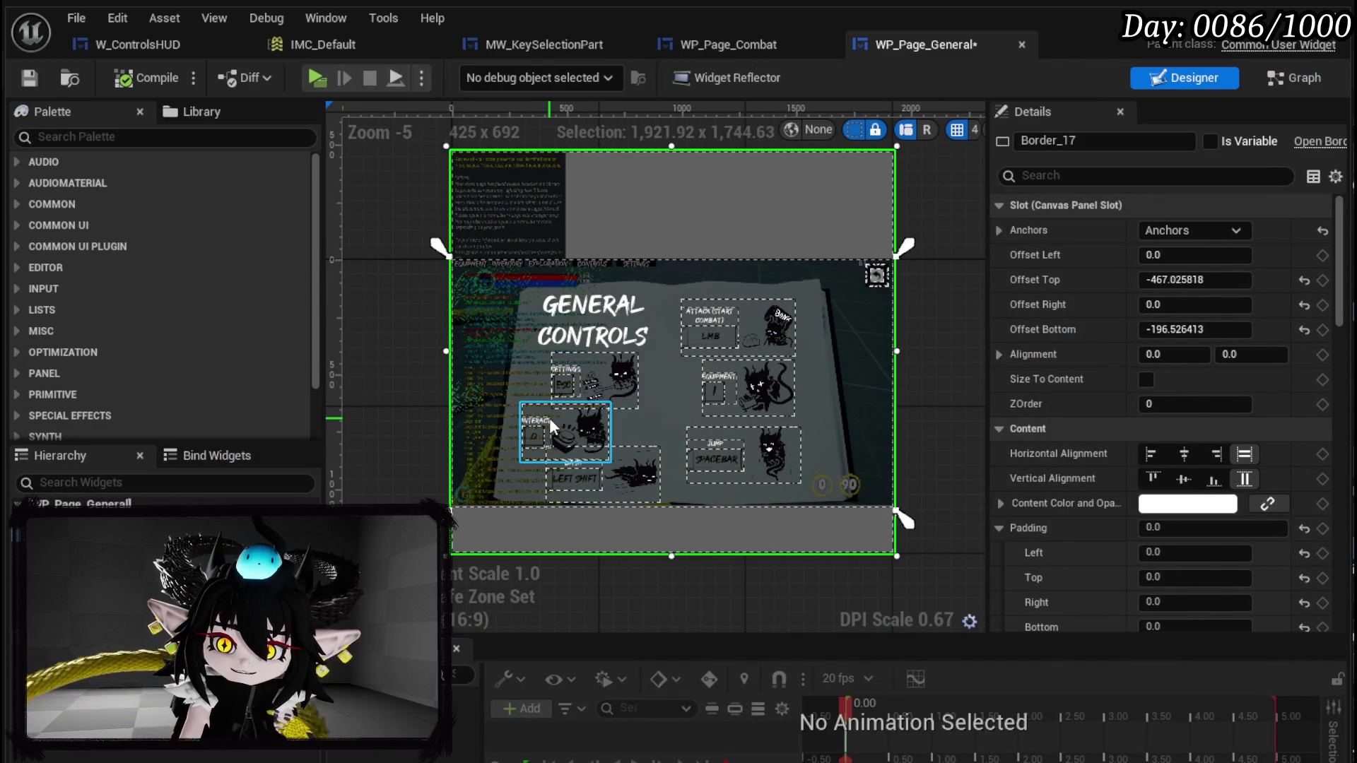
- Confirm the Settings key widget's name in the General page layout
click(549, 417)
scroll(609, 362, up, 3)
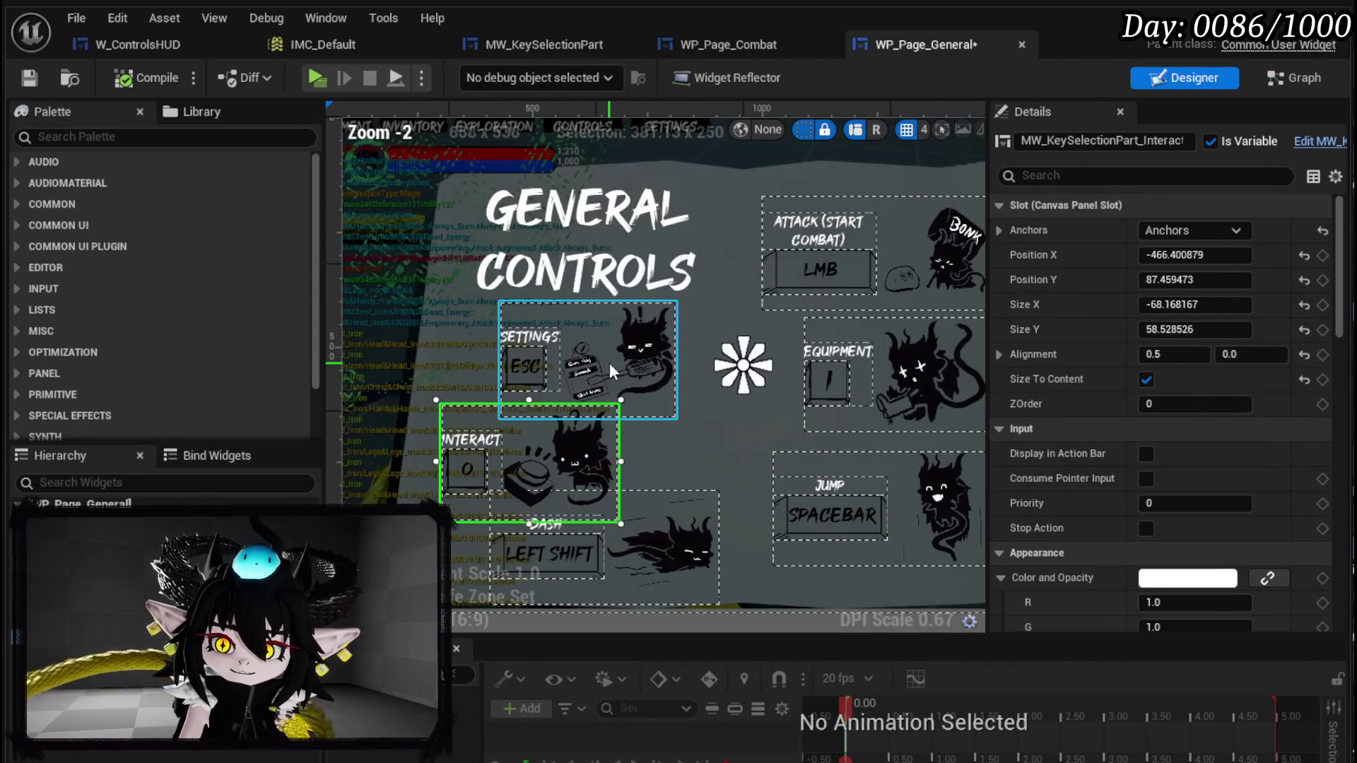
click(609, 363)
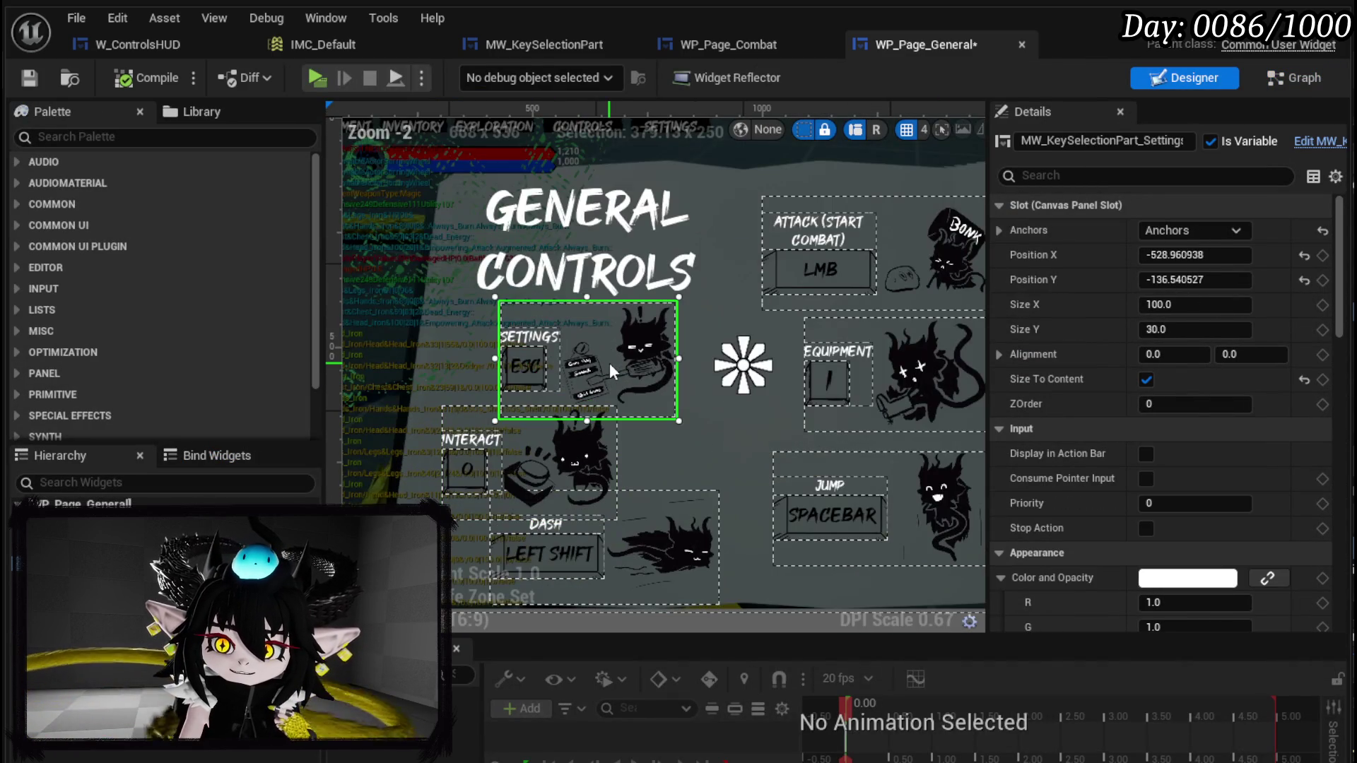
click(1301, 70)
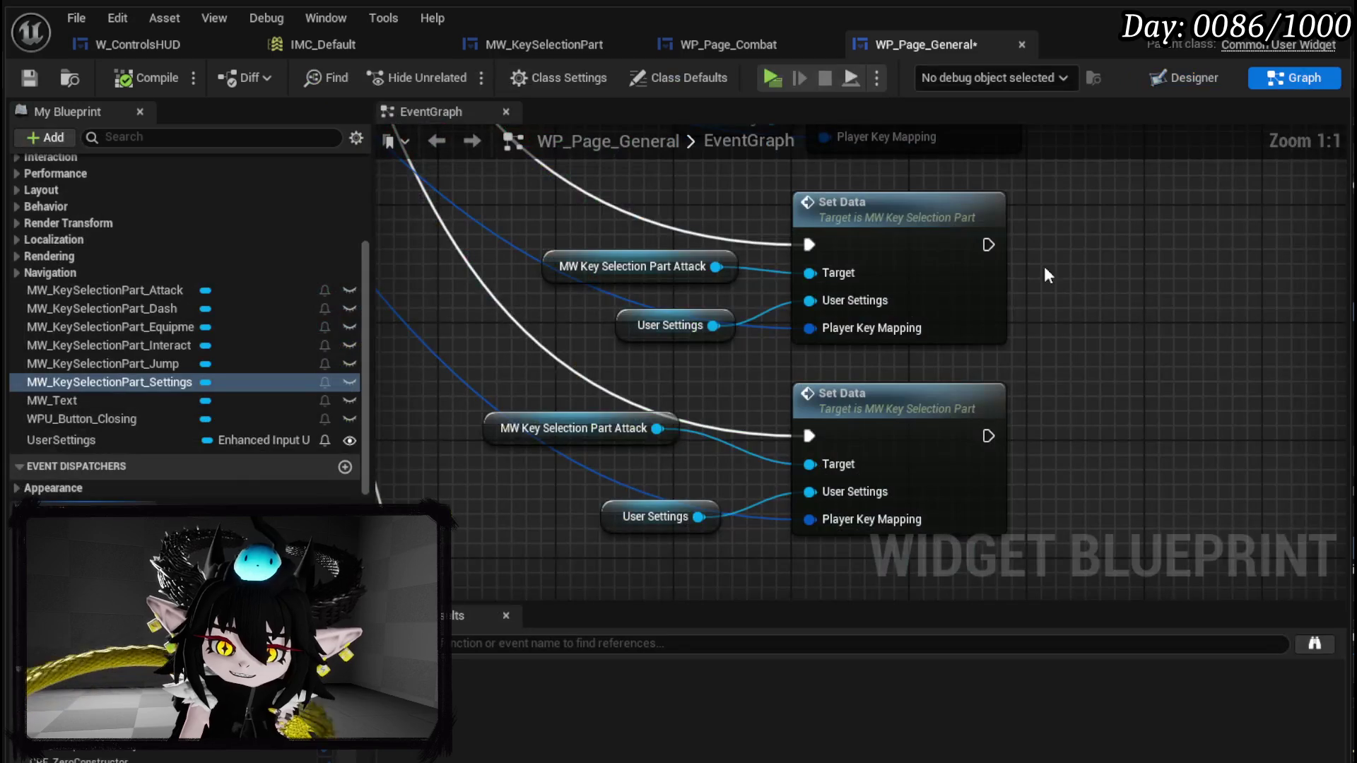
- Wire a MW_KeySelectionPart_Settings getter to the Set Data target and delete the duplicate Attack getter
mouse_move(85, 383)
mouse_down()
mouse_move(410, 483)
mouse_move(438, 475)
mouse_up()
click(495, 426)
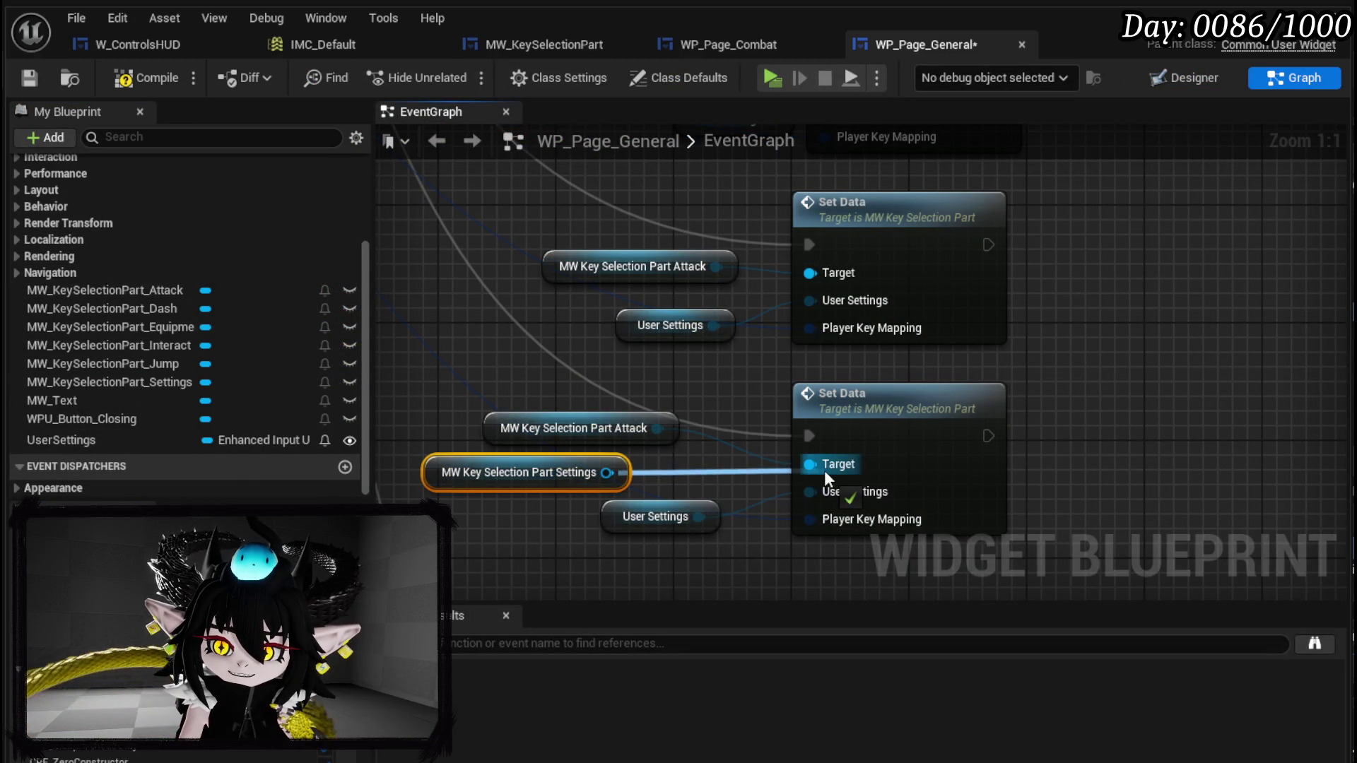
drag(825, 471, 825, 471)
key(Delete)
drag(497, 464, 554, 435)
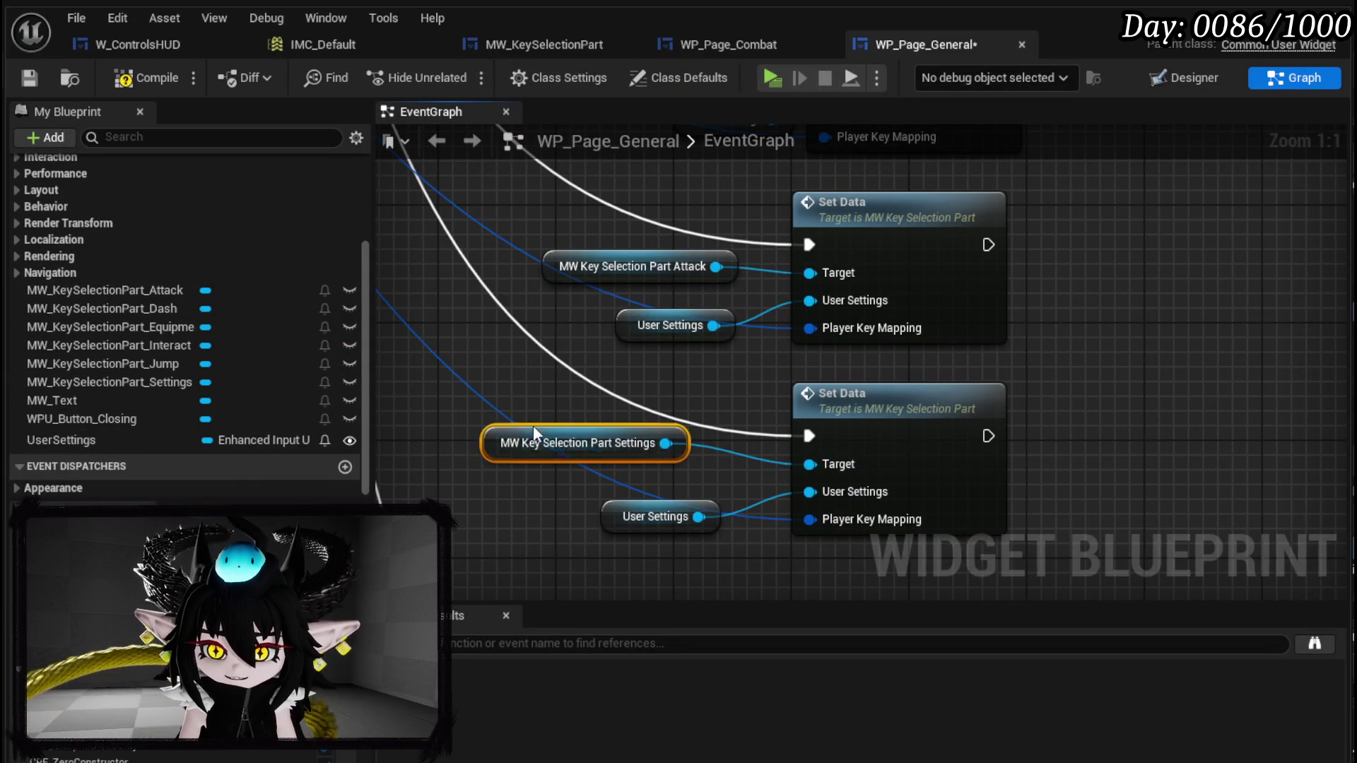
- Review the Settings, Jump and Interact Set Data wiring, then return to the level editor
scroll(554, 435, down, 3)
scroll(749, 418, up, 3)
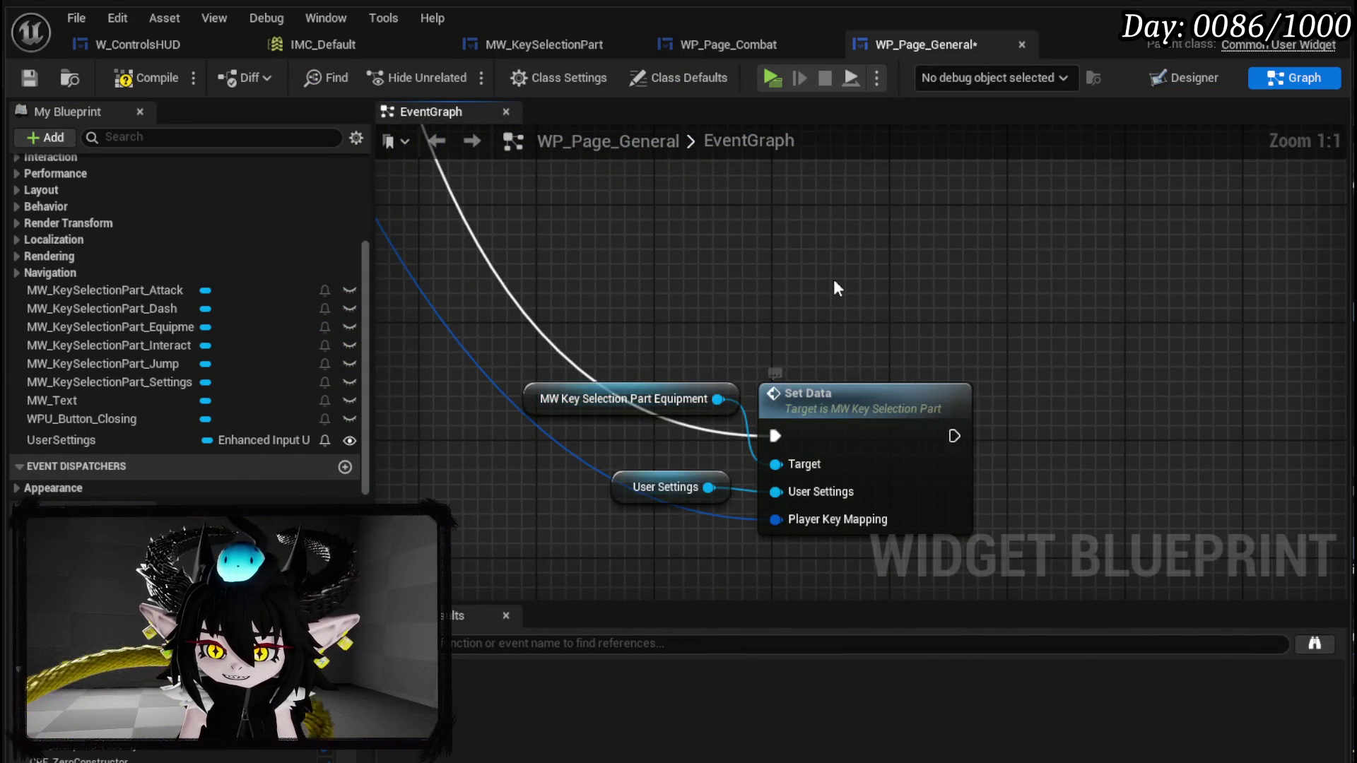
scroll(706, 495, down, 3)
scroll(553, 458, up, 1)
scroll(599, 353, down, 1)
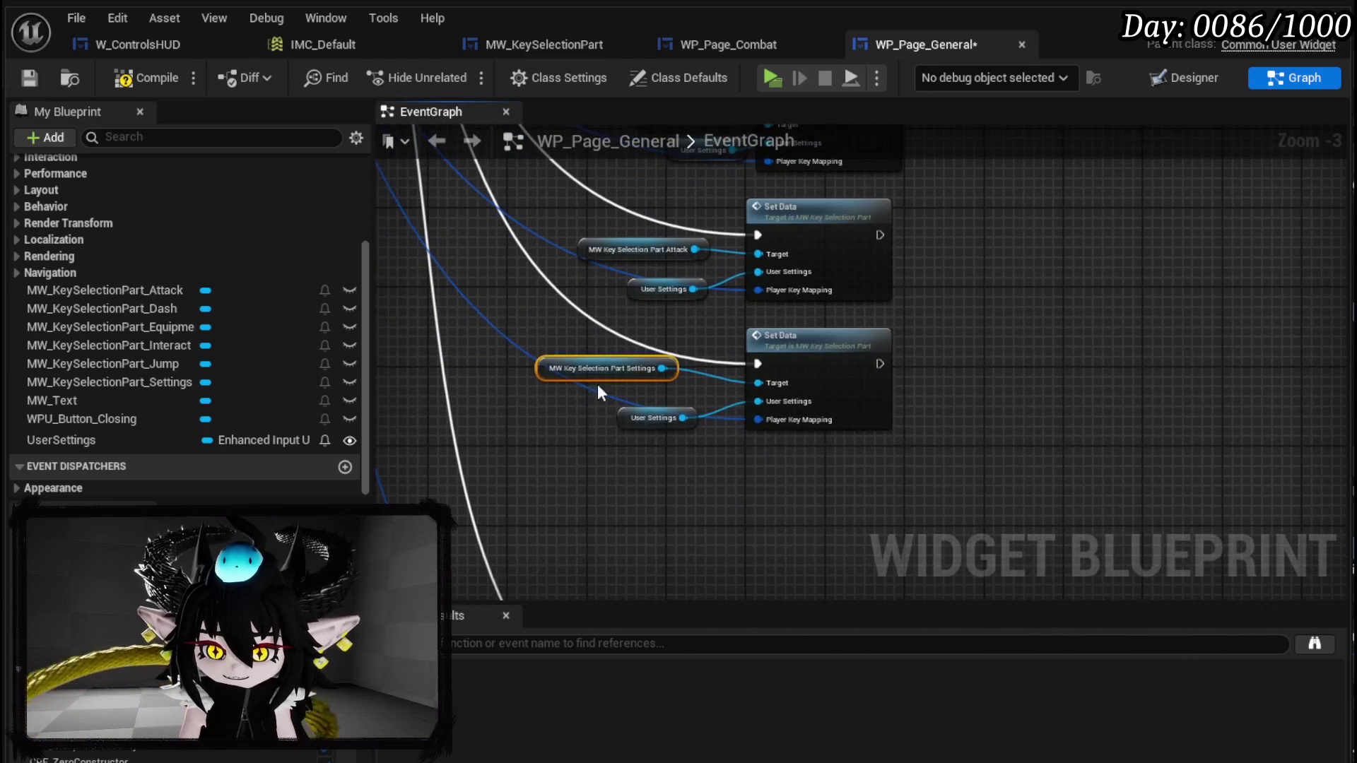
drag(801, 338, 801, 337)
scroll(587, 432, up, 2)
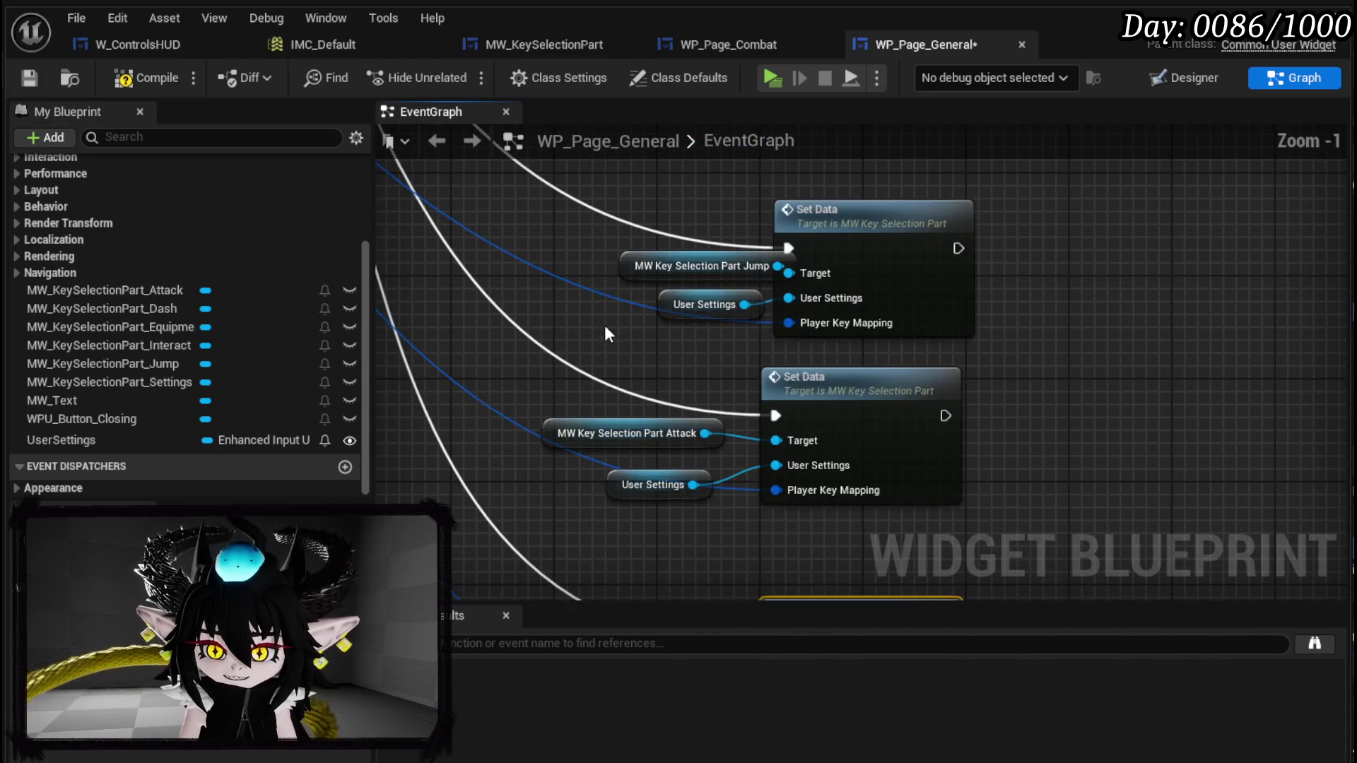
click(620, 271)
mouse_move(672, 305)
mouse_down()
mouse_move(620, 505)
mouse_move(735, 295)
mouse_move(881, 406)
mouse_move(1054, 473)
mouse_move(1166, 464)
mouse_move(892, 415)
mouse_move(709, 470)
mouse_move(743, 481)
mouse_up()
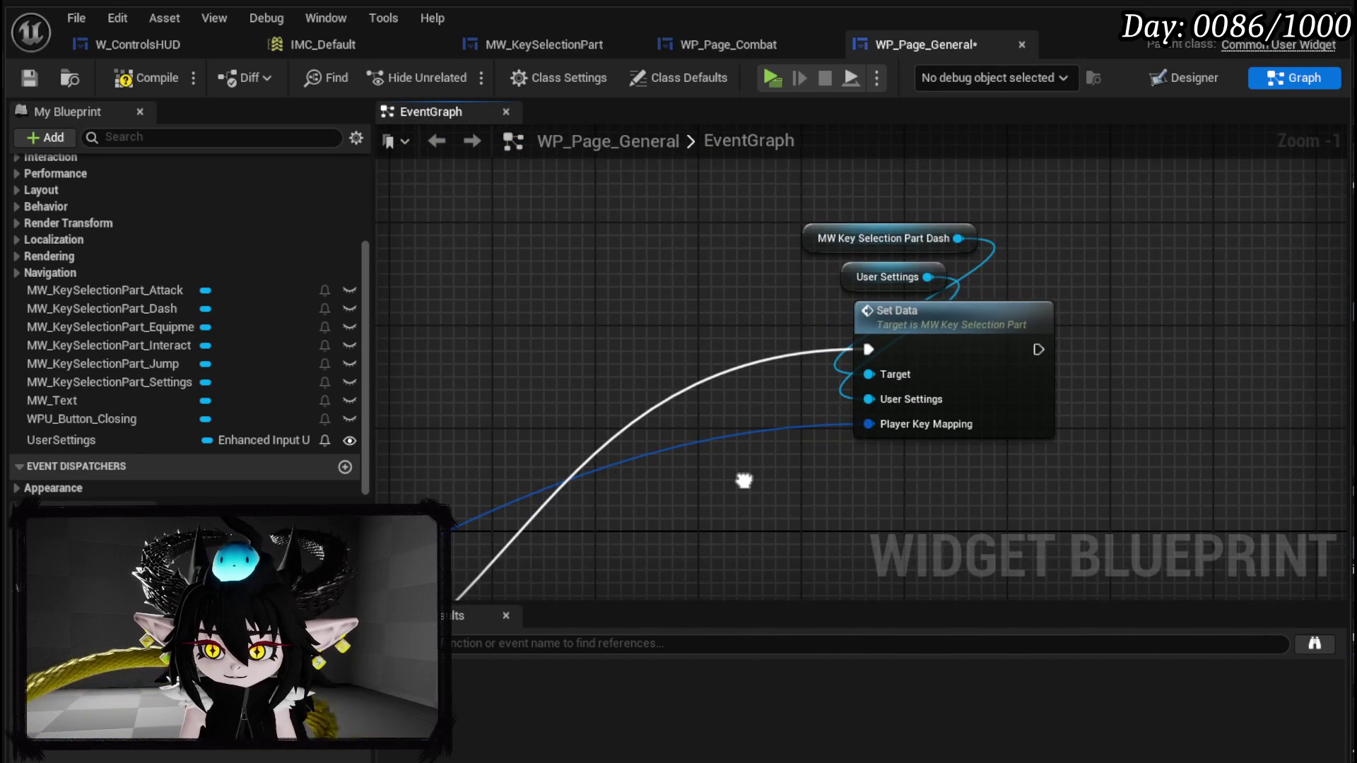
scroll(743, 480, down, 3)
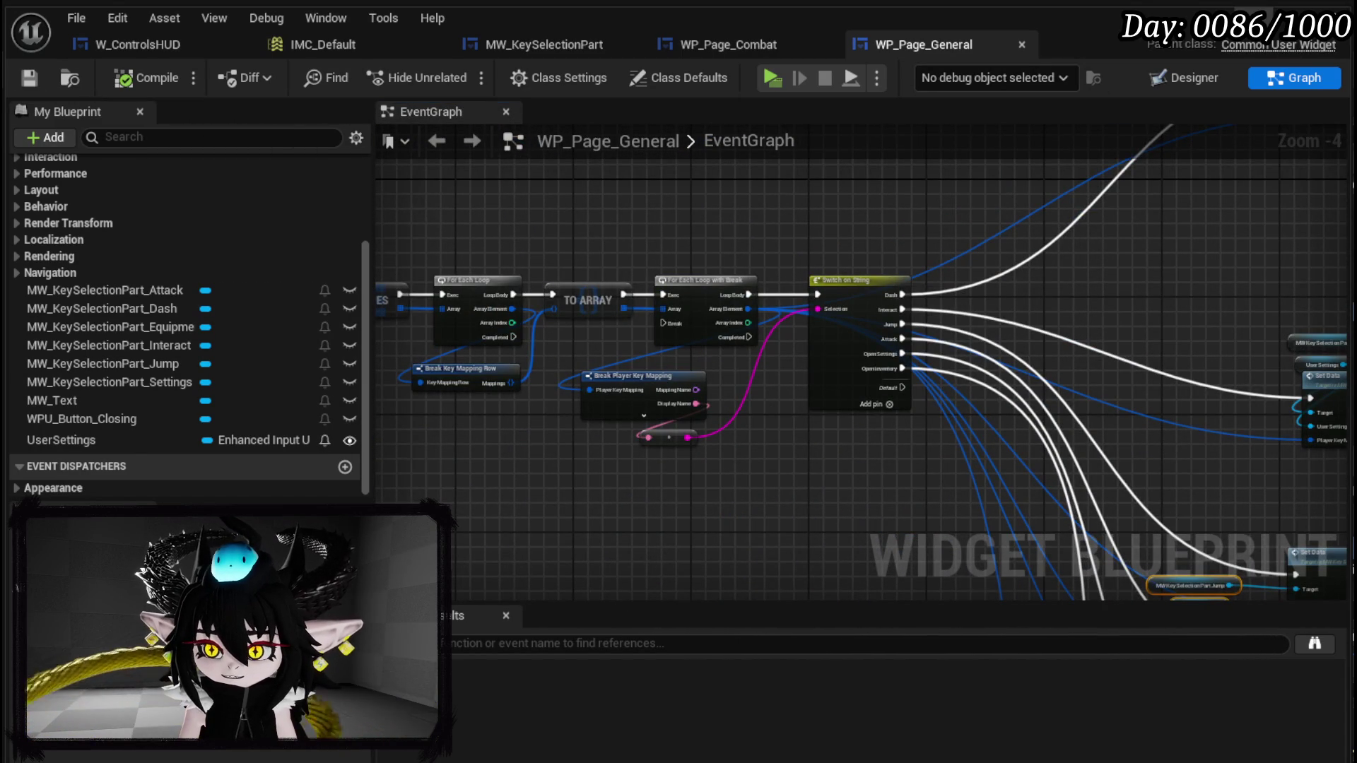
click(1254, 15)
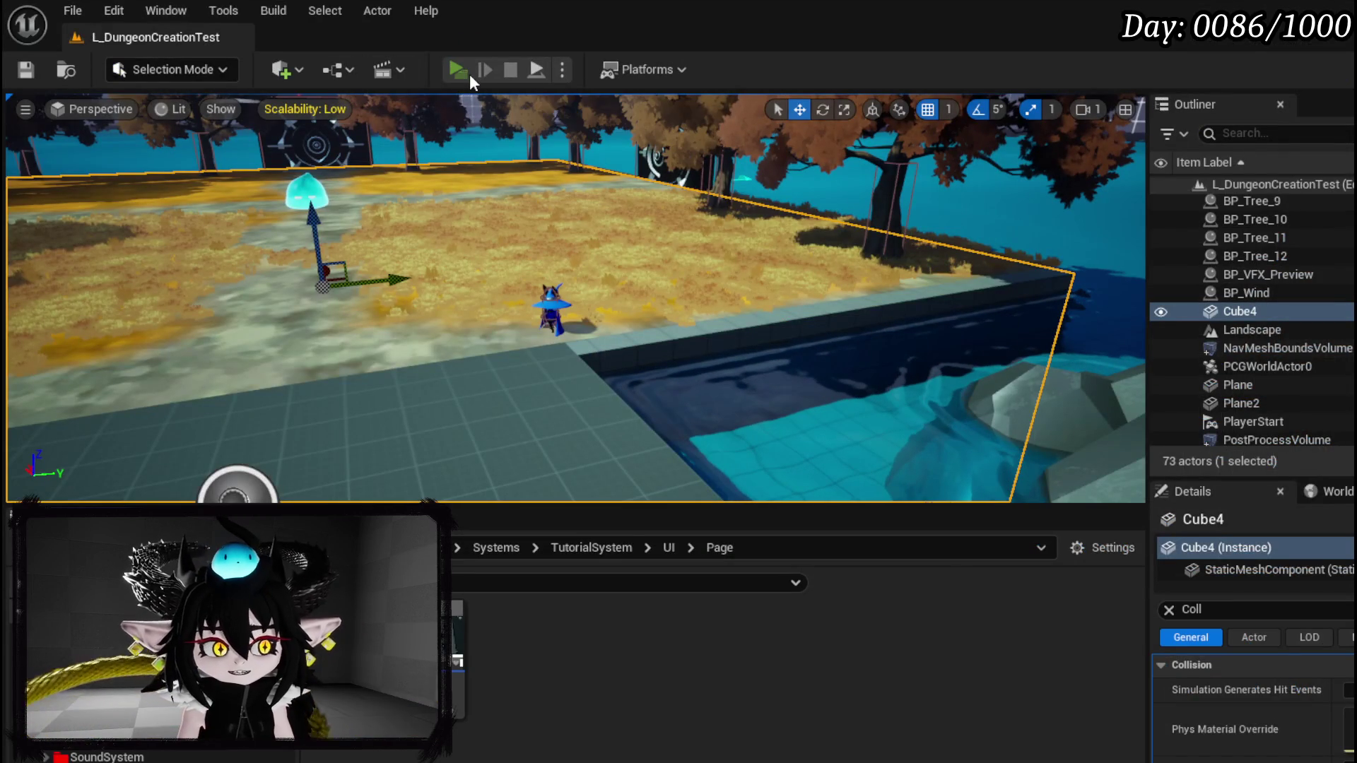
- Play the level, open the book menu with Tab, and flip through the Controls pages
click(470, 73)
key(Tab)
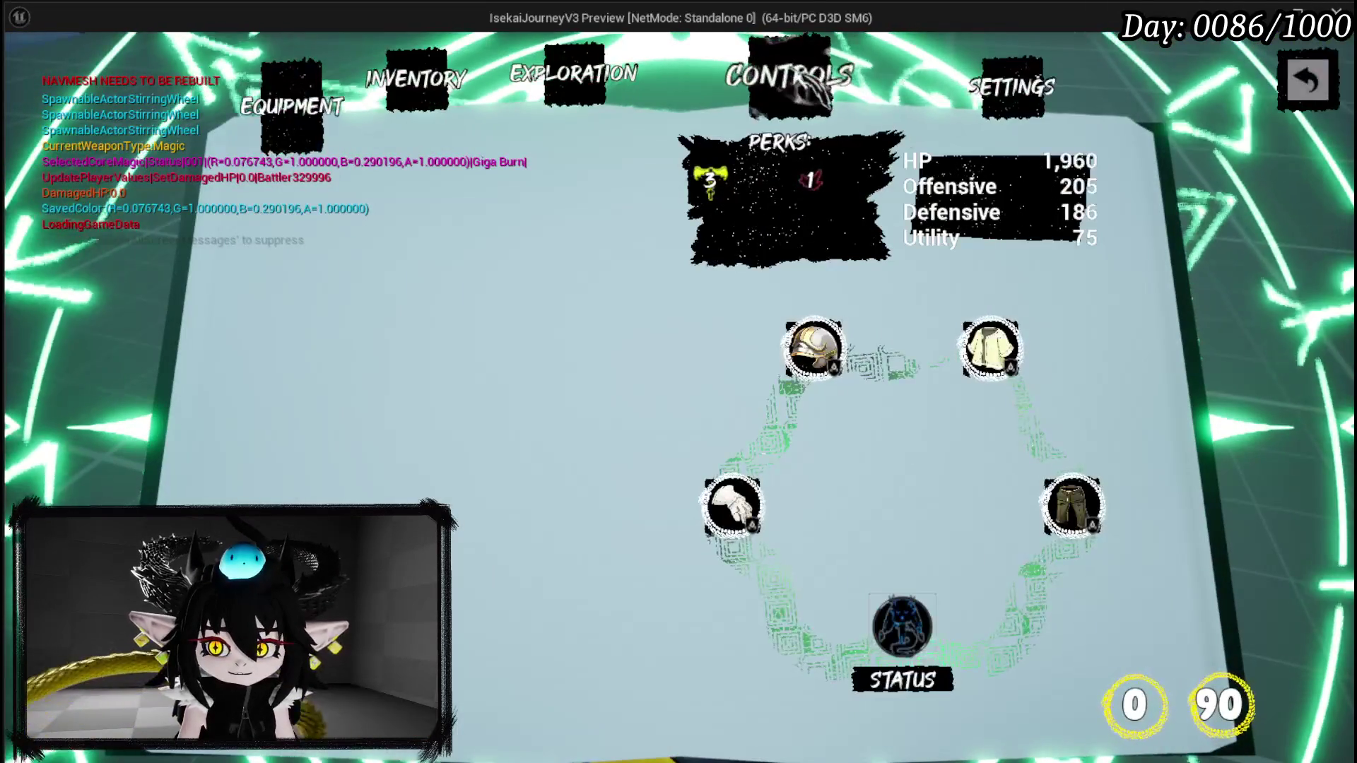
click(813, 88)
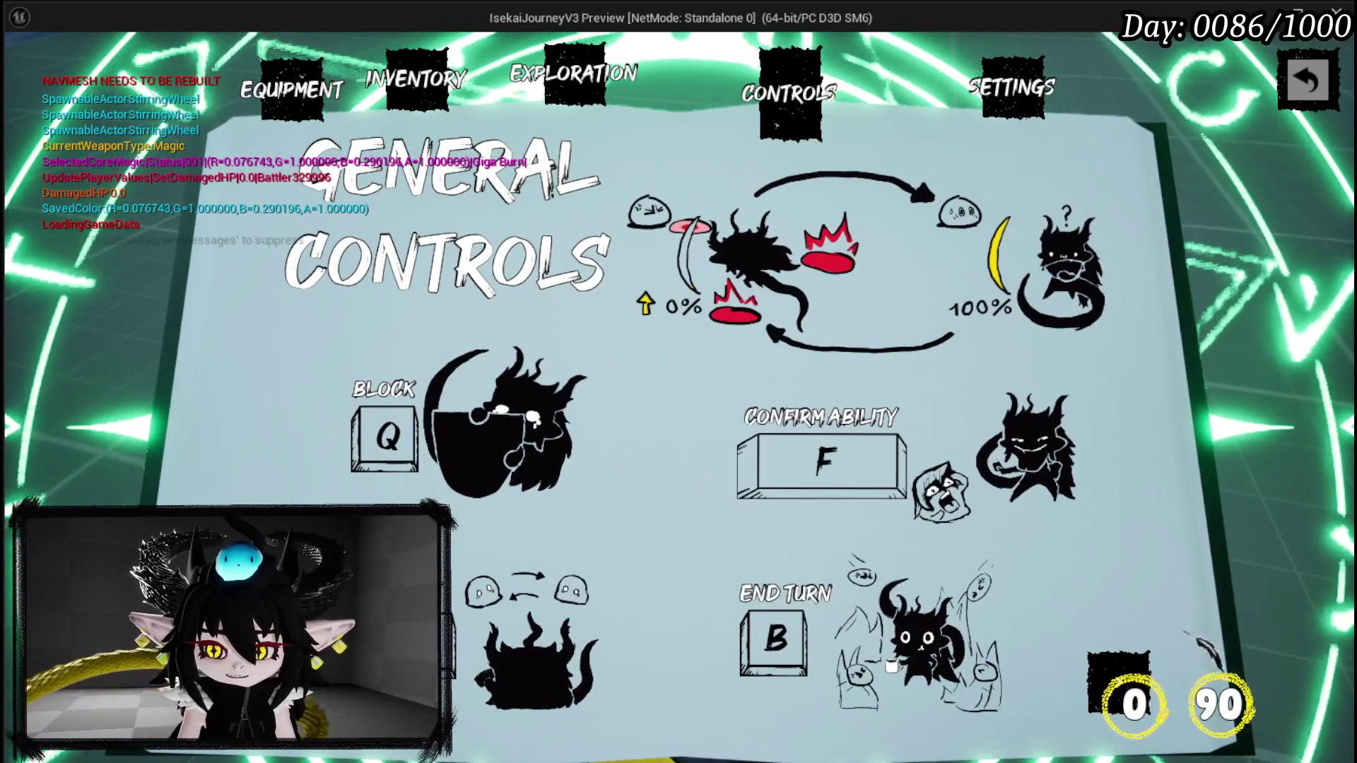
click(1219, 604)
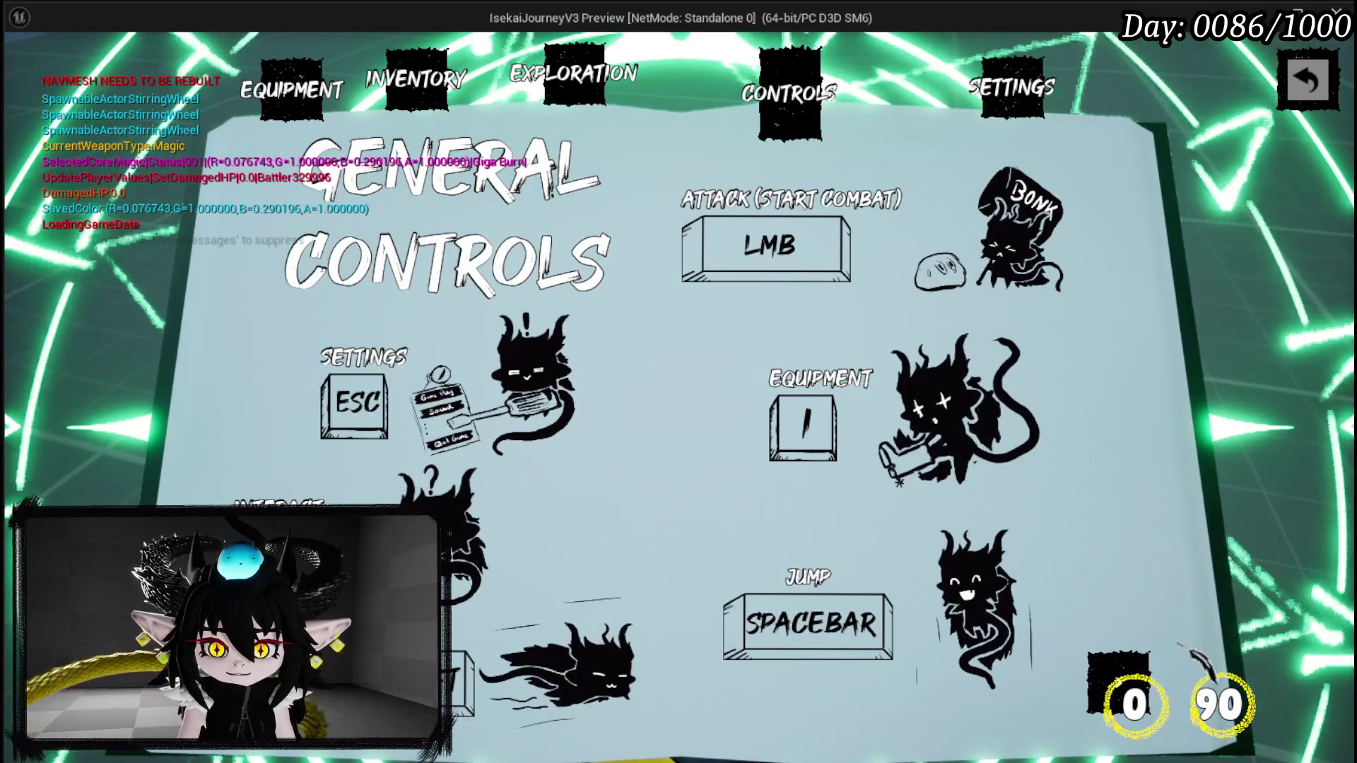
click(1219, 604)
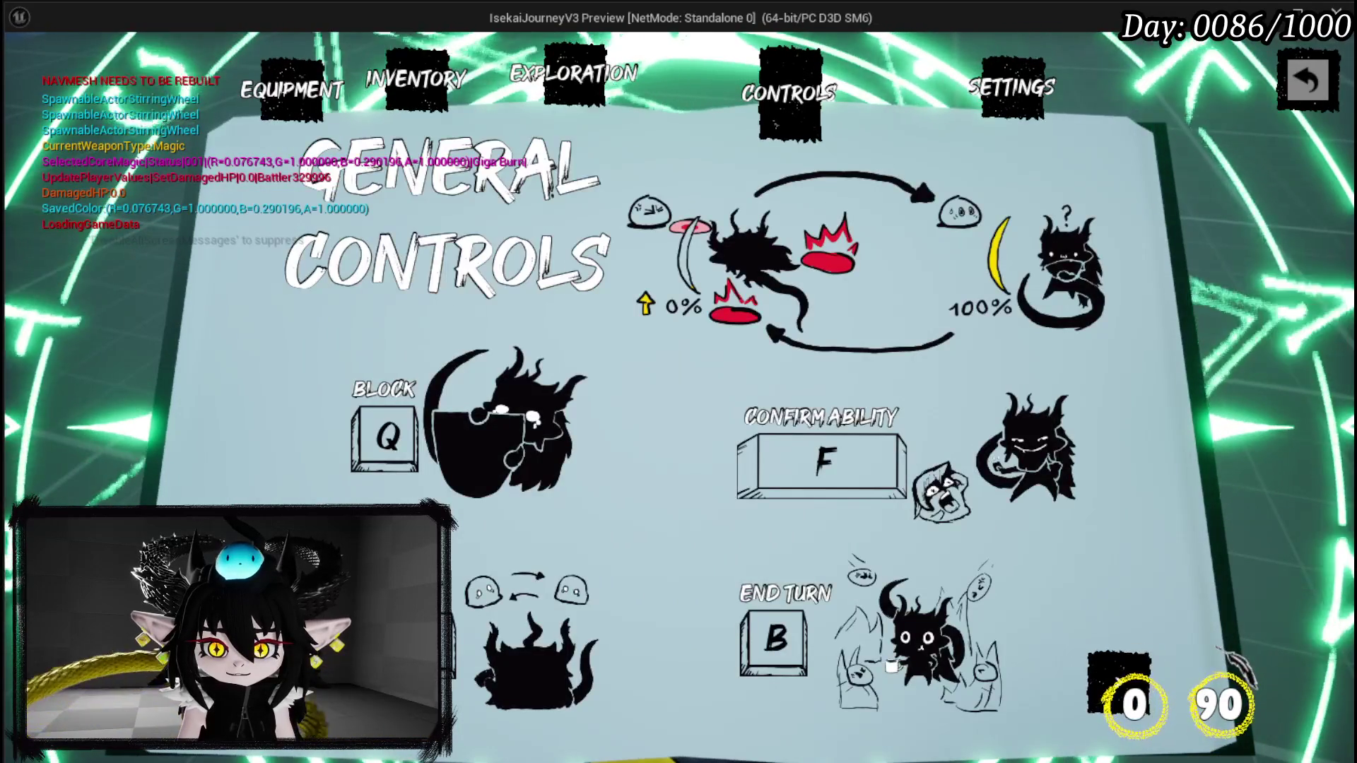
click(1217, 648)
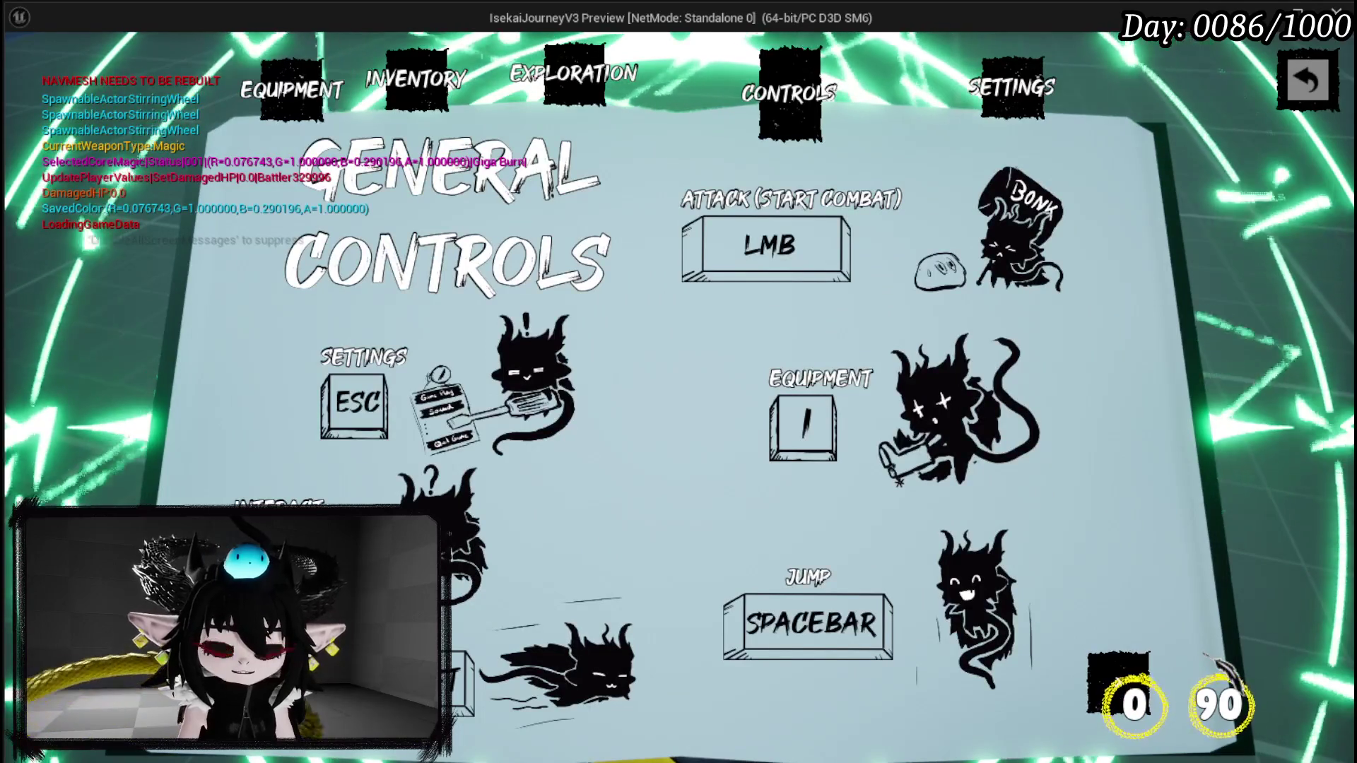
click(1217, 661)
- Stop the preview, save all assets, and bring WP_Page_General's event chain into view
key(Escape)
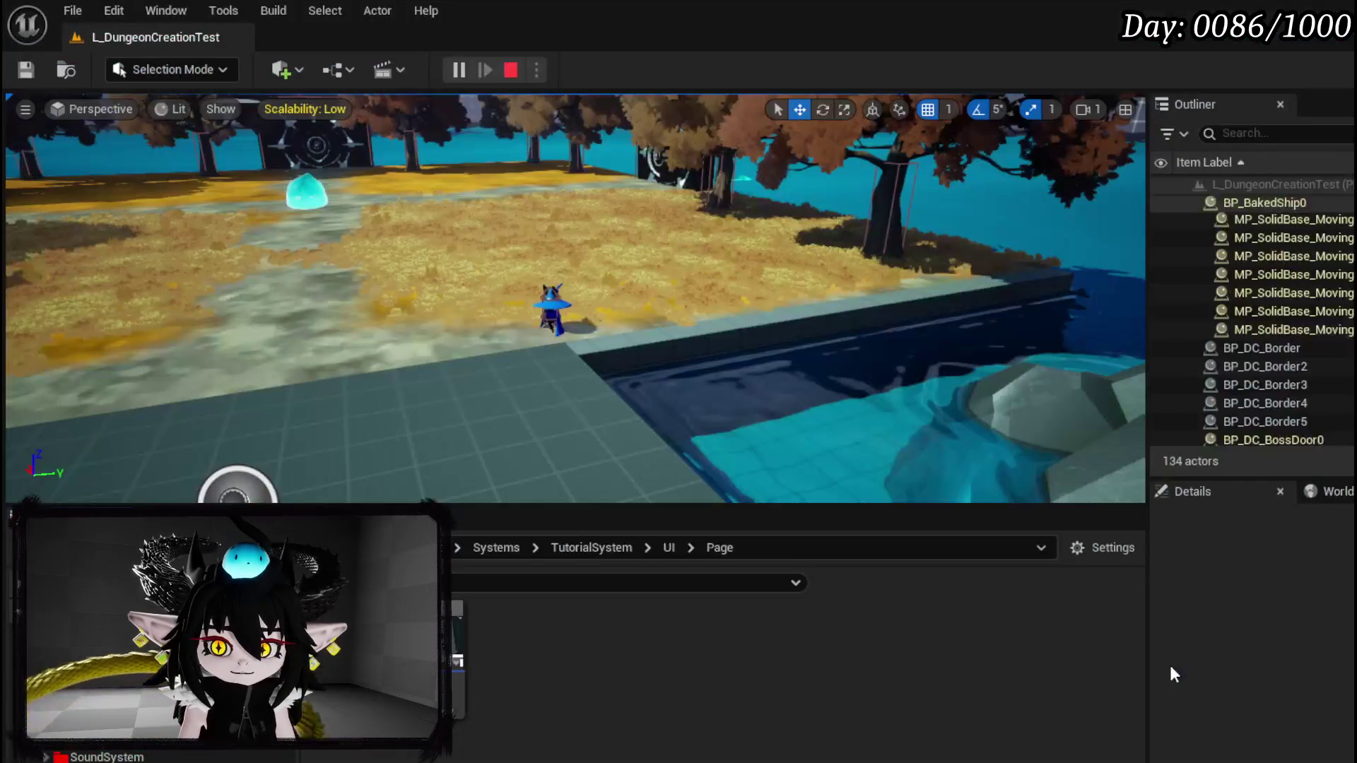
click(29, 71)
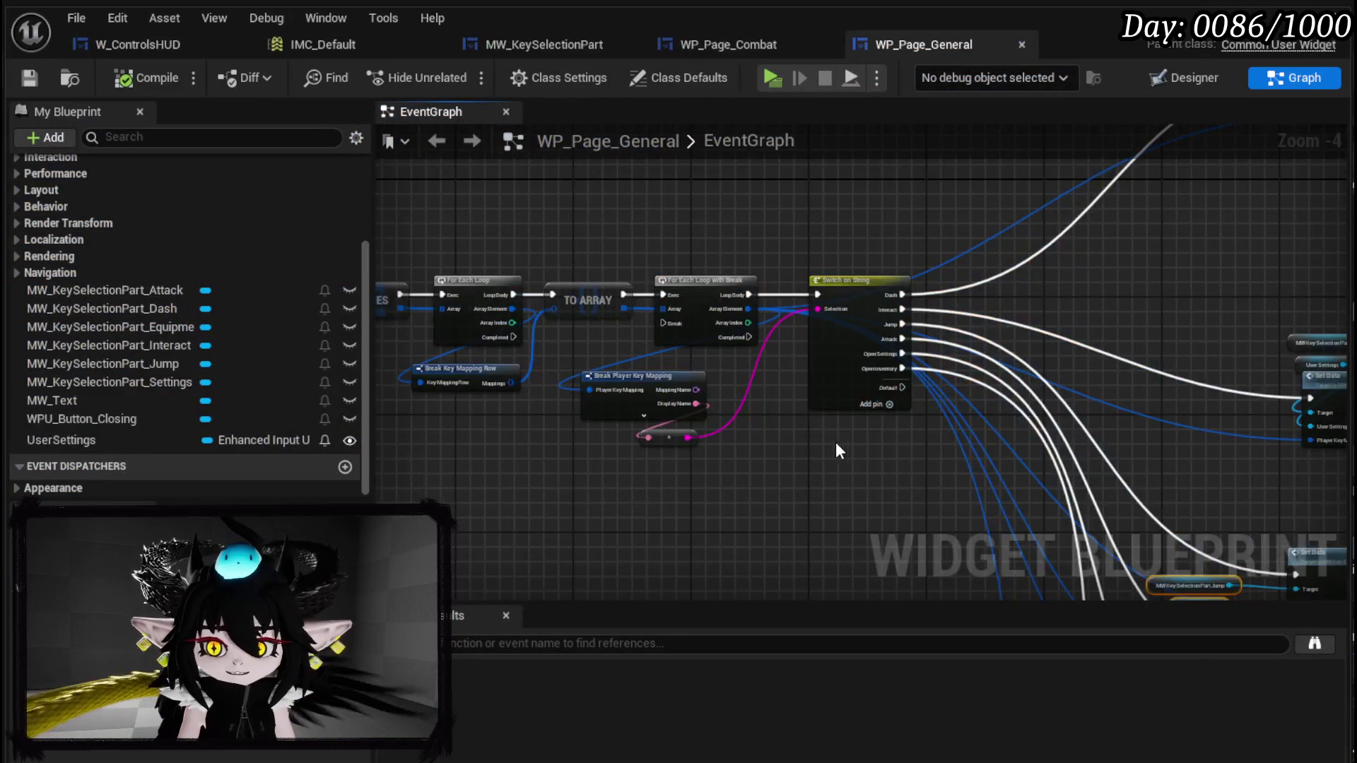
mouse_move(836, 443)
mouse_down()
mouse_move(465, 303)
mouse_move(603, 423)
mouse_move(1212, 370)
mouse_up()
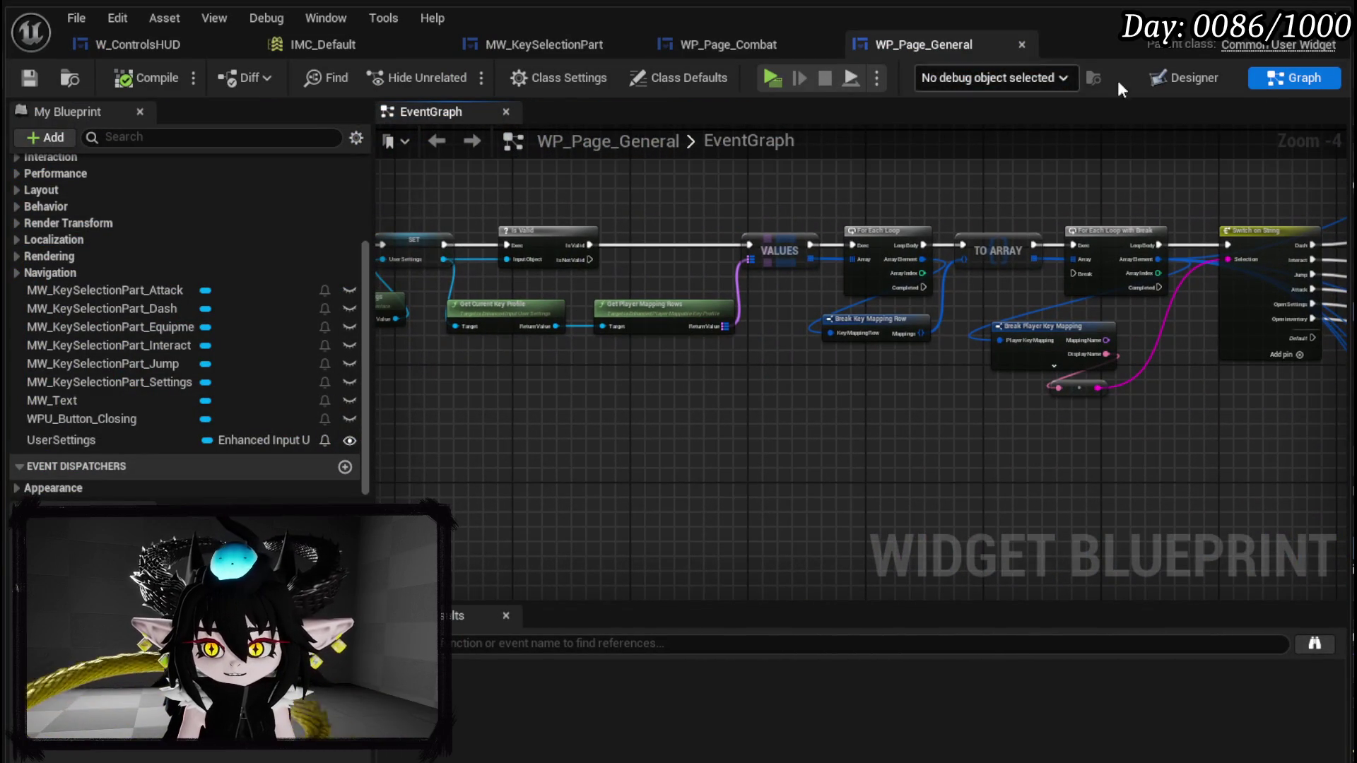
- Line up WP_Page_Combat's Next and Previous Target Set Data groups beside the key switch
click(744, 48)
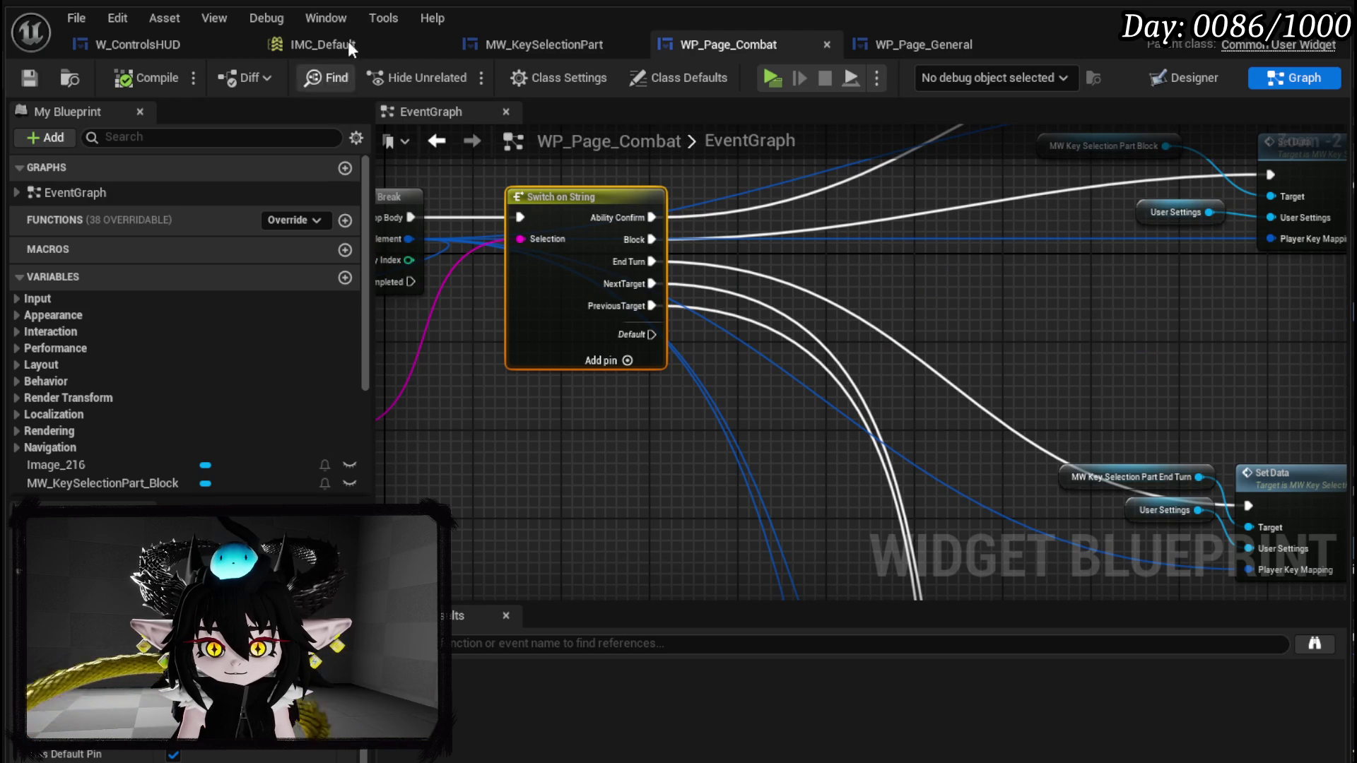
scroll(600, 290, down, 4)
mouse_move(600, 290)
mouse_down()
mouse_move(664, 320)
mouse_move(704, 270)
mouse_move(1004, 565)
mouse_up()
mouse_move(958, 349)
mouse_down()
mouse_move(959, 503)
mouse_move(902, 393)
mouse_move(922, 272)
mouse_move(1059, 247)
mouse_up()
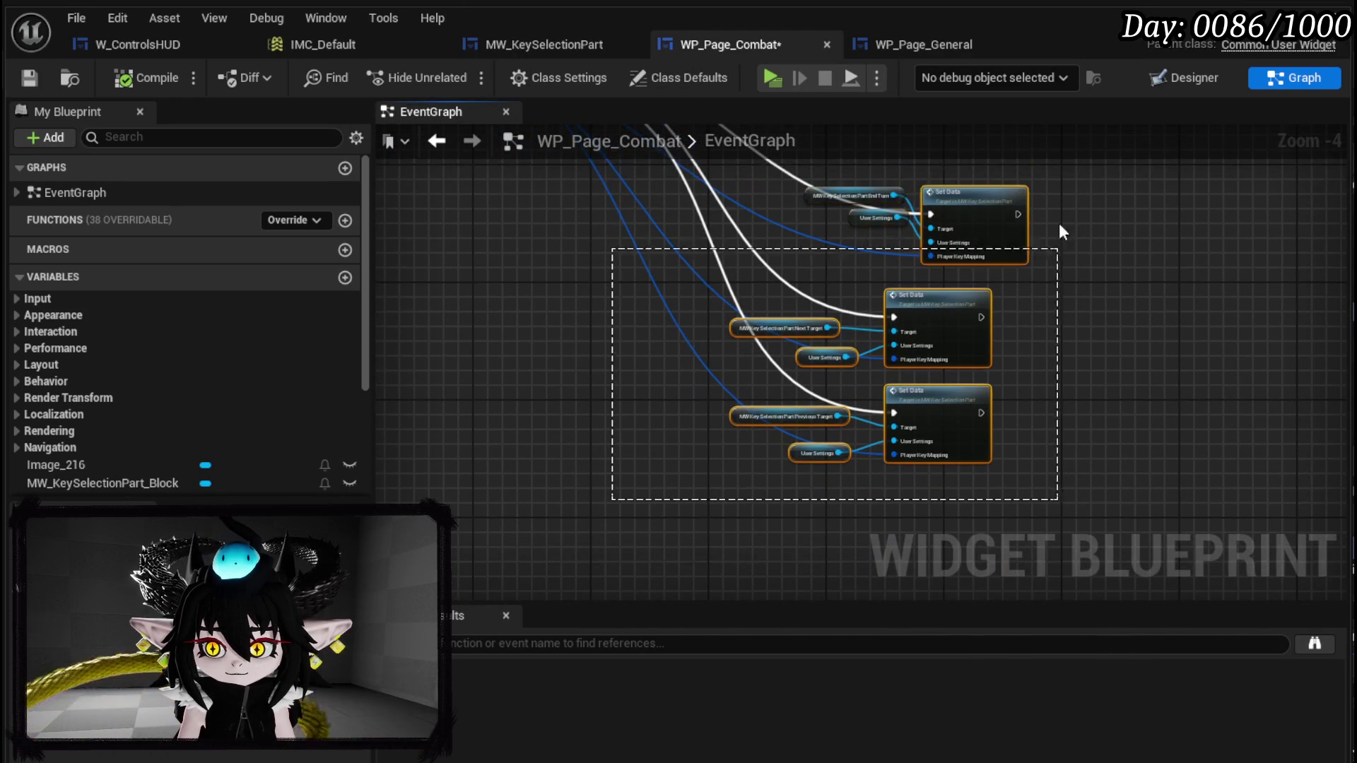
scroll(1075, 199, down, 2)
mouse_move(997, 474)
mouse_down()
mouse_move(964, 472)
mouse_move(947, 424)
mouse_up()
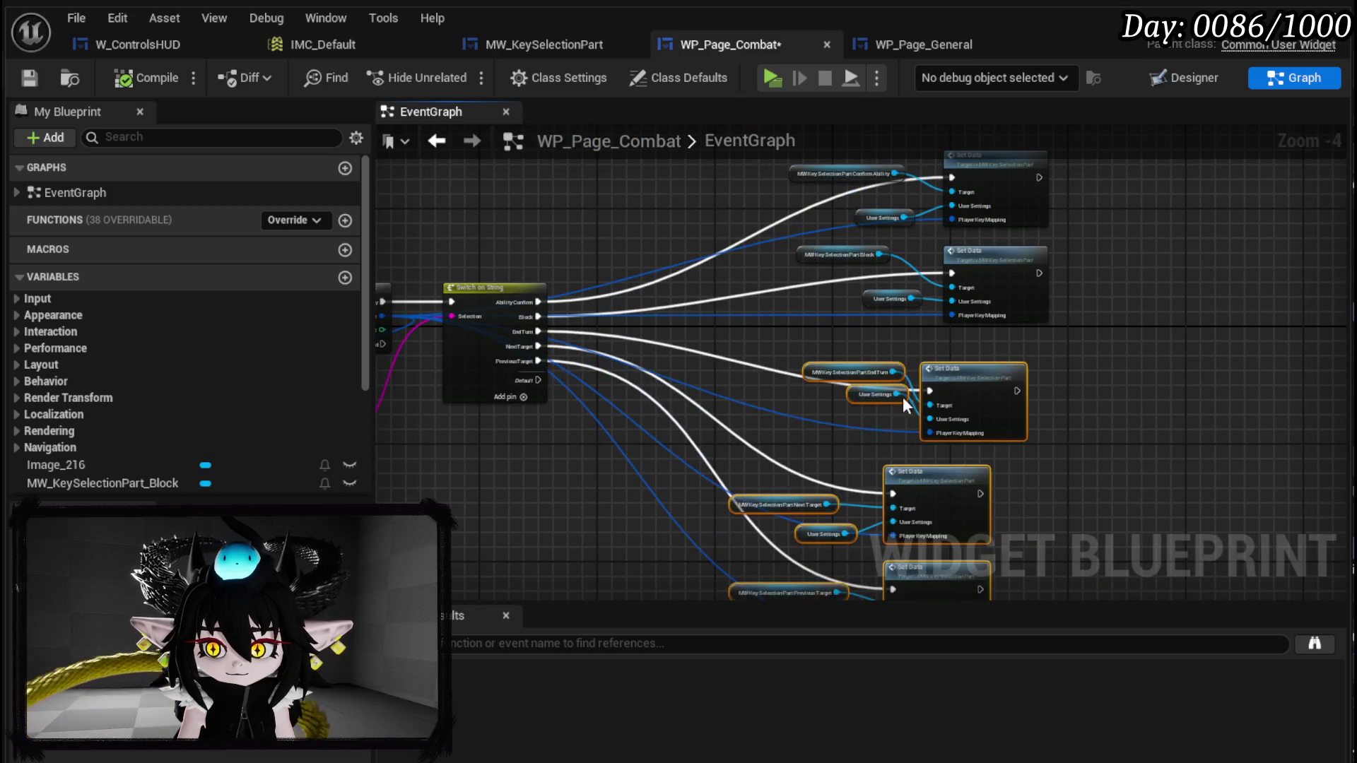
scroll(943, 383, up, 2)
mouse_move(608, 409)
mouse_down()
mouse_move(1054, 433)
mouse_move(794, 393)
mouse_up()
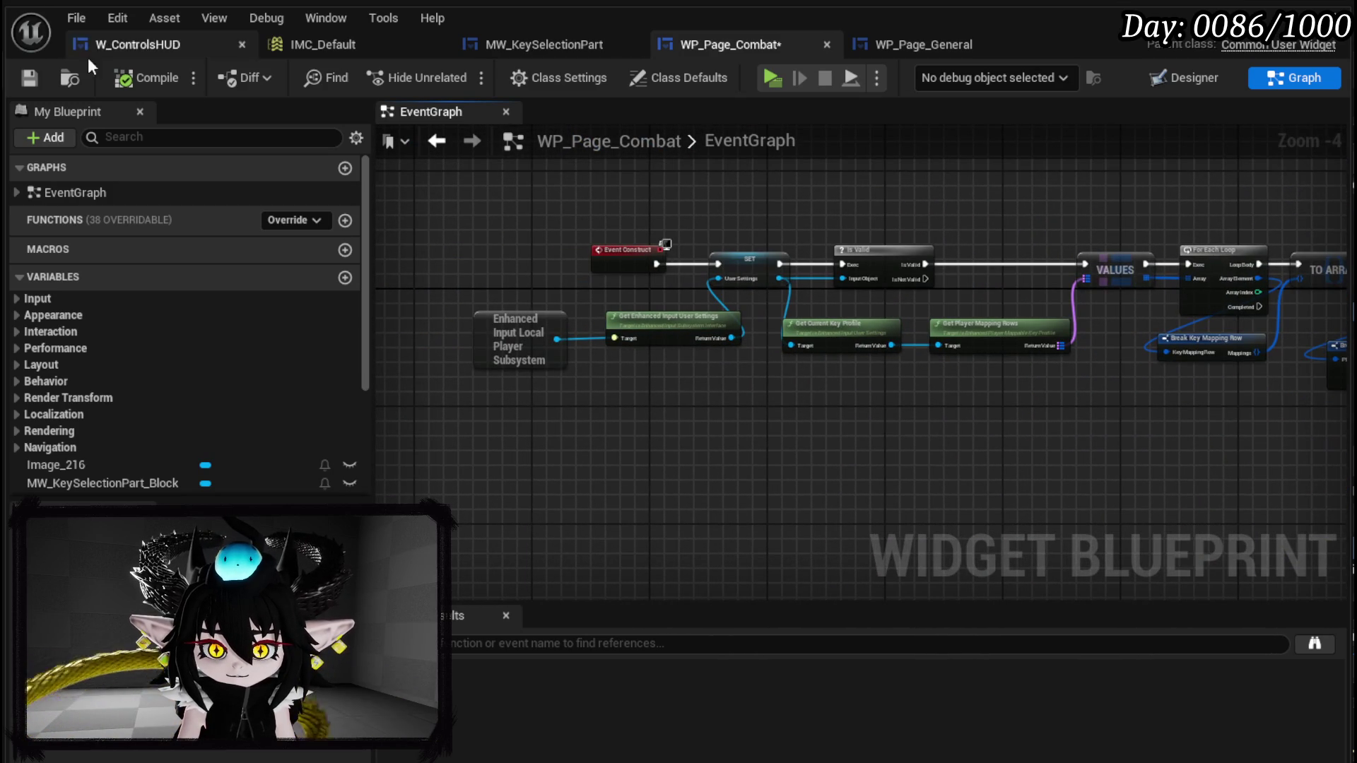
click(1183, 78)
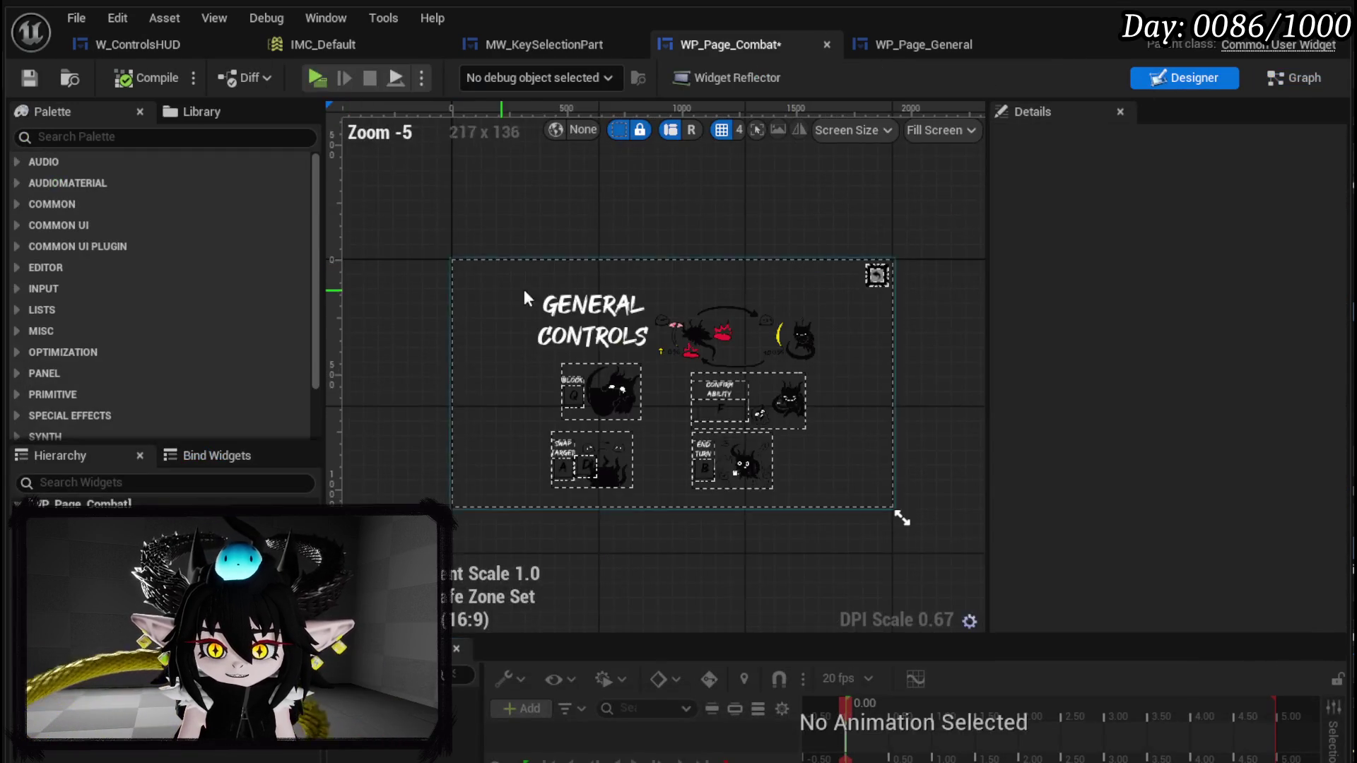
- Change the combat page heading to 'Combat Controls', compile and save, then go to WP_Page_General
scroll(657, 406, up, 3)
click(657, 406)
scroll(1114, 433, down, 15)
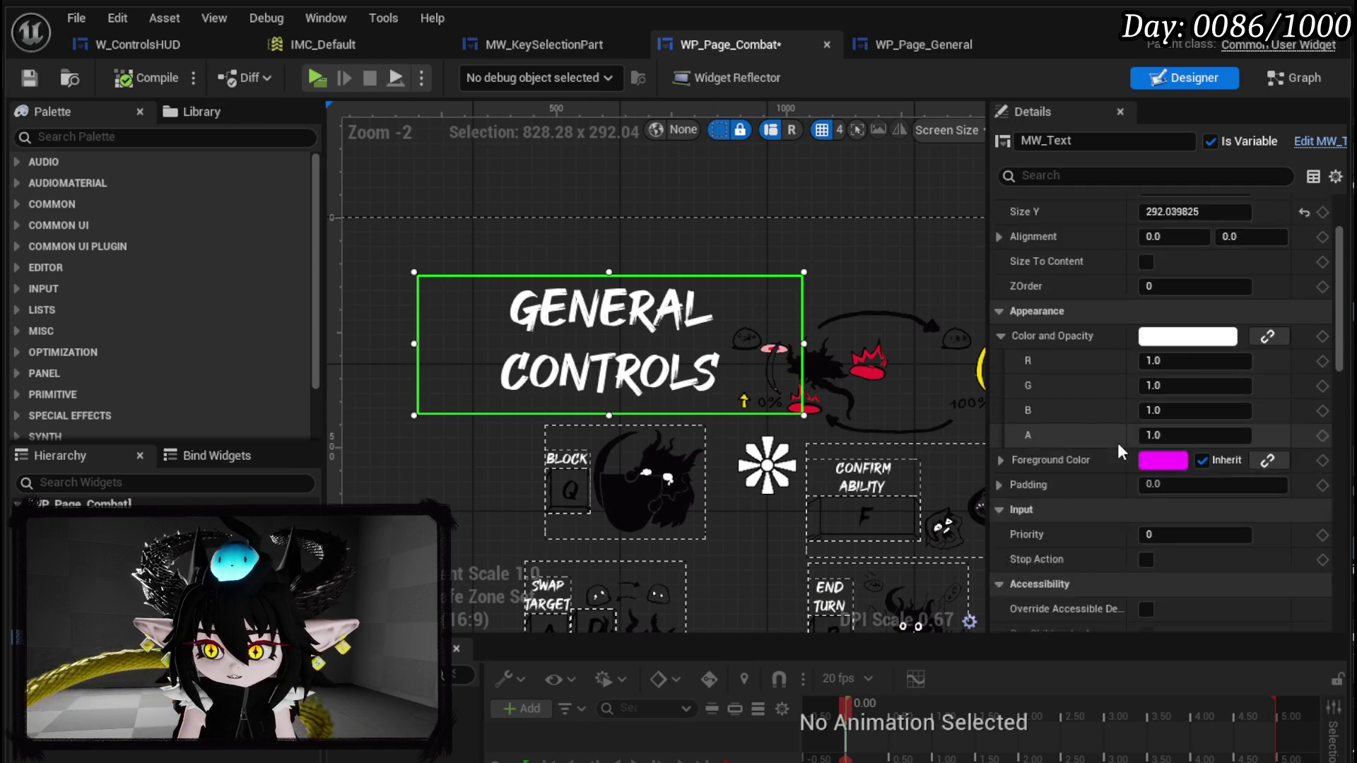
scroll(1113, 434, down, 5)
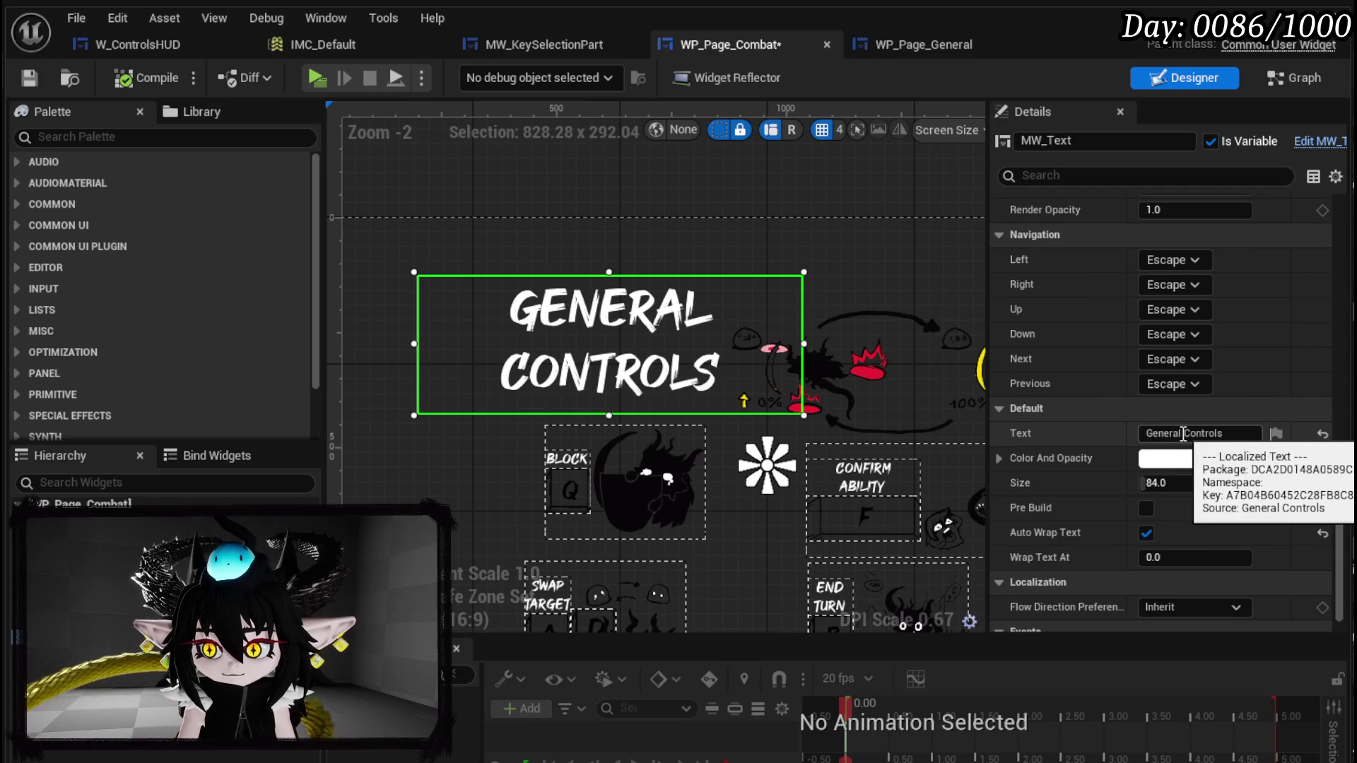
double_click(1181, 434)
text(Combat)
key(Return)
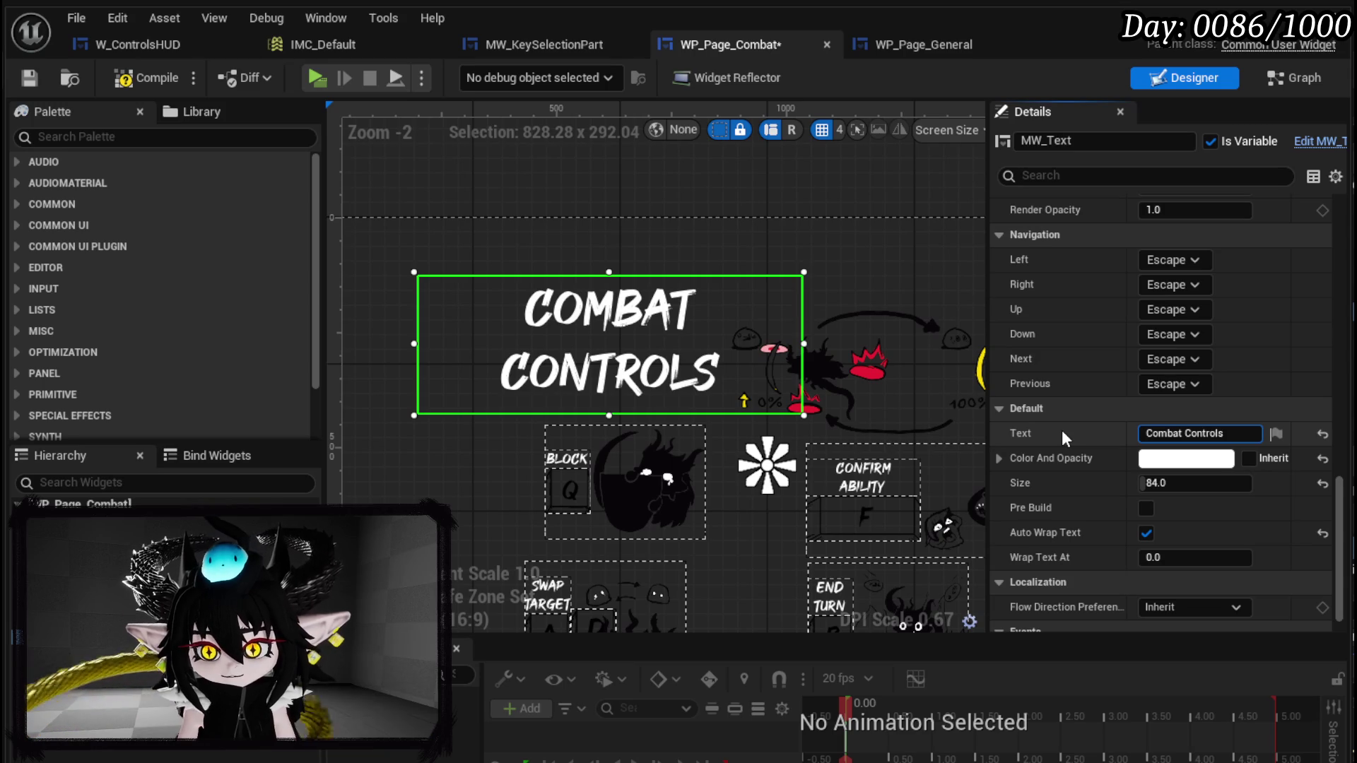
click(29, 77)
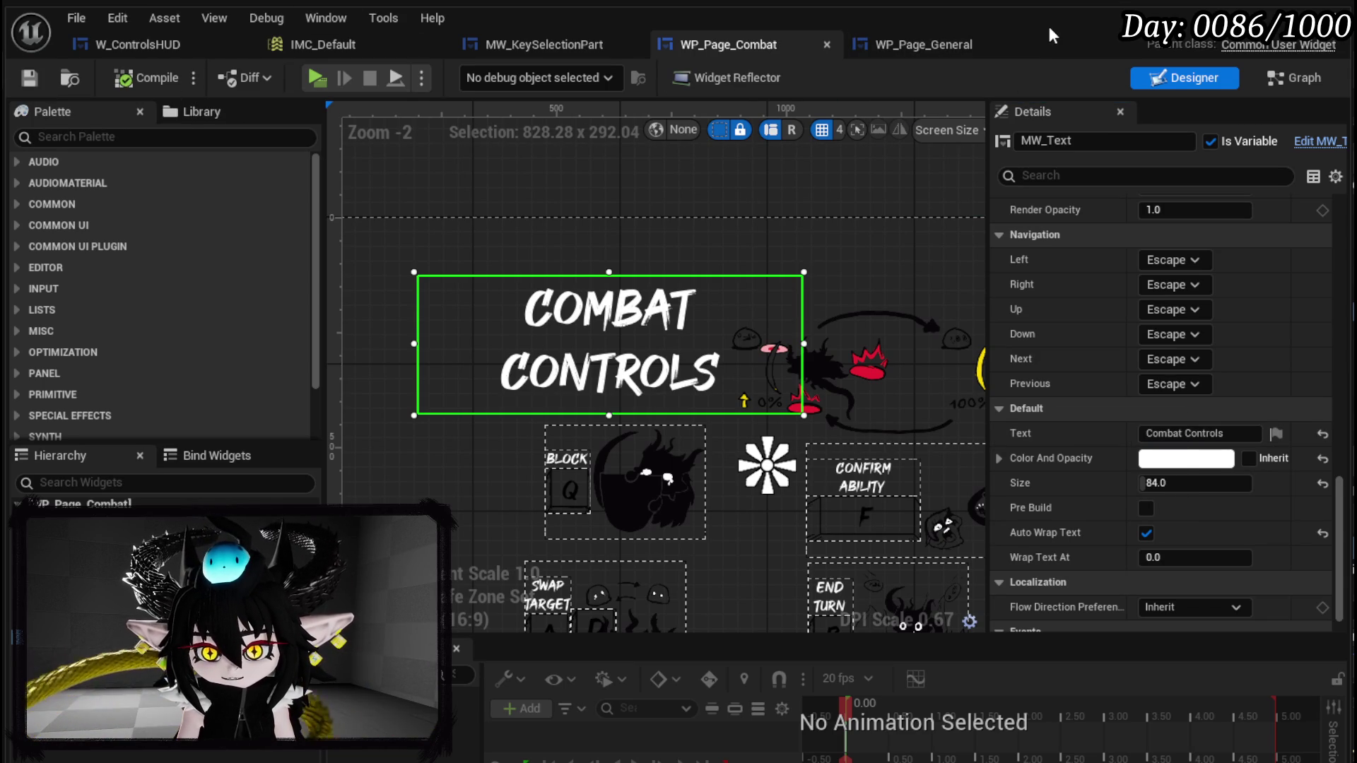
click(911, 44)
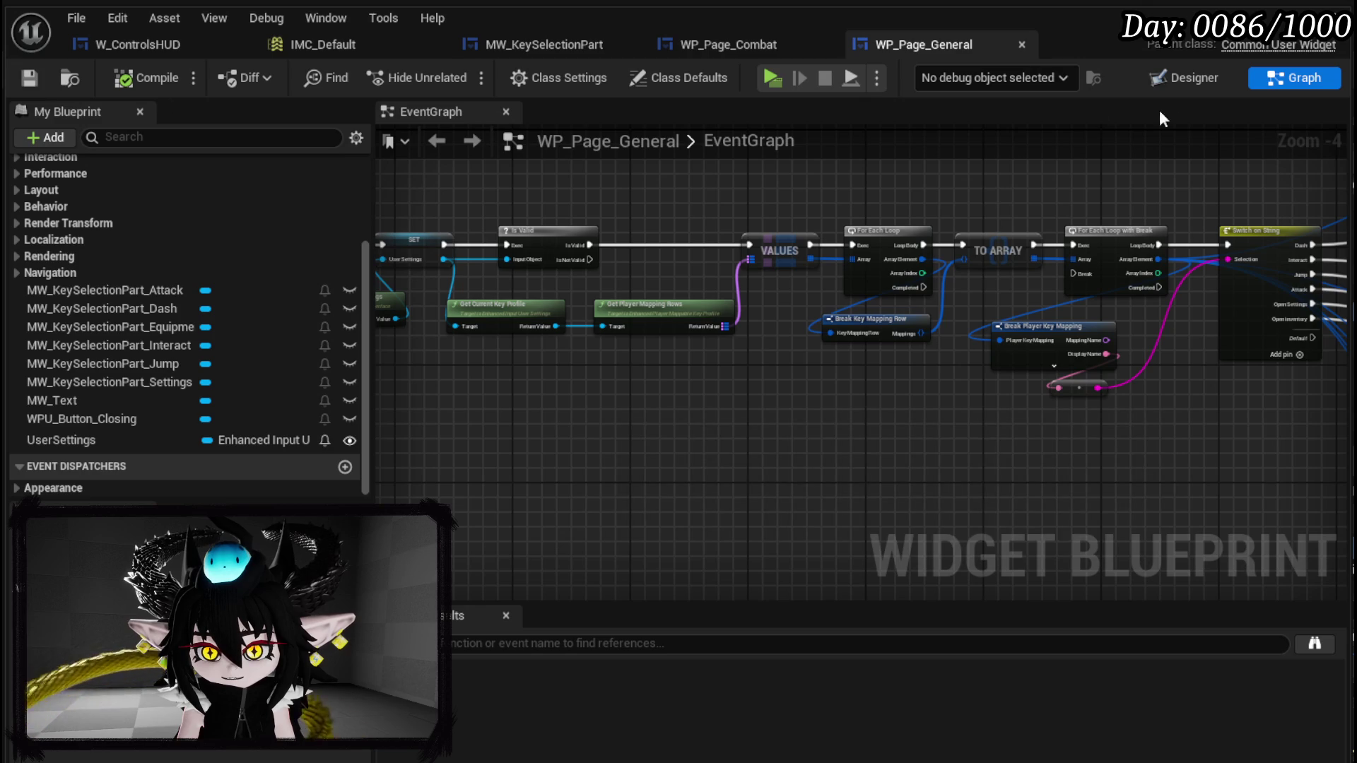
- Set W_ControlsHUD's widget switcher Active Widget Index to -1, then compile and save it
click(134, 44)
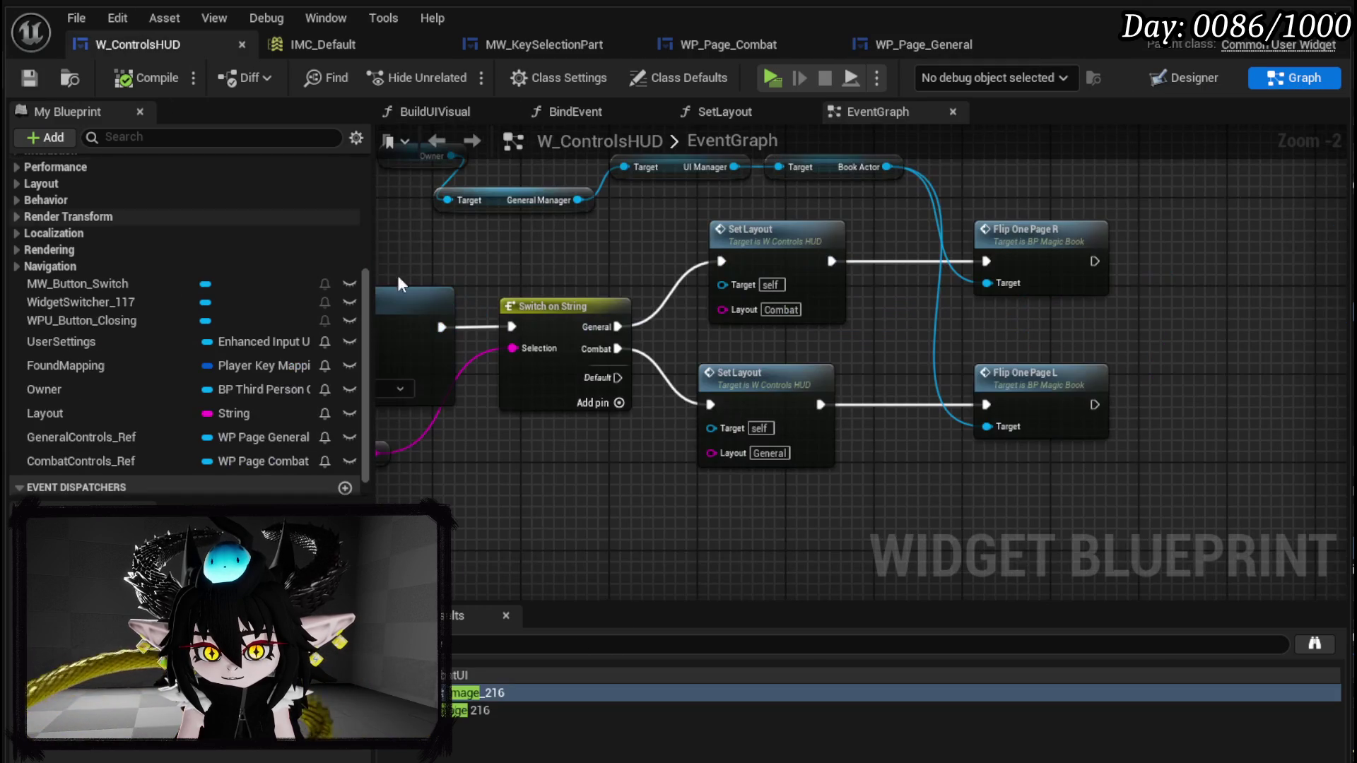
click(1226, 81)
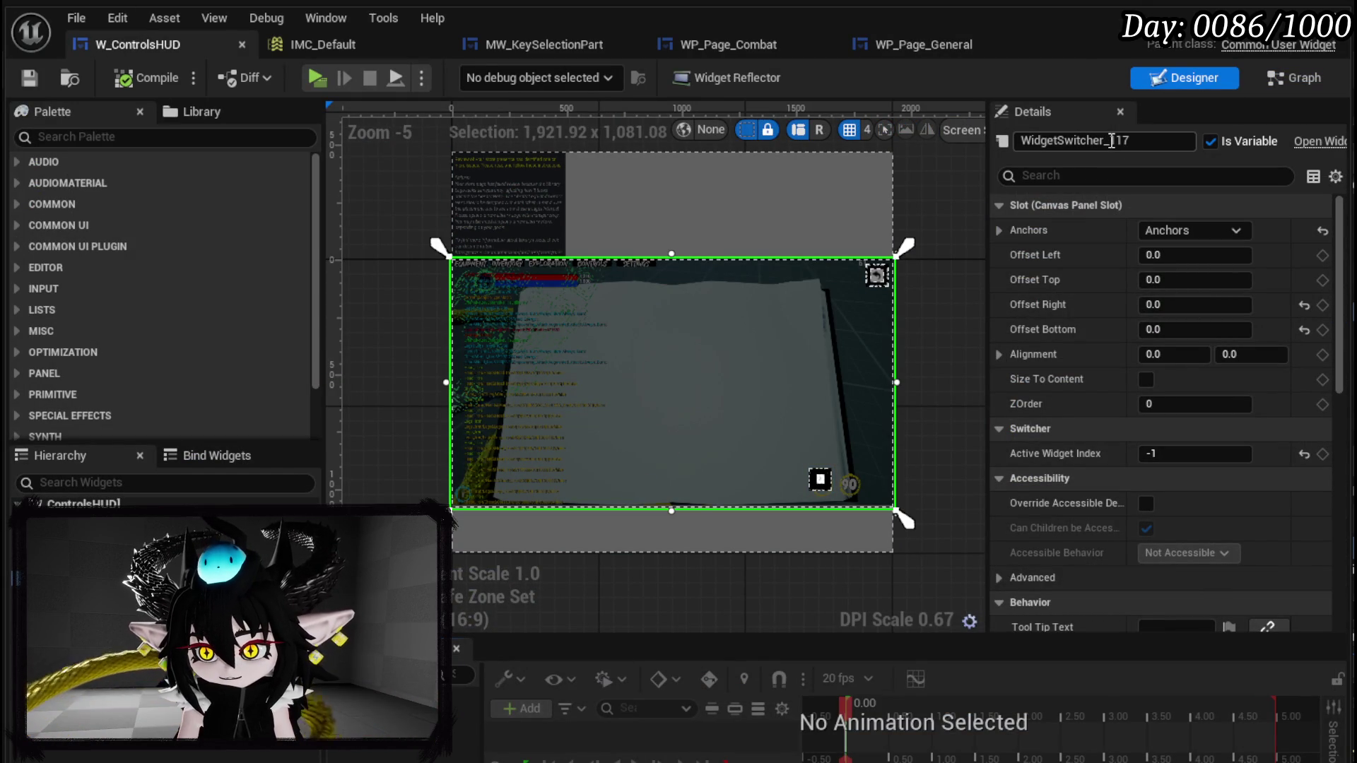
click(131, 82)
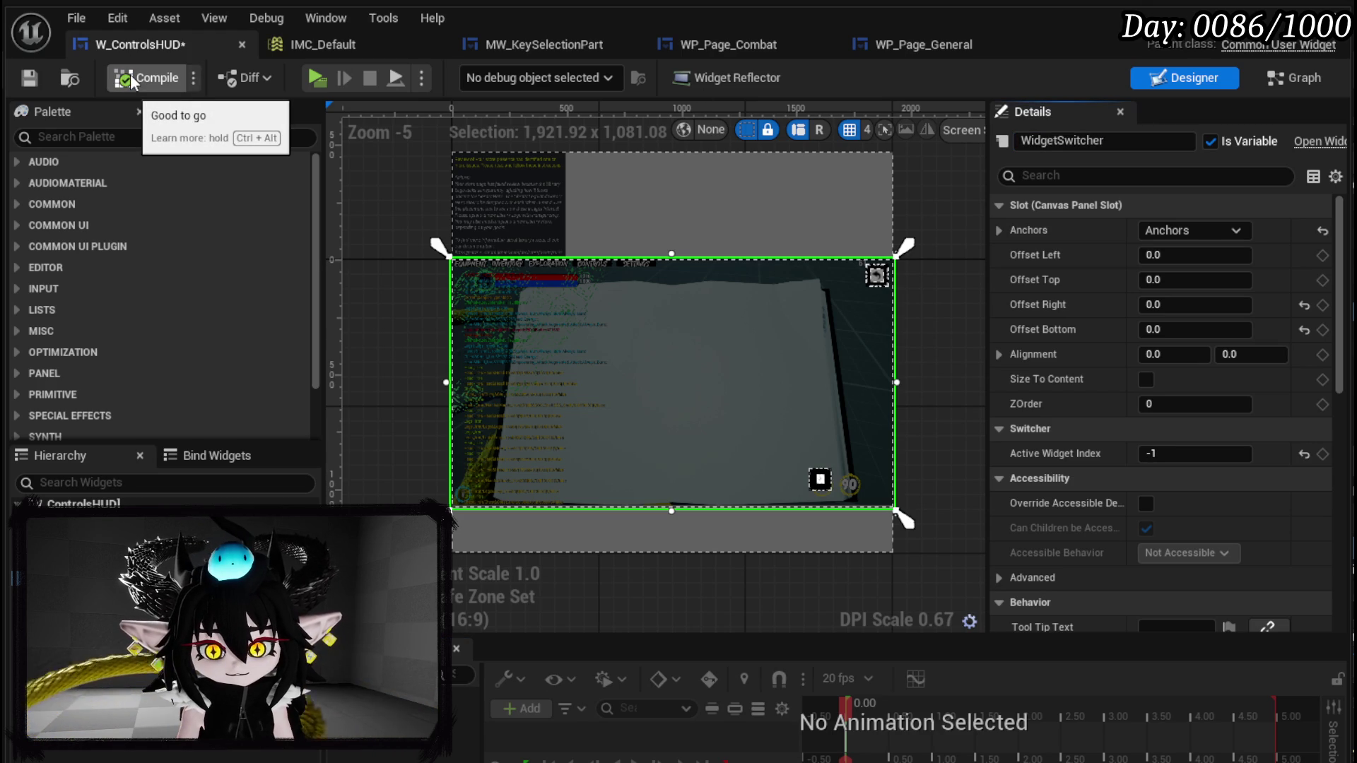
click(46, 79)
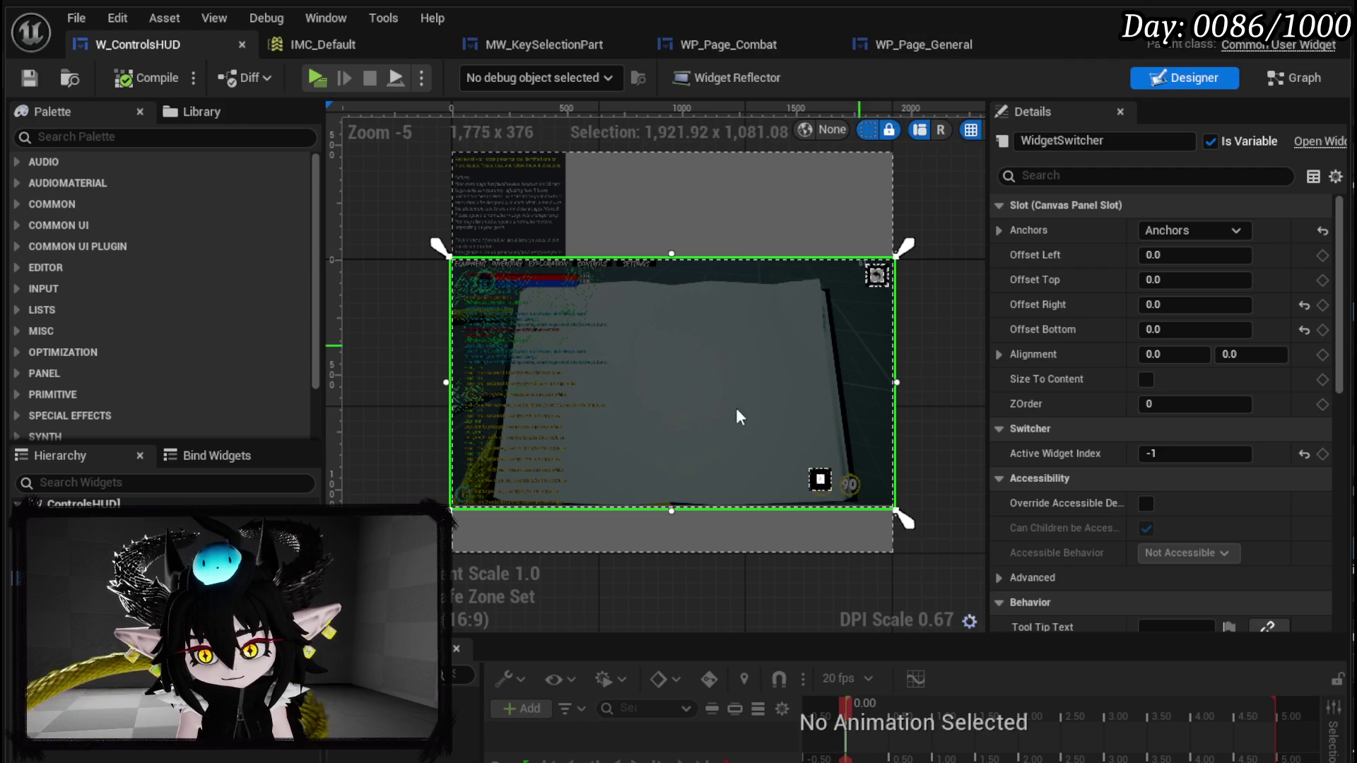
click(774, 46)
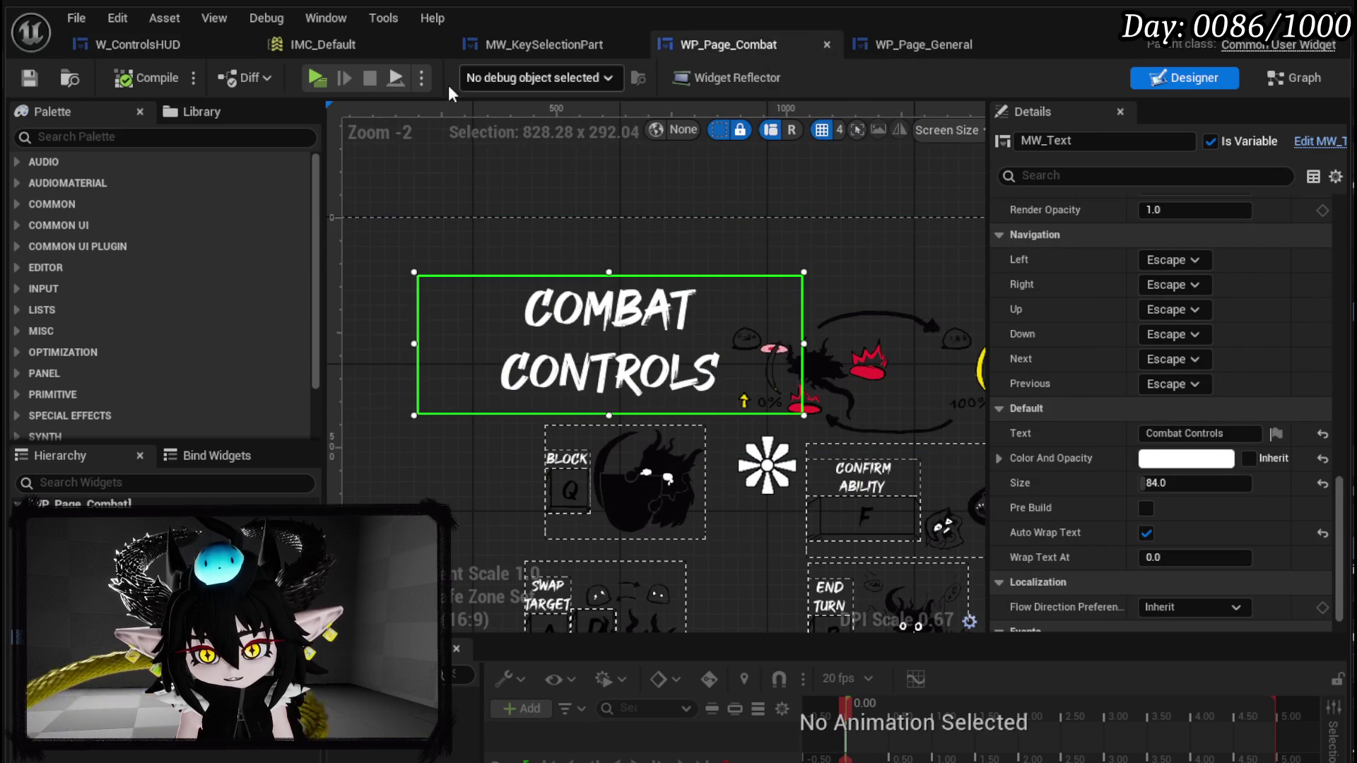
click(141, 45)
click(1272, 79)
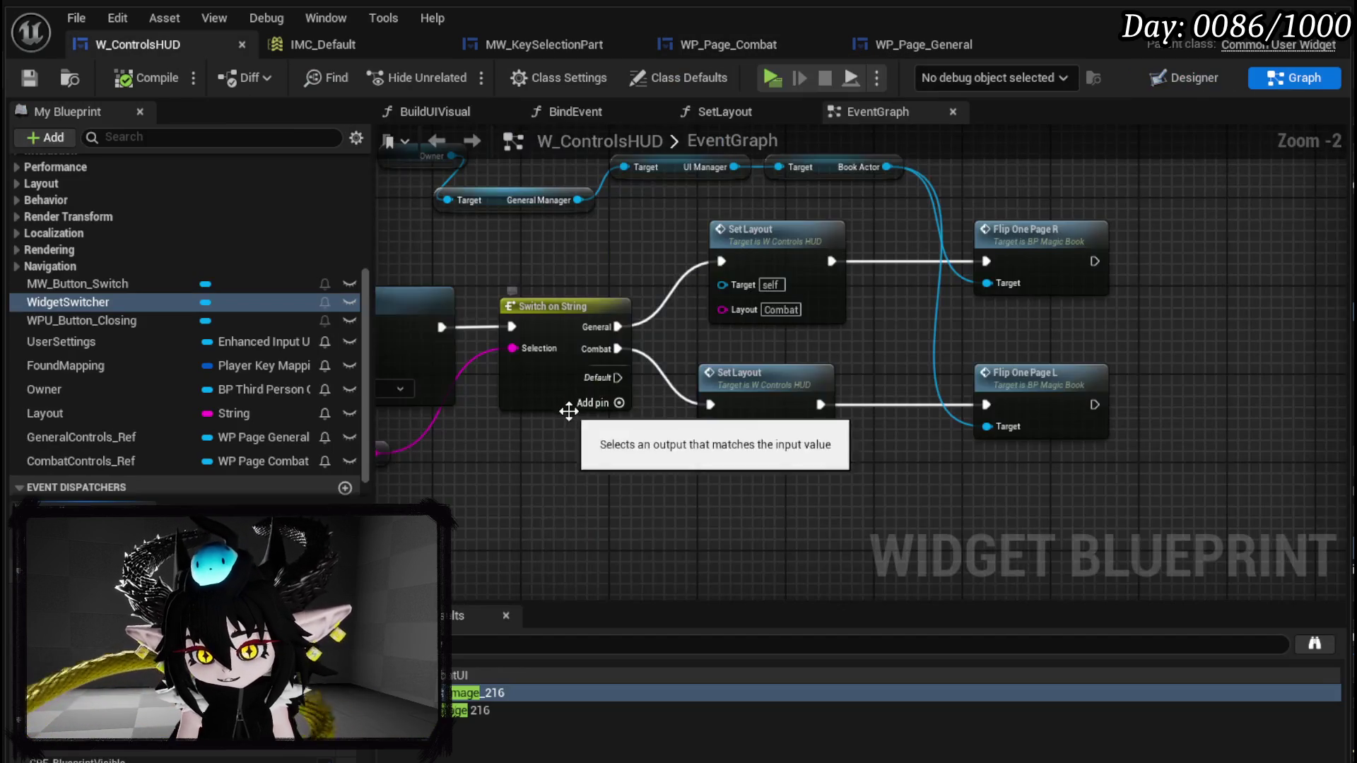
- Pan the HUD graph to locate the Switch on String chain and its Set Layout nodes
scroll(607, 424, down, 4)
scroll(741, 350, up, 5)
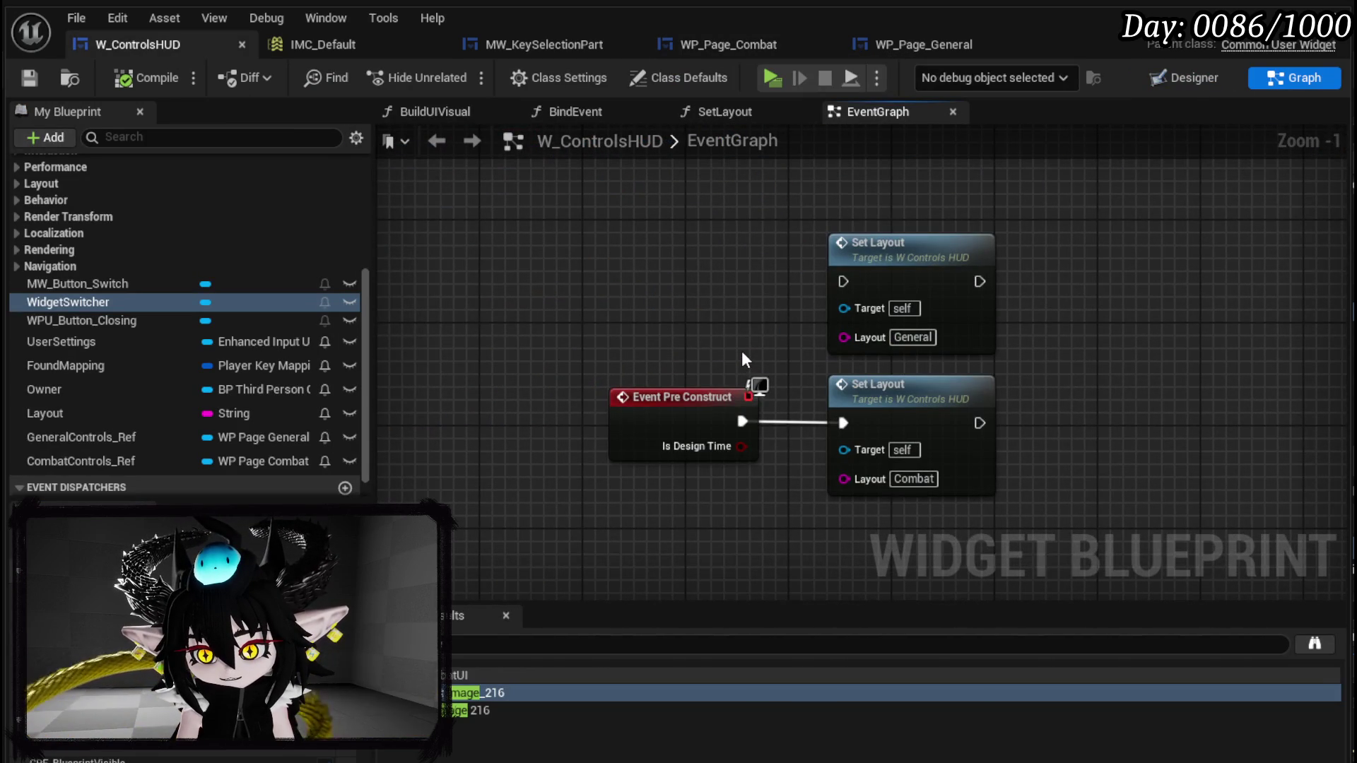
scroll(741, 351, down, 5)
scroll(974, 587, up, 2)
mouse_move(794, 265)
mouse_down()
mouse_move(863, 252)
mouse_move(986, 372)
mouse_move(1176, 344)
mouse_move(1084, 318)
mouse_up()
mouse_move(454, 391)
mouse_down()
mouse_move(519, 384)
mouse_move(866, 253)
mouse_move(839, 270)
mouse_up()
mouse_move(1151, 379)
mouse_down()
mouse_move(575, 294)
mouse_move(482, 354)
mouse_up()
mouse_move(710, 222)
mouse_down()
mouse_move(768, 316)
mouse_move(561, 369)
mouse_up()
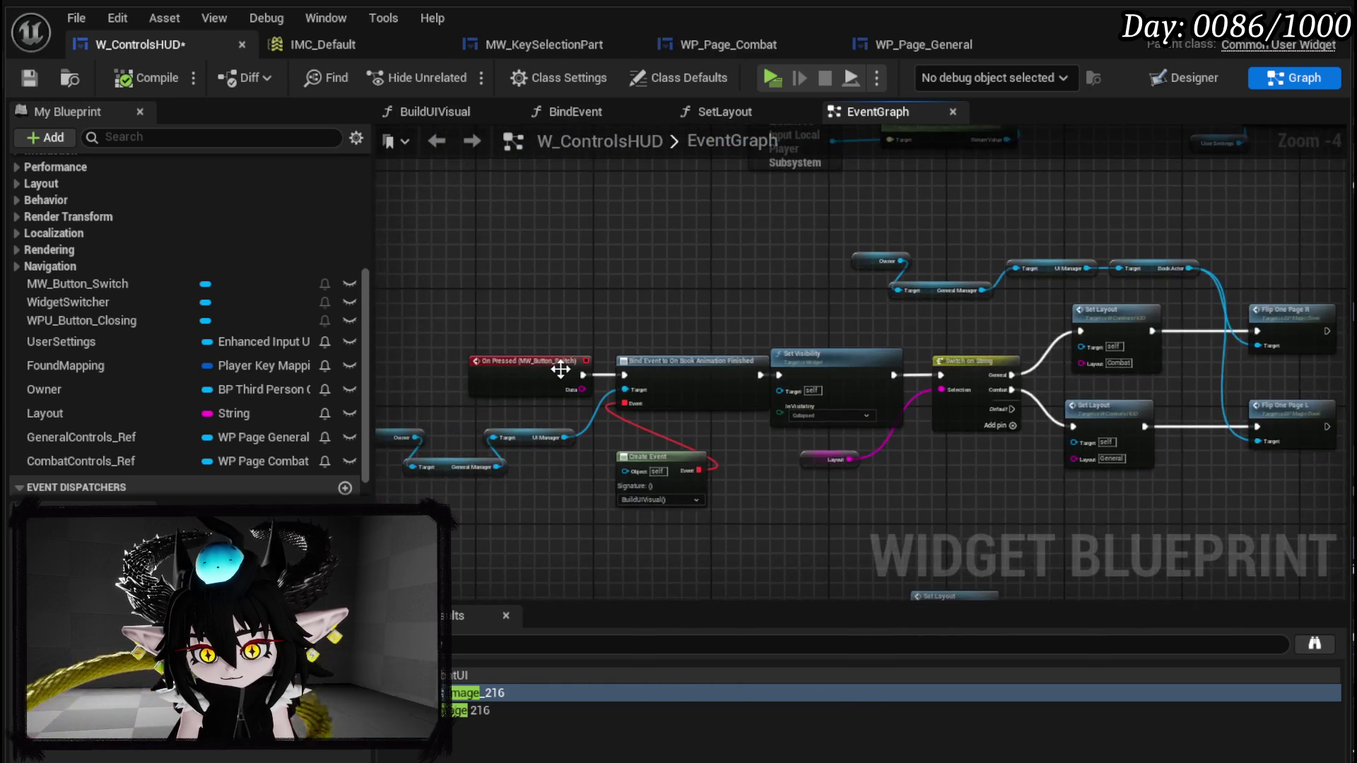
scroll(707, 354, up, 3)
mouse_move(950, 325)
mouse_down()
mouse_move(480, 336)
mouse_move(894, 318)
mouse_move(378, 313)
mouse_up()
mouse_move(817, 377)
mouse_down()
mouse_move(571, 440)
mouse_move(537, 320)
mouse_up()
- Paste a Set Layout (General) copy after the combat page's Add Child, wire it, and save
click(664, 386)
scroll(1036, 254, down, 2)
drag(1036, 255, 989, 300)
scroll(987, 304, up, 1)
key(ctrl+v)
drag(818, 325, 900, 344)
drag(923, 343, 989, 309)
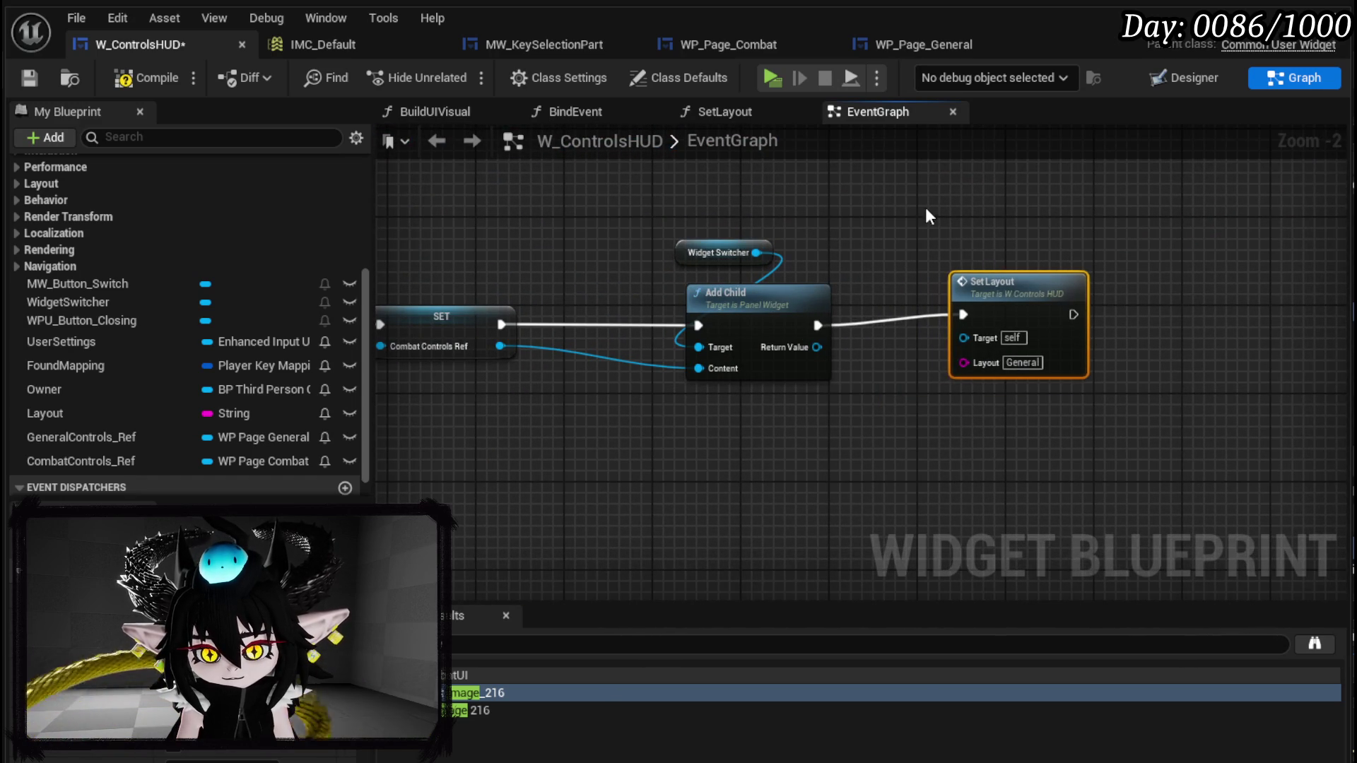
key(ctrl+s)
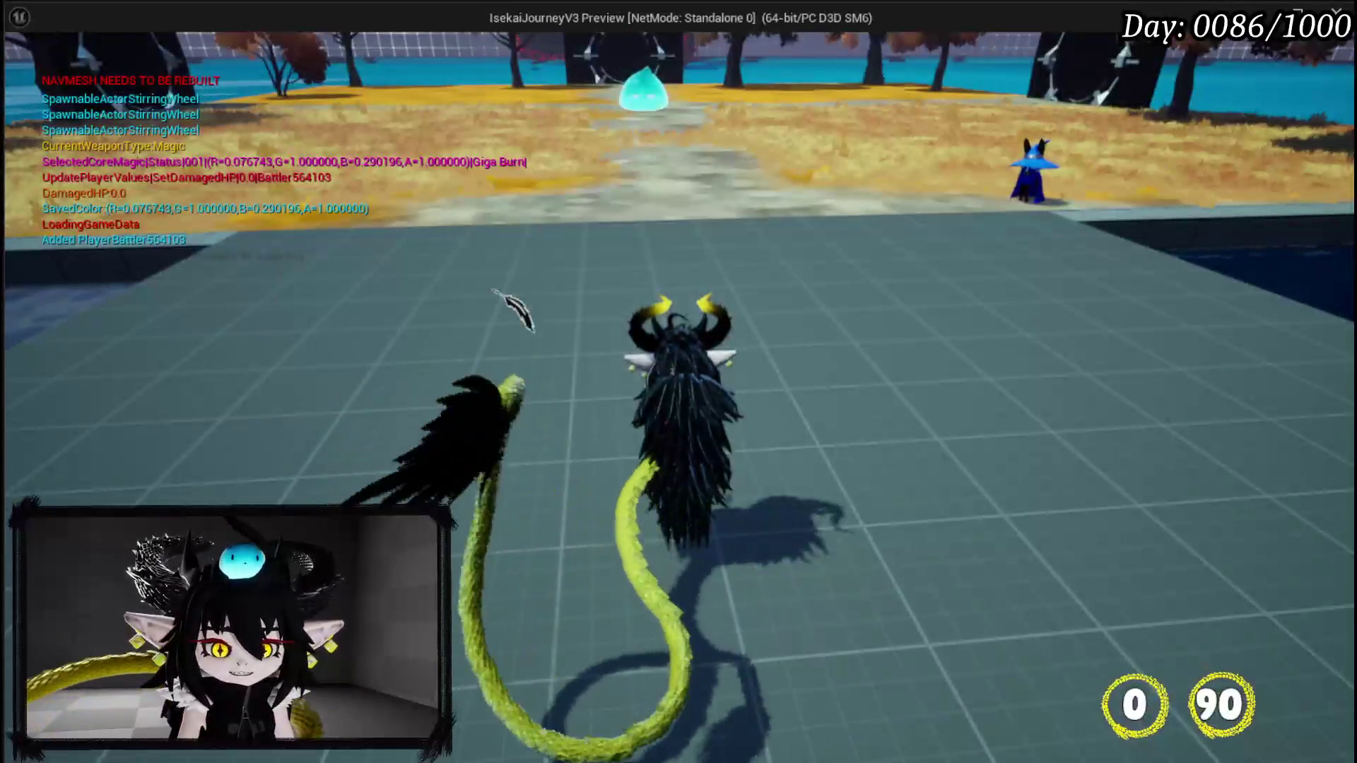
- Open the book's Controls tab, flip to Combat Controls, then close the menu and stop play
key(Tab)
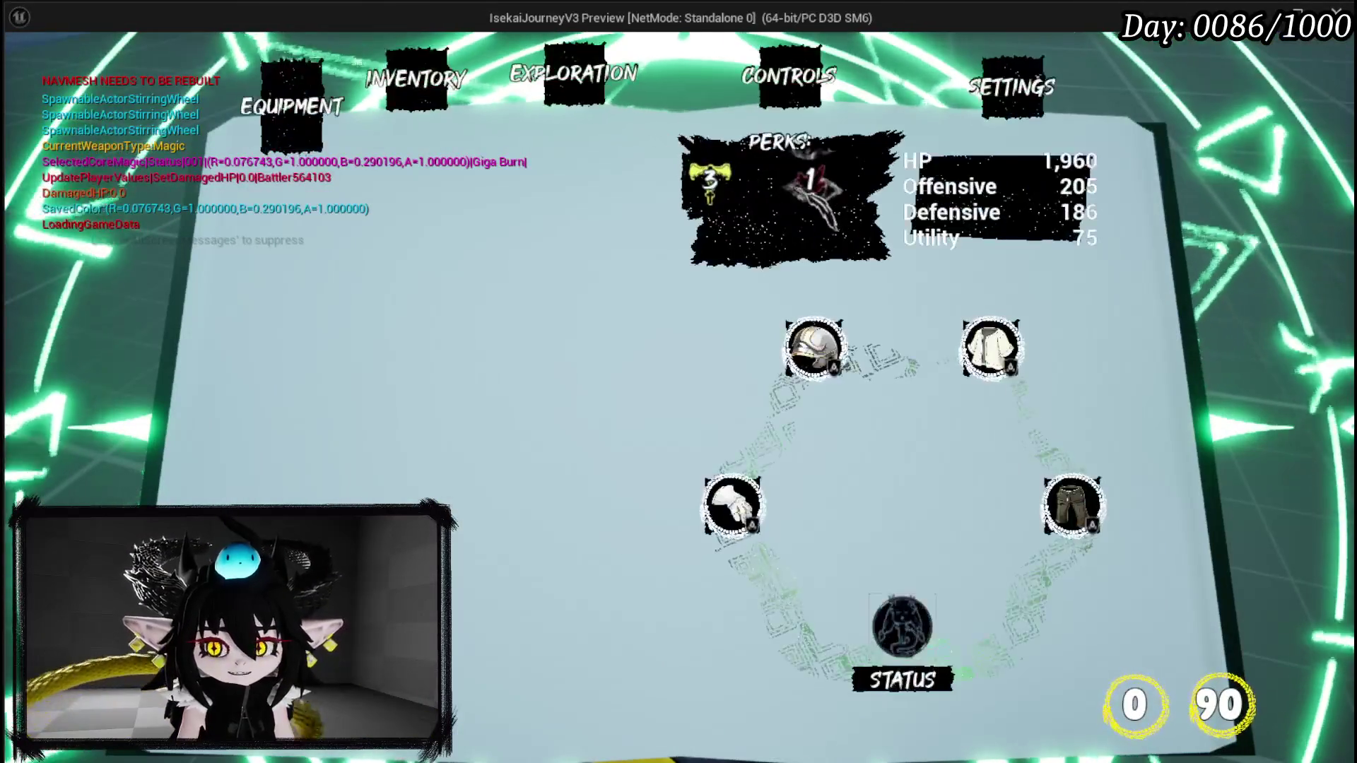
click(790, 92)
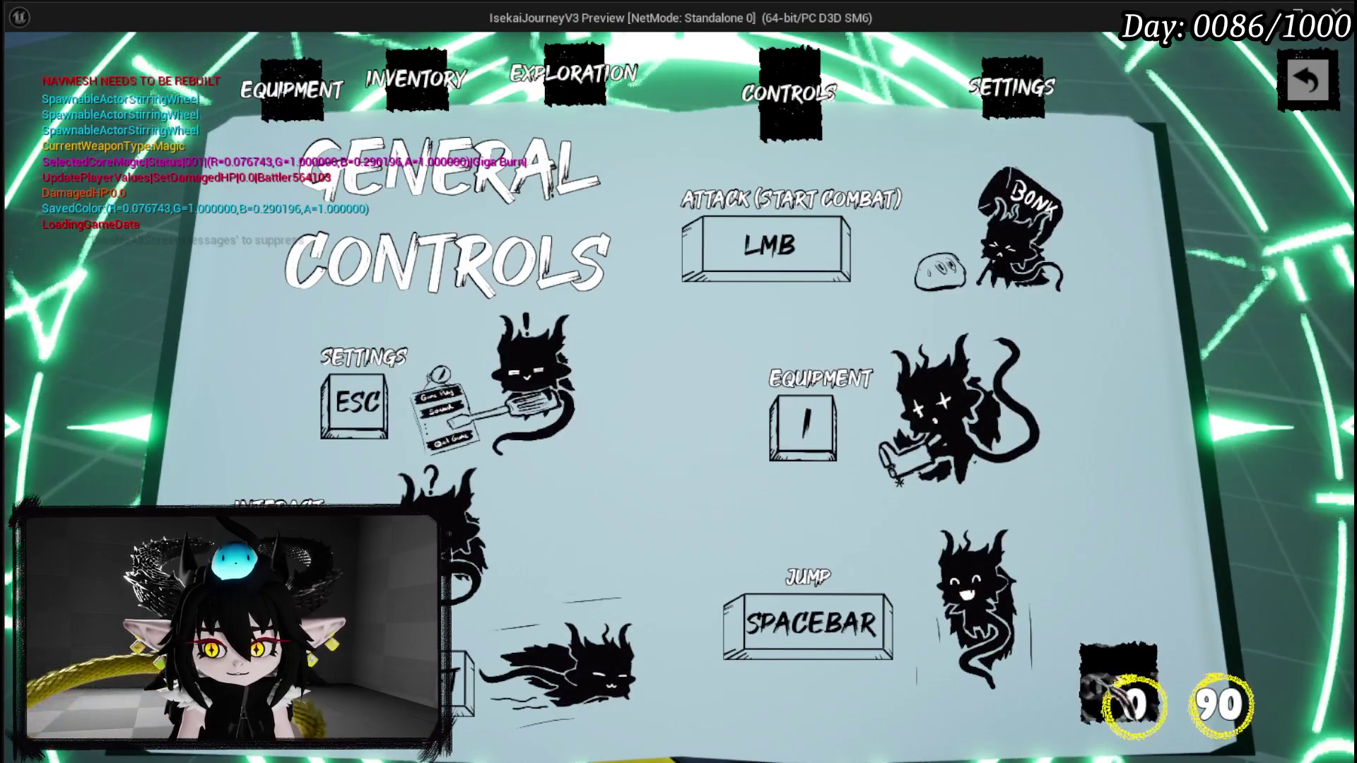
click(1217, 558)
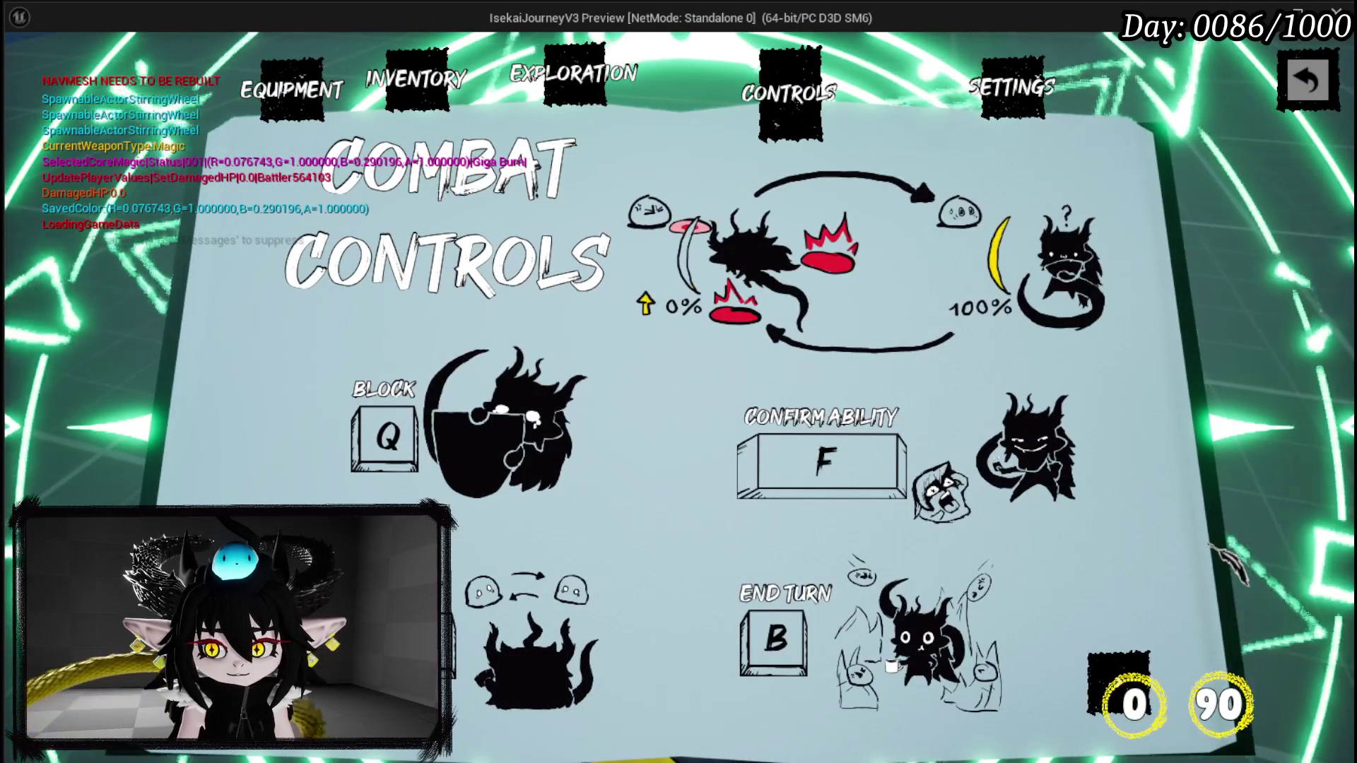
key(Escape)
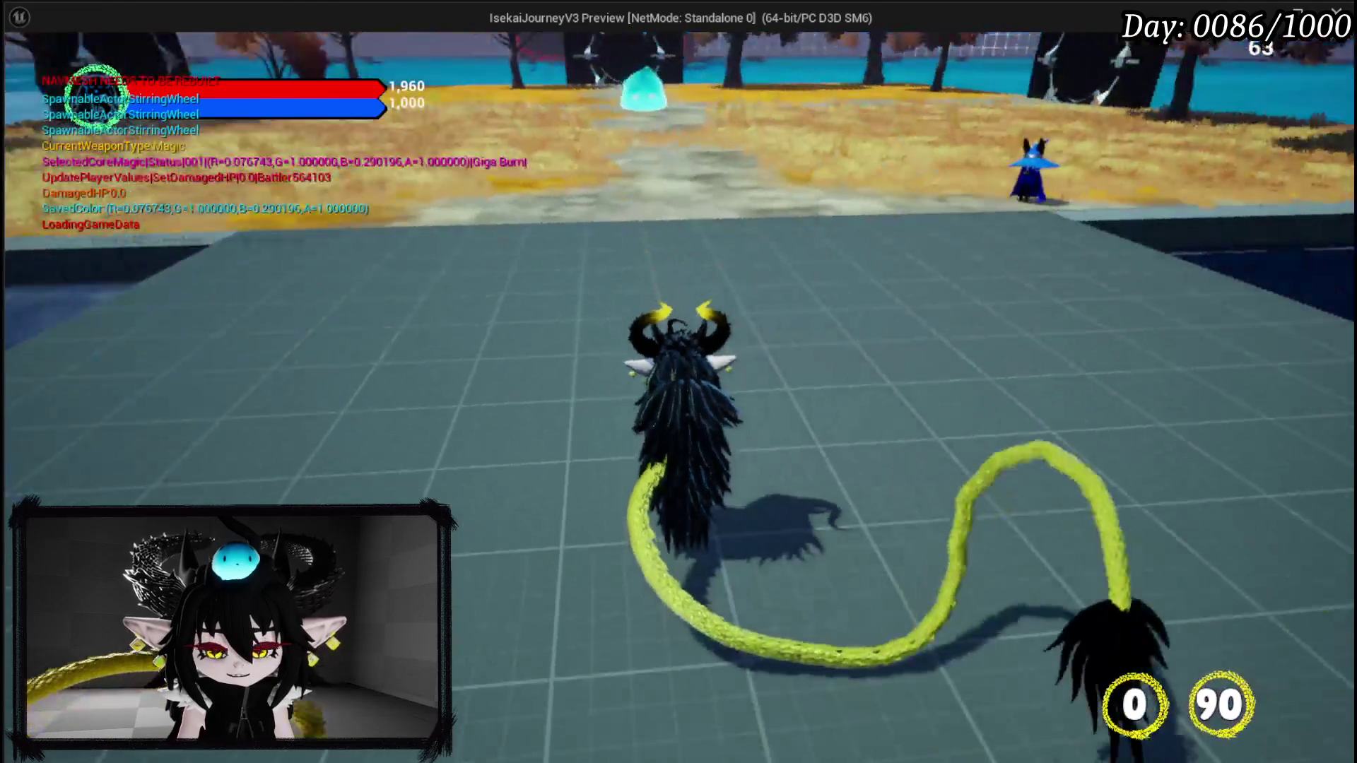
key(Escape)
- Relaunch the preview, stop it again, and save the level with Ctrl+S
click(458, 70)
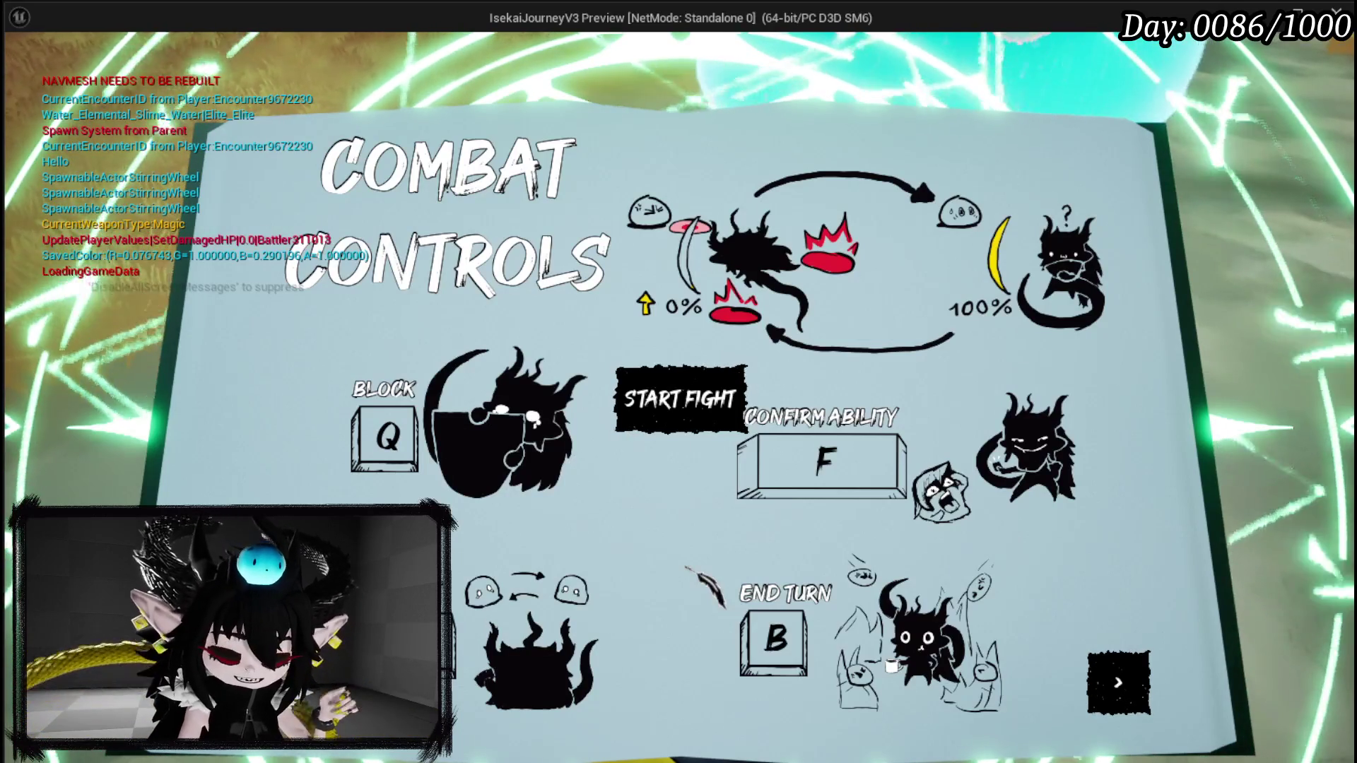
key(Escape)
key(ctrl+s)
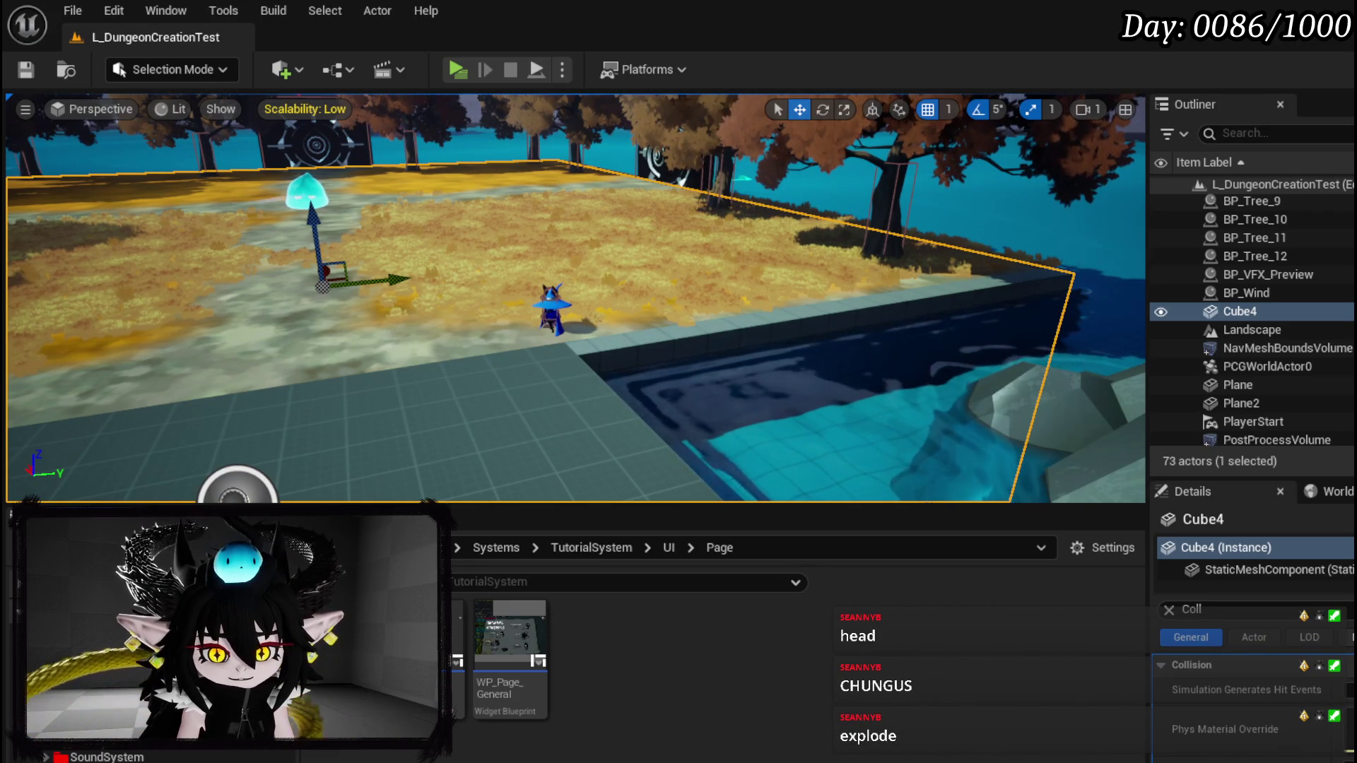
- Fly the viewport camera in closer to the player character
scroll(141, 742, up, 2)
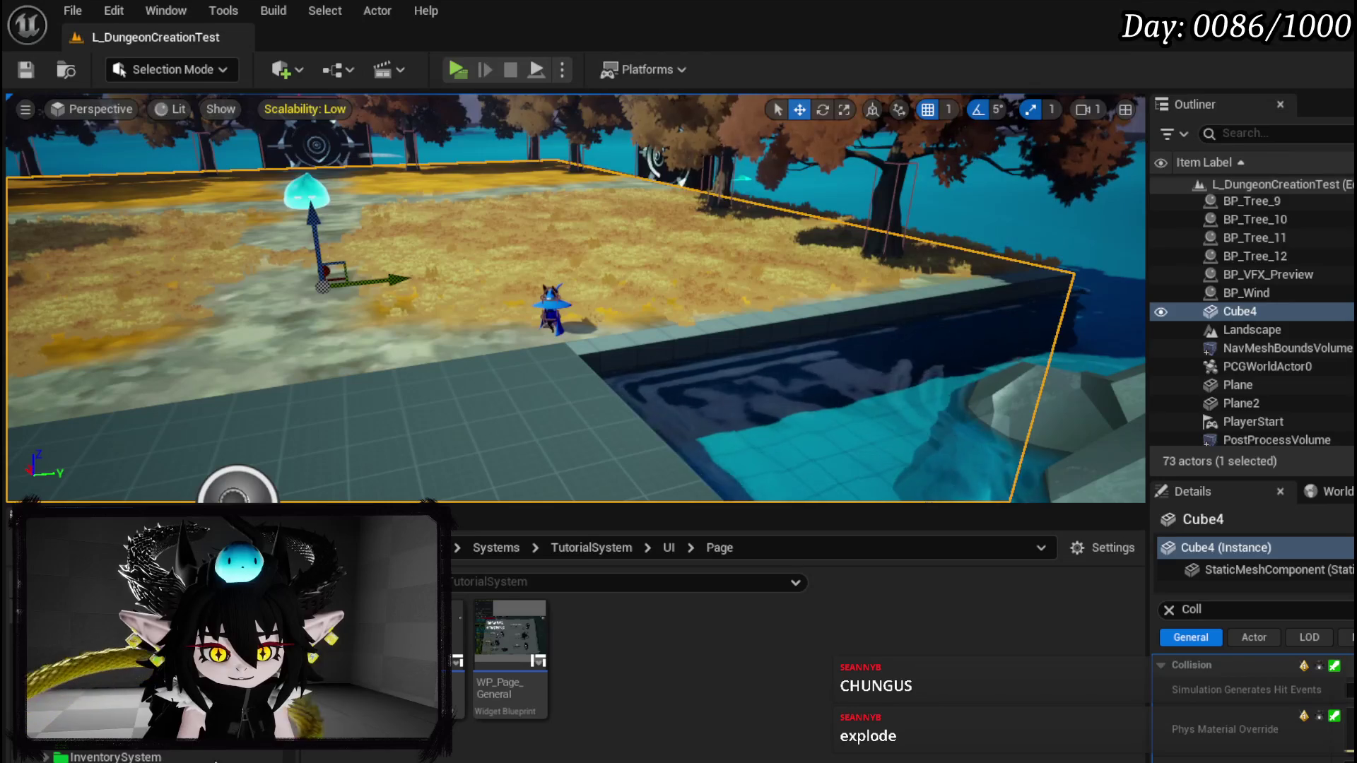
scroll(216, 760, up, 3)
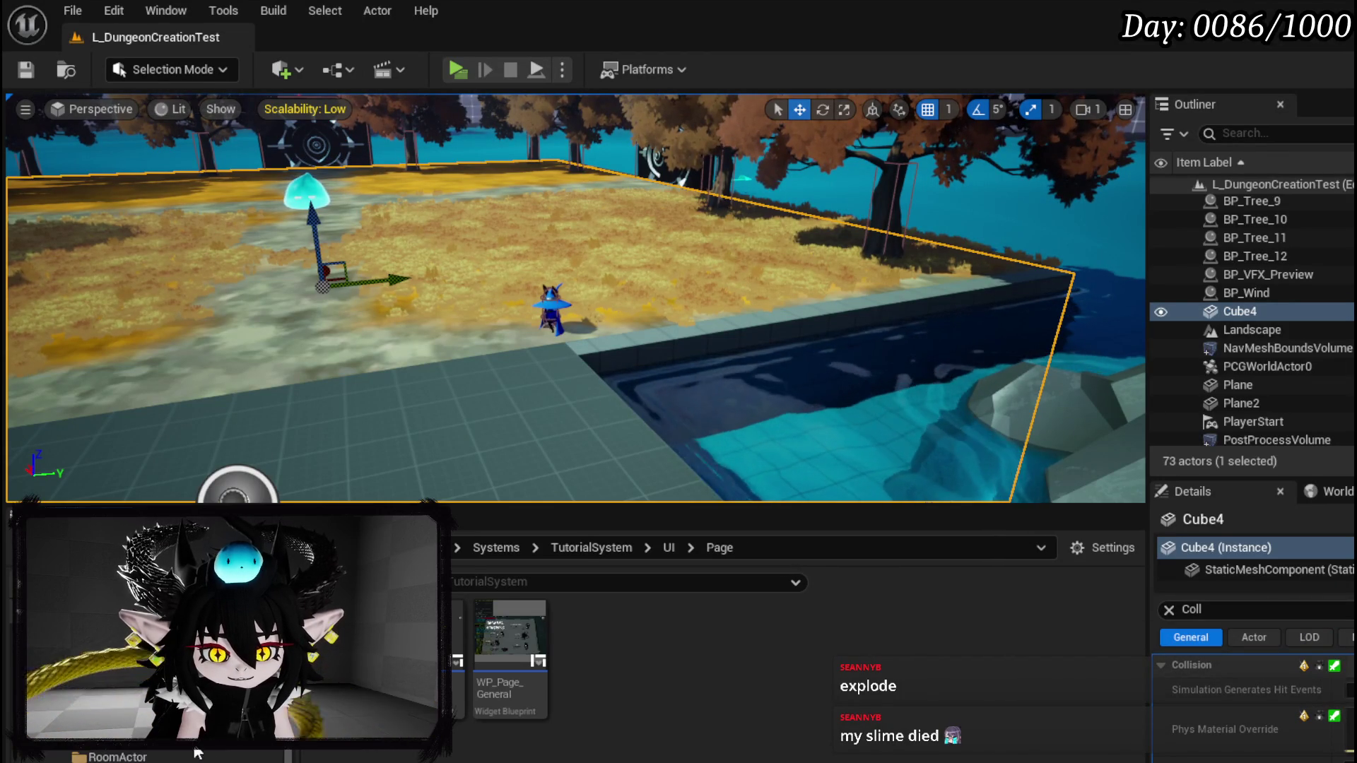
scroll(131, 752, up, 2)
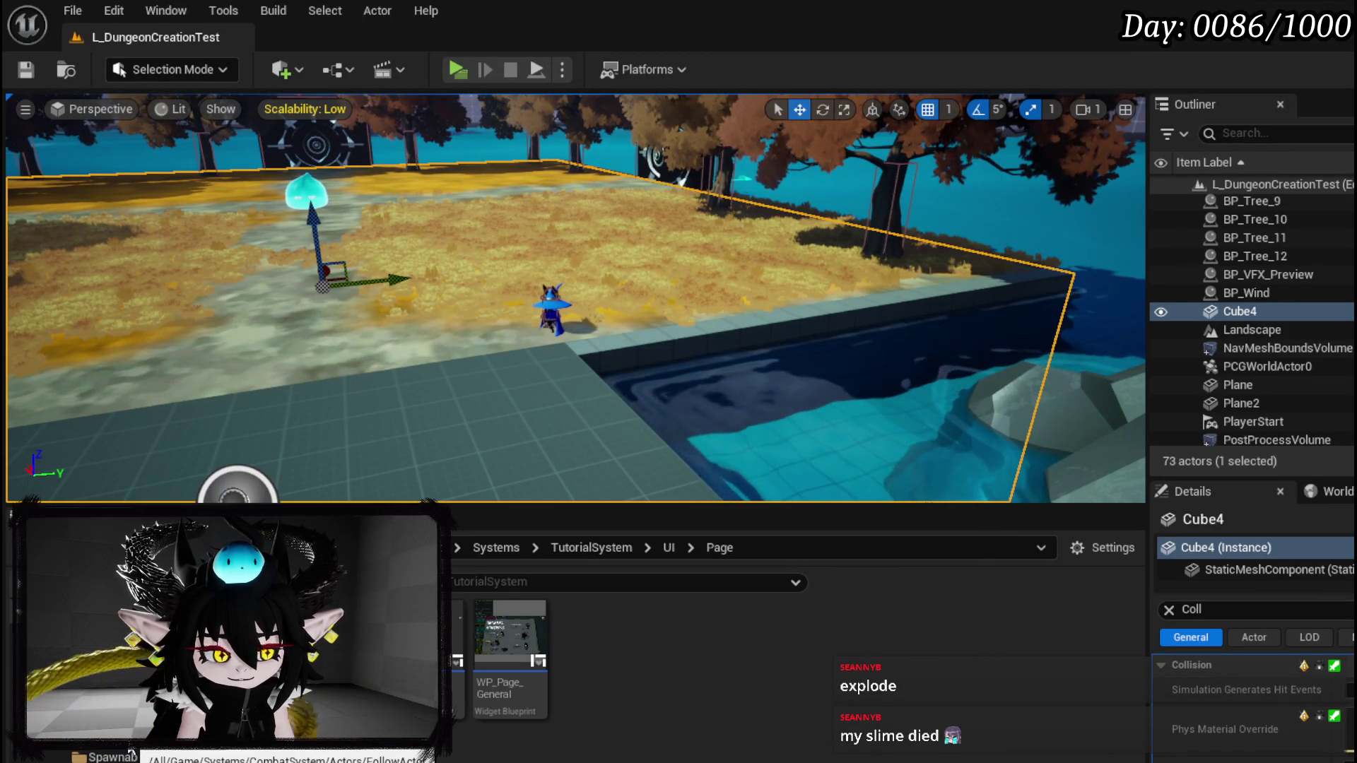
scroll(131, 753, up, 2)
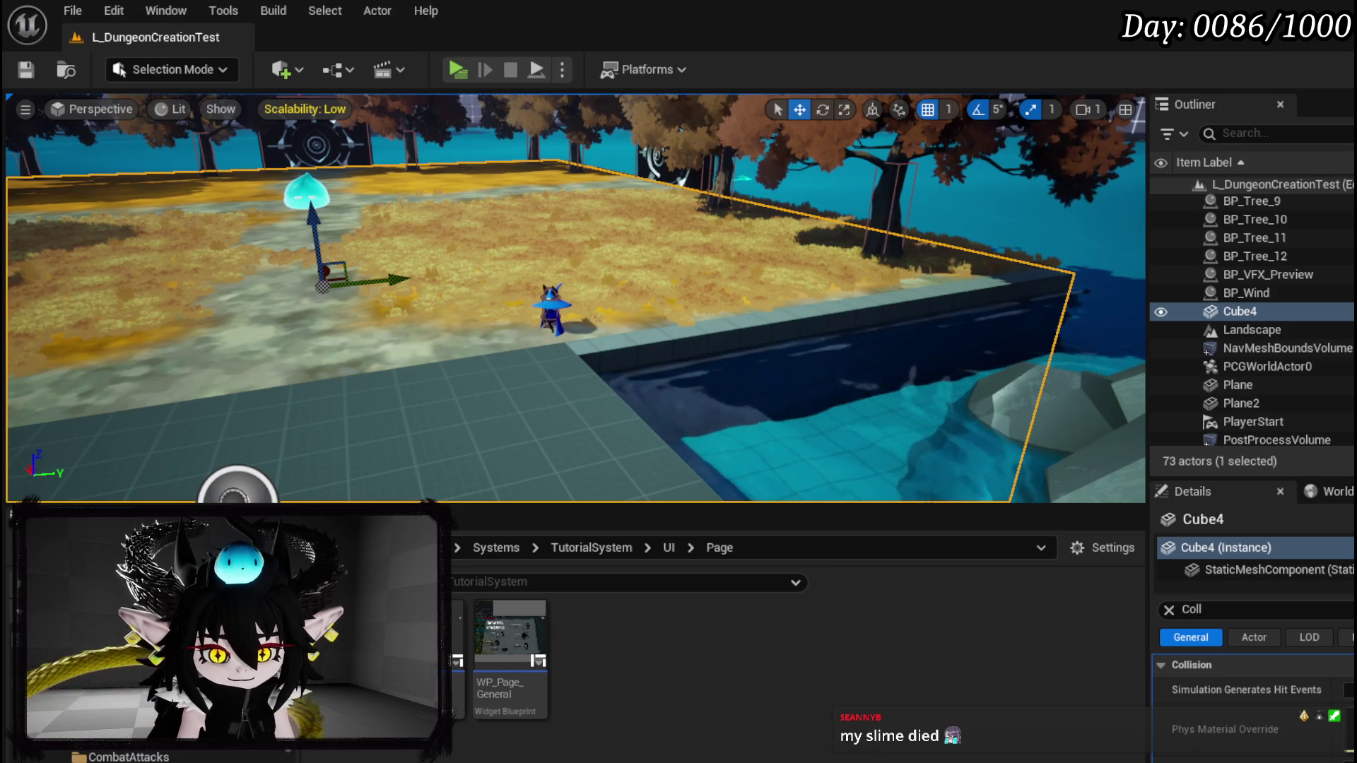
scroll(131, 753, down, 1)
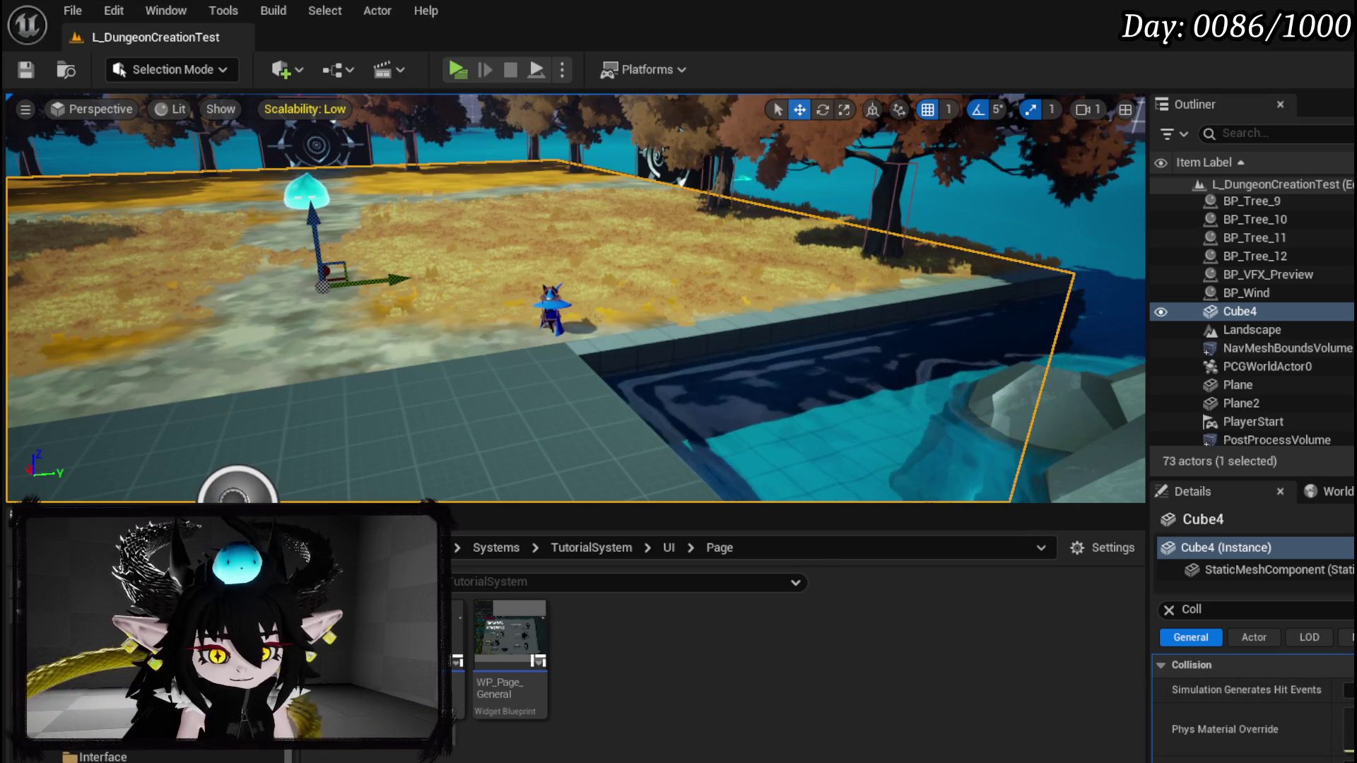
scroll(141, 707, down, 2)
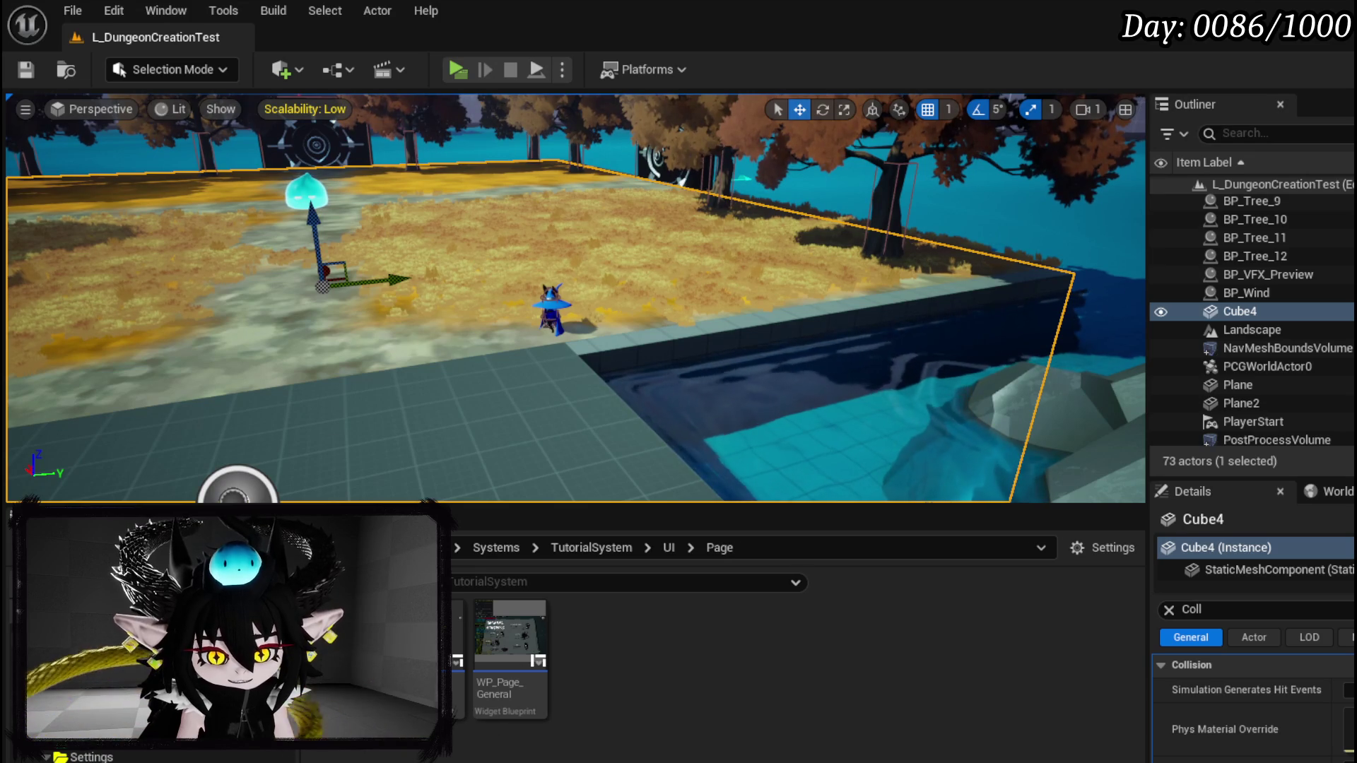
scroll(147, 757, up, 3)
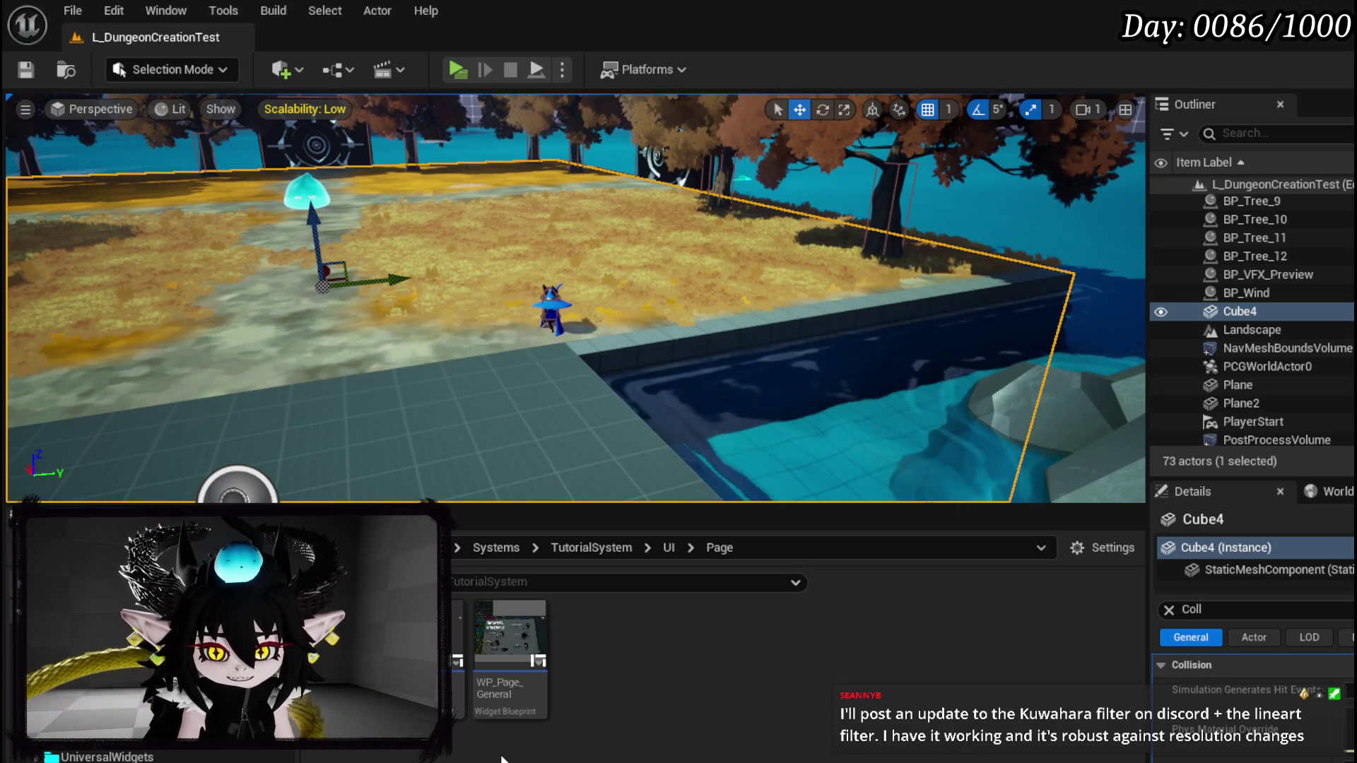
drag(599, 226, 537, 166)
scroll(1247, 374, down, 3)
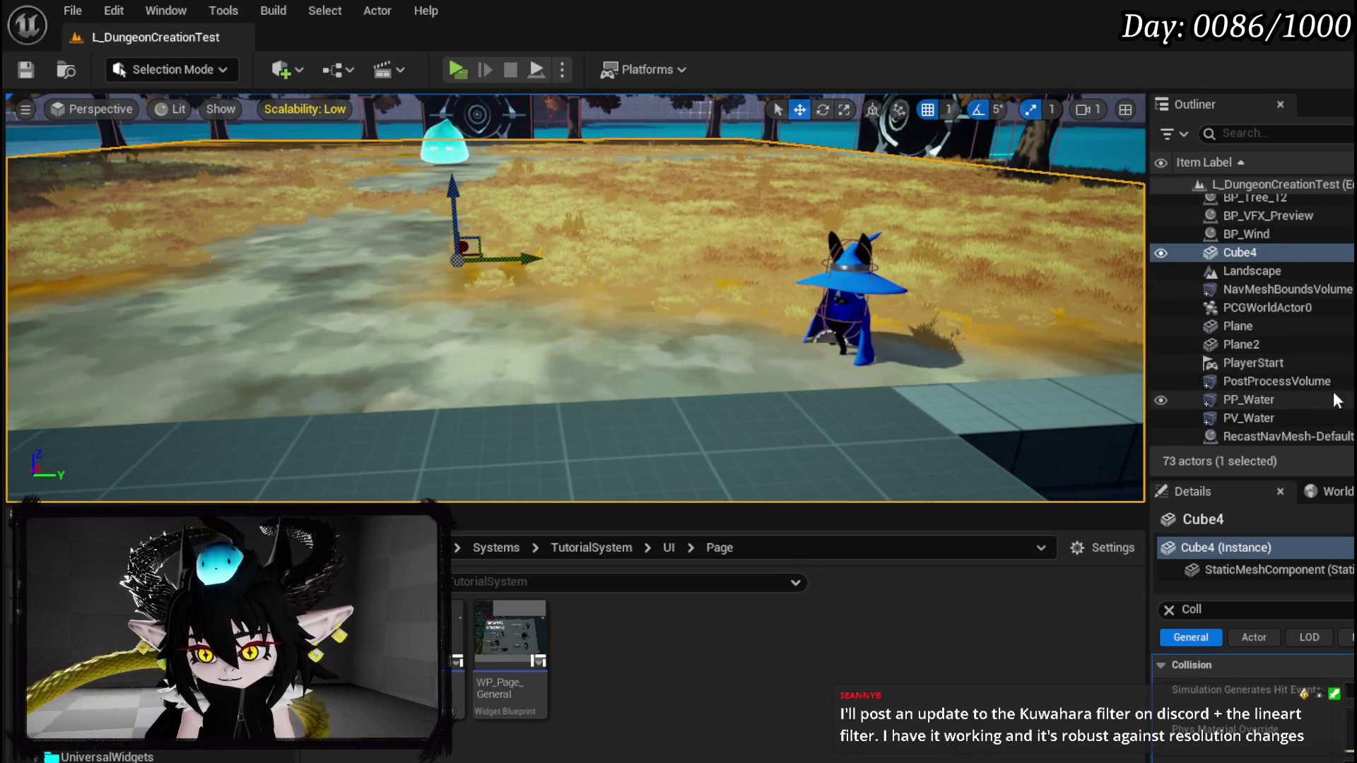
- Review the PostProcessVolume's properties with the Details search cleared, then start Play
click(1283, 382)
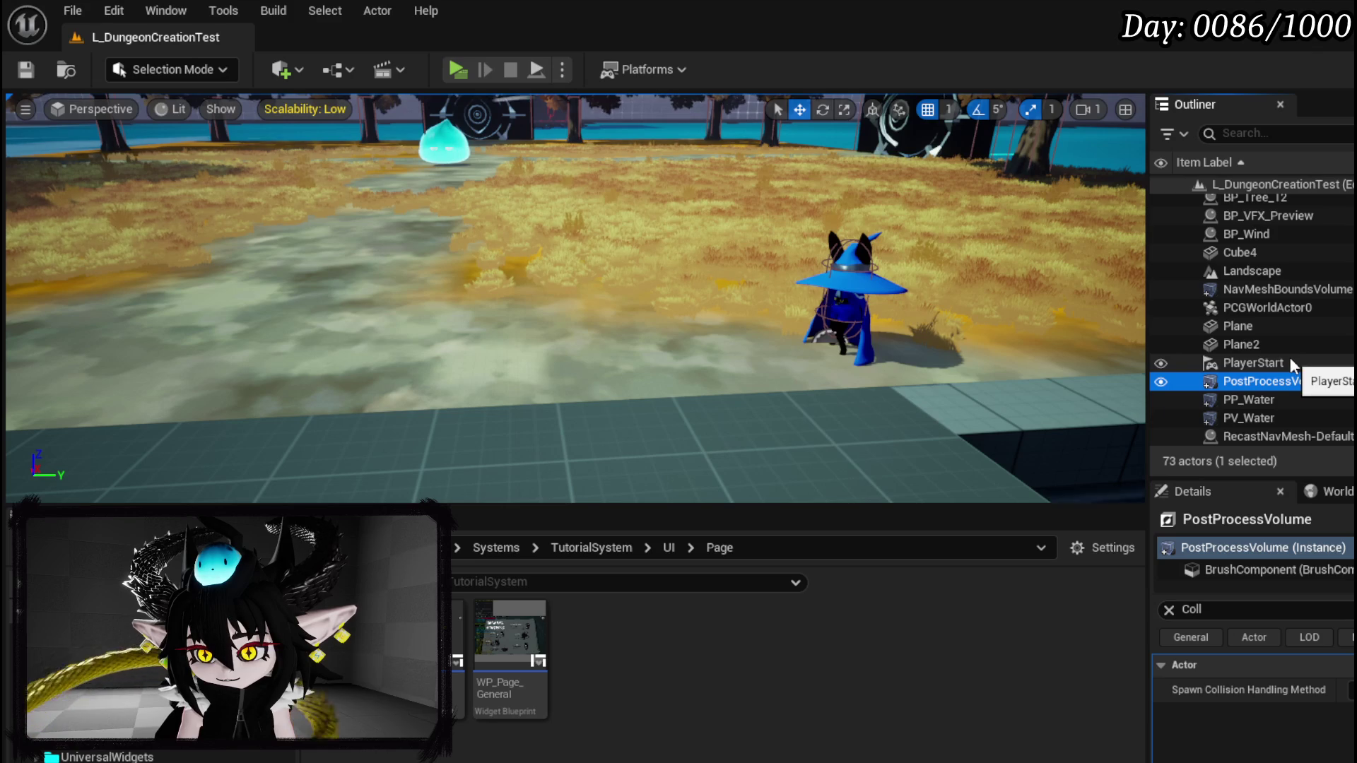
click(1168, 610)
scroll(1255, 707, down, 15)
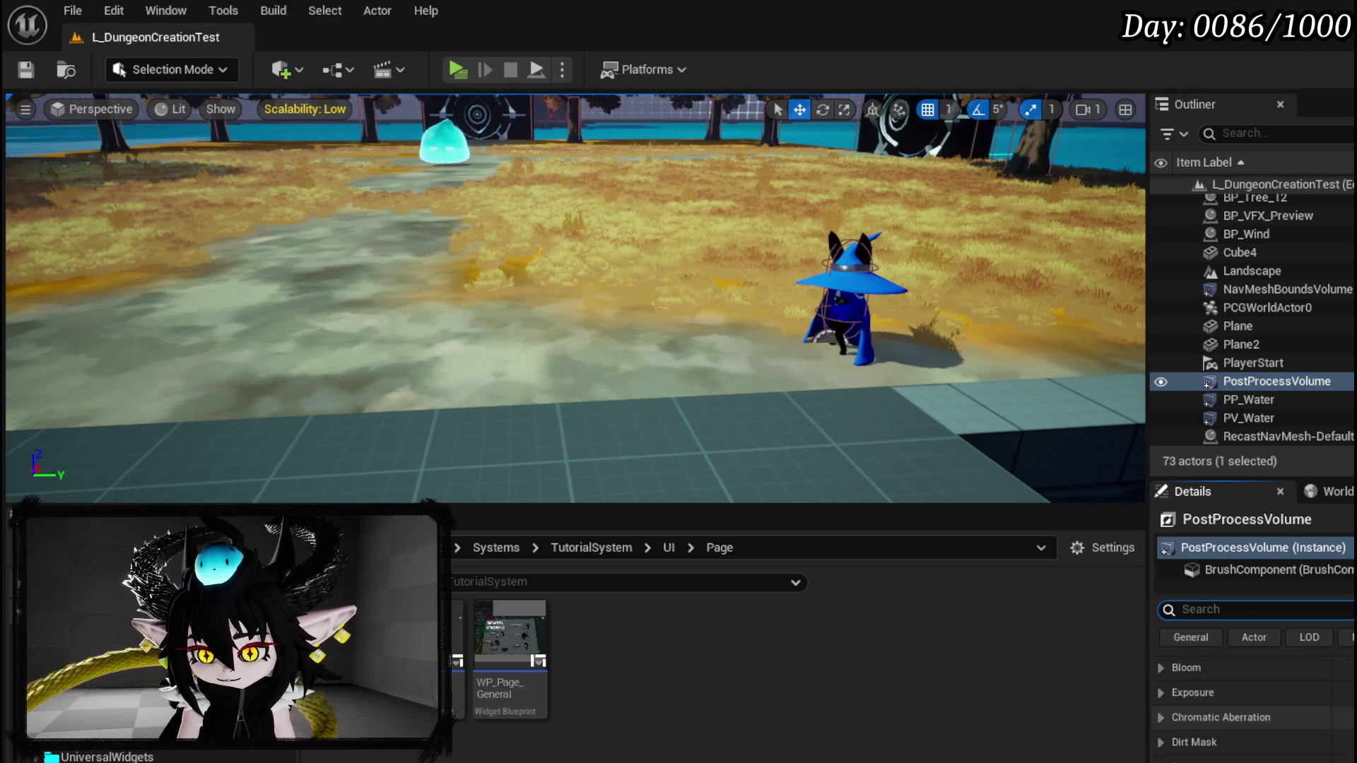
scroll(1254, 706, down, 10)
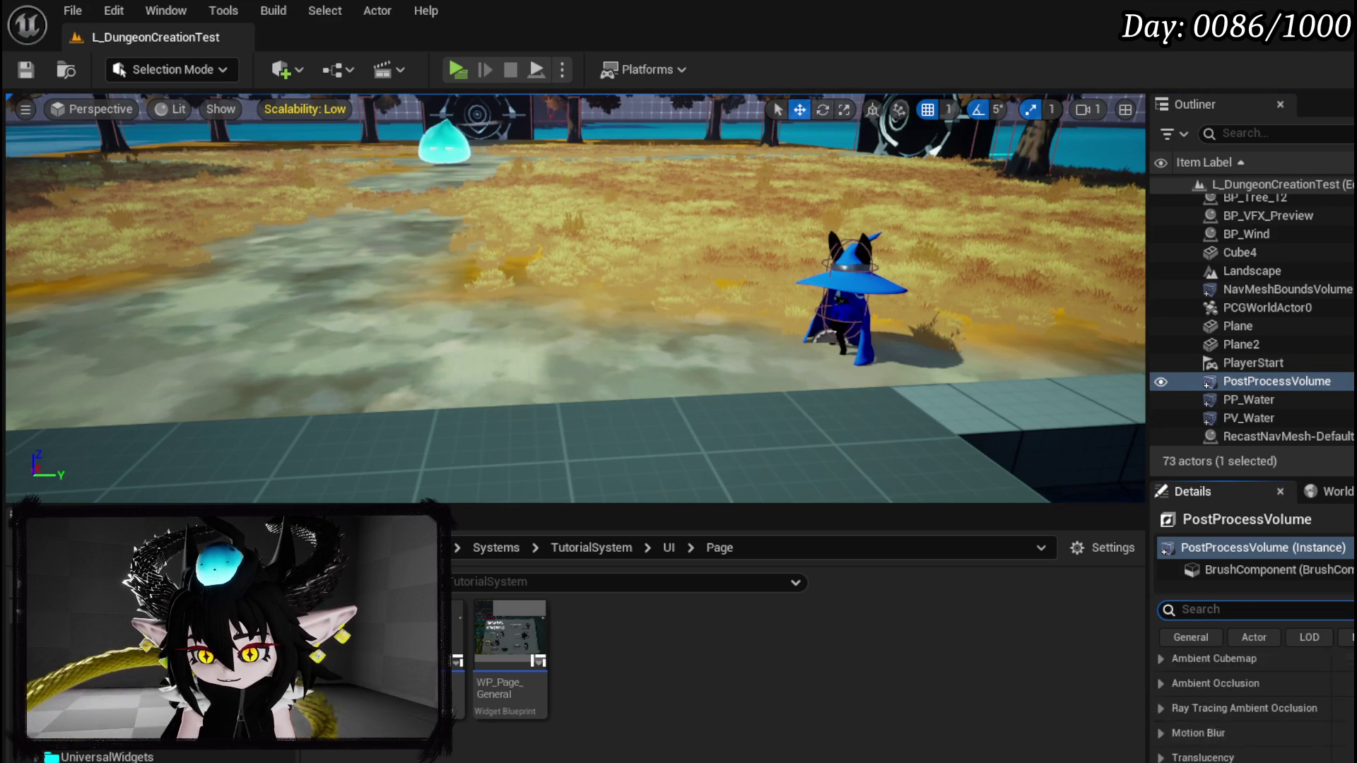
scroll(1254, 707, down, 5)
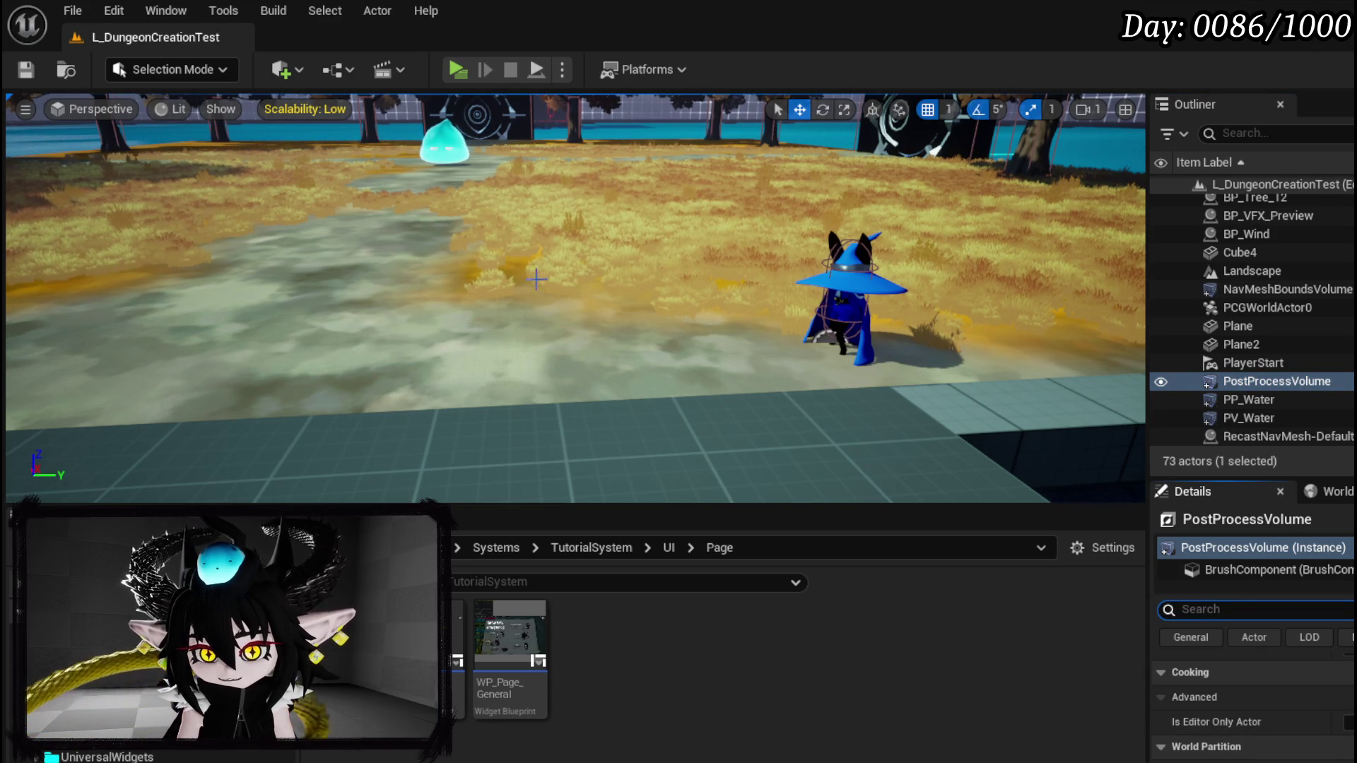
click(467, 72)
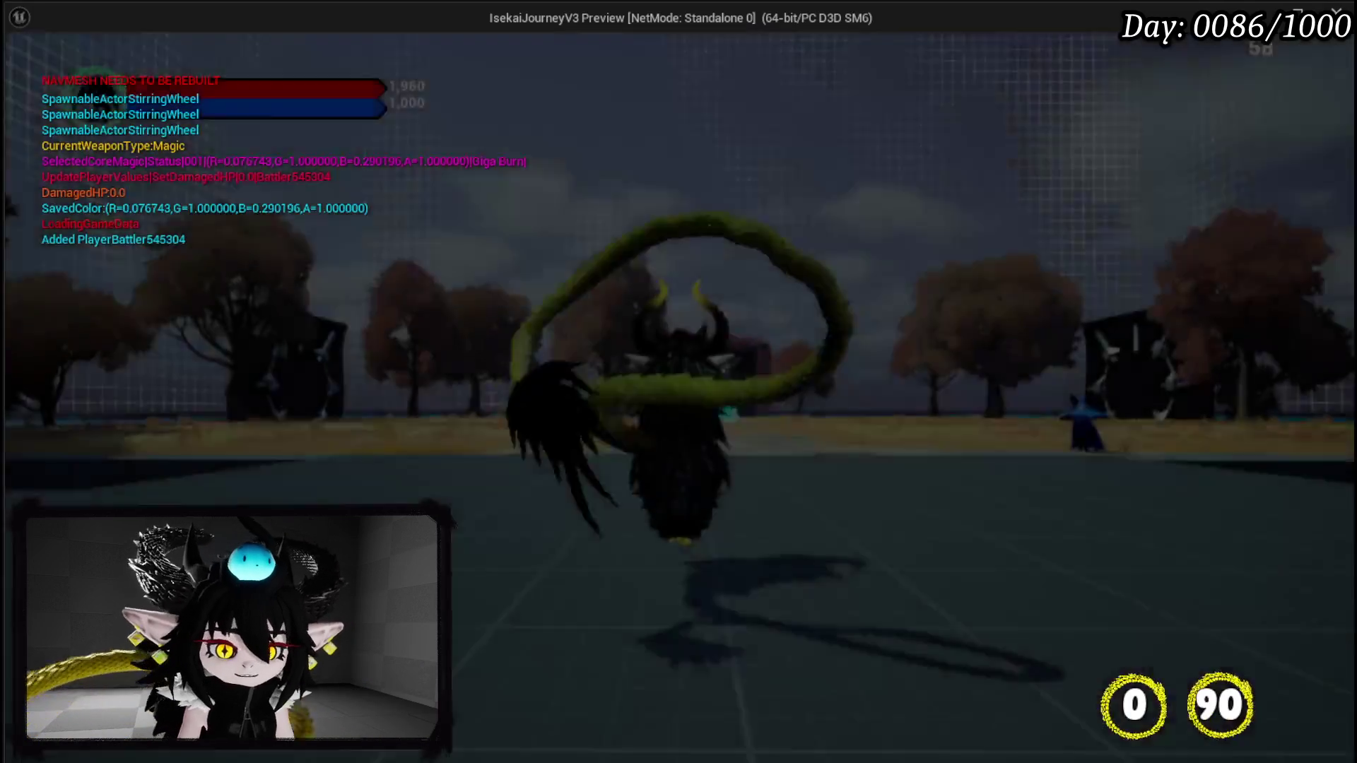
- Open the book menu with M, visit the Inventory and Controls pages, exit, and switch to Krita
key(m)
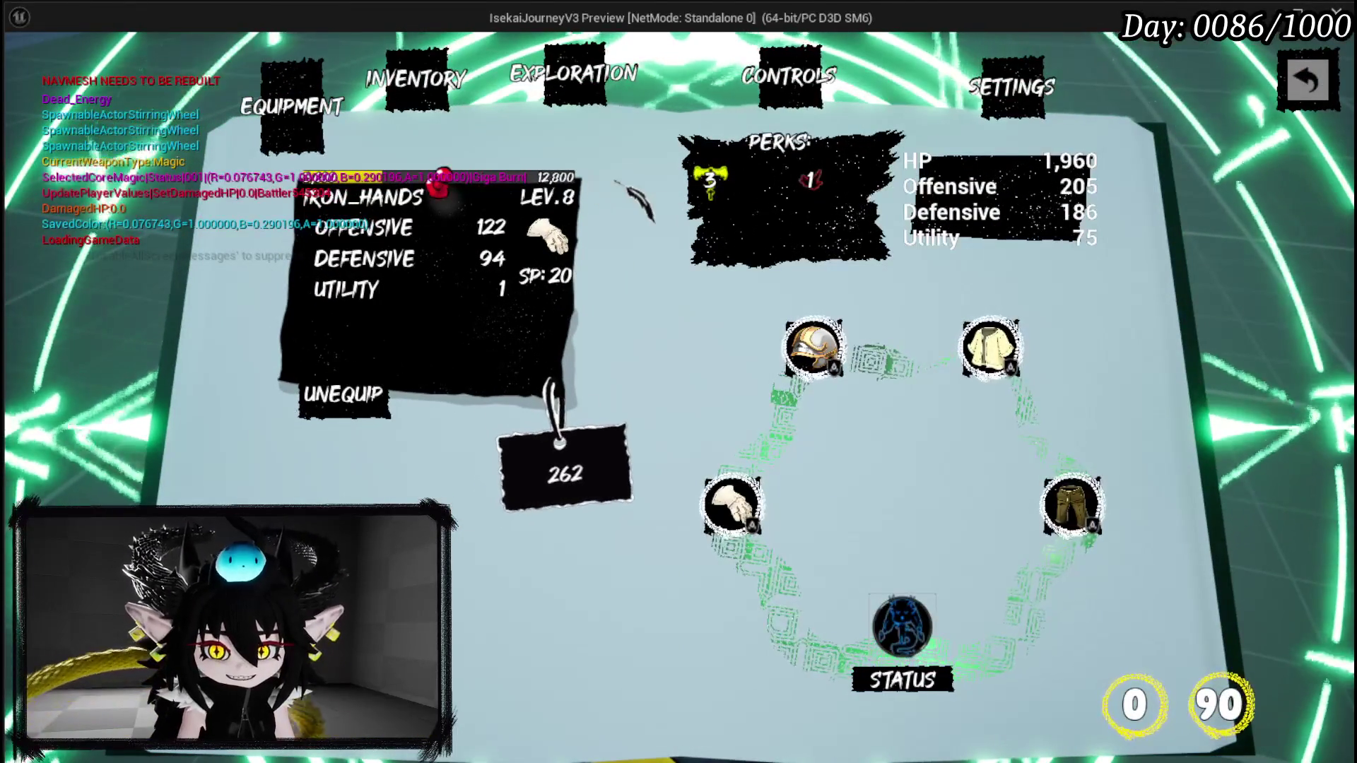
click(418, 81)
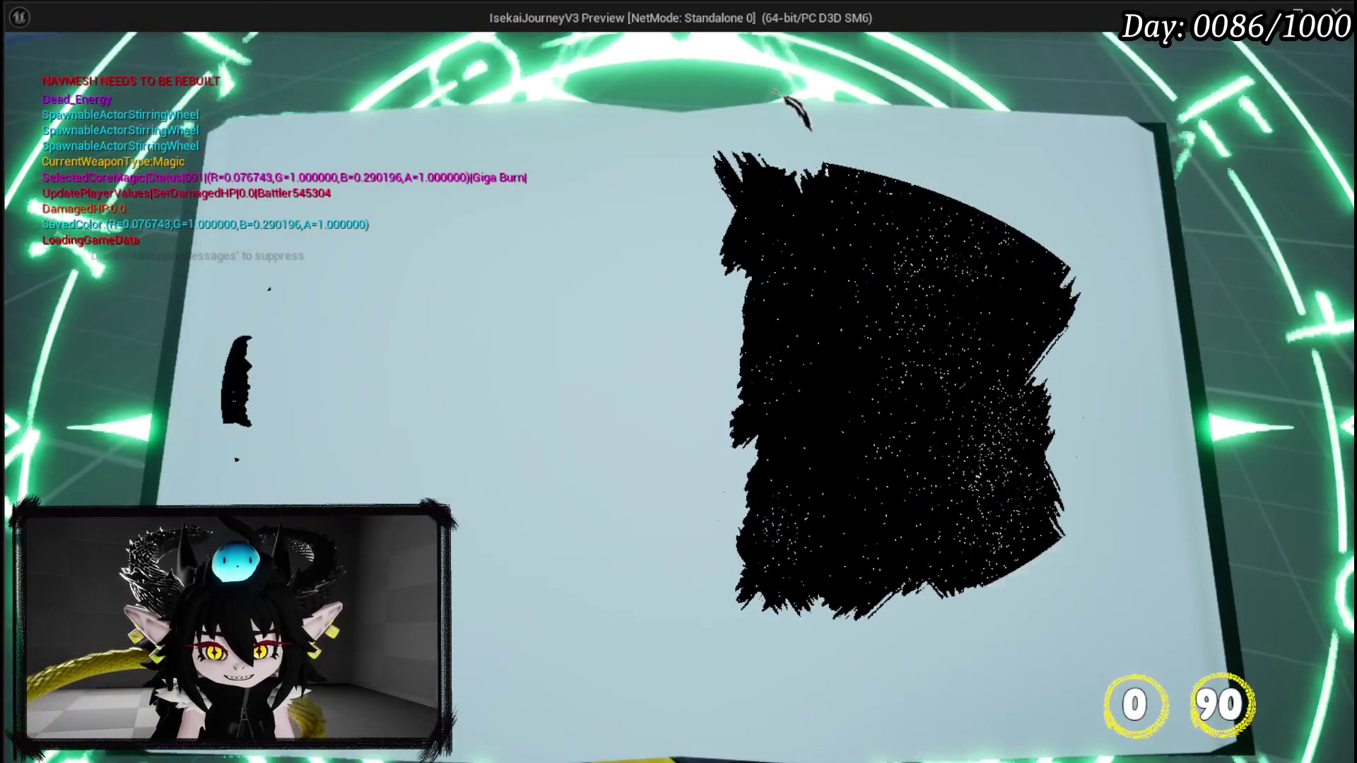
click(786, 71)
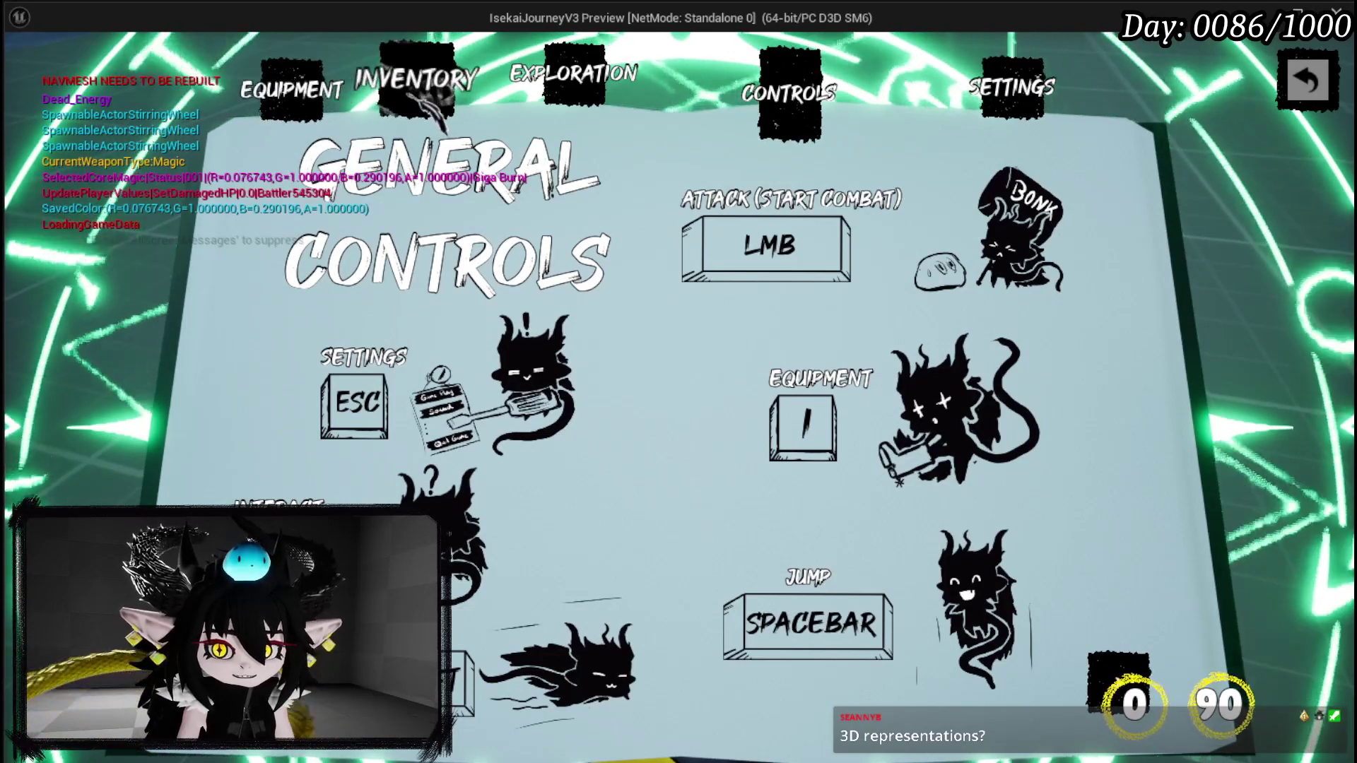
key(Escape)
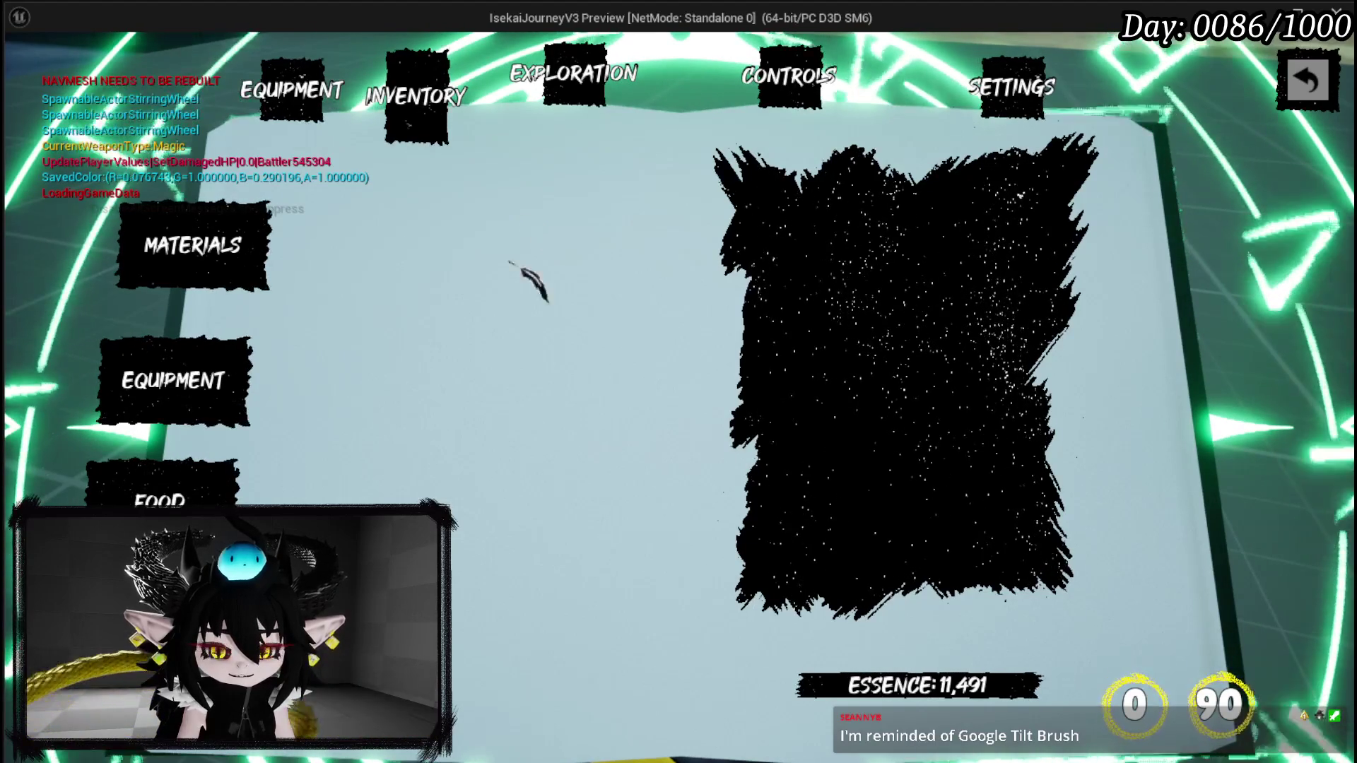
key(alt+Tab)
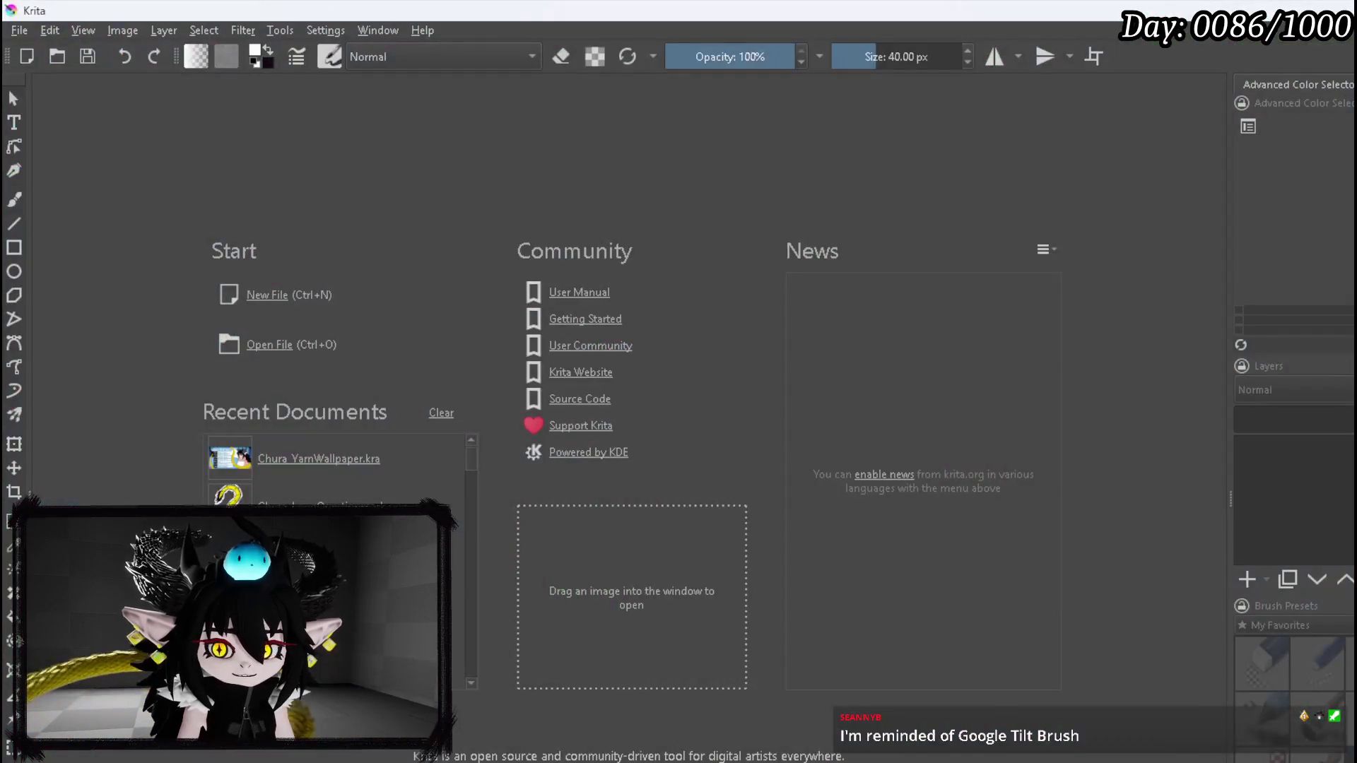
- Delete the unneeded layer in CookingHUD_Concept.kra, hide the cat sketch, and show the Book_UI layer
scroll(314, 487, down, 1)
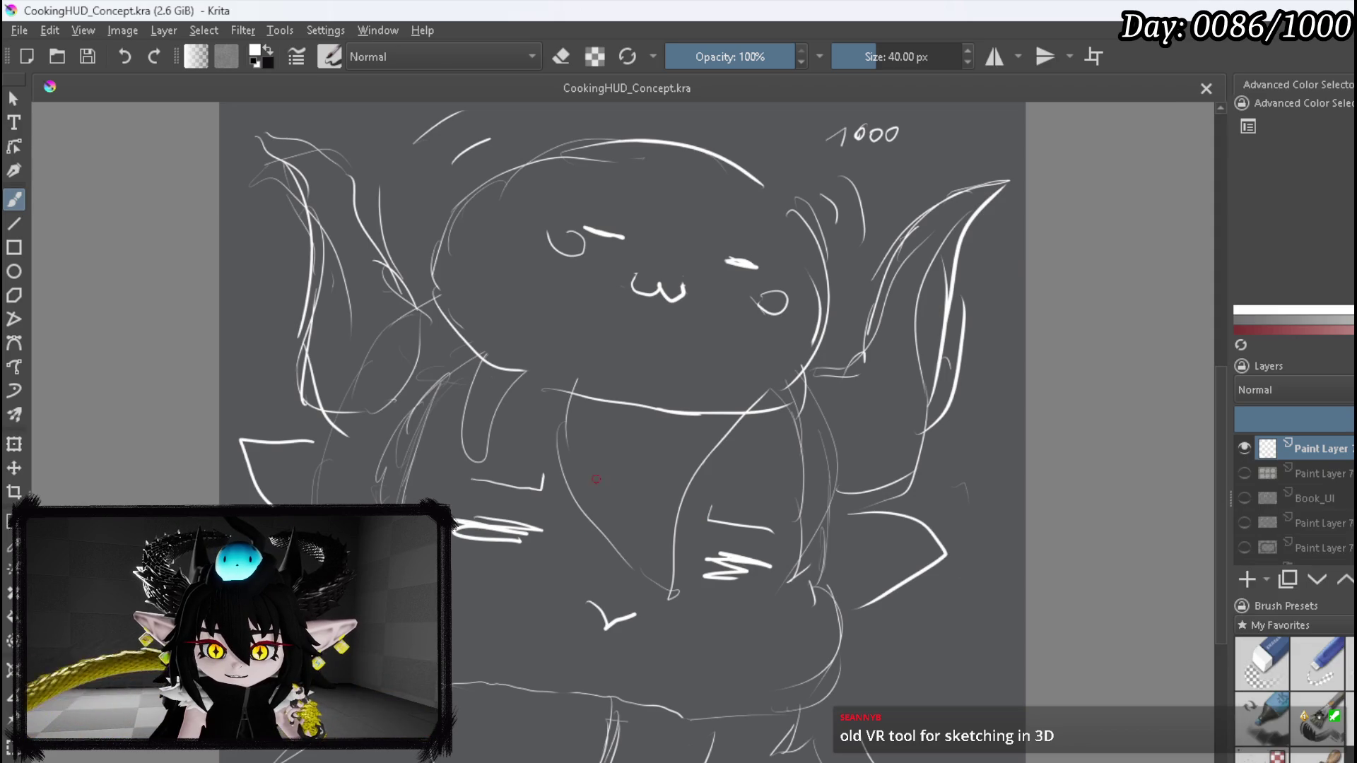
scroll(634, 479, down, 1)
right_click(1327, 452)
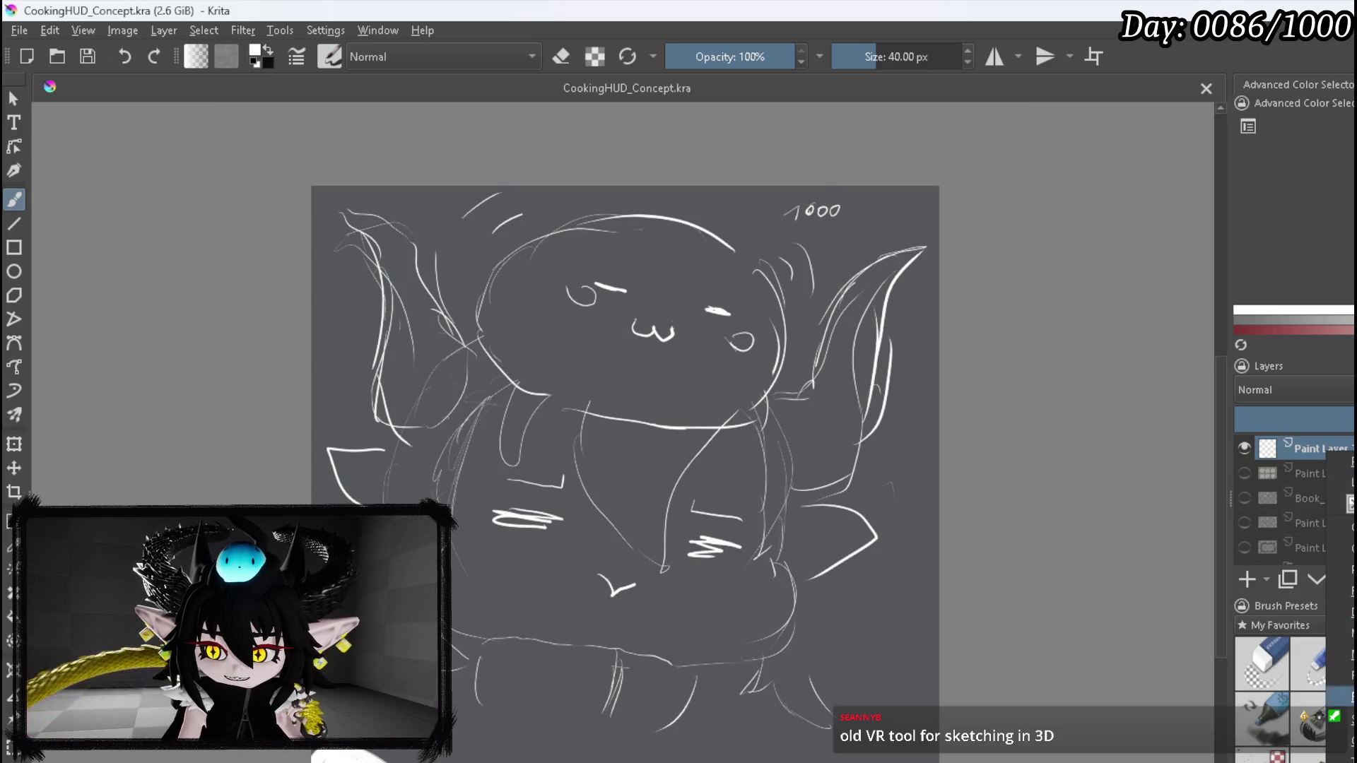
click(1340, 600)
click(1243, 448)
click(1243, 448)
click(1244, 473)
scroll(544, 395, up, 2)
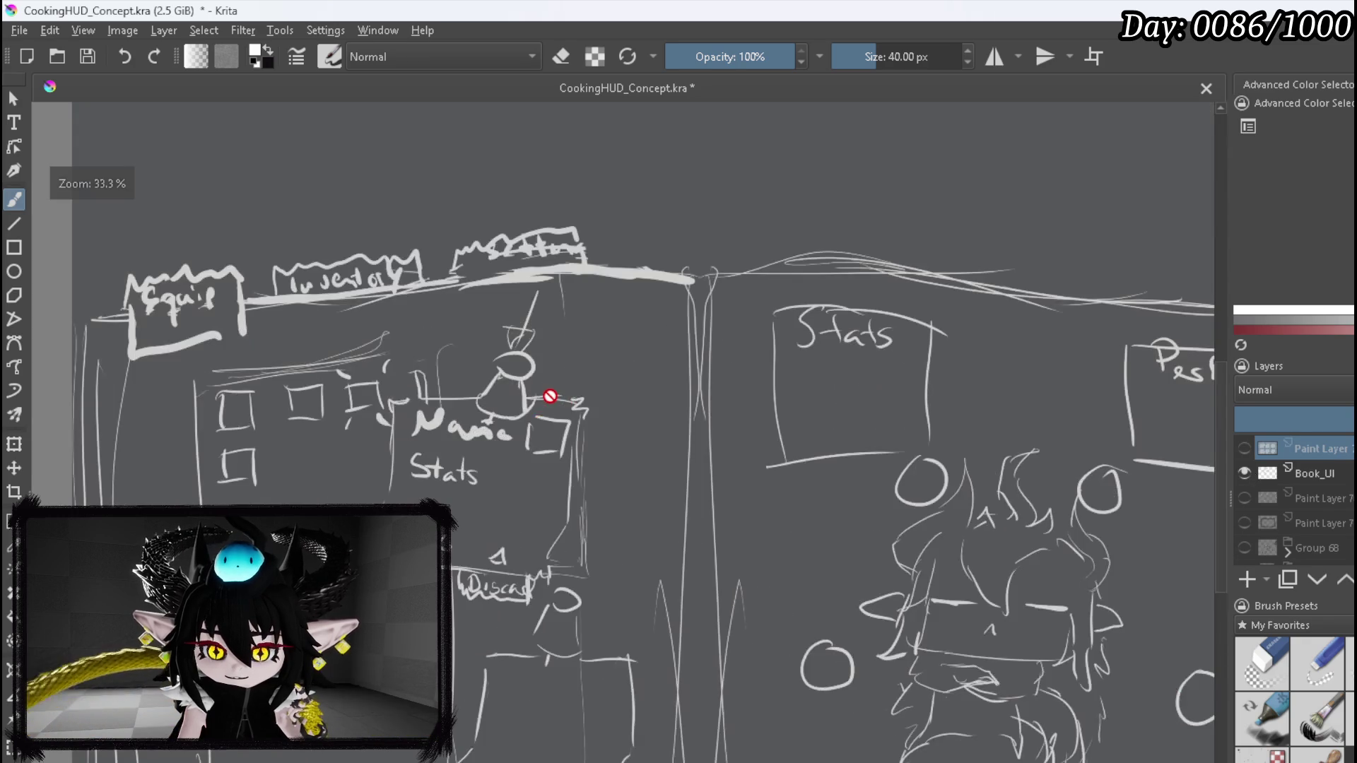
- Paint the missing descender on the 'Inventory' y, then drag the YouTube window over Krita
scroll(341, 344, up, 1)
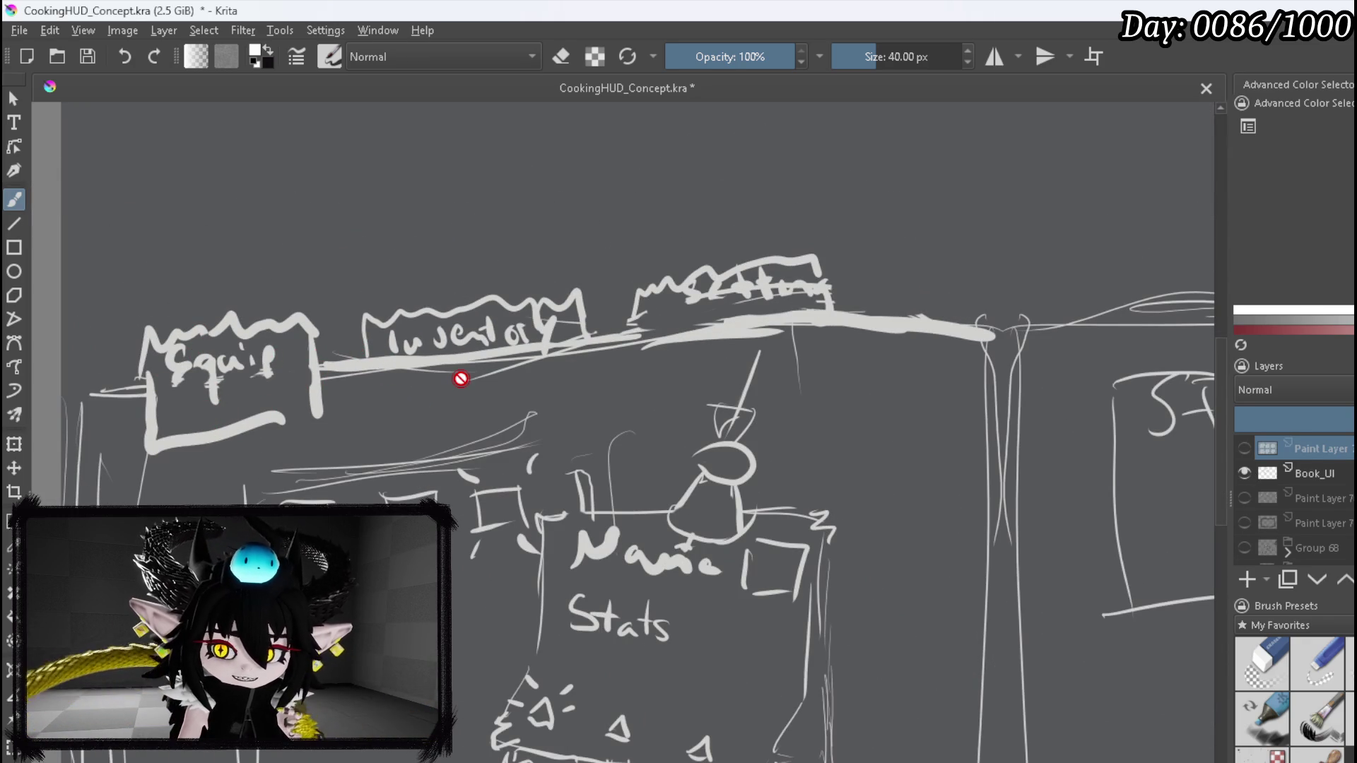
scroll(461, 378, down, 2)
scroll(439, 375, up, 2)
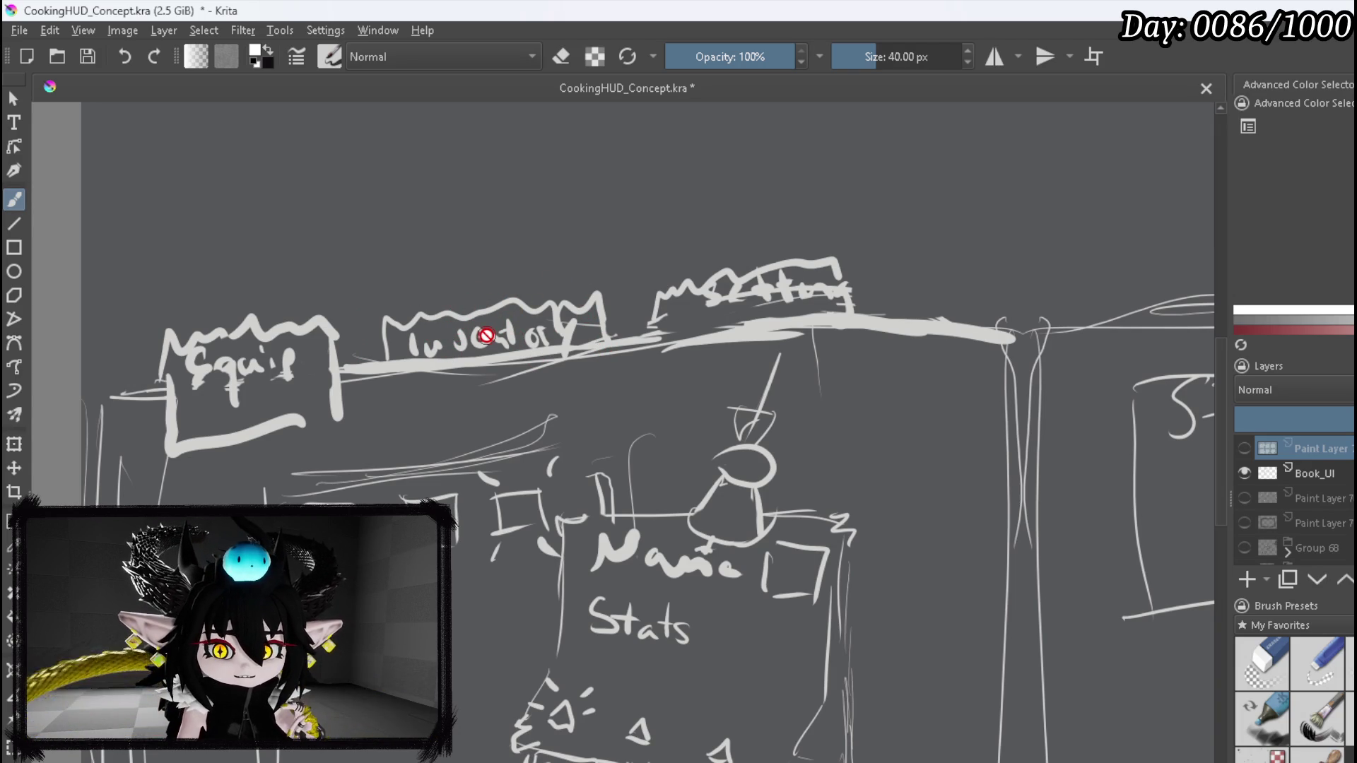
scroll(672, 337, down, 3)
scroll(884, 357, up, 3)
scroll(626, 346, left, 5)
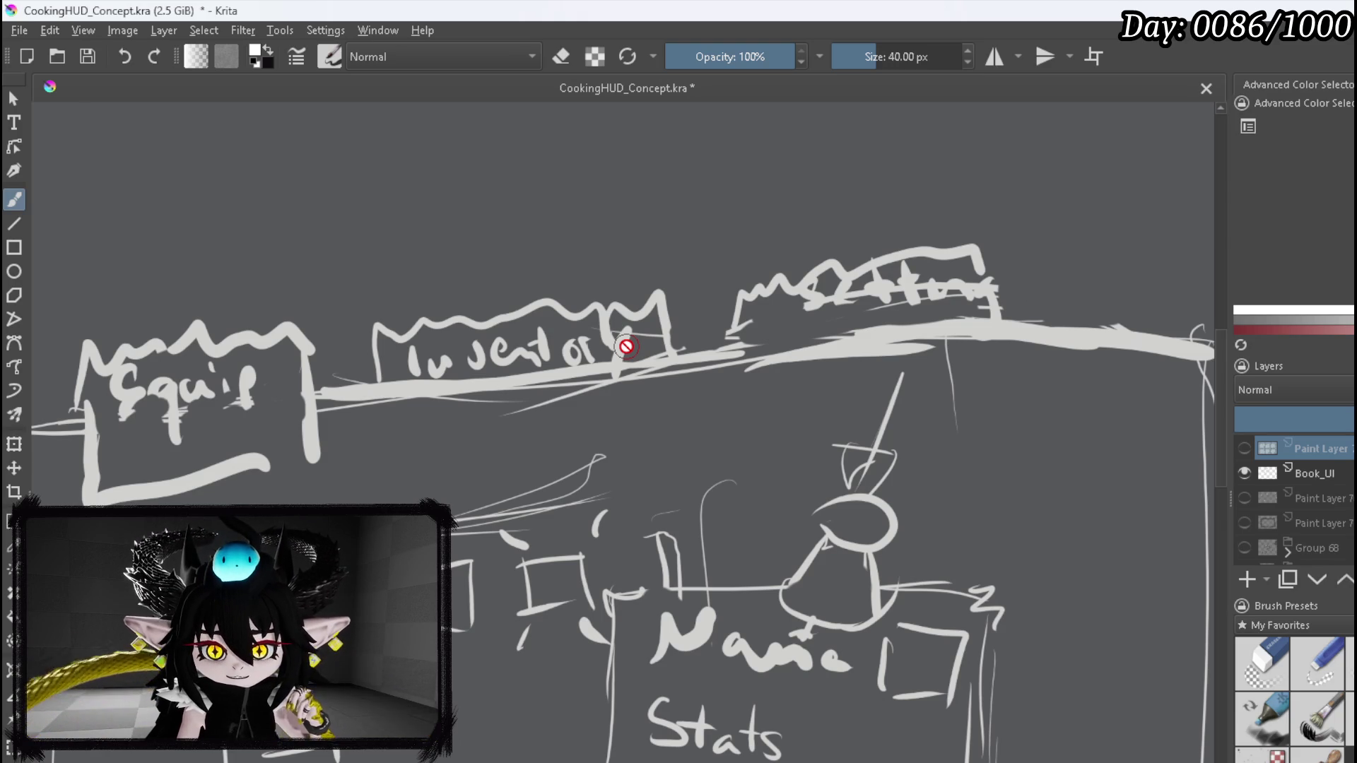
drag(626, 346, 616, 373)
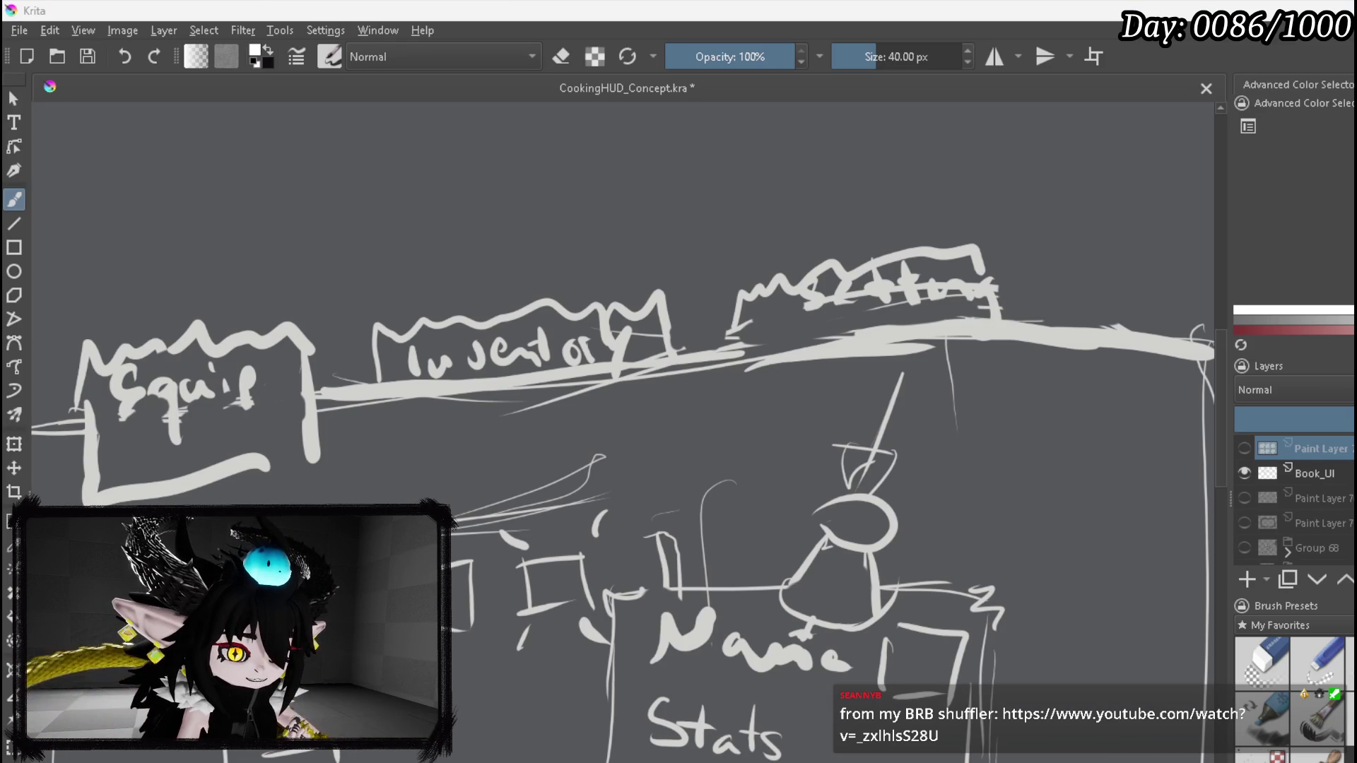
drag(0, 27, 598, 27)
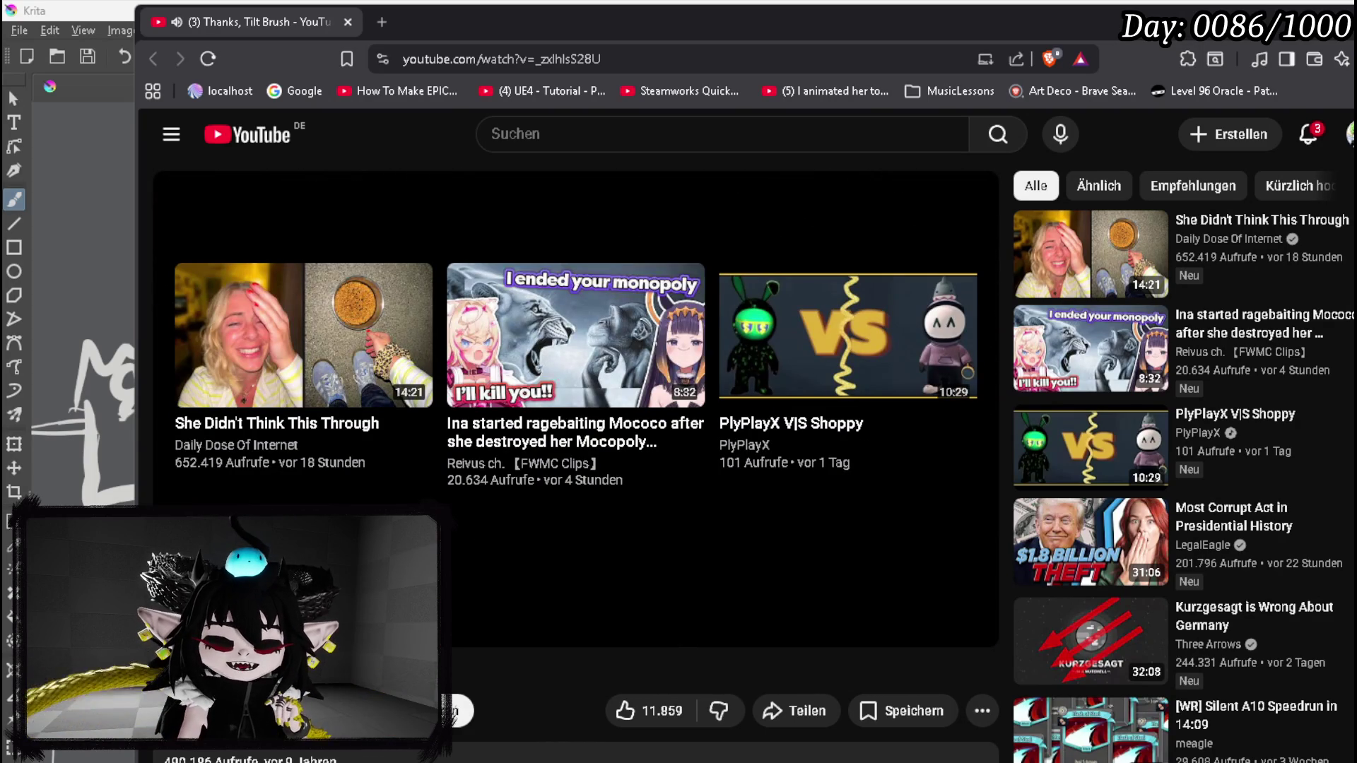
- Bring Krita's CookingHUD_Concept.kra book menu sketch back in front of the browser
click(8, 91)
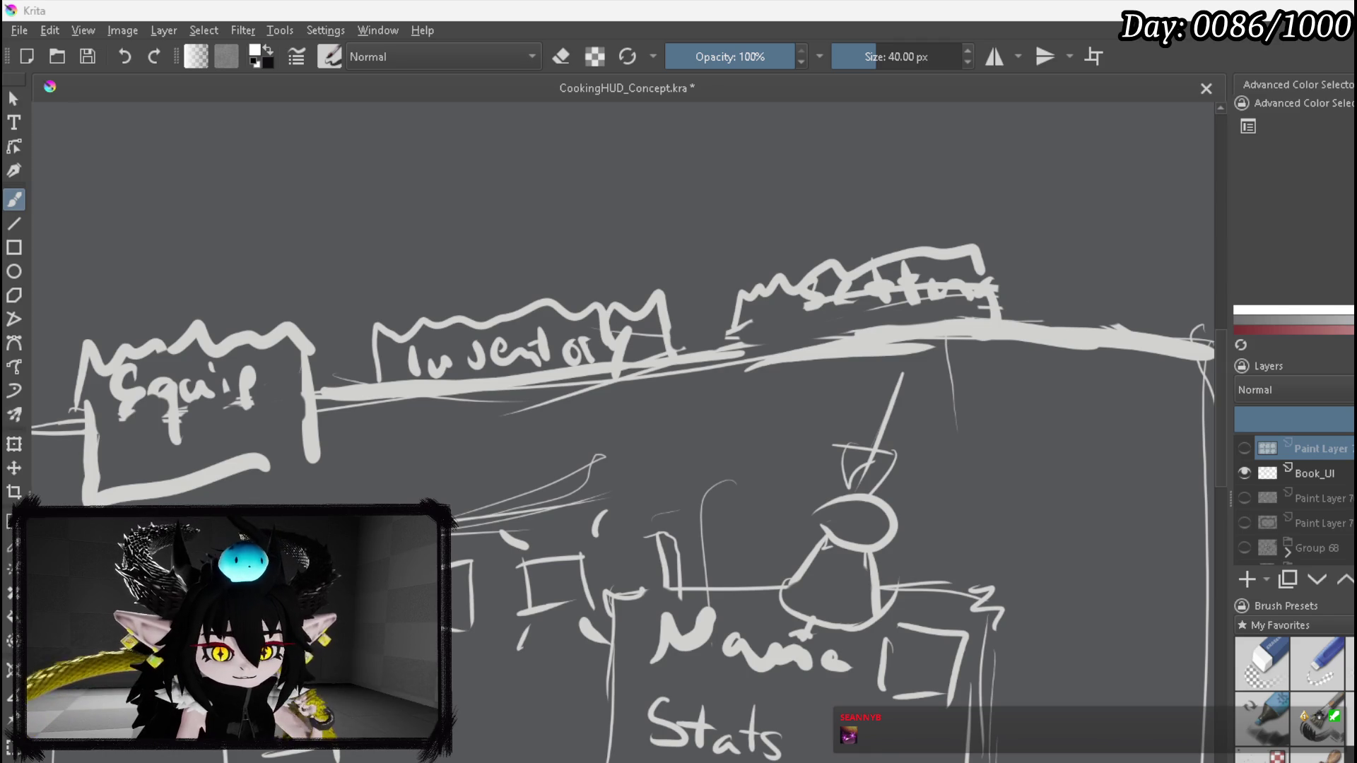
scroll(754, 213, down, 5)
scroll(735, 282, up, 4)
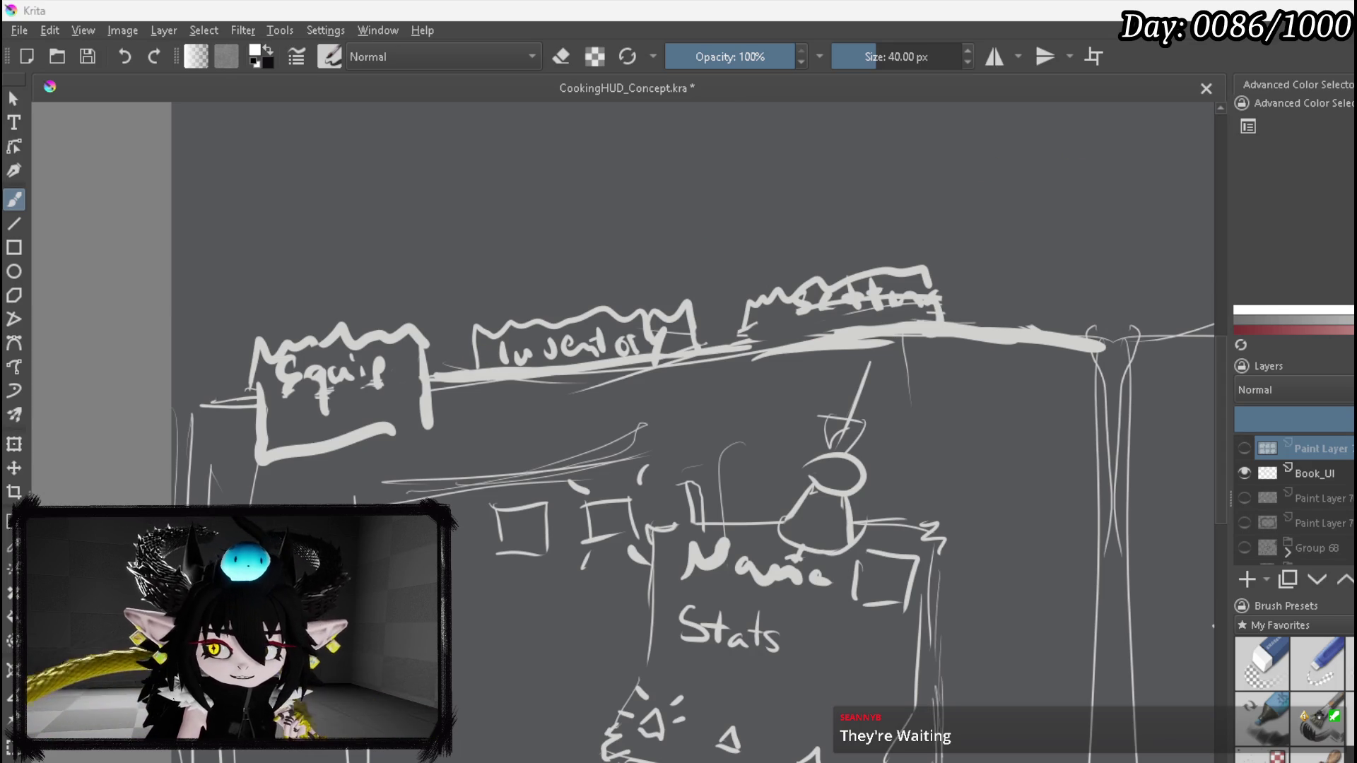
key(alt+Tab)
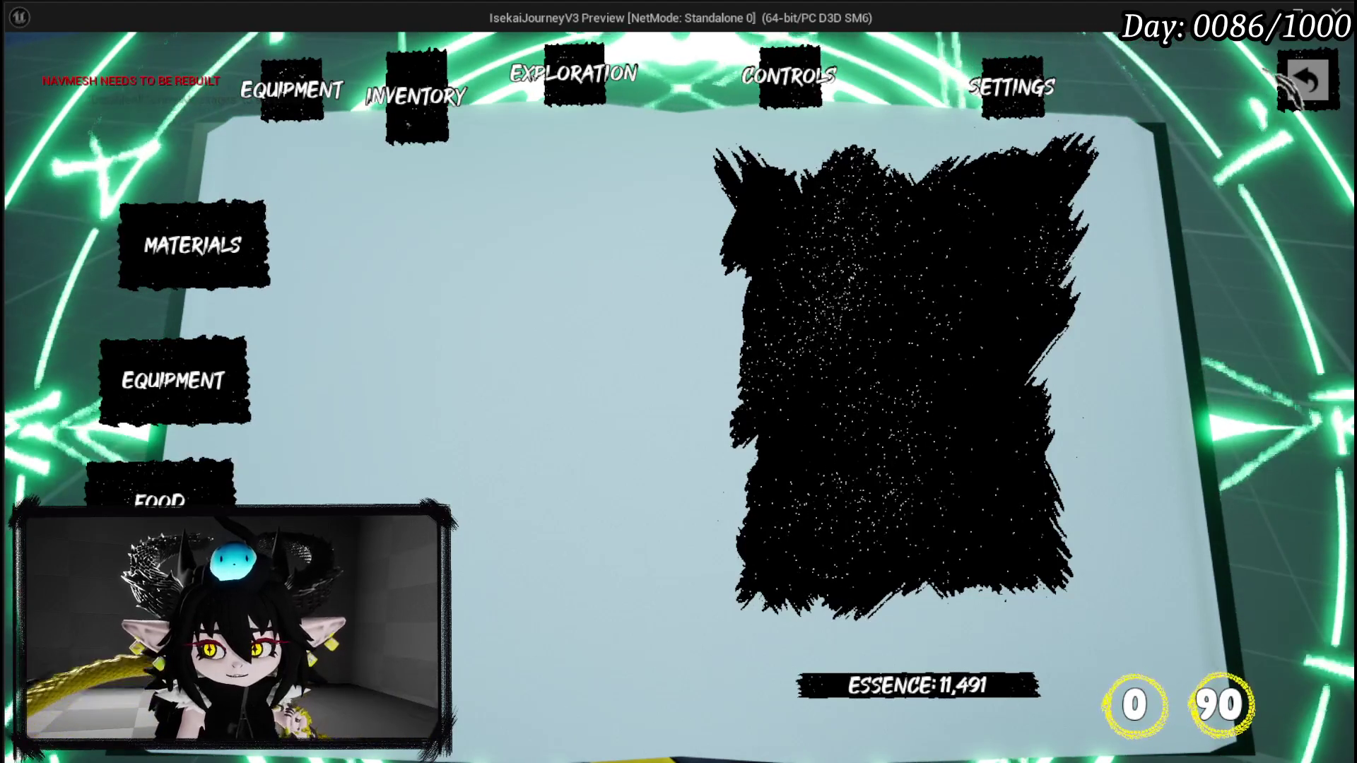
- Close the book menu with the back arrow and run the character forward
click(1288, 92)
key(w)
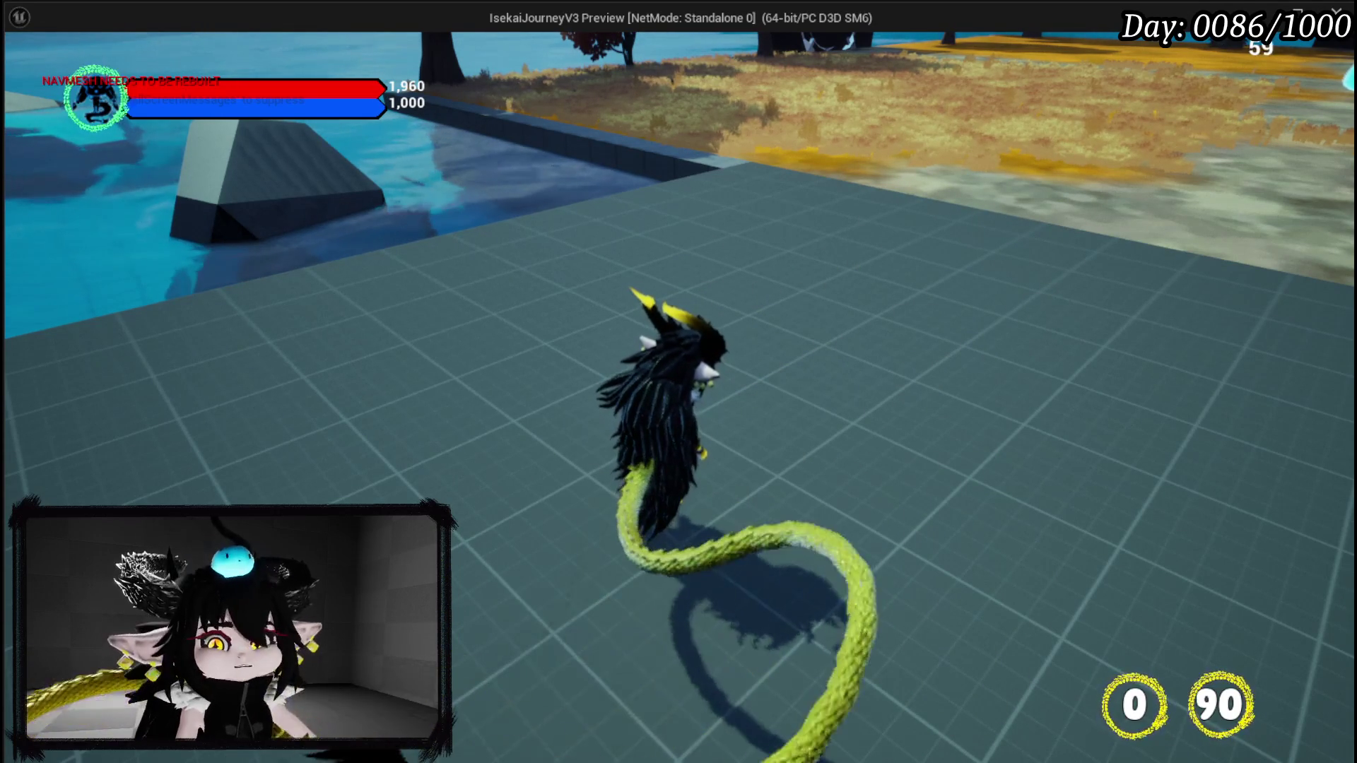
- Run the character forward toward the cyan slime in the orange-grass arena
key(w)
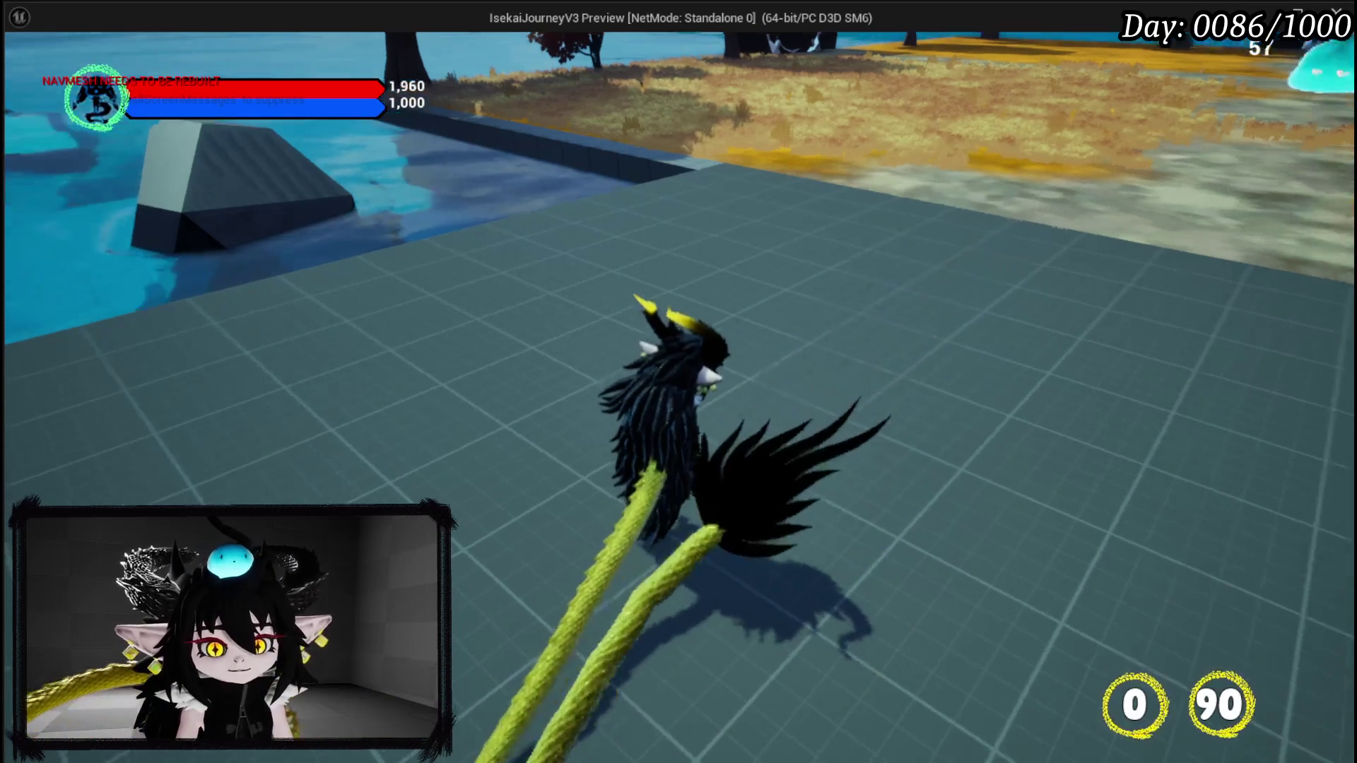
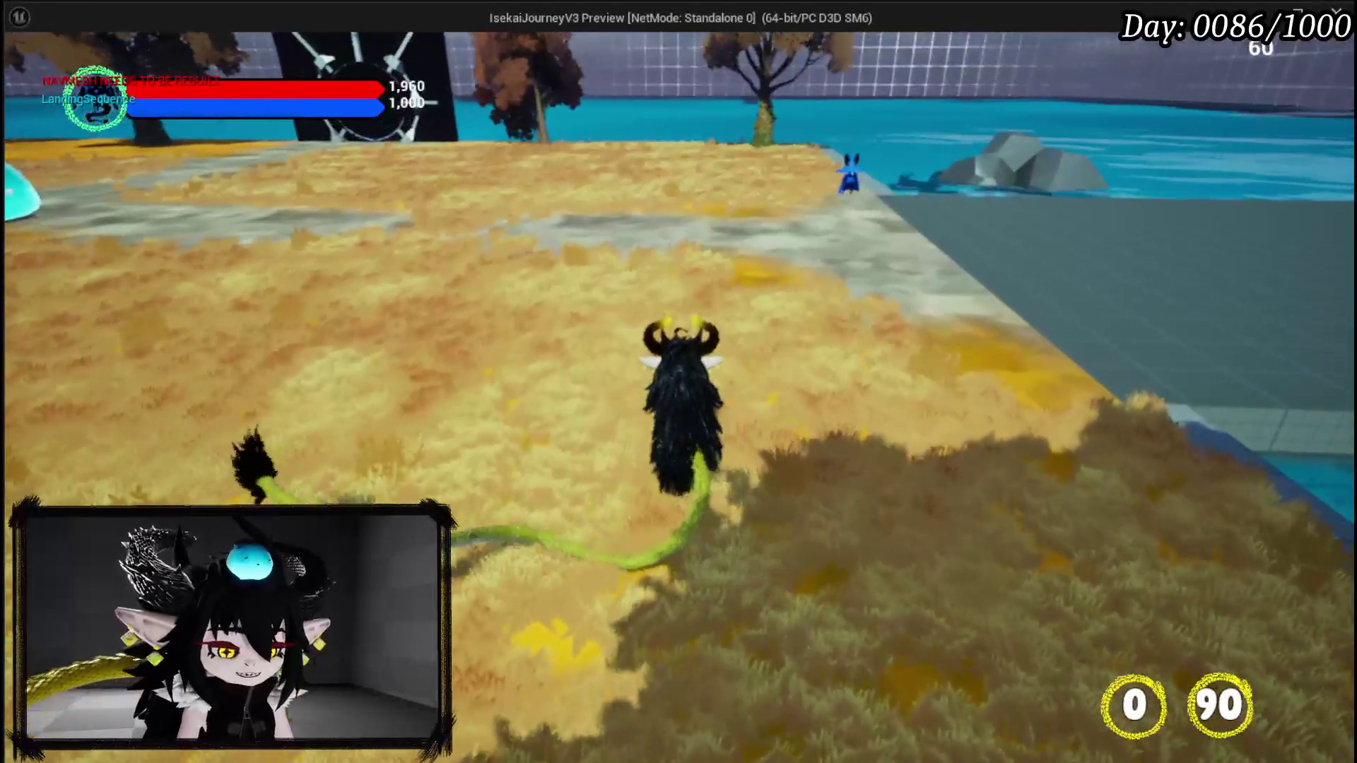
- Stop the Play-In-Editor session and bring the YouTube video window to the front
key(Escape)
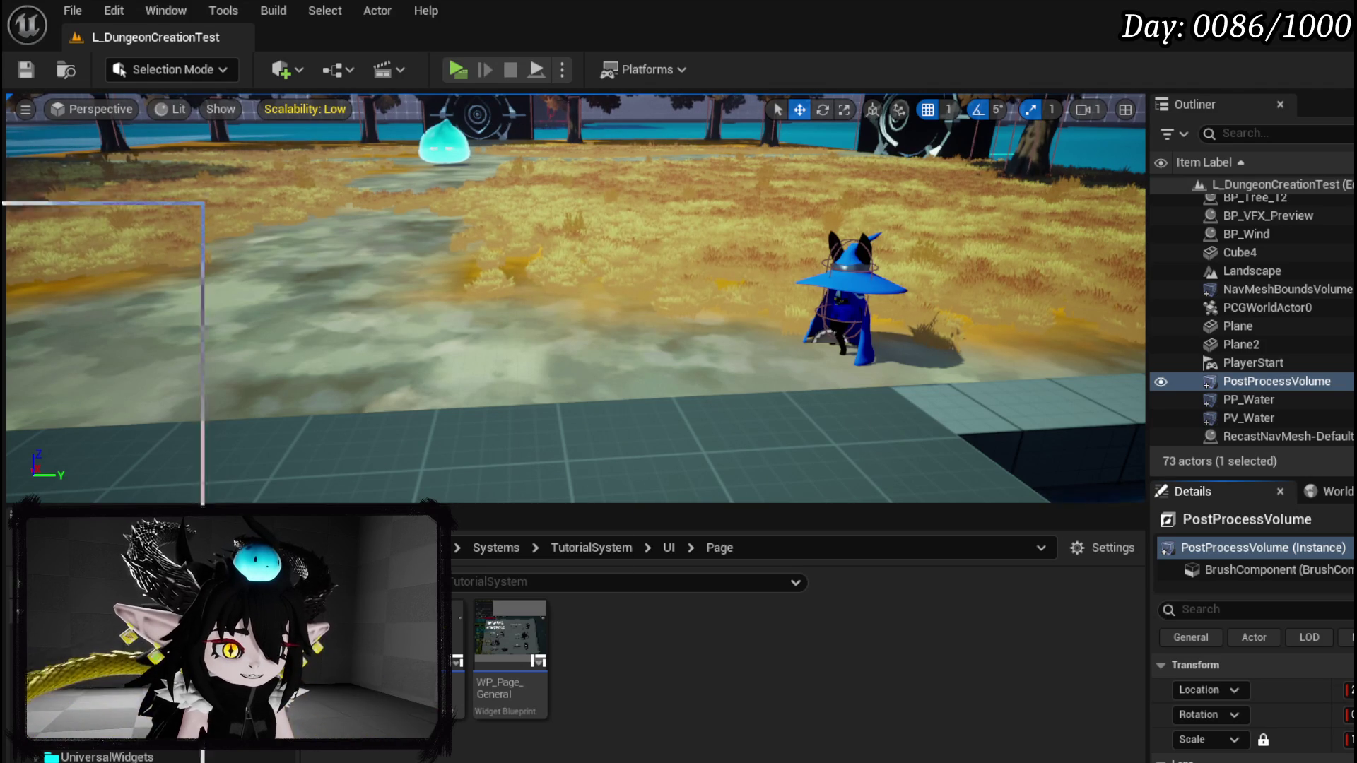
key(alt+Tab)
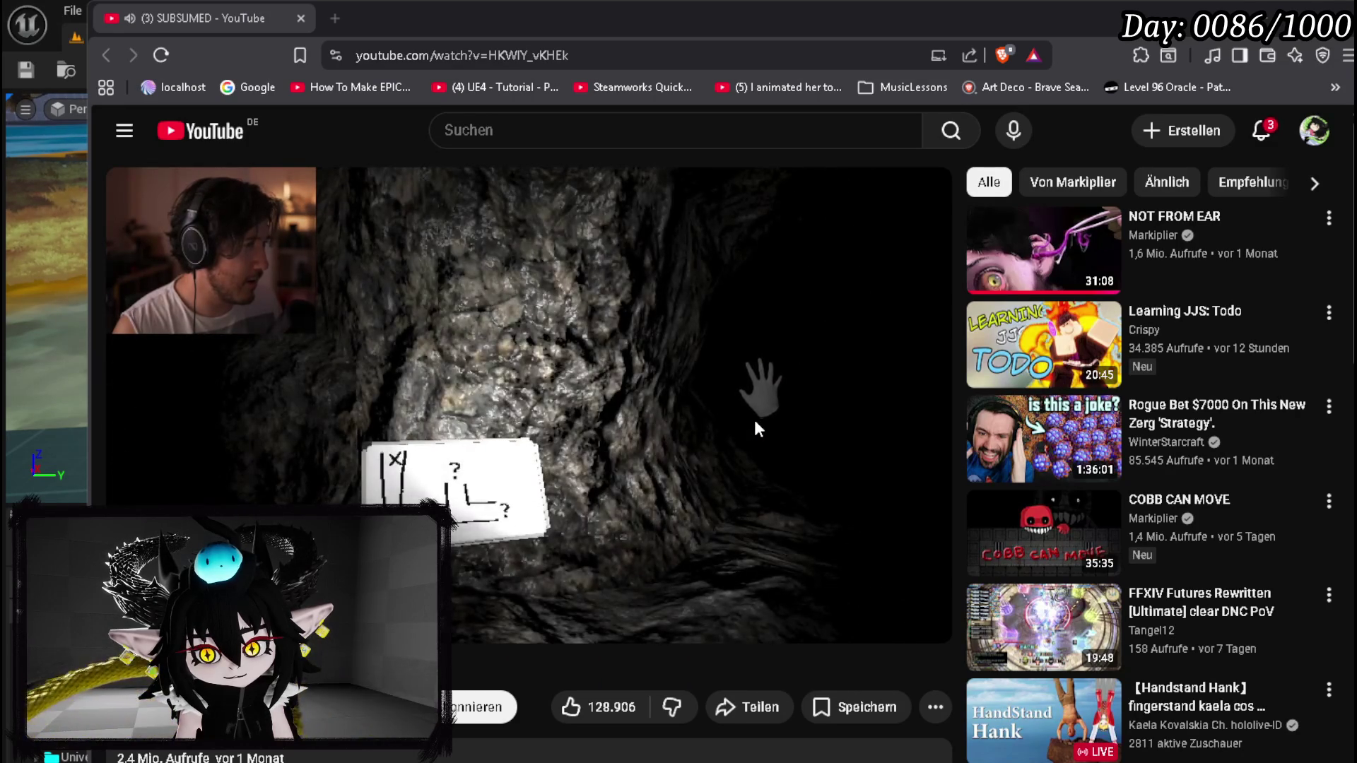
- Resume the YouTube video, move the browser aside, and skip ahead to about 21:30
key(space)
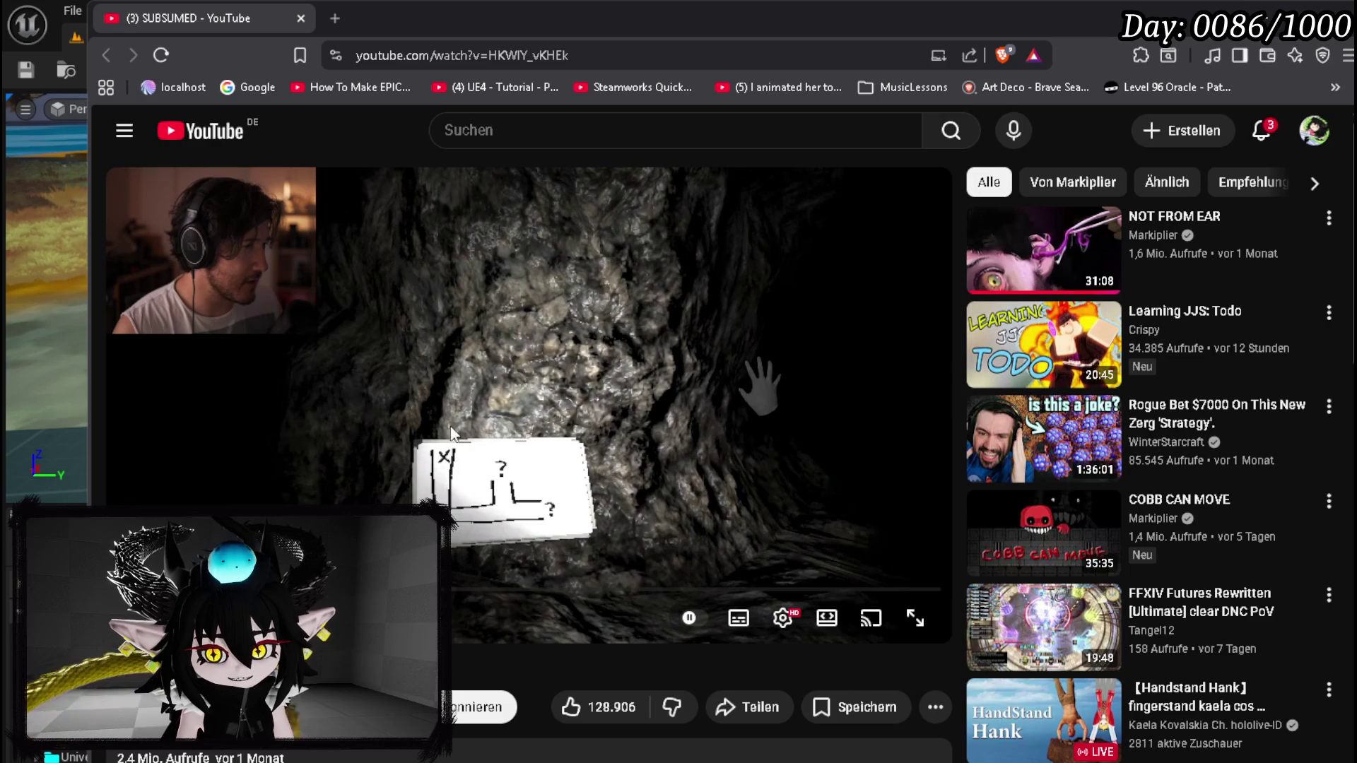
drag(628, 21, 830, 21)
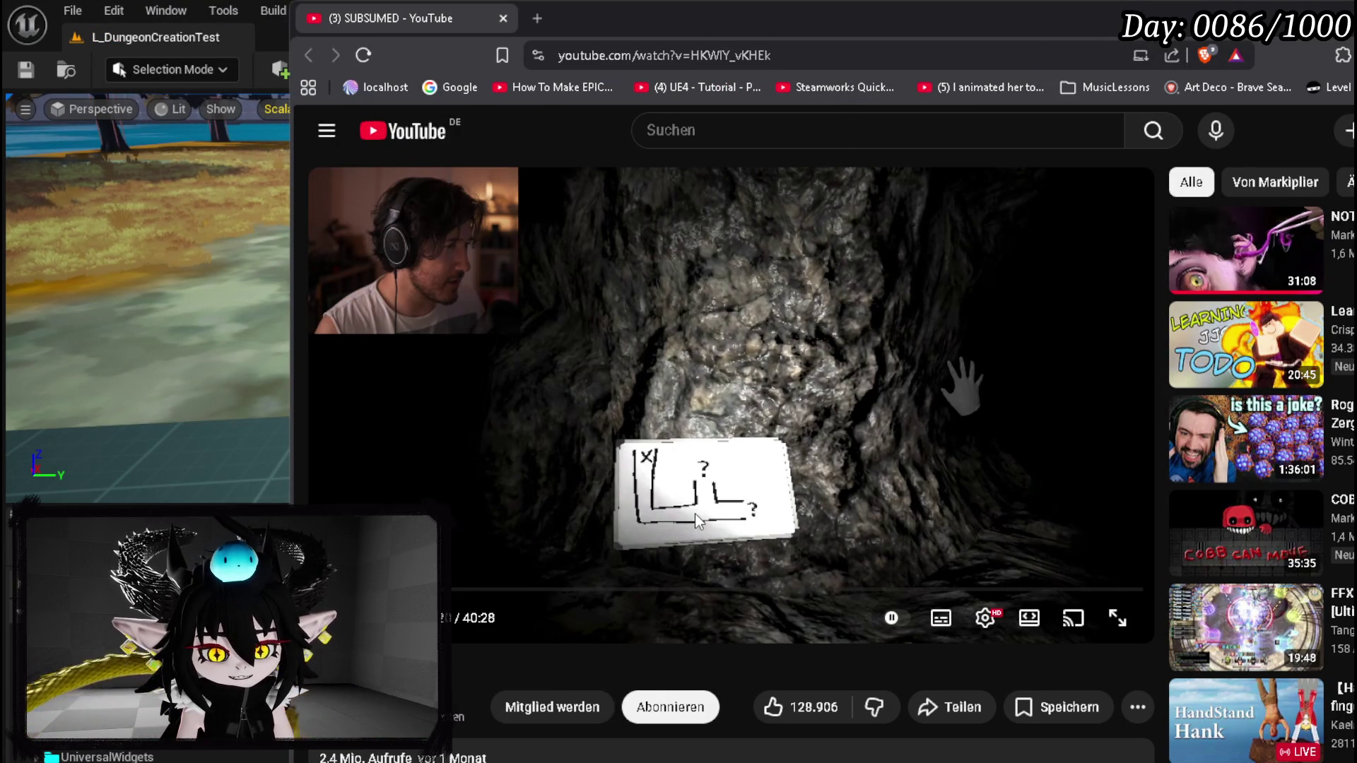
click(859, 399)
mouse_move(453, 588)
mouse_down()
mouse_move(431, 589)
mouse_move(759, 598)
mouse_move(733, 593)
mouse_up()
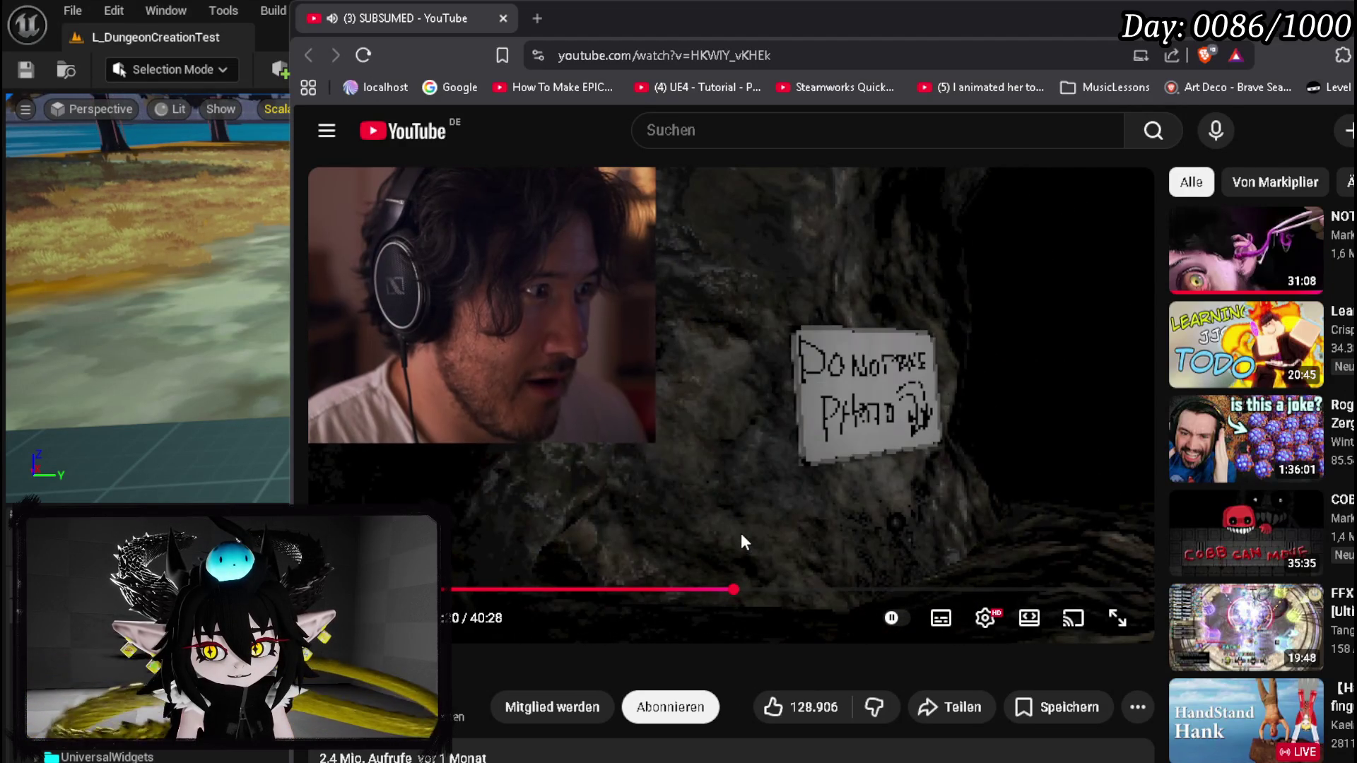
click(741, 535)
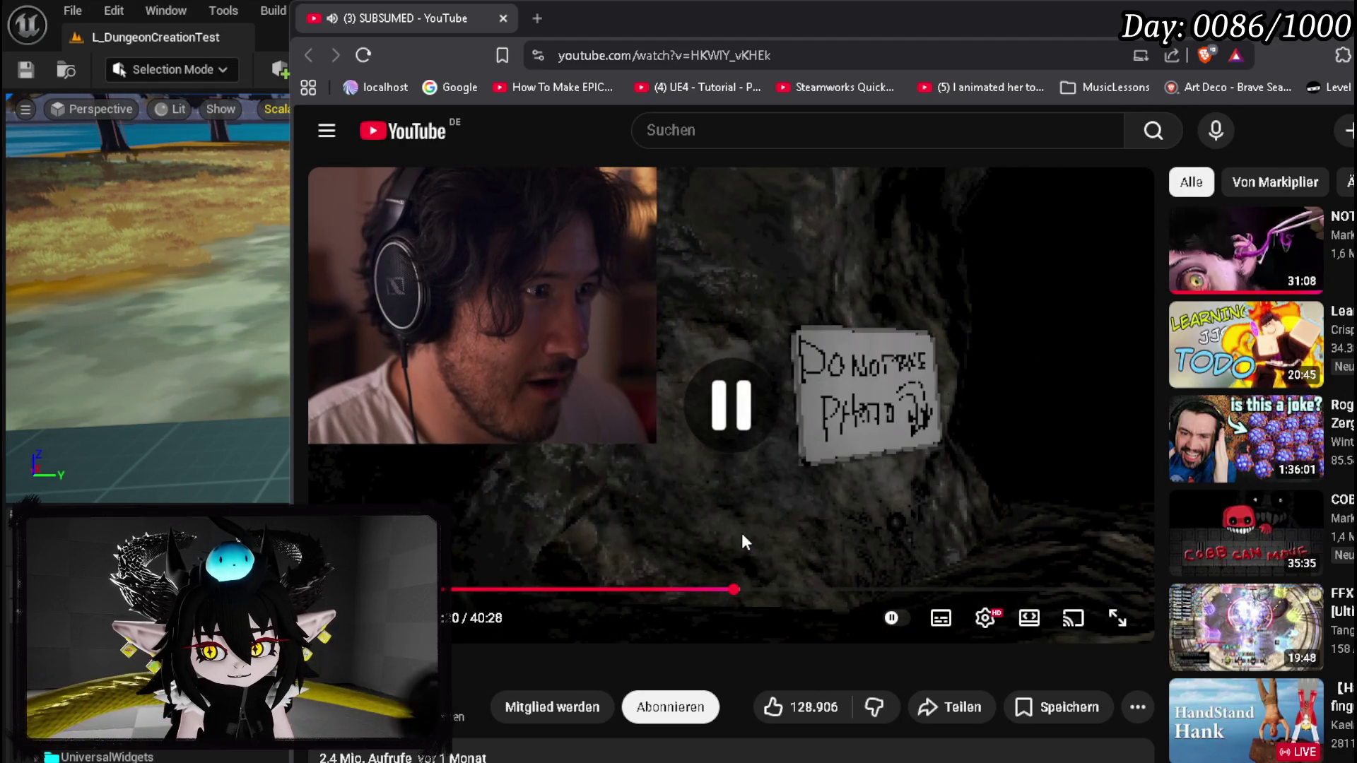
click(758, 592)
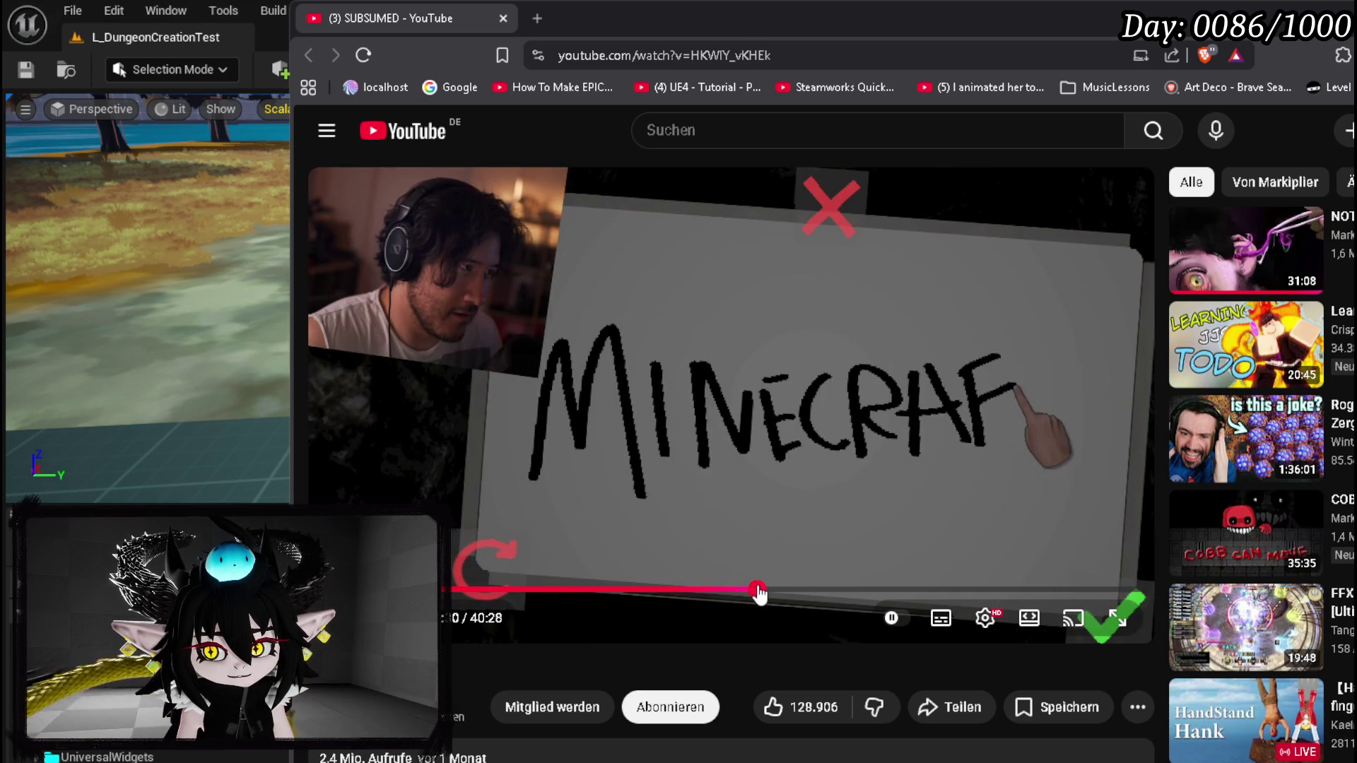
mouse_move(759, 593)
mouse_down()
mouse_move(787, 595)
mouse_move(578, 595)
mouse_up()
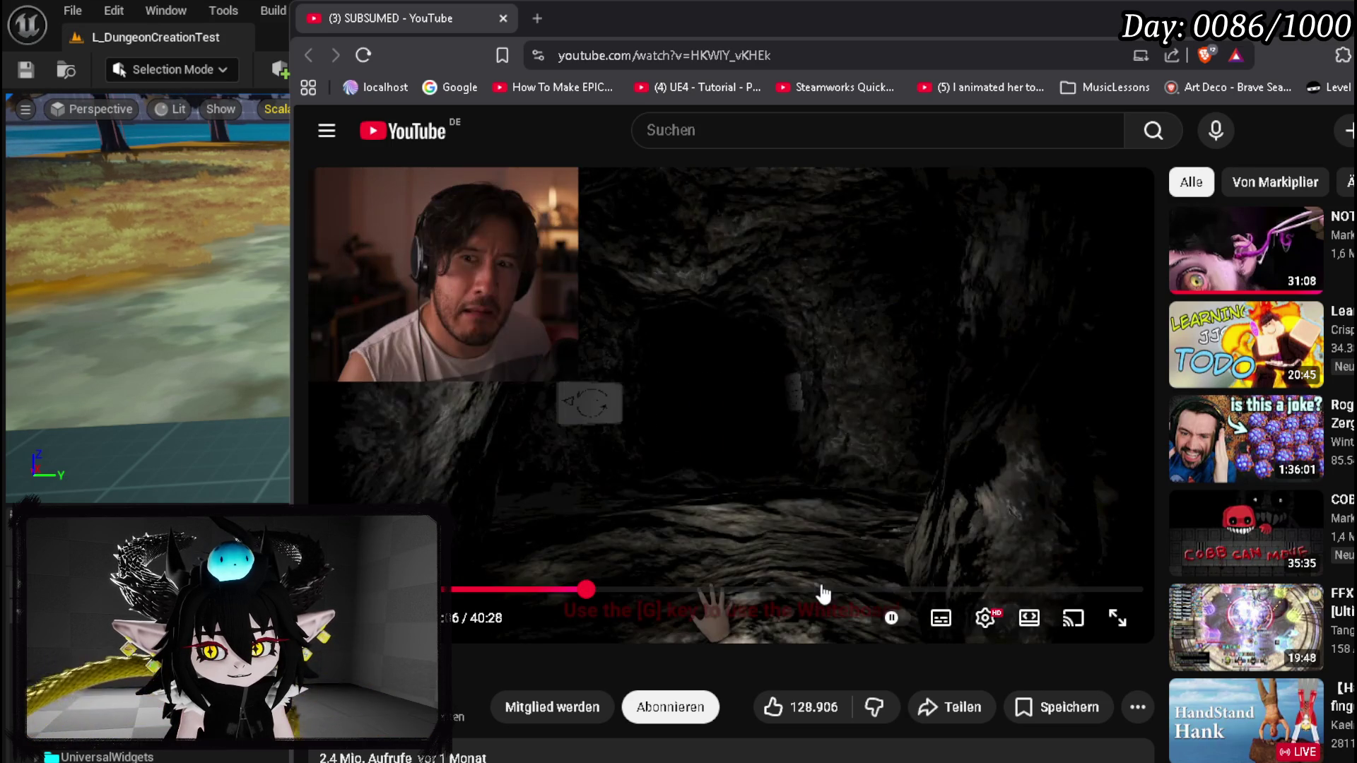
- Let the video play, then switch back to Unreal and save the L_DungeonCreationTest level
click(763, 498)
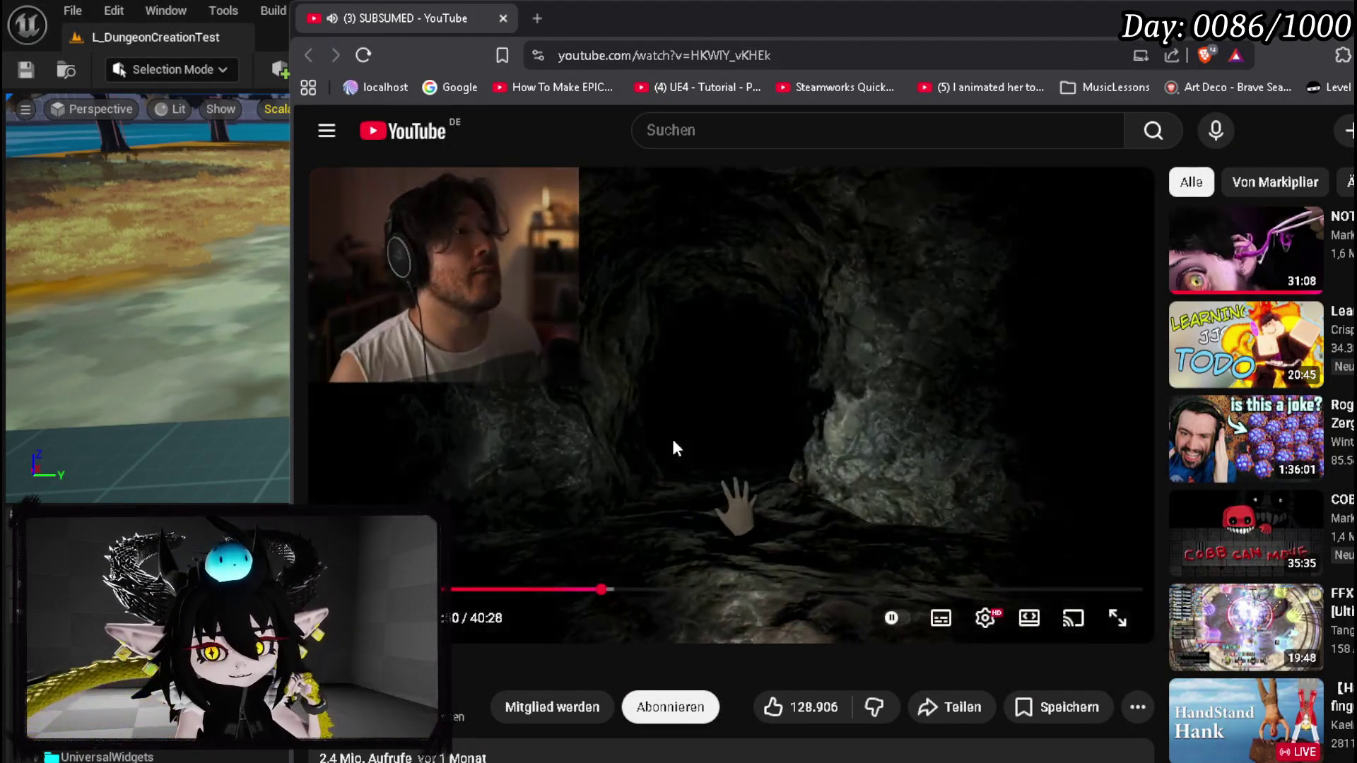
key(alt+Tab)
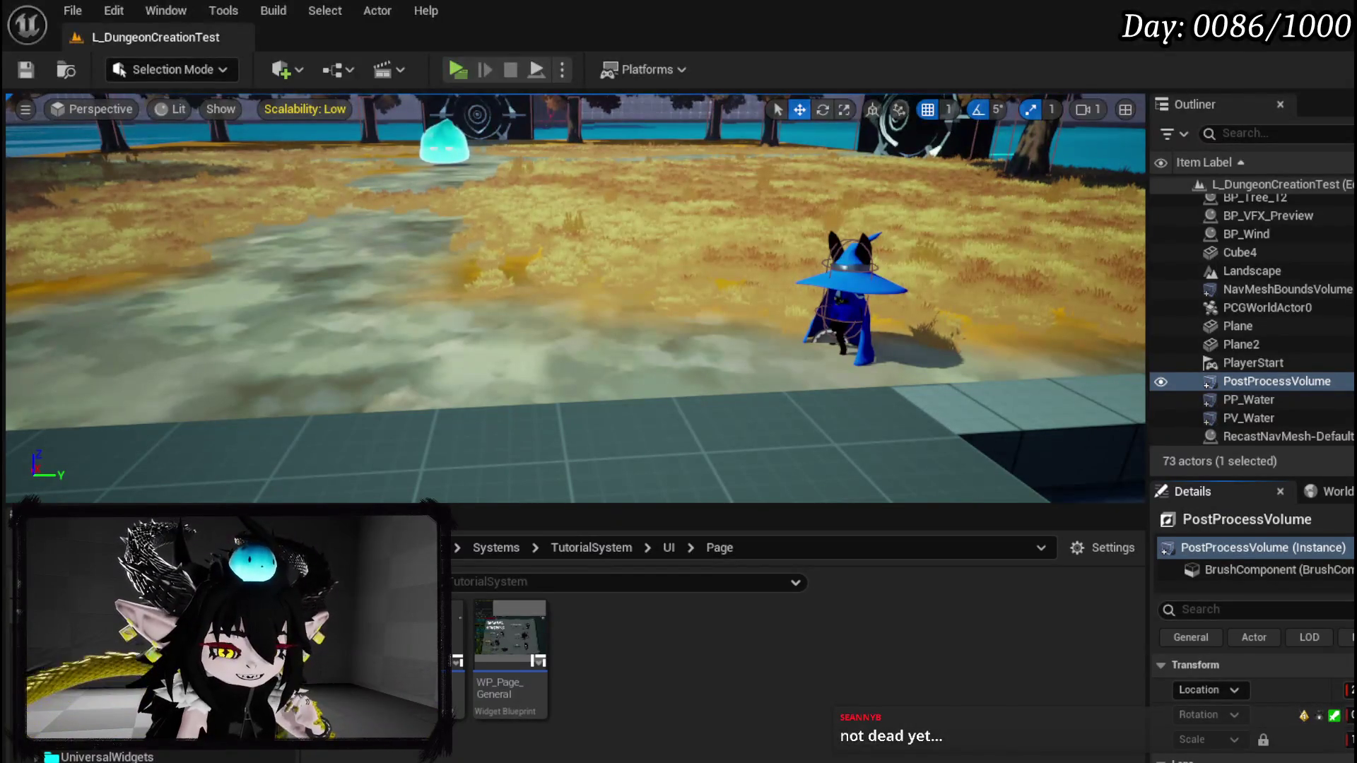
click(26, 69)
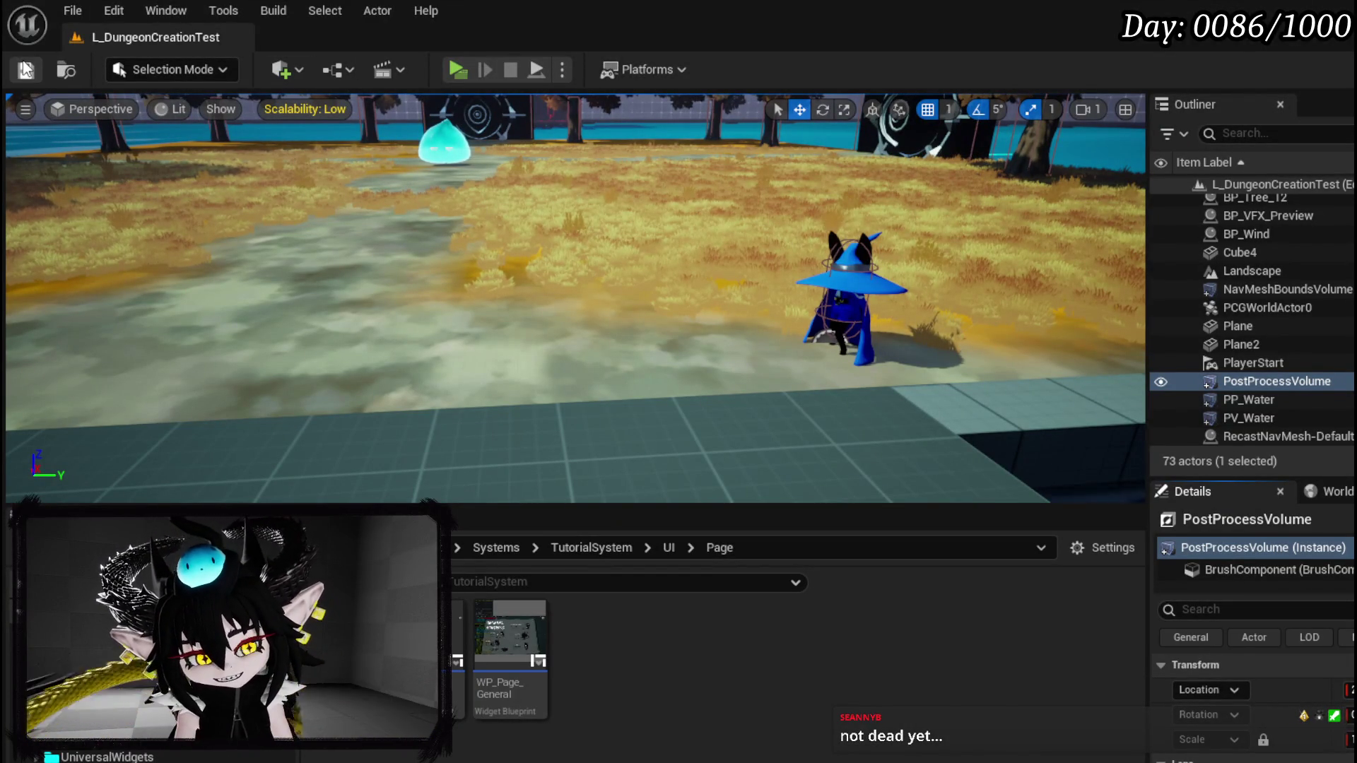
- Fly the viewport camera past the tree row to face the slime enemy and select it
mouse_move(703, 300)
mouse_down()
mouse_move(636, 300)
mouse_move(636, 283)
mouse_move(622, 283)
mouse_up()
mouse_move(842, 374)
mouse_down()
mouse_move(812, 339)
mouse_move(813, 311)
mouse_move(842, 375)
mouse_move(735, 367)
mouse_move(890, 382)
mouse_move(827, 364)
mouse_move(699, 367)
mouse_up()
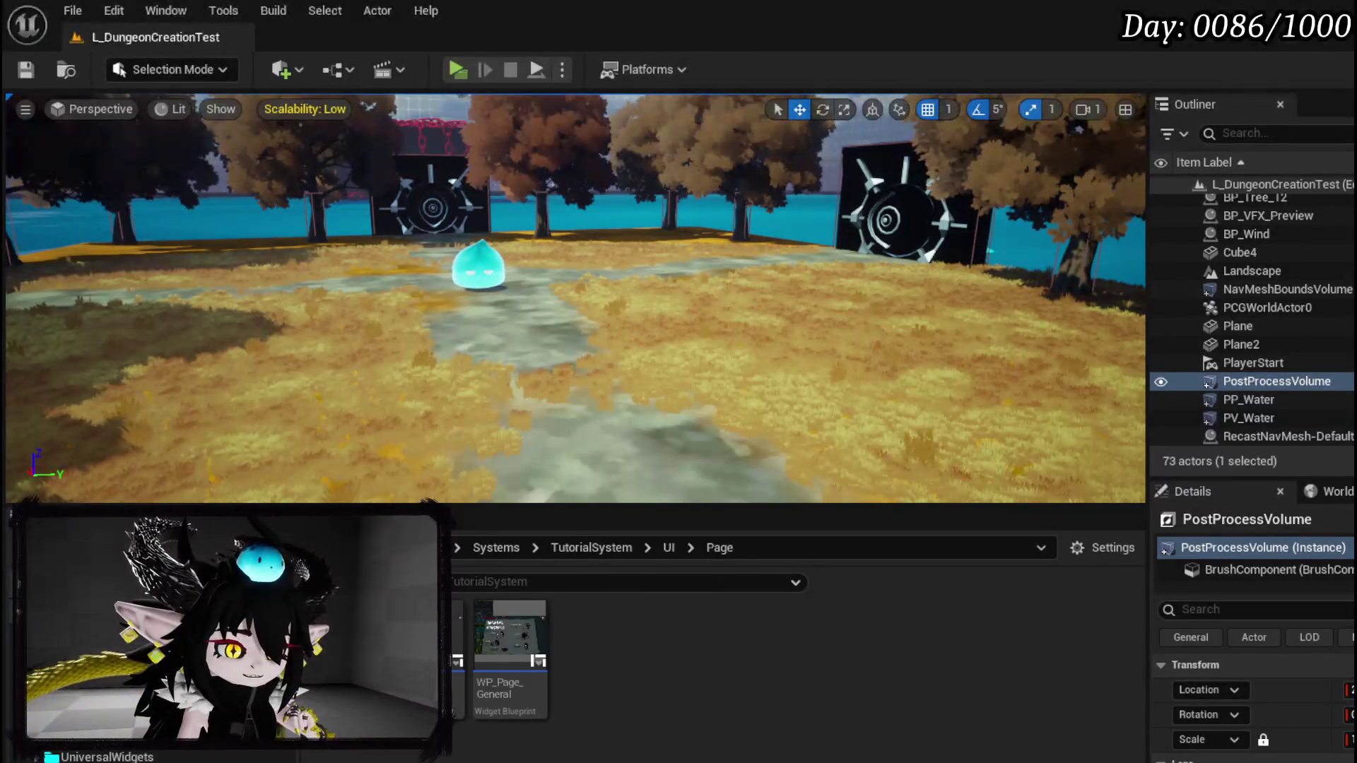
mouse_move(572, 296)
mouse_down()
mouse_move(615, 269)
mouse_move(565, 297)
mouse_up()
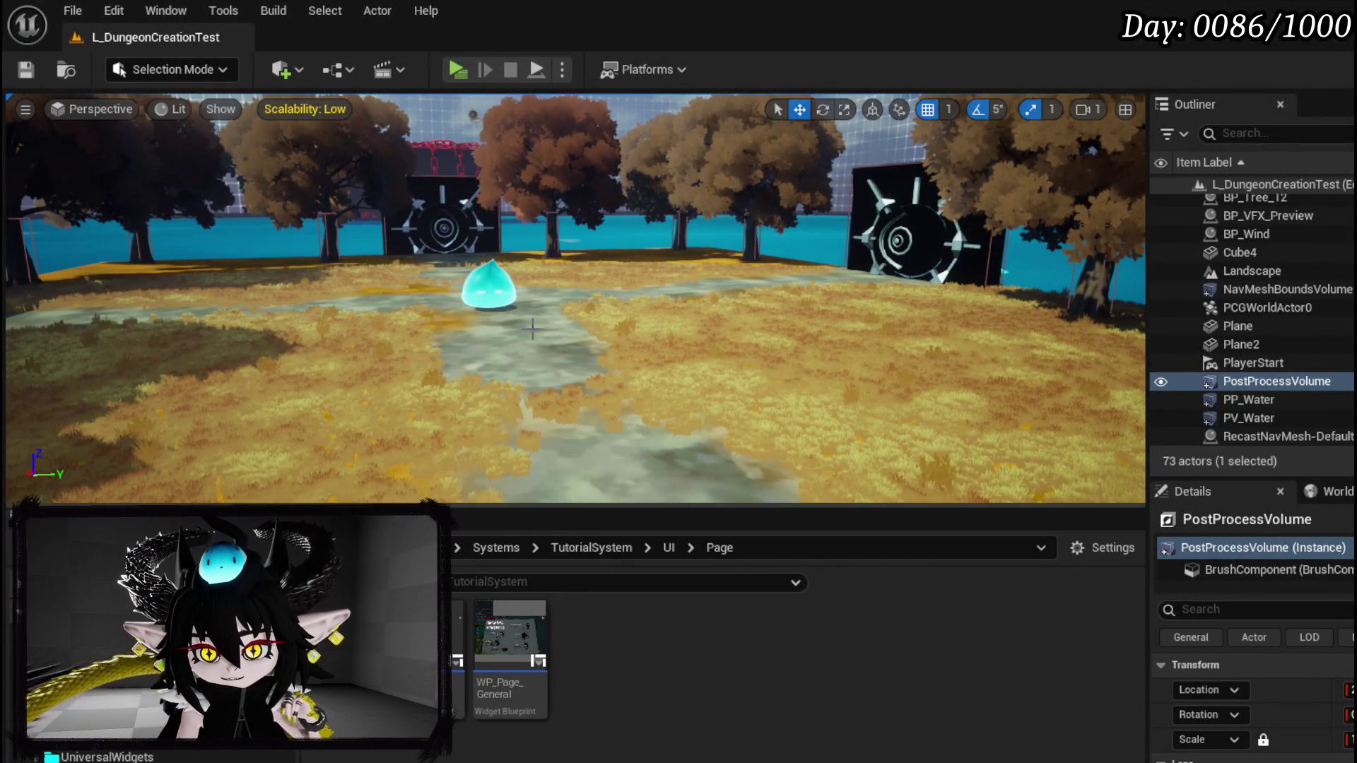
click(488, 287)
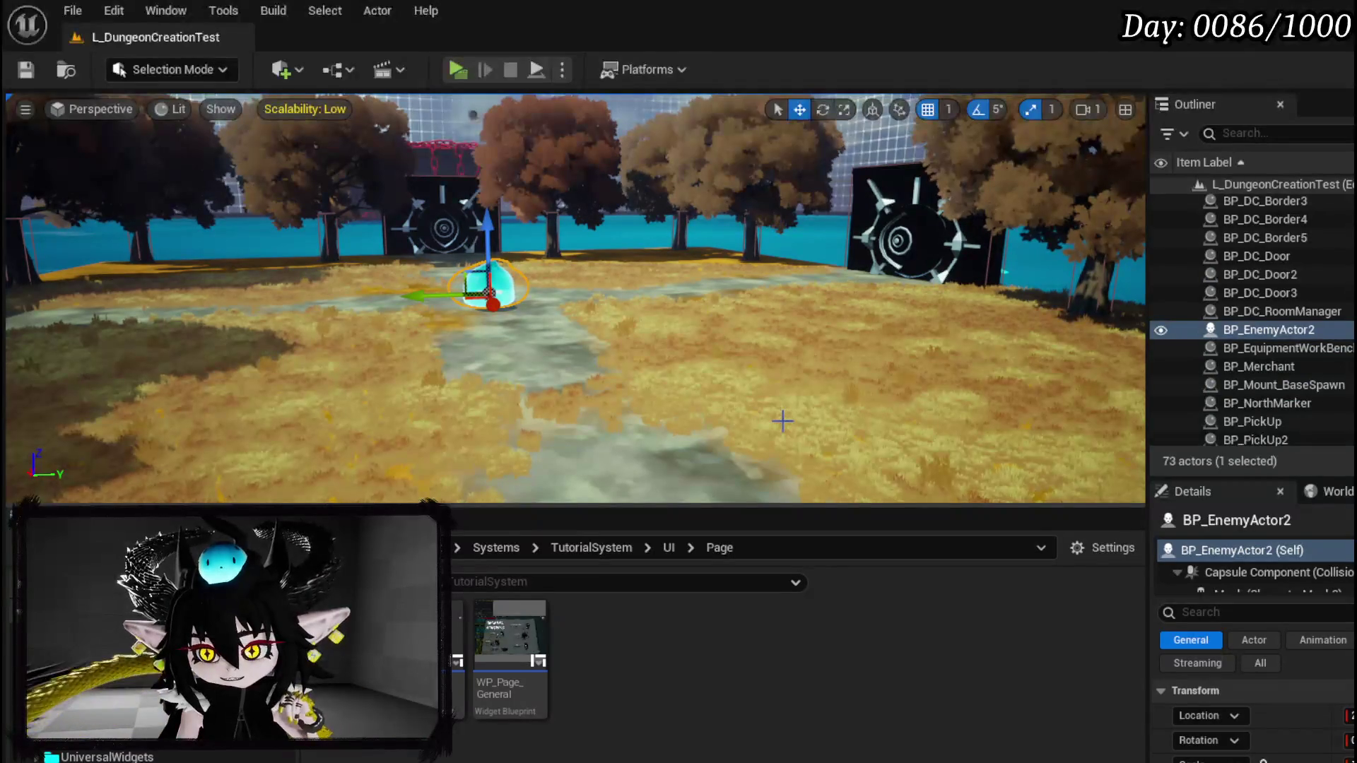
- Save the level again, then open DT_BattlerInfo from Systems > CombatSystem > DataBase
mouse_move(783, 421)
mouse_down()
mouse_move(919, 417)
mouse_move(848, 418)
mouse_up()
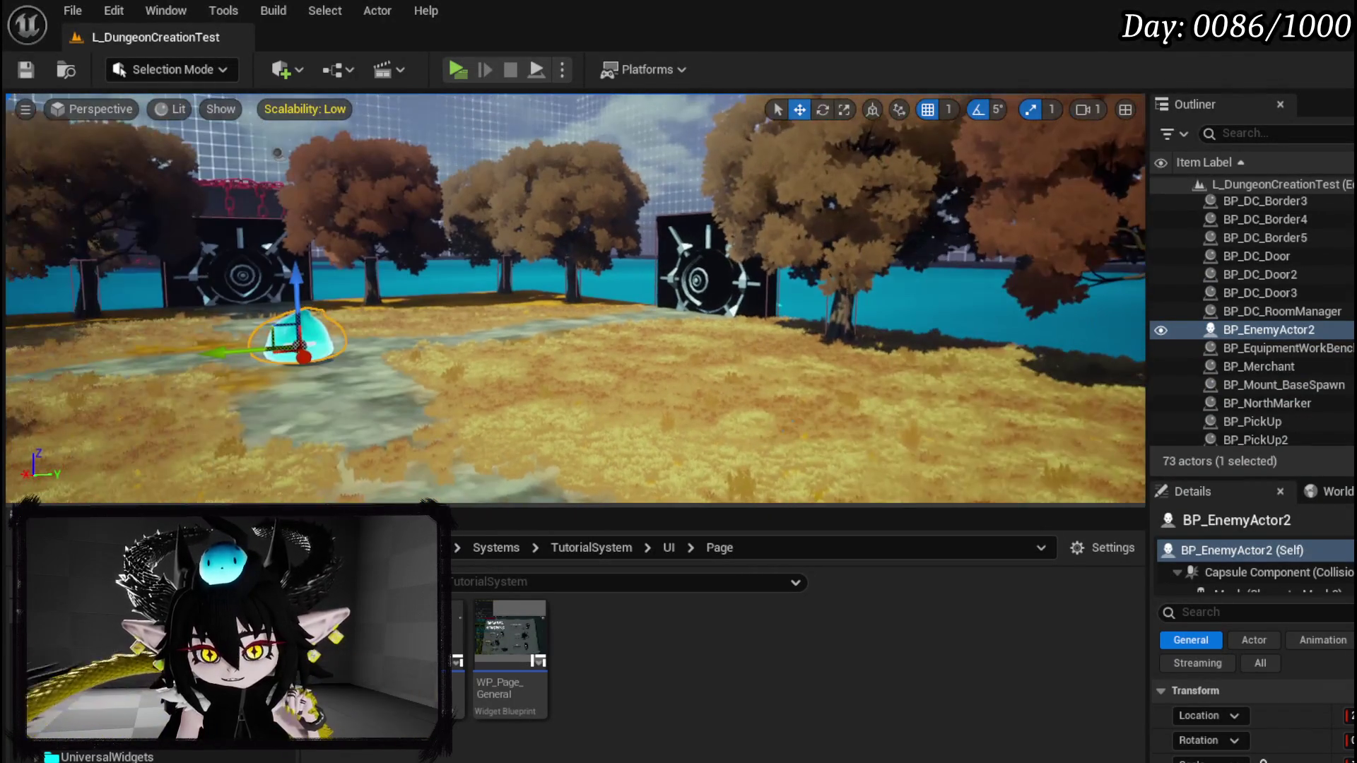
click(25, 69)
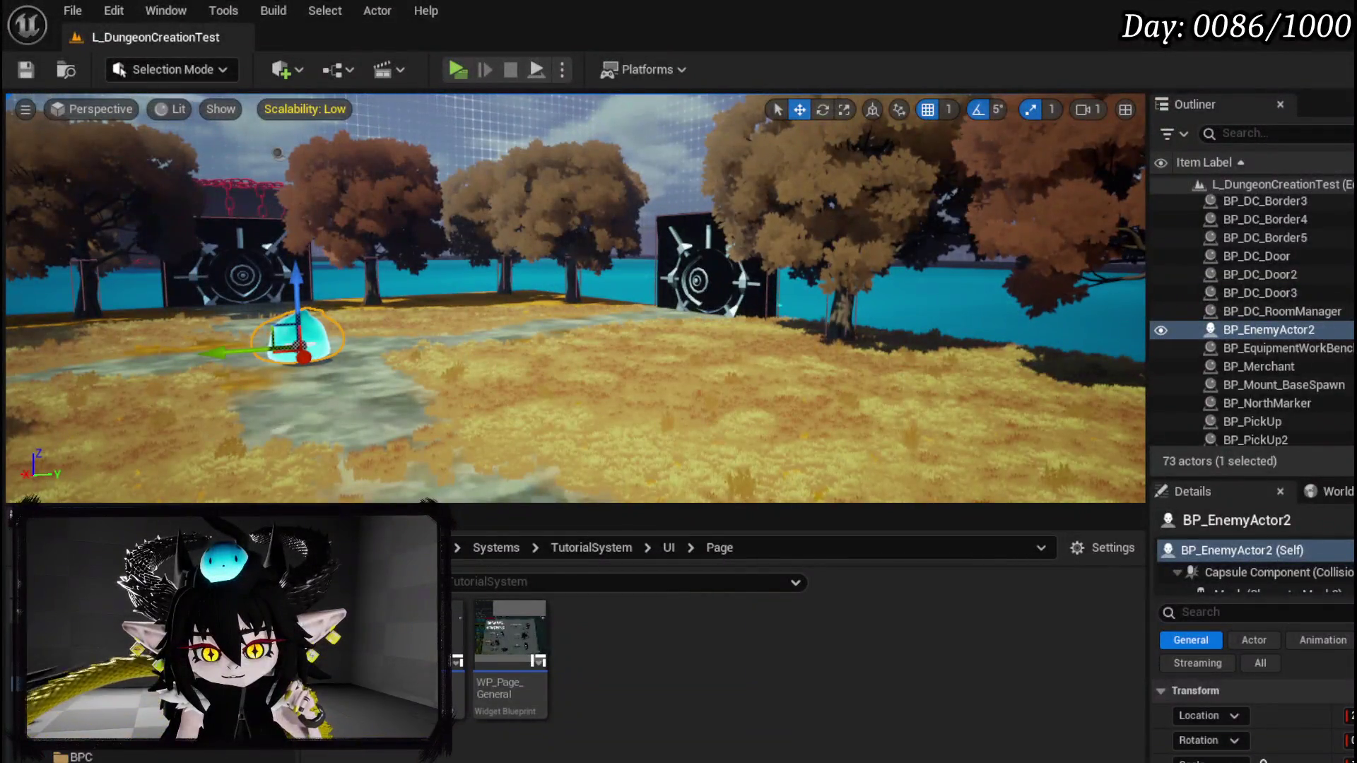
scroll(142, 707, down, 3)
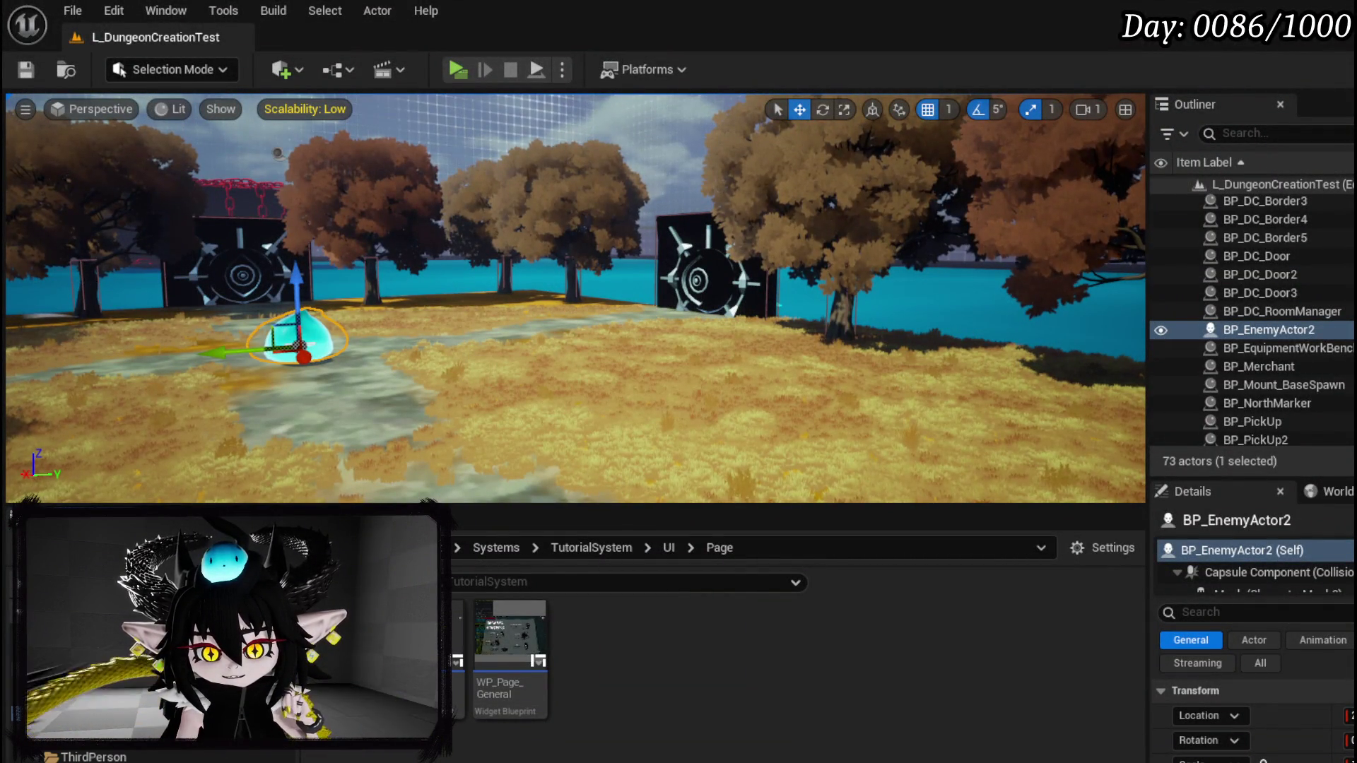
scroll(142, 707, down, 3)
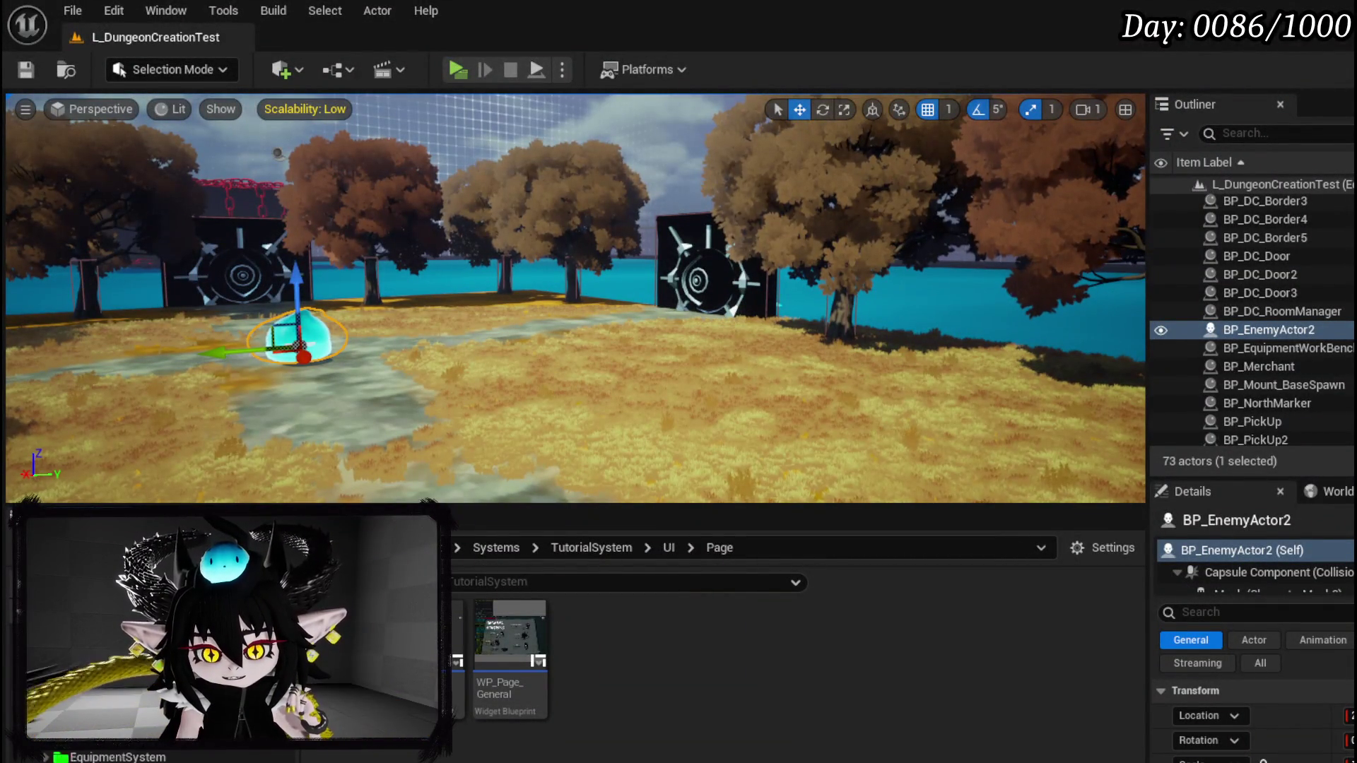
scroll(142, 706, down, 3)
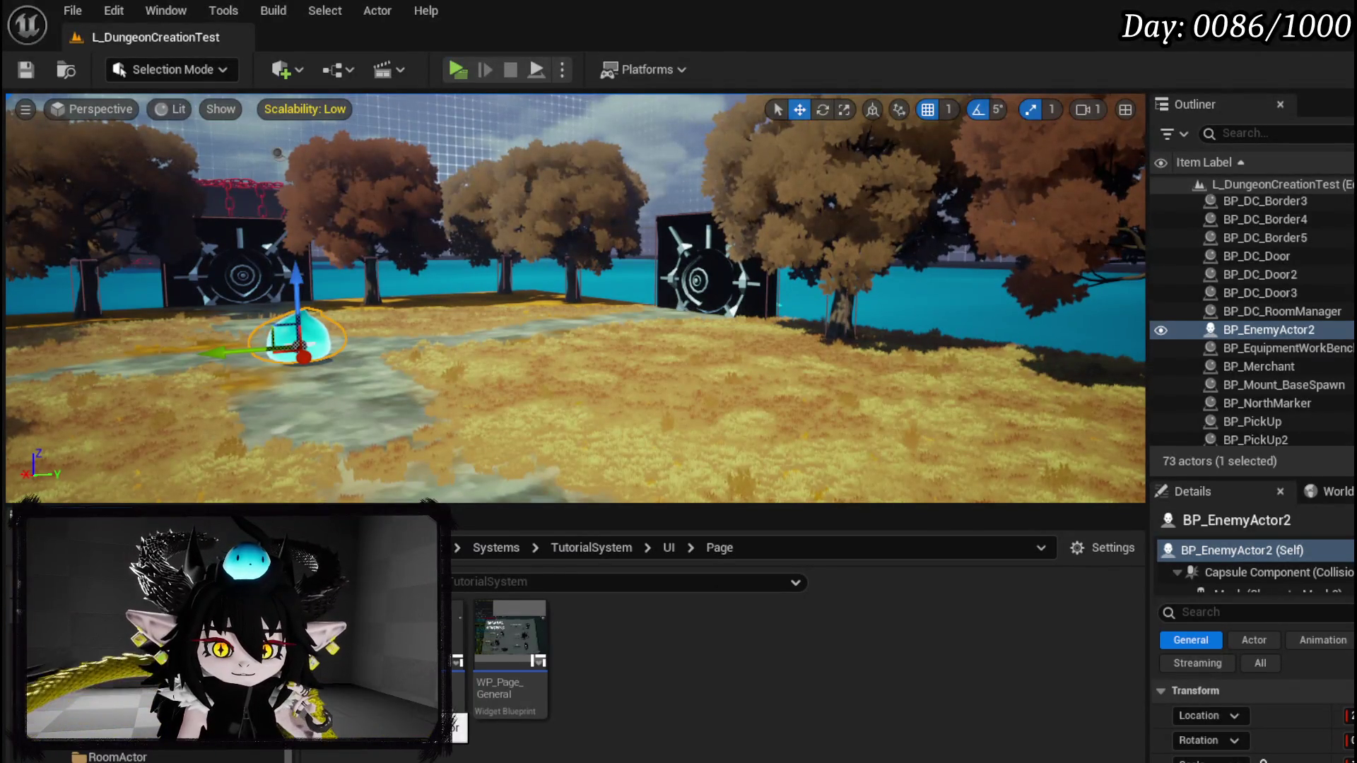
scroll(142, 707, down, 3)
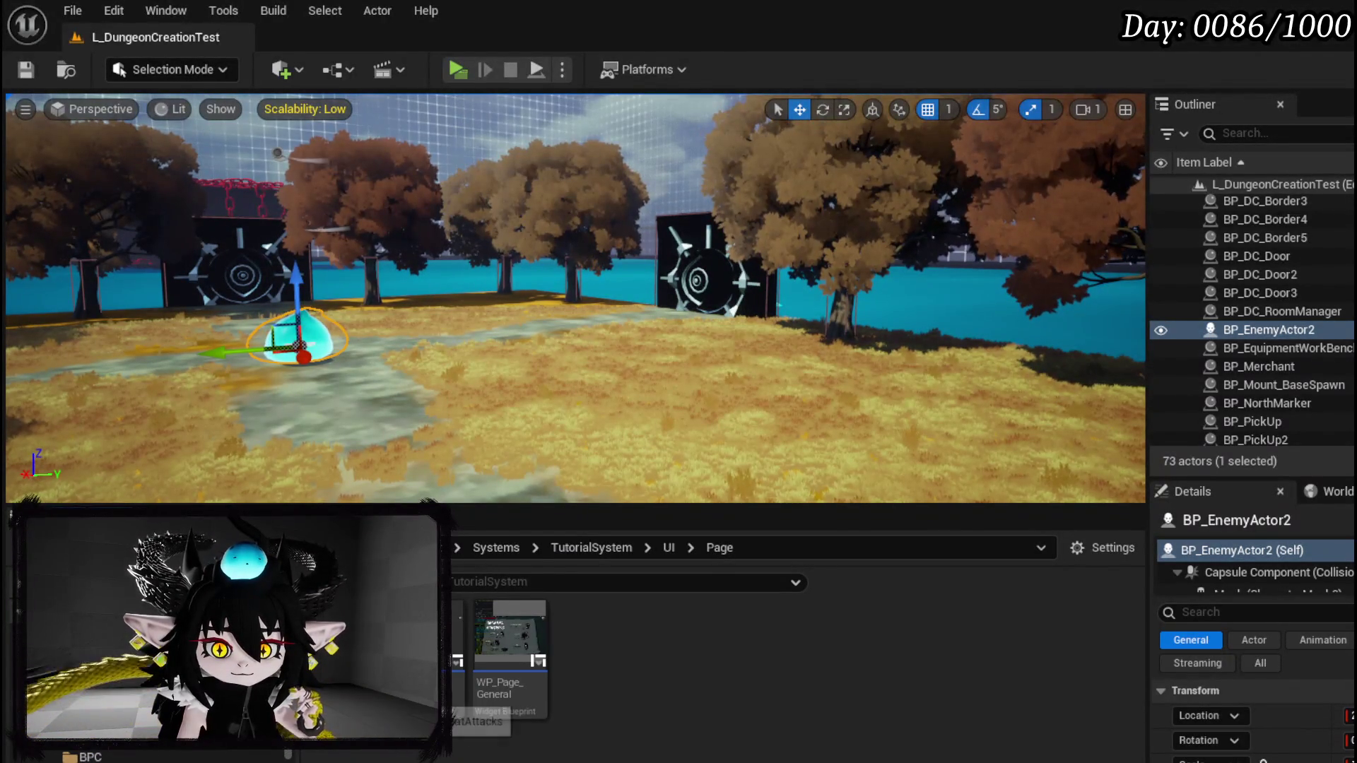
click(142, 679)
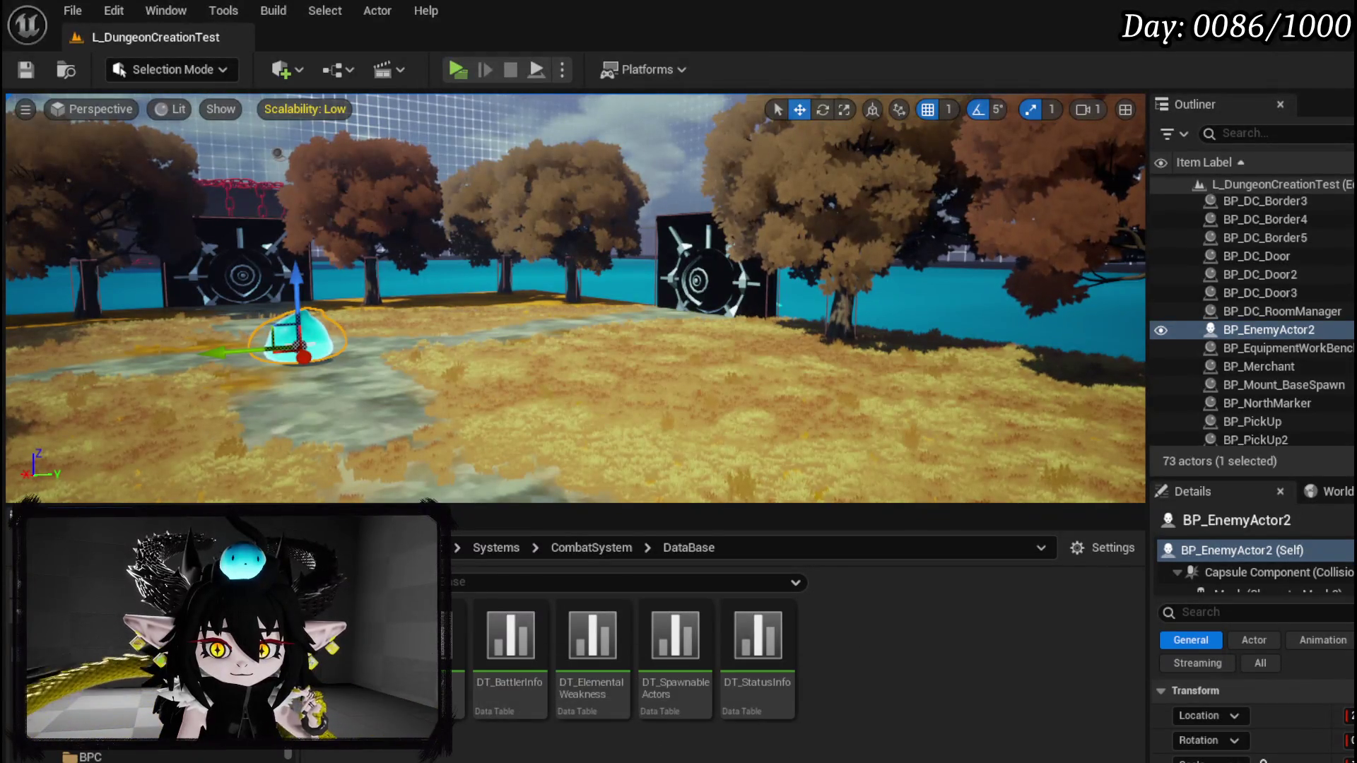
double_click(515, 650)
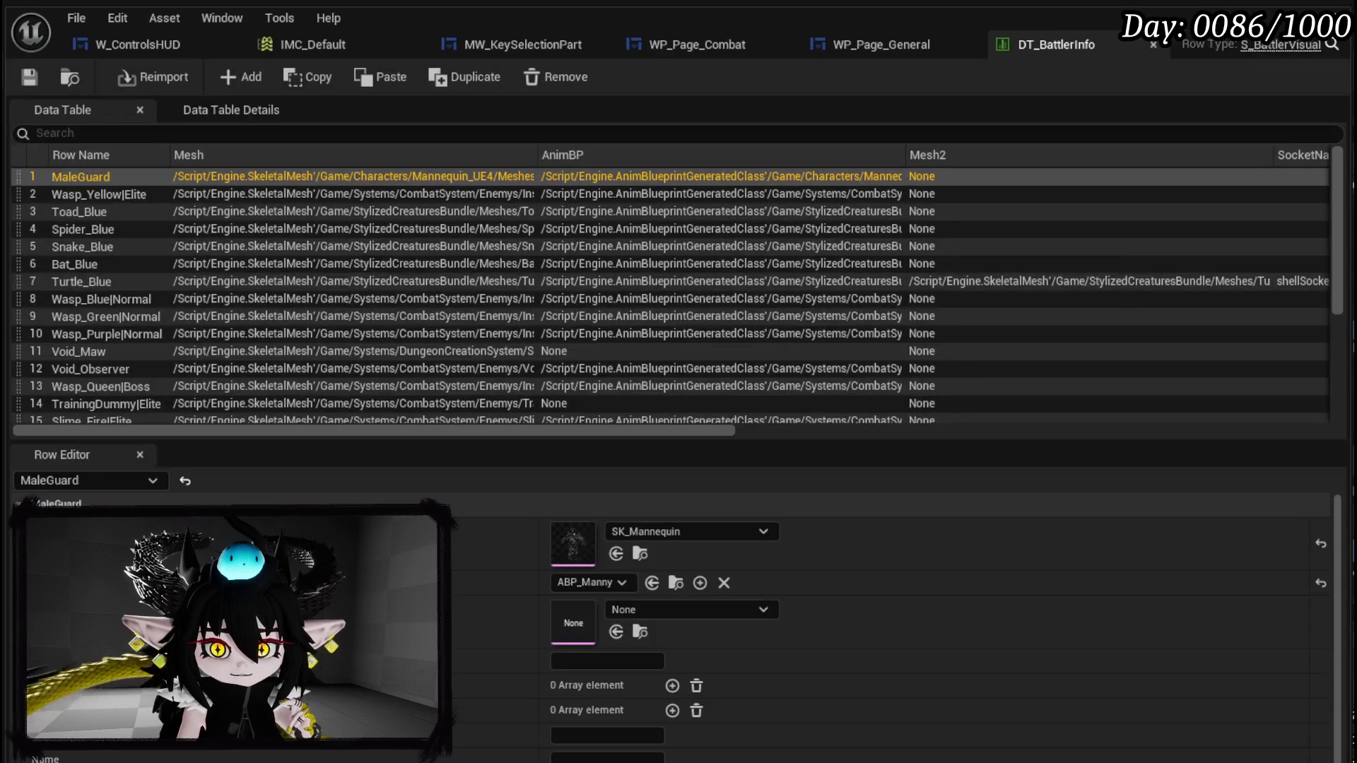
scroll(148, 232, down, 3)
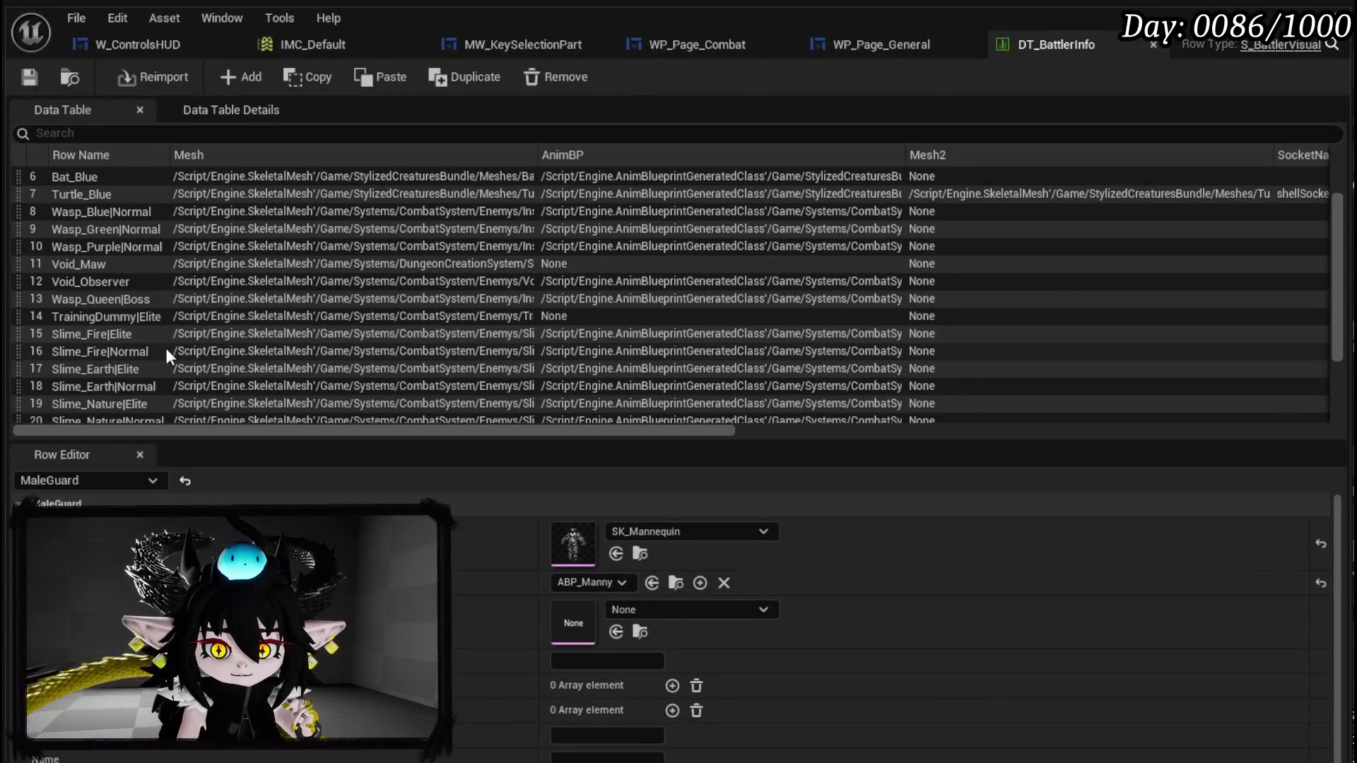
click(146, 337)
click(146, 353)
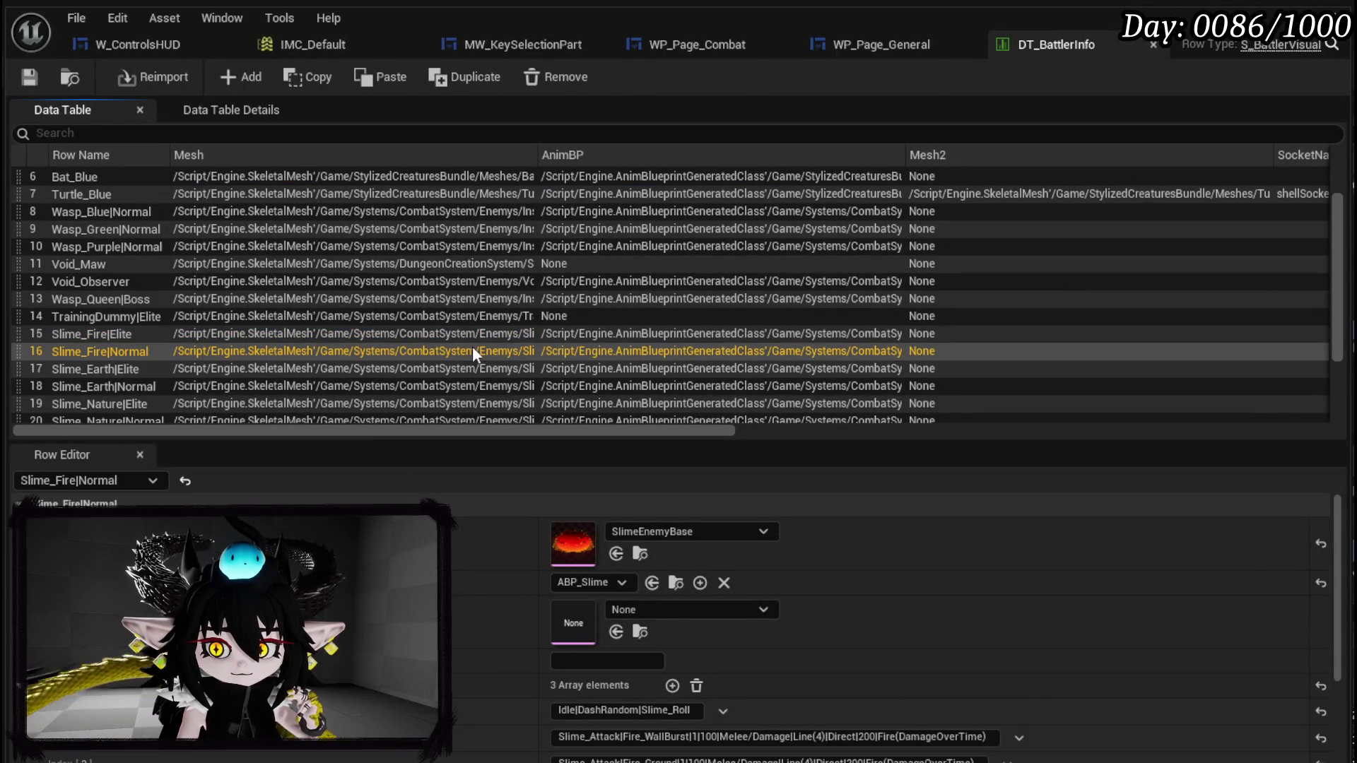
scroll(473, 349, down, 2)
scroll(473, 345, down, 1)
scroll(464, 537, down, 2)
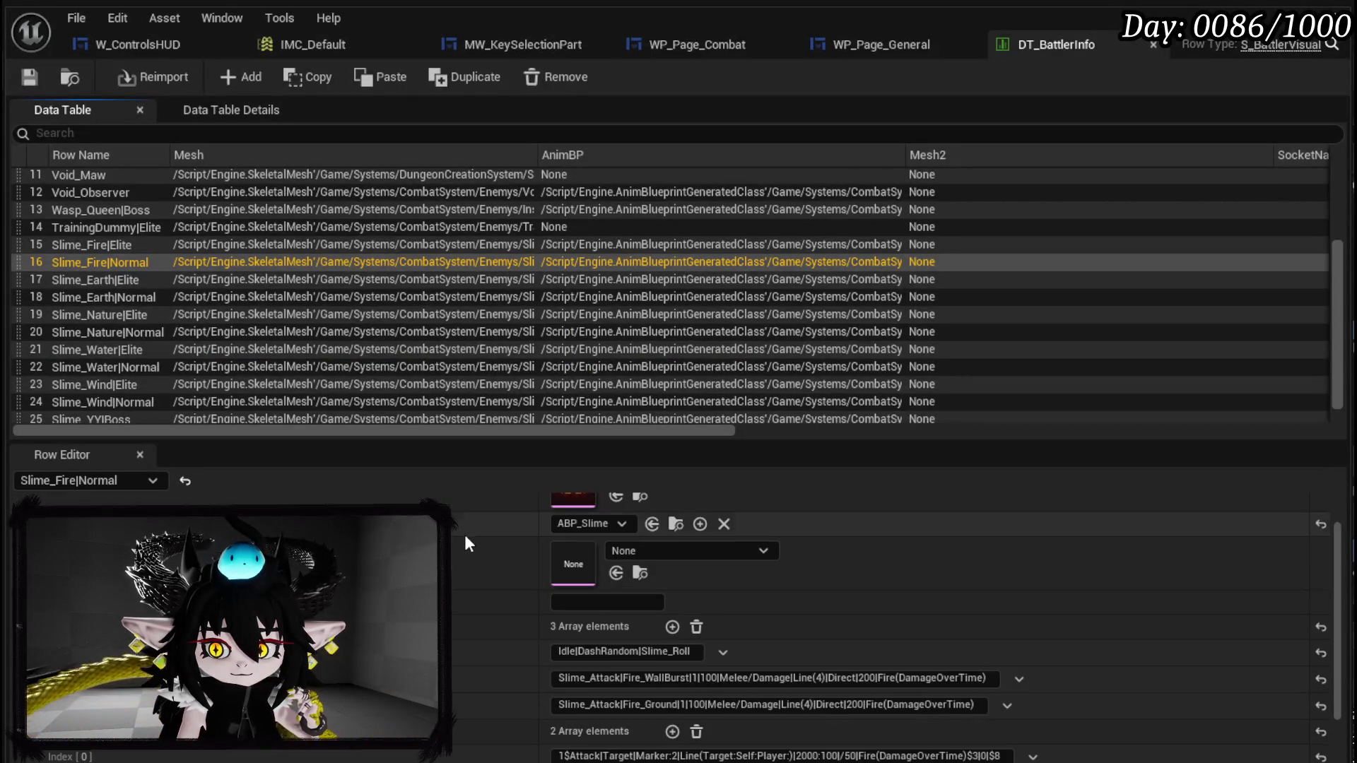
scroll(469, 537, down, 3)
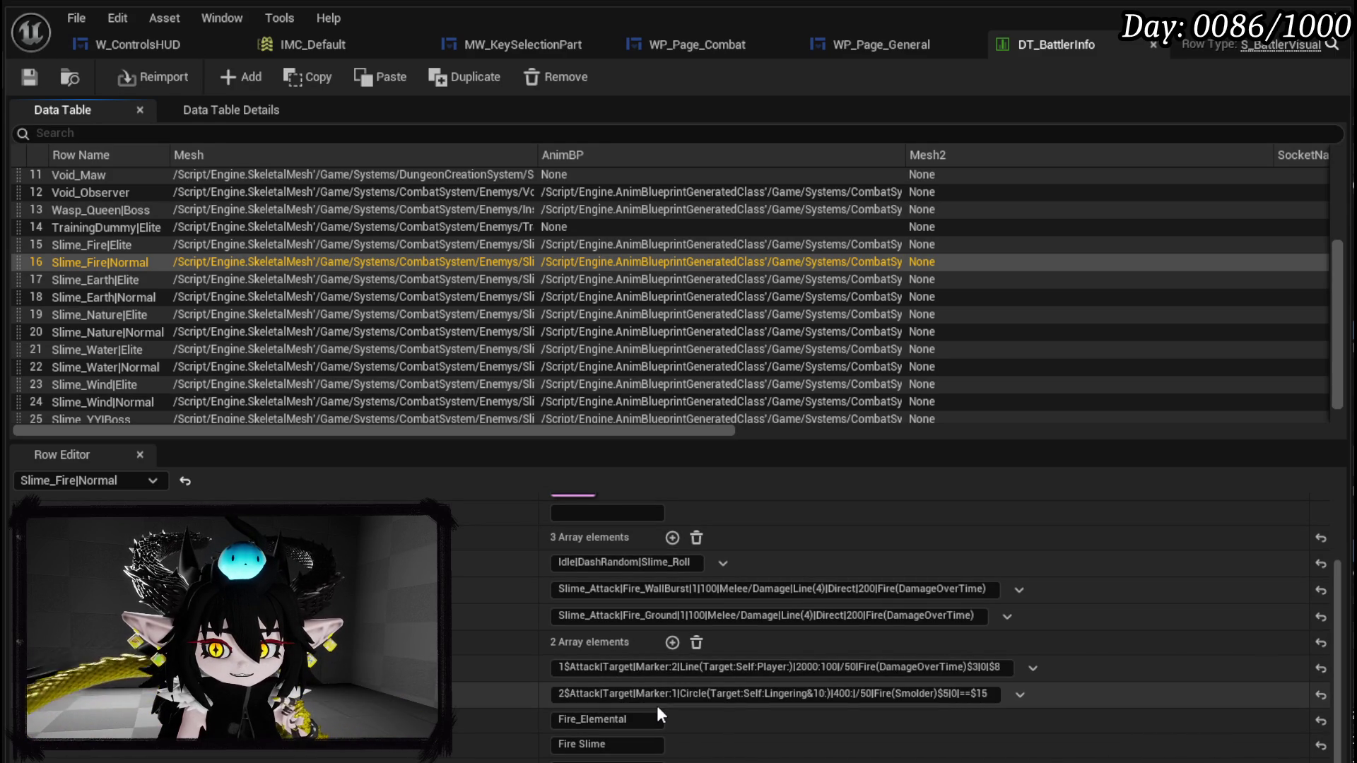
drag(629, 588, 689, 589)
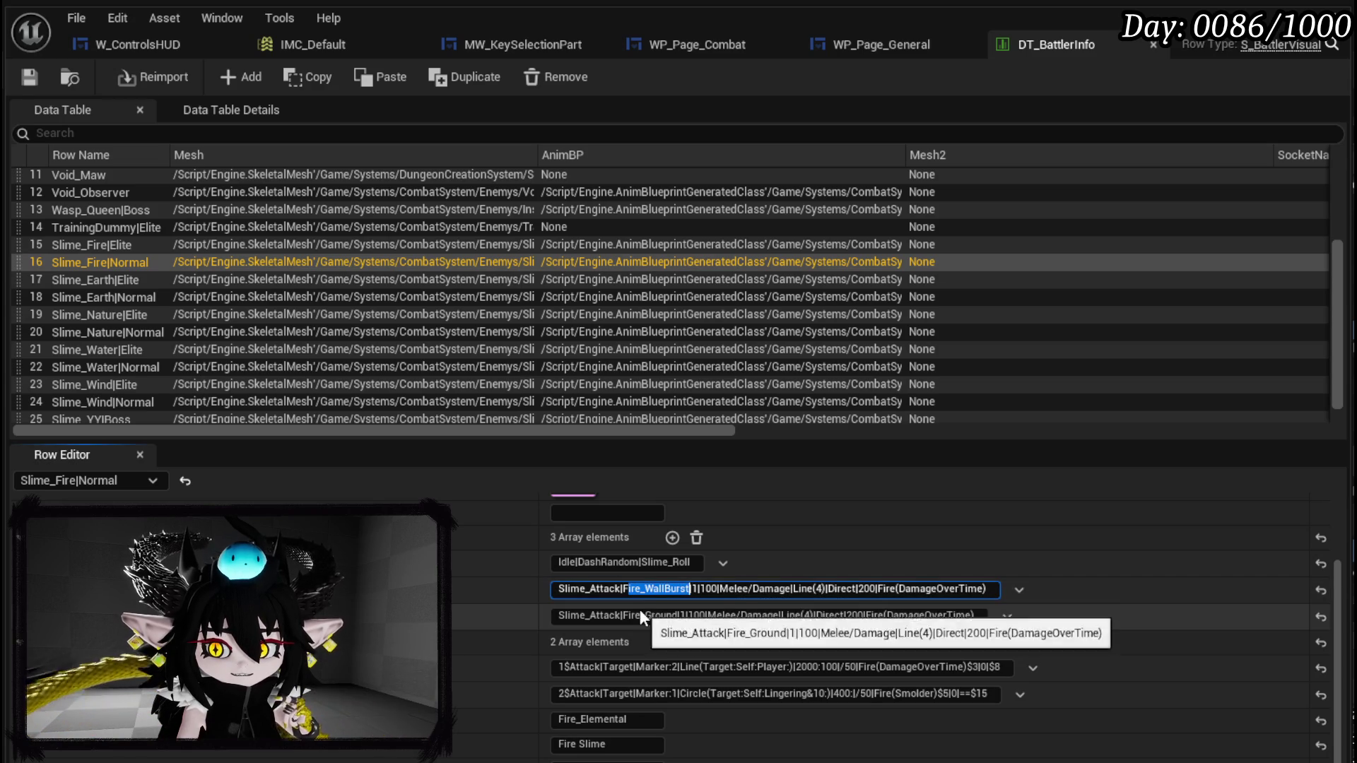
drag(625, 589, 687, 590)
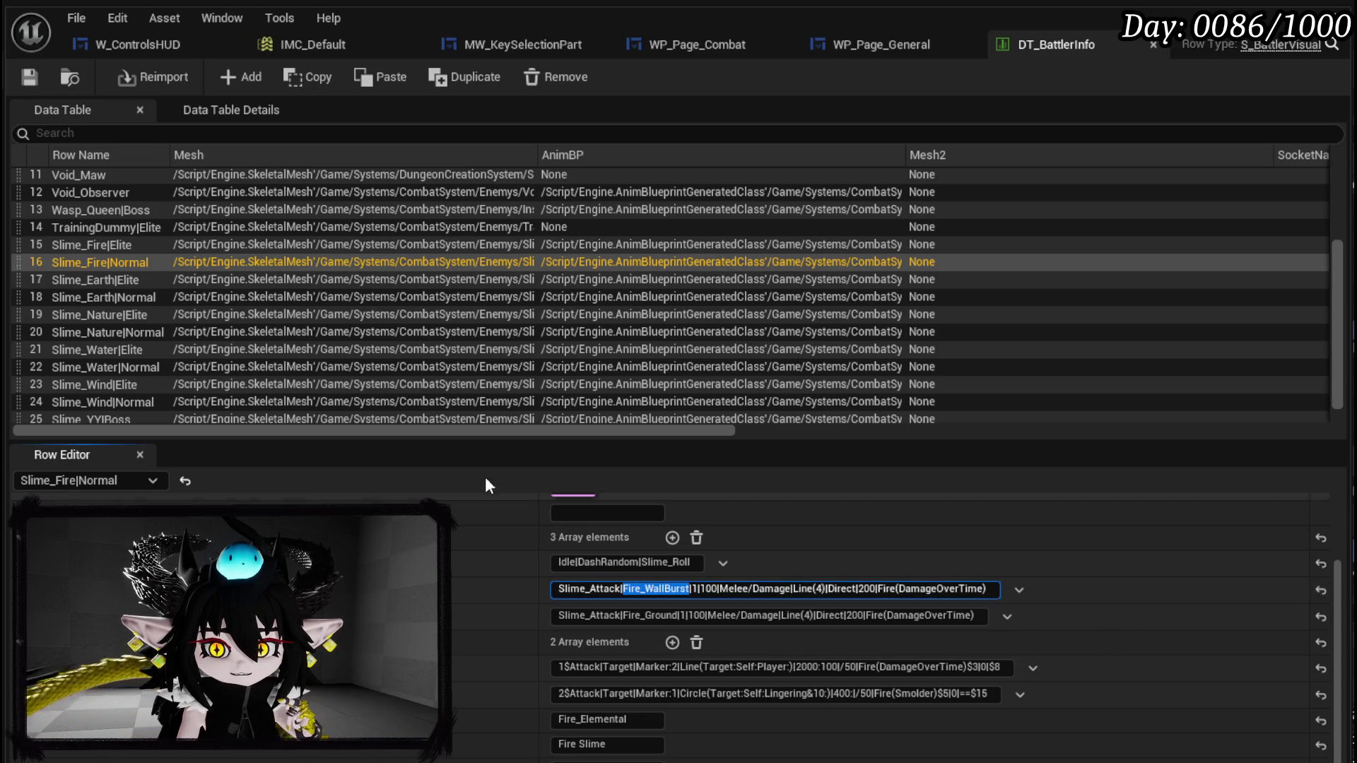
click(132, 297)
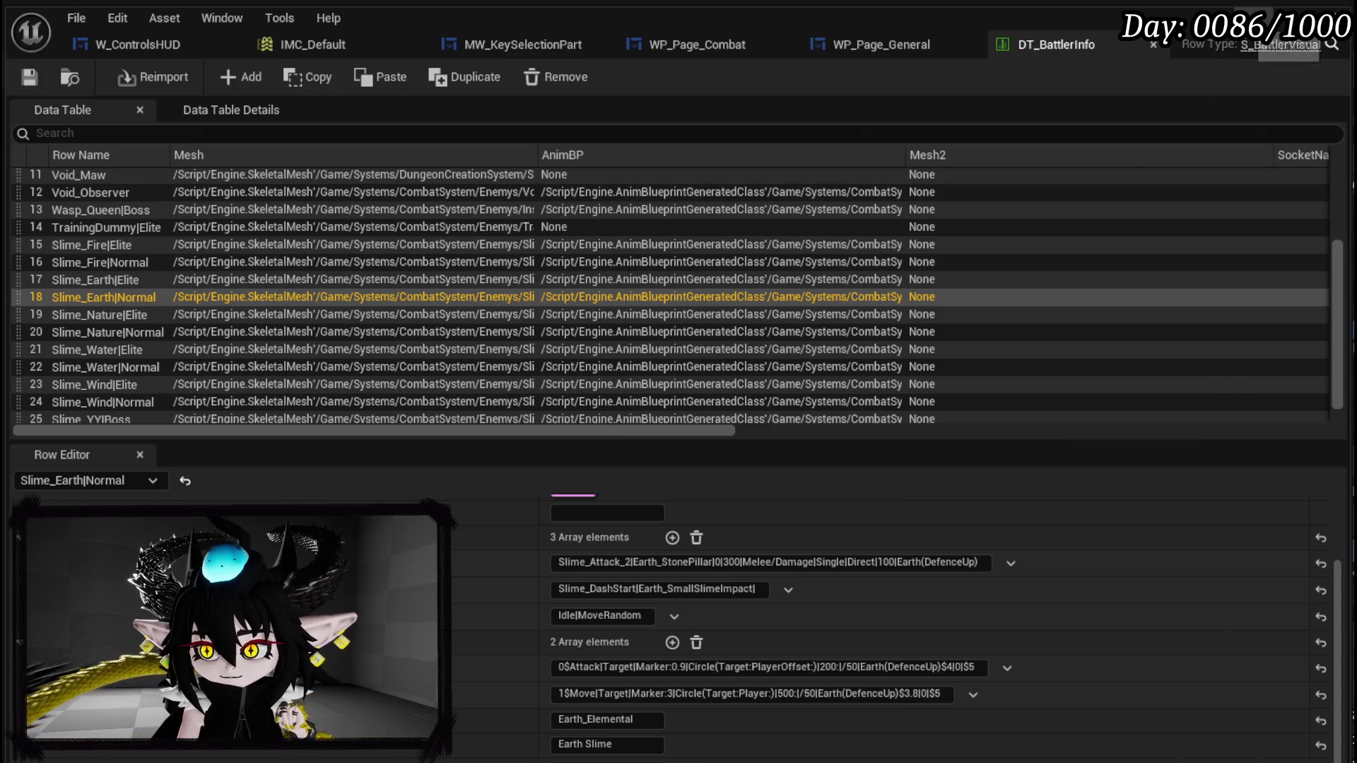
click(1254, 15)
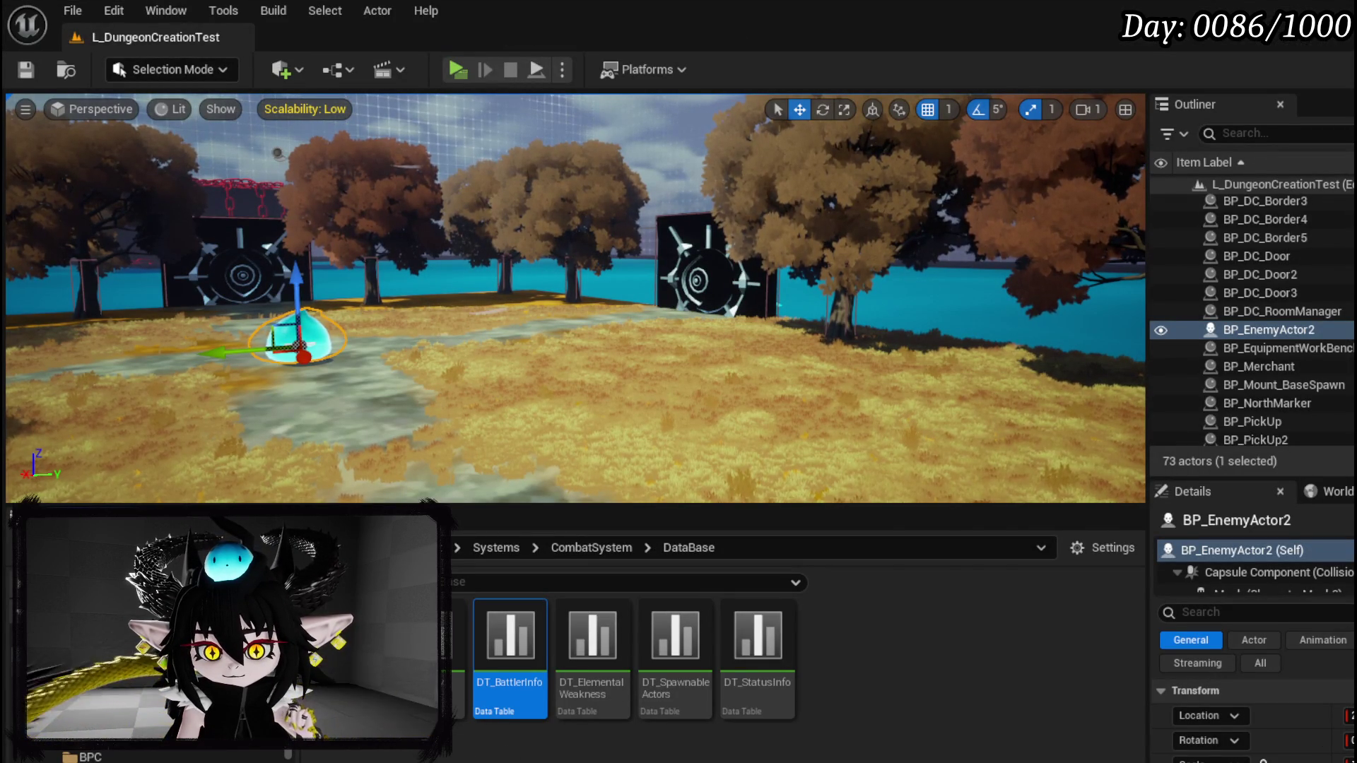
- Open Enemy_VFX_DataTable from the Systems > AbilitySystem > DataBase folder
scroll(141, 753, down, 3)
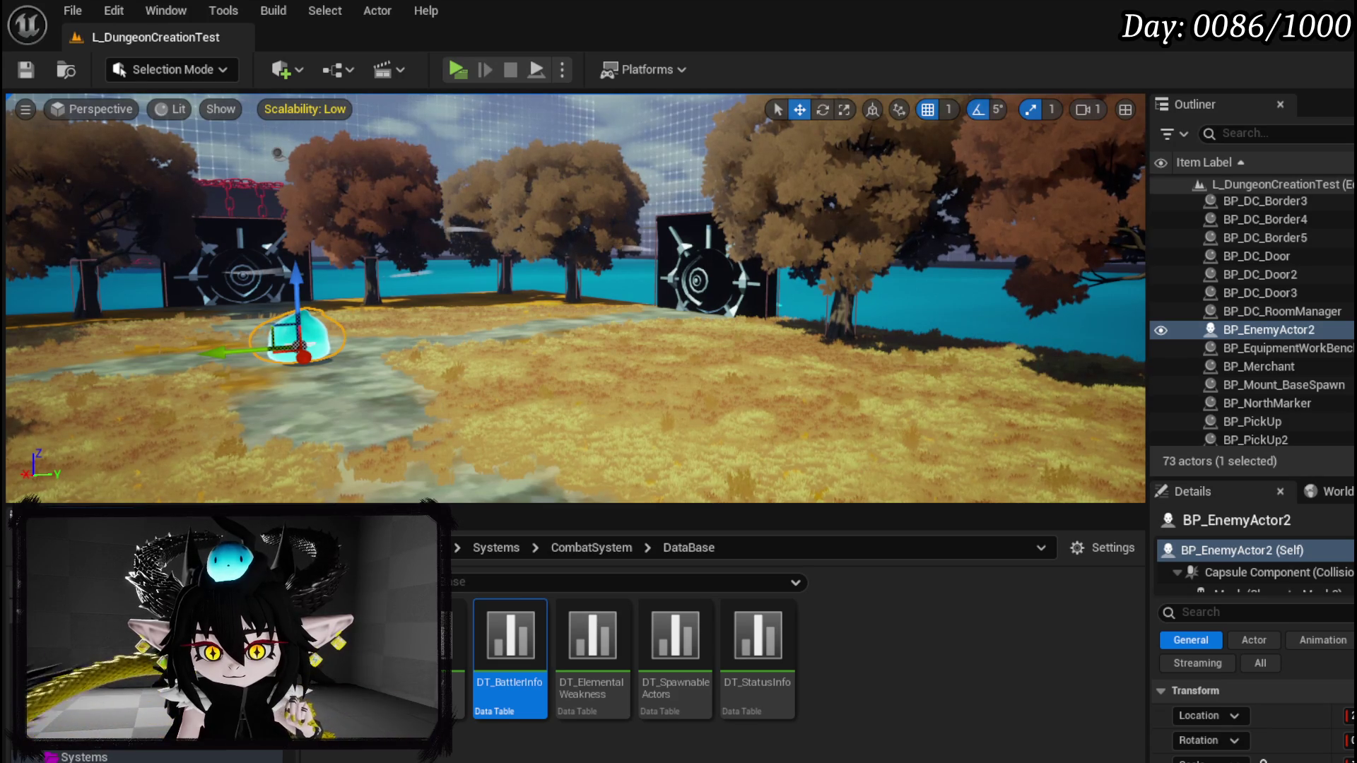
click(141, 706)
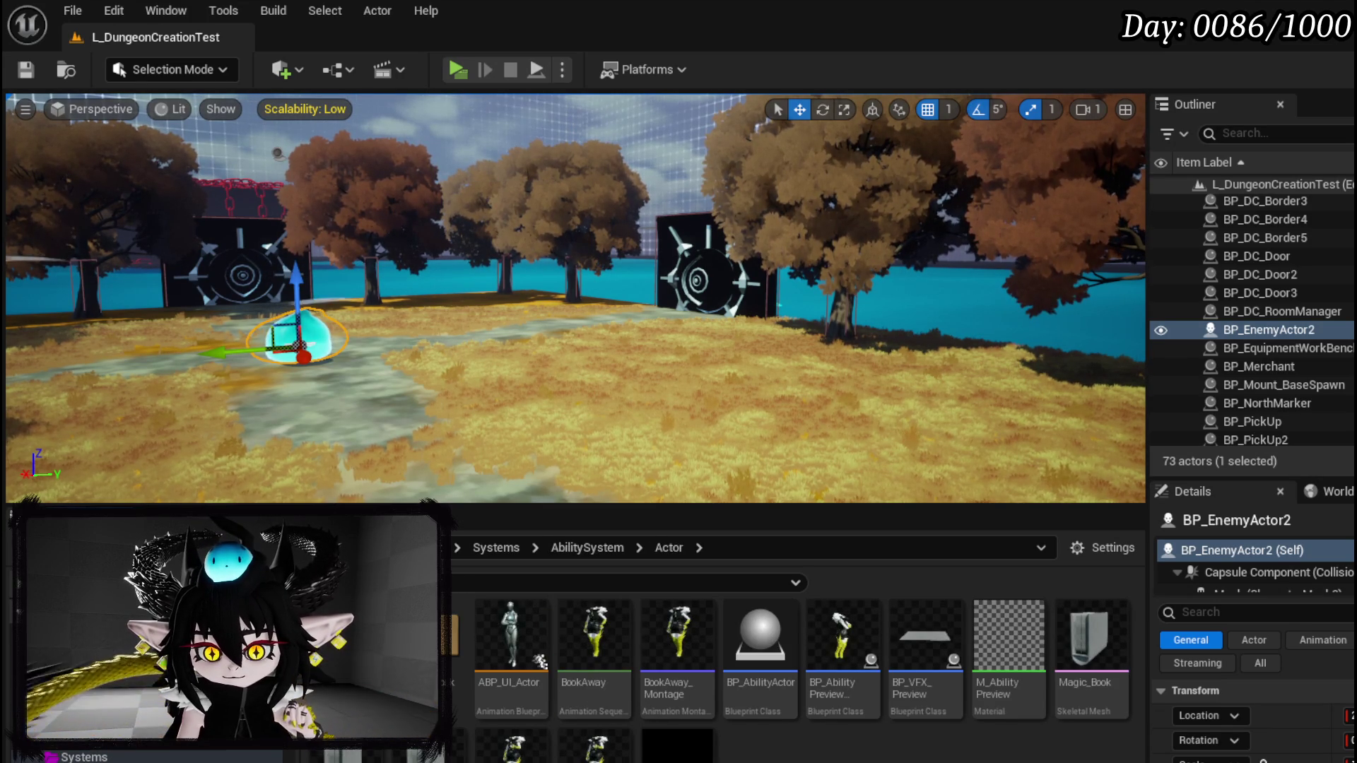
click(141, 724)
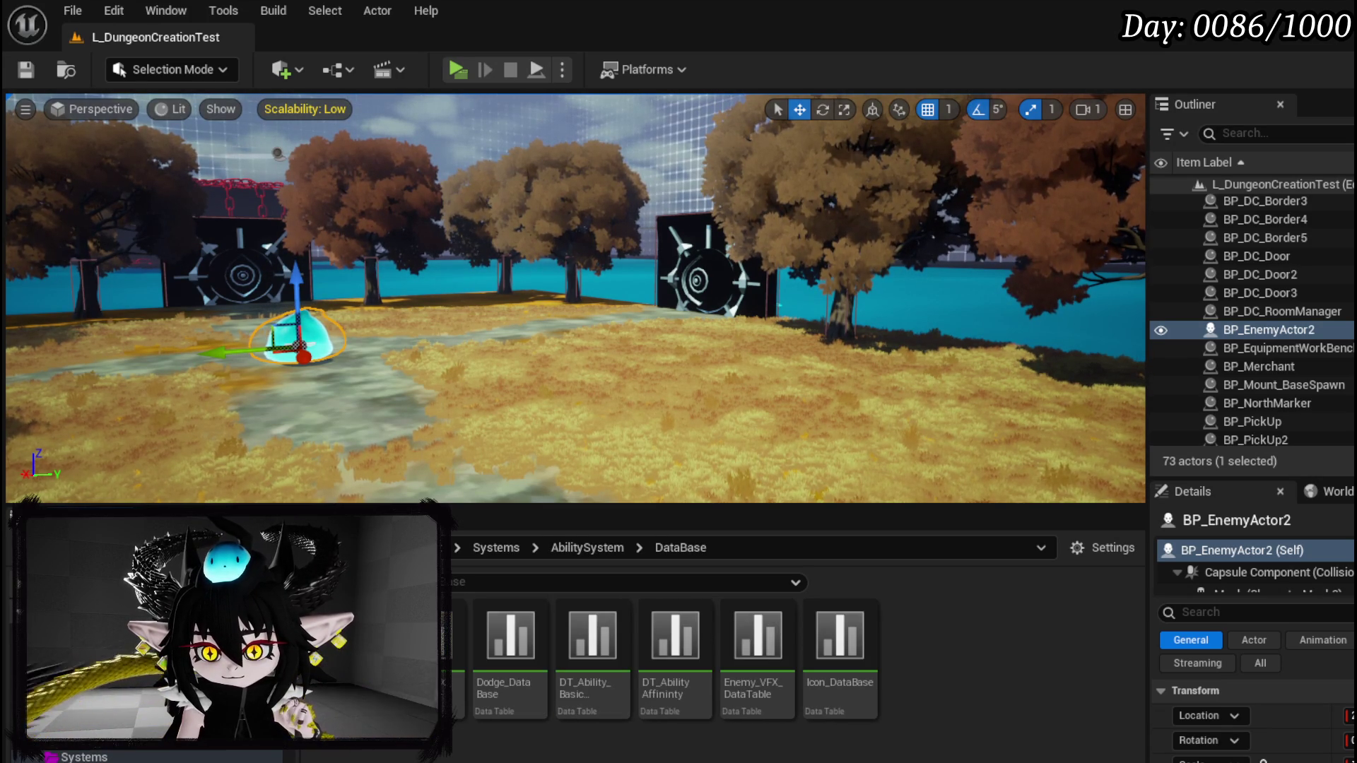
double_click(738, 714)
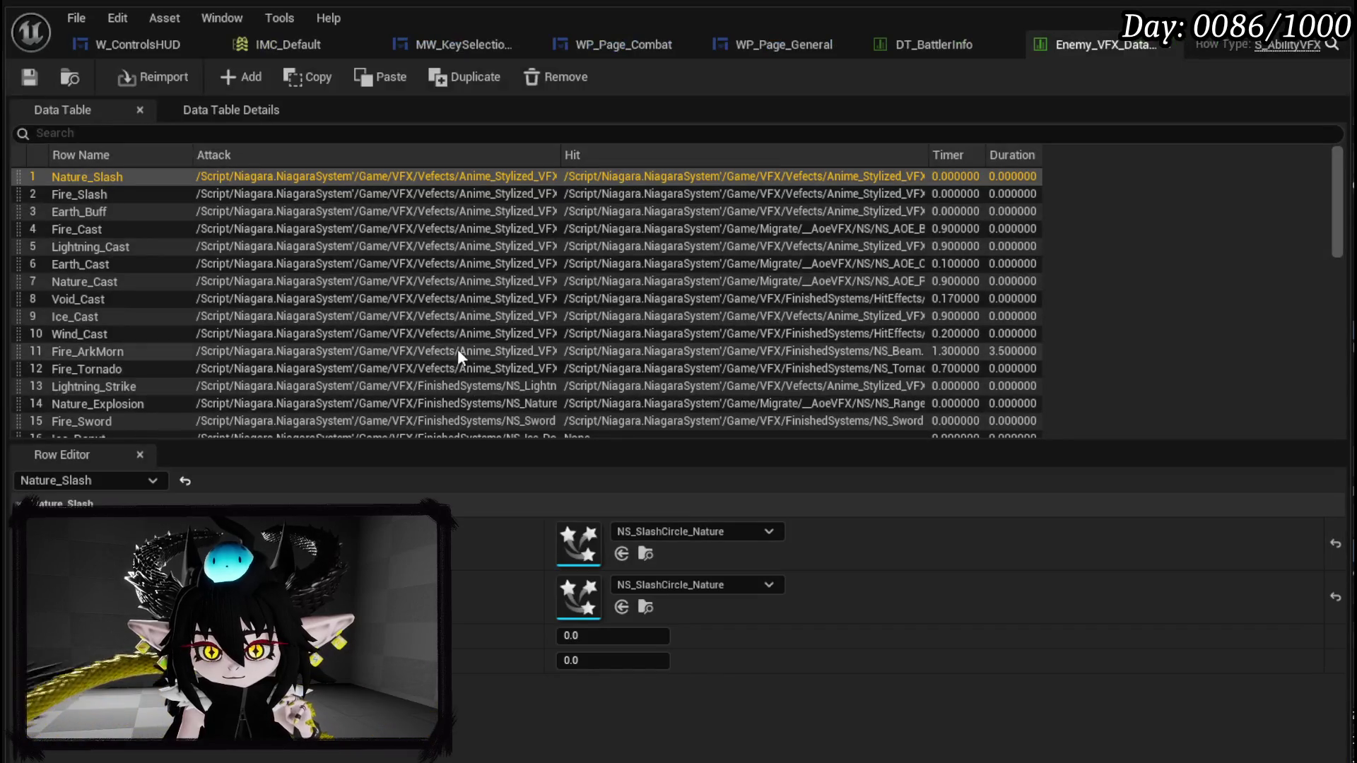
- Scroll past Earth_StonePillar and load row 37, Earth_SmallSlimeImpact, into the Row Editor
scroll(158, 281, down, 5)
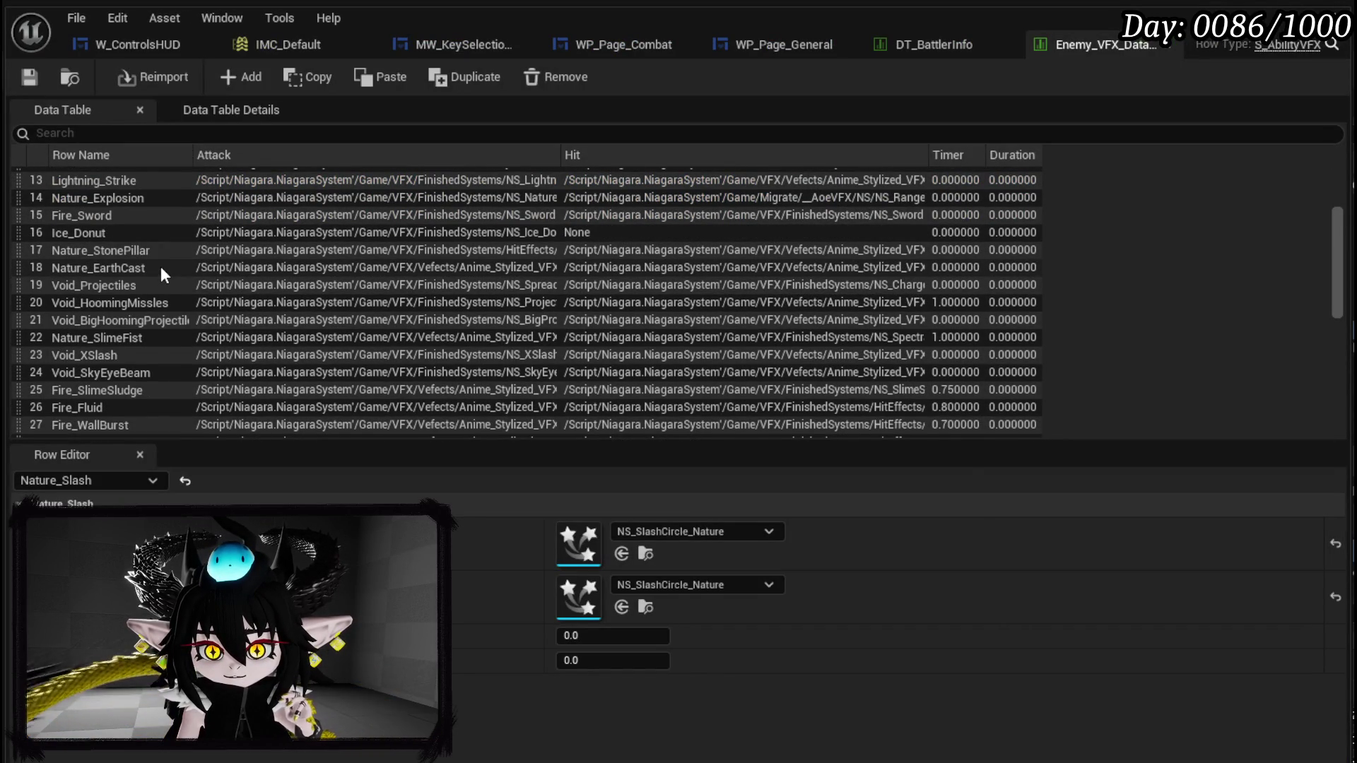
scroll(161, 268, down, 2)
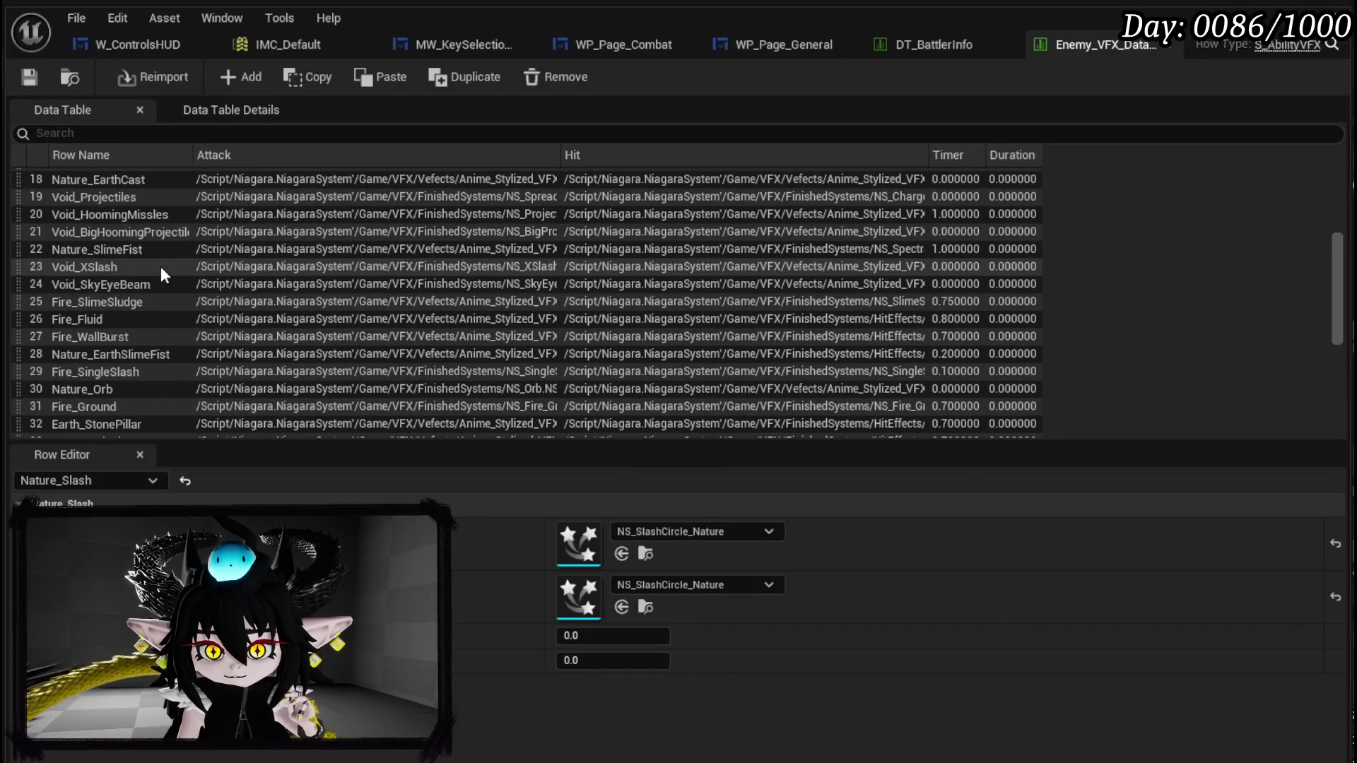
scroll(164, 337, down, 1)
click(146, 359)
scroll(295, 295, down, 1)
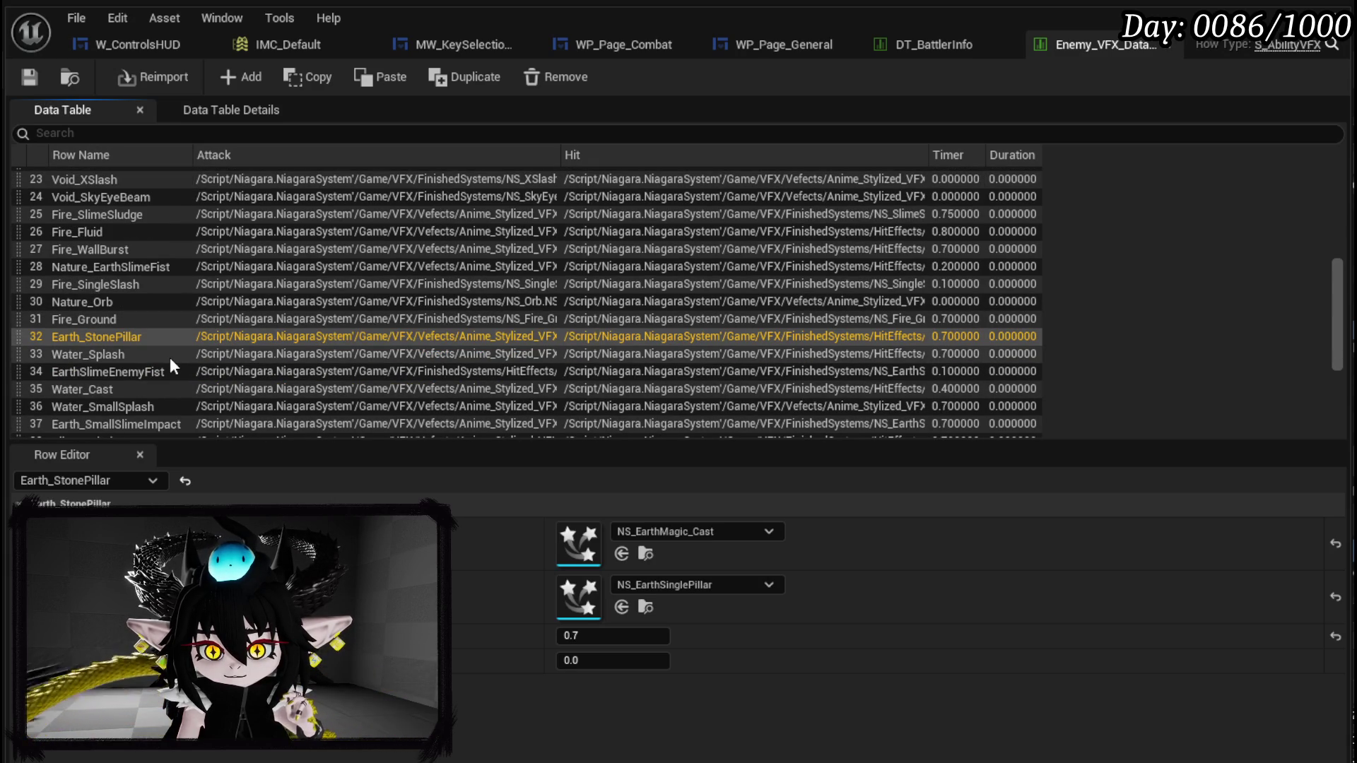
scroll(223, 352, down, 2)
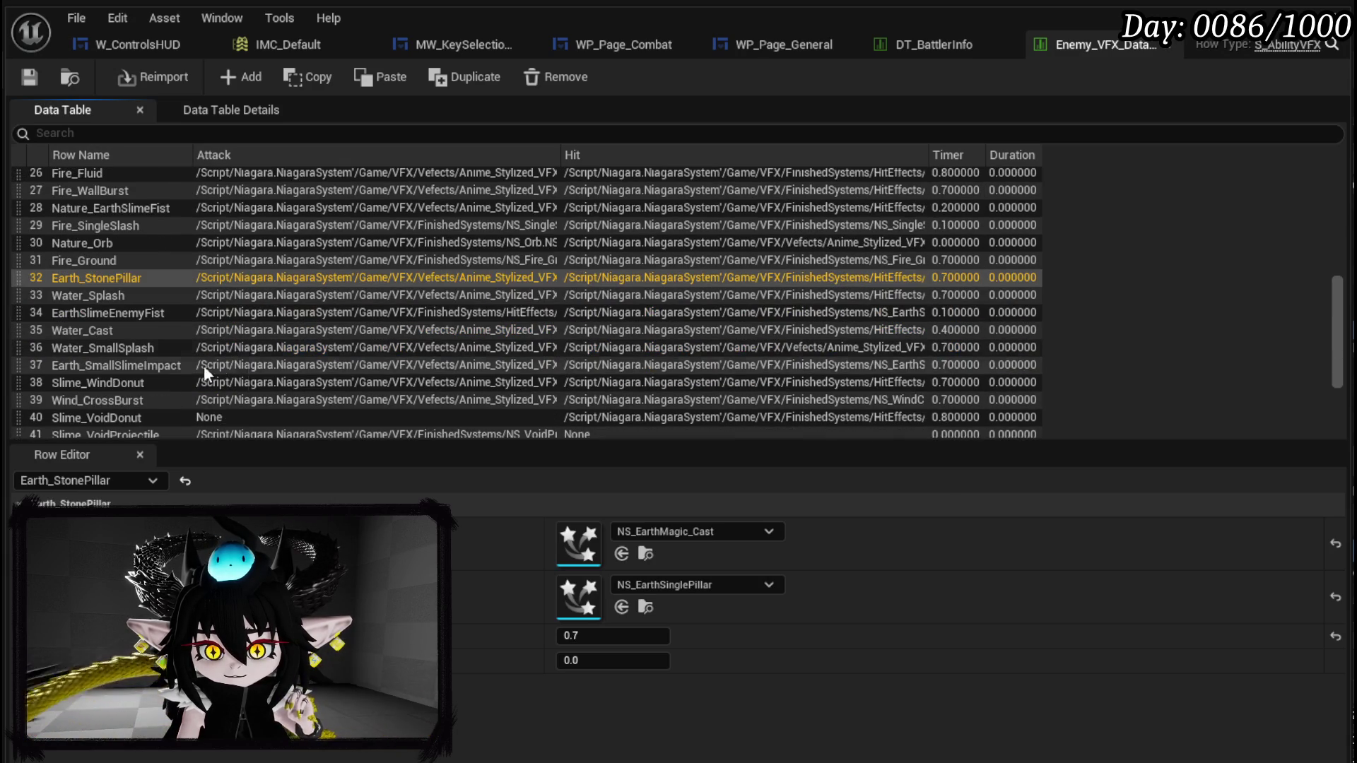
click(167, 364)
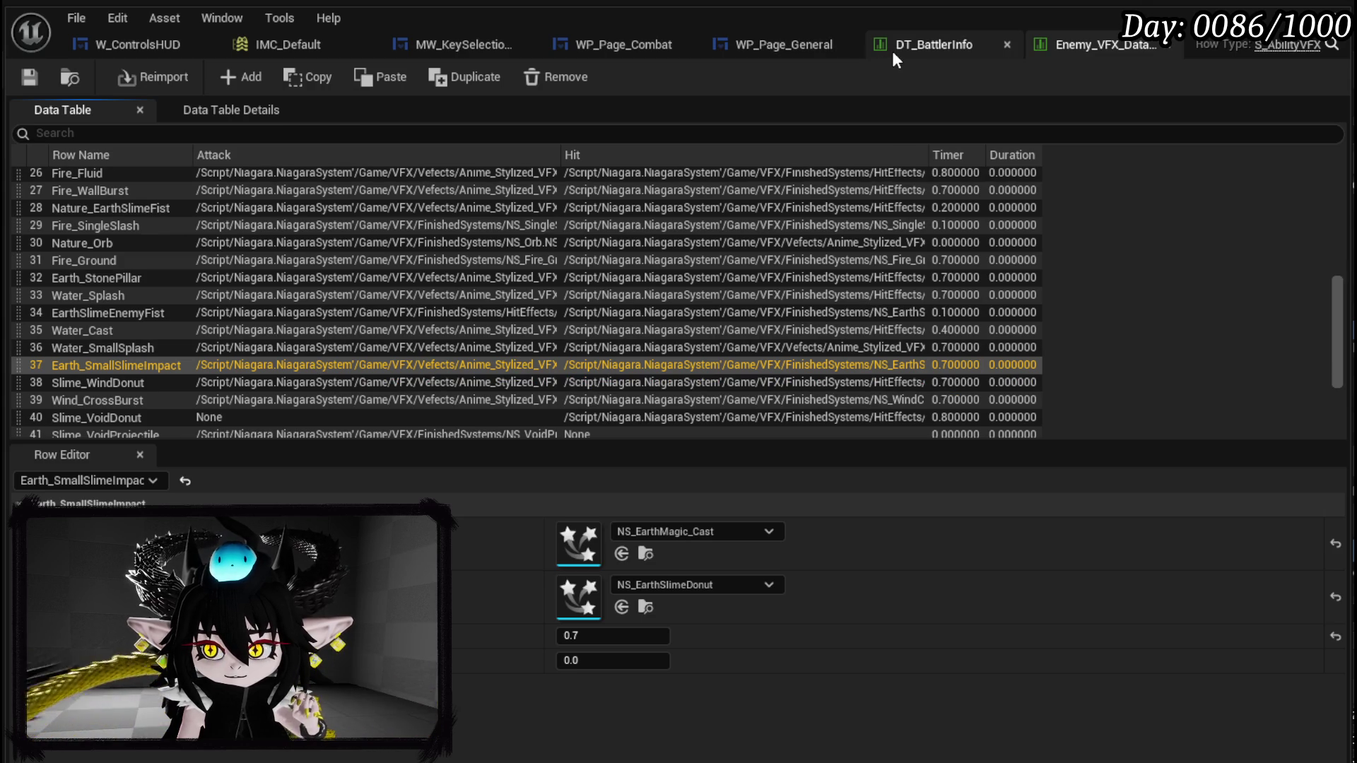
- Check the Slime_Earth|Normal row in DT_BattlerInfo, then return to the Enemy_VFX table
click(935, 49)
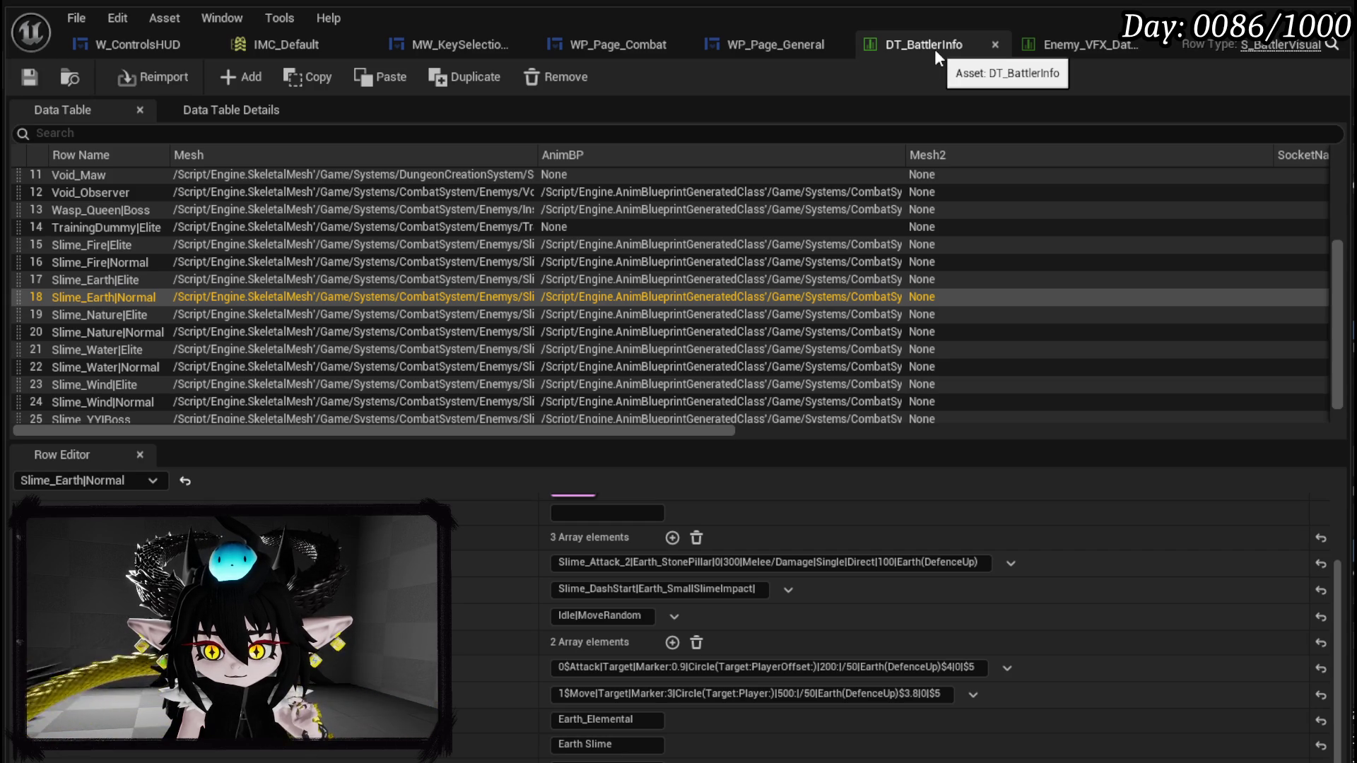
click(1032, 41)
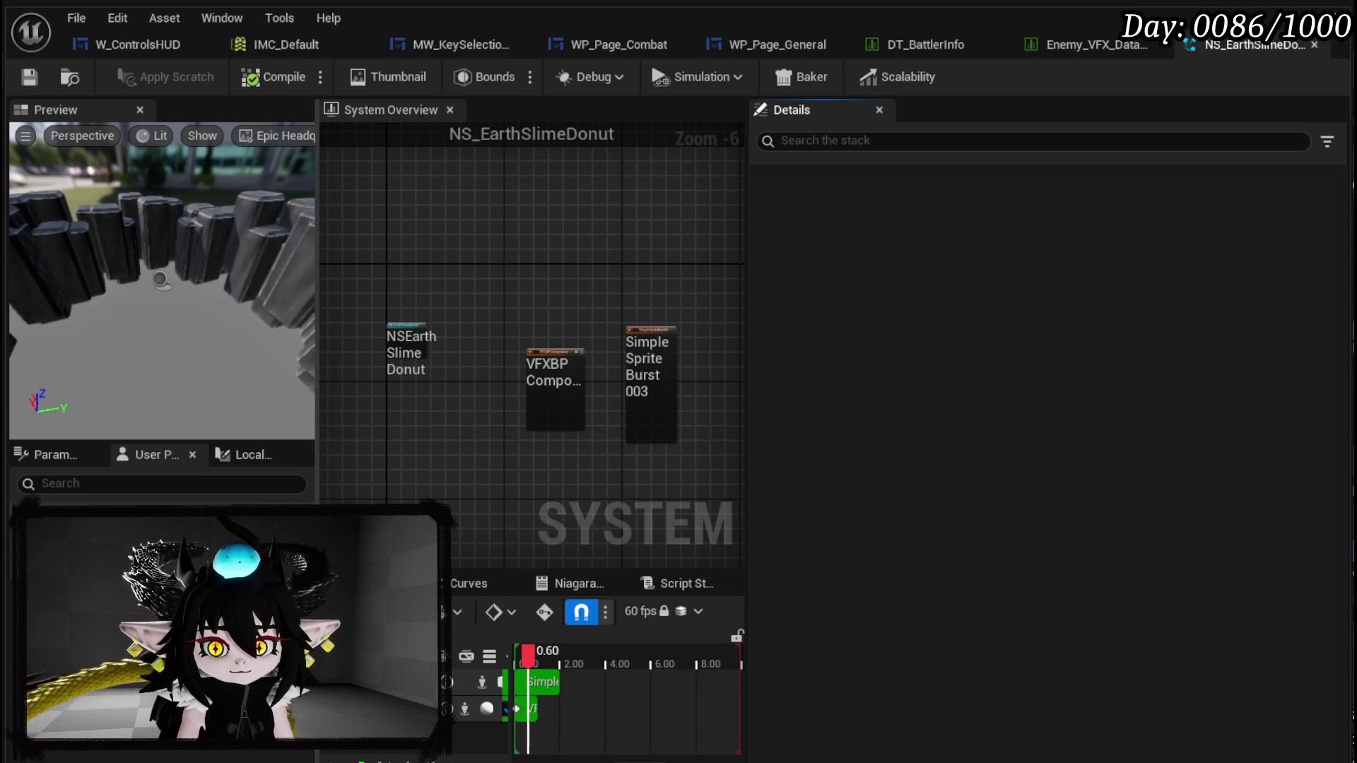
- Resize the NS_EarthSlimeDonut preview and replay the rock-pillar ring effect from 0
drag(317, 636, 285, 636)
drag(558, 668, 518, 656)
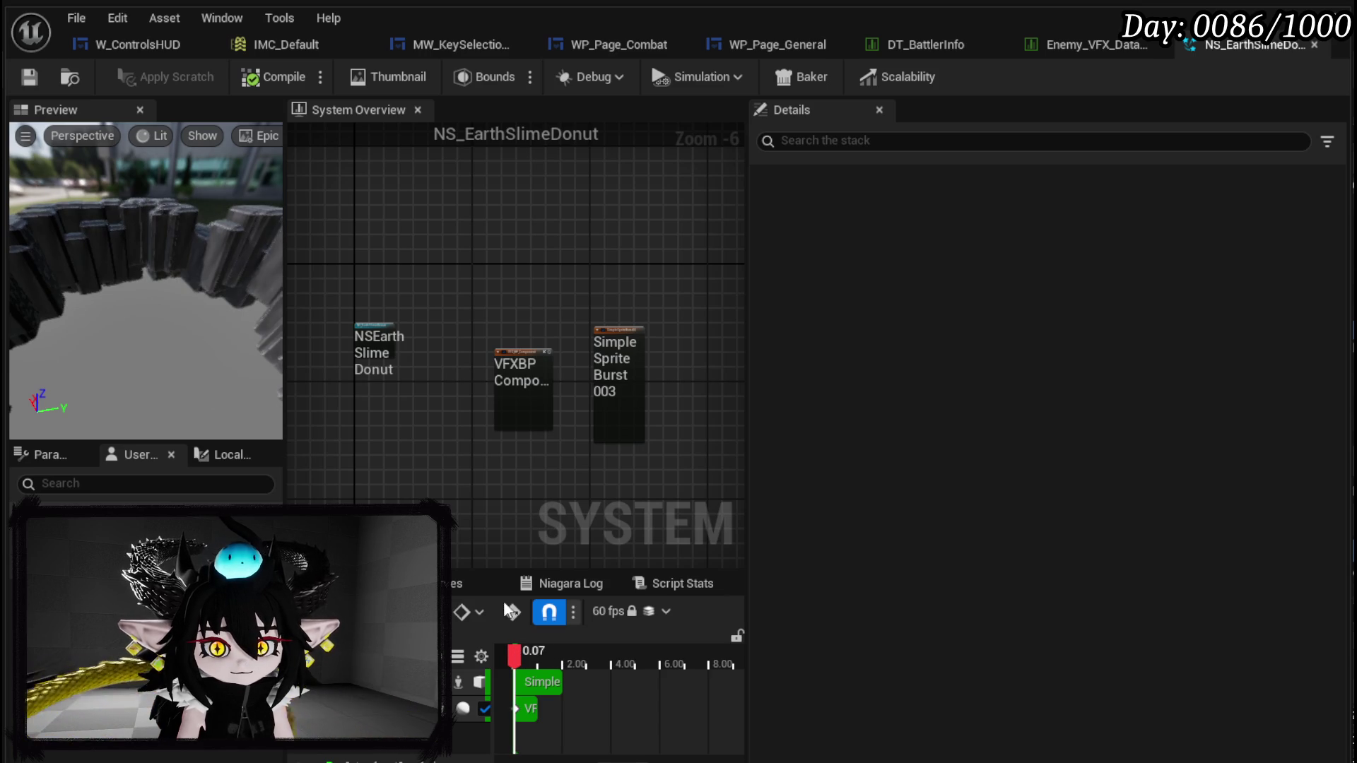
click(1065, 42)
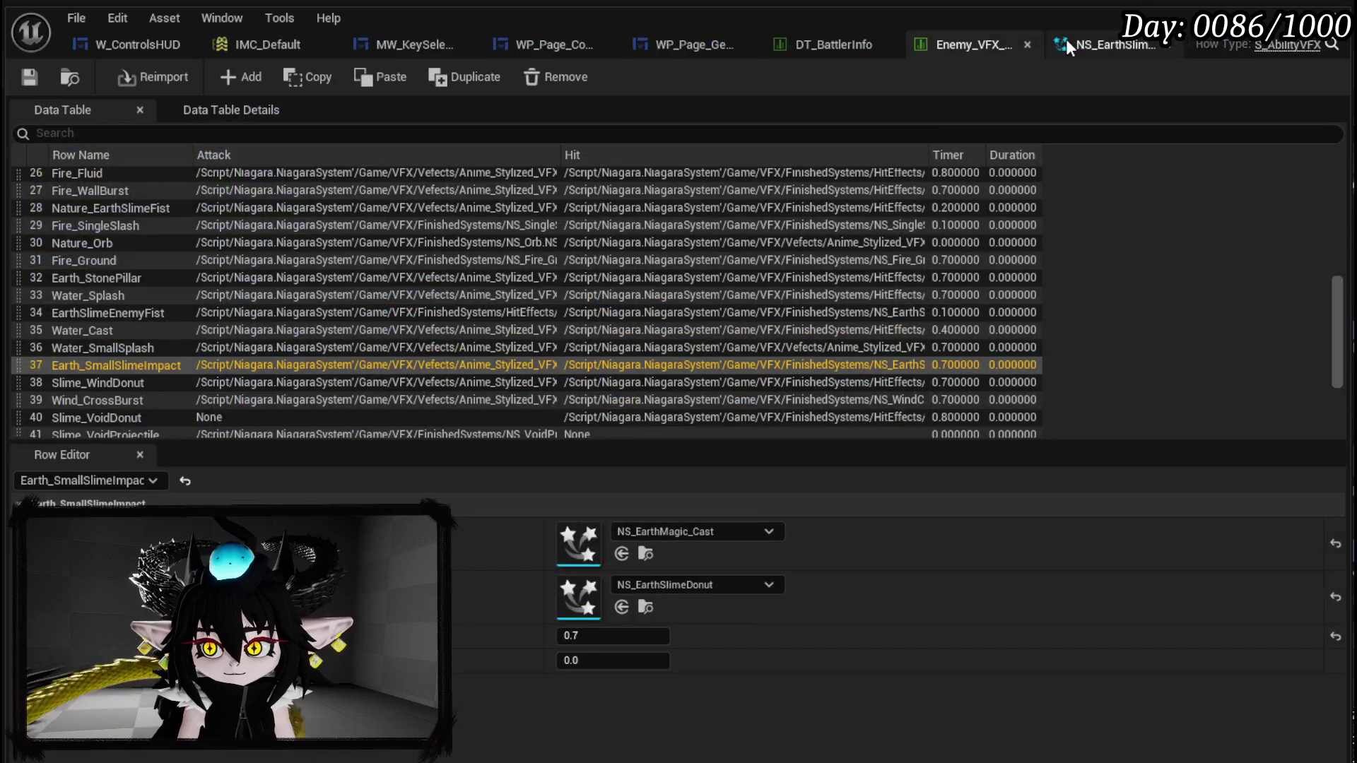
- Change Earth_SmallSlimeImpact's Timer from 0.7 to 0.07
click(576, 636)
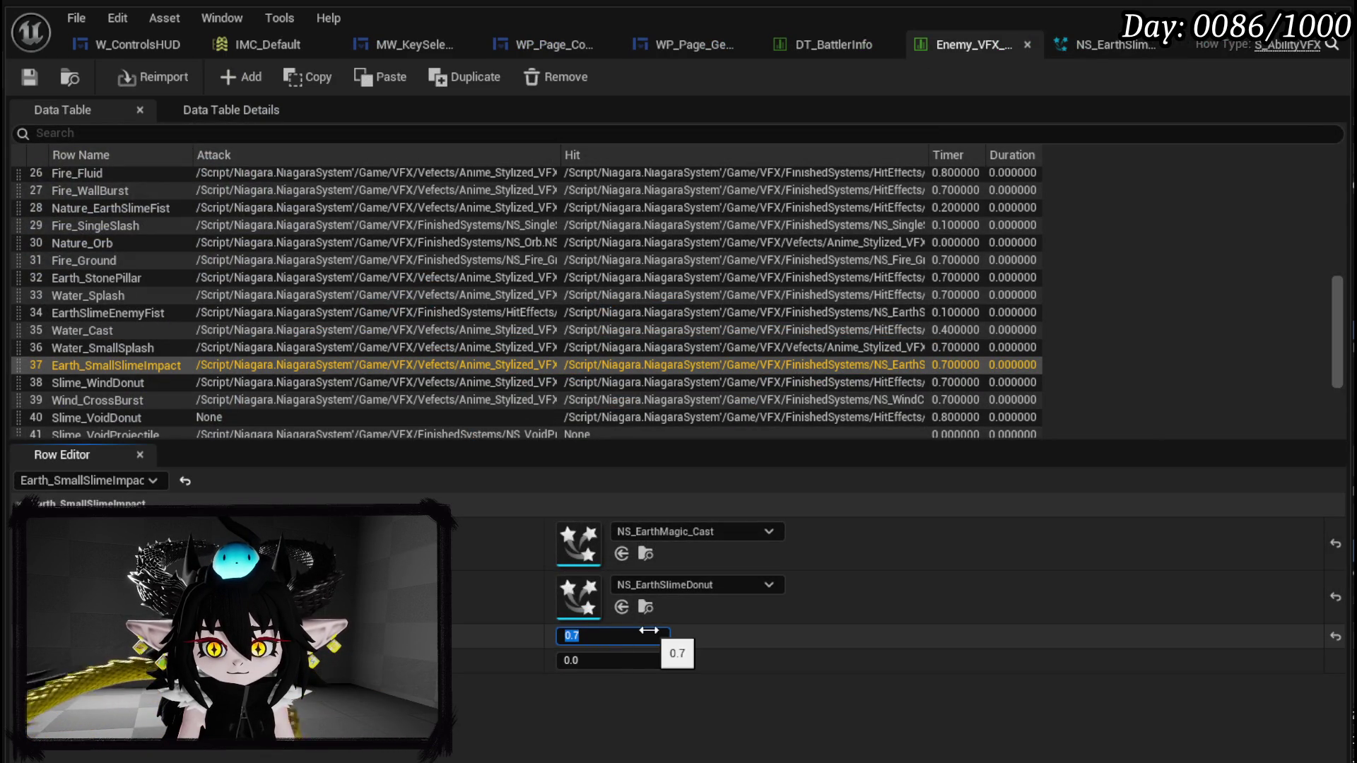
click(1108, 39)
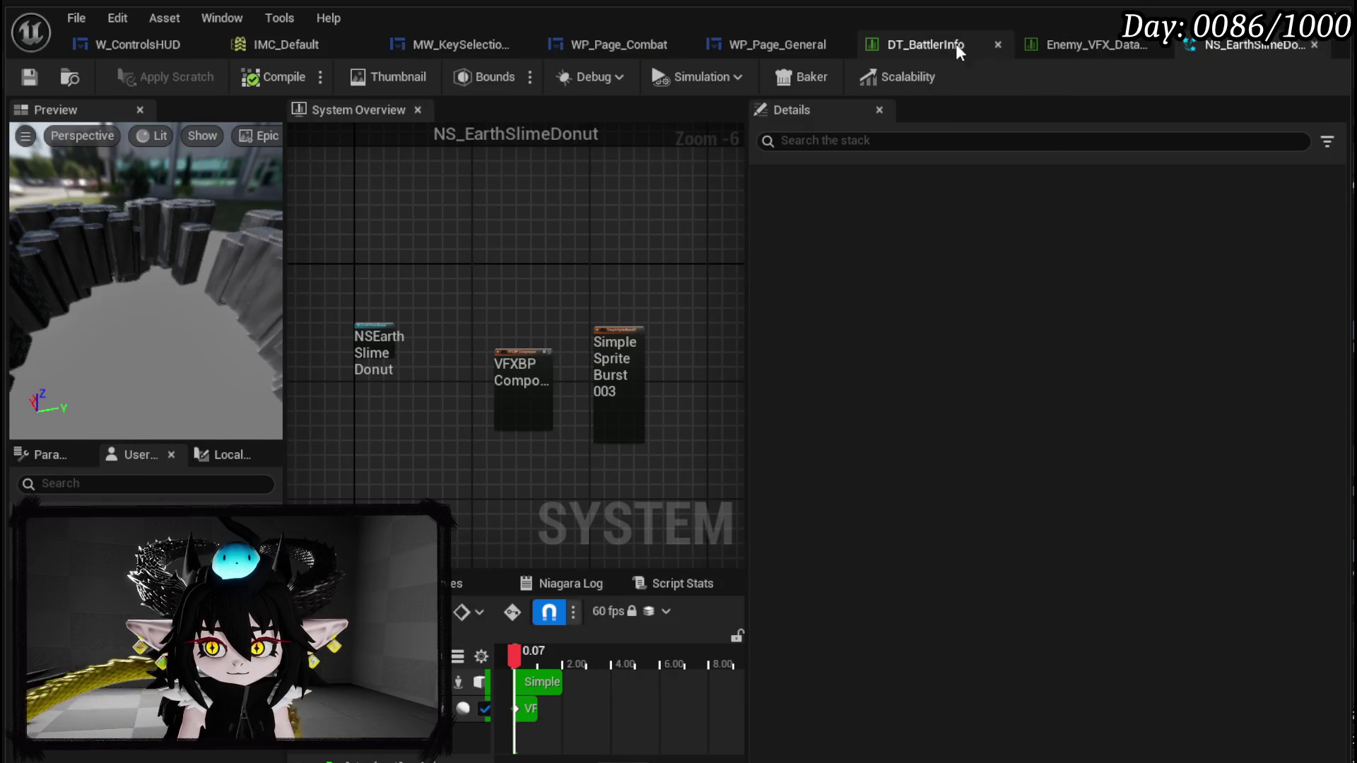
click(1085, 60)
click(635, 636)
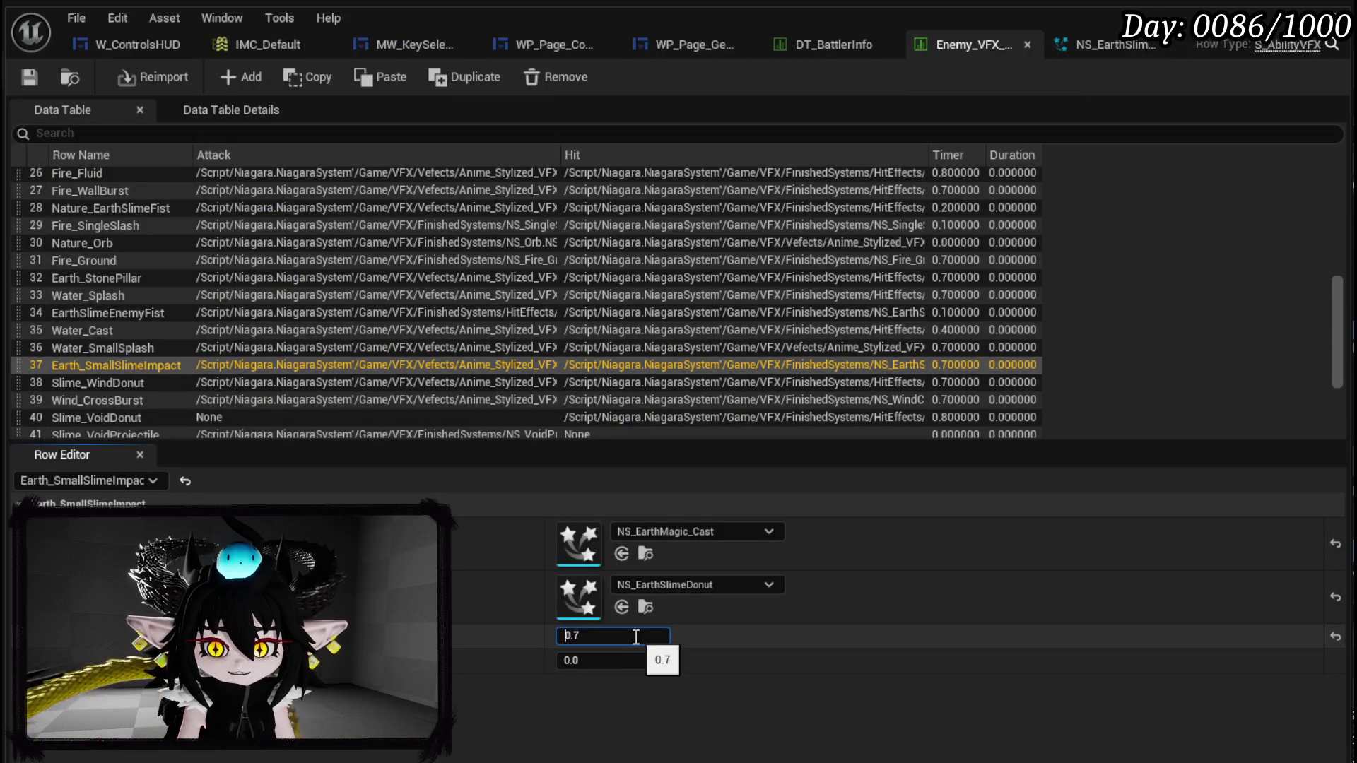
text(0)
key(Return)
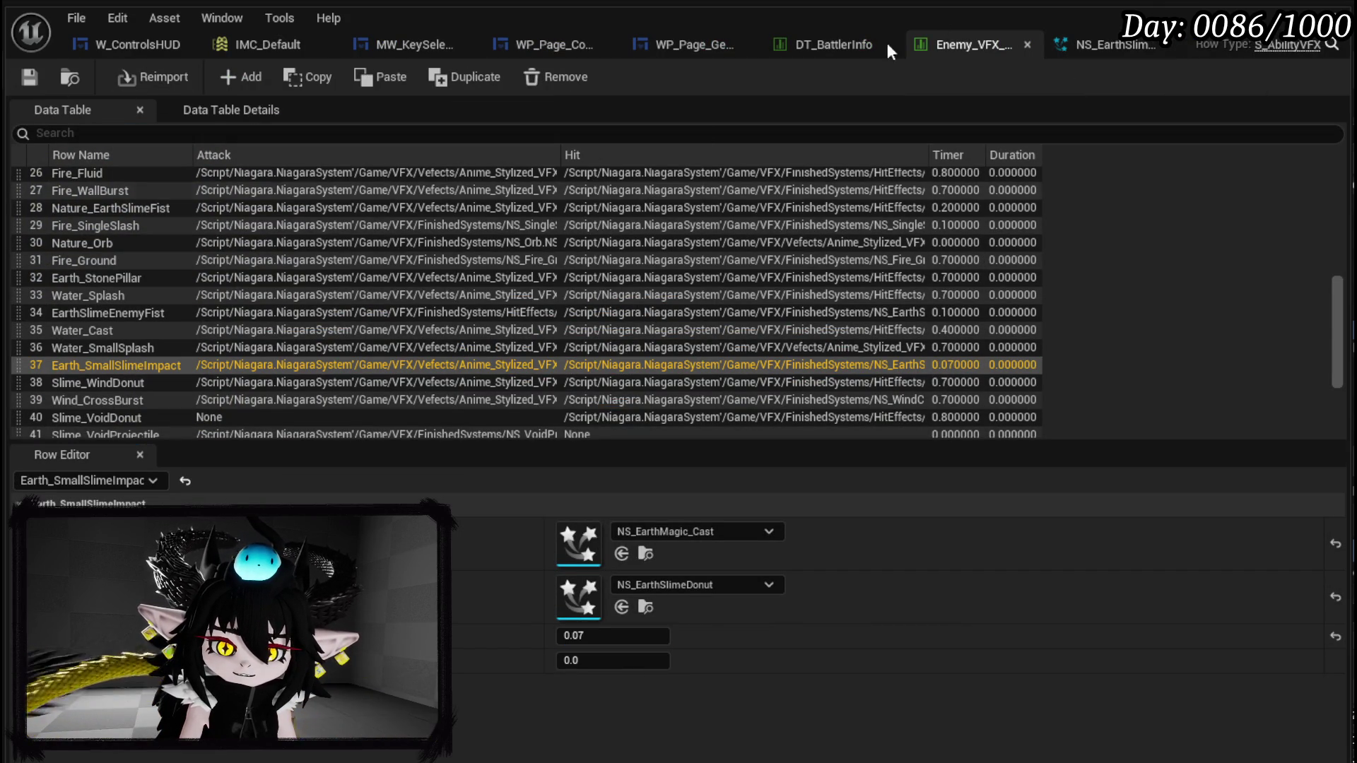
- Check Slime_Earth|Normal in DT_BattlerInfo, then select the Earth_StonePillar row in Enemy_VFX
click(846, 43)
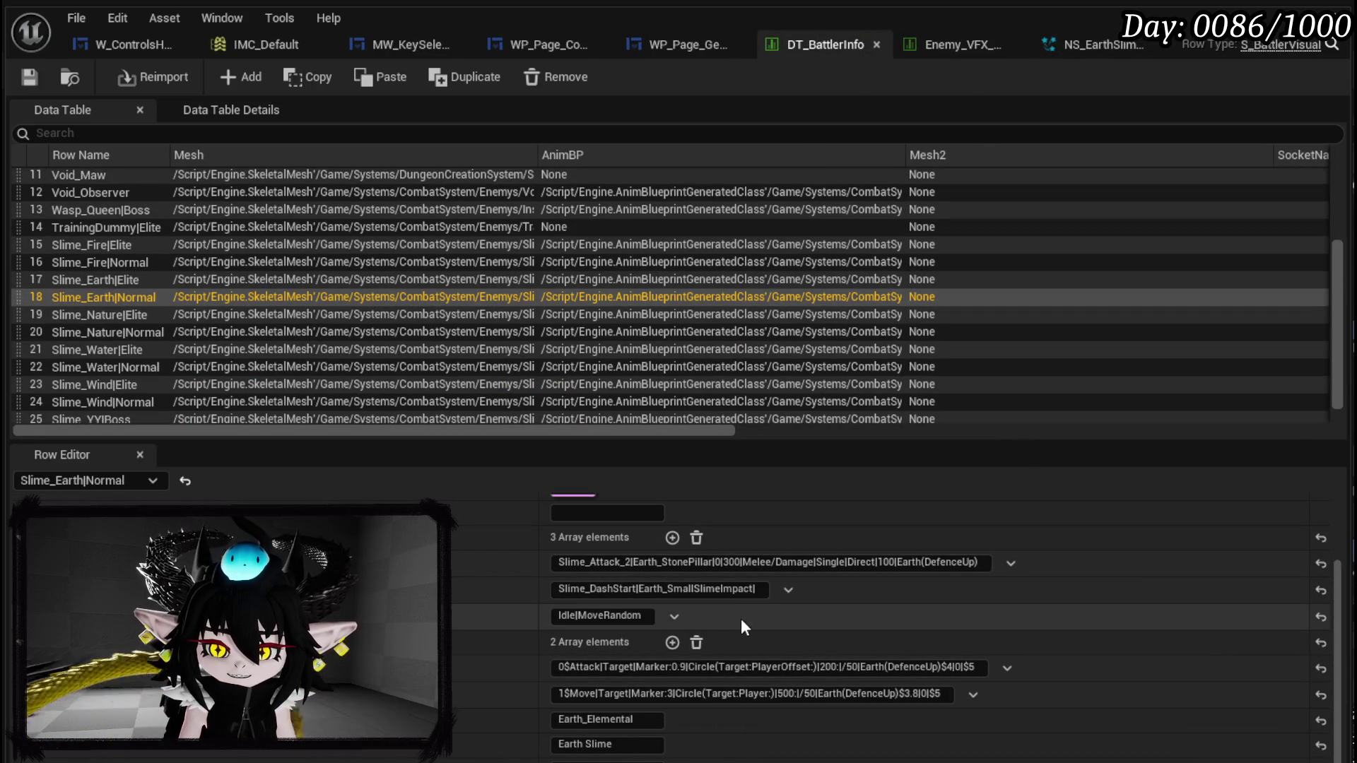
click(961, 49)
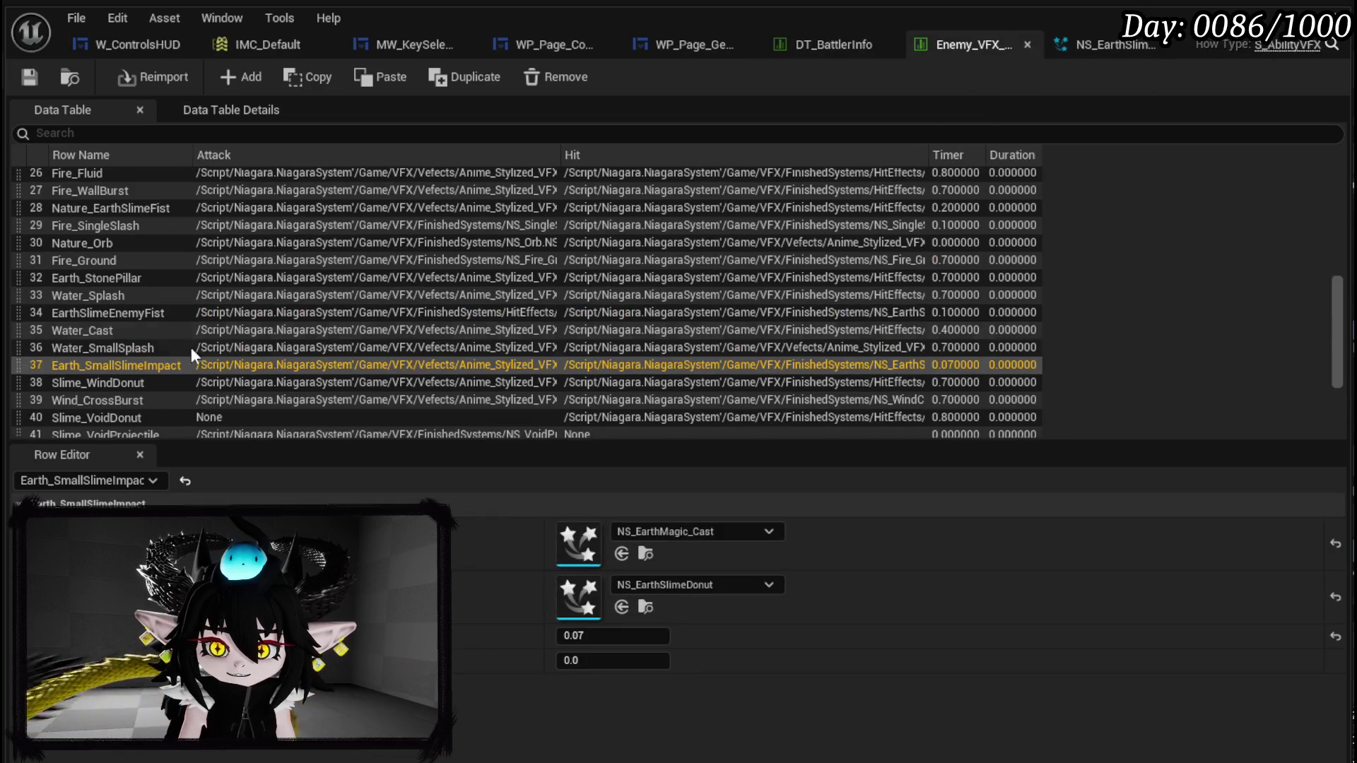
click(116, 278)
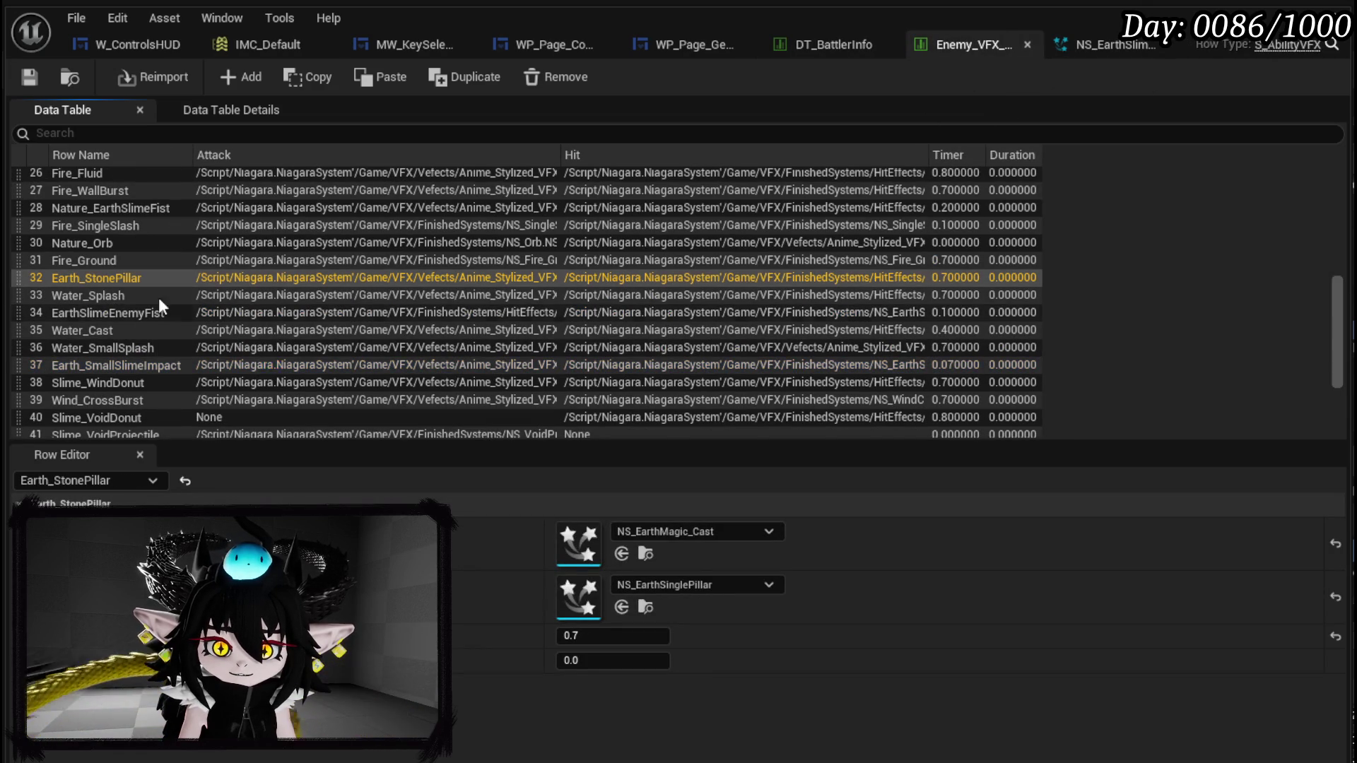
- Open NS_EarthSinglePillar and replay its effect from the start
double_click(586, 598)
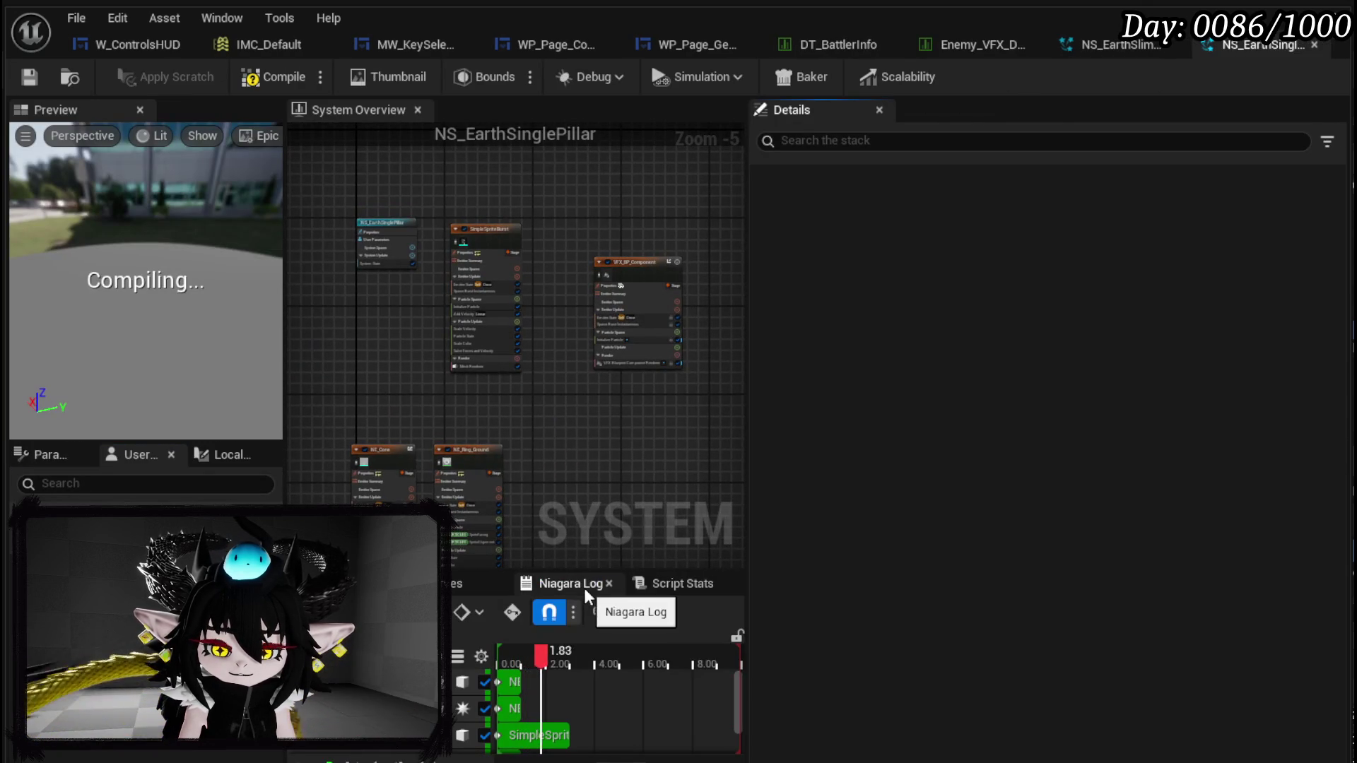
drag(571, 656, 509, 659)
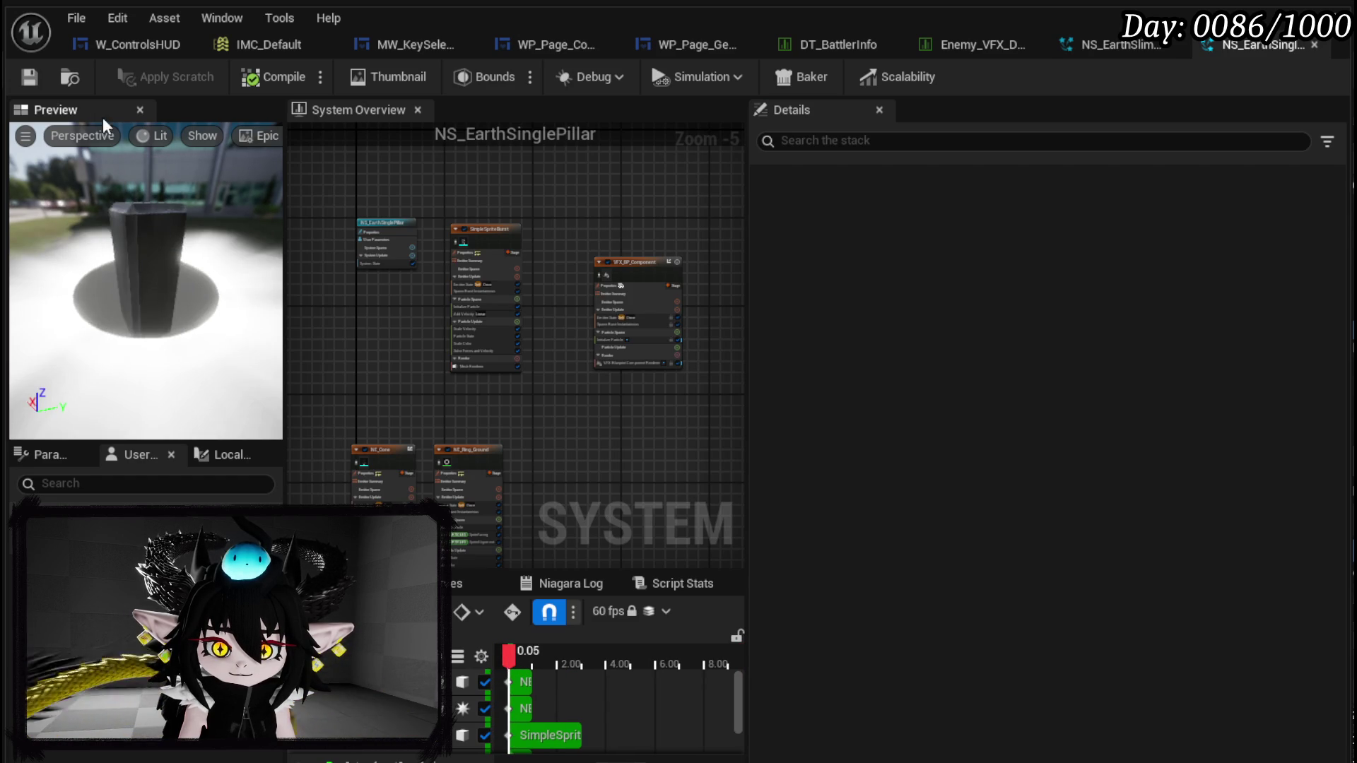
click(841, 45)
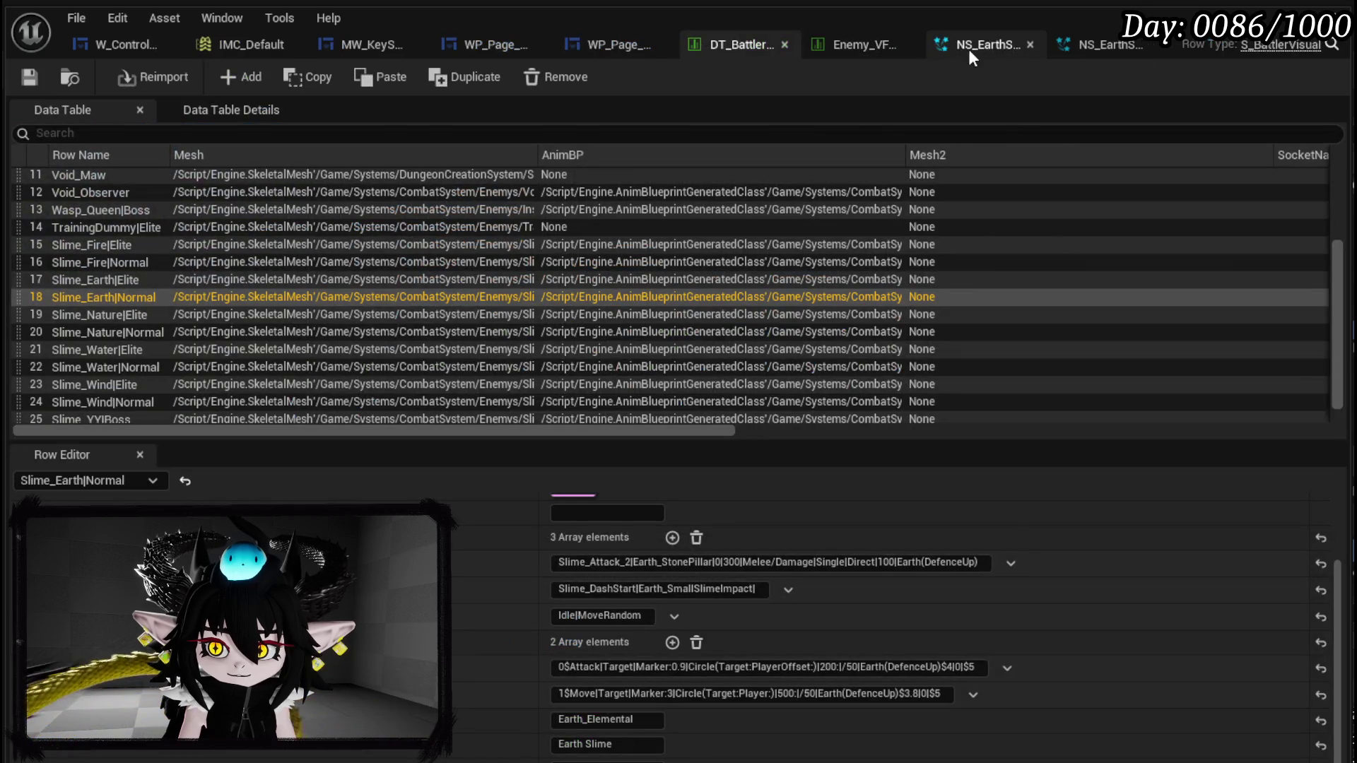
click(842, 47)
- Set Earth_StonePillar's Timer to 0.05, save the VFX table, close it and start a standalone play-test
click(601, 635)
text(0.05)
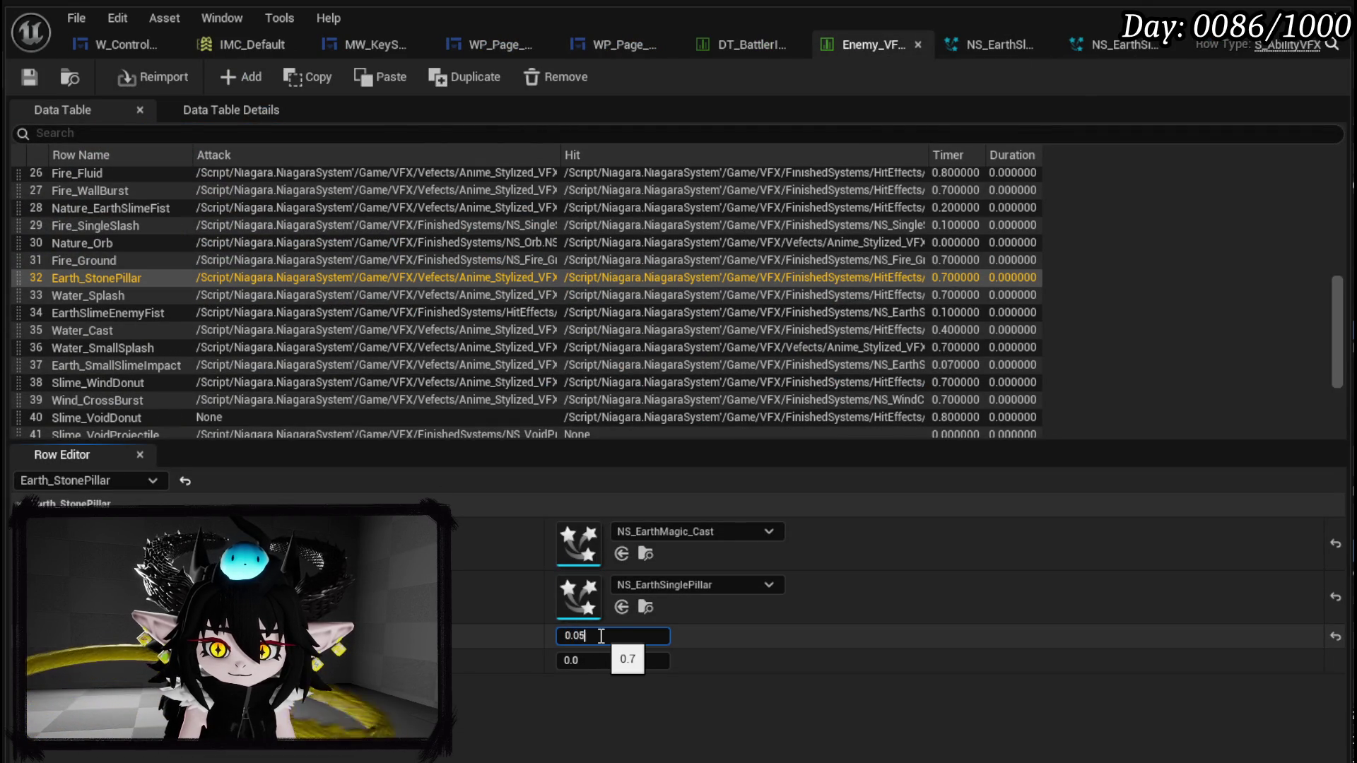
key(Return)
click(33, 81)
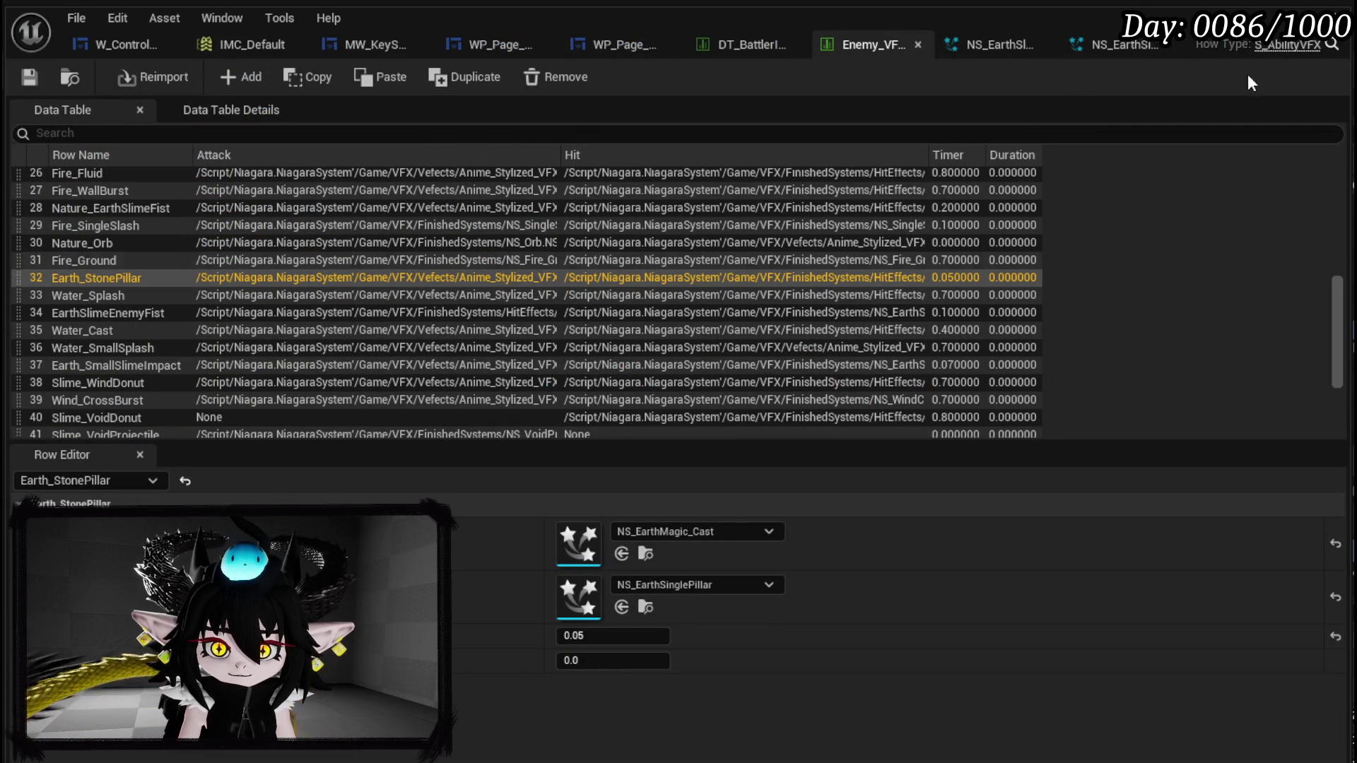
click(1254, 15)
click(458, 70)
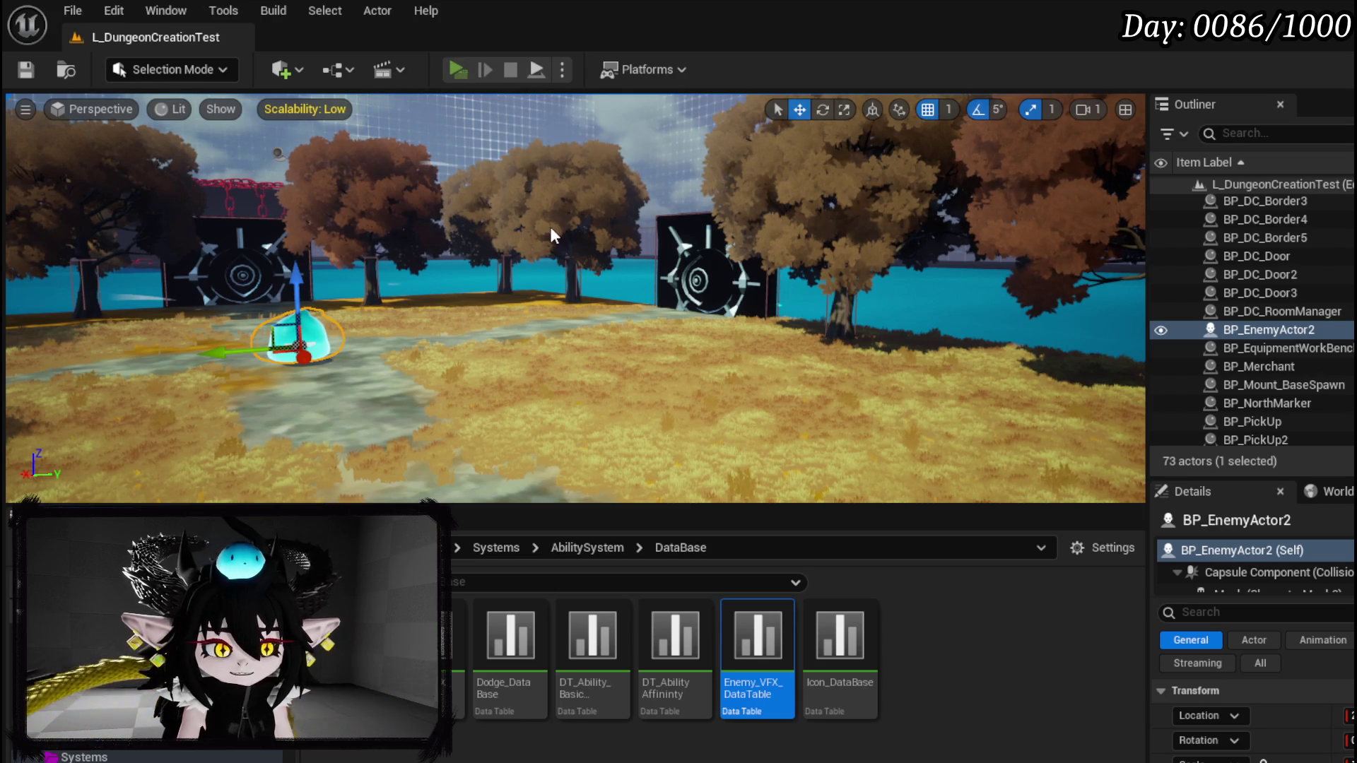
- Walk the character into the portal, choose the Canyon stage, and start the earth slime fight
key(w)
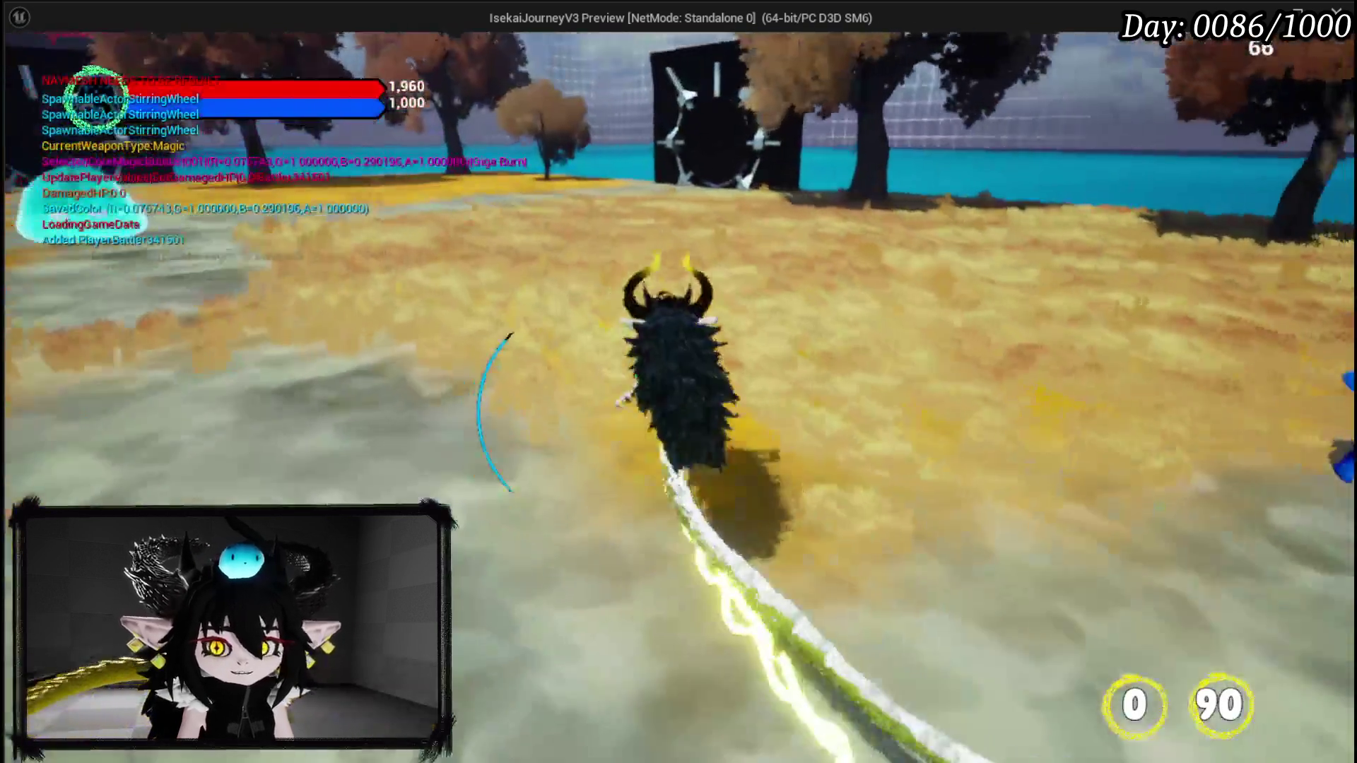
key(w)
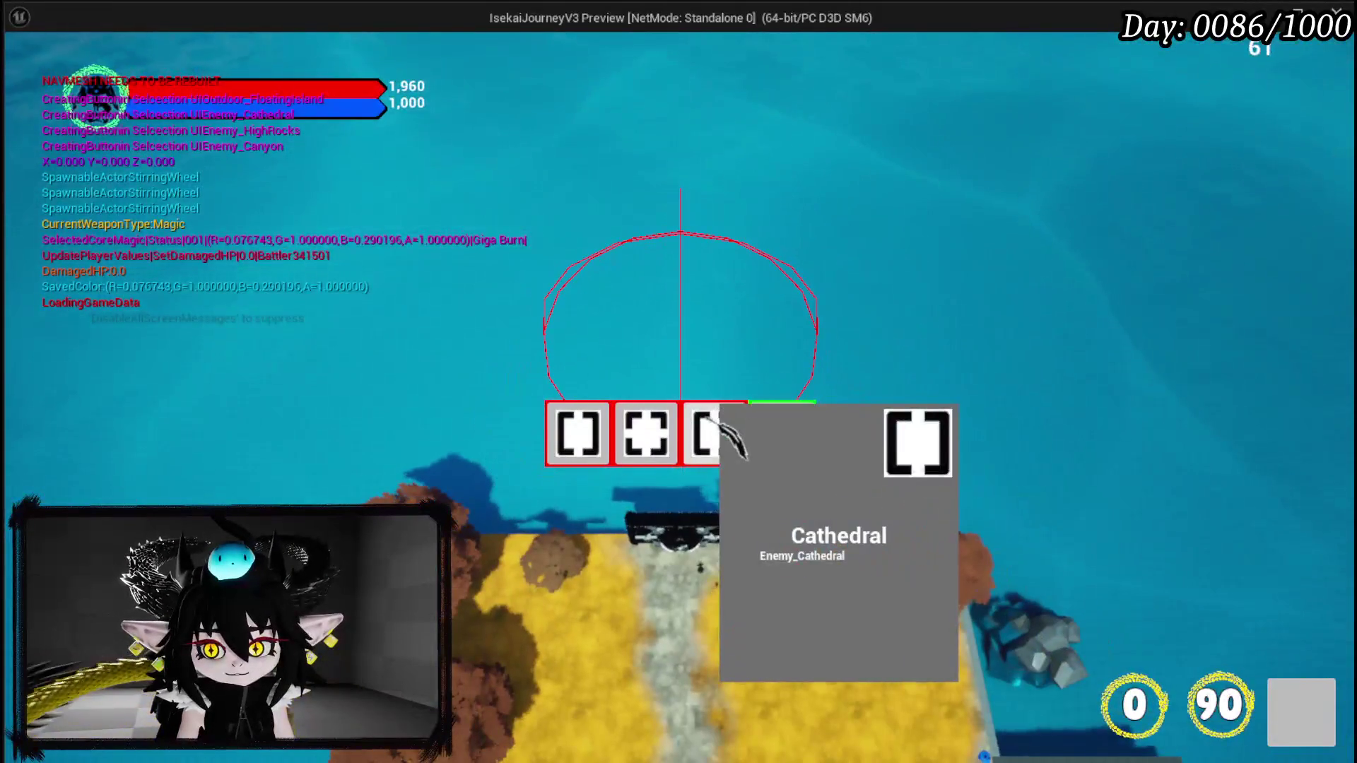
click(604, 442)
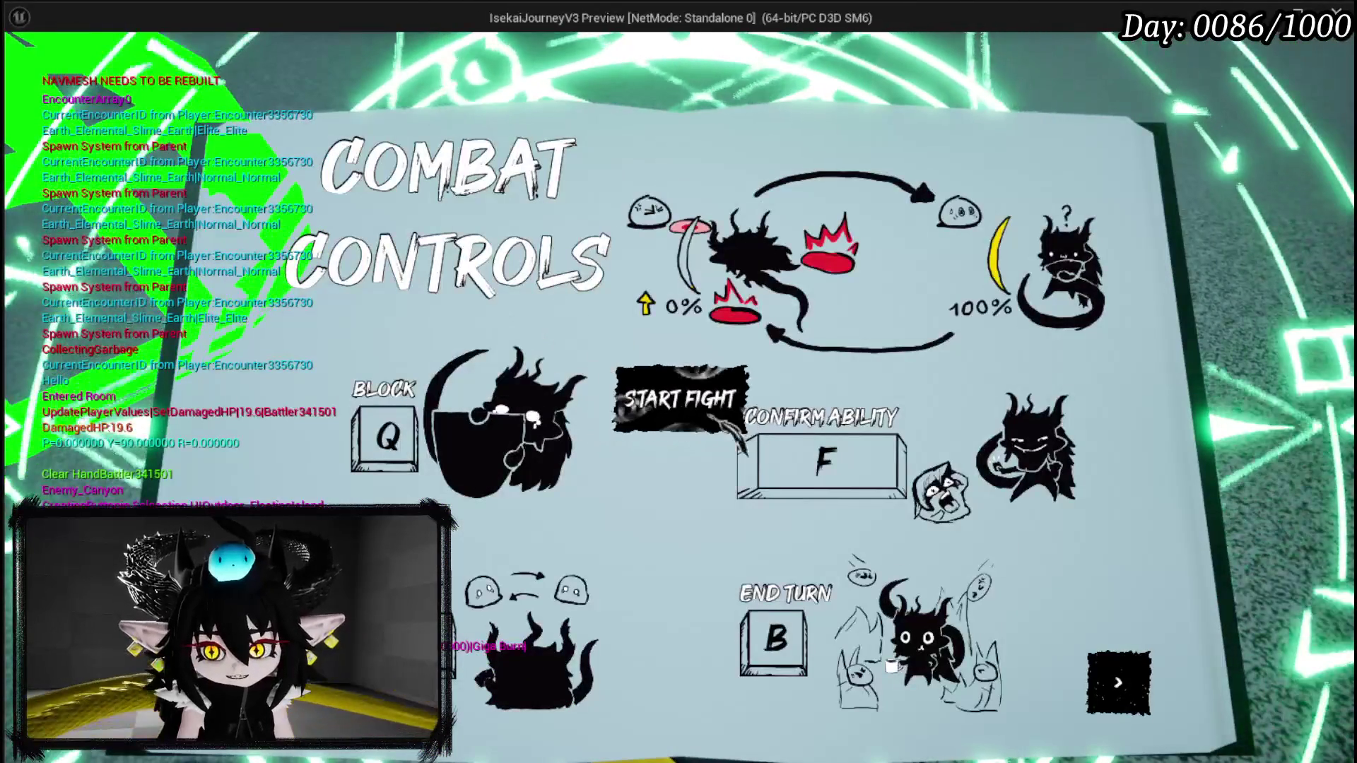
click(710, 421)
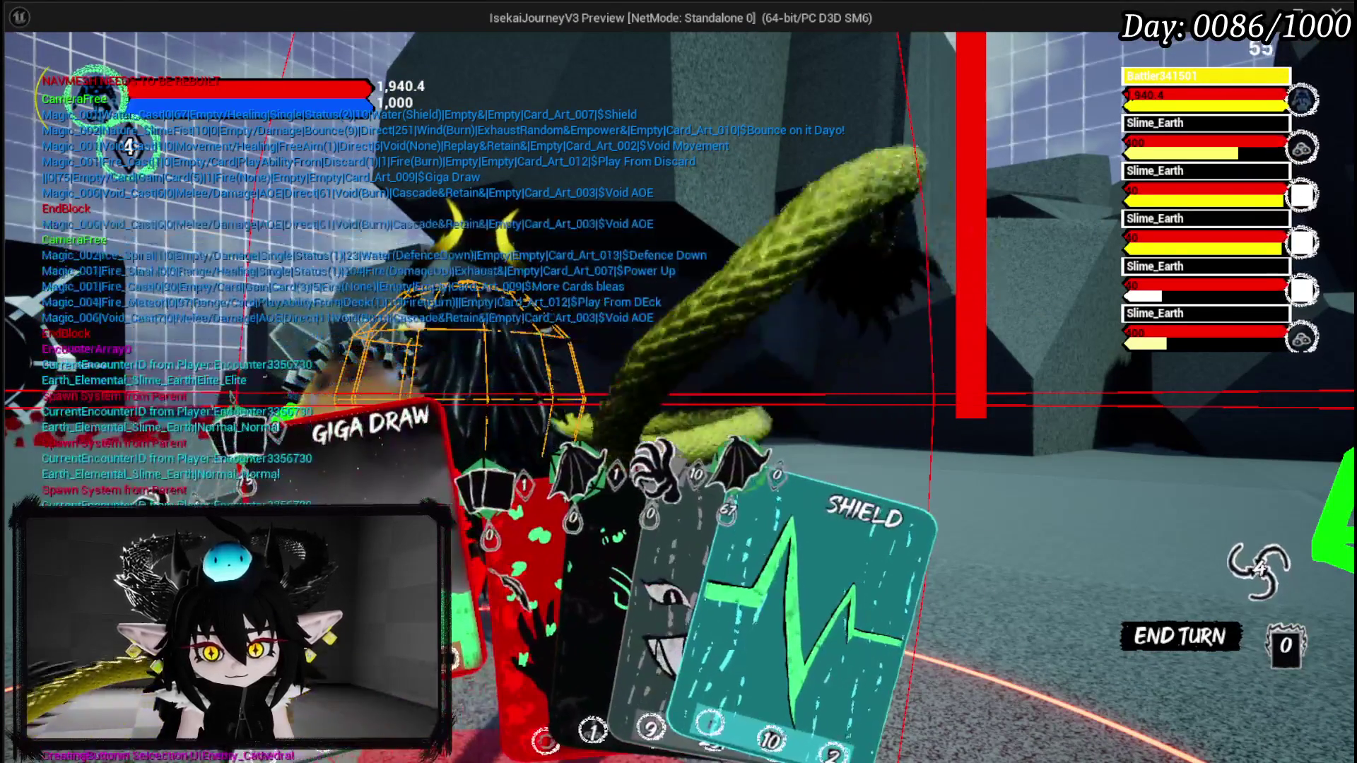
- Check the deck's cards, then play Main Attack on the Slime_Earth enemies until the battle ends
click(1259, 562)
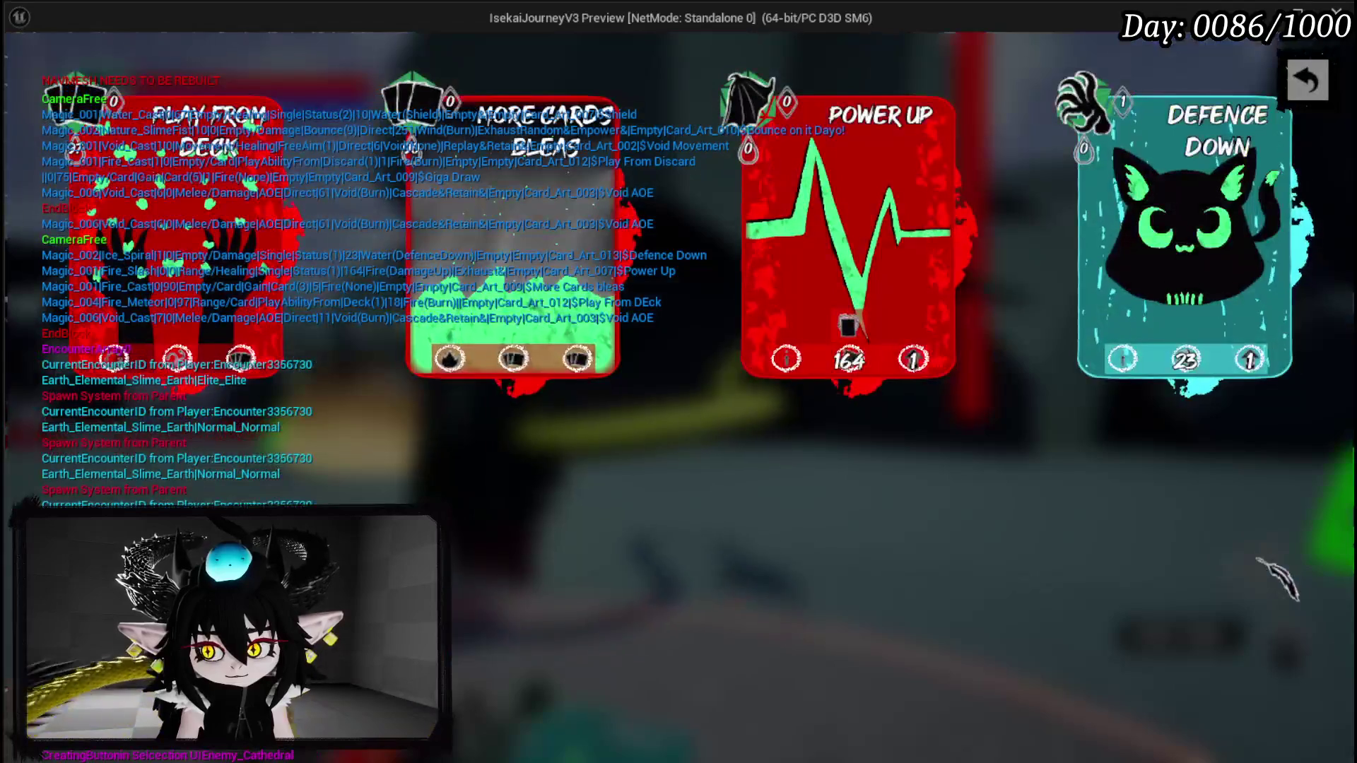
key(Escape)
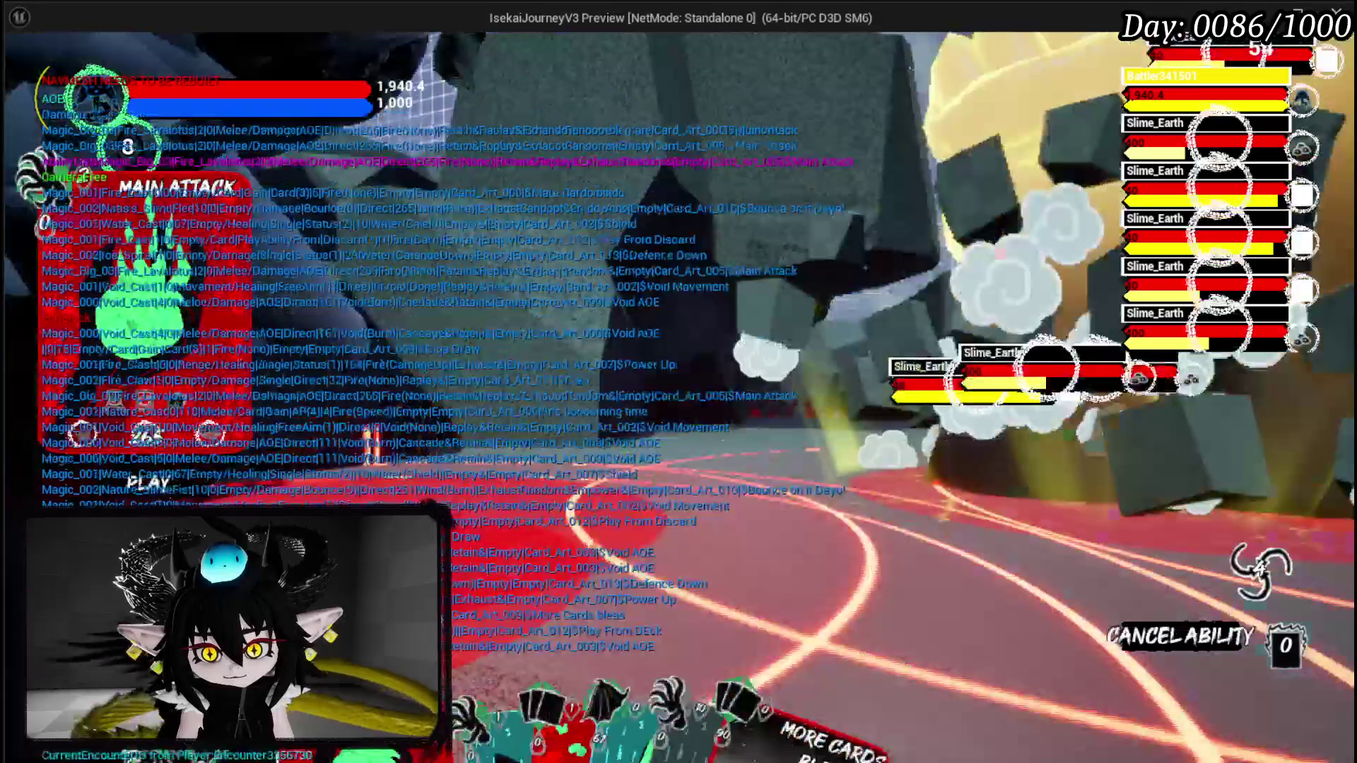
click(732, 488)
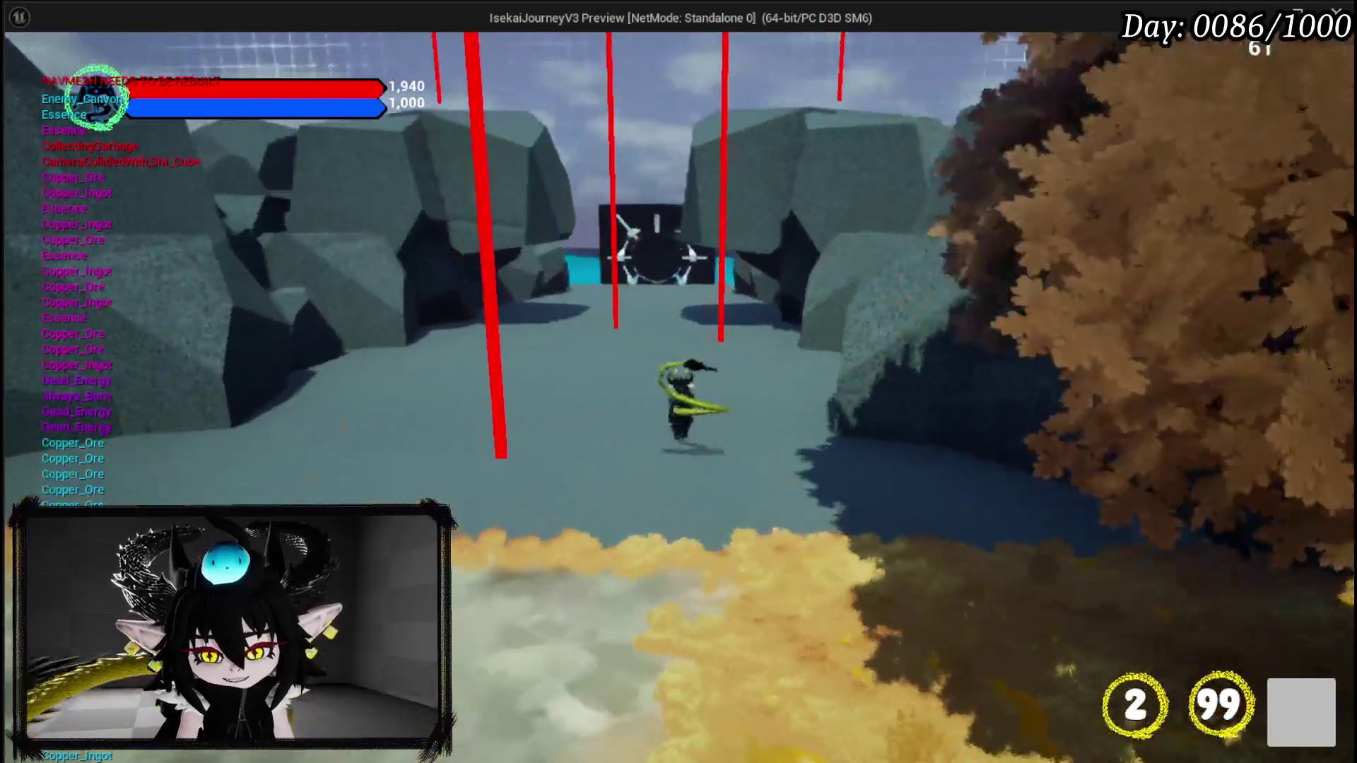
- Run and jump the character over the canyon rocks toward the water, then stop the play-test
key(space)
key(w)
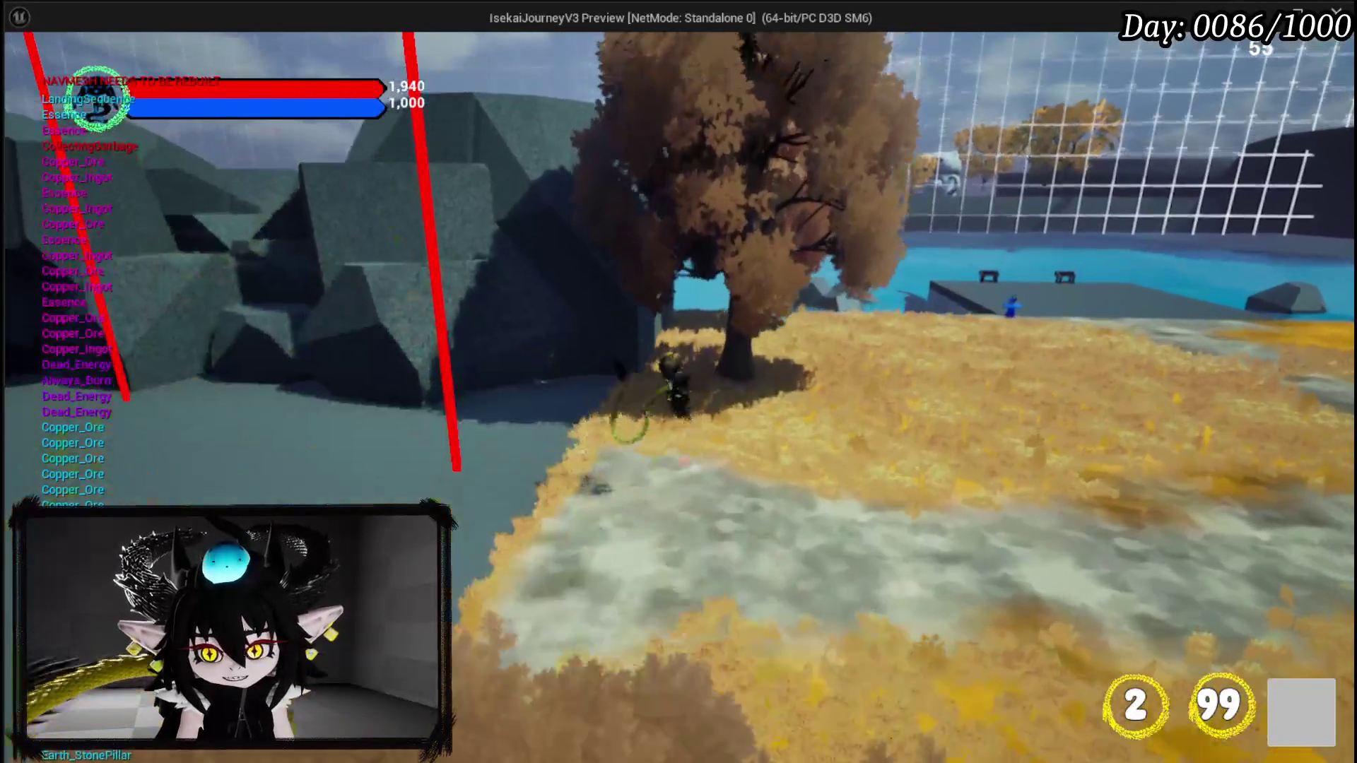
key(space)
key(w)
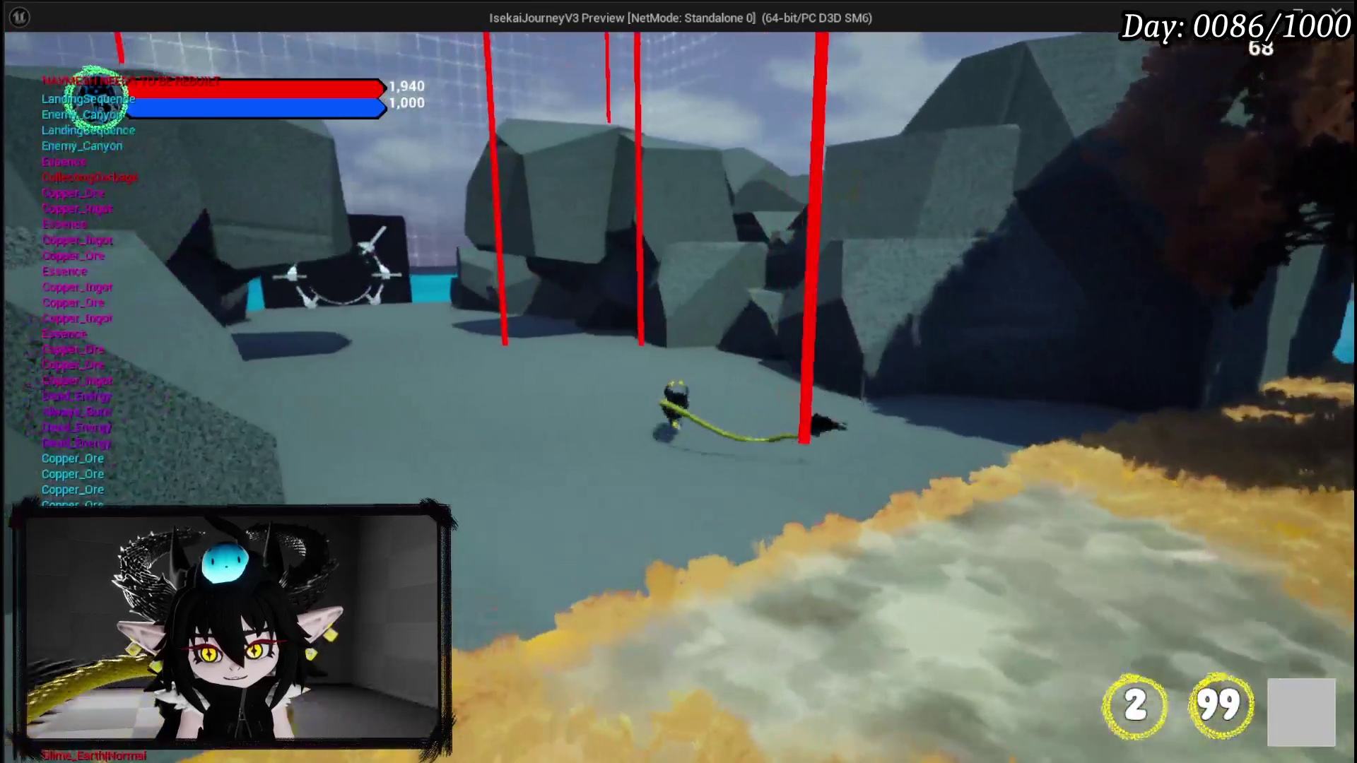
key(space)
key(w)
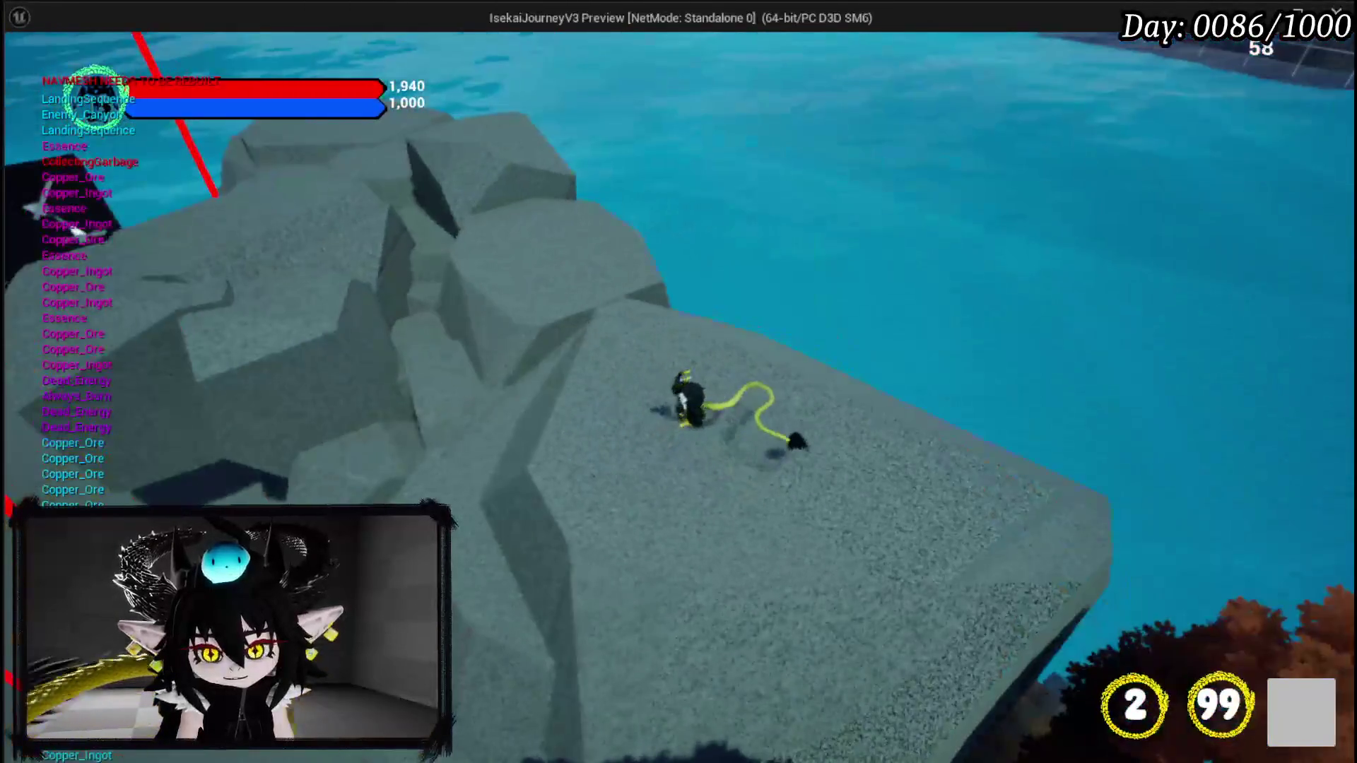
key(alt+Tab)
key(Escape)
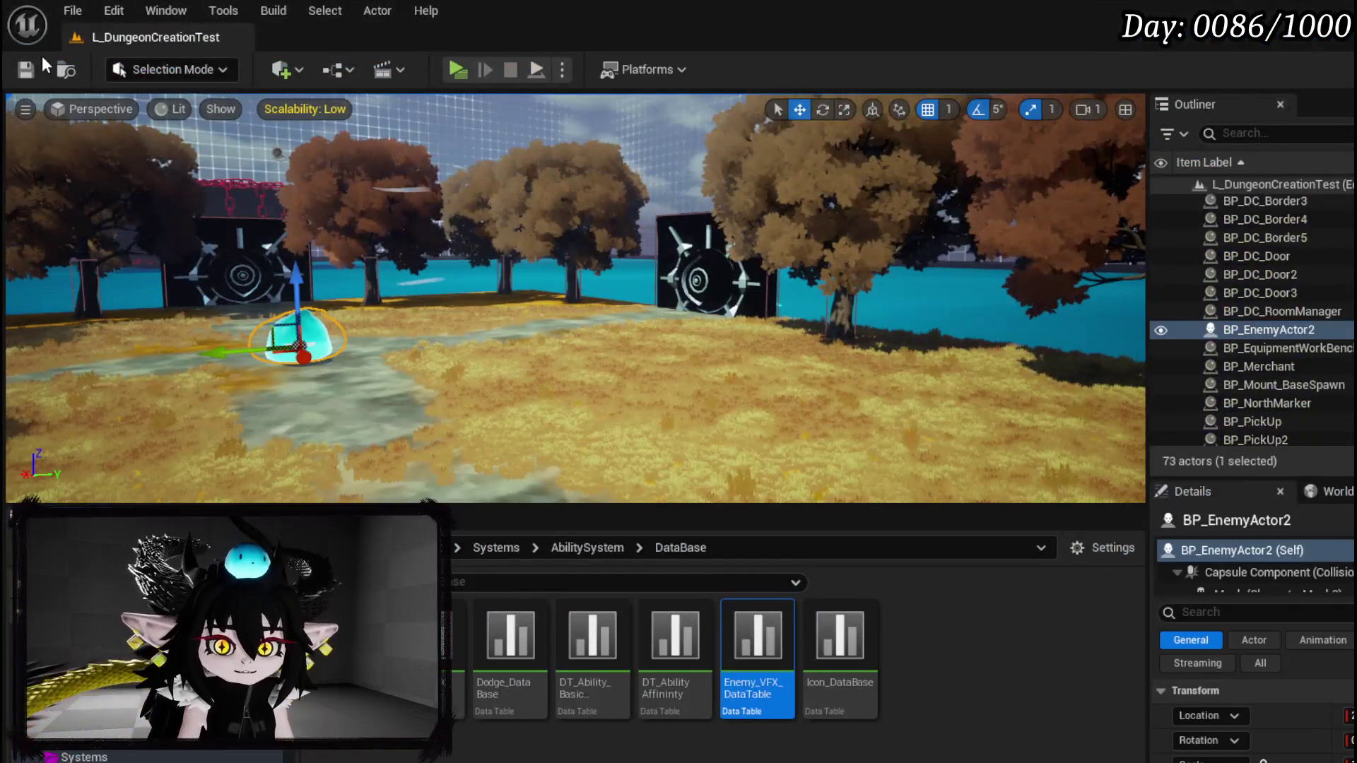
- Save, then open the BPC_MC_Exploration blueprint from the BPC folder
key(ctrl+s)
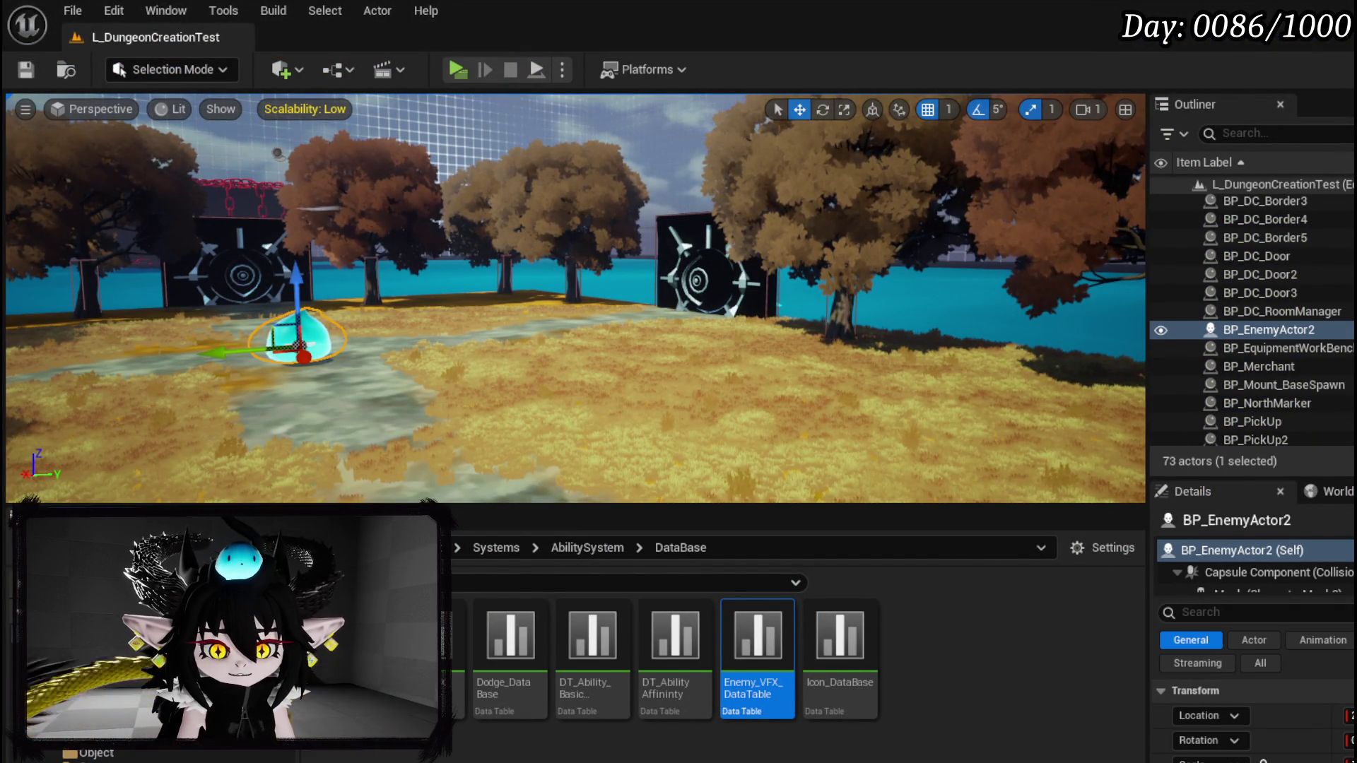
click(140, 754)
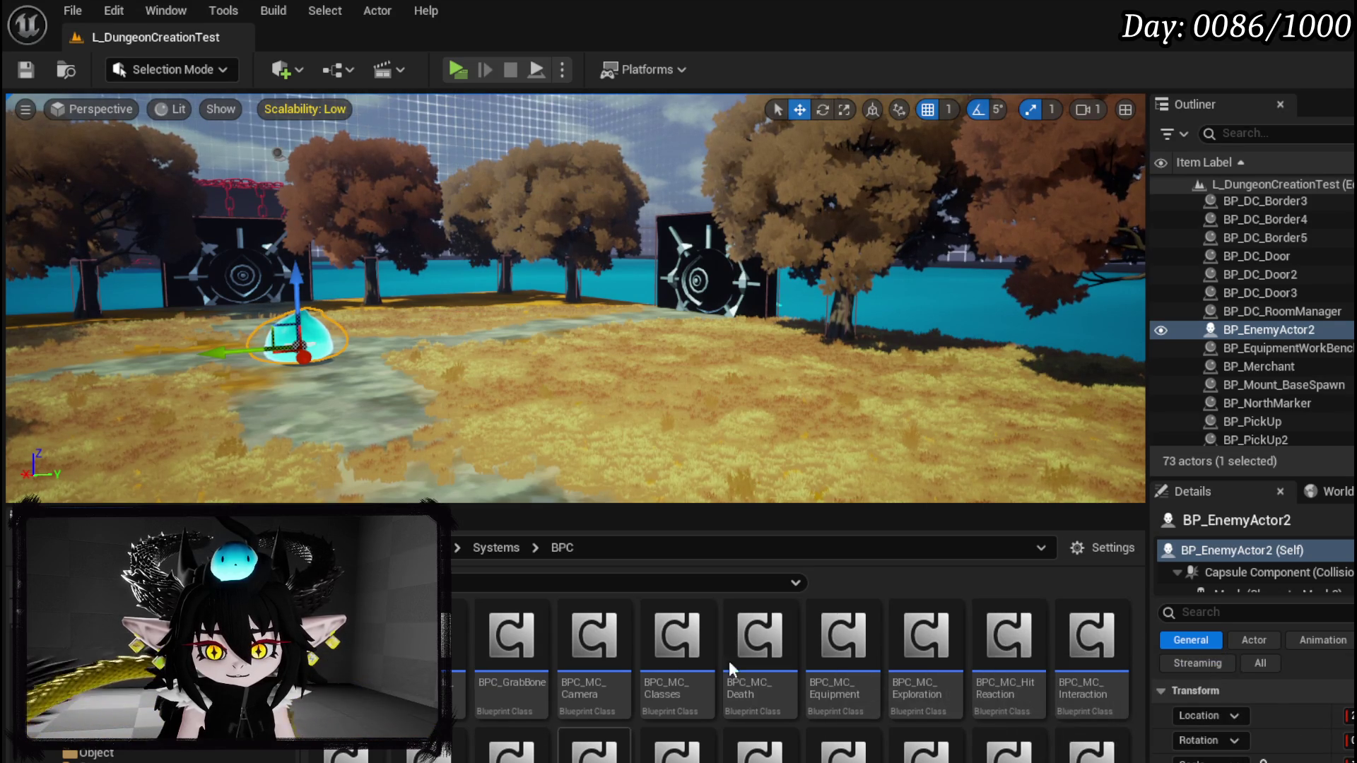
double_click(934, 638)
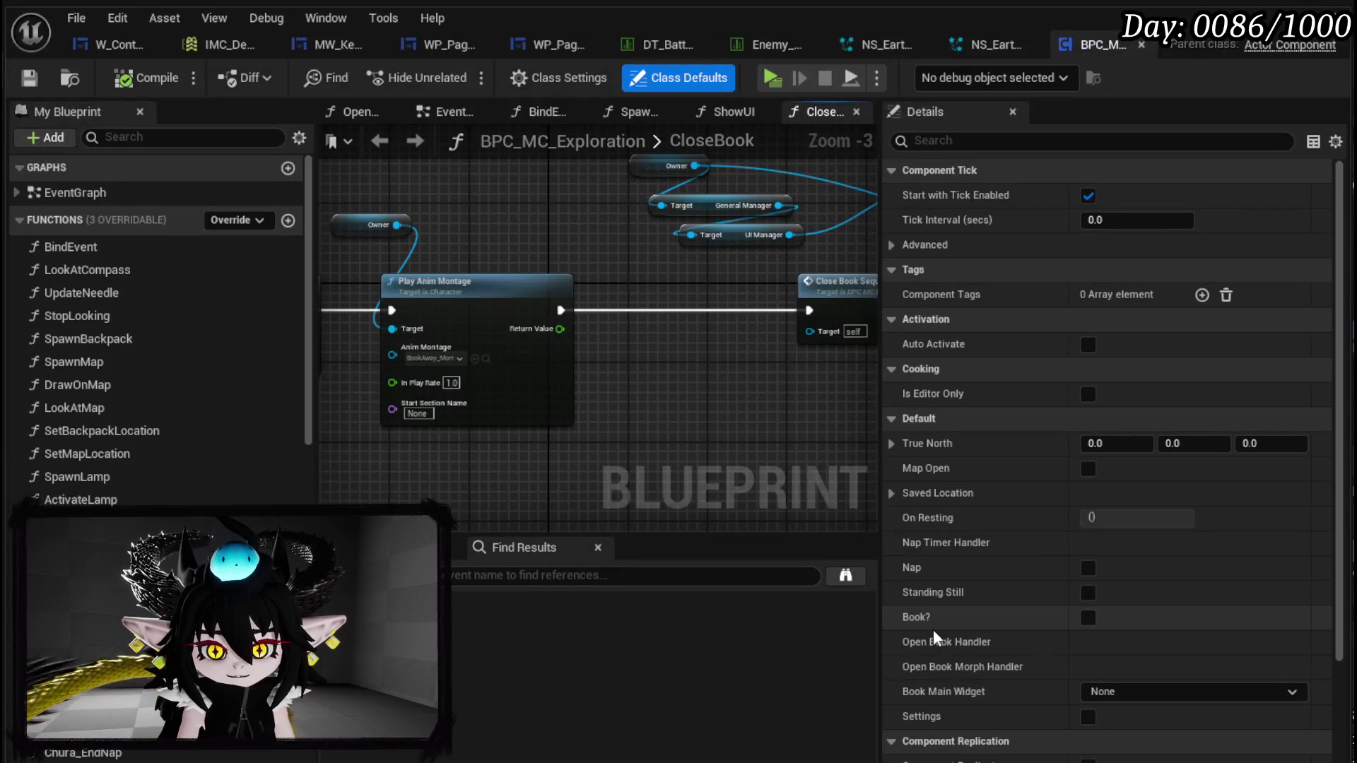
- Open the SaveLocation function graph from the Functions list and look over its nodes
scroll(159, 325, down, 4)
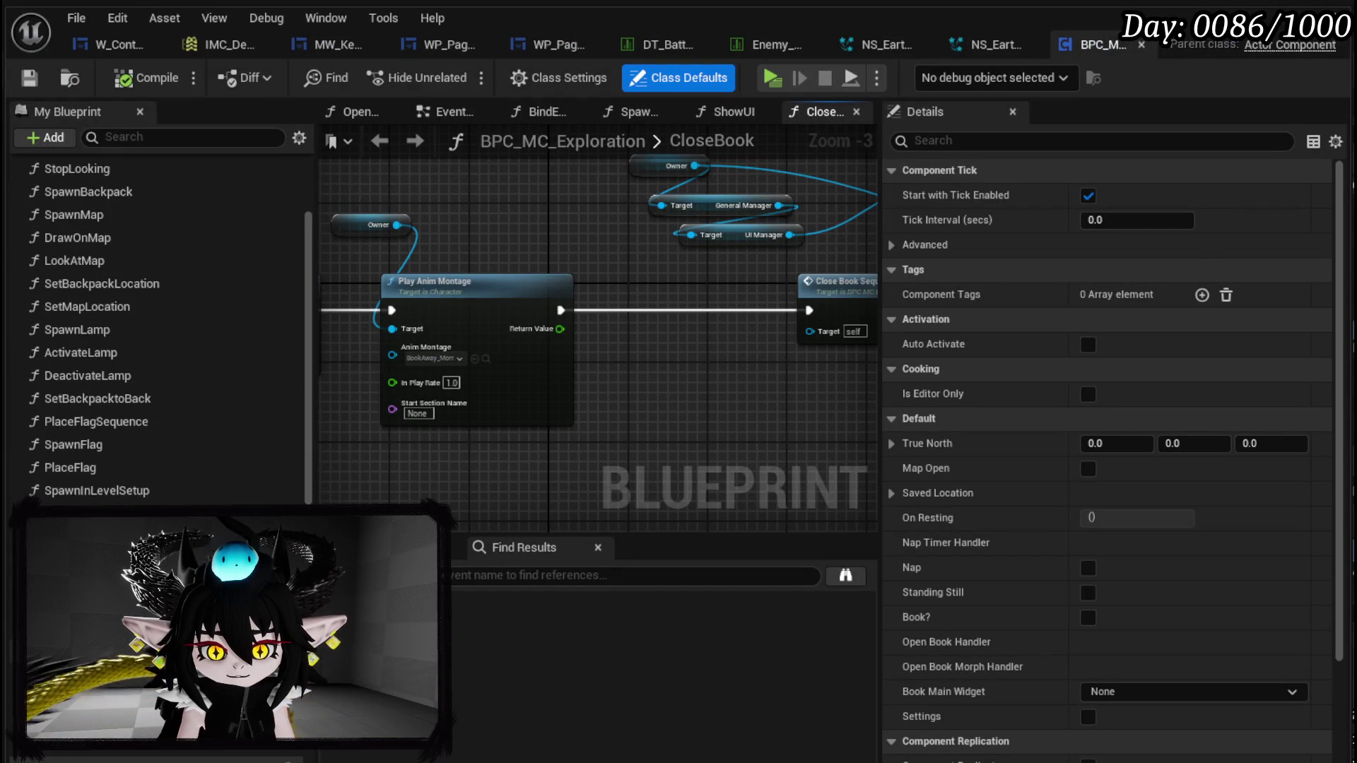
double_click(92, 513)
scroll(475, 349, up, 10)
mouse_move(554, 405)
mouse_down()
mouse_move(757, 342)
mouse_move(772, 450)
mouse_move(614, 368)
mouse_move(647, 331)
mouse_move(777, 355)
mouse_move(450, 346)
mouse_up()
scroll(757, 342, down, 1)
scroll(559, 347, down, 3)
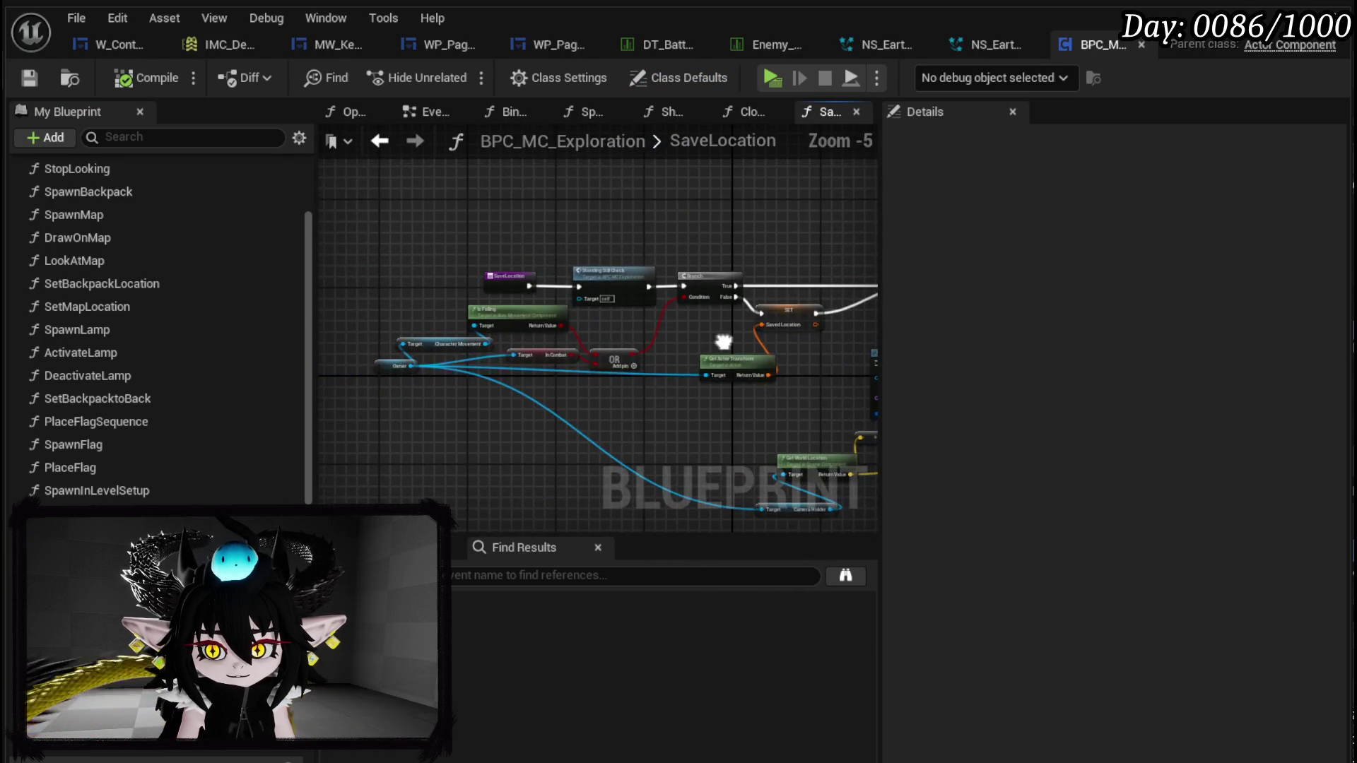
- Drag Get Actor Transform left beside the OR node, then save BPC_MC_Exploration and close it
scroll(718, 336, up, 1)
click(711, 359)
mouse_move(812, 375)
mouse_down()
mouse_move(527, 380)
mouse_move(682, 394)
mouse_move(583, 408)
mouse_up()
mouse_move(689, 397)
mouse_down()
mouse_move(872, 363)
mouse_move(805, 363)
mouse_up()
mouse_move(432, 396)
mouse_down()
mouse_move(141, 393)
mouse_move(660, 388)
mouse_move(621, 384)
mouse_move(839, 415)
mouse_up()
click(696, 357)
scroll(696, 351, up, 3)
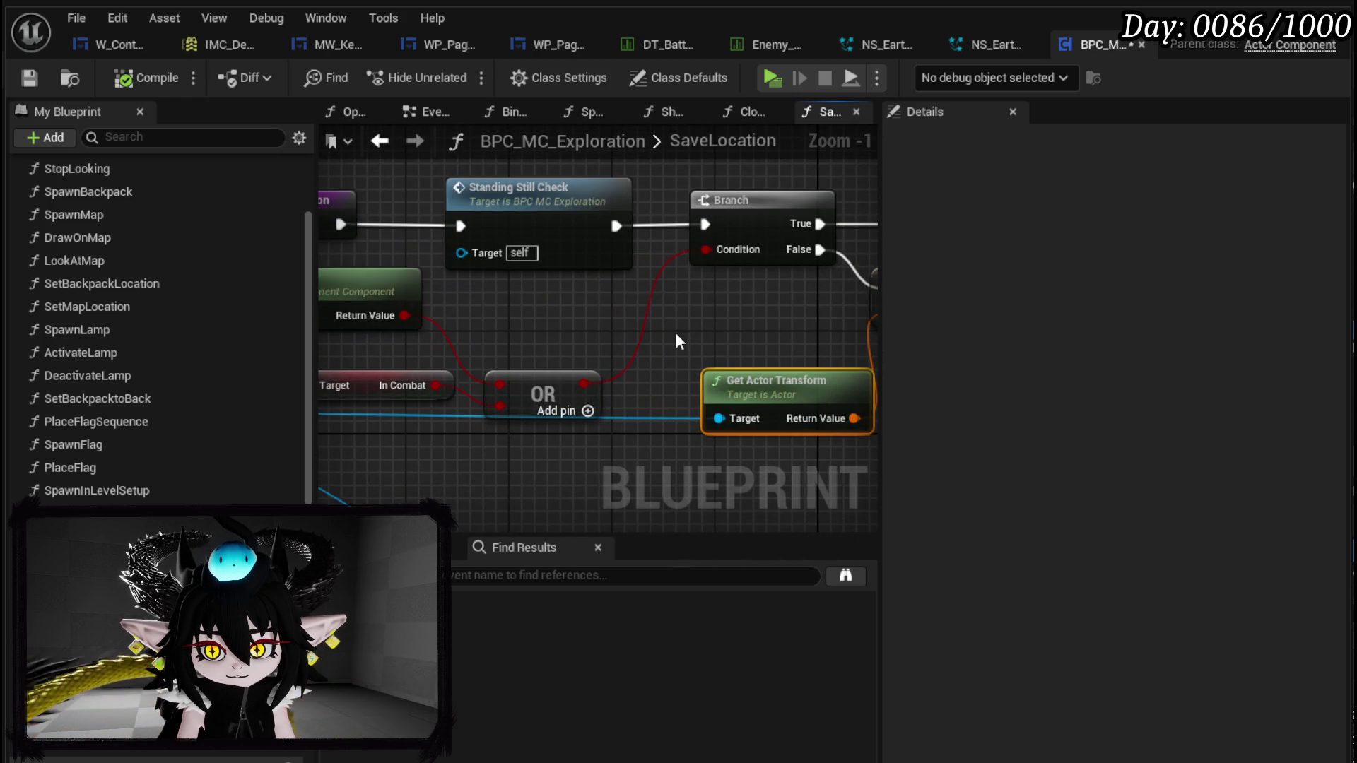
scroll(676, 334, down, 3)
mouse_move(676, 334)
mouse_down()
mouse_move(536, 340)
mouse_move(786, 322)
mouse_up()
mouse_move(641, 397)
mouse_down()
mouse_move(479, 370)
mouse_move(424, 194)
mouse_move(439, 353)
mouse_move(423, 403)
mouse_up()
mouse_move(595, 361)
mouse_down()
mouse_move(370, 341)
mouse_move(414, 241)
mouse_move(448, 291)
mouse_move(481, 302)
mouse_up()
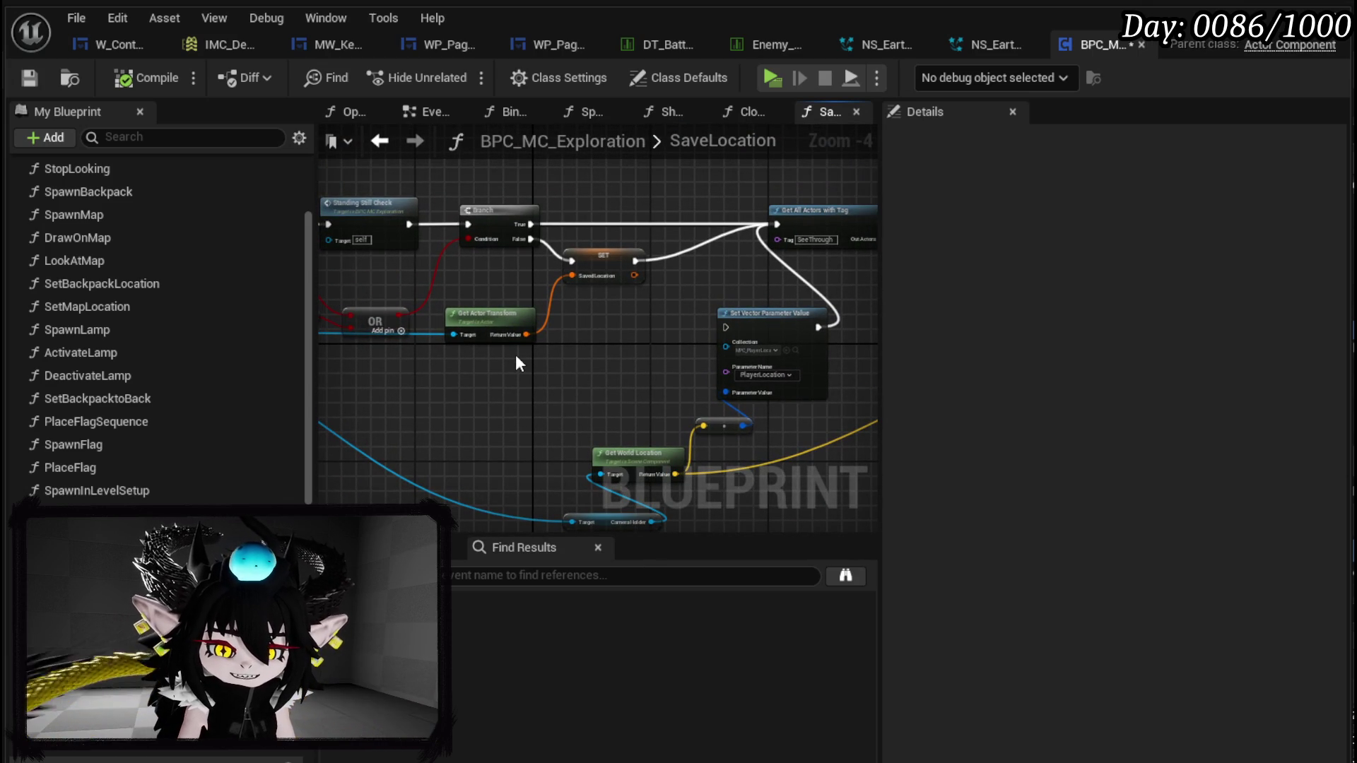
click(31, 79)
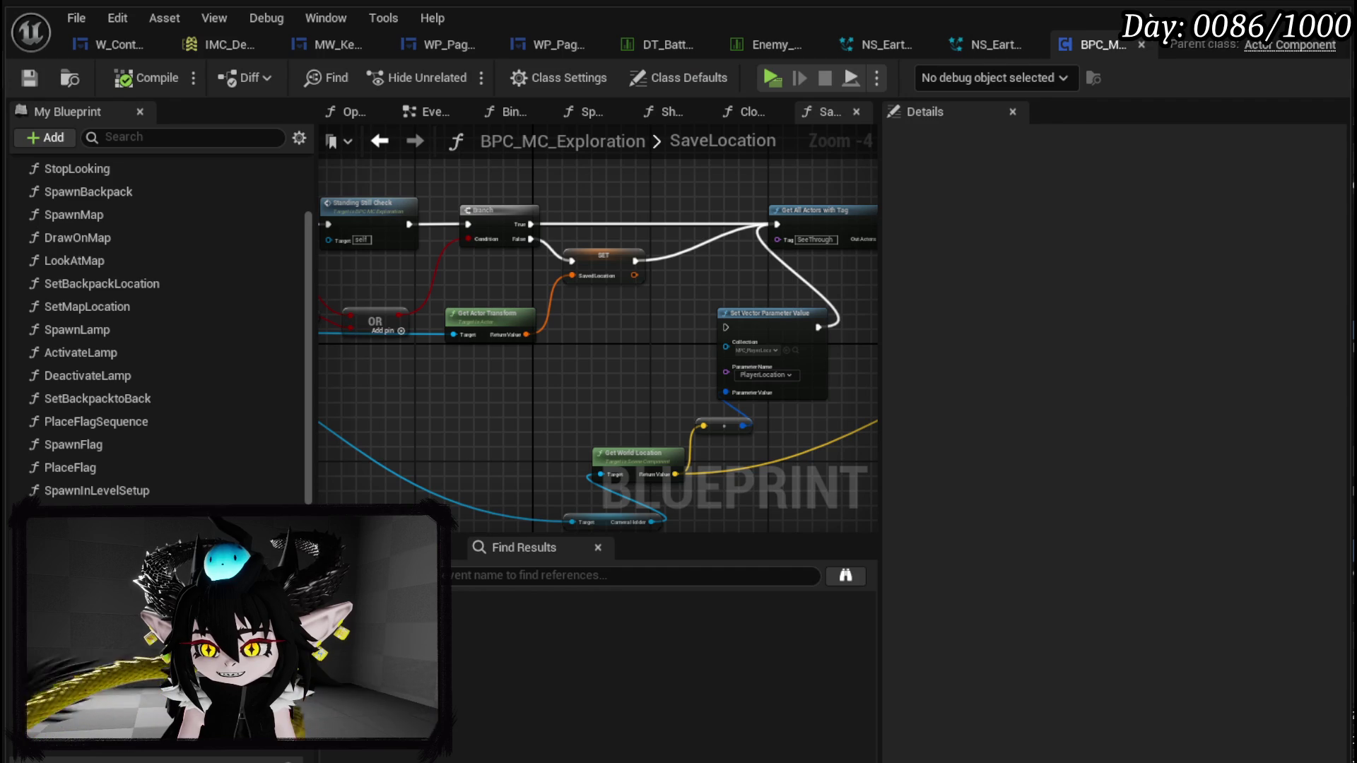
click(1341, 11)
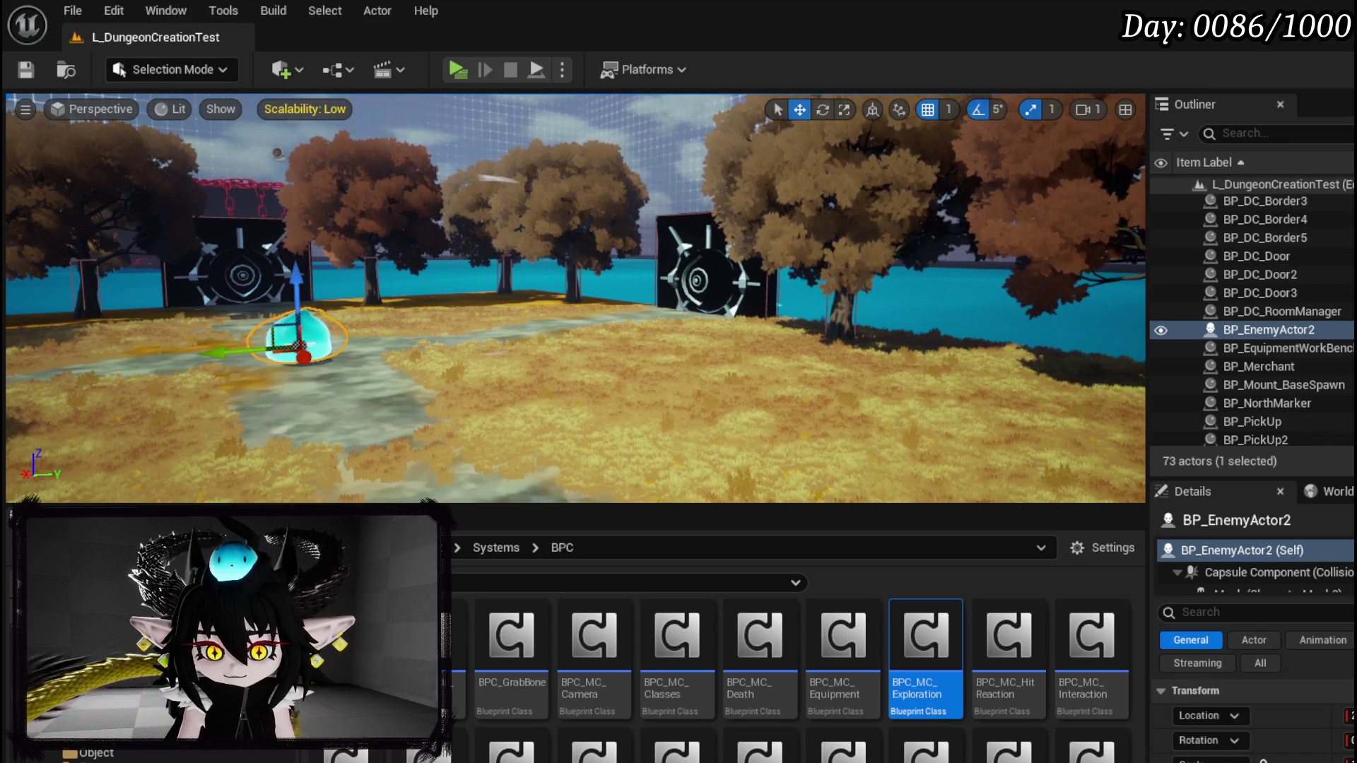
- Browse to Systems > CombatSystem > UI, open WP_VictoryUI and select its MW_Button_CollectAll button
scroll(142, 749, up, 1)
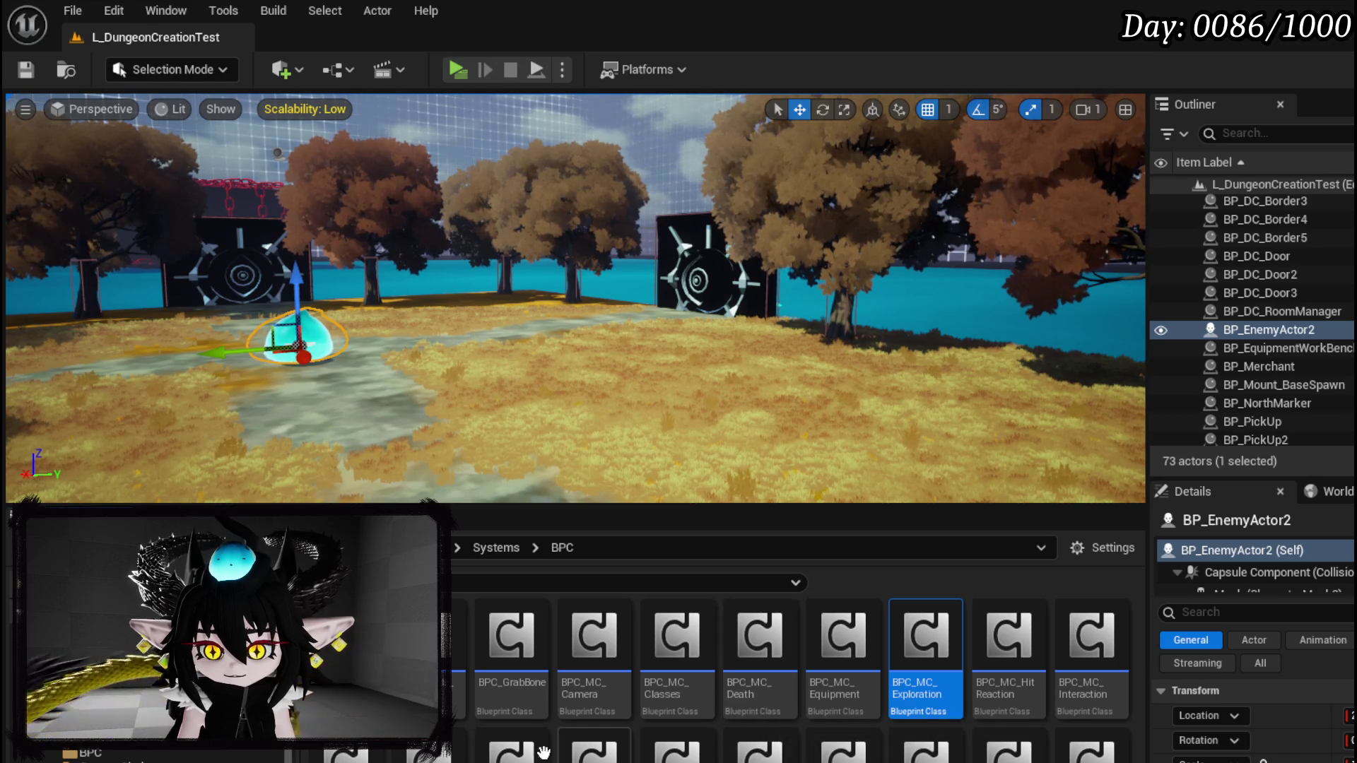
scroll(142, 749, down, 2)
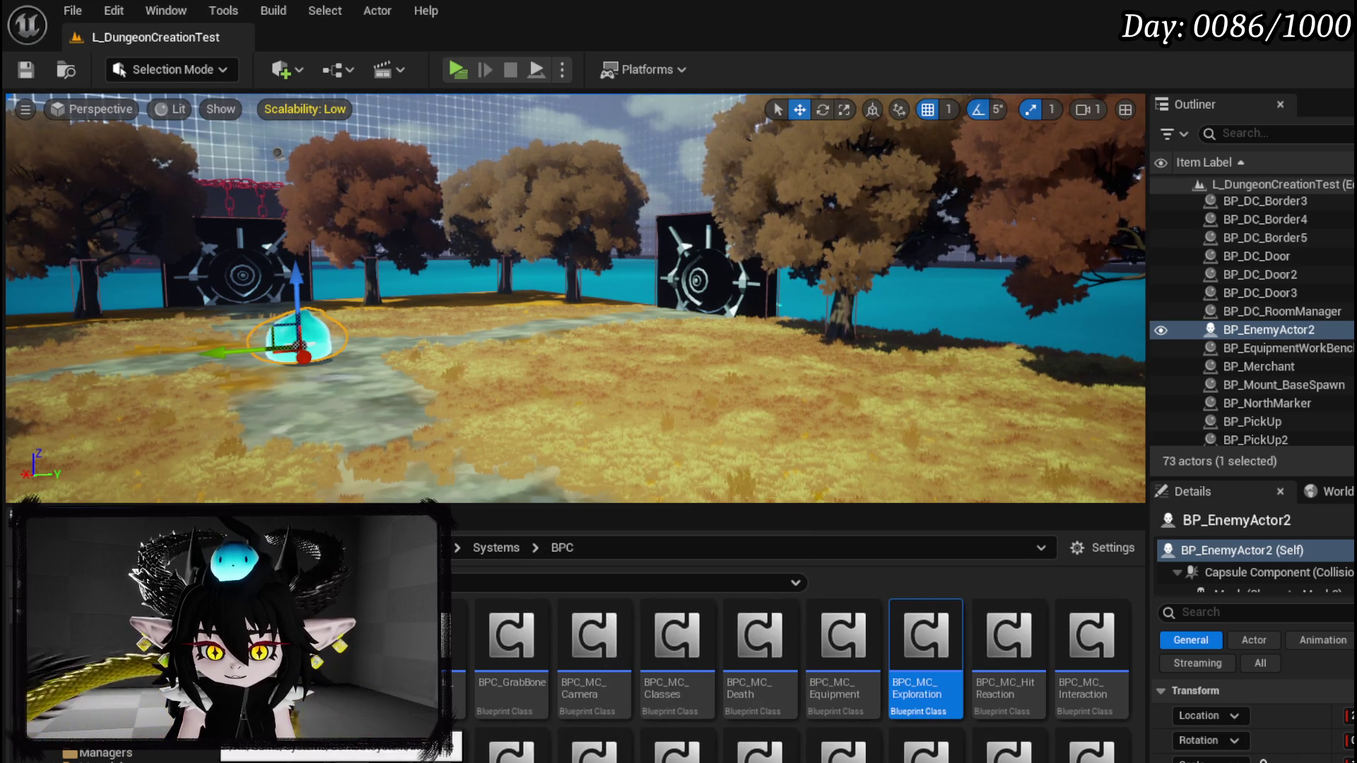
scroll(180, 755, up, 3)
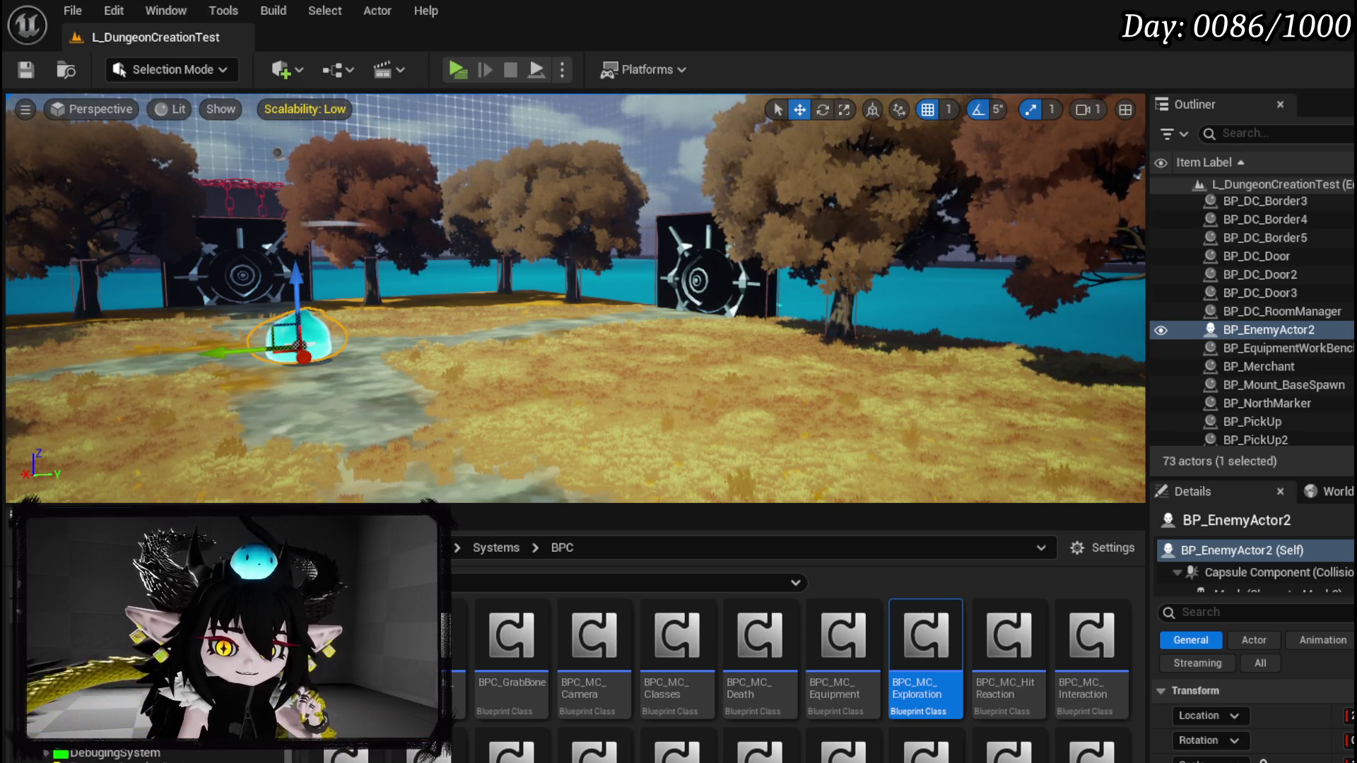
scroll(142, 735, down, 2)
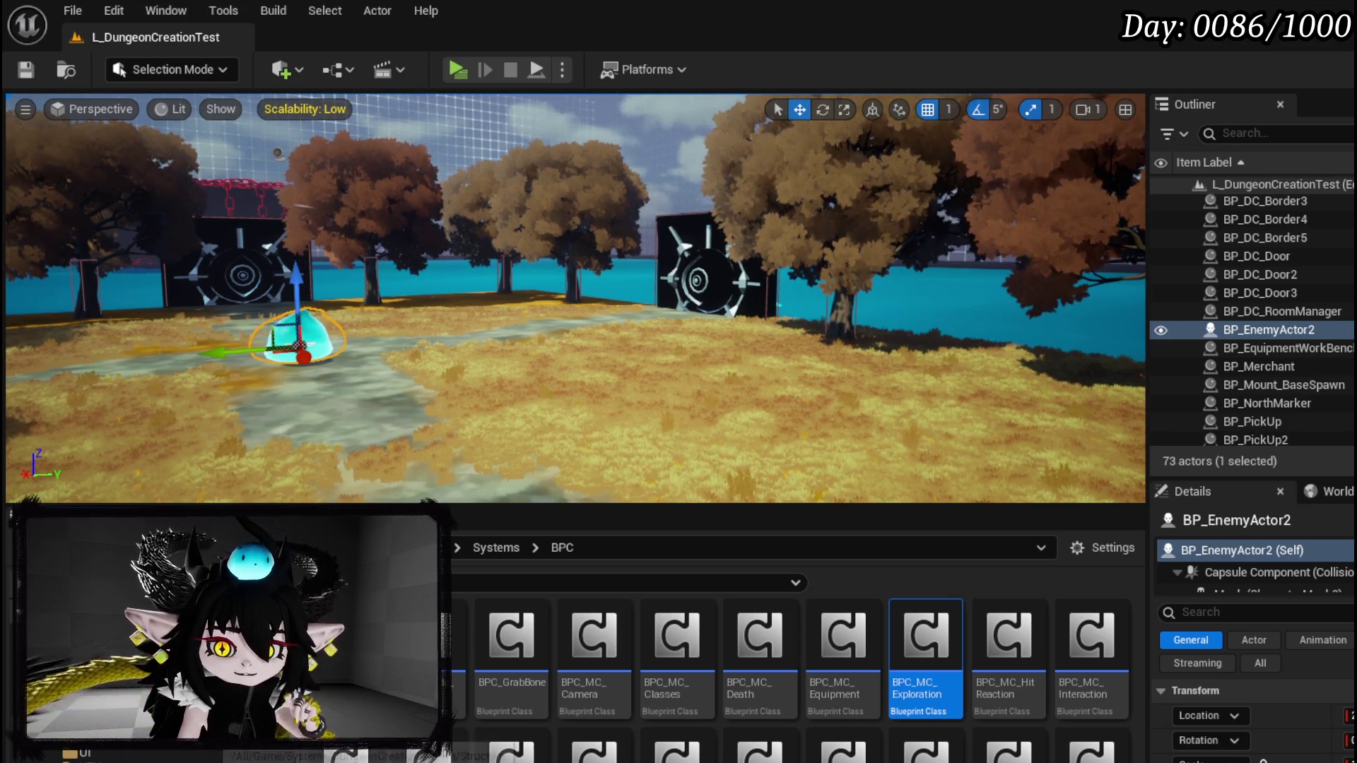
scroll(142, 734, down, 1)
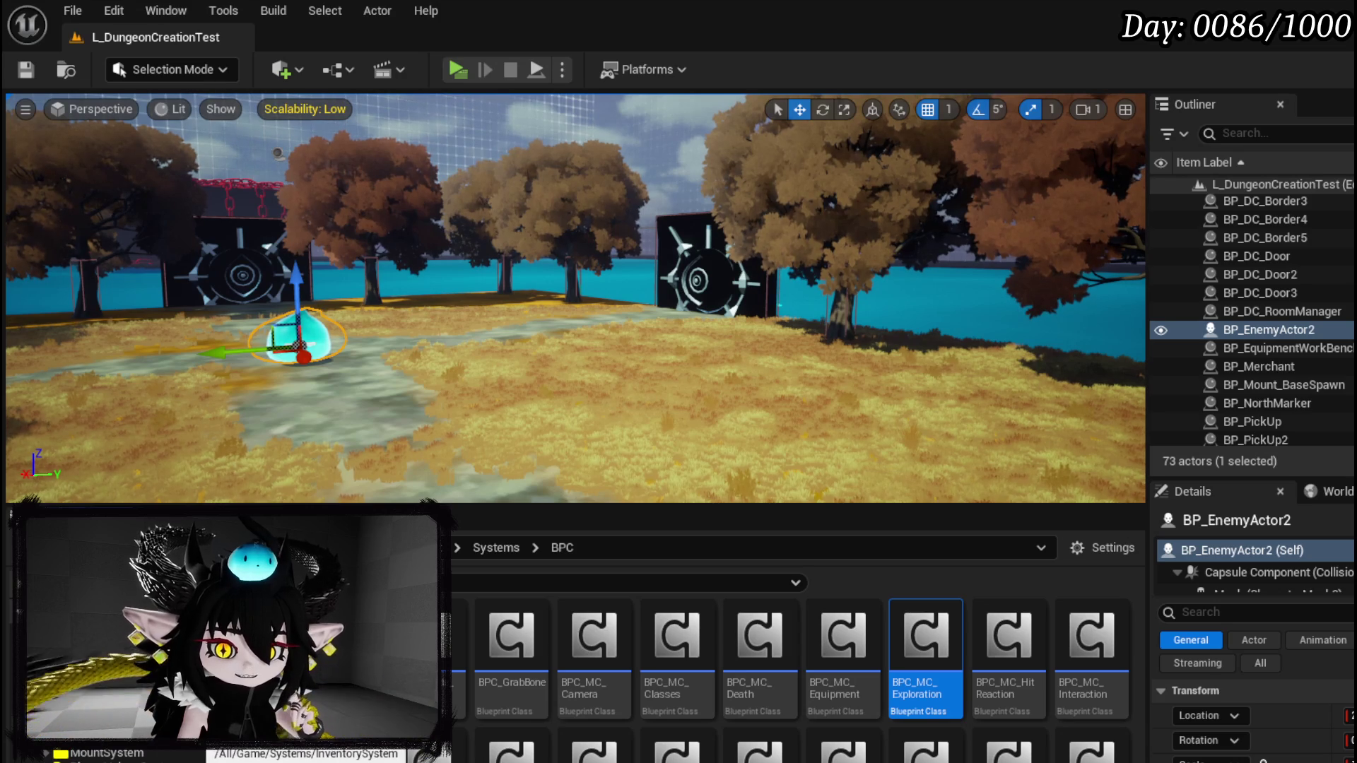
scroll(141, 735, up, 2)
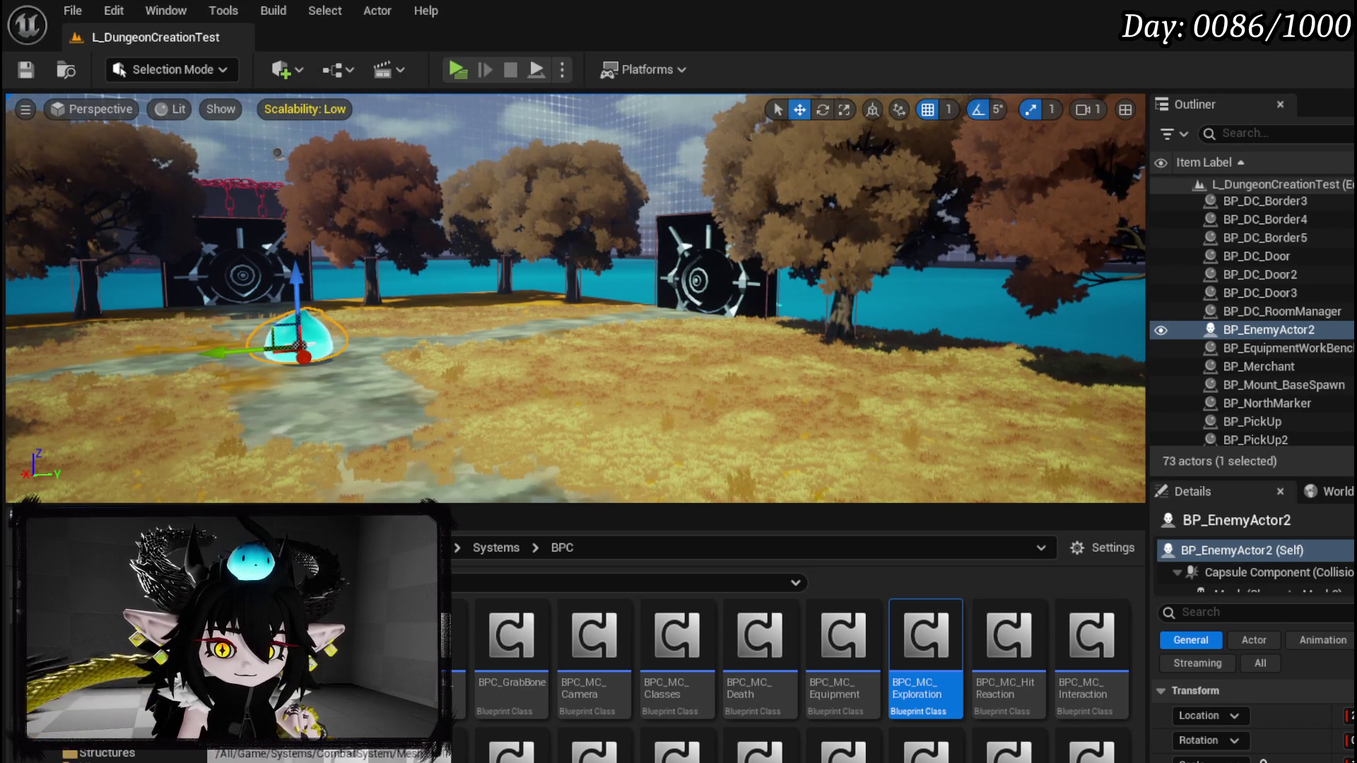
scroll(141, 748, down, 2)
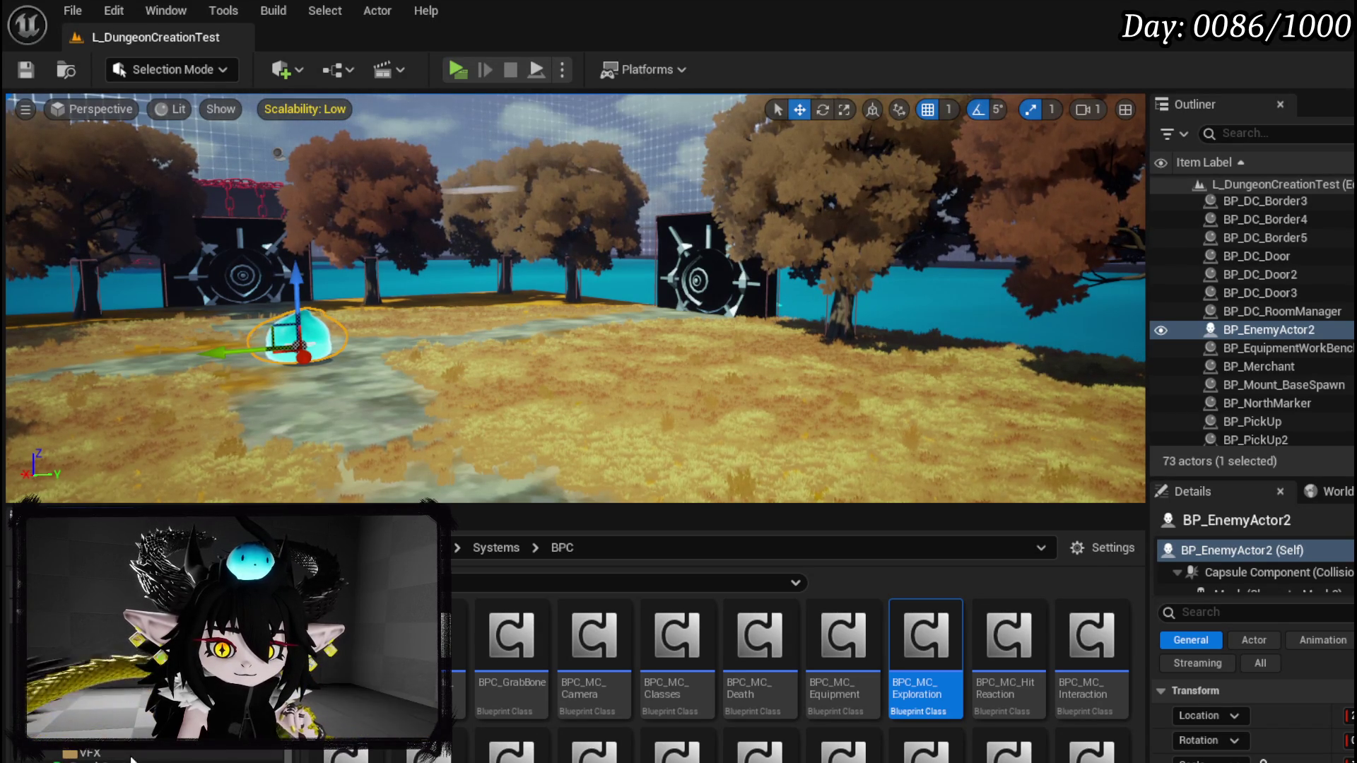
click(106, 736)
scroll(848, 678, down, 2)
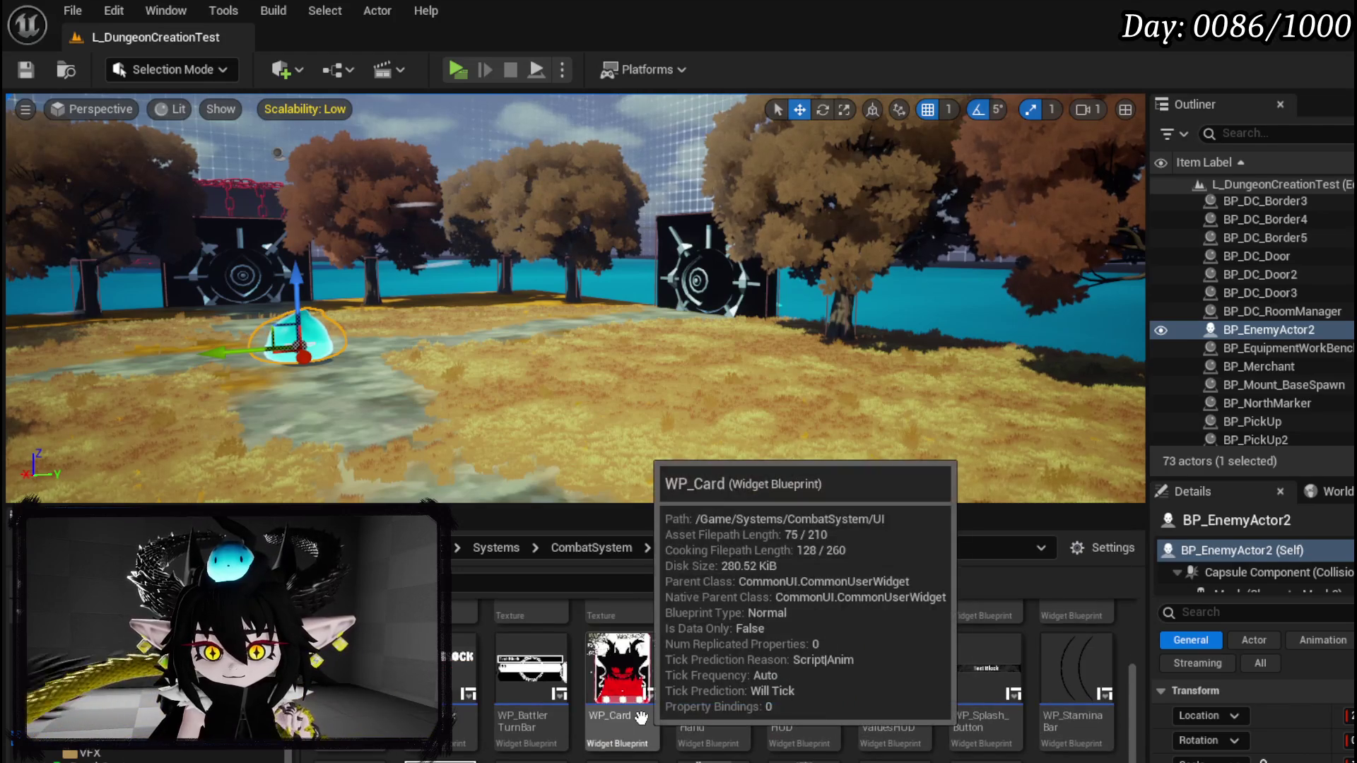
double_click(1075, 735)
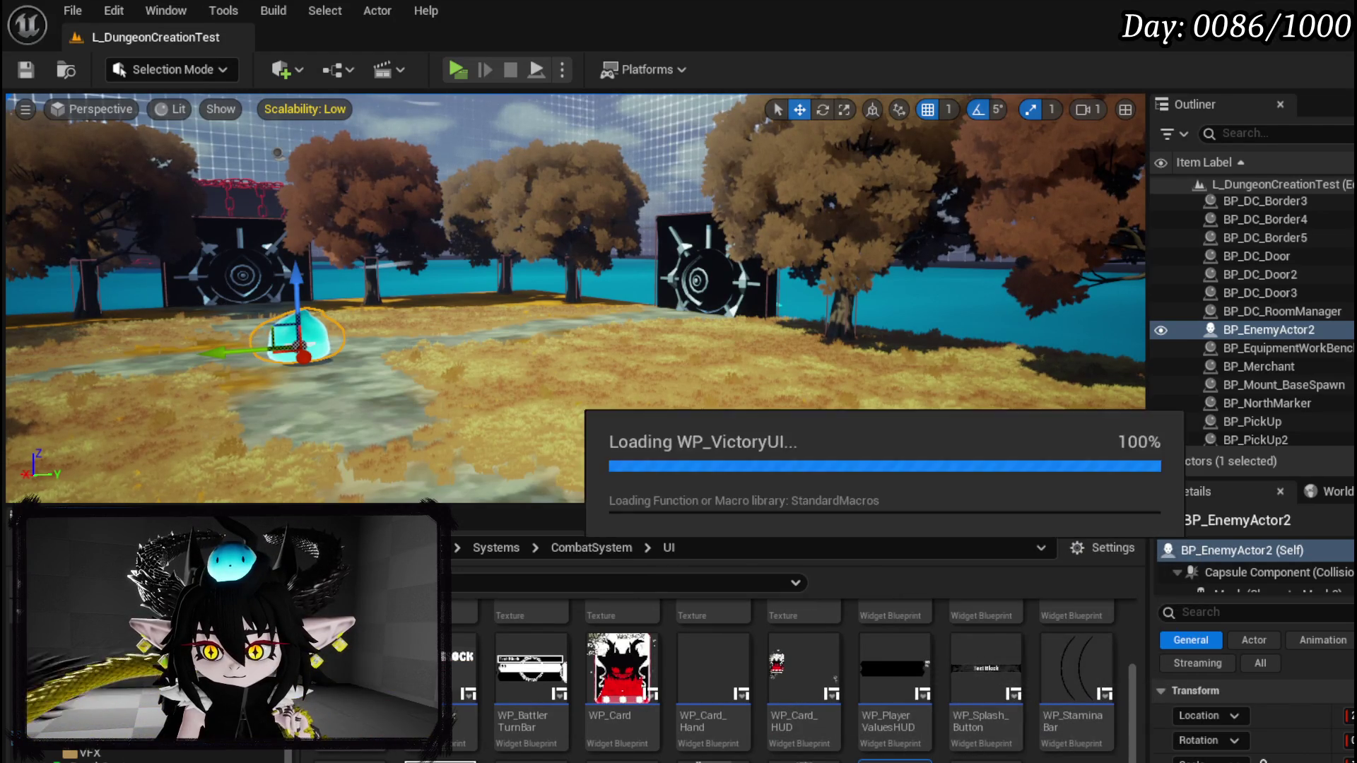
click(627, 494)
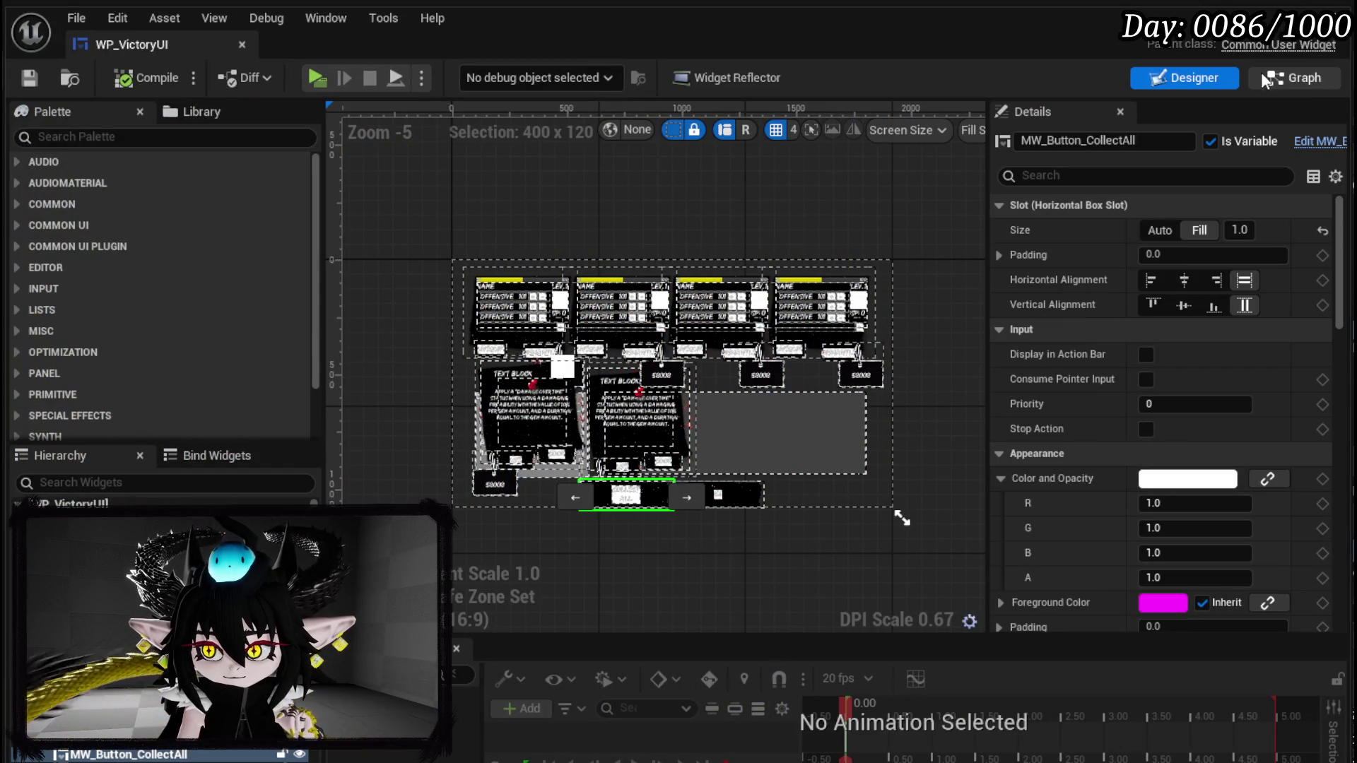
- Open WP_VictoryUI's EventGraph and pan along the button chain to Server End Victory Screen
click(1294, 78)
scroll(1274, 393, down, 4)
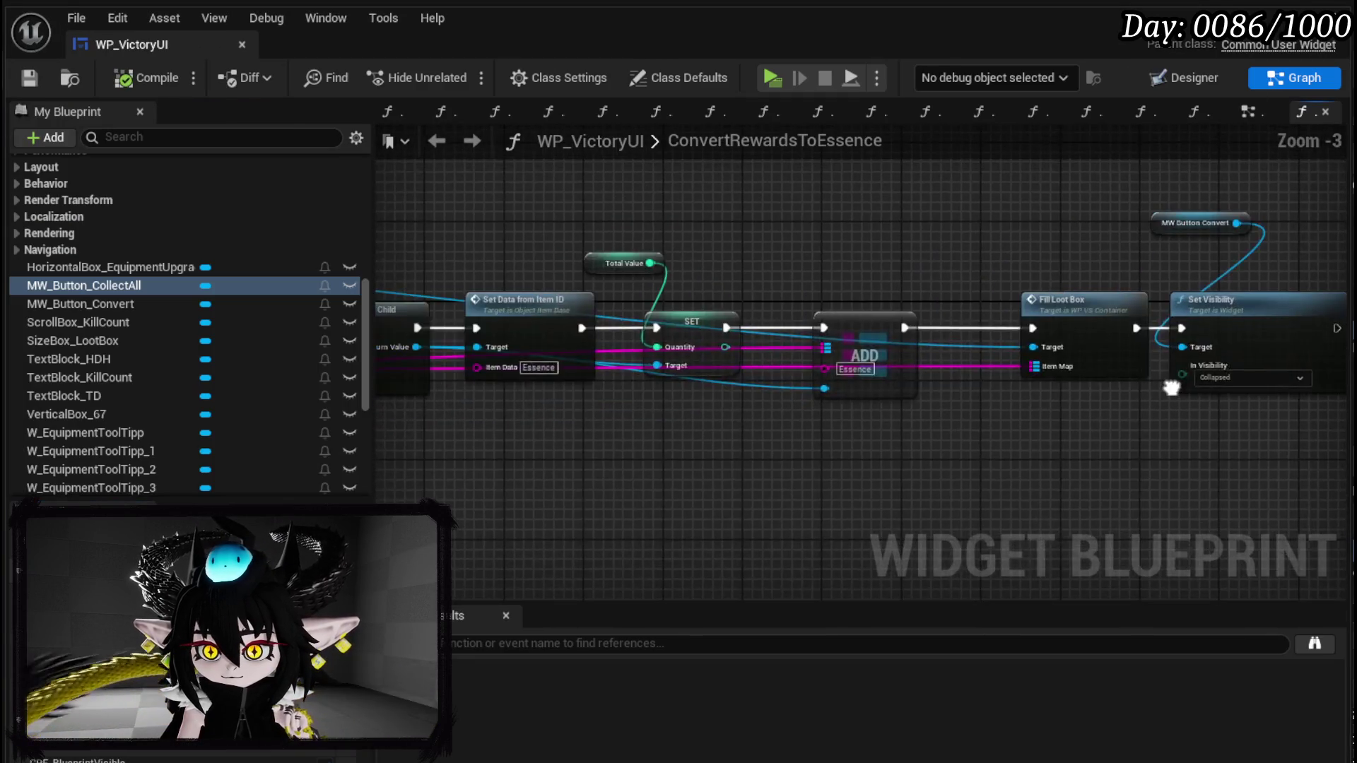
scroll(547, 362, down, 4)
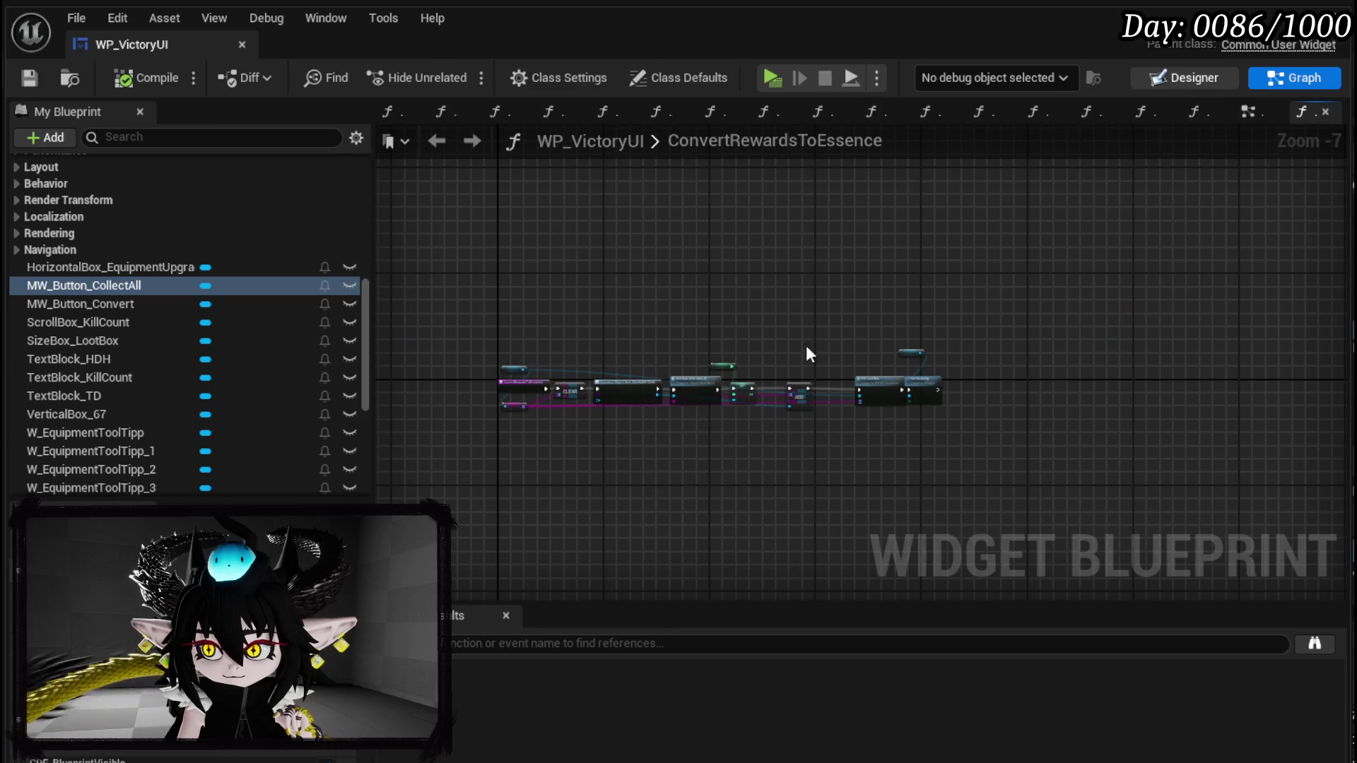
click(1184, 78)
click(1293, 78)
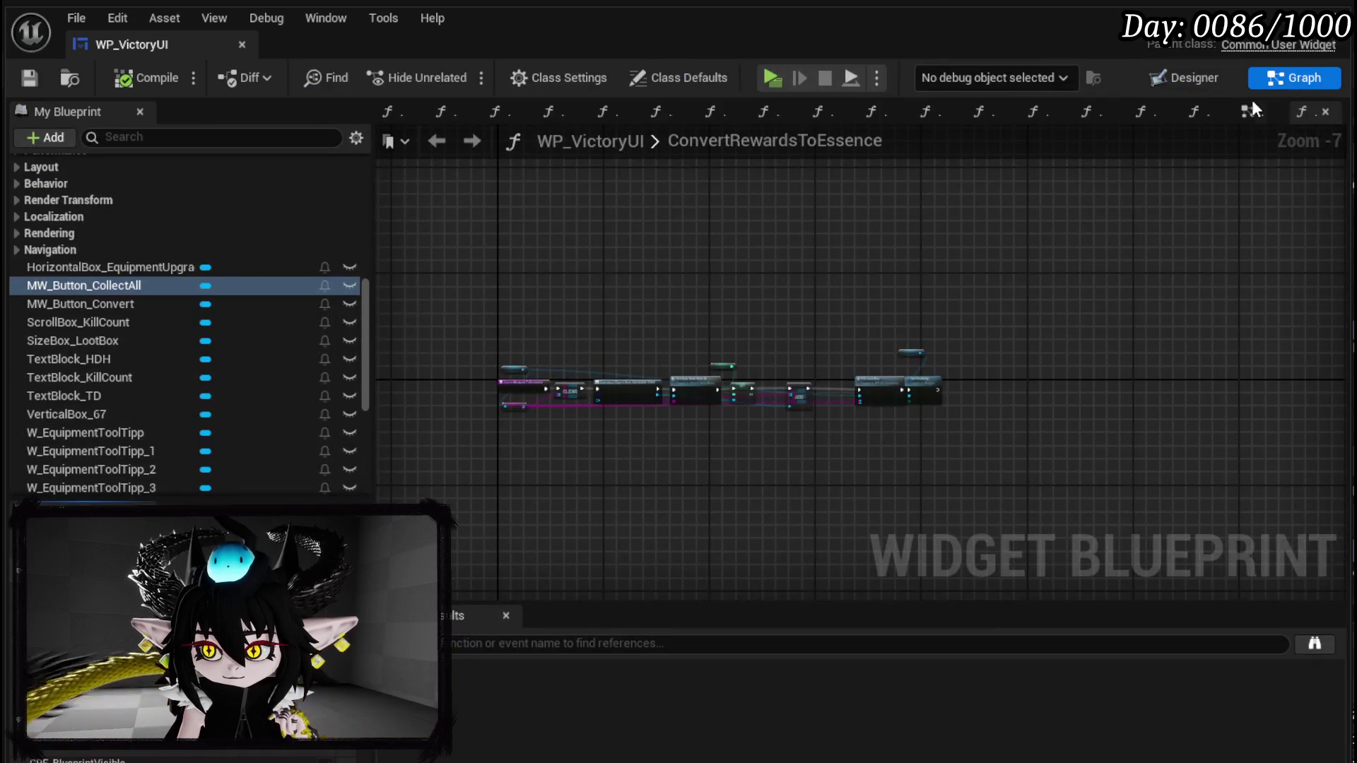
click(1248, 113)
drag(770, 385, 448, 474)
drag(616, 466, 444, 445)
mouse_move(749, 467)
mouse_down()
mouse_move(507, 454)
mouse_move(759, 471)
mouse_move(472, 459)
mouse_up()
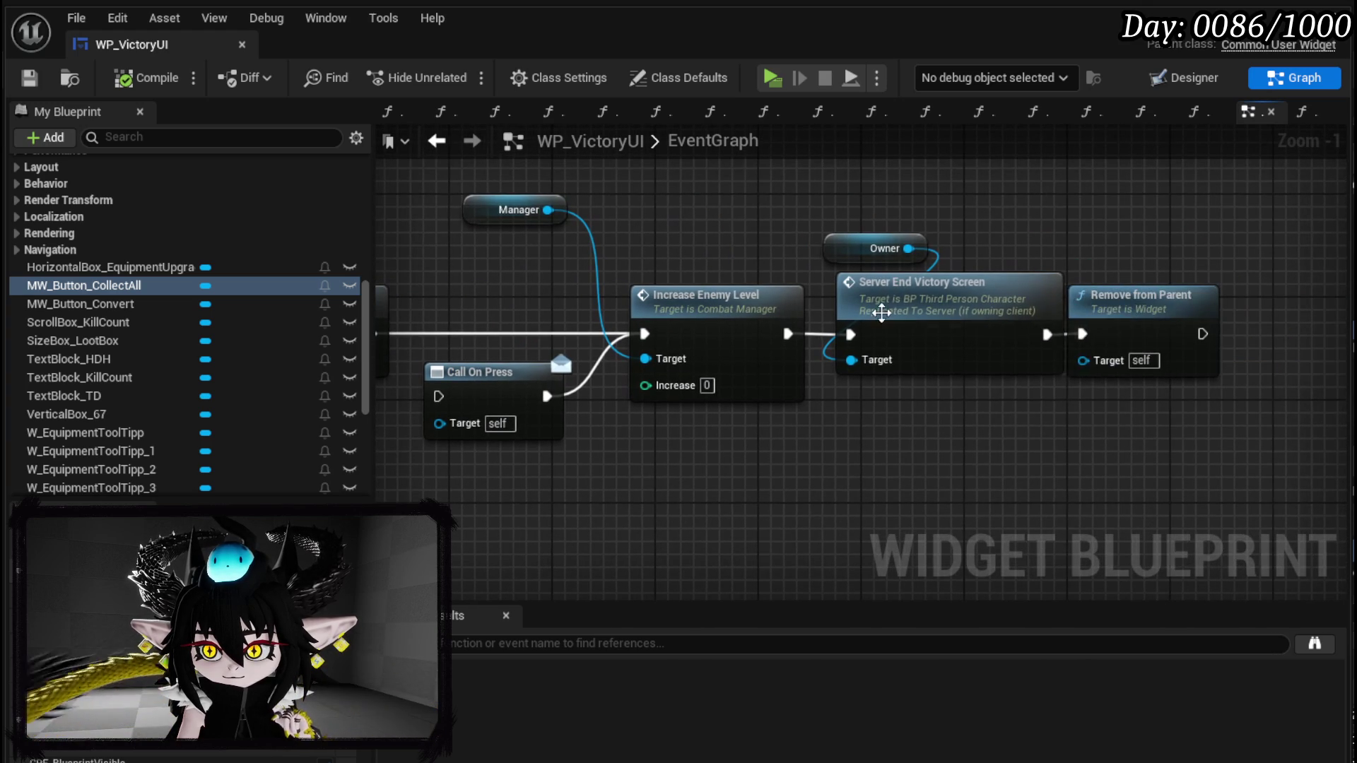
- Jump from Server End Victory Screen to its event definition in BP_ThirdPersonCharacter
click(890, 321)
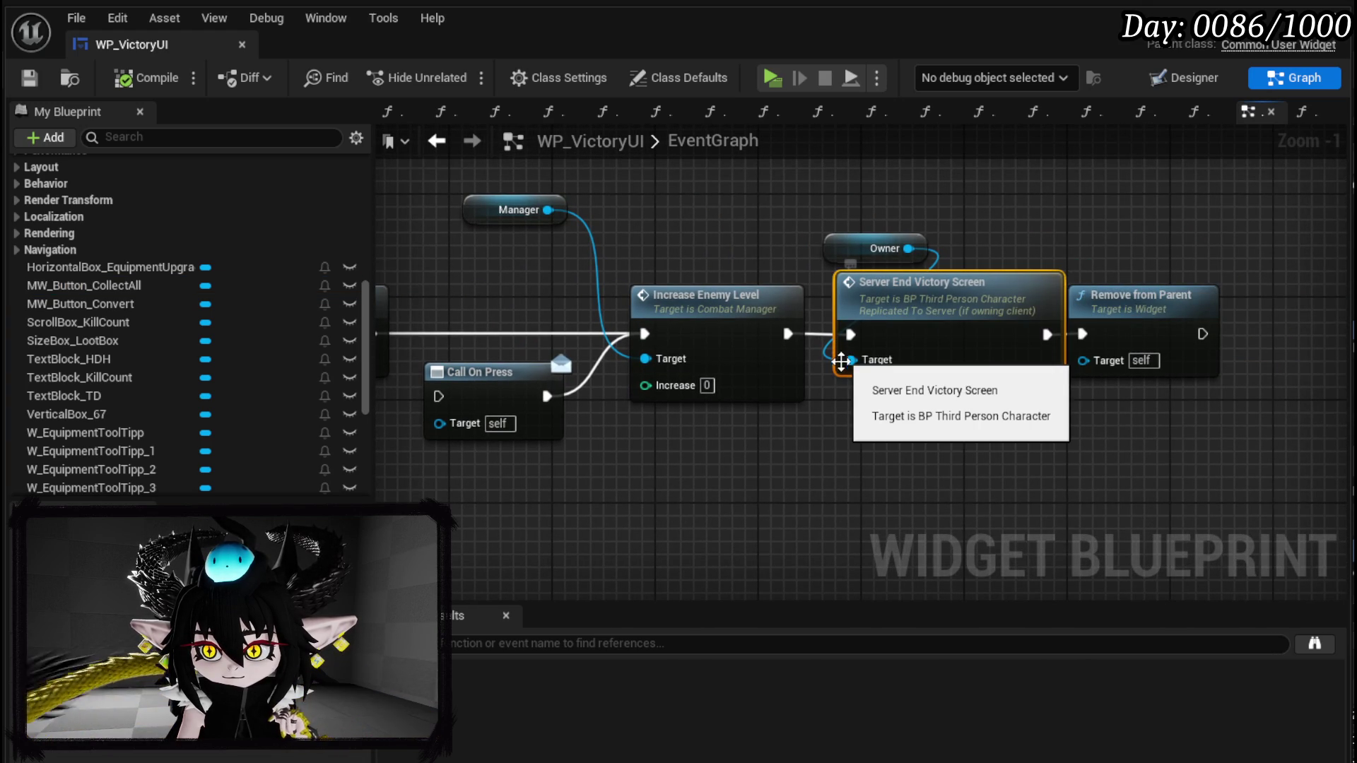
double_click(841, 353)
mouse_move(718, 269)
mouse_down()
mouse_move(740, 261)
mouse_move(363, 256)
mouse_move(436, 239)
mouse_move(1166, 261)
mouse_move(469, 233)
mouse_up()
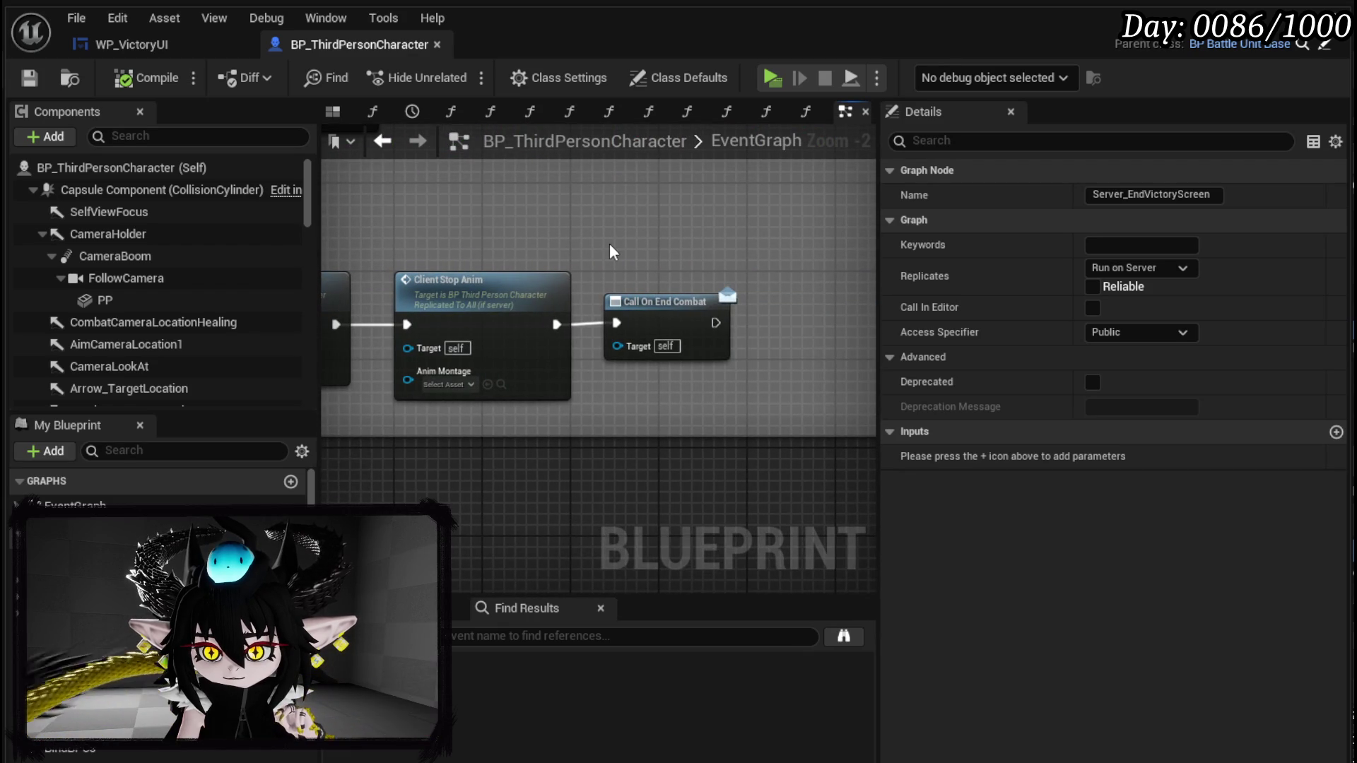
- Search the character blueprint's references and jump to the EndCombat_Sequence event node
drag(609, 244, 721, 406)
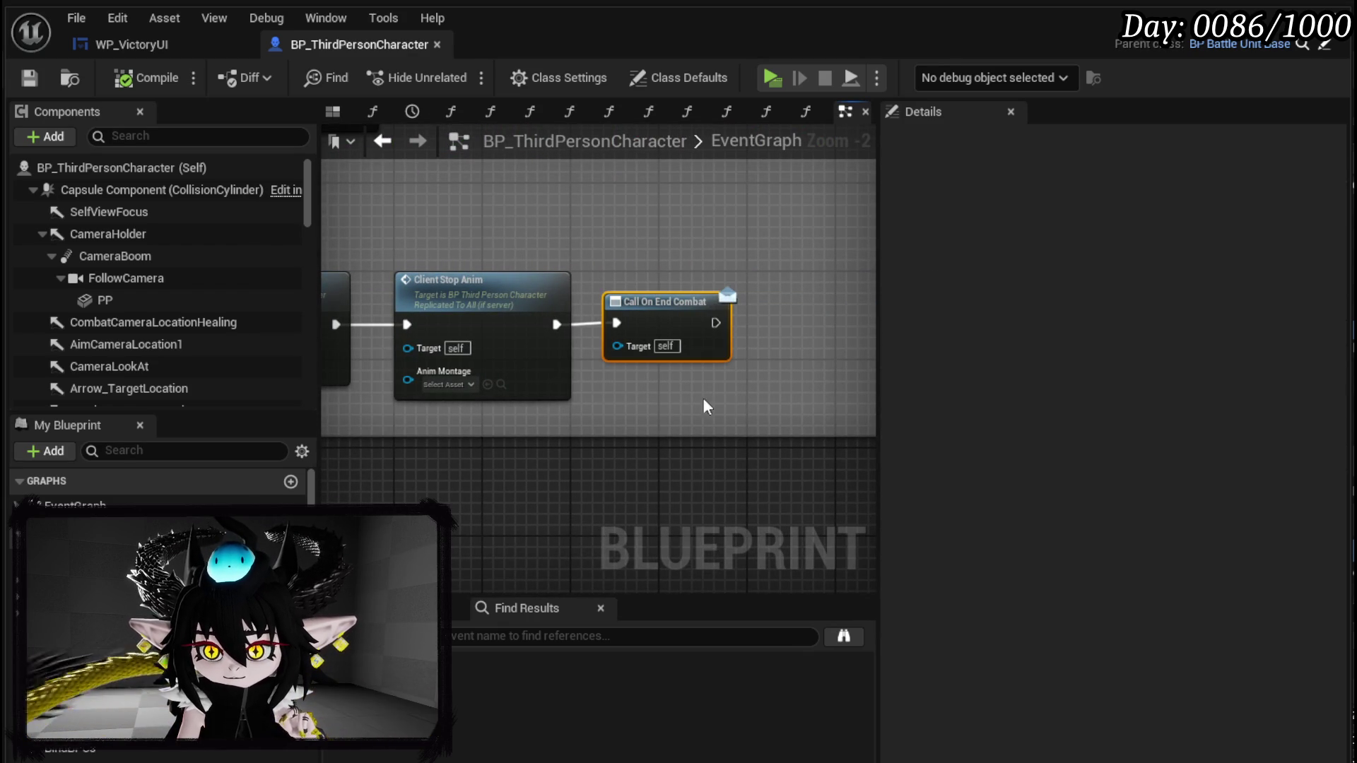
click(453, 614)
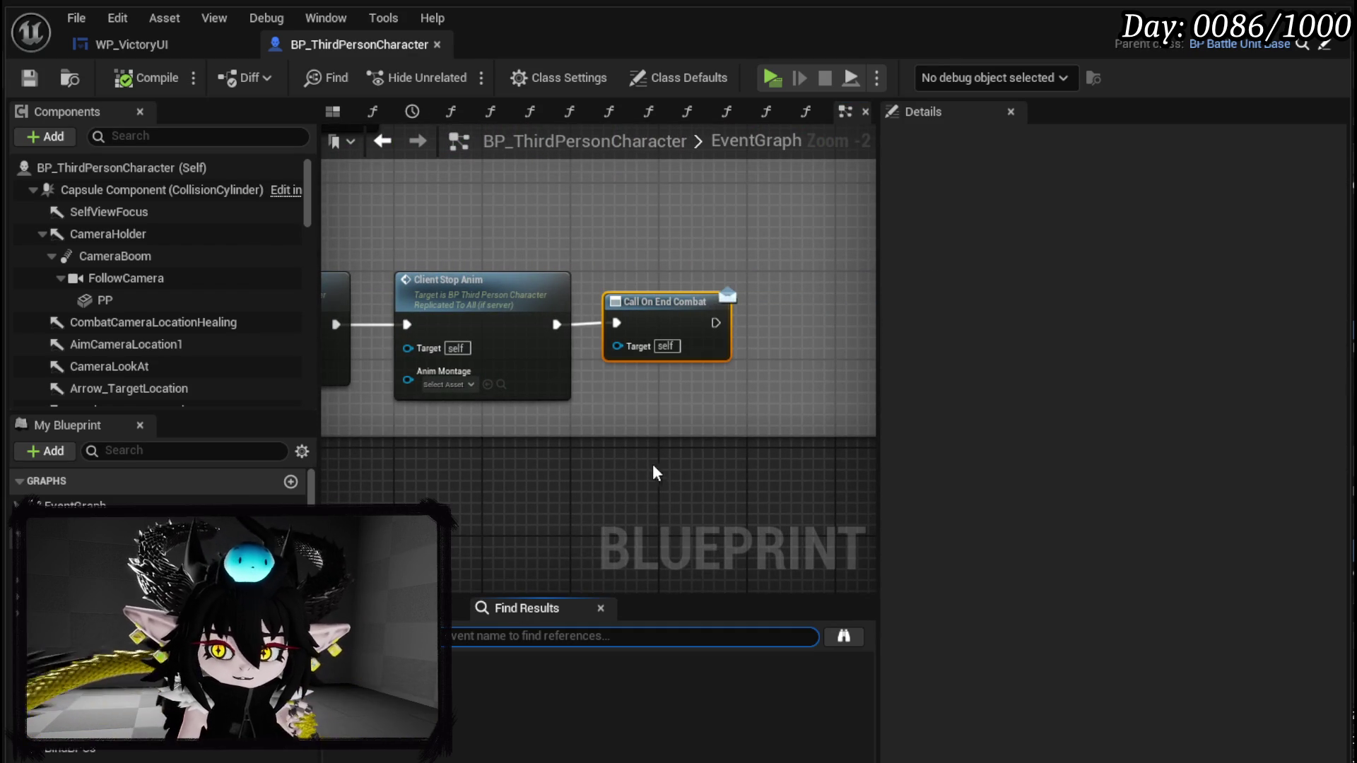
text(C)
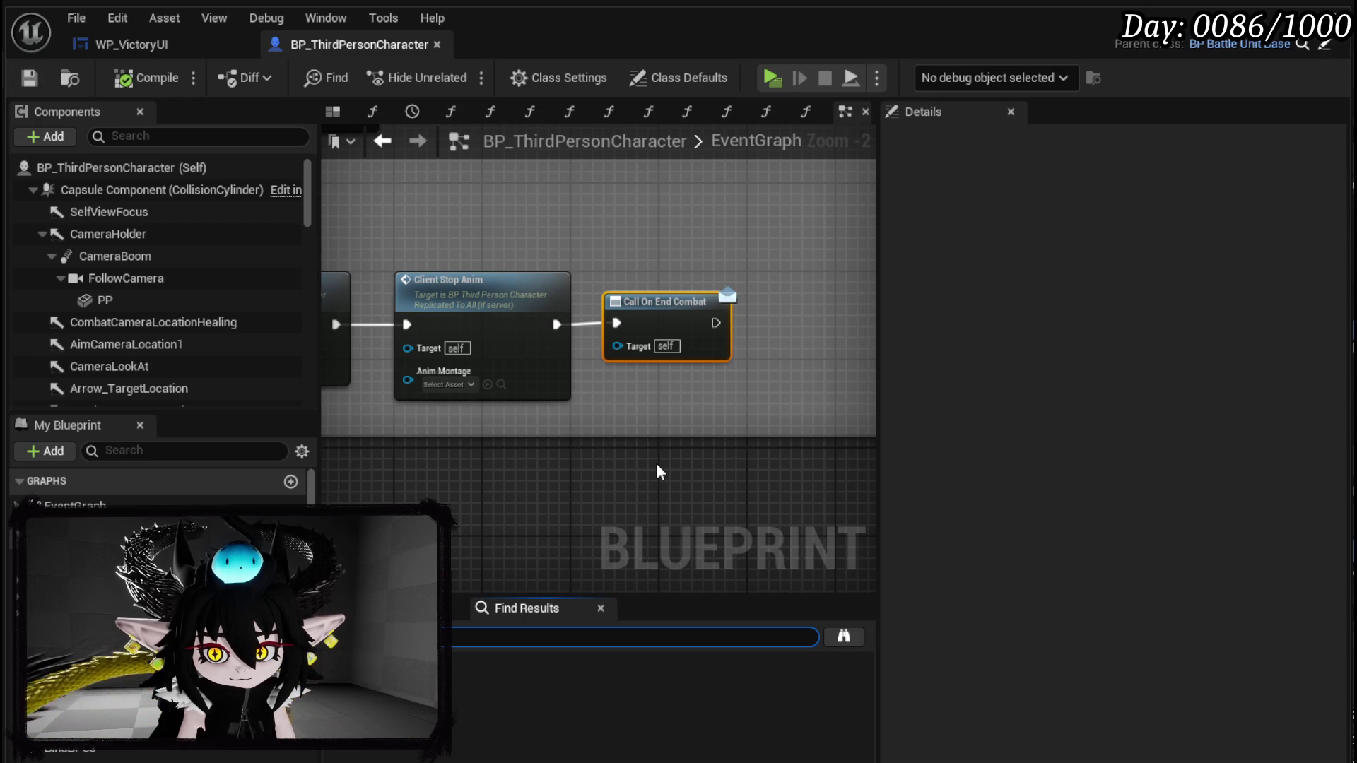
key(Return)
click(424, 702)
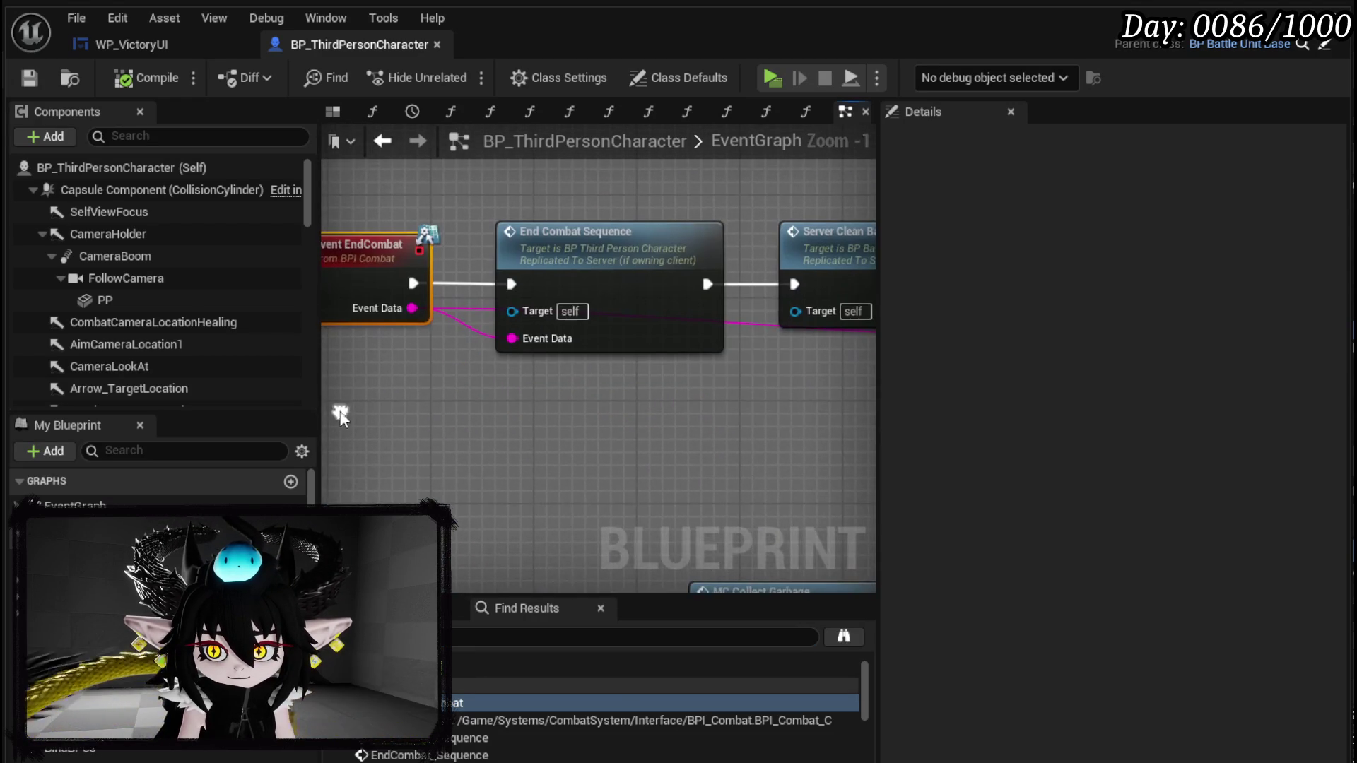
mouse_move(633, 447)
mouse_down()
mouse_move(371, 446)
mouse_move(412, 449)
mouse_up()
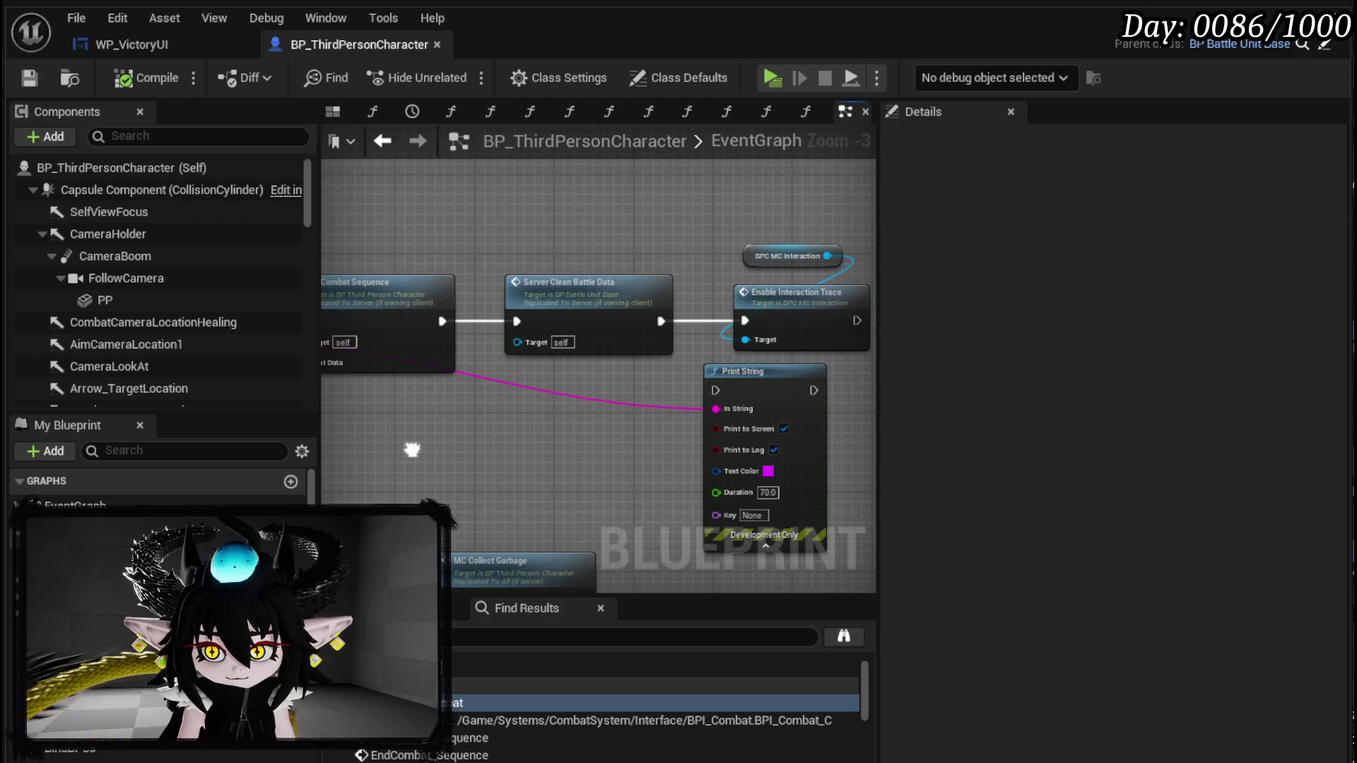
click(470, 738)
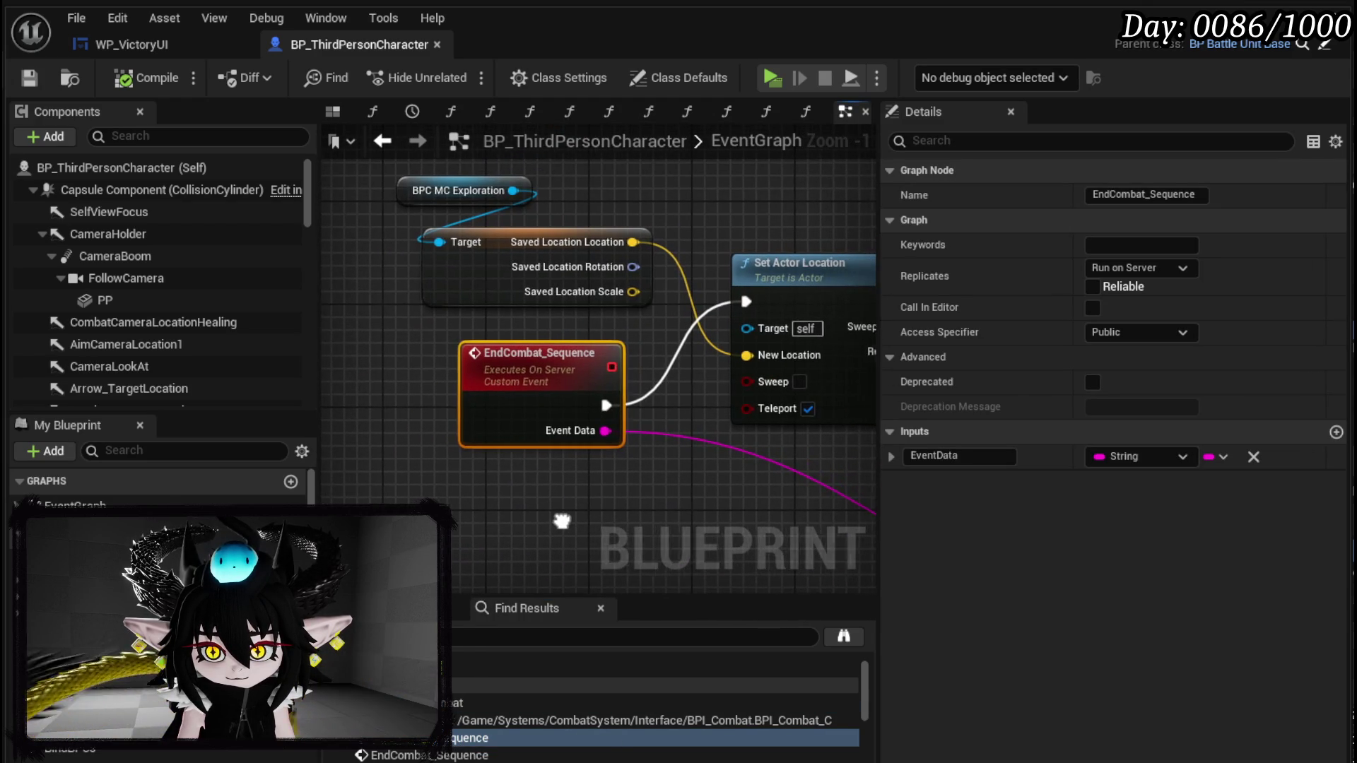
- Add a breakpoint on the Set Actor Location node after EndCombat_Sequence
scroll(569, 530, down, 2)
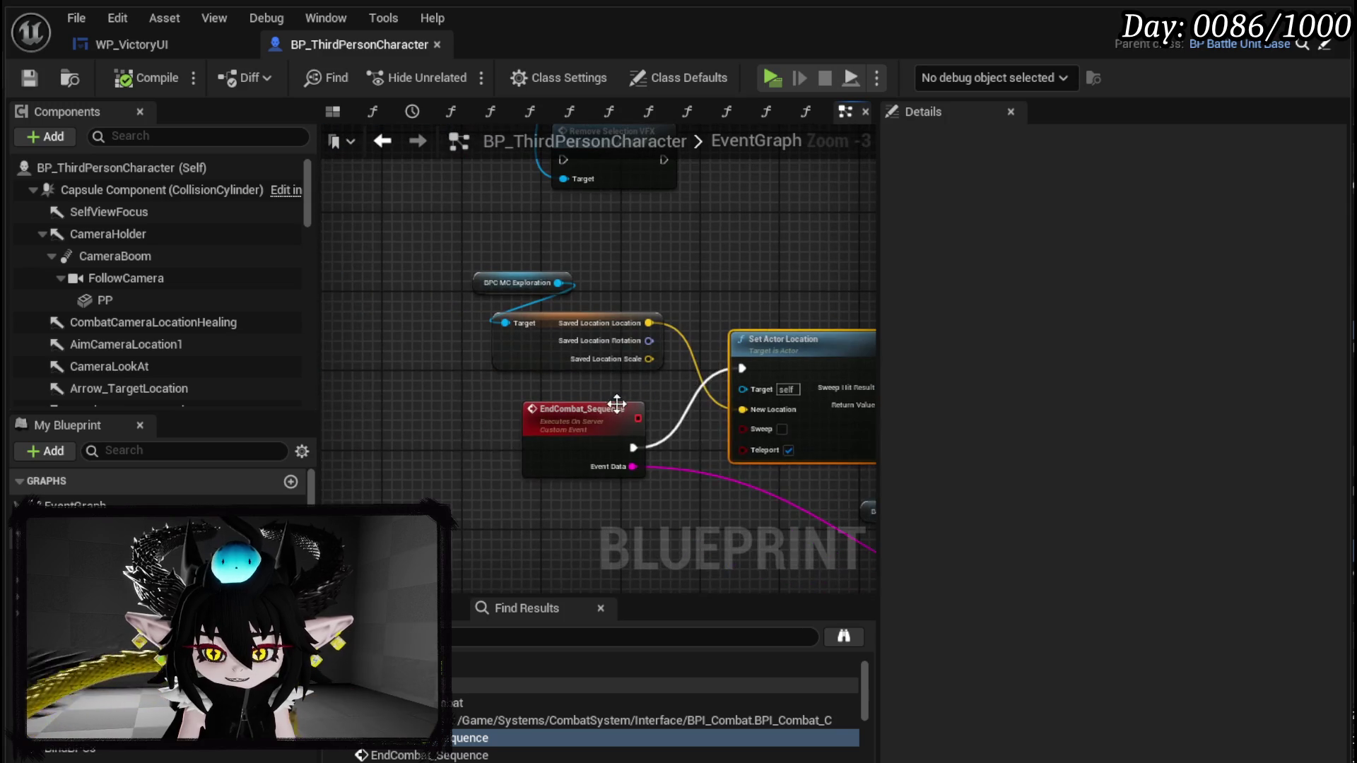
drag(616, 405, 542, 414)
click(565, 328)
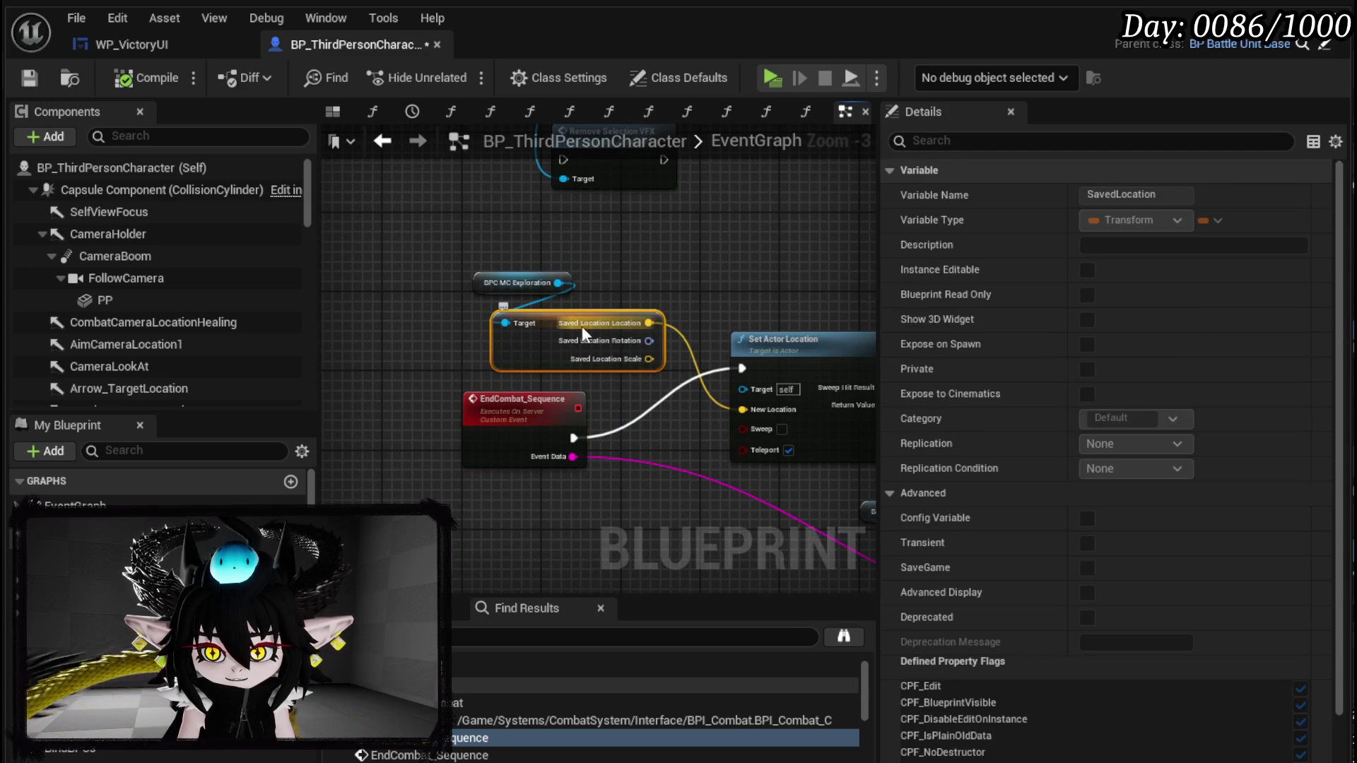
mouse_move(708, 315)
mouse_down()
mouse_move(595, 445)
mouse_move(732, 315)
mouse_up()
click(734, 314)
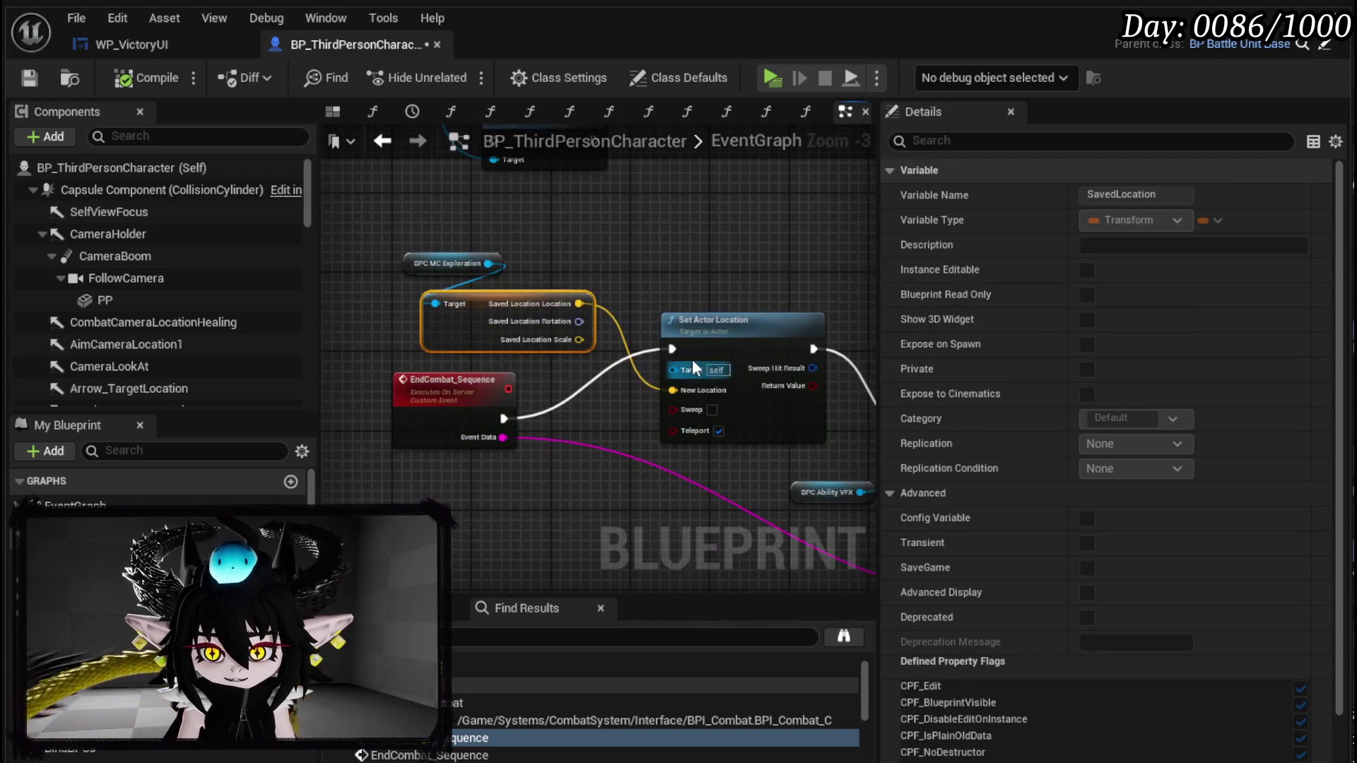
right_click(734, 314)
click(781, 691)
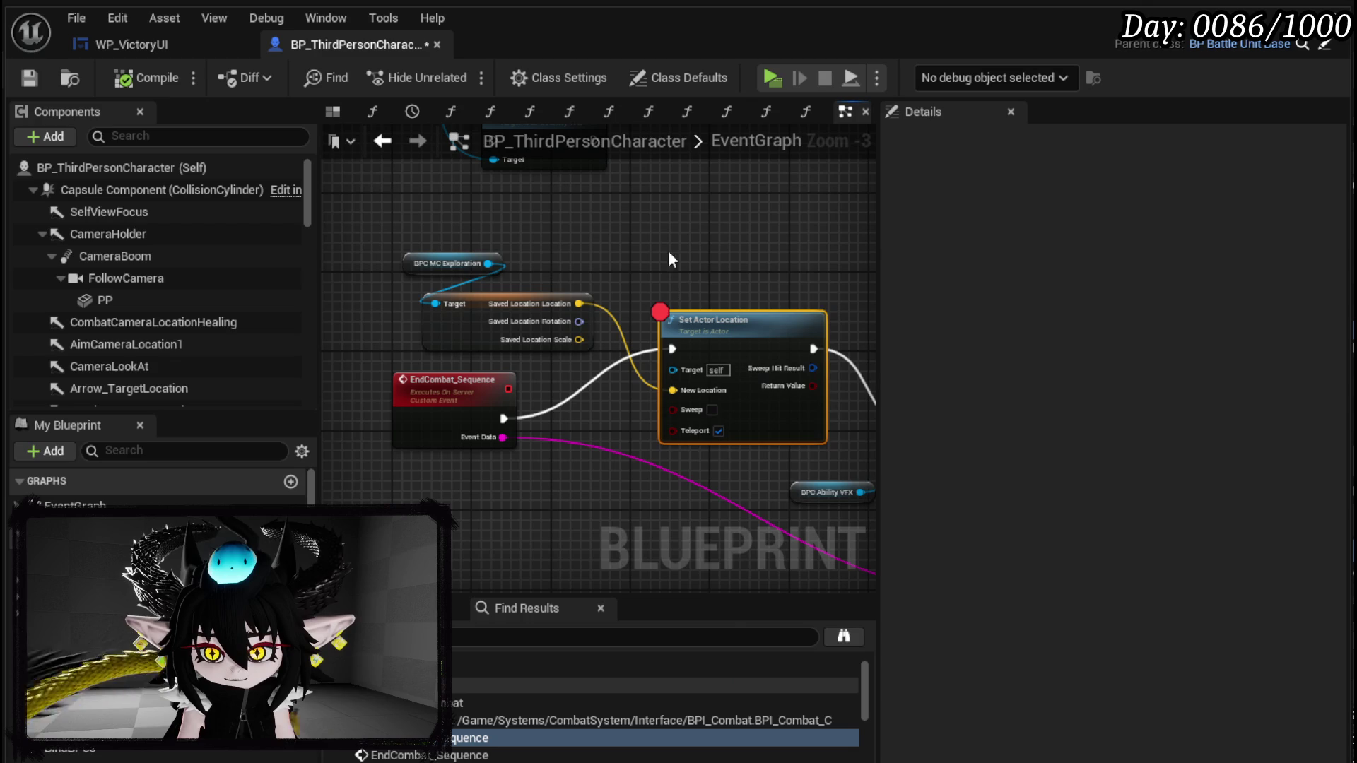
- Compile and save BP_ThirdPersonCharacter, then go back to the level editor
click(146, 78)
click(29, 77)
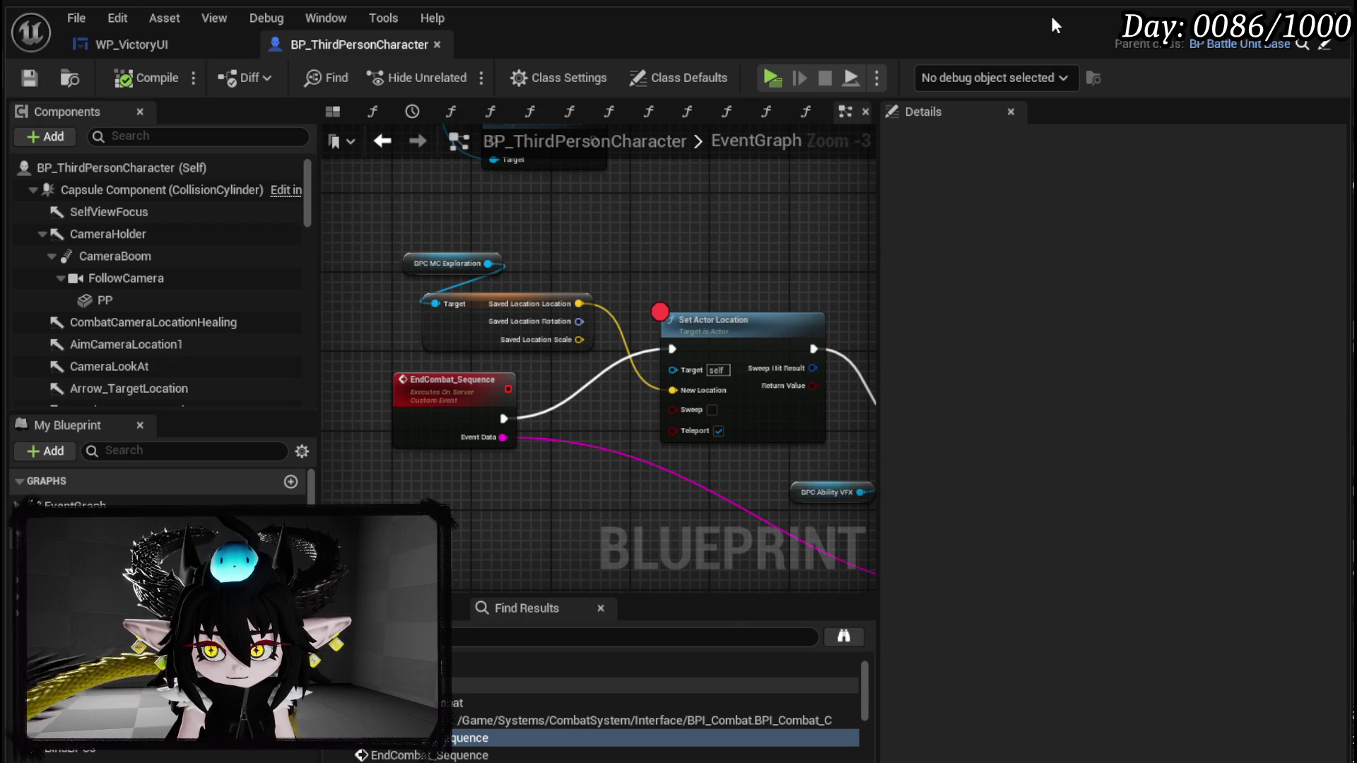
key(alt+Tab)
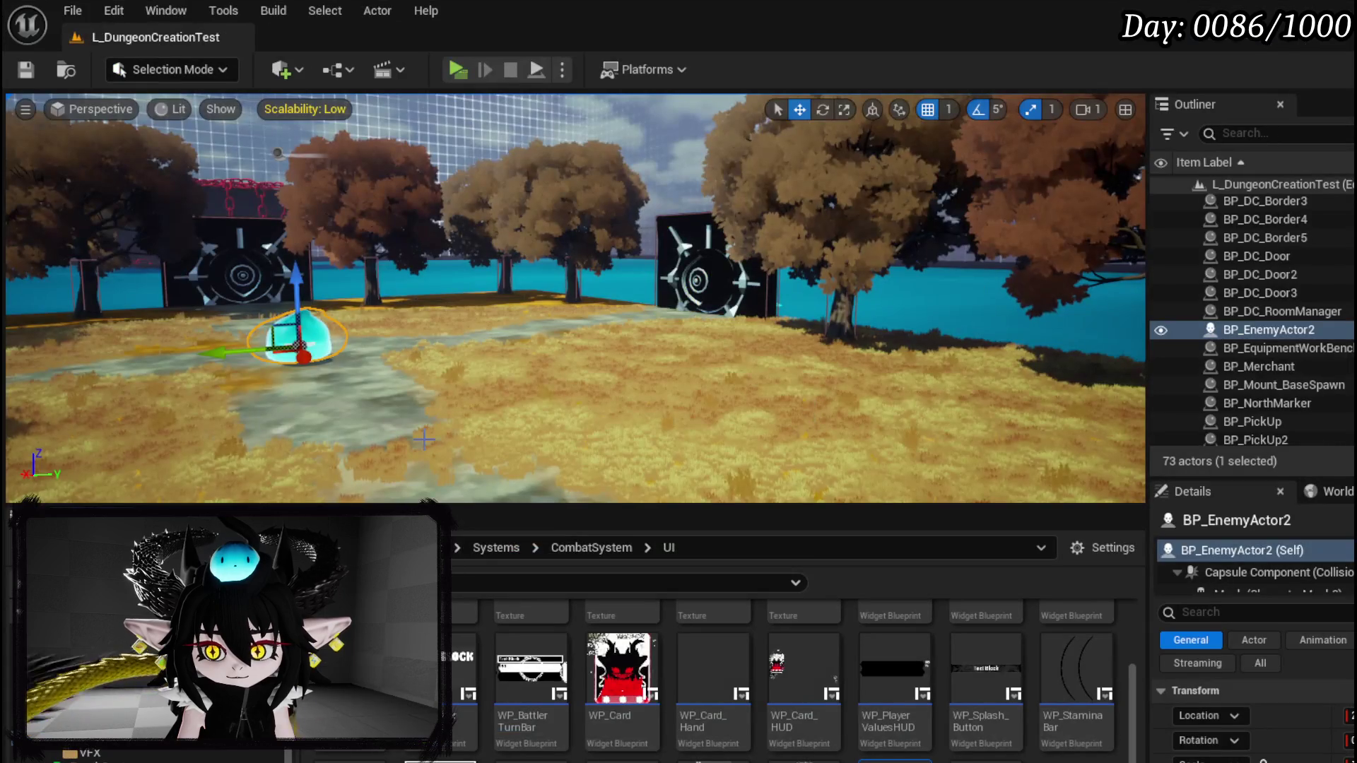
- In WP_VictoryUI's graph, move the Call On Press node lower, below the CloseWidget chain
scroll(890, 707, up, 1)
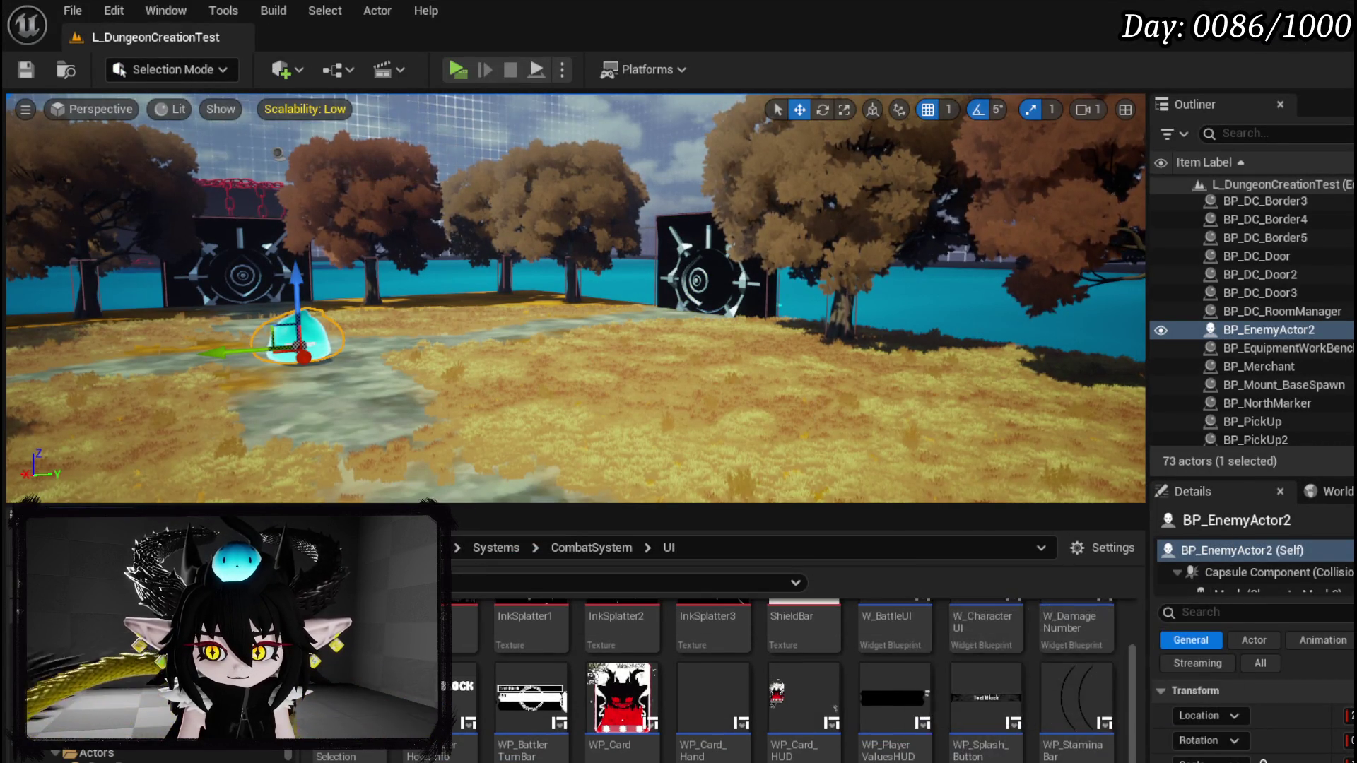
key(alt+Tab)
drag(558, 342, 985, 359)
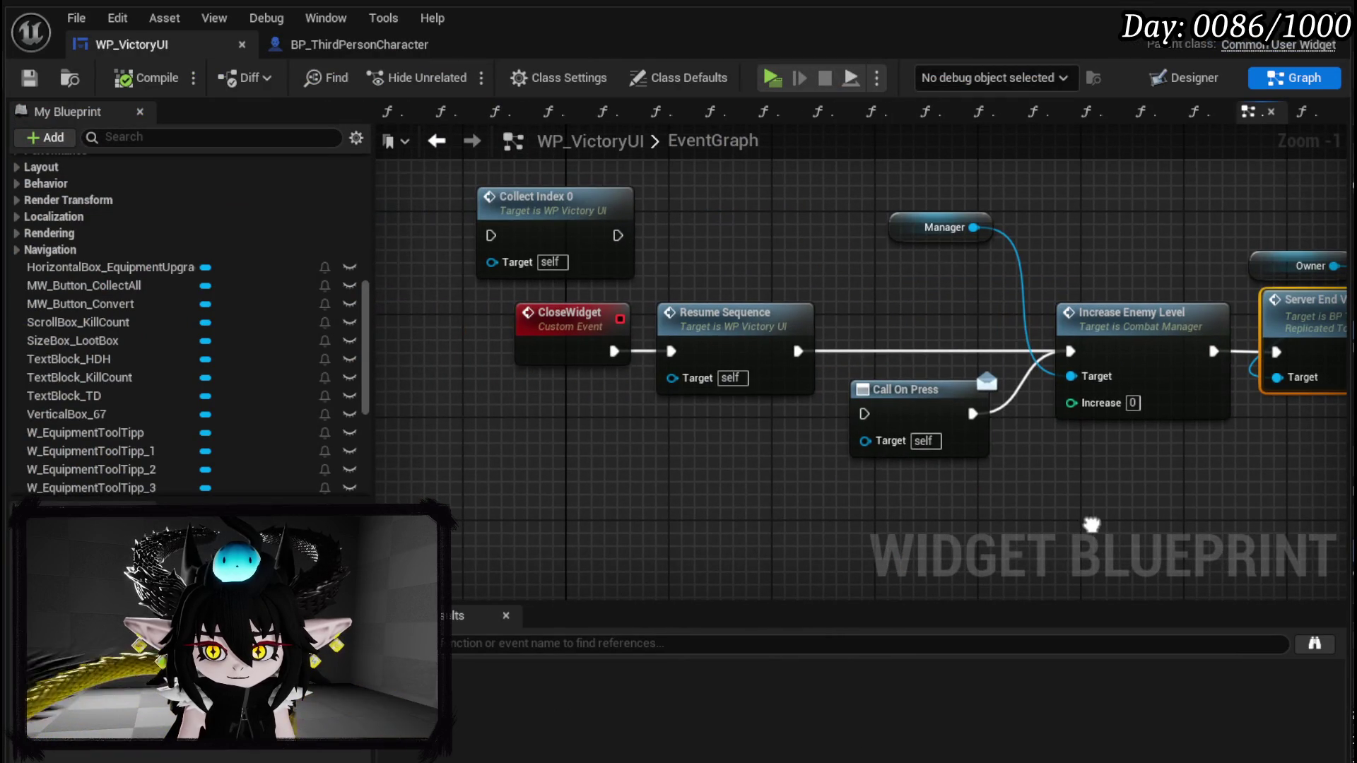
click(900, 378)
mouse_move(900, 378)
mouse_down()
mouse_move(902, 325)
mouse_move(918, 453)
mouse_move(446, 371)
mouse_move(788, 384)
mouse_move(785, 437)
mouse_move(728, 392)
mouse_move(453, 396)
mouse_move(824, 424)
mouse_up()
click(453, 410)
- Save WP_VictoryUI and return to BP_ThirdPersonCharacter's EventGraph
key(ctrl+s)
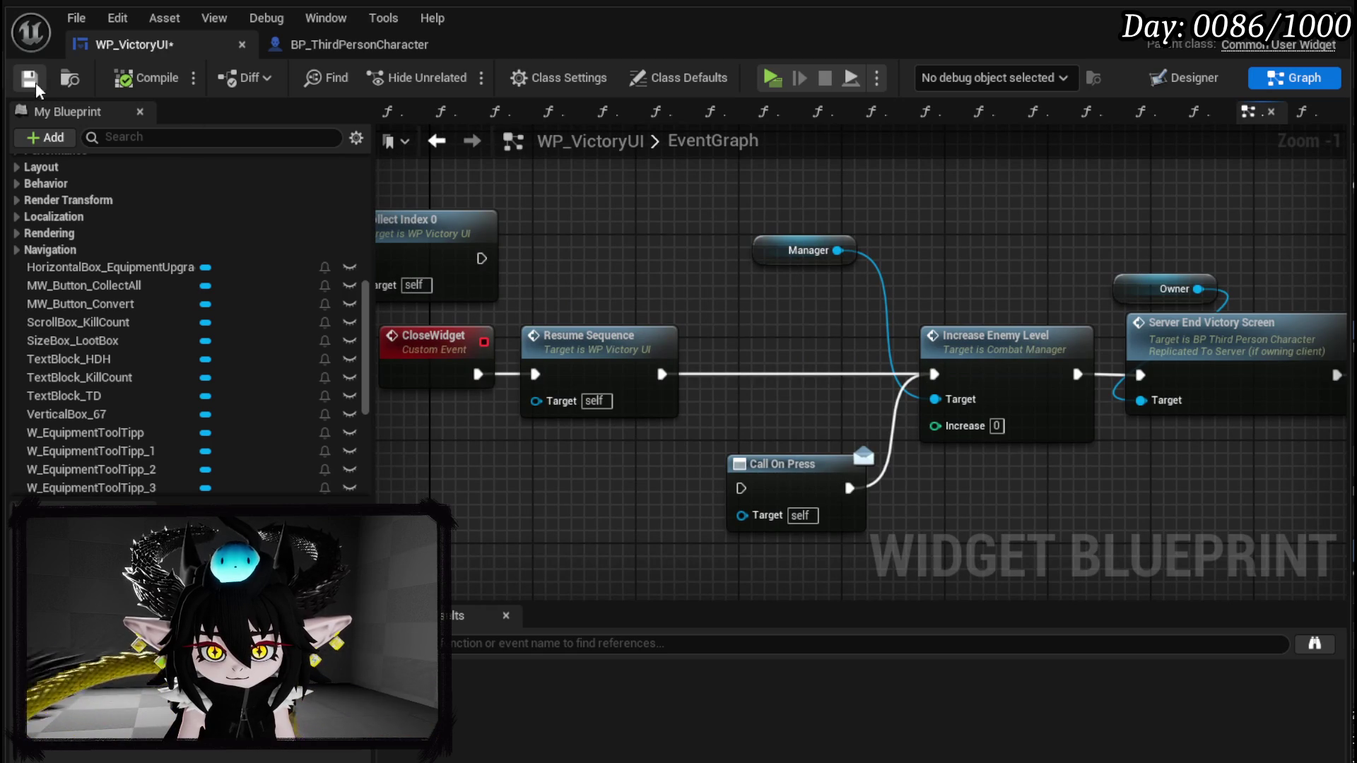
click(359, 44)
scroll(732, 293, down, 8)
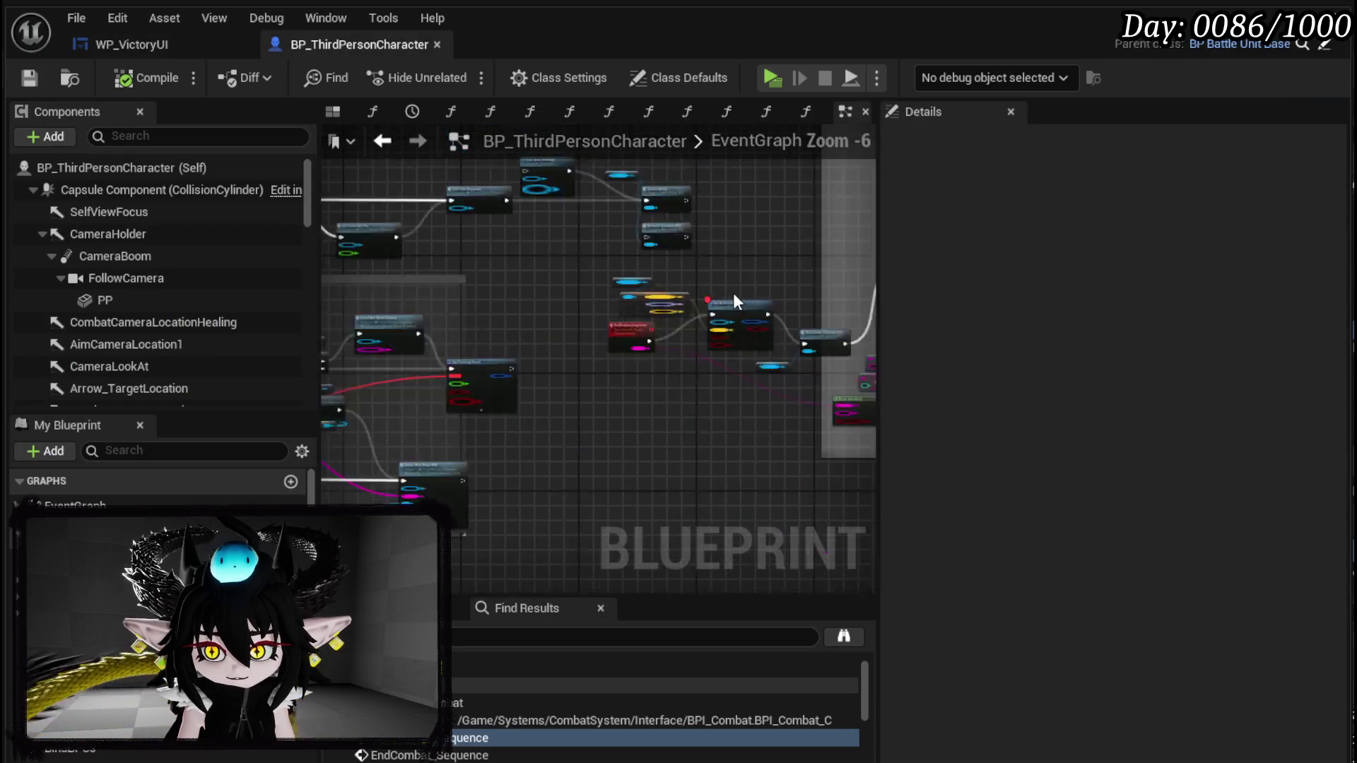
- Browse to the StartCombatCreateHUD widget class in the Content Browser and open WP_StartEncounterUI
scroll(697, 369, up, 10)
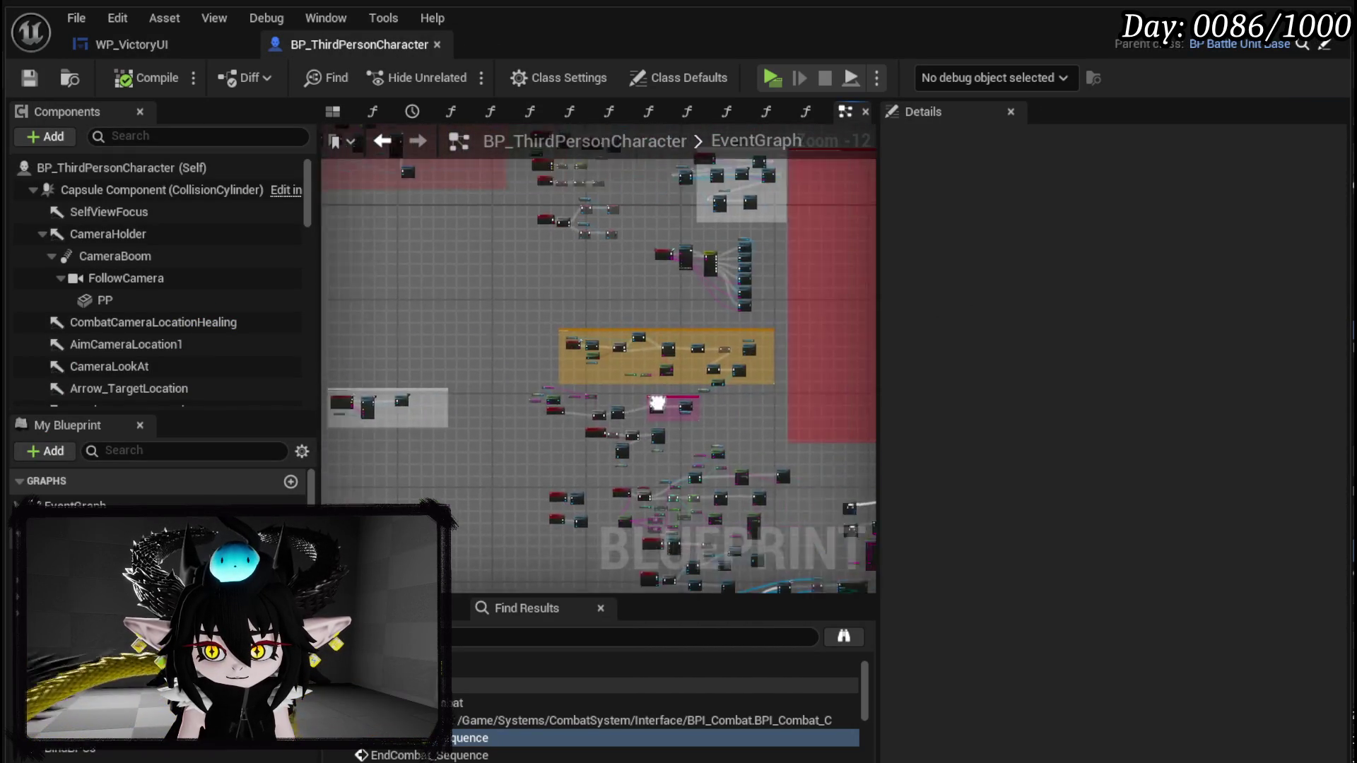
drag(587, 260, 562, 466)
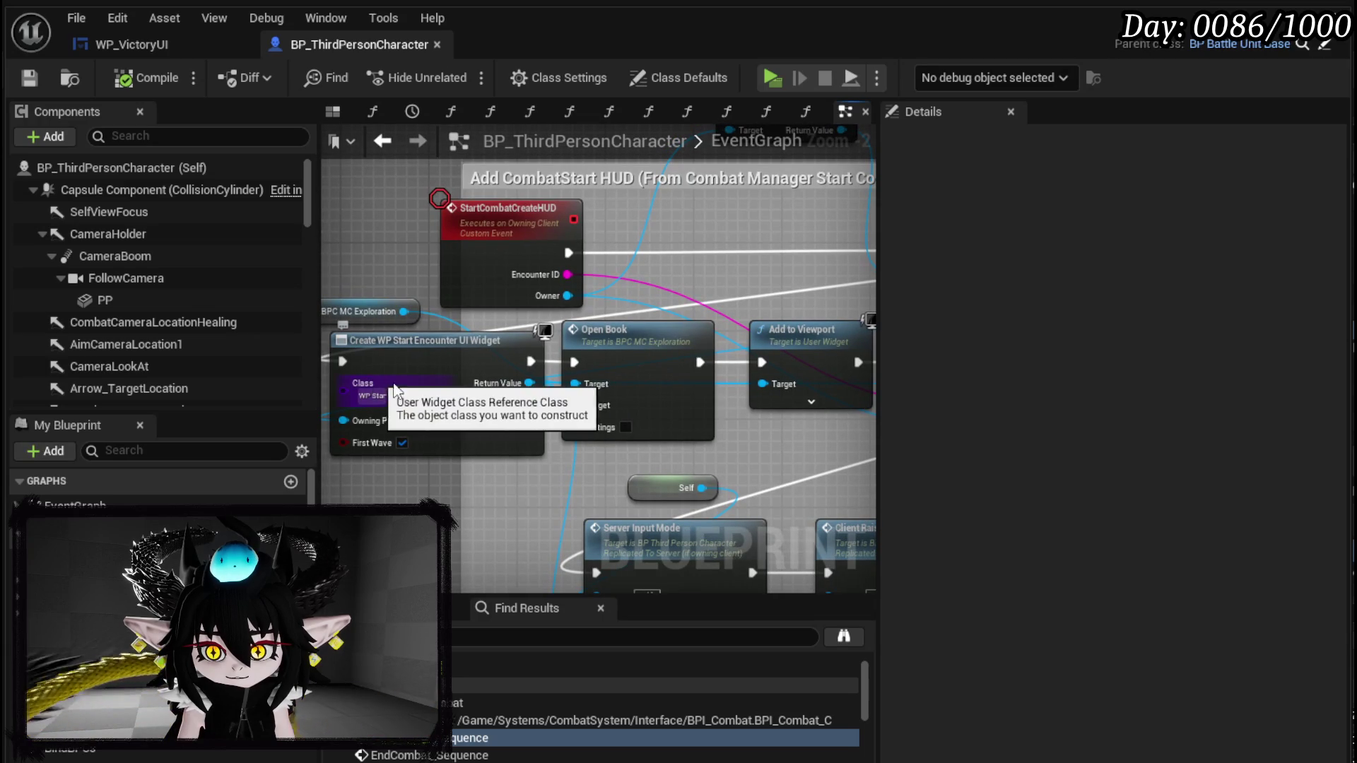
scroll(458, 409, up, 2)
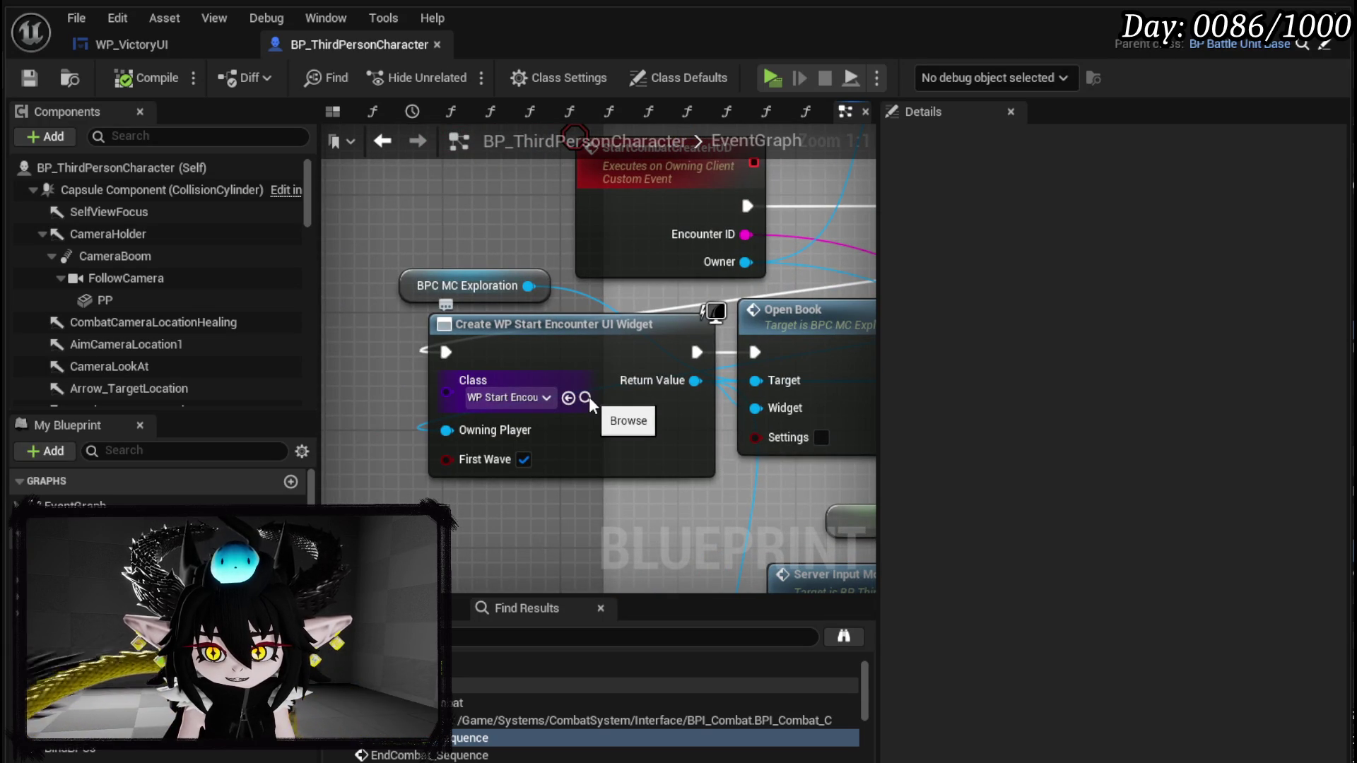
click(585, 397)
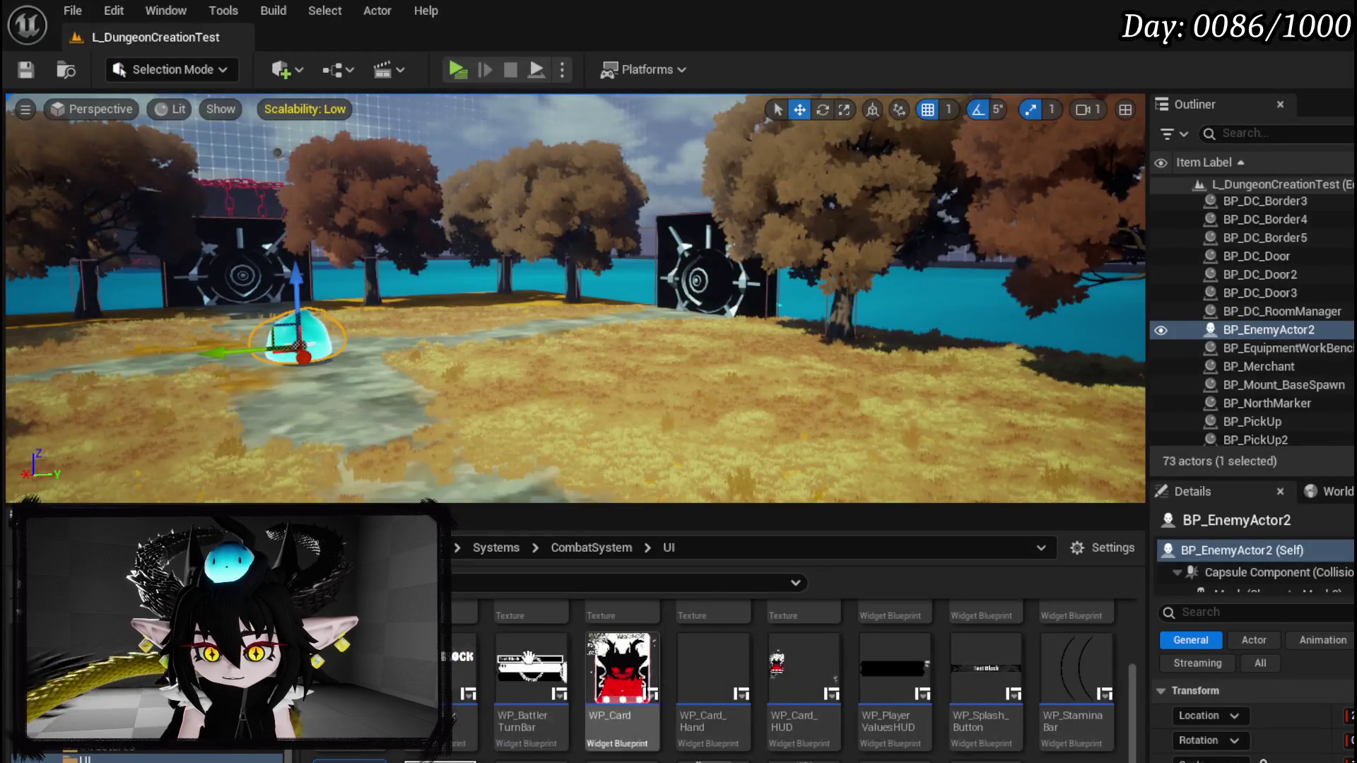
double_click(705, 596)
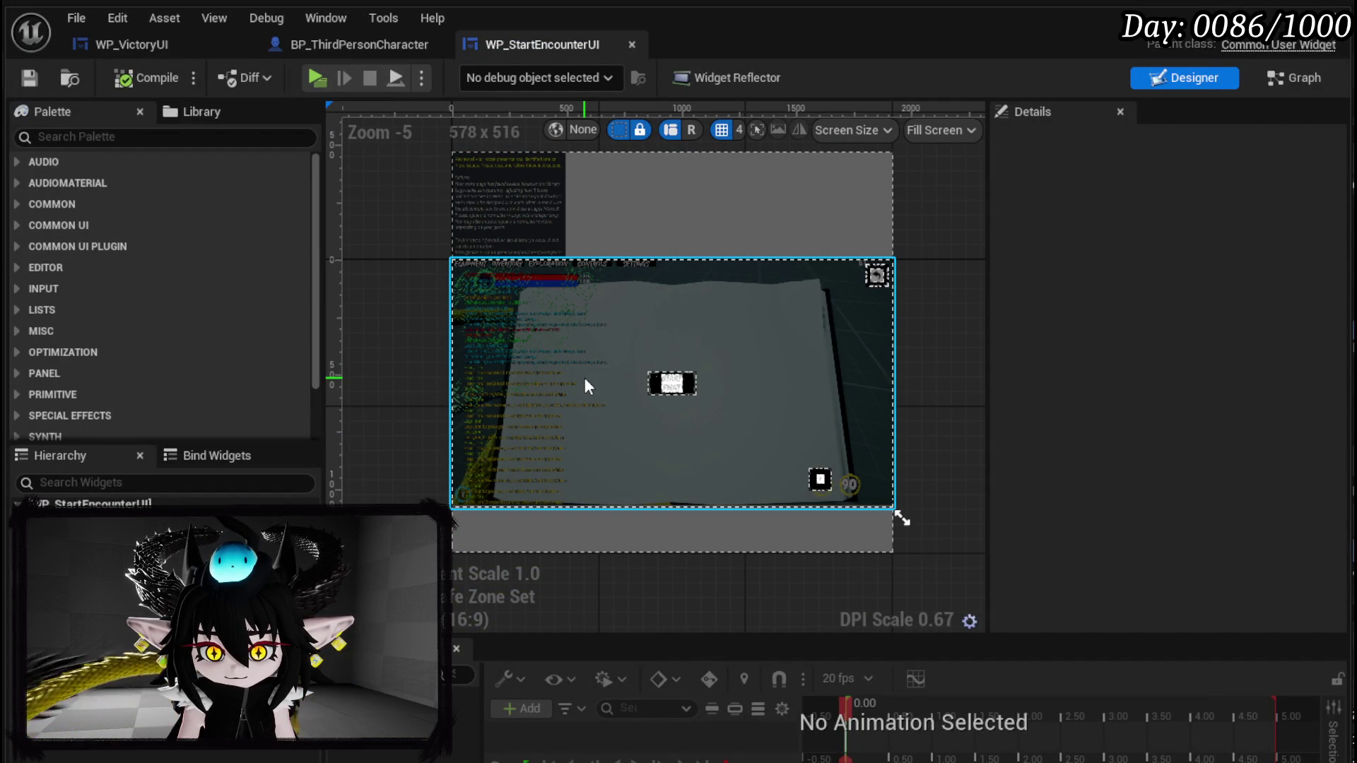
- Rename the central MW_Button in WP_StartEncounterUI to MW_Button_Gotit and save the widget
click(683, 386)
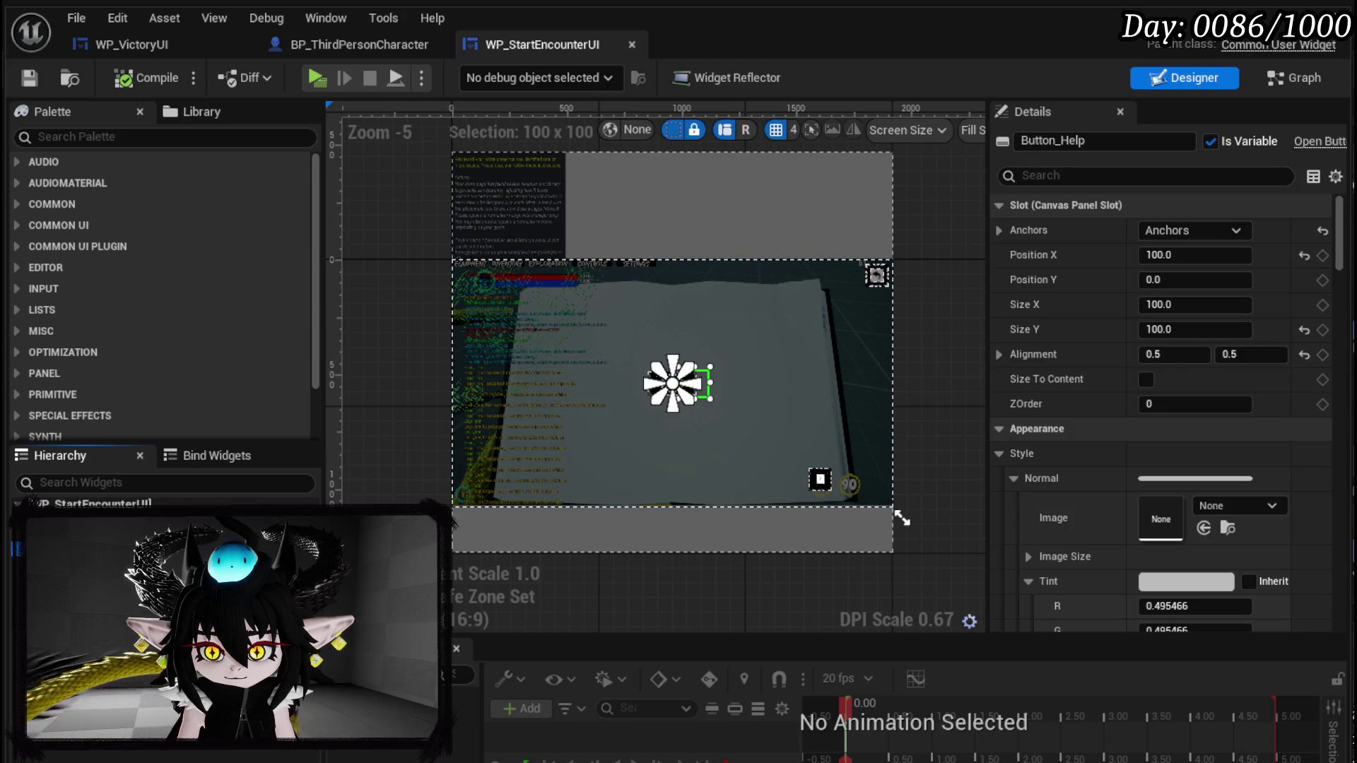
scroll(664, 388, up, 4)
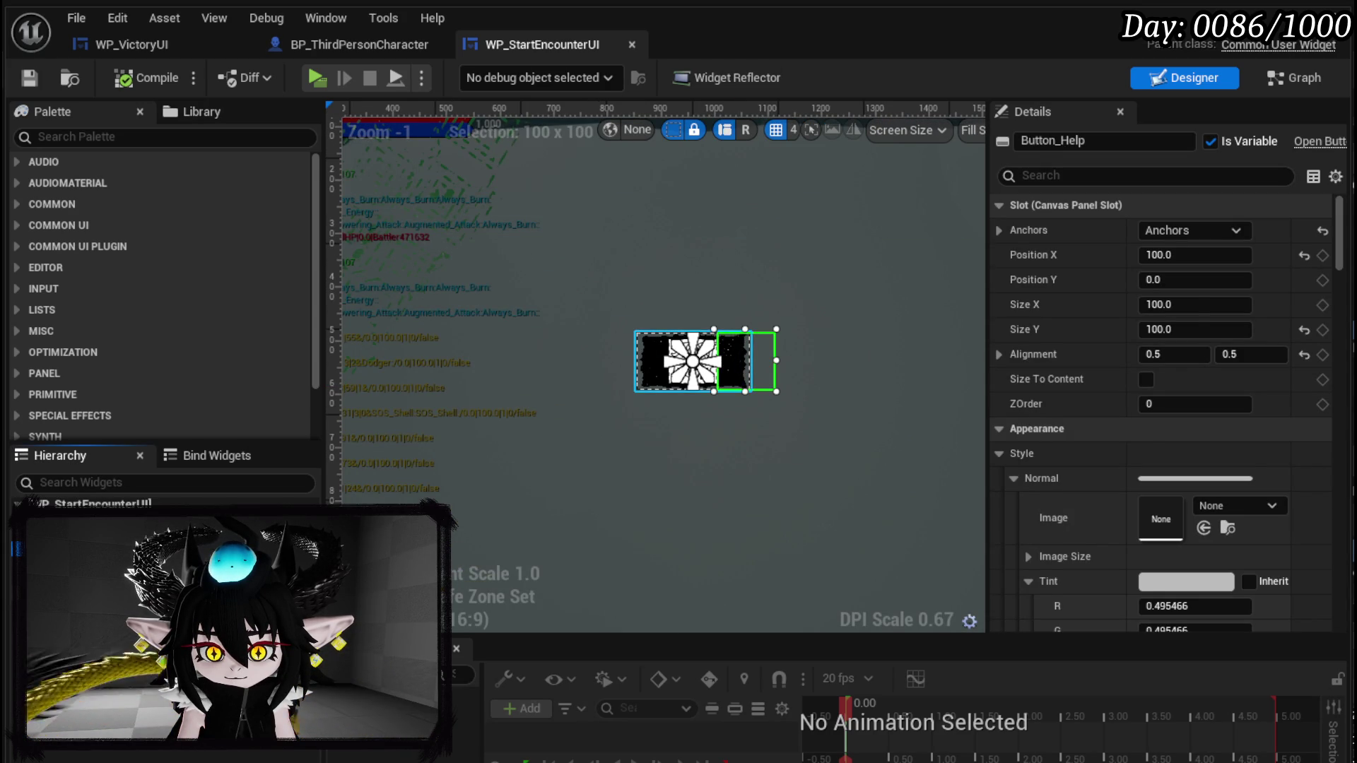
click(92, 578)
click(92, 550)
click(92, 534)
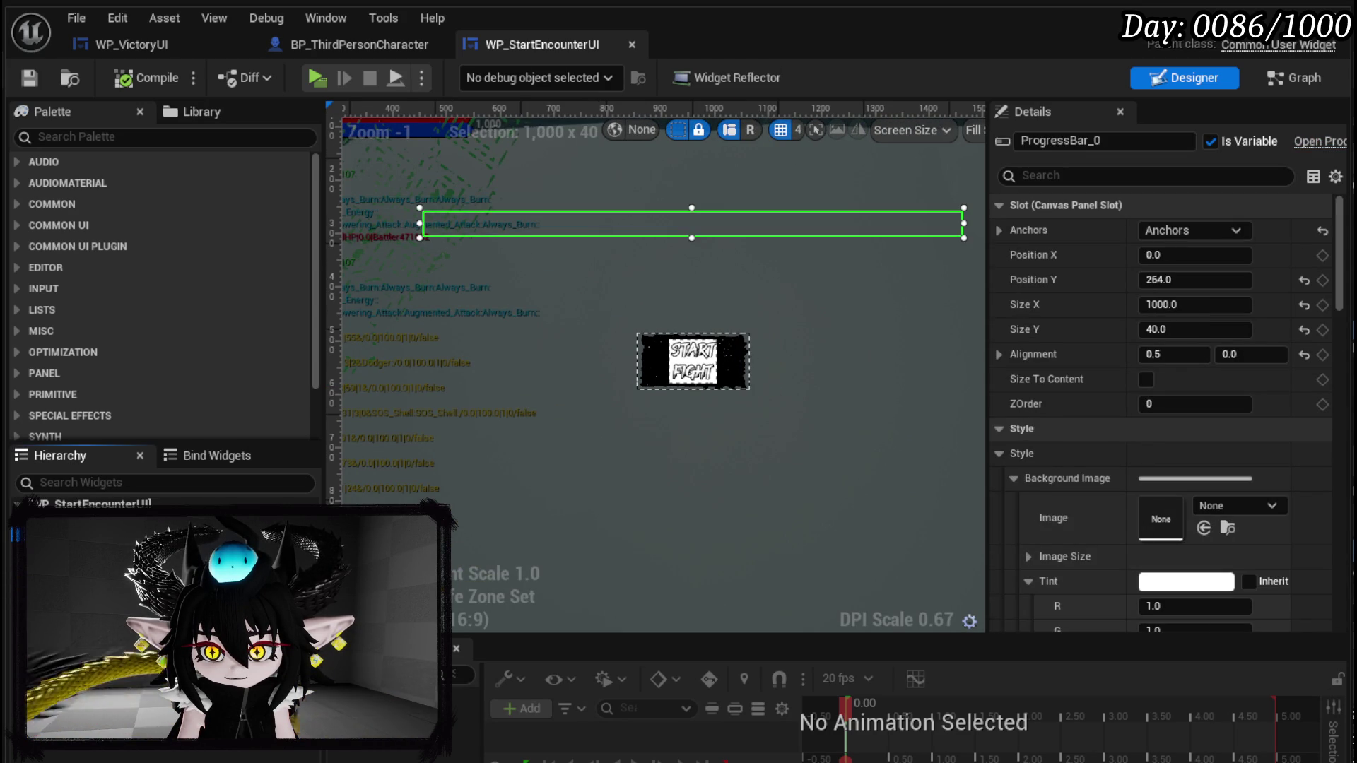
click(92, 550)
click(92, 564)
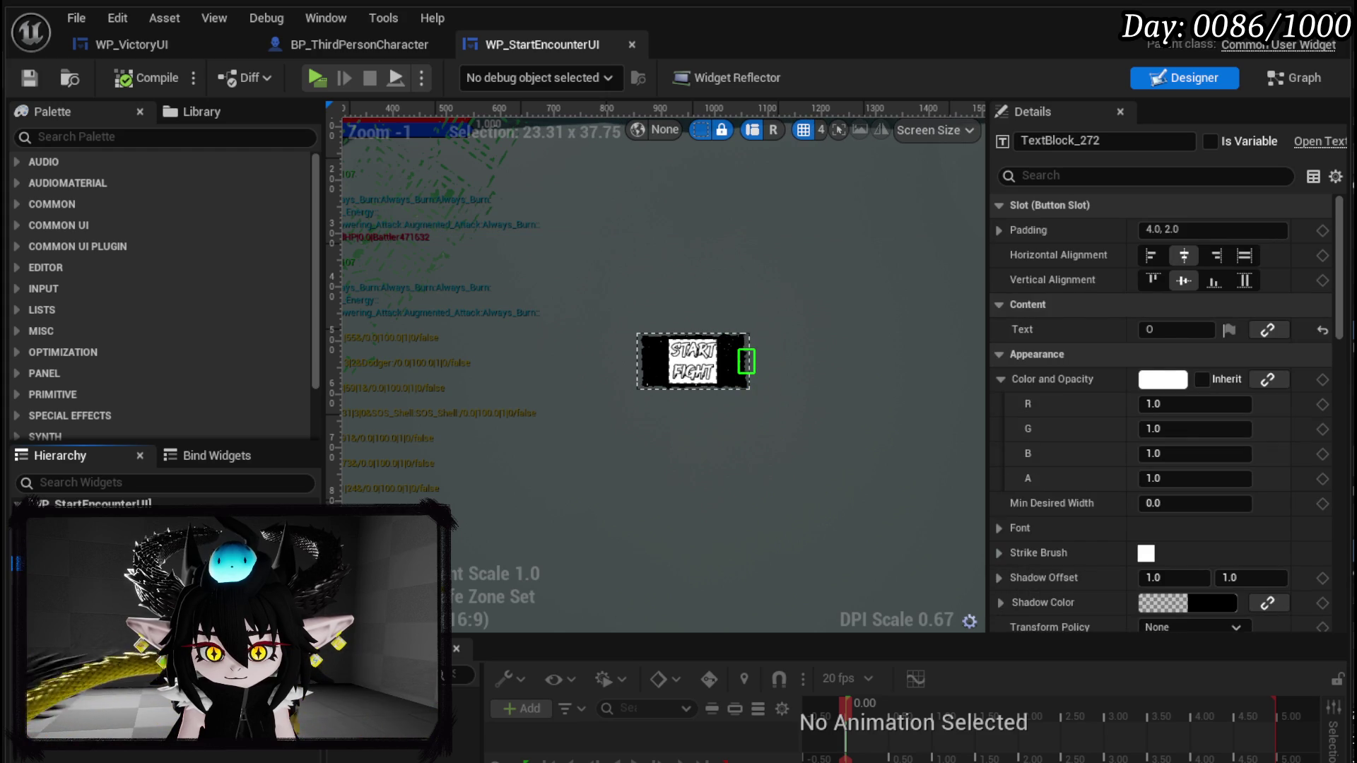
click(689, 368)
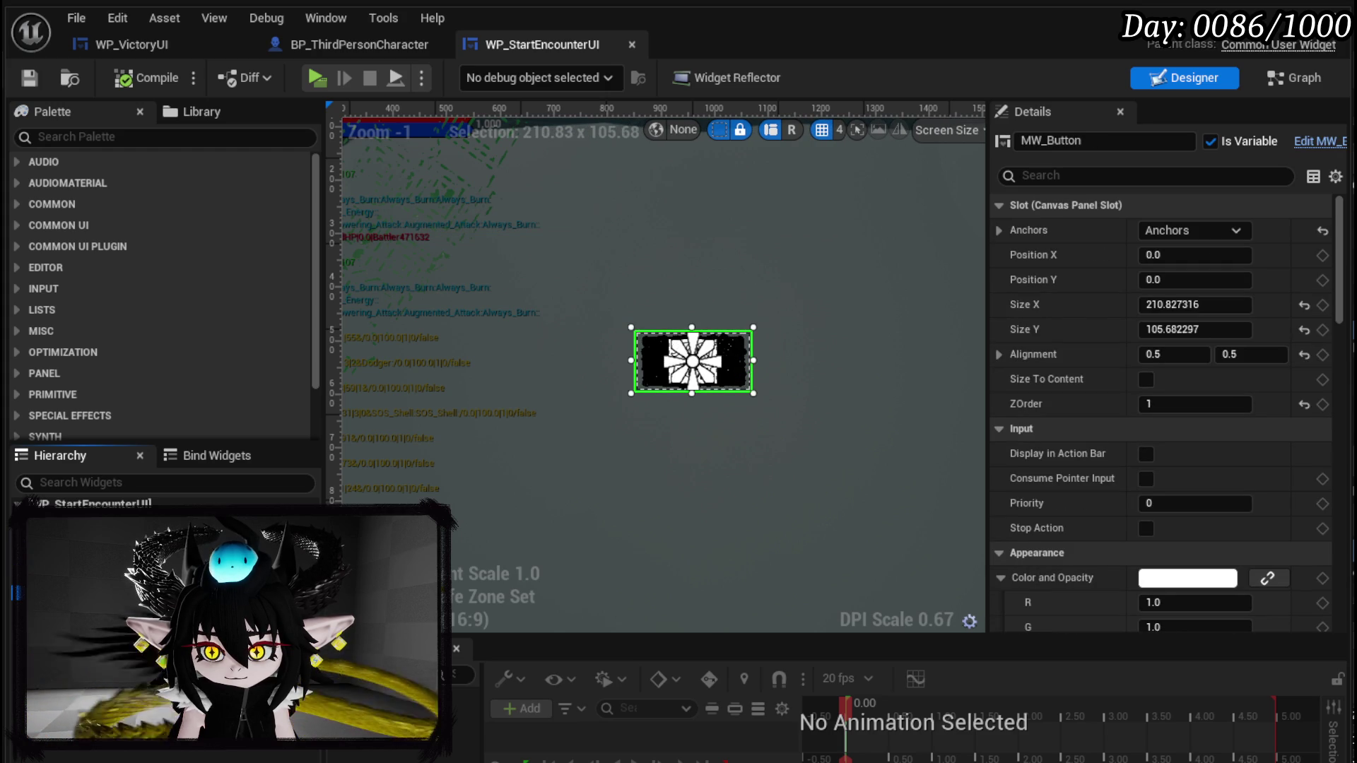
click(1117, 146)
click(1118, 146)
text(_Gotit)
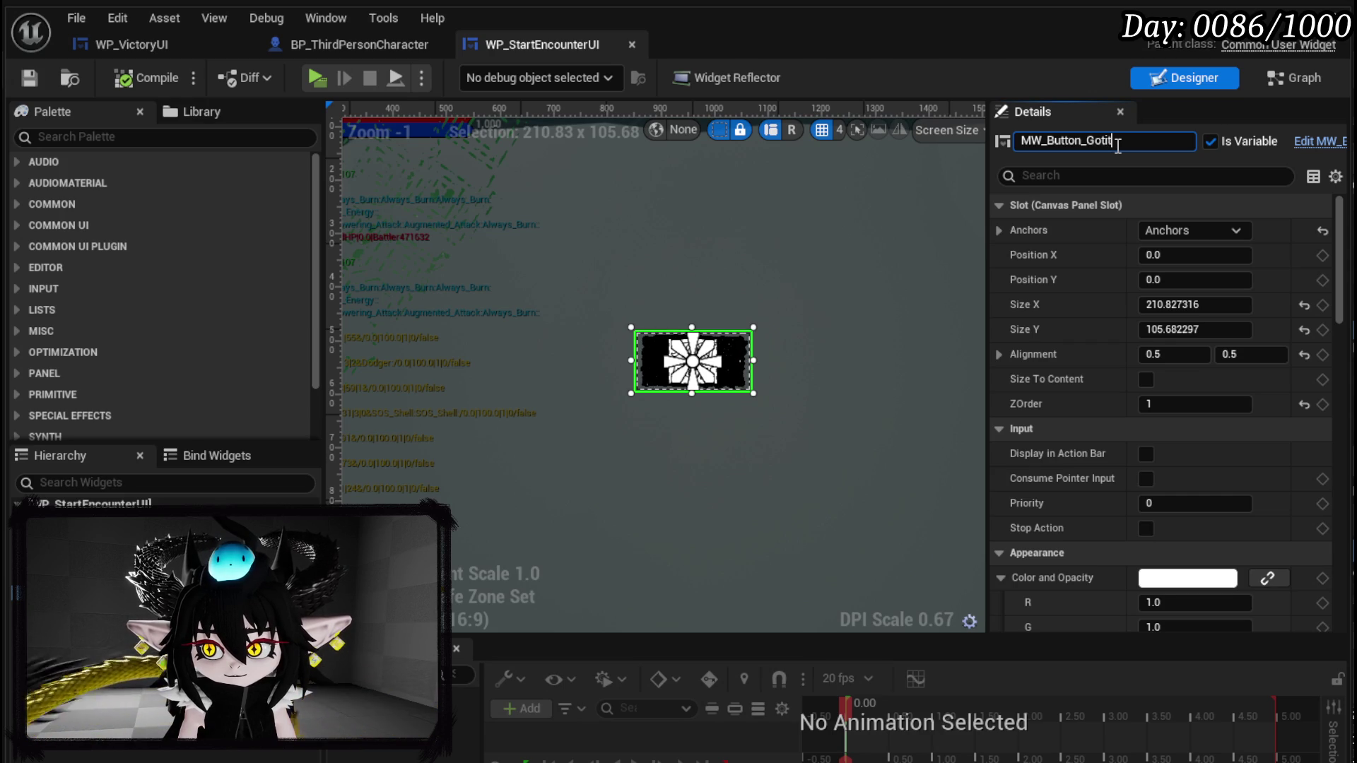
key(Return)
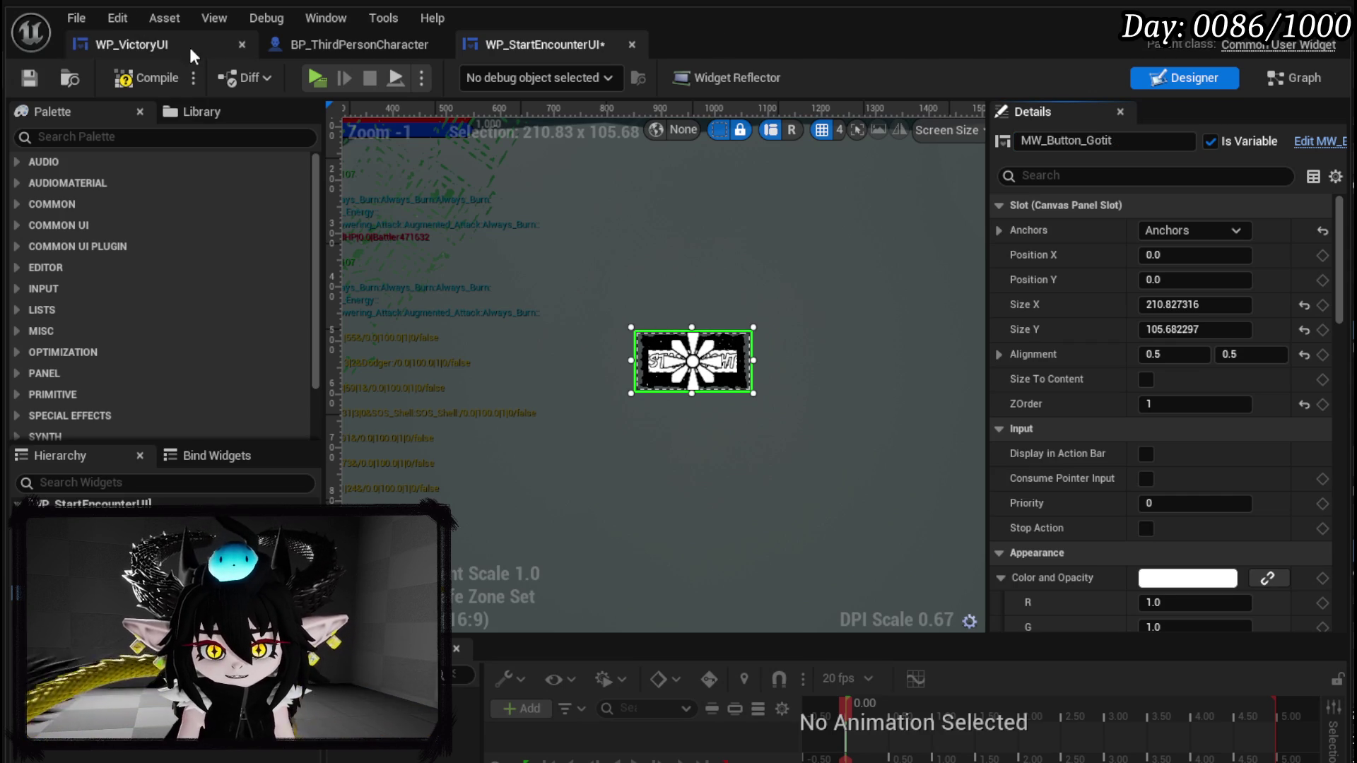
click(31, 79)
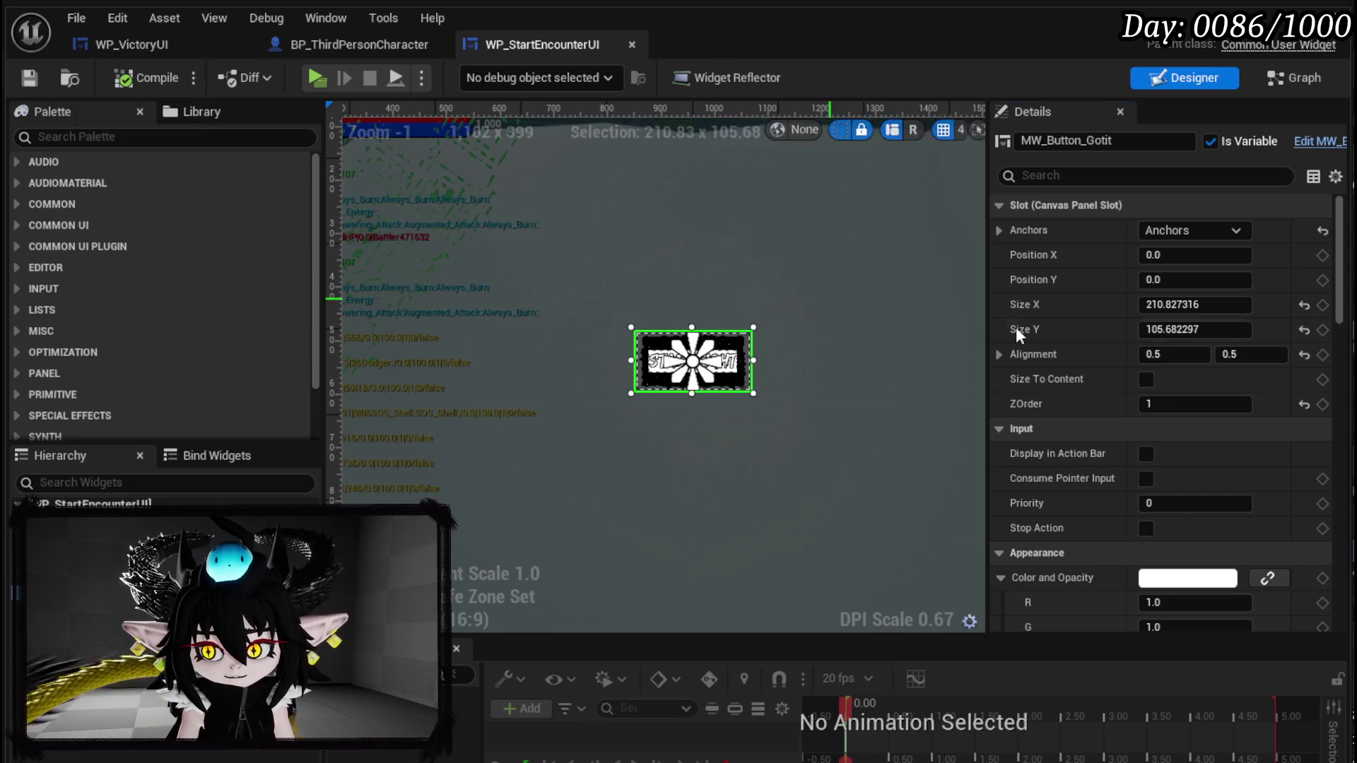
- Change the button's label from Start Fight to 'Got it?', then compile and save
scroll(1227, 295, down, 10)
scroll(1193, 350, down, 15)
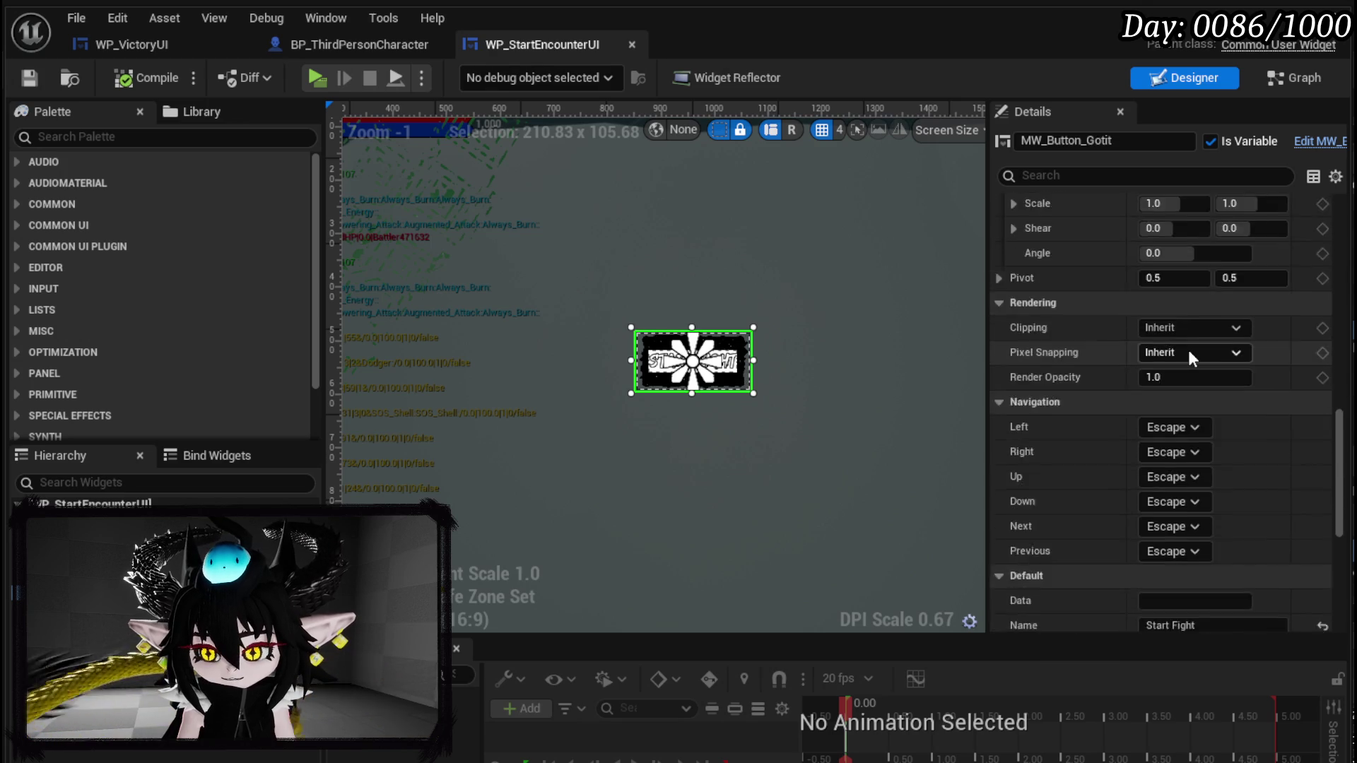
click(1217, 242)
text(Got it?)
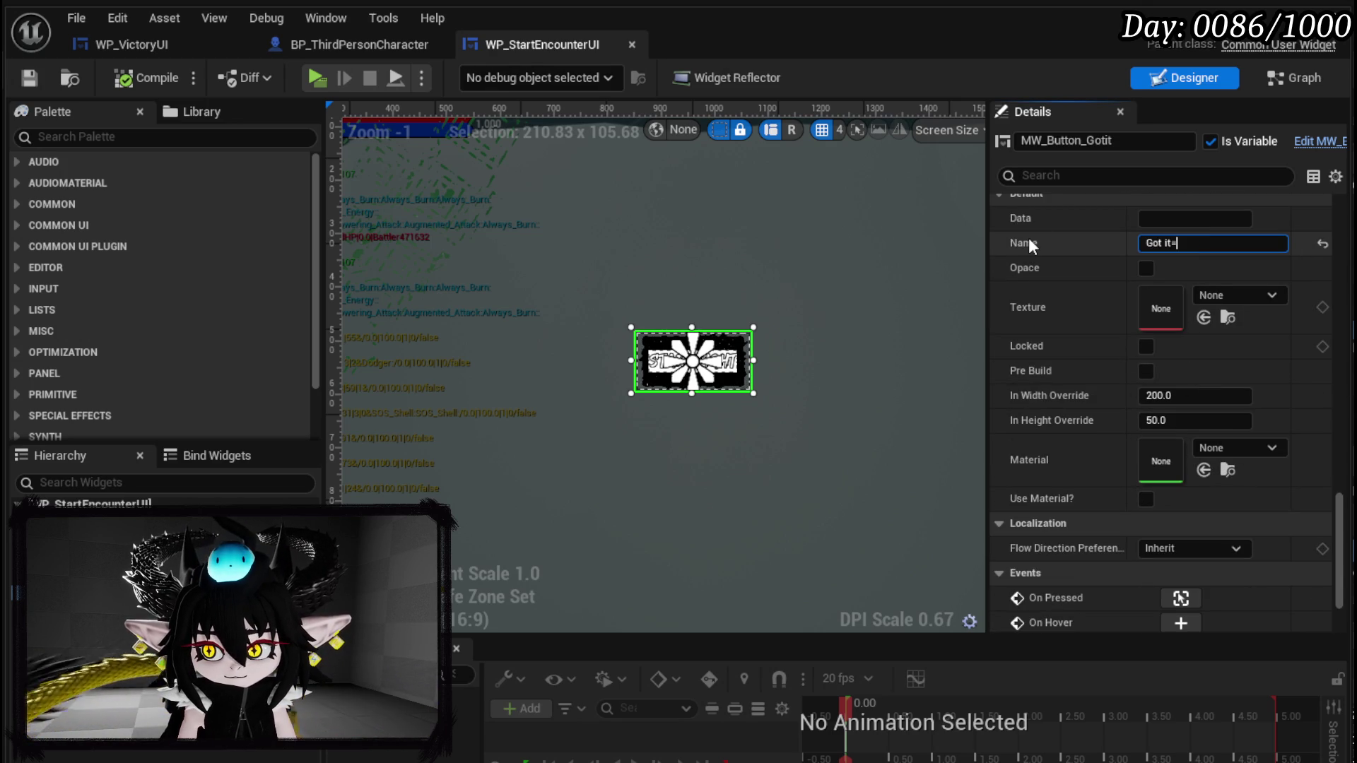
key(Return)
click(31, 81)
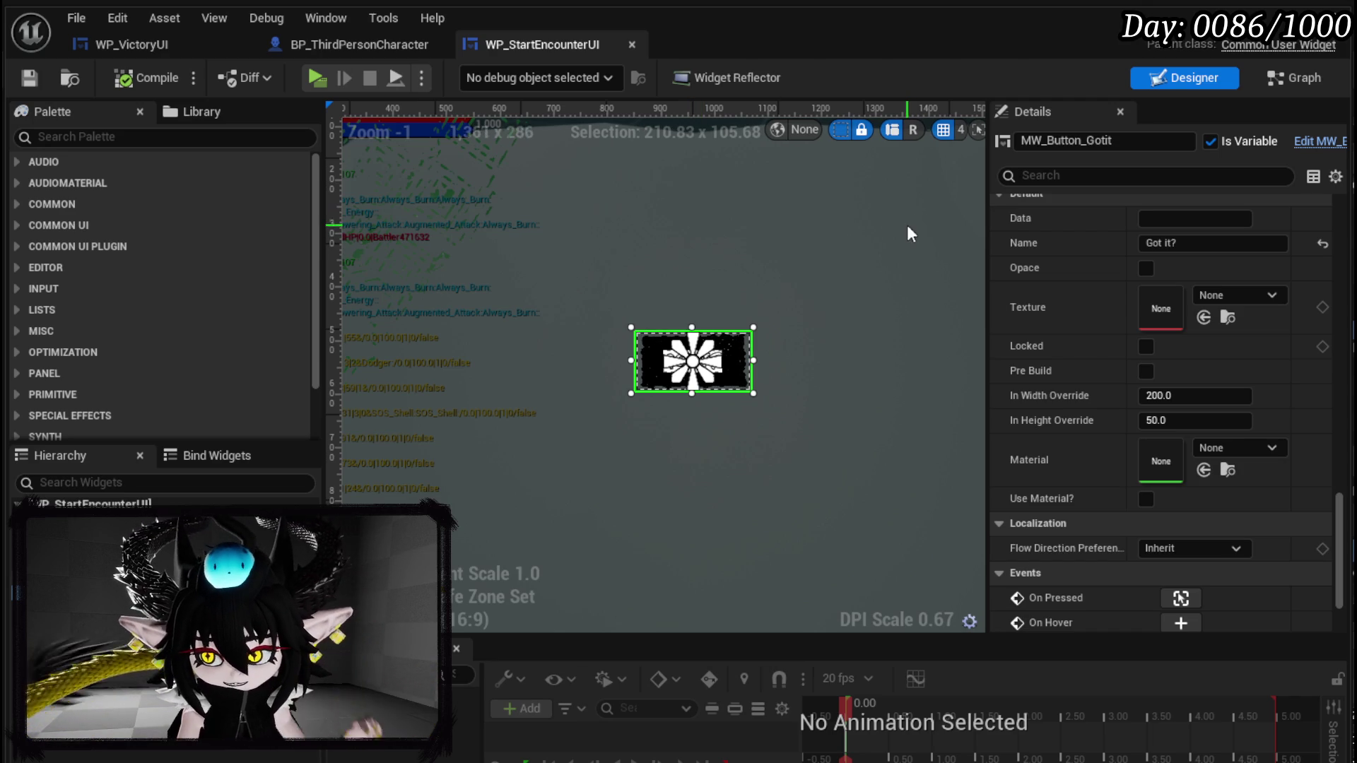
click(1294, 77)
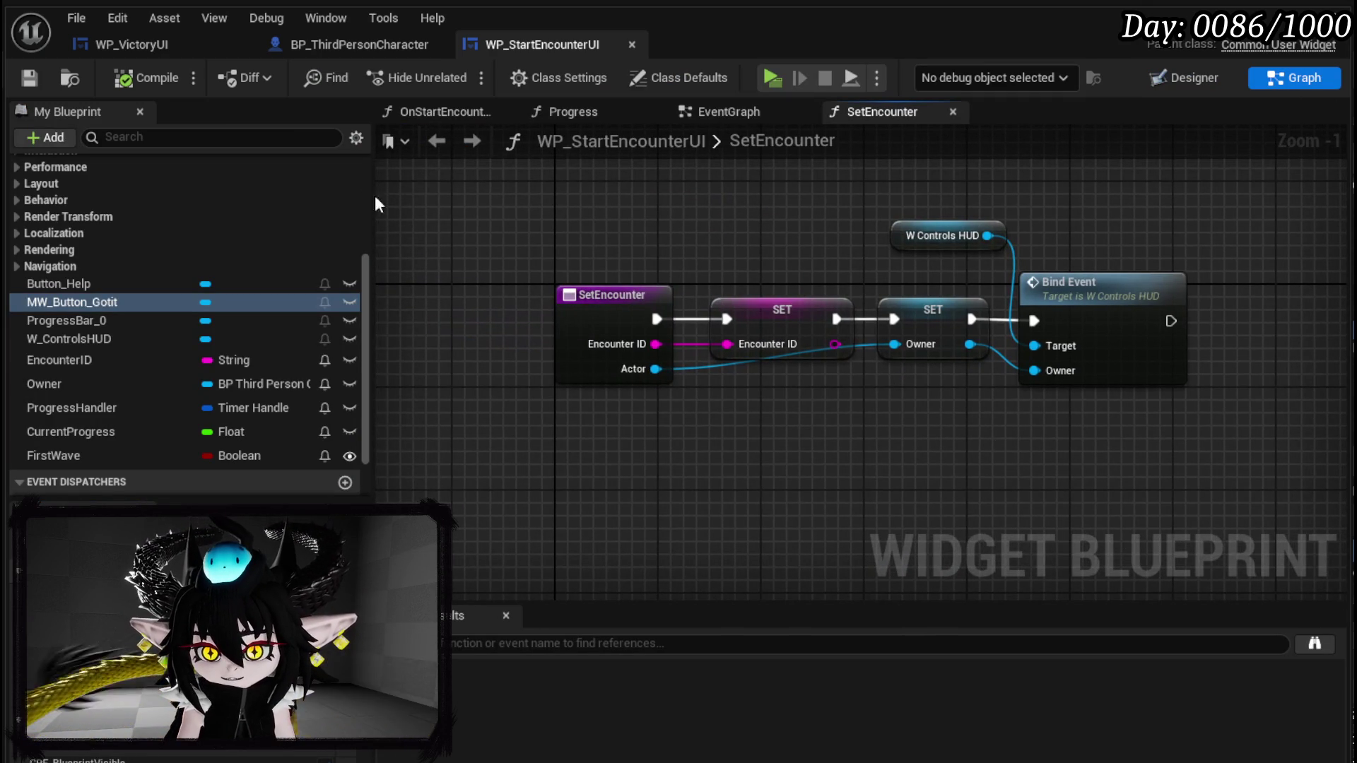
- Make room beside Start Combat Trigger in the EventGraph and paste a copy of Close Book
click(721, 112)
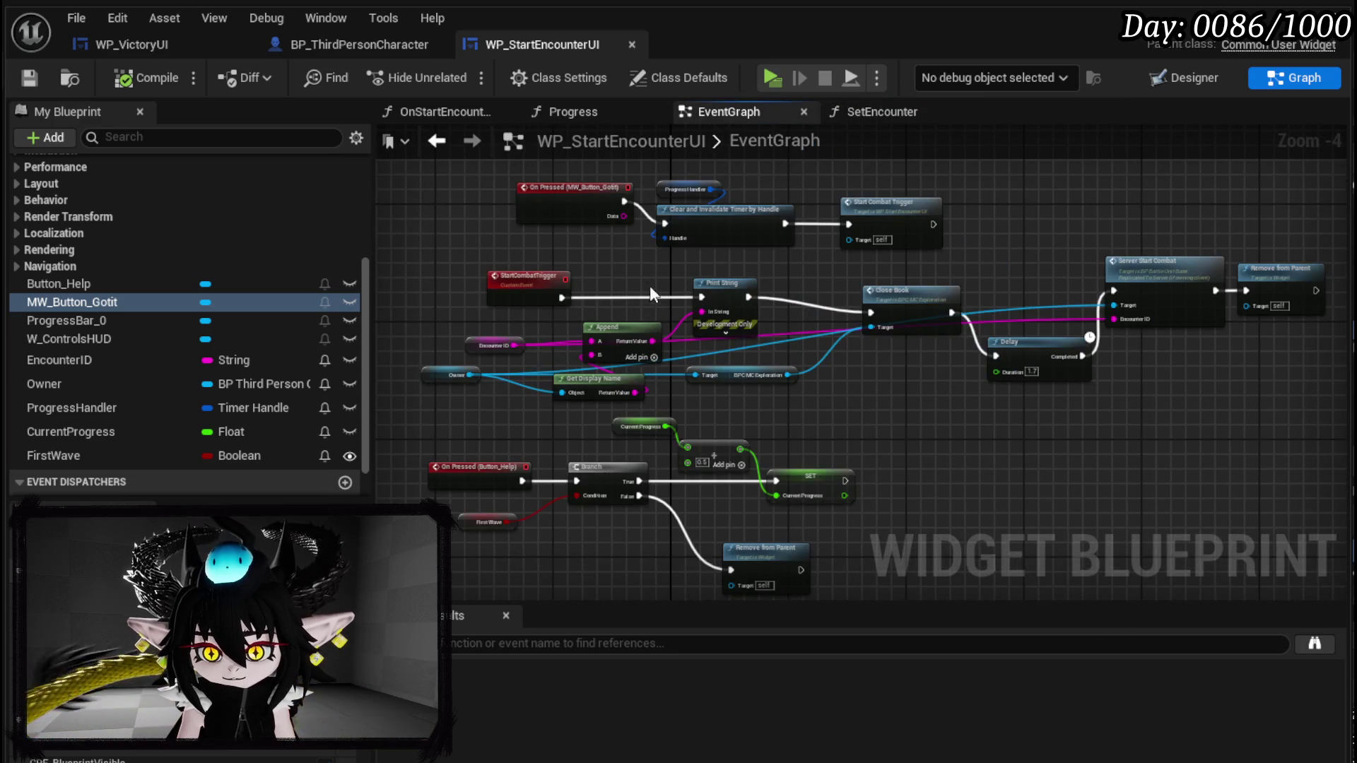
scroll(550, 258, up, 3)
mouse_move(550, 259)
mouse_down()
mouse_move(595, 353)
mouse_move(551, 277)
mouse_move(542, 341)
mouse_move(396, 373)
mouse_up()
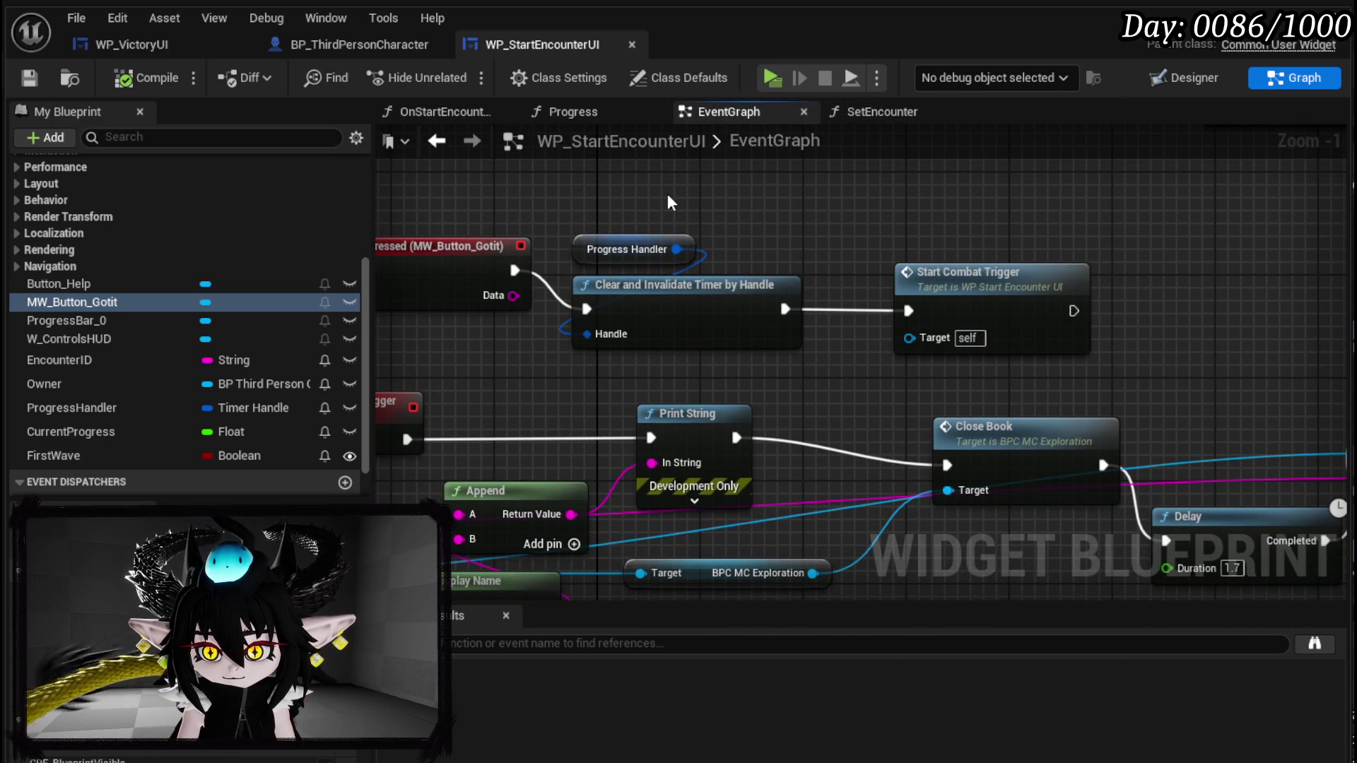
drag(650, 194, 654, 251)
mouse_move(1024, 341)
mouse_down()
mouse_move(1025, 225)
mouse_move(959, 288)
mouse_move(1012, 308)
mouse_move(1012, 325)
mouse_up()
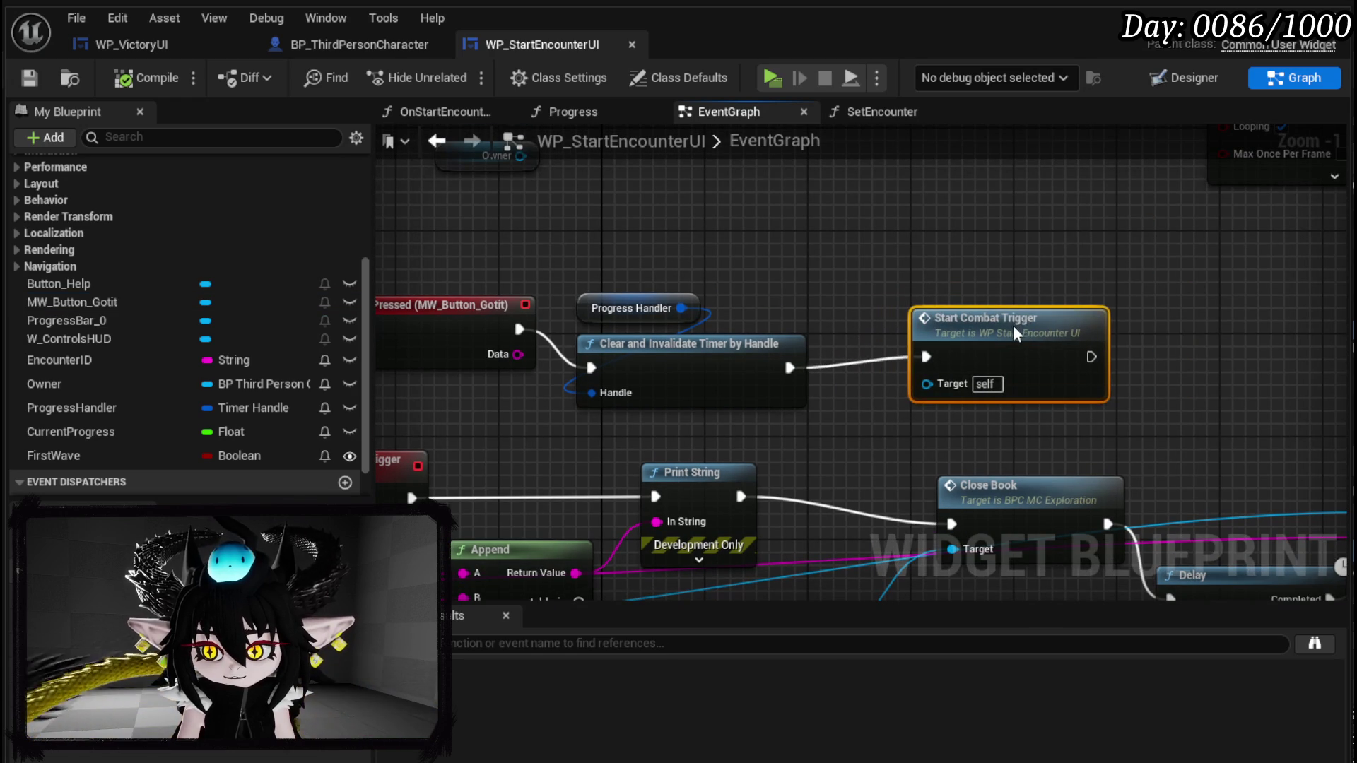
mouse_move(681, 231)
mouse_down()
mouse_move(719, 333)
mouse_move(830, 272)
mouse_move(699, 216)
mouse_move(522, 177)
mouse_move(382, 198)
mouse_move(727, 257)
mouse_move(839, 330)
mouse_move(758, 287)
mouse_up()
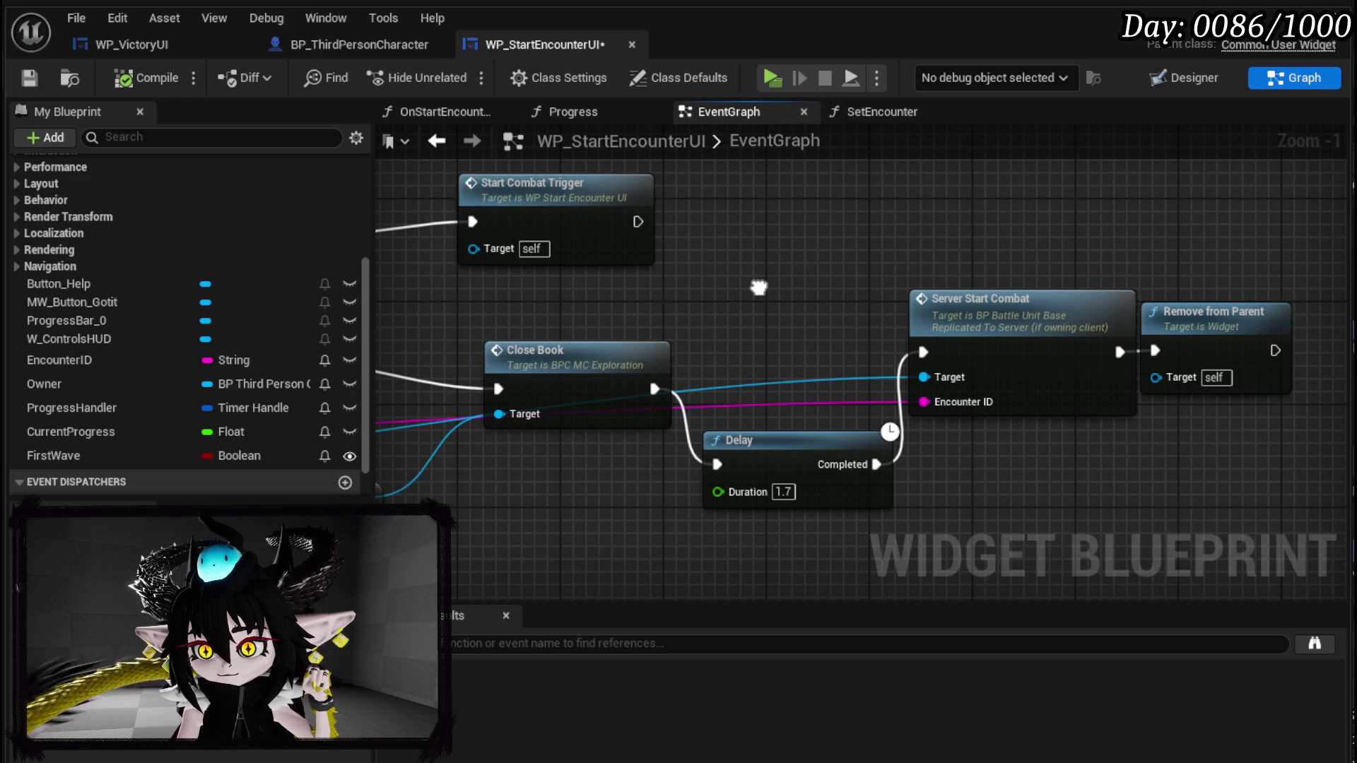
drag(759, 287, 990, 320)
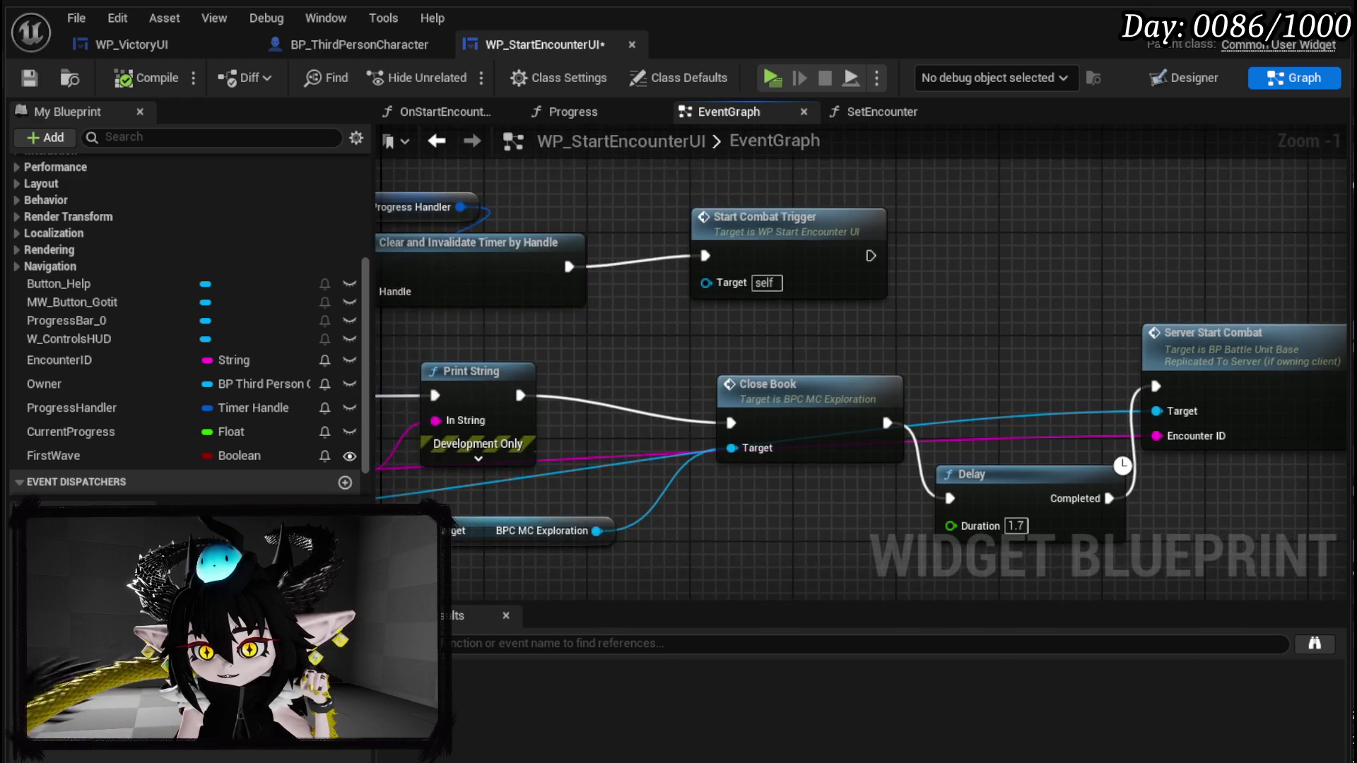
drag(720, 334, 1016, 350)
click(1125, 425)
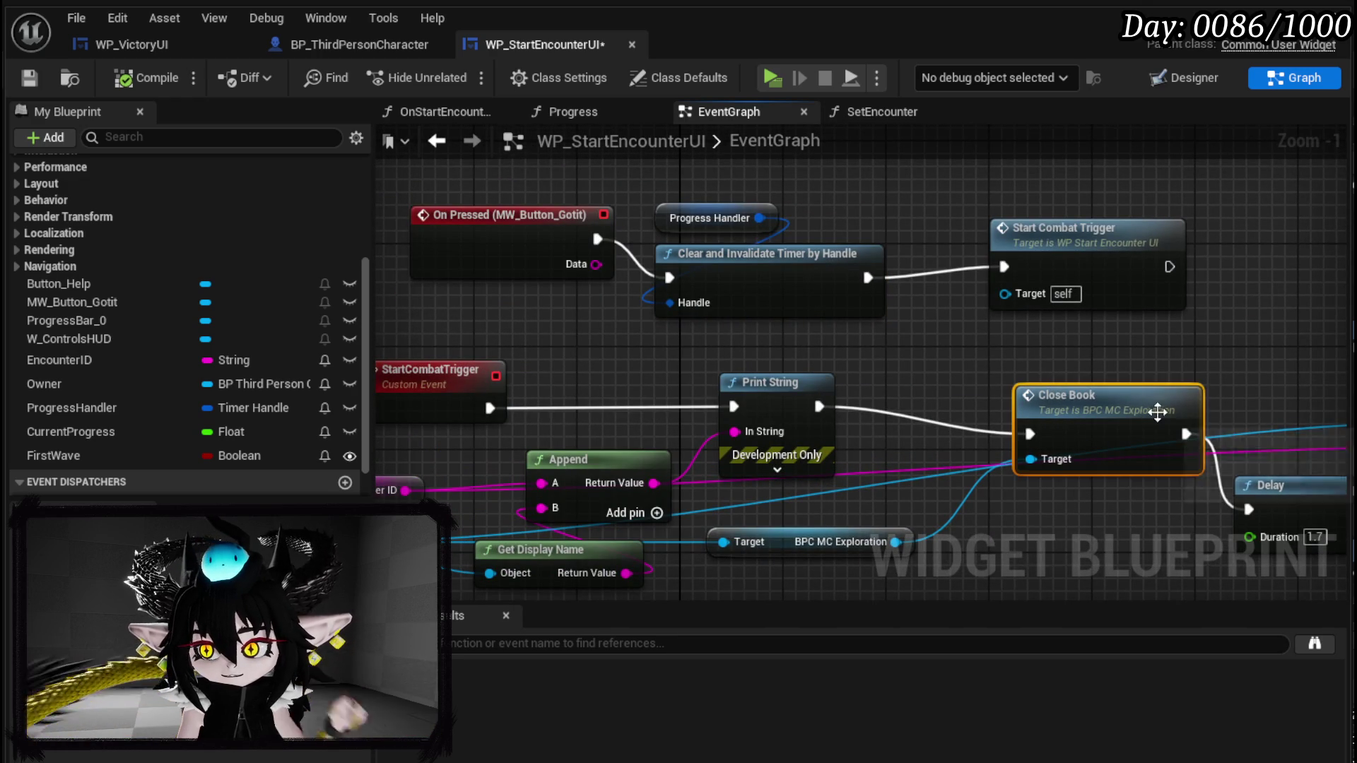
key(ctrl+c)
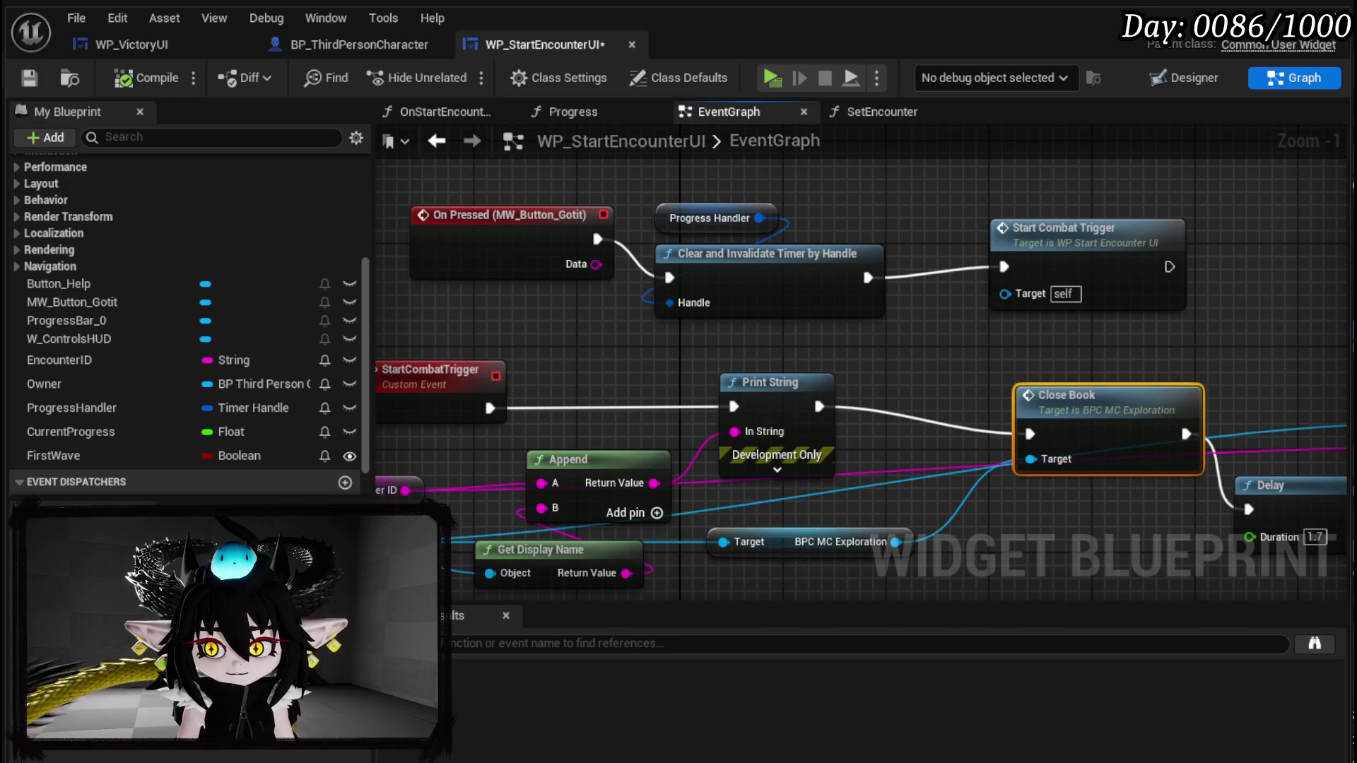
drag(931, 333, 897, 418)
key(ctrl+v)
- Place the new Close Book before Start Combat Trigger and wire On Pressed (MW_Button_Gotit) into it
mouse_move(676, 258)
mouse_down()
mouse_move(707, 369)
mouse_move(870, 290)
mouse_move(735, 194)
mouse_move(629, 231)
mouse_up()
mouse_move(485, 302)
mouse_down()
mouse_move(559, 228)
mouse_move(562, 173)
mouse_up()
drag(639, 297, 601, 336)
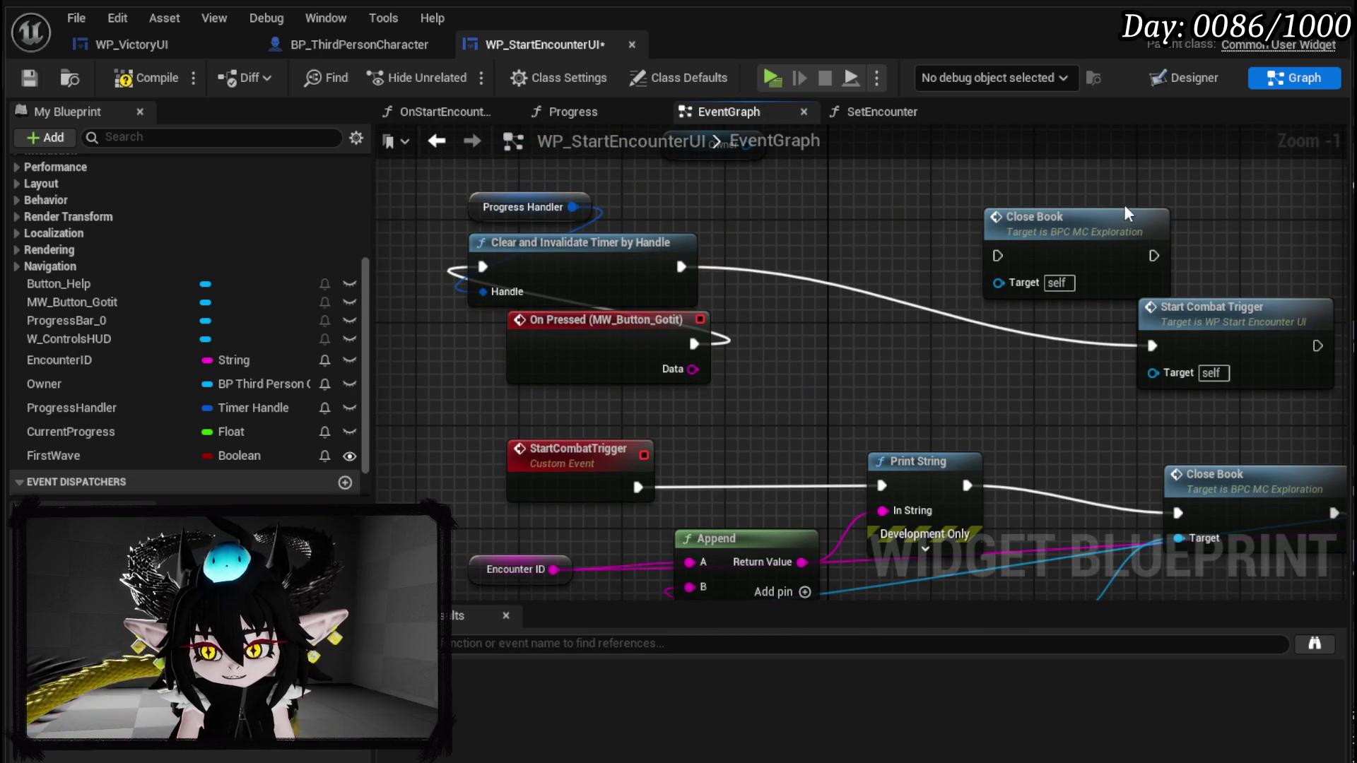
drag(1011, 289, 930, 366)
mouse_move(746, 339)
mouse_down()
mouse_move(735, 356)
mouse_move(920, 333)
mouse_up()
drag(1171, 220, 645, 236)
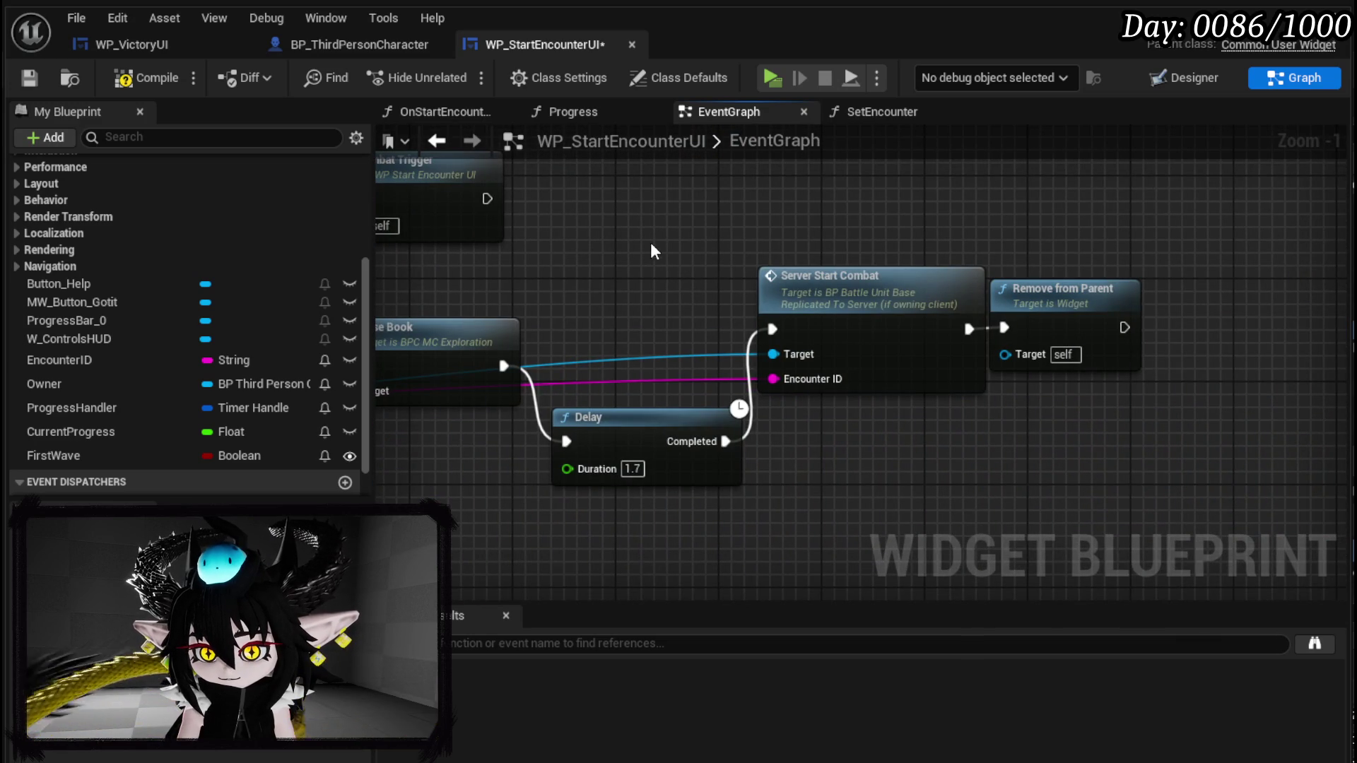
- Fix the compile error by feeding BPC MC Exploration into Close Book's Target, then recompile and save
click(137, 79)
click(28, 78)
click(861, 651)
mouse_move(815, 477)
mouse_down()
mouse_move(752, 404)
mouse_move(731, 344)
mouse_move(877, 383)
mouse_up()
drag(954, 535, 819, 286)
click(124, 78)
click(28, 78)
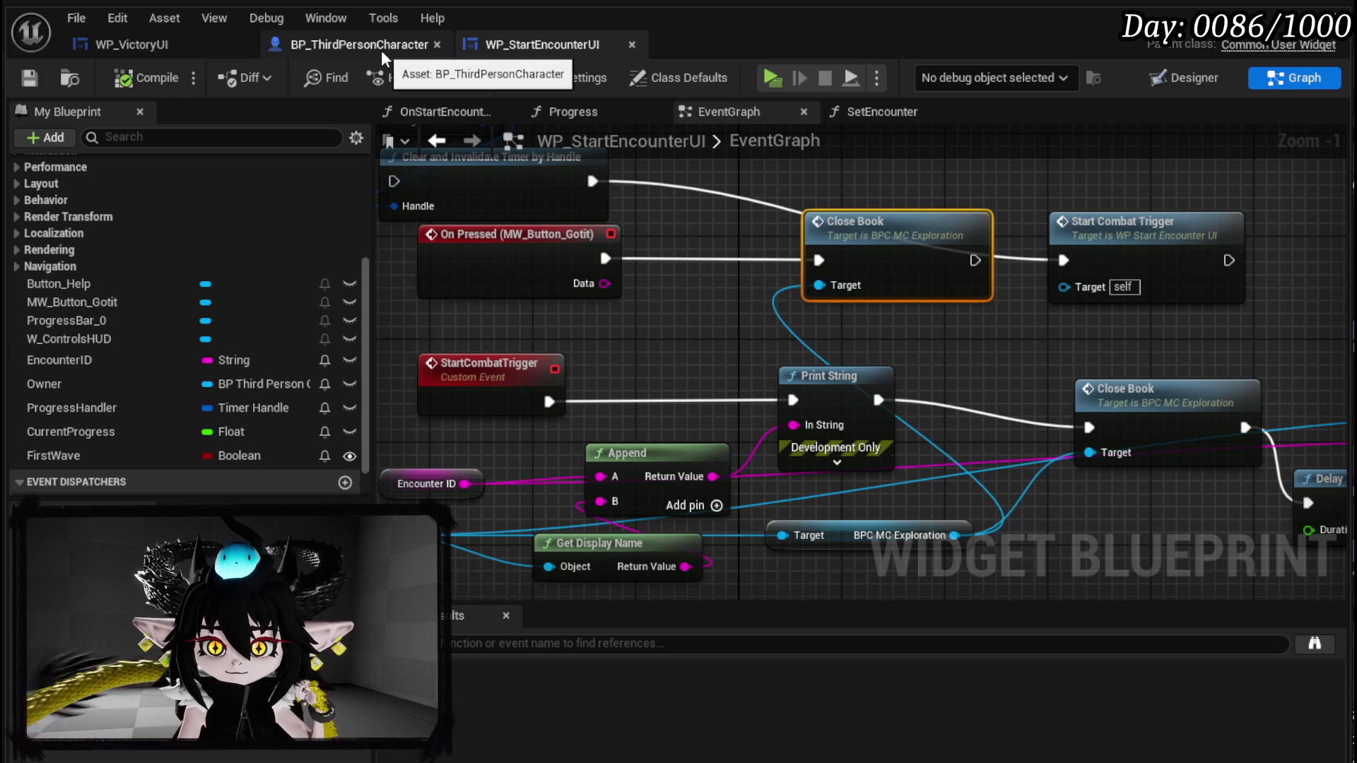
- Reposition the new Close Book and Start Combat Trigger nodes, then save the widget
click(130, 44)
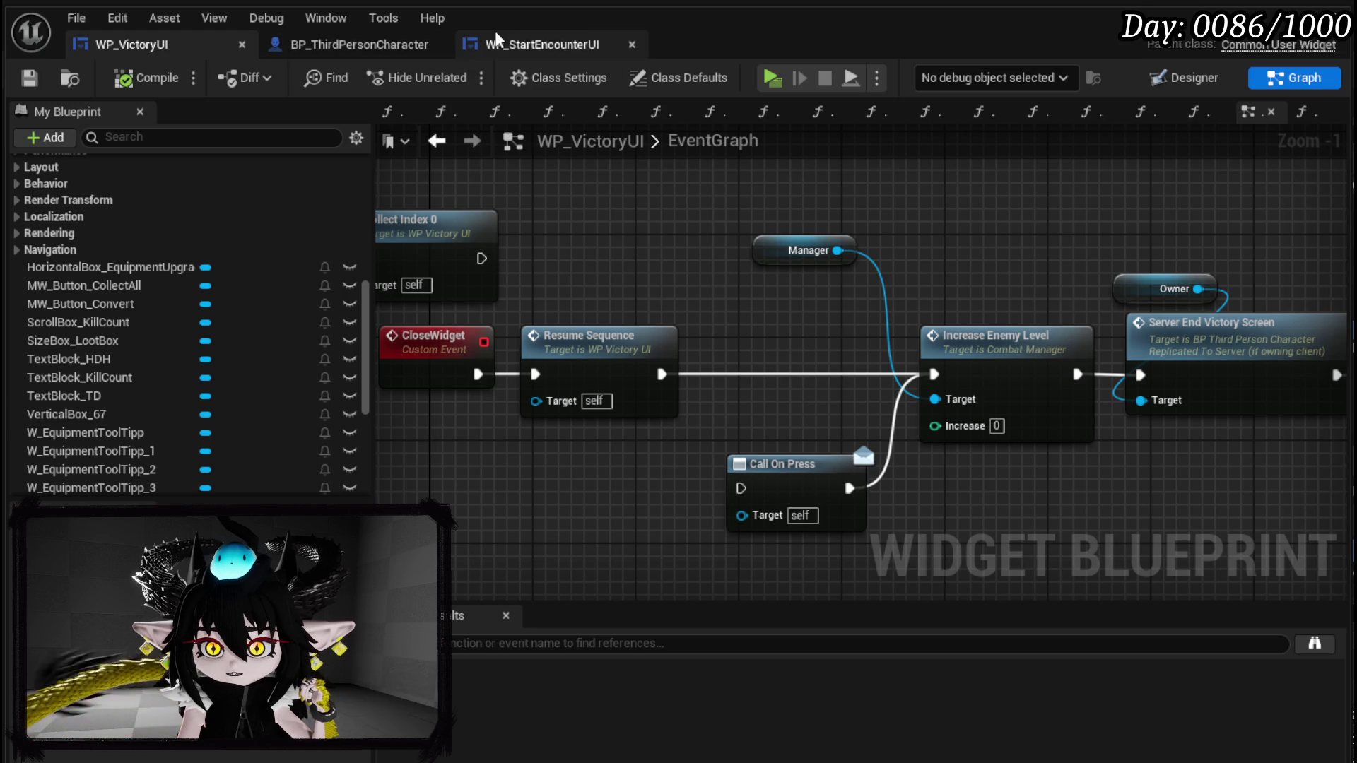
click(542, 44)
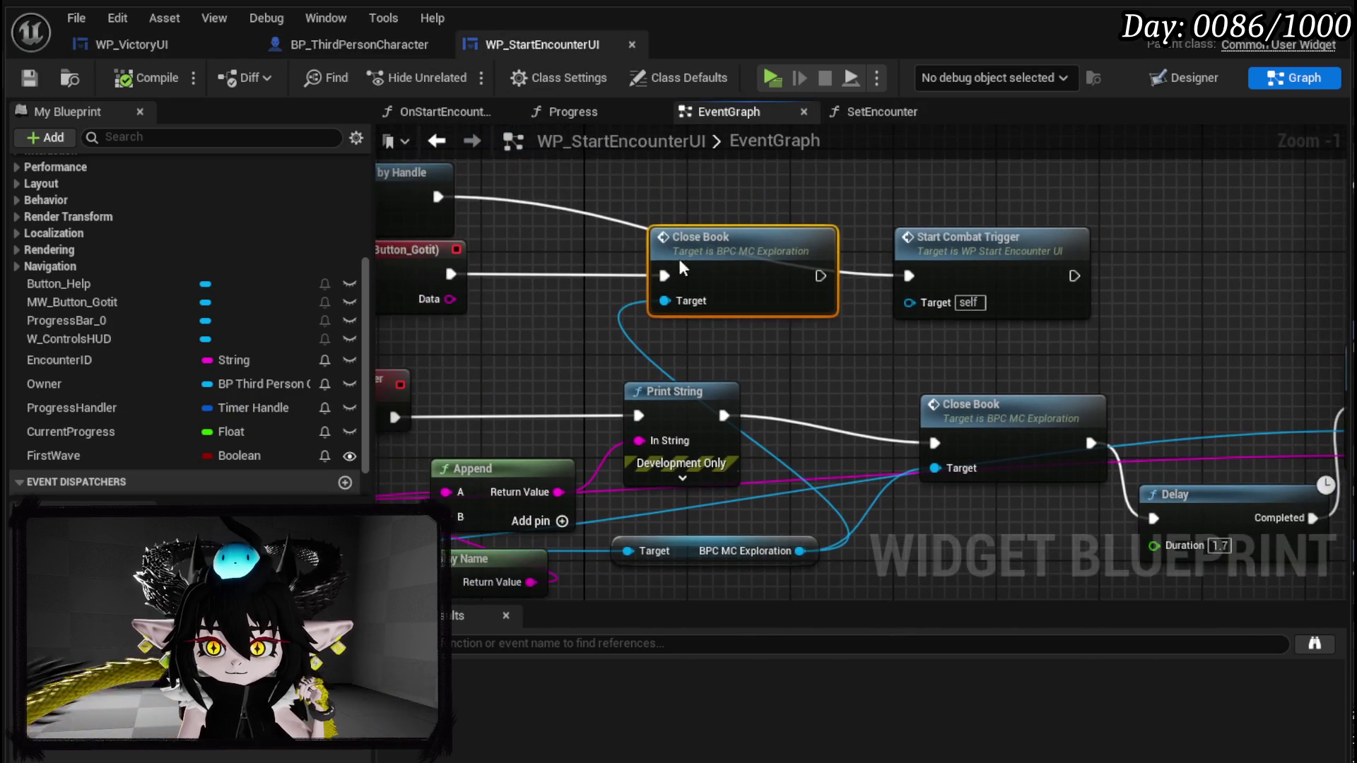
drag(700, 237, 597, 236)
mouse_move(515, 195)
mouse_down()
mouse_move(598, 282)
mouse_move(756, 366)
mouse_move(761, 352)
mouse_up()
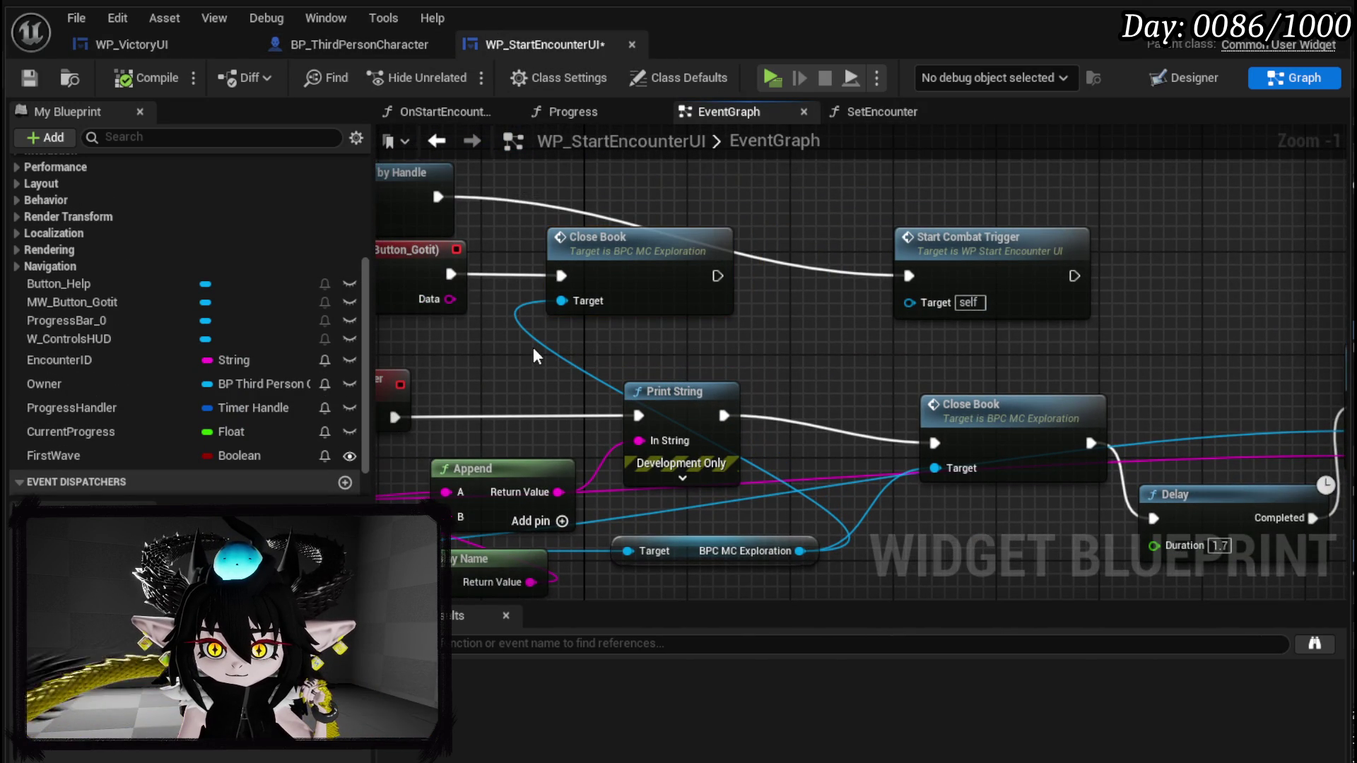
drag(531, 334, 778, 179)
drag(990, 234, 992, 167)
click(29, 77)
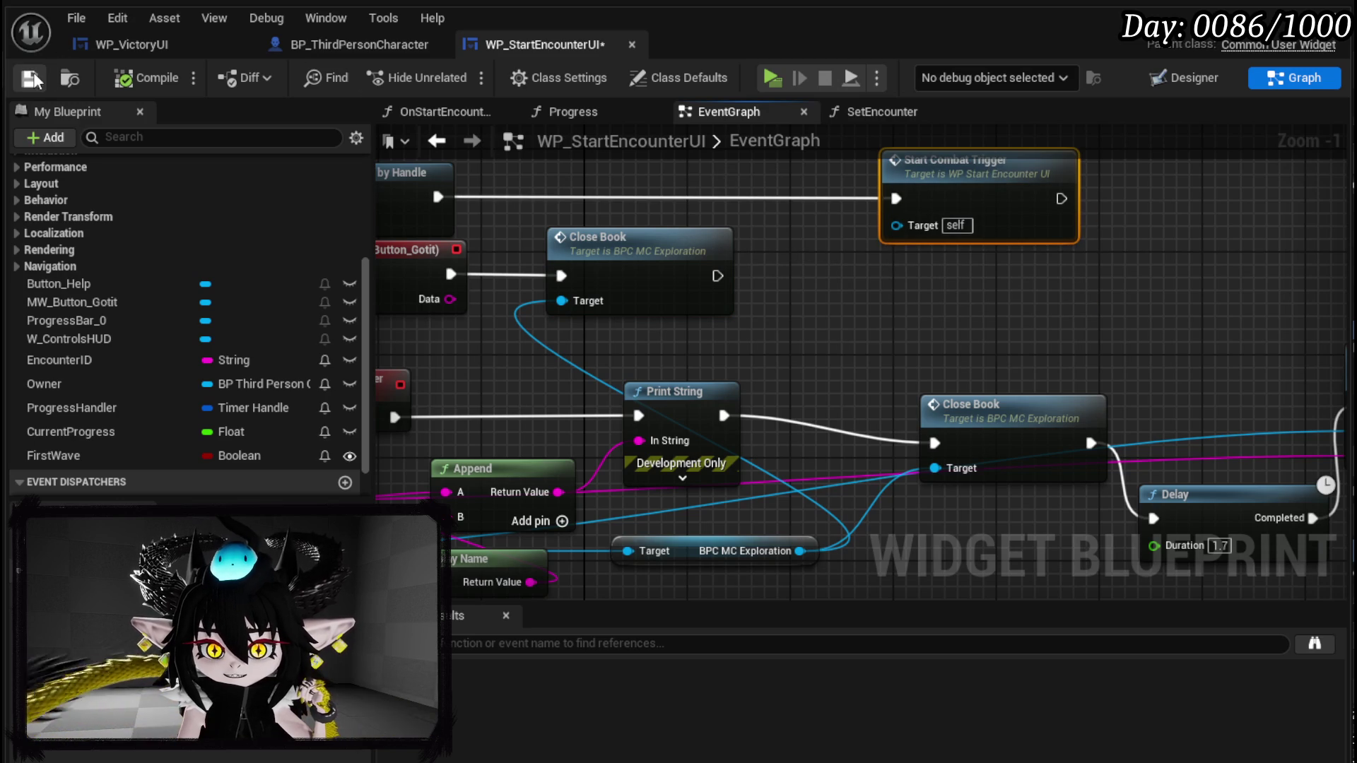
- Shift the button logic, Owner getter, Server Start Combat and Remove from Parent nodes into place, then save
drag(555, 302, 640, 315)
scroll(640, 315, down, 1)
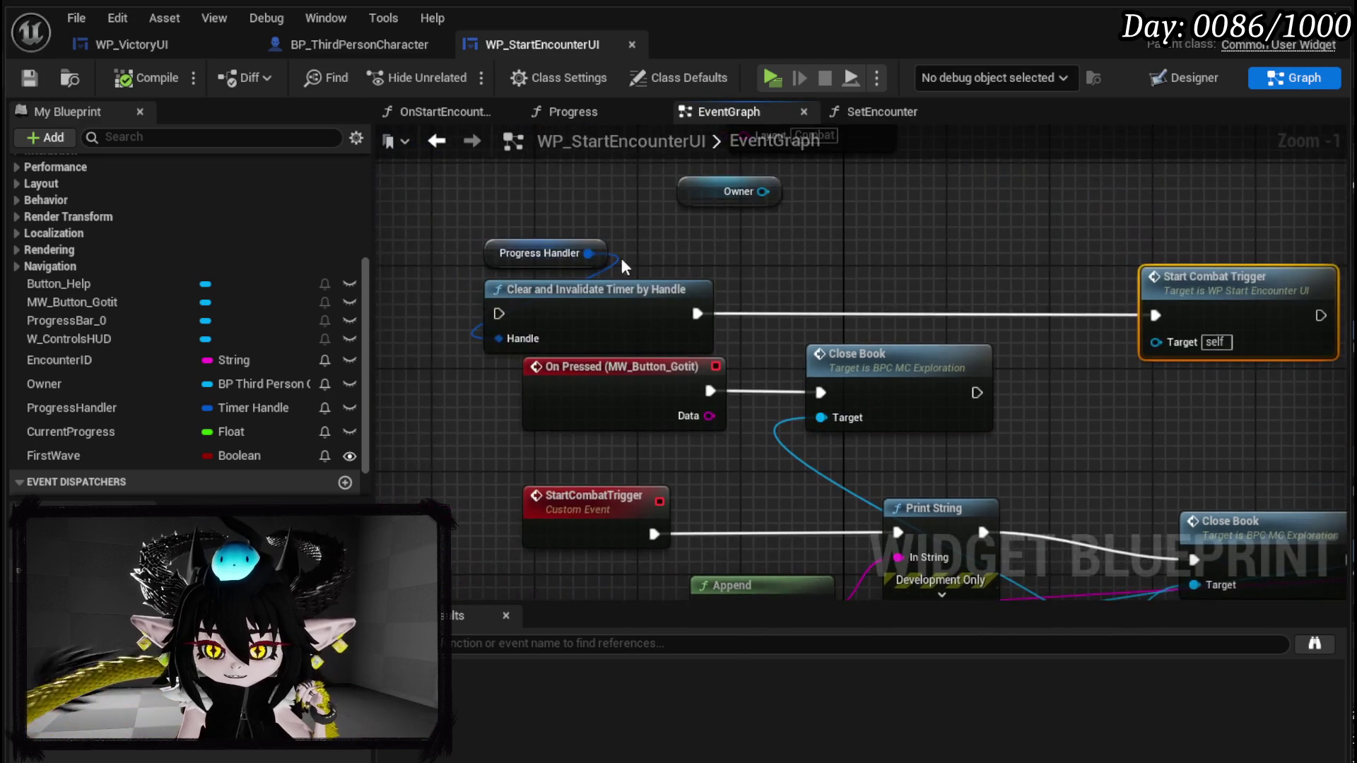
mouse_move(464, 252)
mouse_down()
mouse_move(1069, 365)
mouse_move(1080, 331)
mouse_up()
click(797, 259)
drag(584, 223, 407, 234)
click(621, 255)
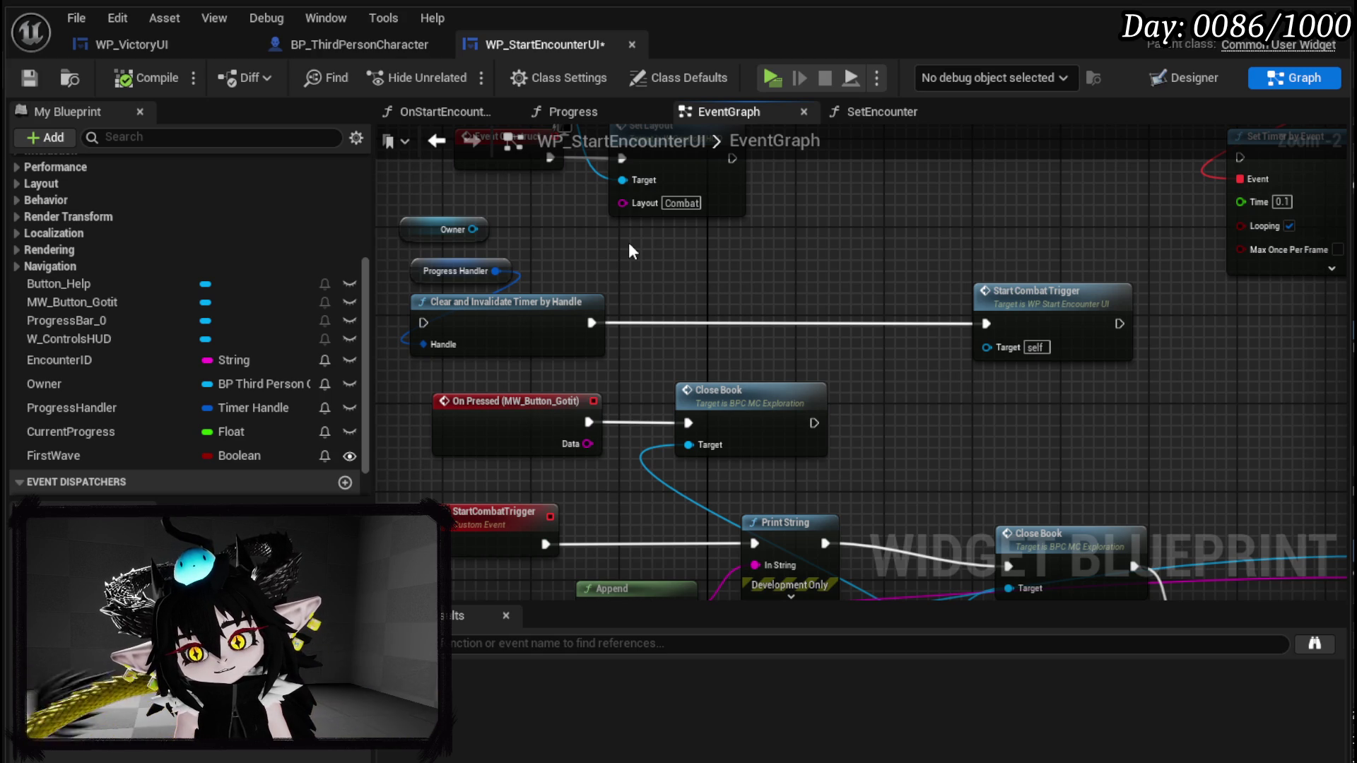
mouse_move(629, 243)
mouse_down()
mouse_move(861, 253)
mouse_move(801, 250)
mouse_up()
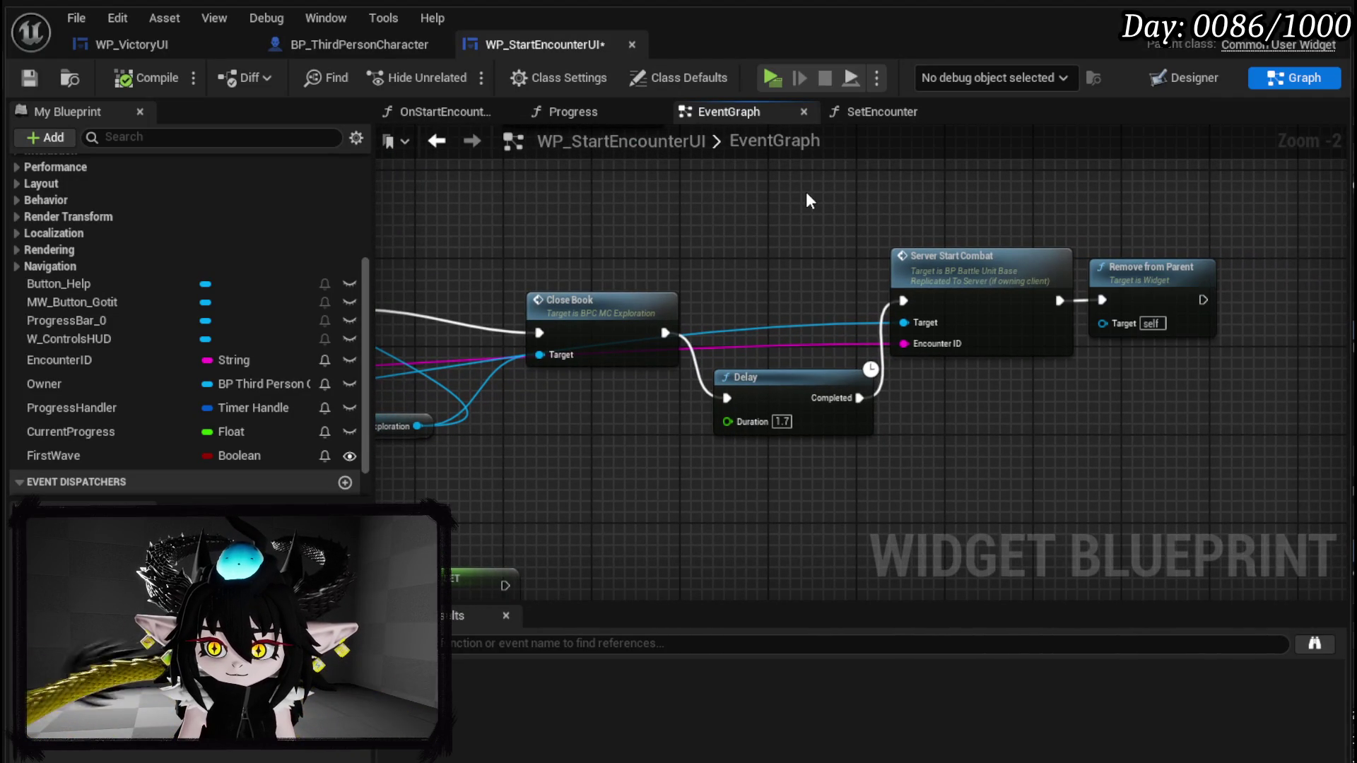
mouse_move(812, 195)
mouse_down()
mouse_move(1194, 274)
mouse_move(1227, 294)
mouse_up()
click(951, 215)
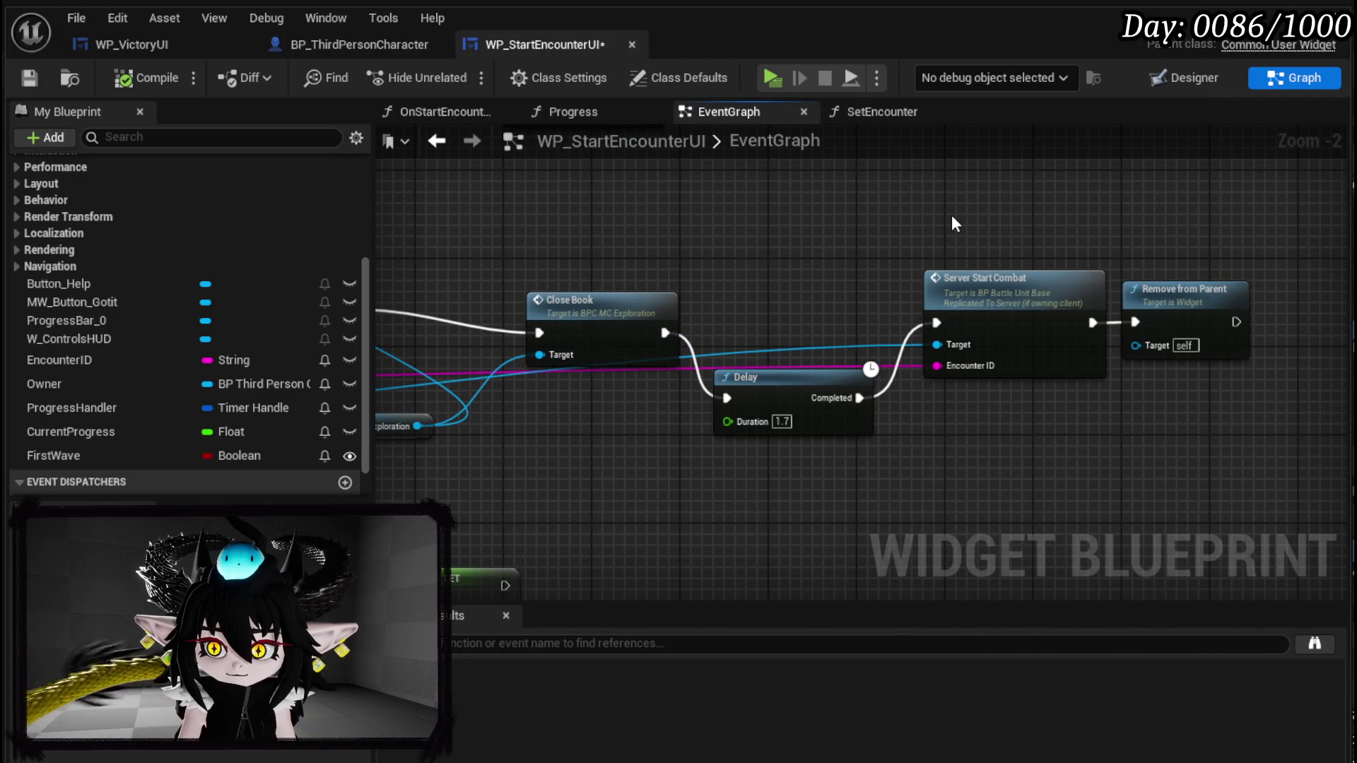
click(43, 80)
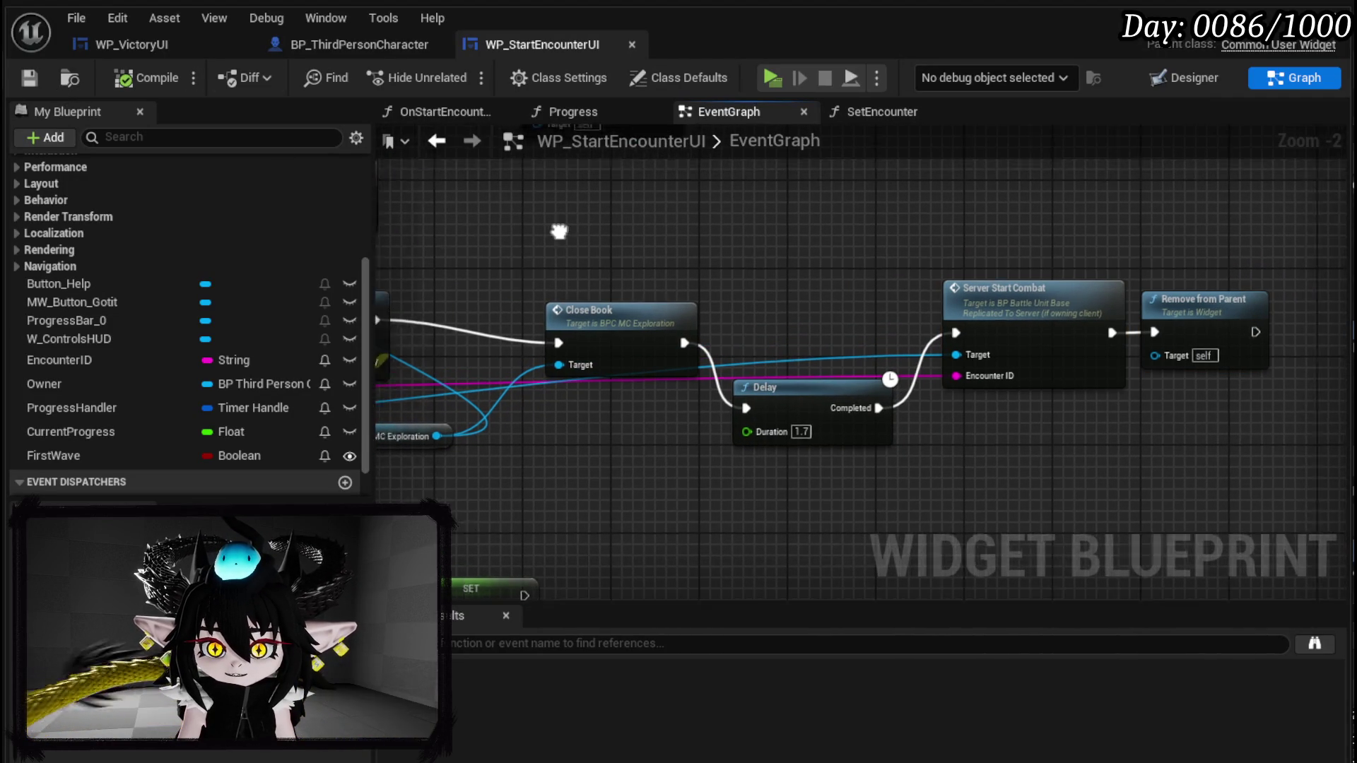
- Nudge the new Close Book node left into alignment and save the widget again
drag(545, 221, 1079, 388)
drag(782, 326, 759, 326)
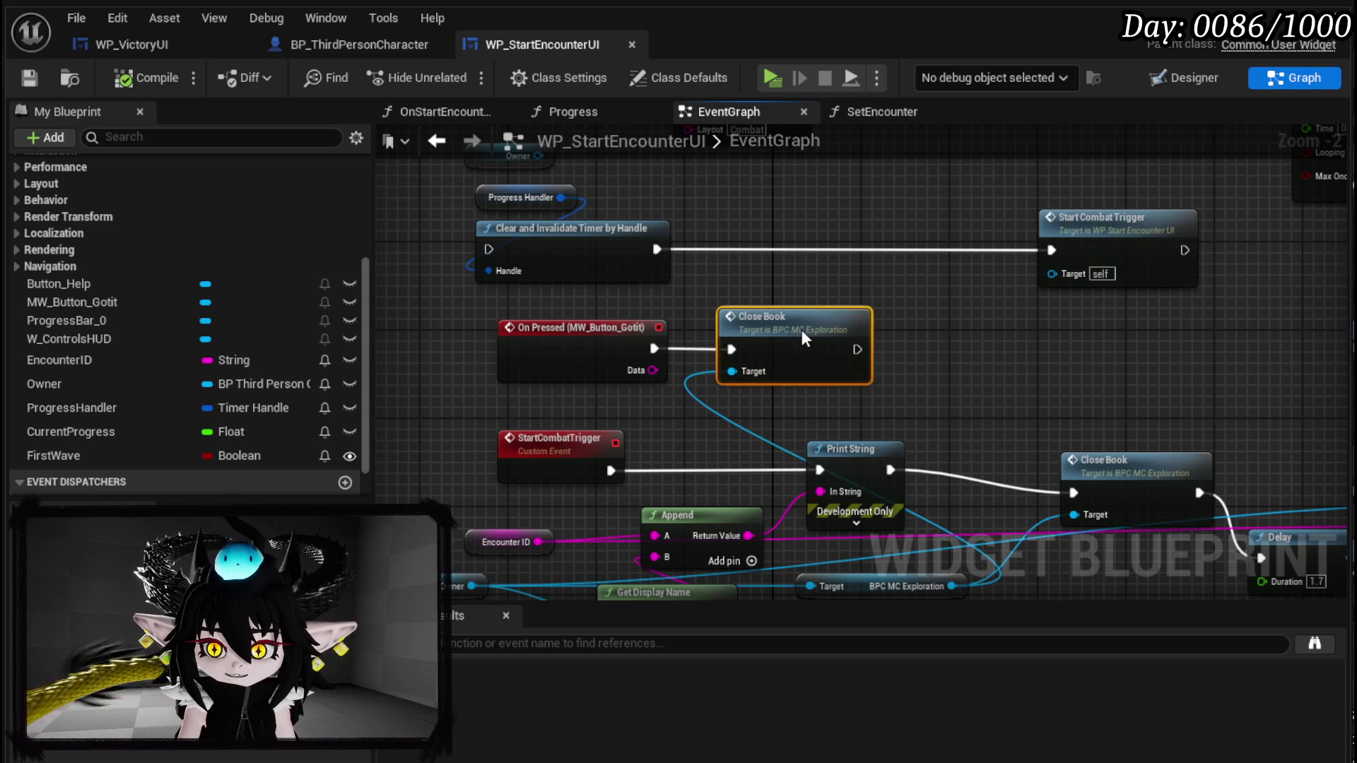
click(1051, 325)
click(29, 77)
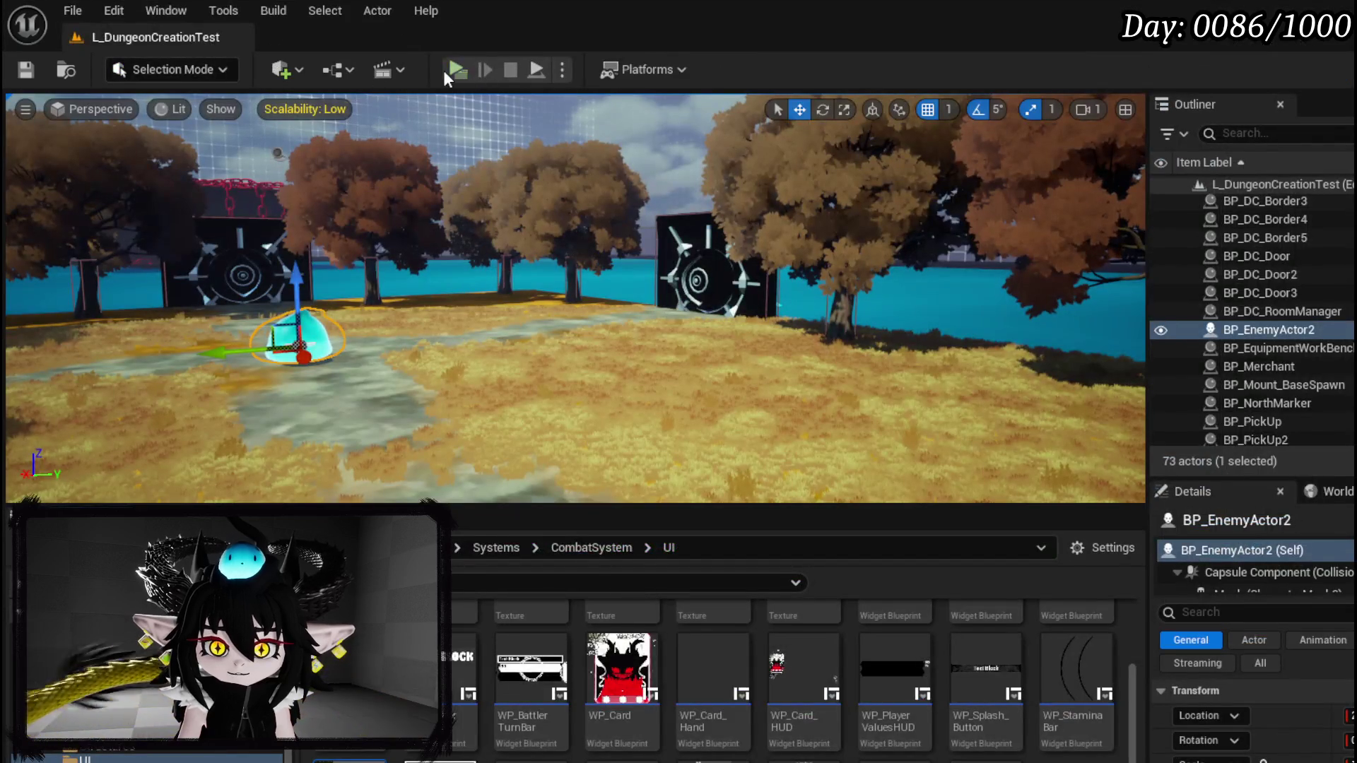
- Play the level, attack the slime, dismiss the Combat Controls book, then stop and save all
click(455, 71)
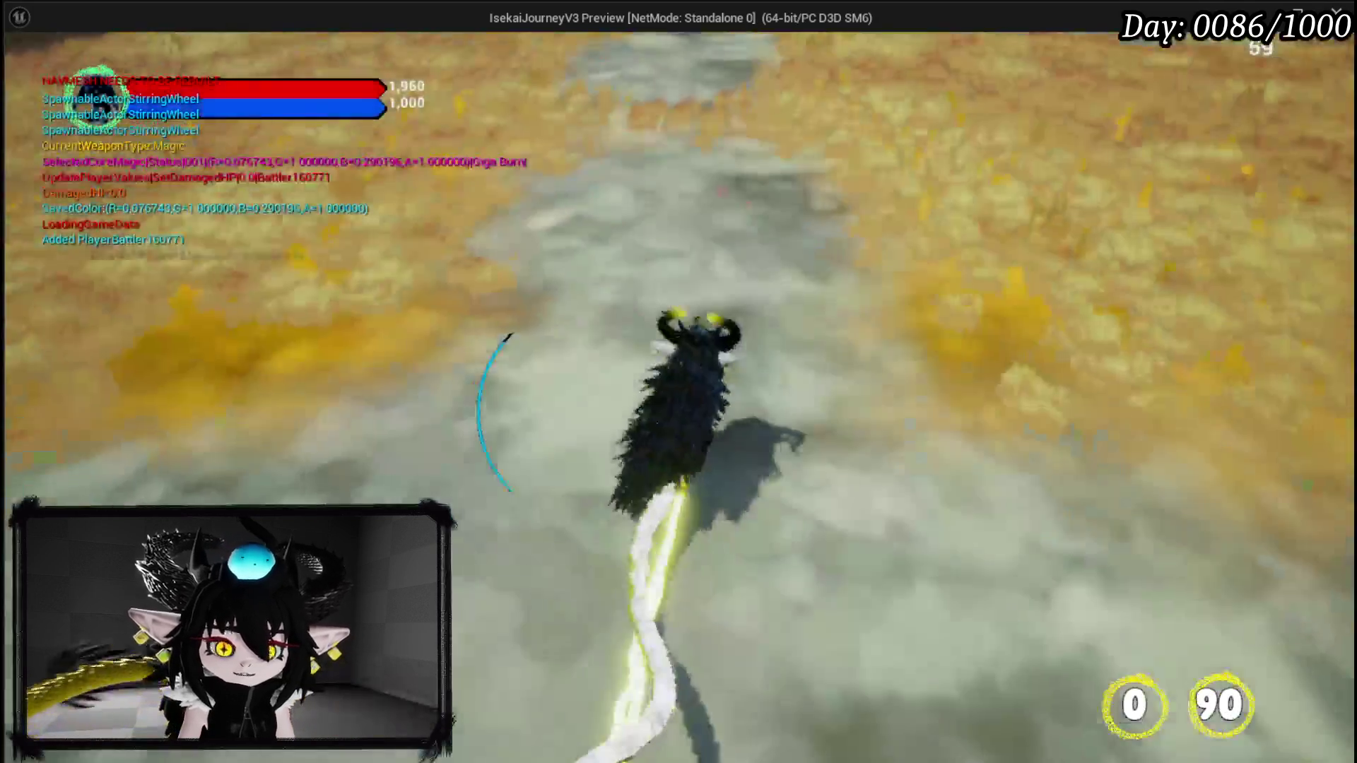
key(w)
key(1)
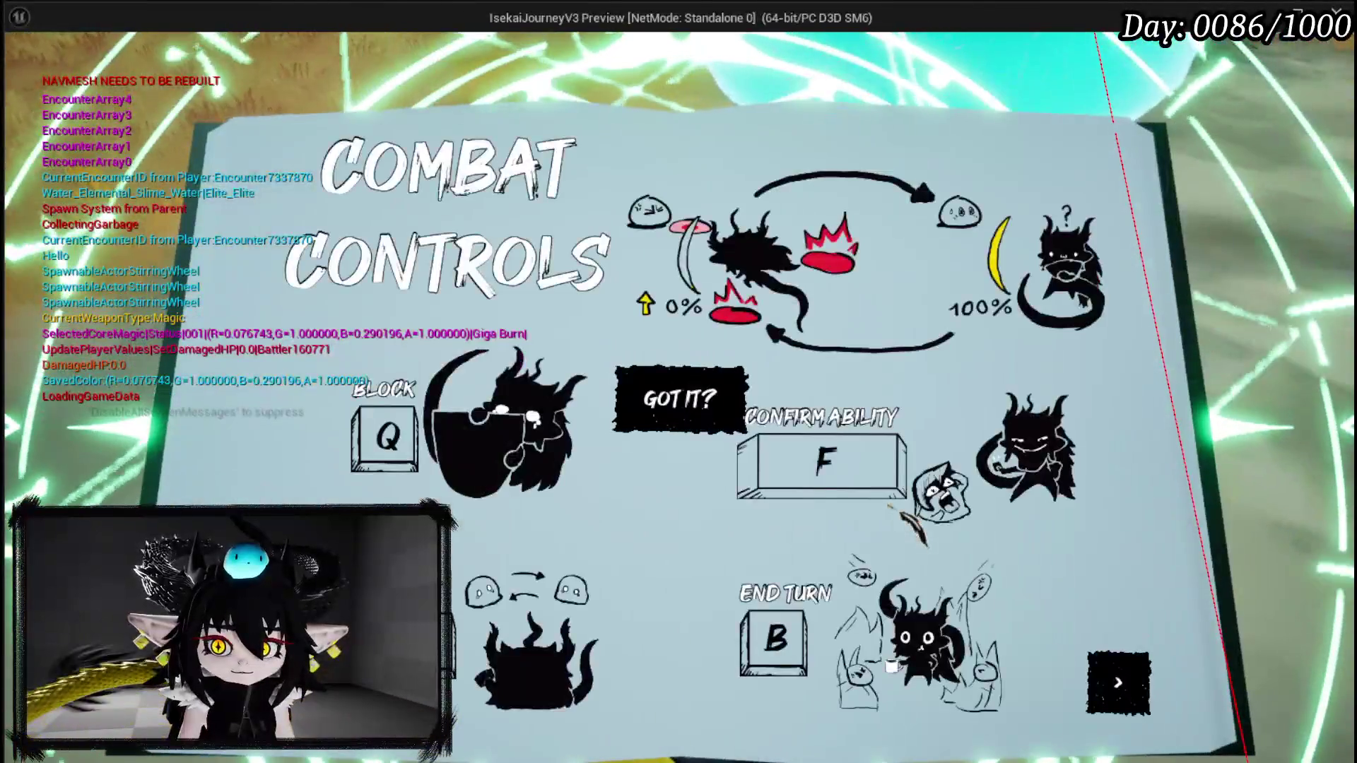
key(Return)
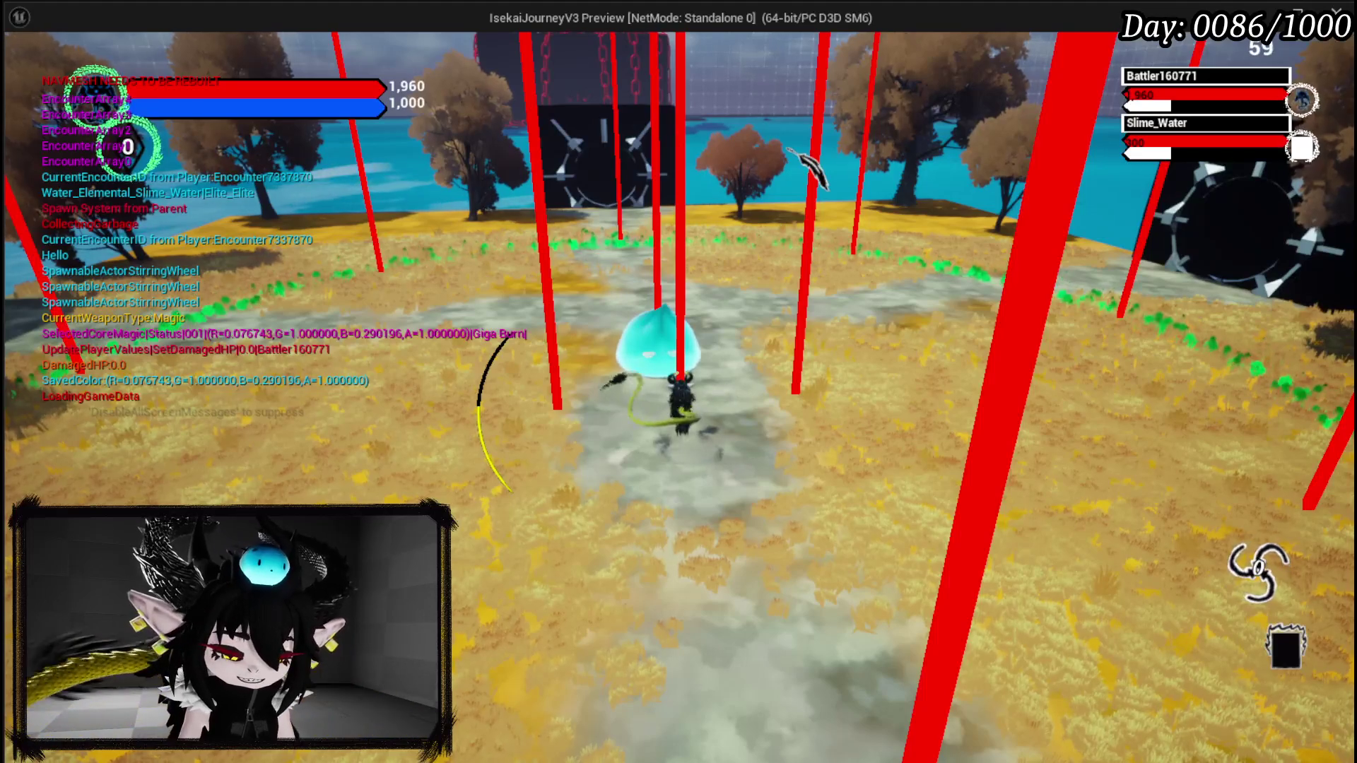
key(Escape)
key(ctrl+s)
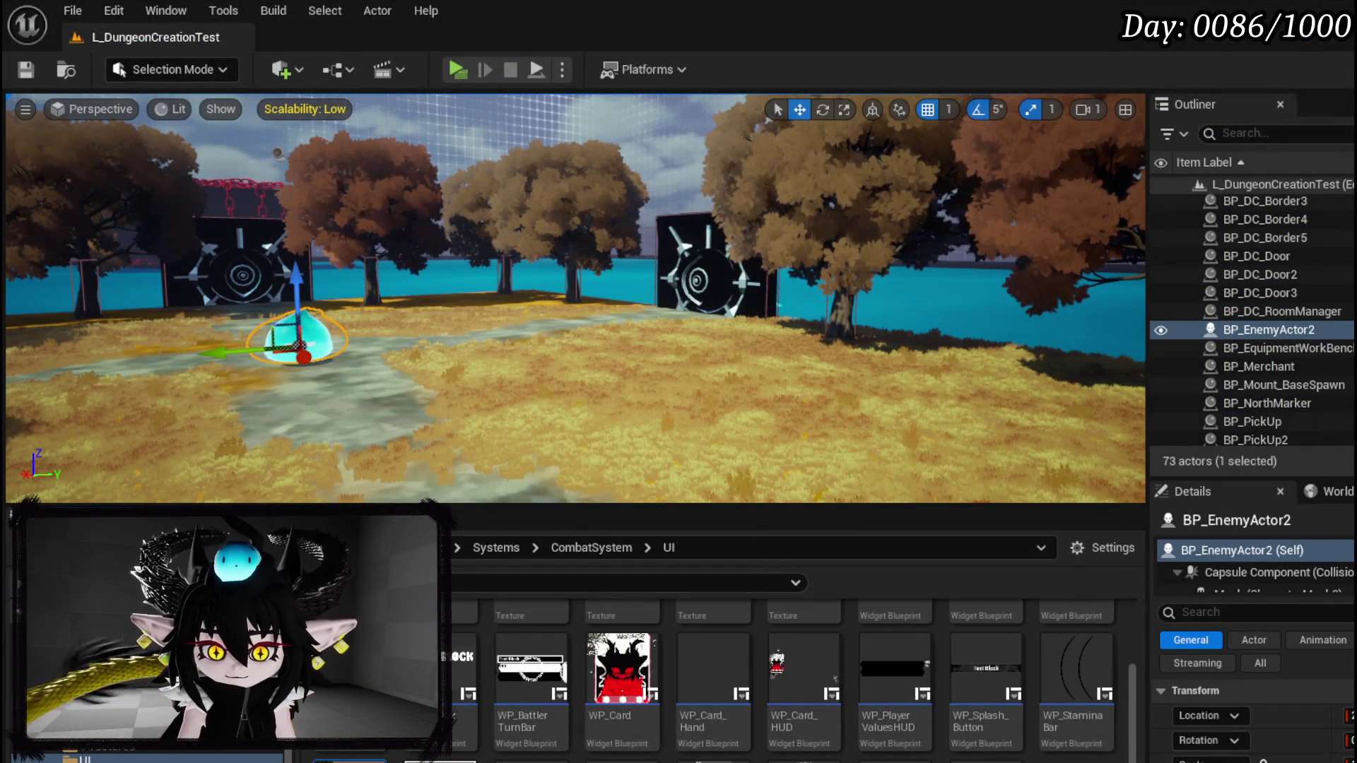
- Open BP_BattleArena from the Content Browser's Actors folder
scroll(141, 707, down, 2)
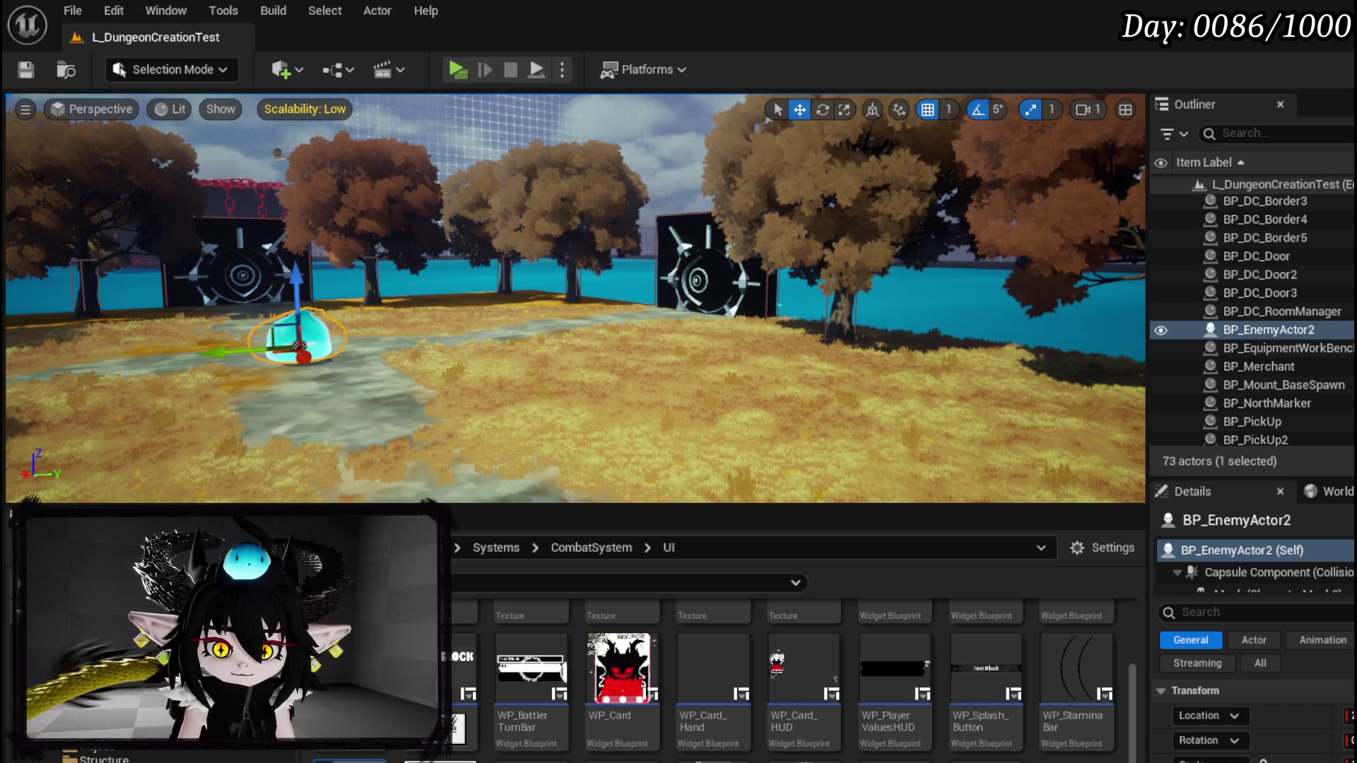
scroll(141, 707, down, 2)
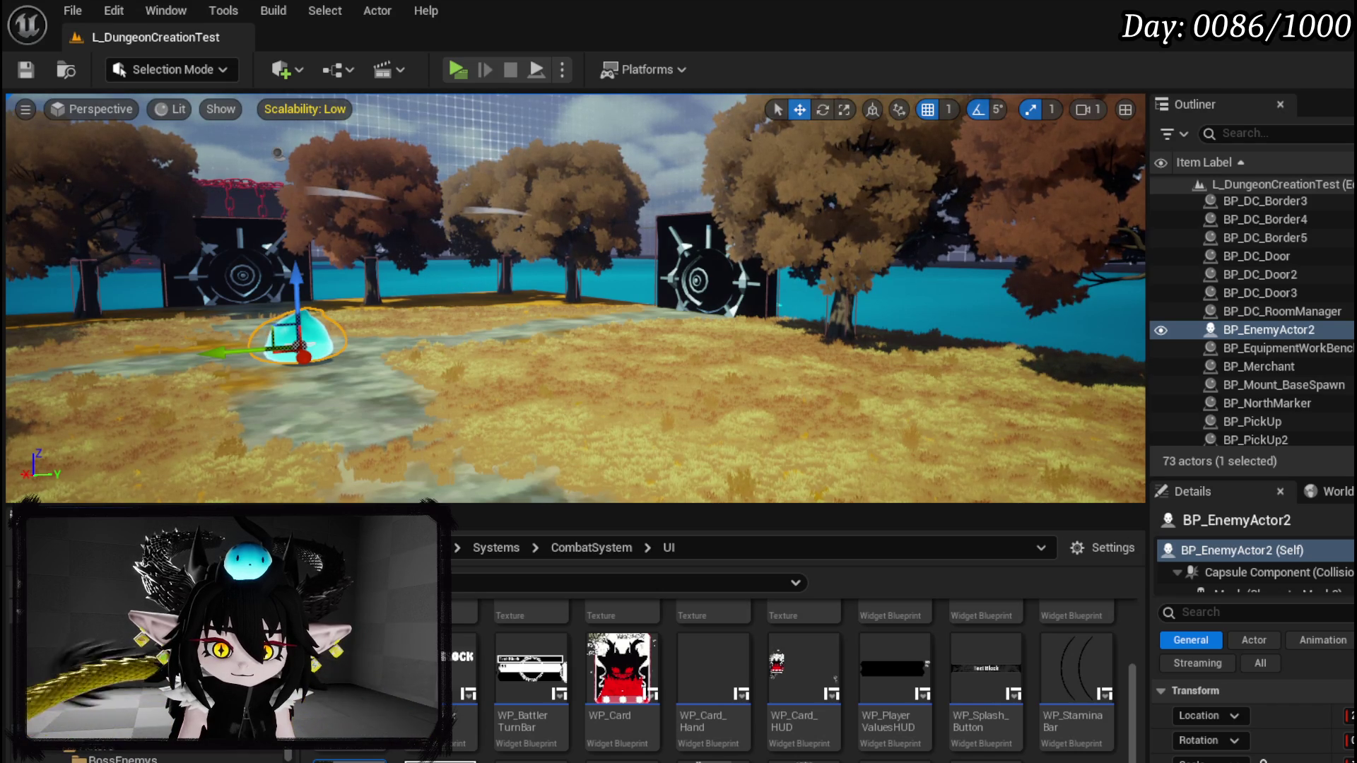
click(141, 707)
double_click(813, 675)
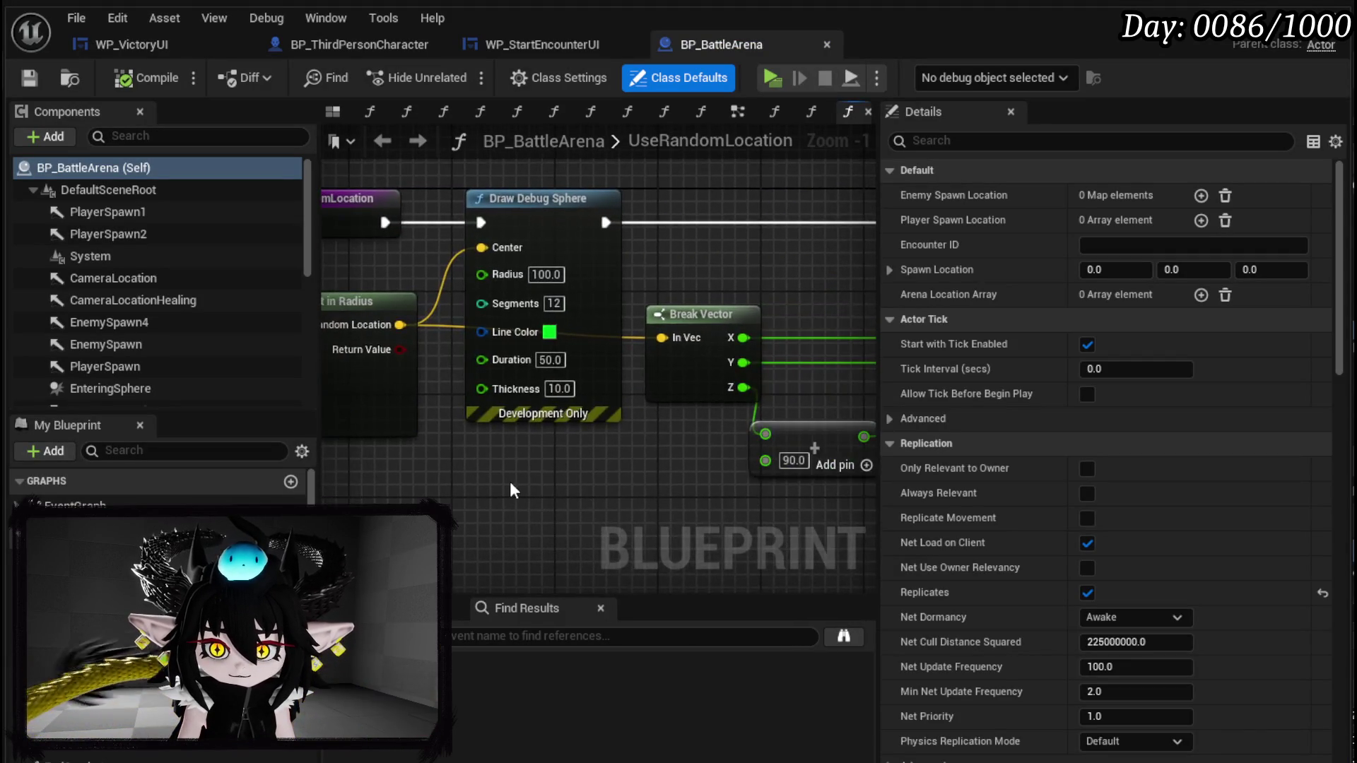
- Connect UseRandomLocation to the Return Node and move to the GetSpawnLocationHight function graph
drag(514, 490, 667, 502)
scroll(667, 502, down, 3)
drag(495, 360, 823, 361)
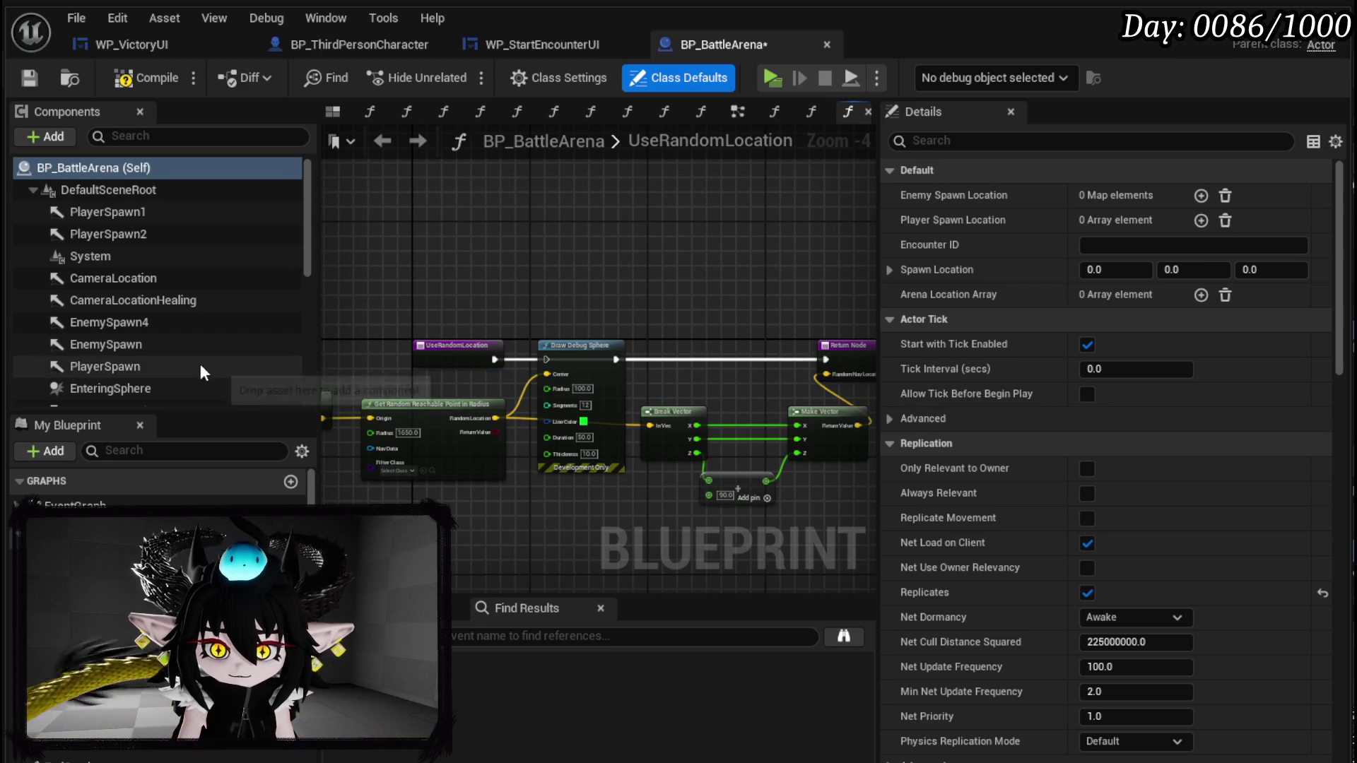
scroll(156, 488, down, 3)
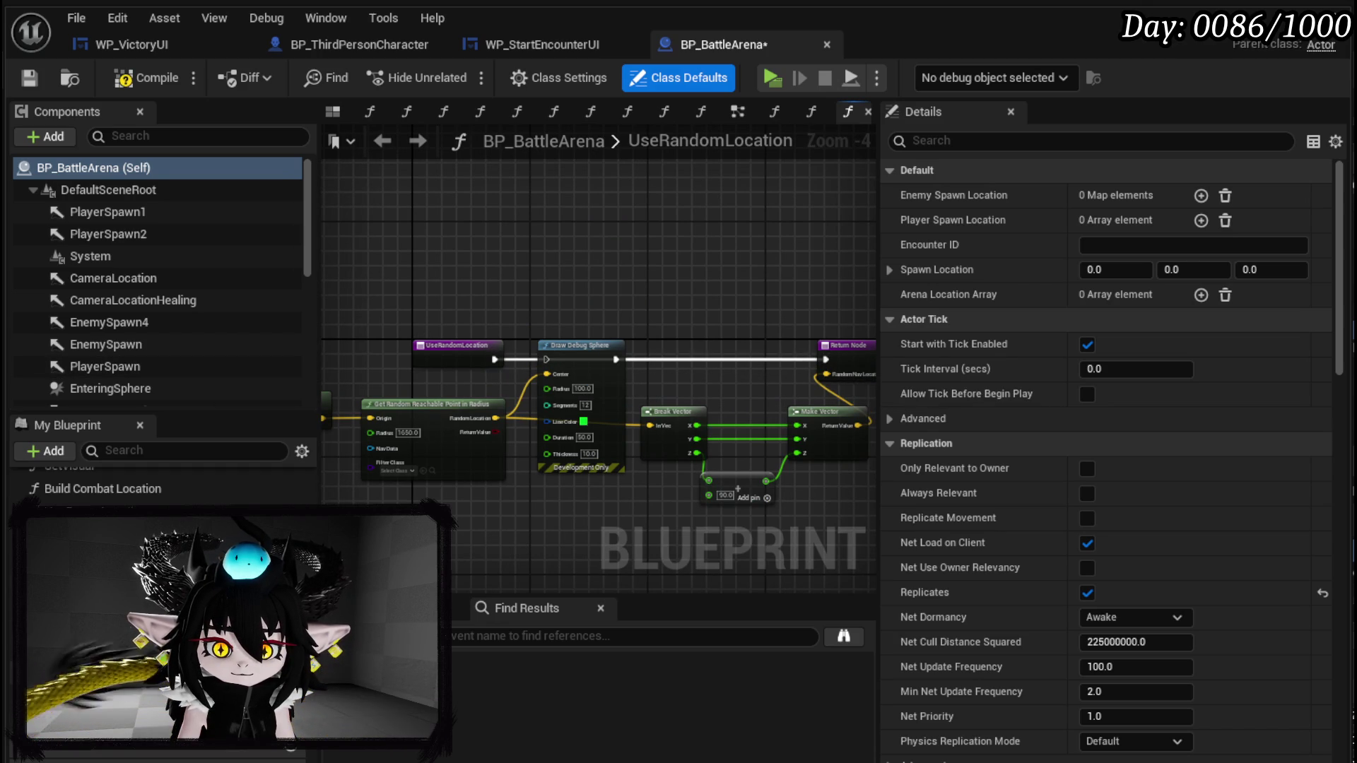
click(700, 111)
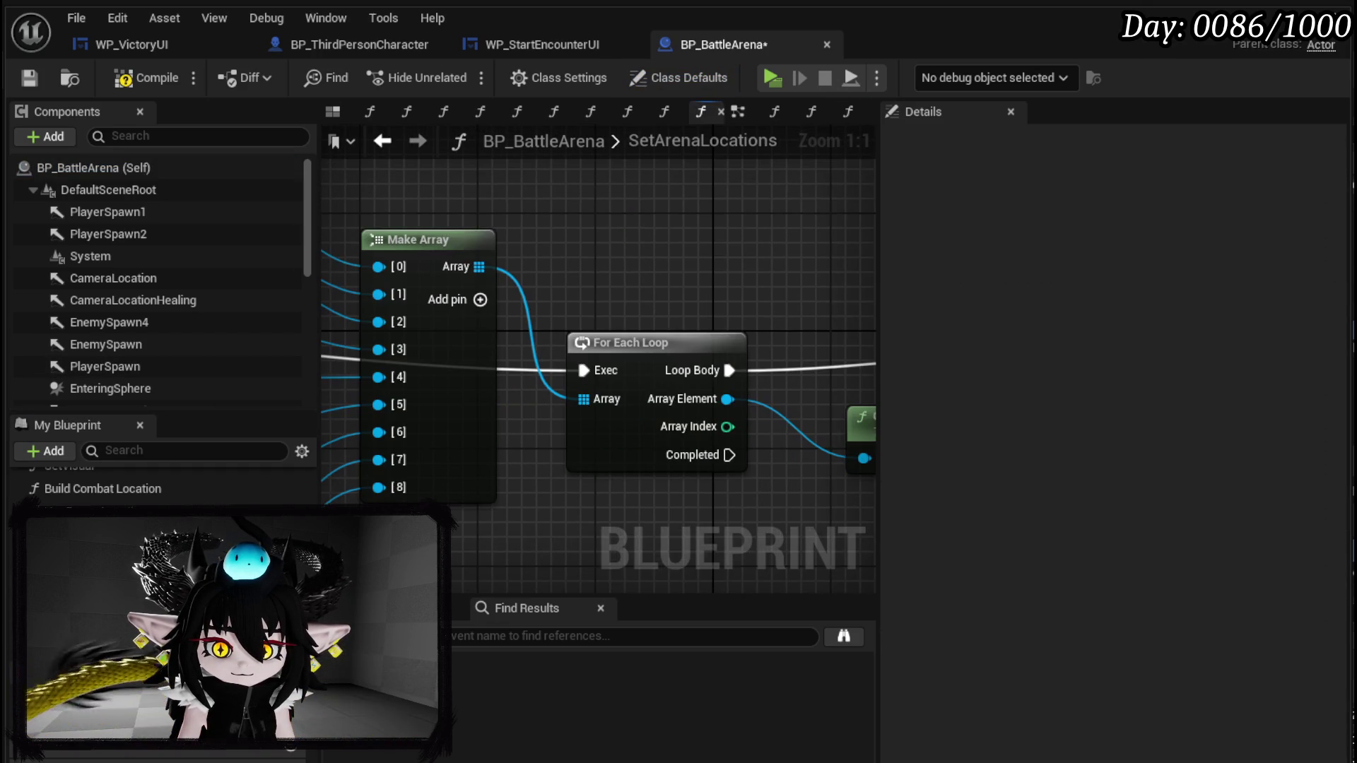
scroll(601, 354, down, 3)
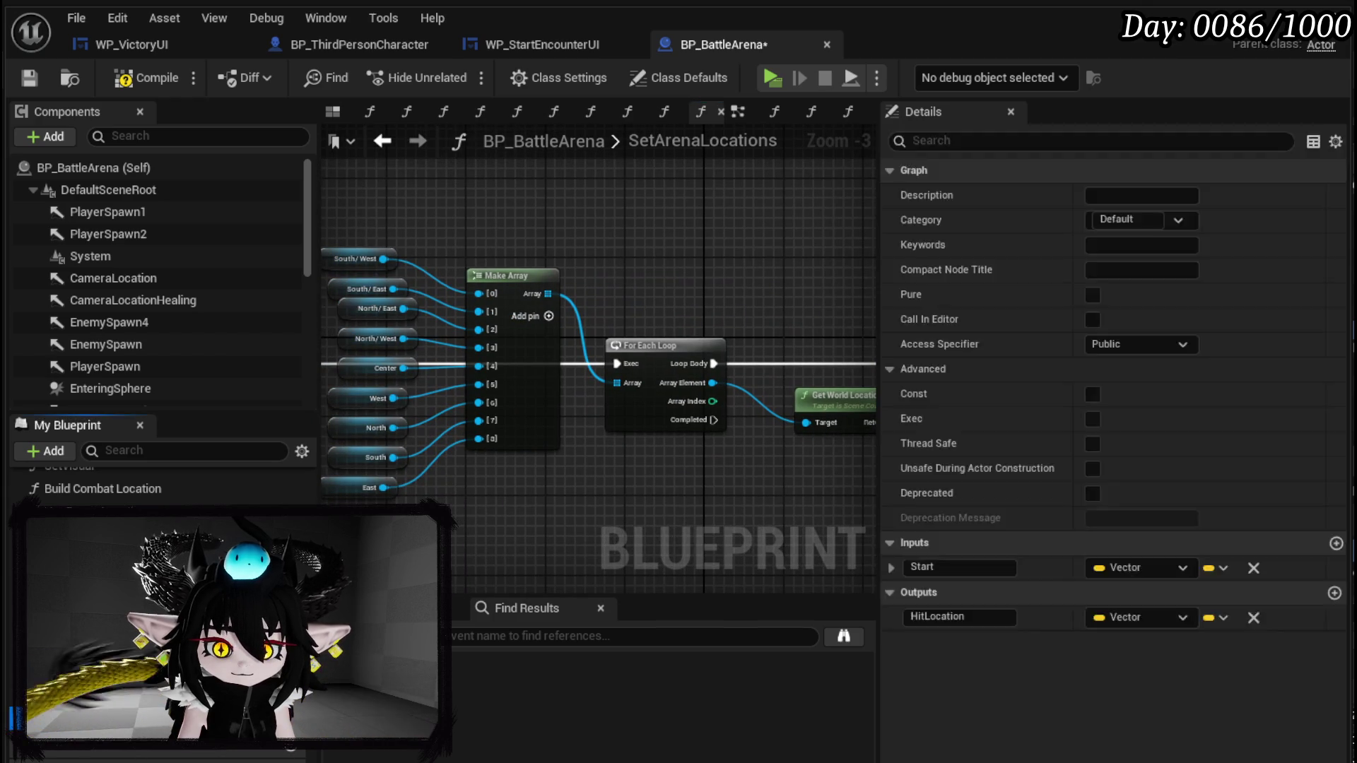
click(811, 111)
drag(523, 357, 602, 352)
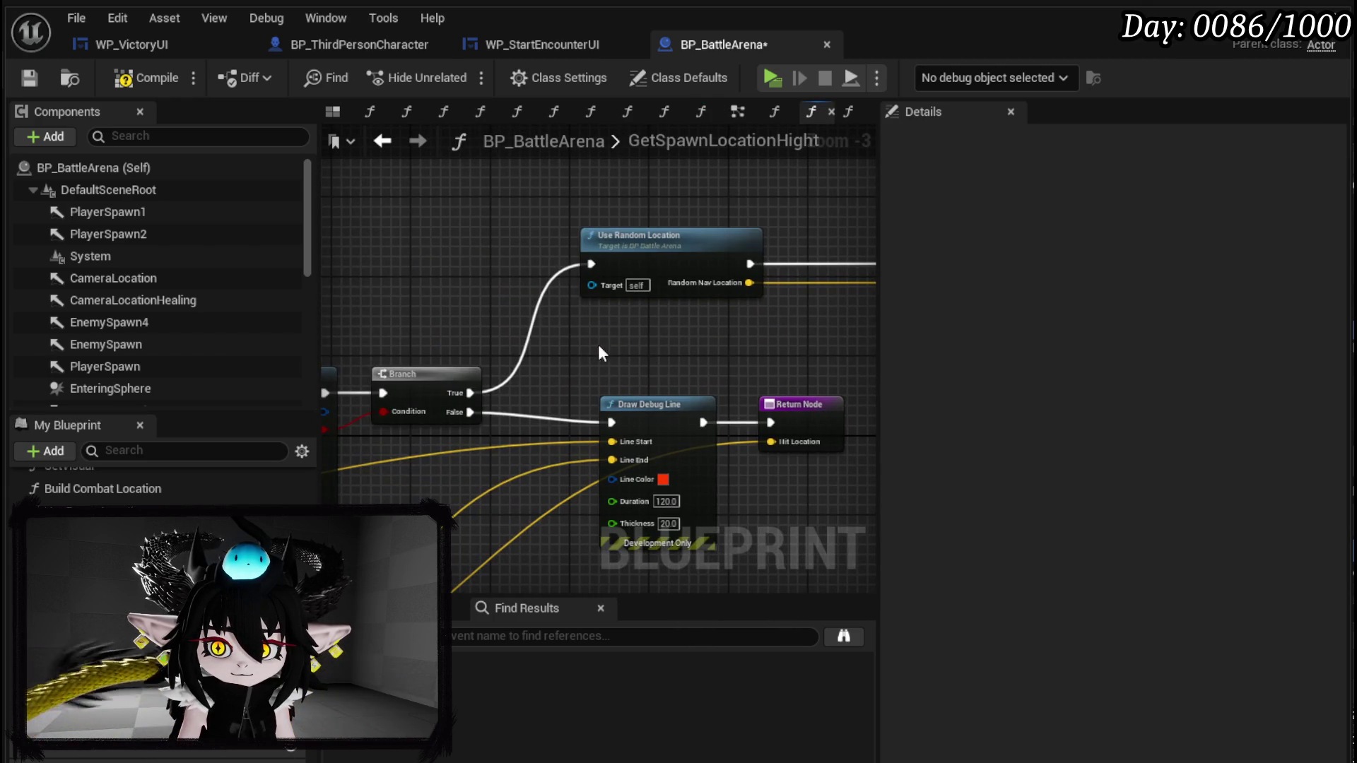
double_click(679, 239)
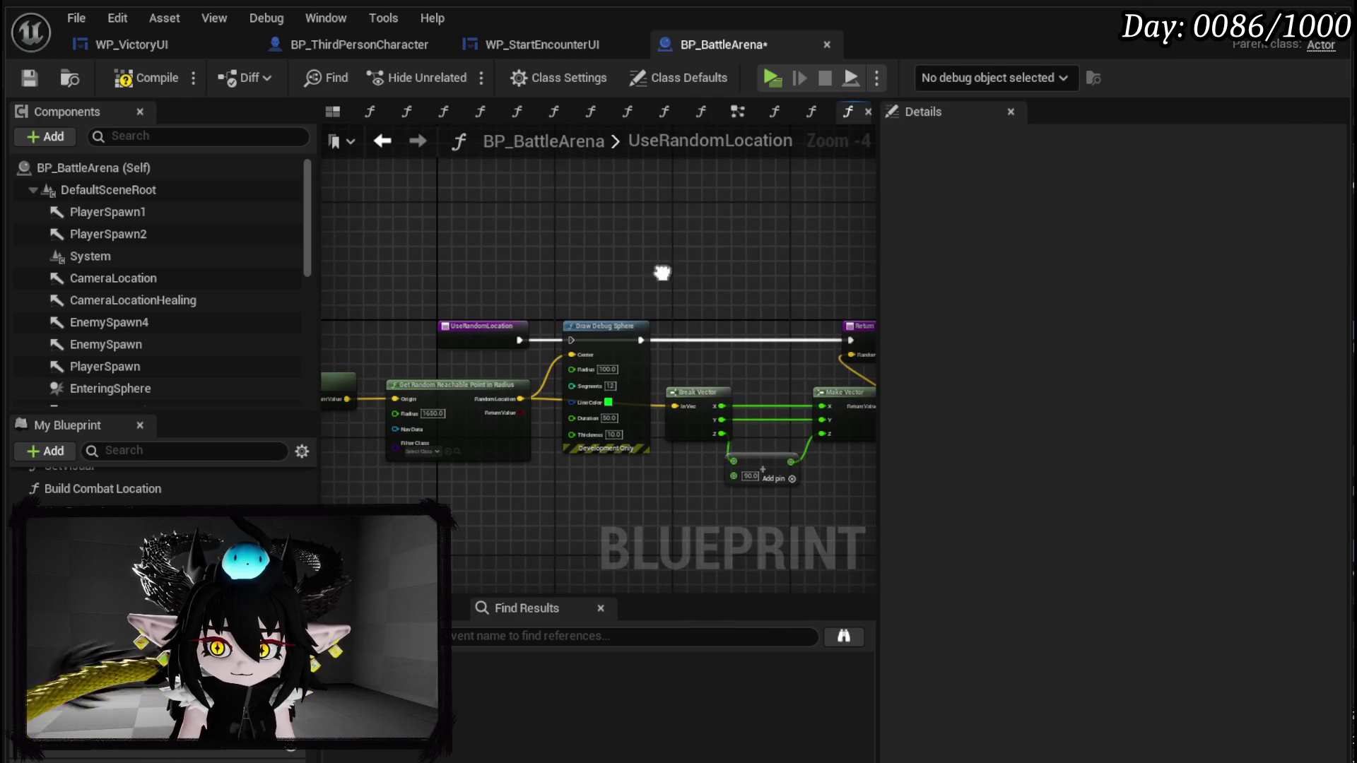
click(383, 141)
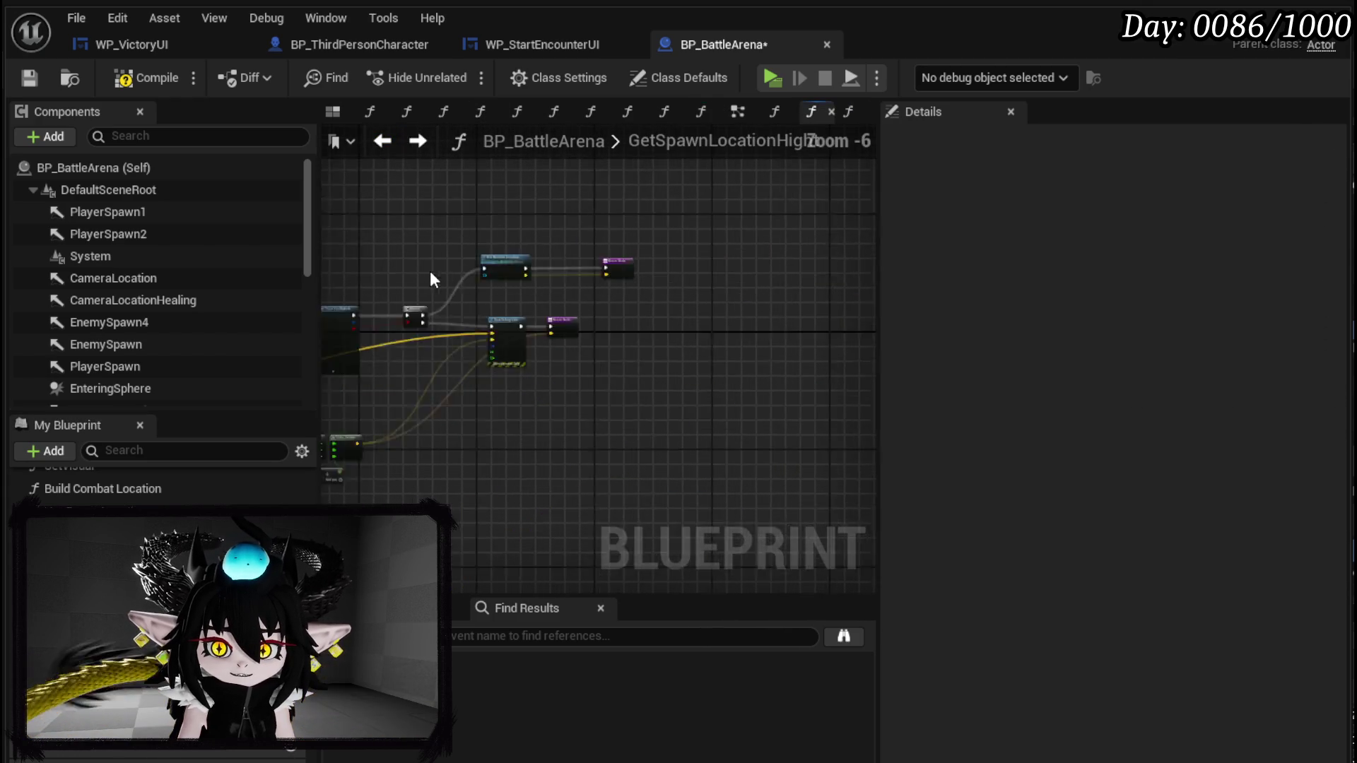
scroll(760, 251, up, 3)
- Set the sphere trace and line trace Draw Debug Type to None, then compile and save
drag(609, 453, 562, 290)
click(607, 270)
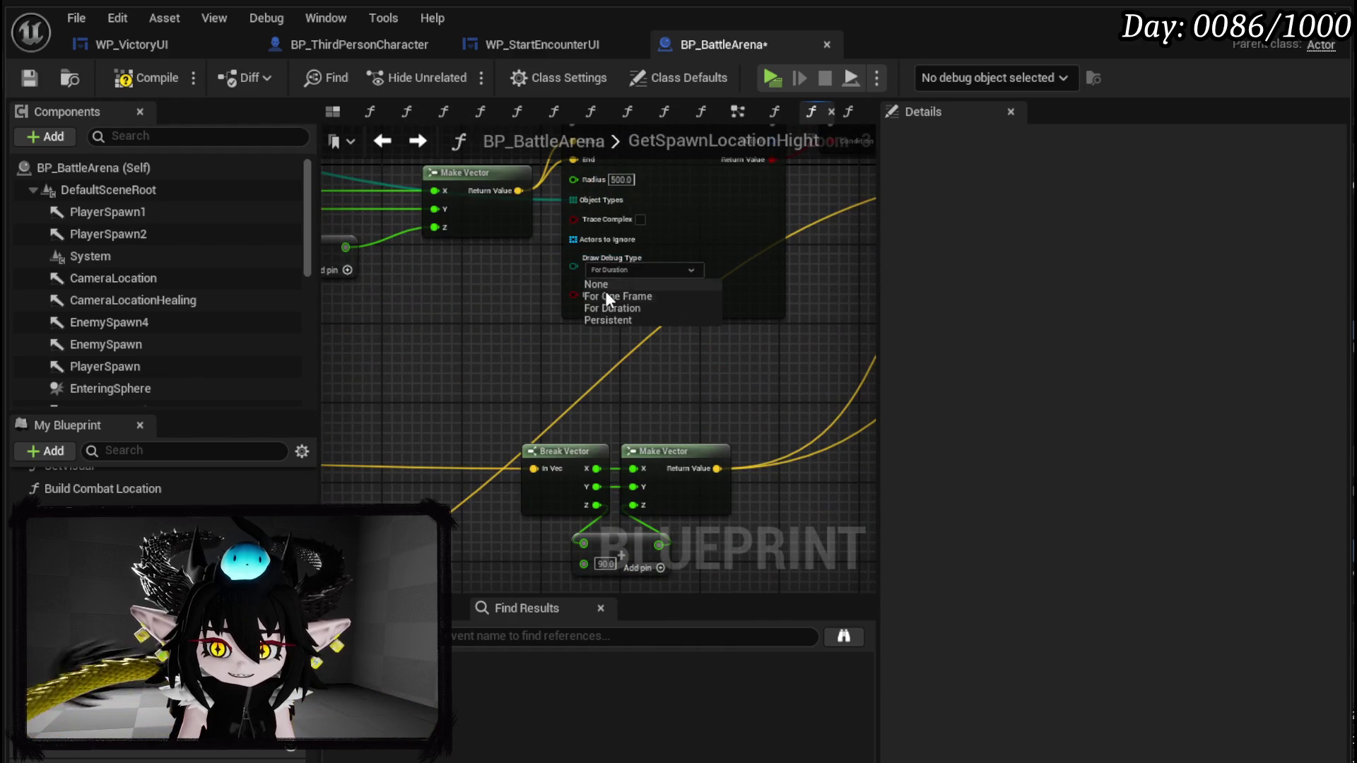
click(599, 285)
scroll(618, 332, down, 2)
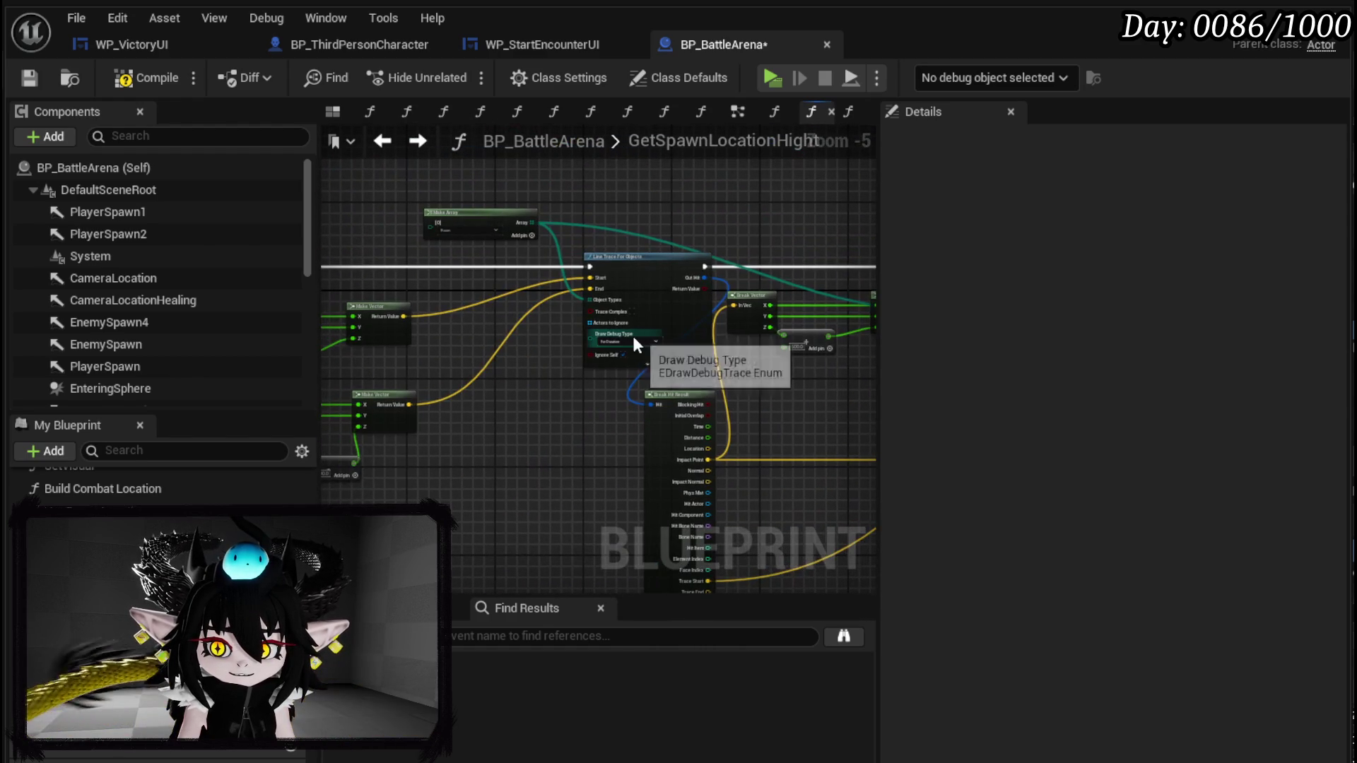
click(617, 339)
click(613, 353)
drag(506, 375, 833, 394)
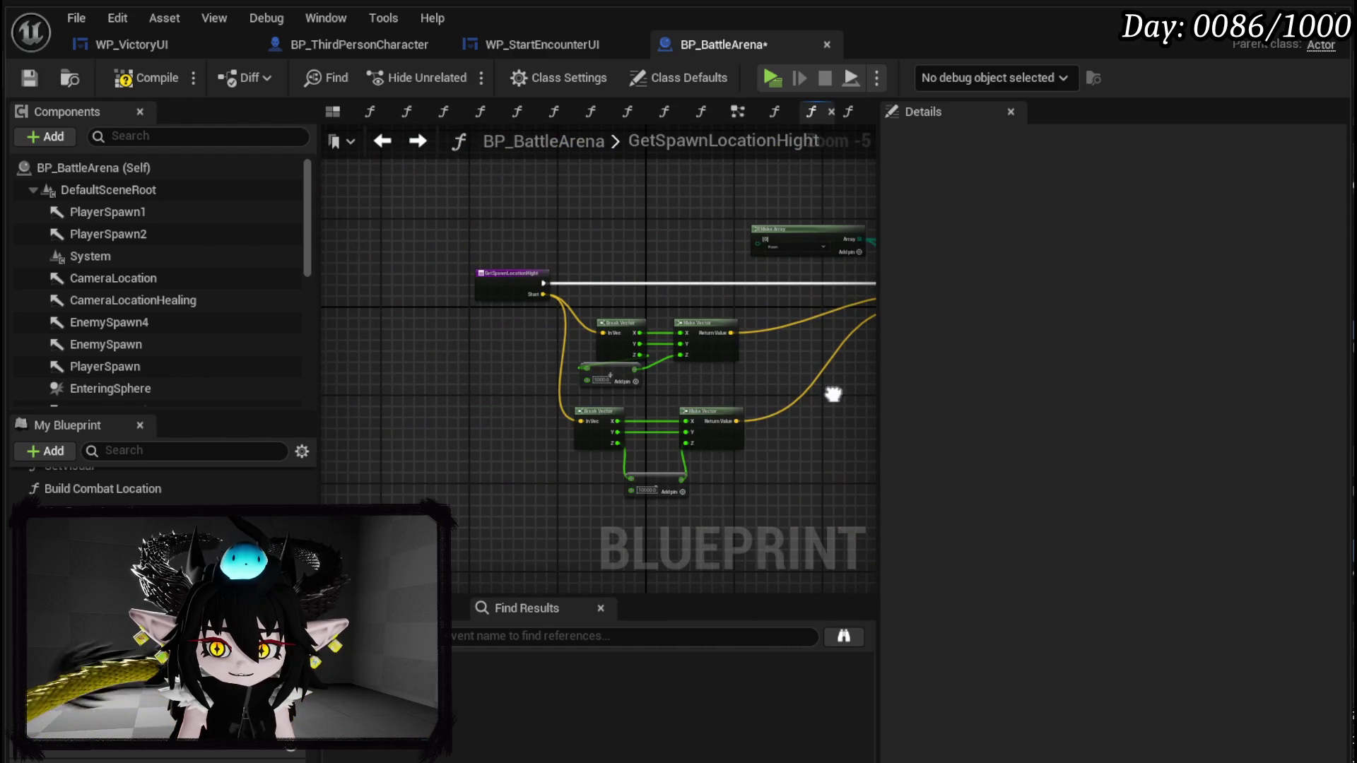
click(148, 78)
click(29, 78)
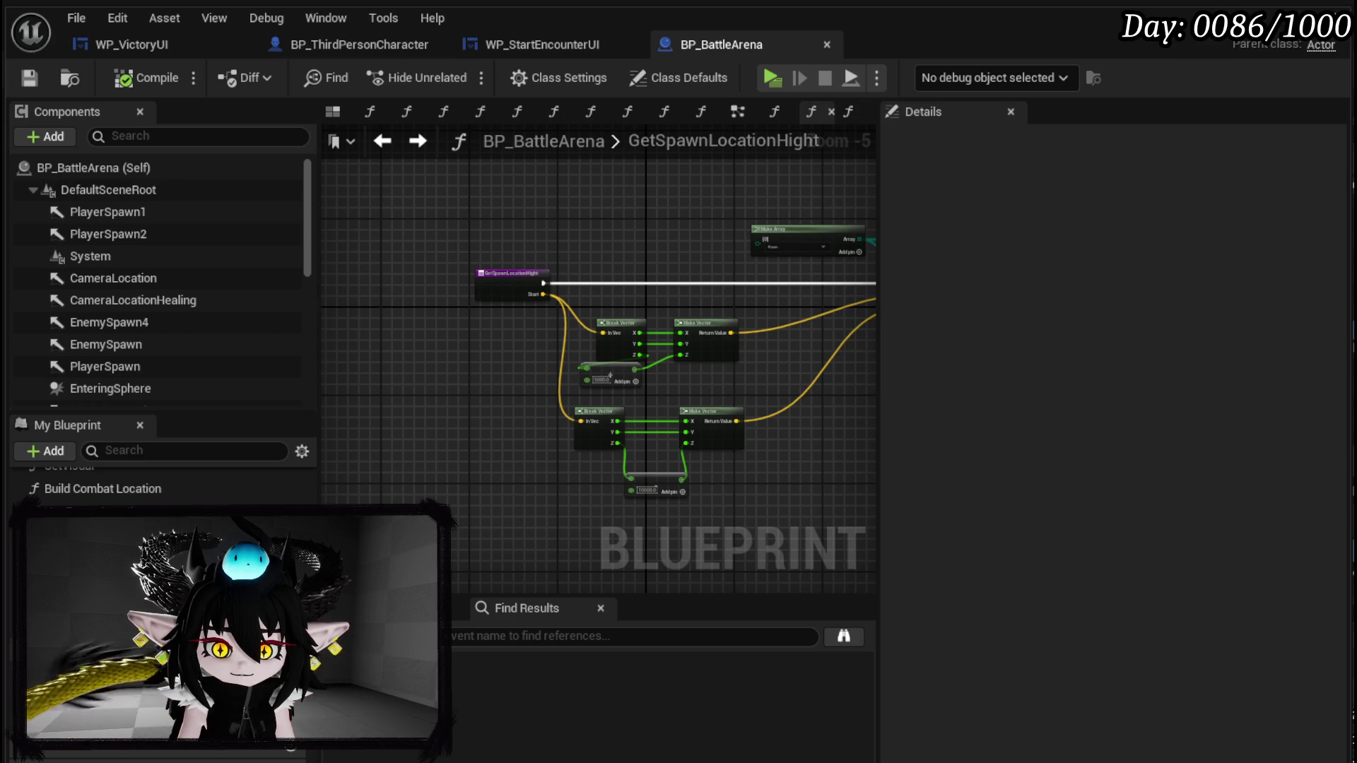
- Bypass Draw Debug Line by wiring straight to the return, then compile, save and close BP_BattleArena
key(ctrl+f)
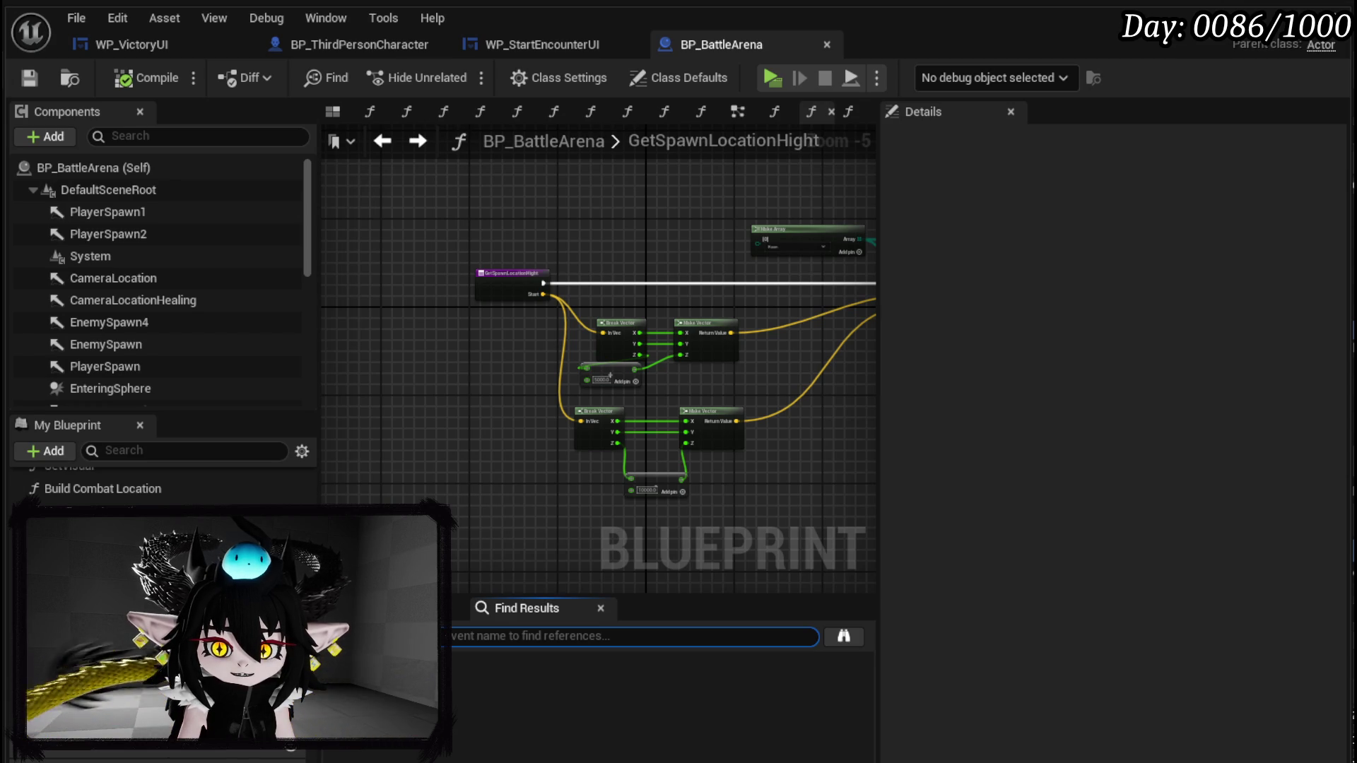
key(ctrl+v)
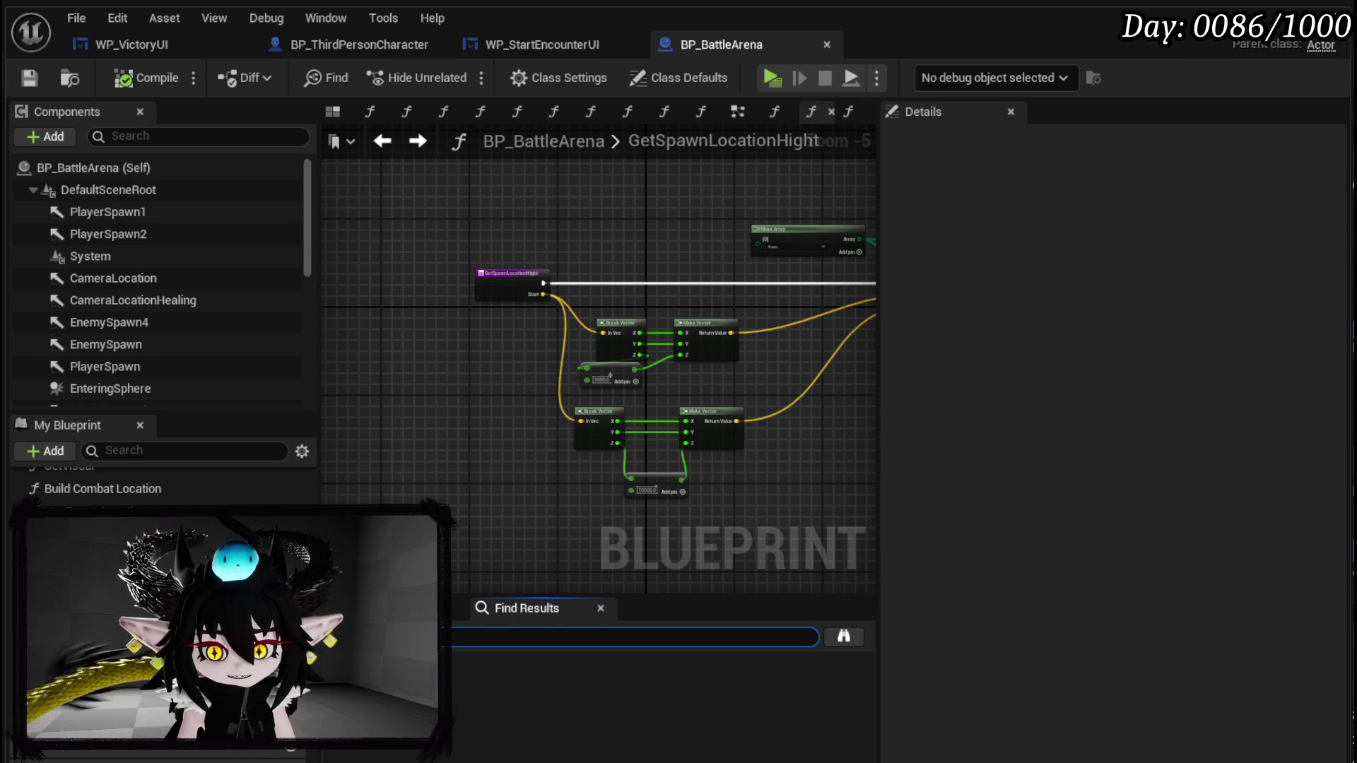
key(Return)
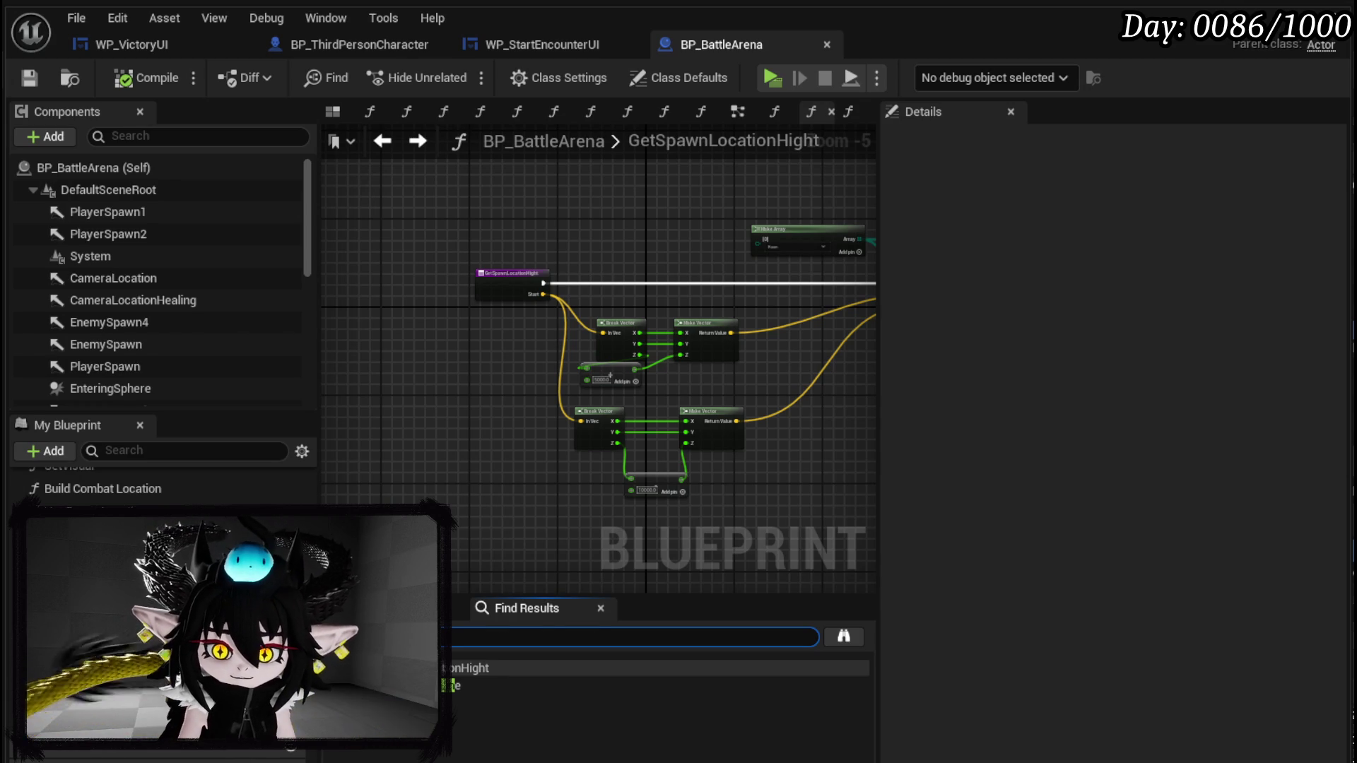
double_click(487, 685)
scroll(533, 460, down, 1)
mouse_move(459, 339)
mouse_down()
mouse_move(855, 354)
mouse_move(541, 346)
mouse_move(611, 332)
mouse_up()
scroll(608, 311, down, 2)
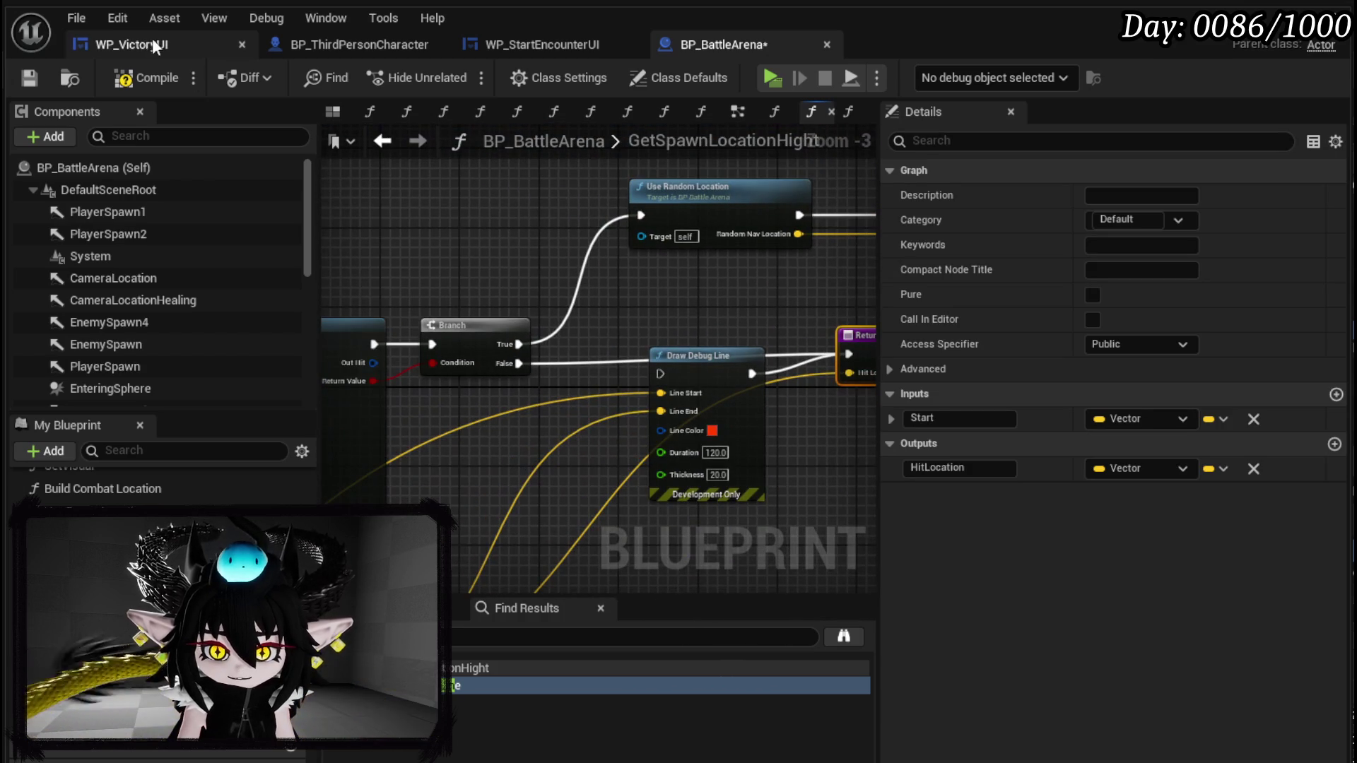
click(137, 77)
click(29, 77)
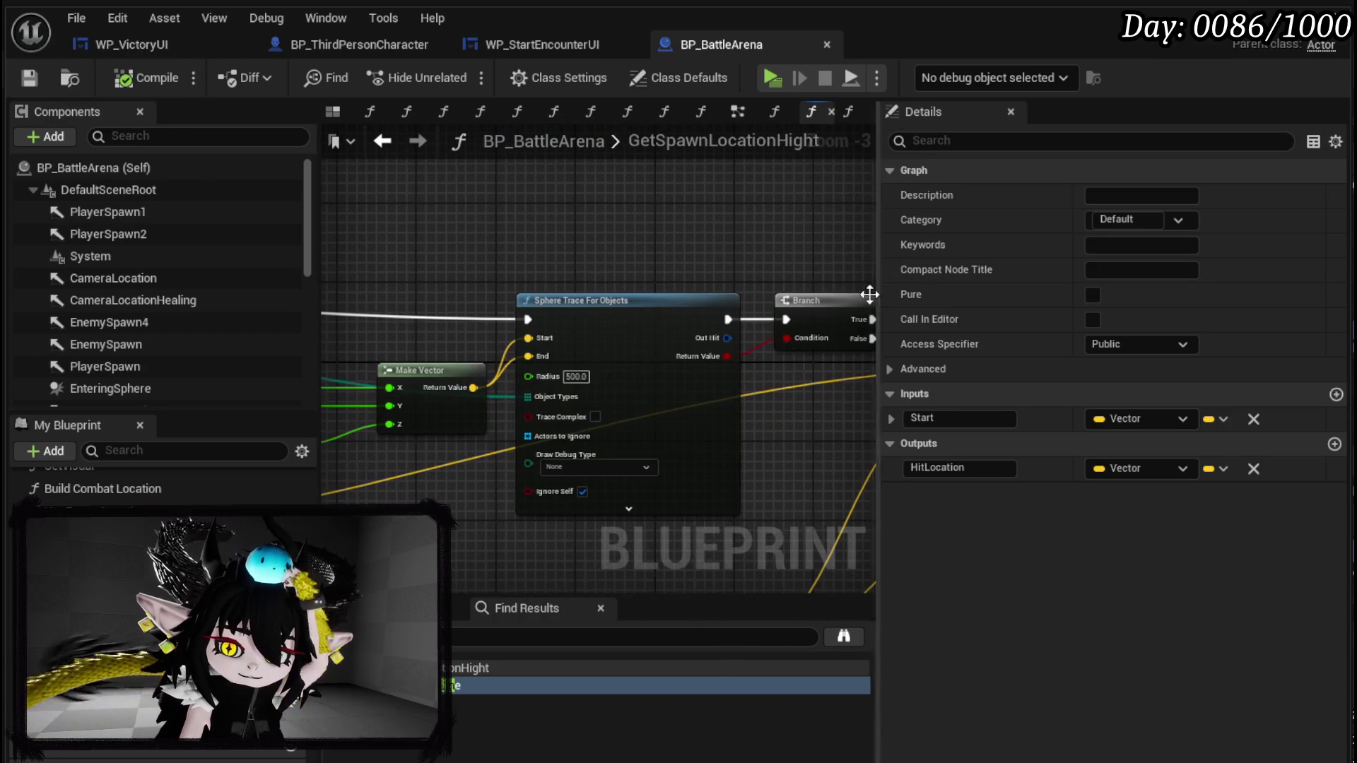
scroll(531, 251, down, 2)
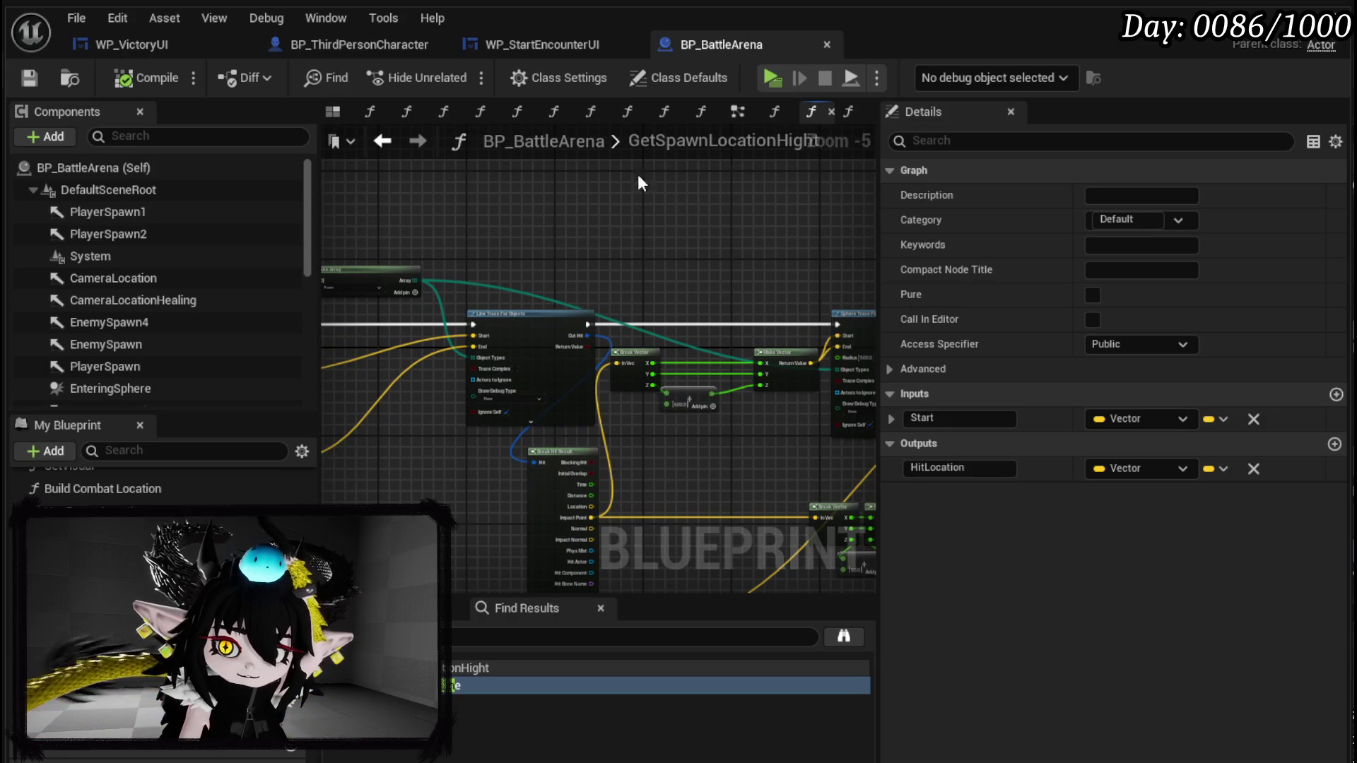
key(ctrl+w)
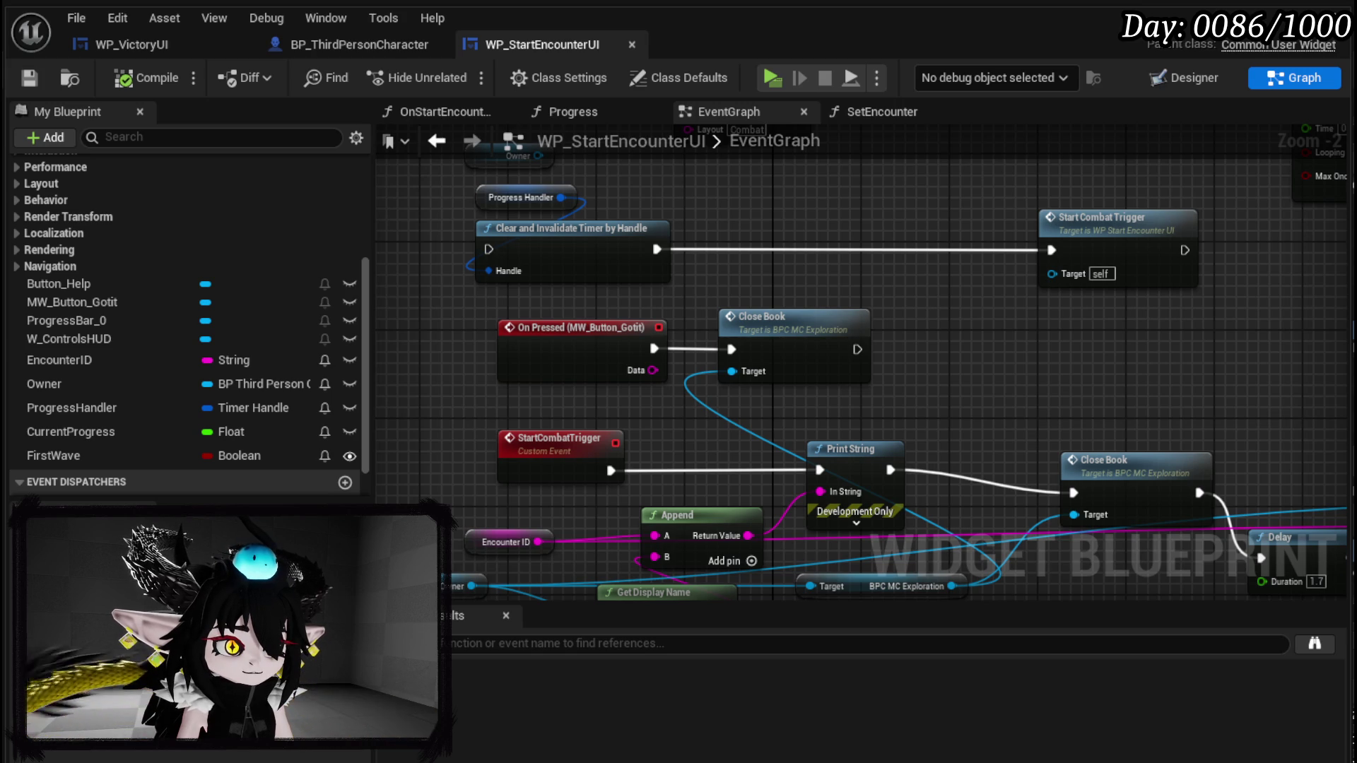
- Tidy the Close Book node in WP_StartEncounterUI's EventGraph and save the widget
mouse_move(915, 364)
mouse_down()
mouse_move(641, 308)
mouse_move(736, 310)
mouse_move(701, 306)
mouse_up()
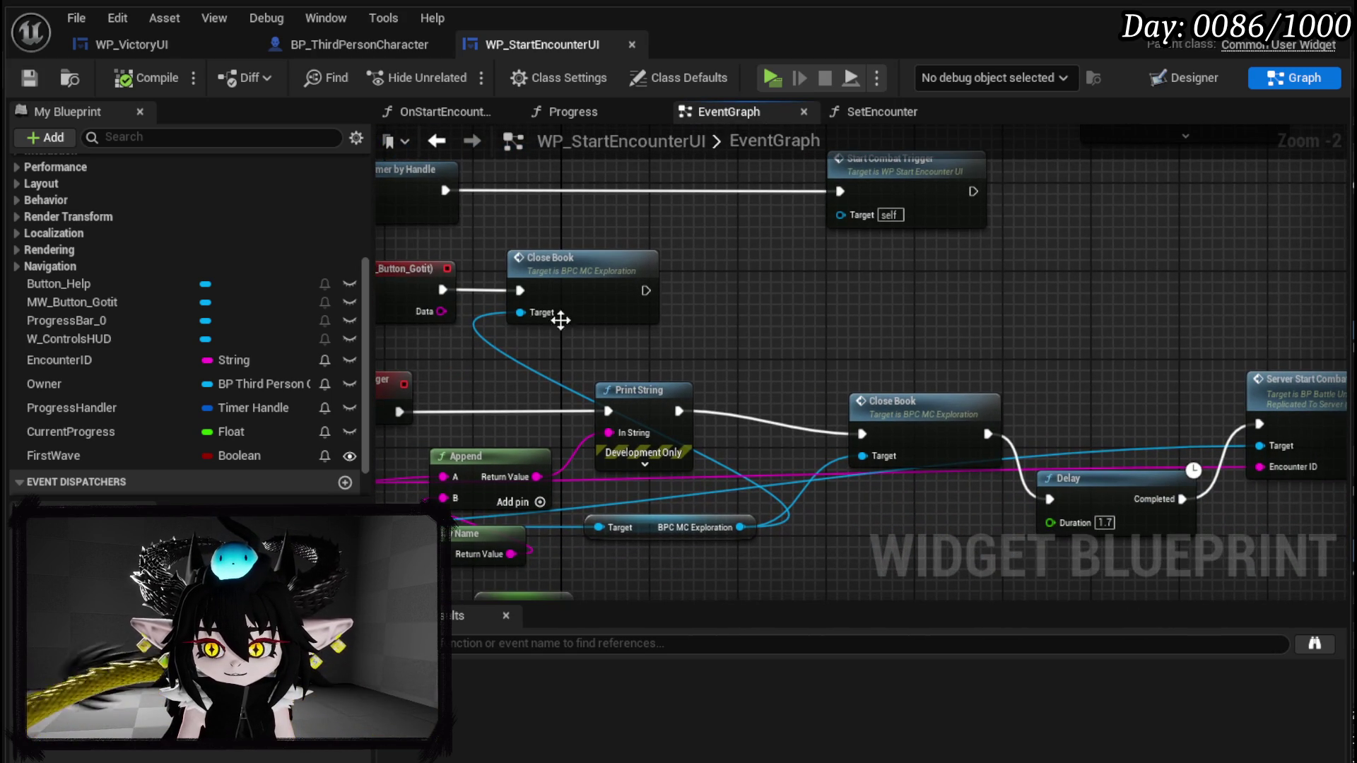
drag(474, 351, 701, 244)
mouse_move(487, 237)
mouse_down()
mouse_move(756, 325)
mouse_move(672, 334)
mouse_up()
click(740, 337)
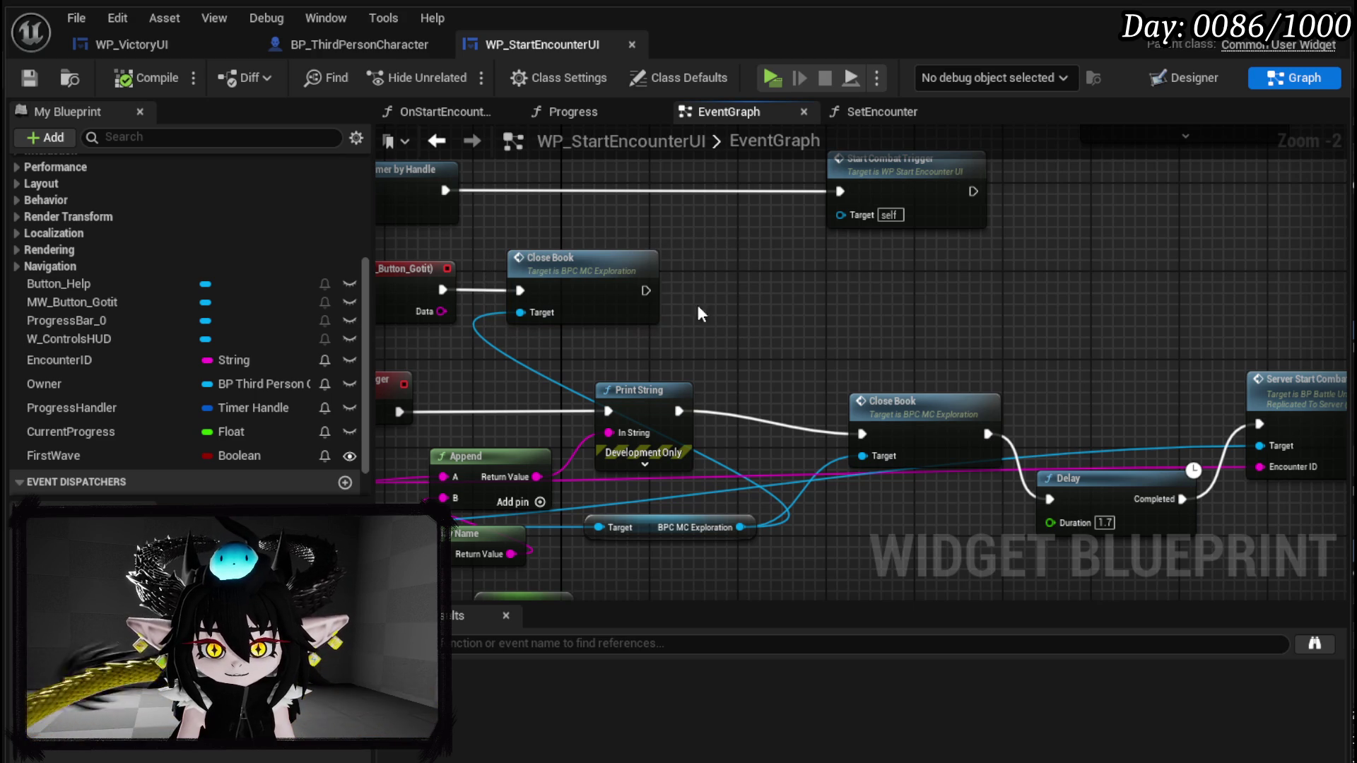
click(19, 83)
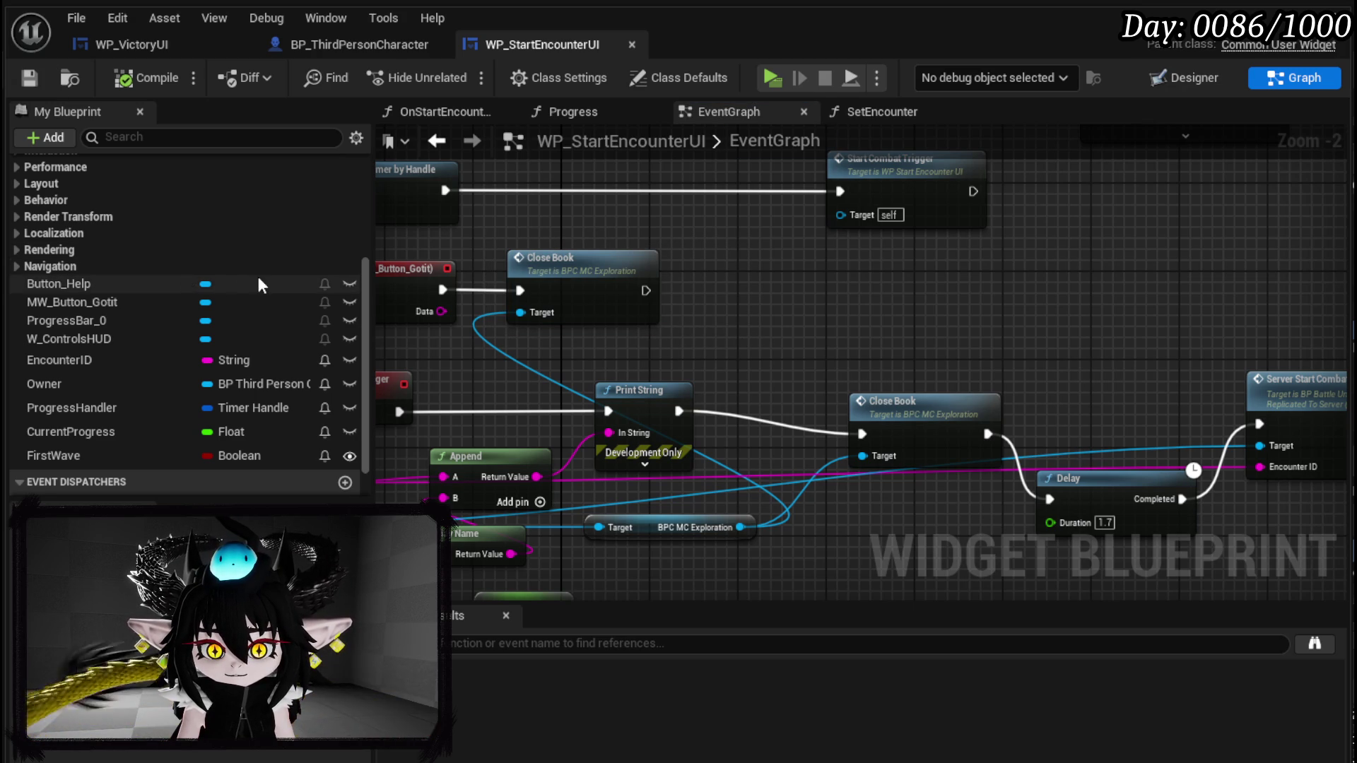
- Check the Designer layout, return to the graph, save, and drop in a MW_Button_Gotit reference
click(1196, 79)
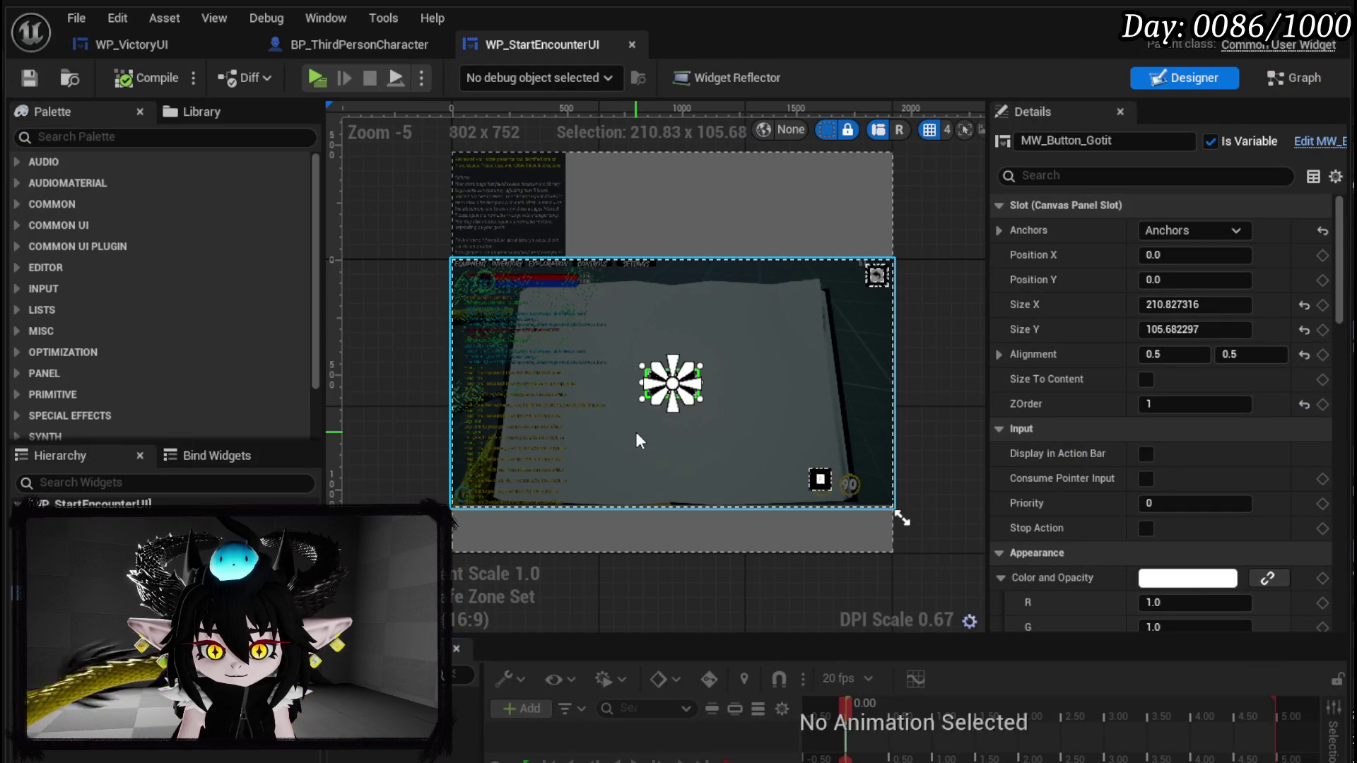
click(1284, 82)
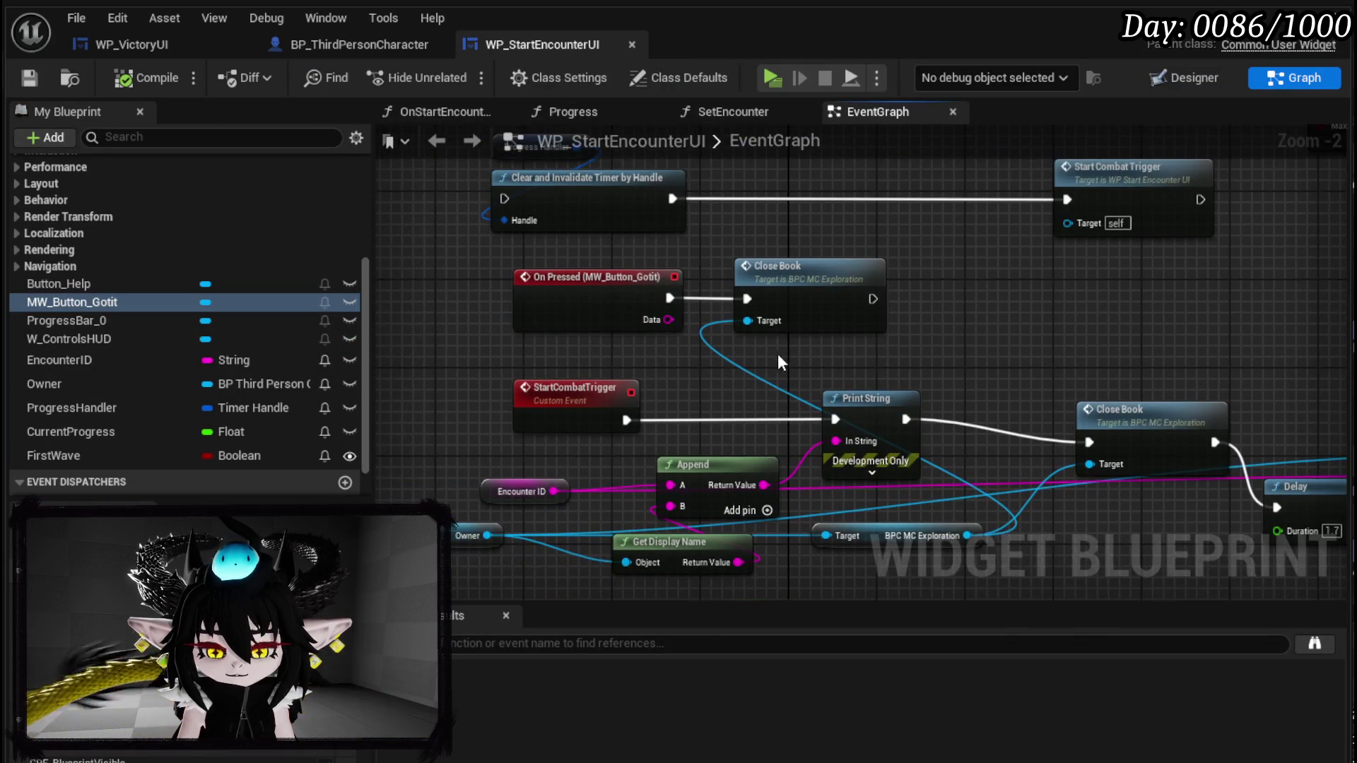
scroll(778, 353, down, 1)
mouse_move(792, 371)
mouse_down()
mouse_move(678, 366)
mouse_move(732, 489)
mouse_move(559, 282)
mouse_move(581, 389)
mouse_up()
click(25, 76)
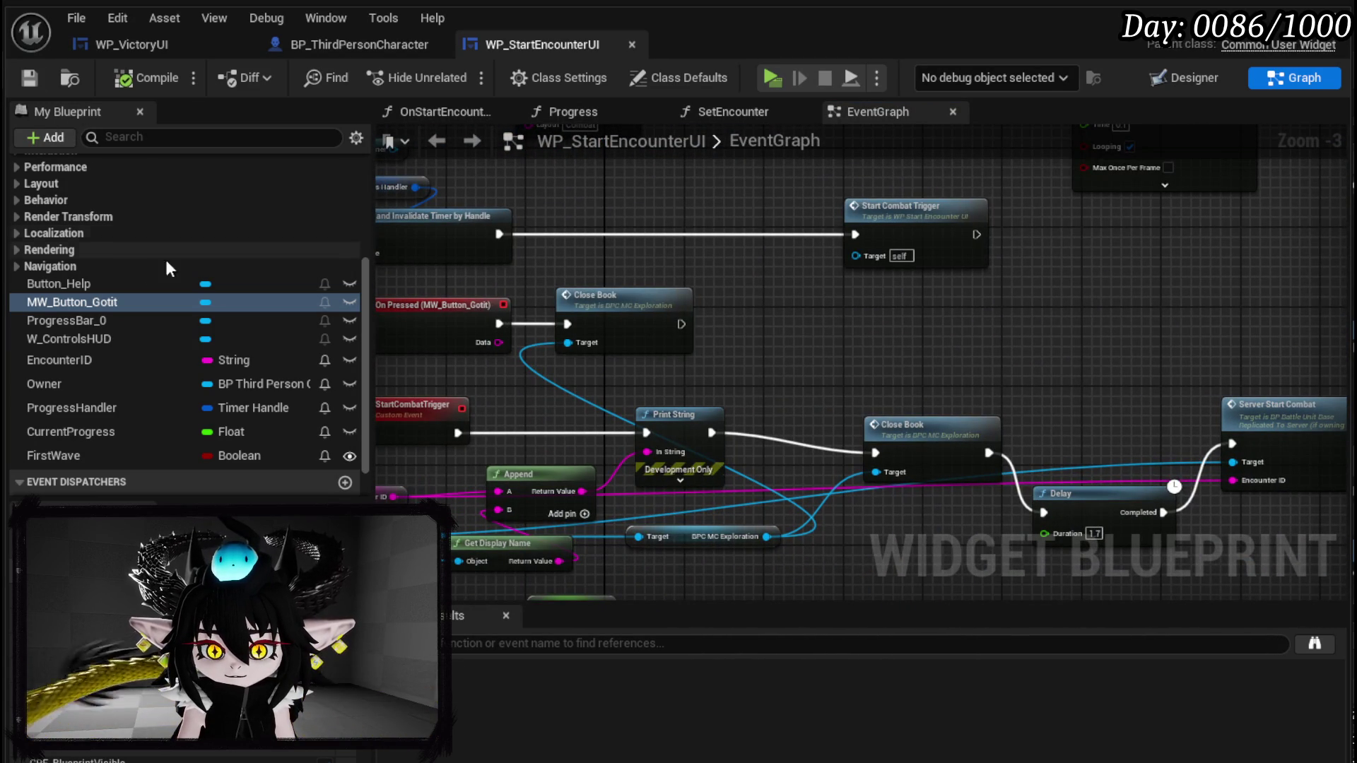
mouse_move(177, 302)
mouse_down()
mouse_move(654, 244)
mouse_move(773, 300)
mouse_up()
- Add a MW_Button_Gotit Set Text node after Close Book with text 'StartCombat', then compile and save
click(738, 295)
text(Set Text)
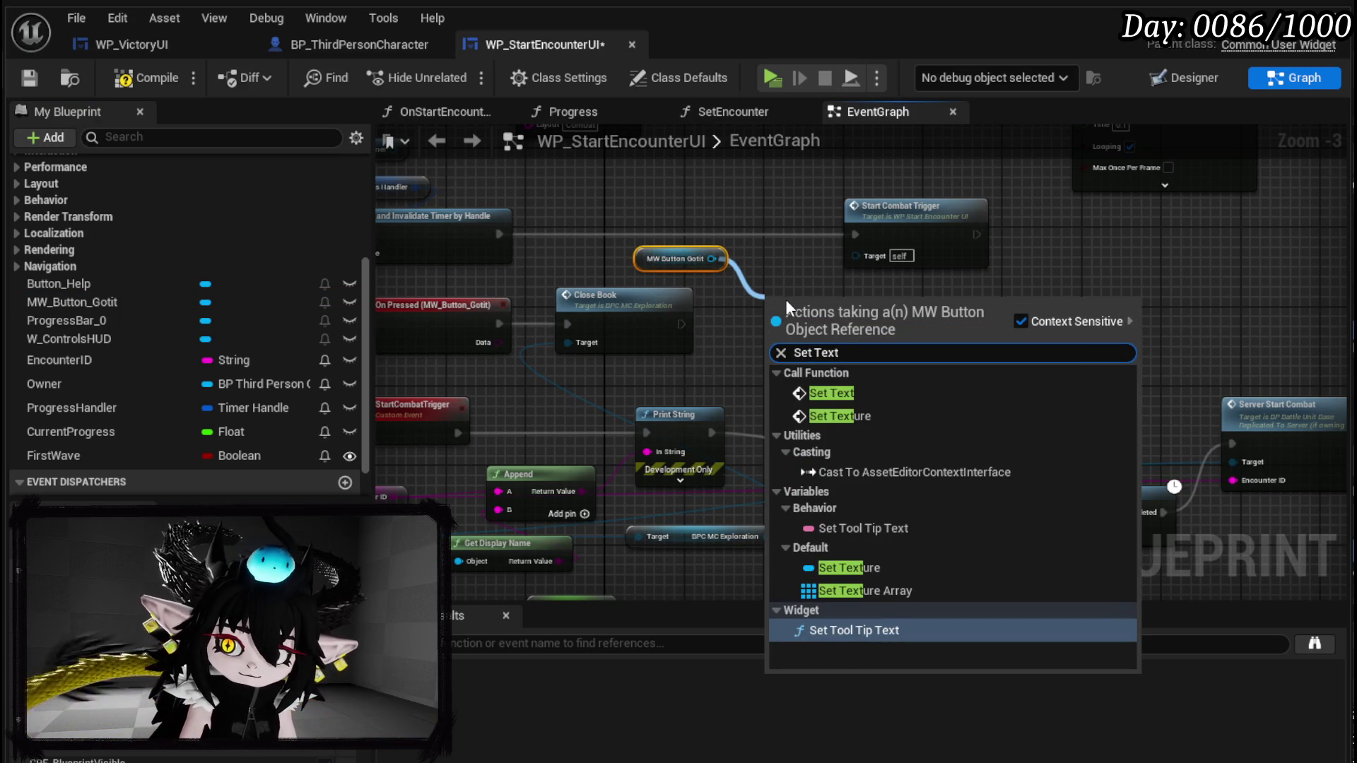
click(866, 393)
drag(681, 324, 797, 335)
click(817, 363)
text(StartCombat)
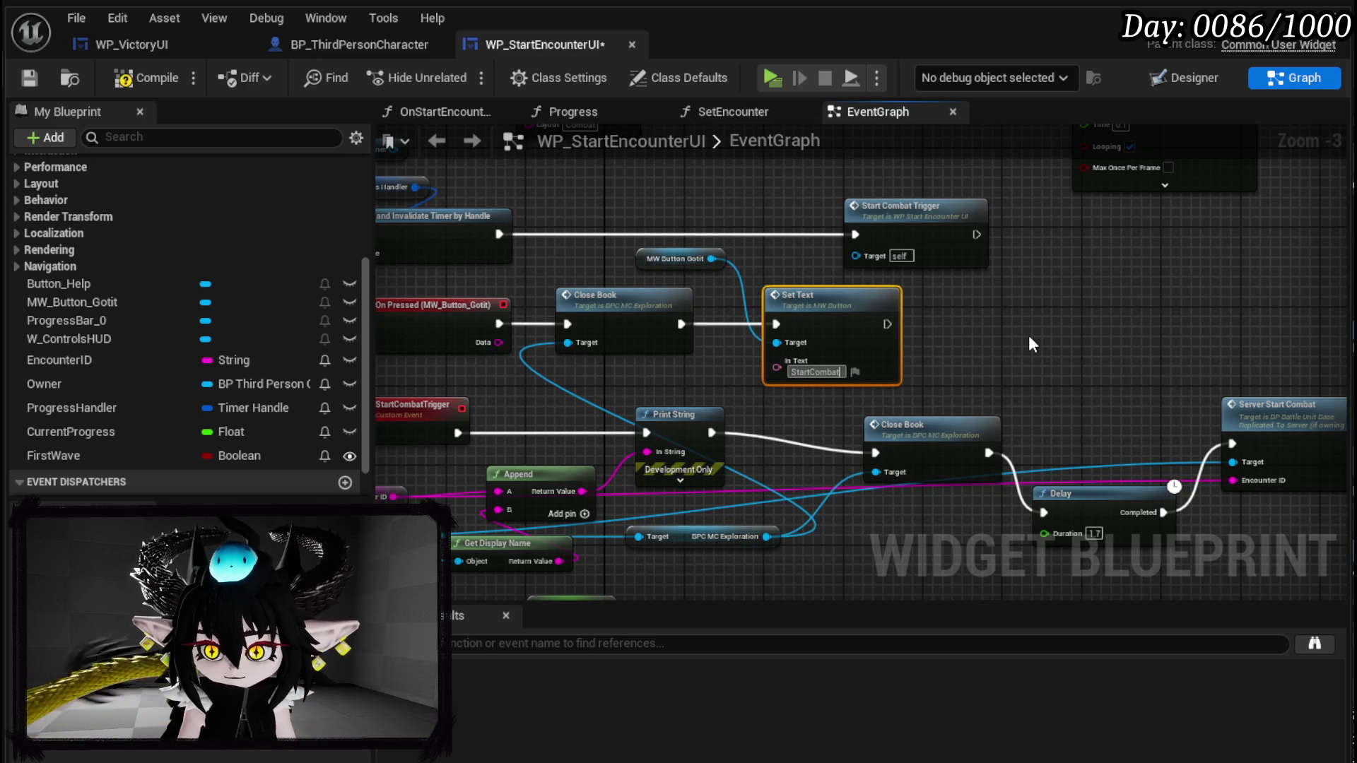
scroll(827, 364, up, 3)
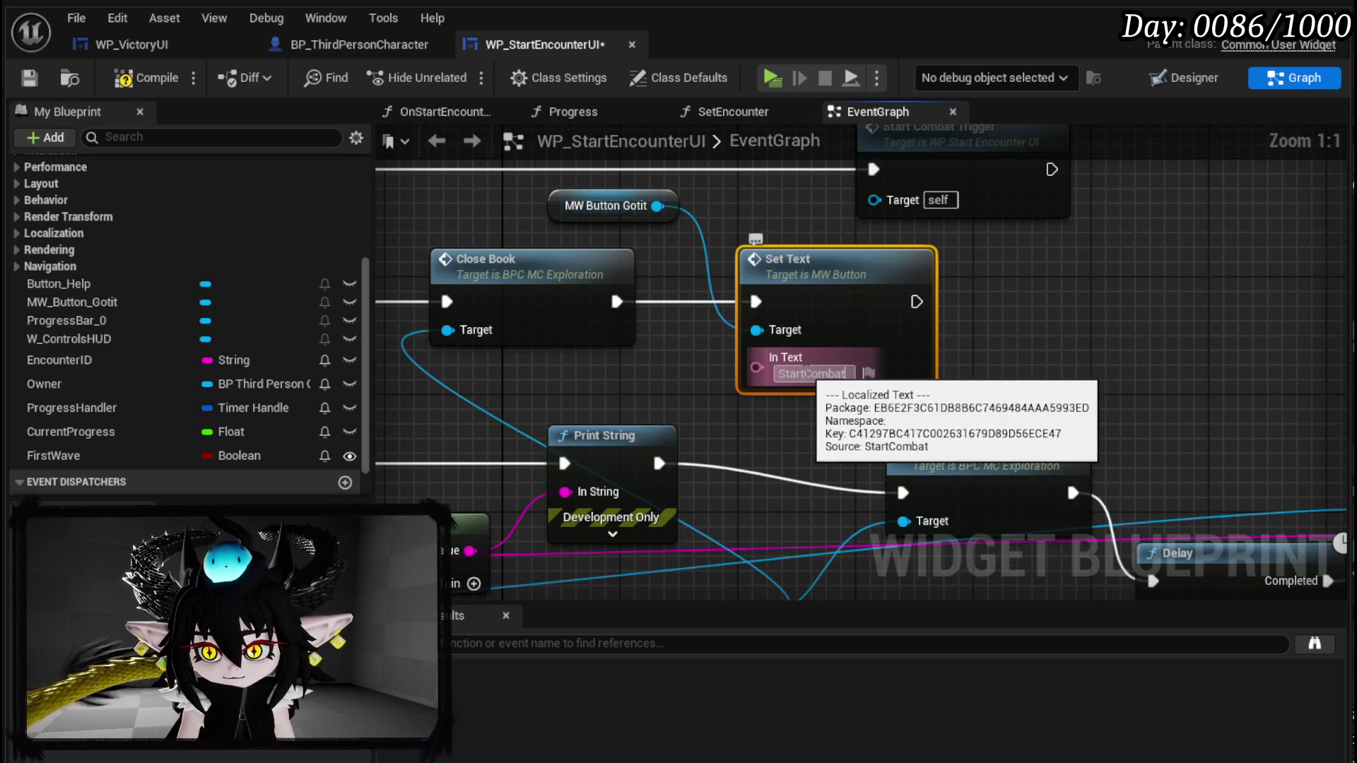
click(1044, 299)
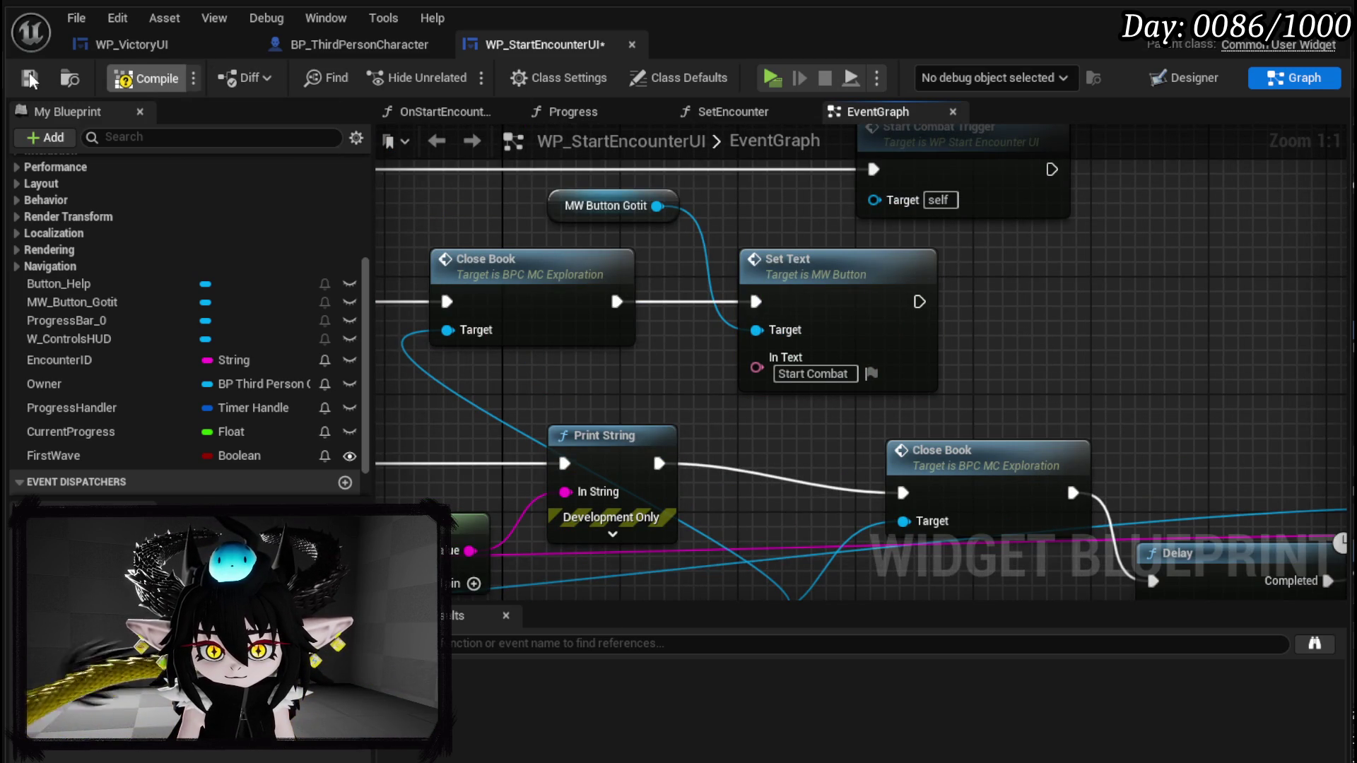
click(29, 78)
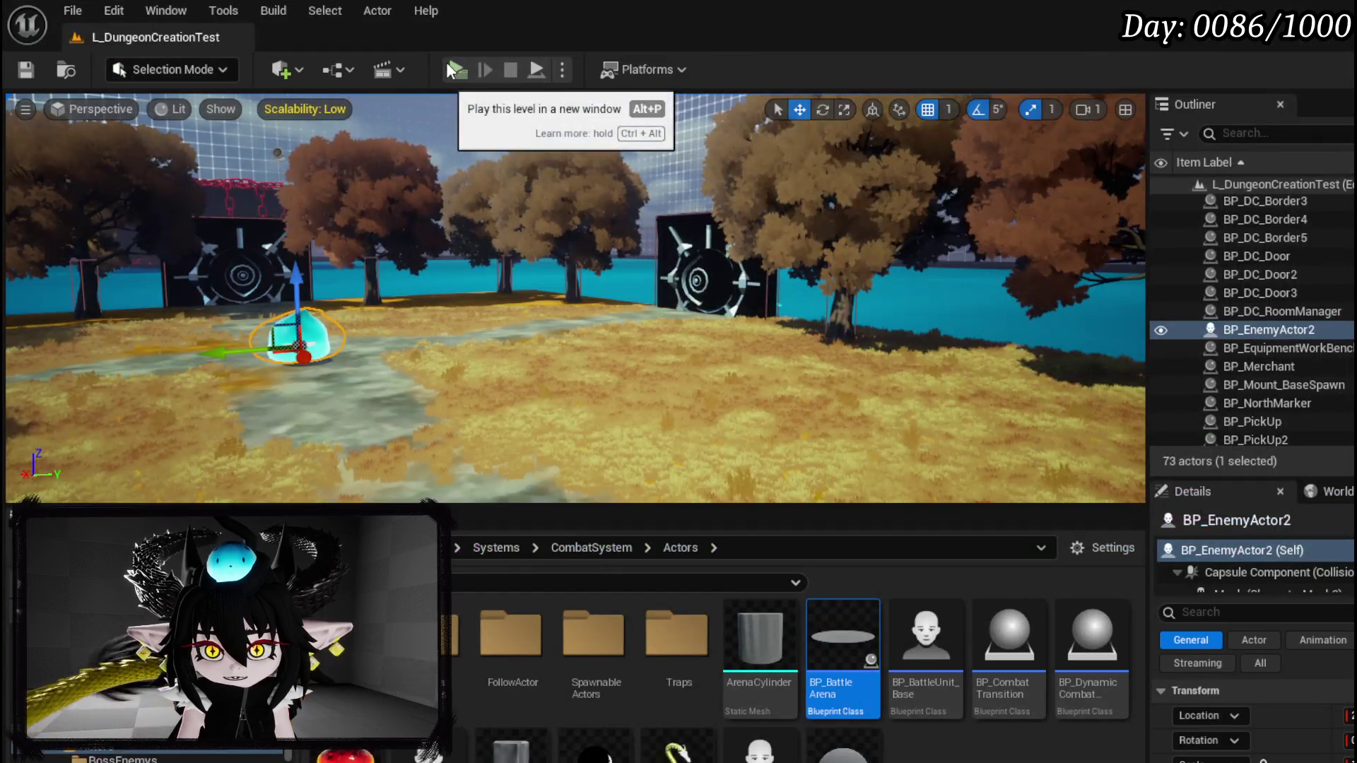
click(447, 62)
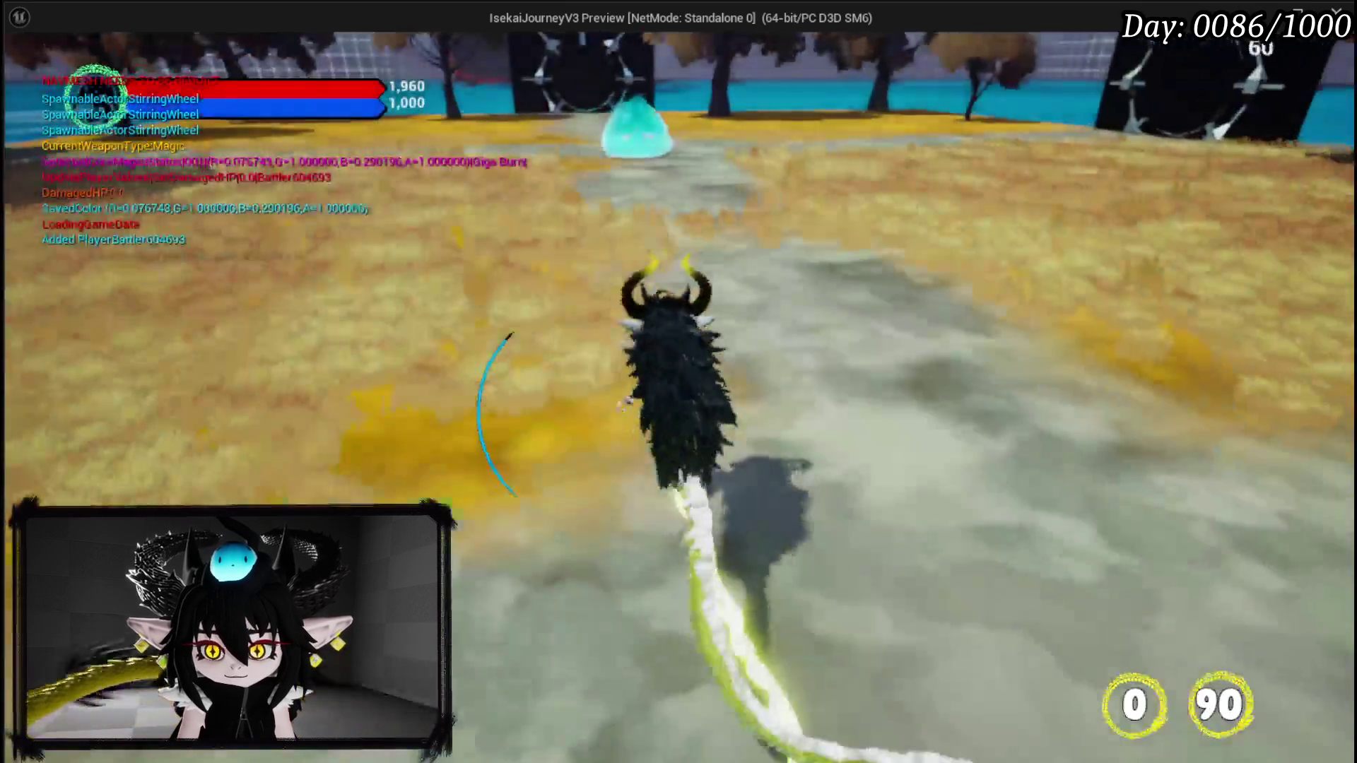
- Walk to the slime and cast a spell to start the encounter, then stop the session and save
key(w)
key(1)
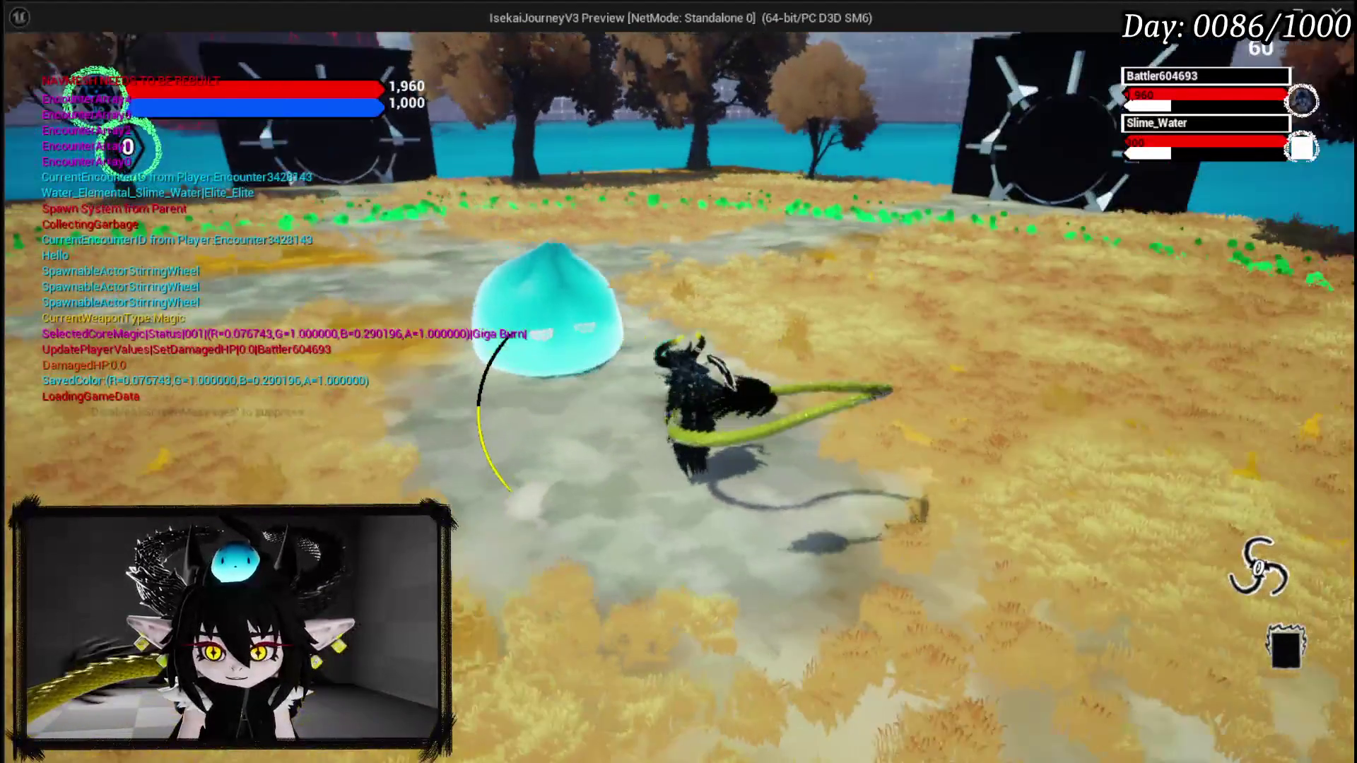
key(alt+Tab)
key(Escape)
key(ctrl+s)
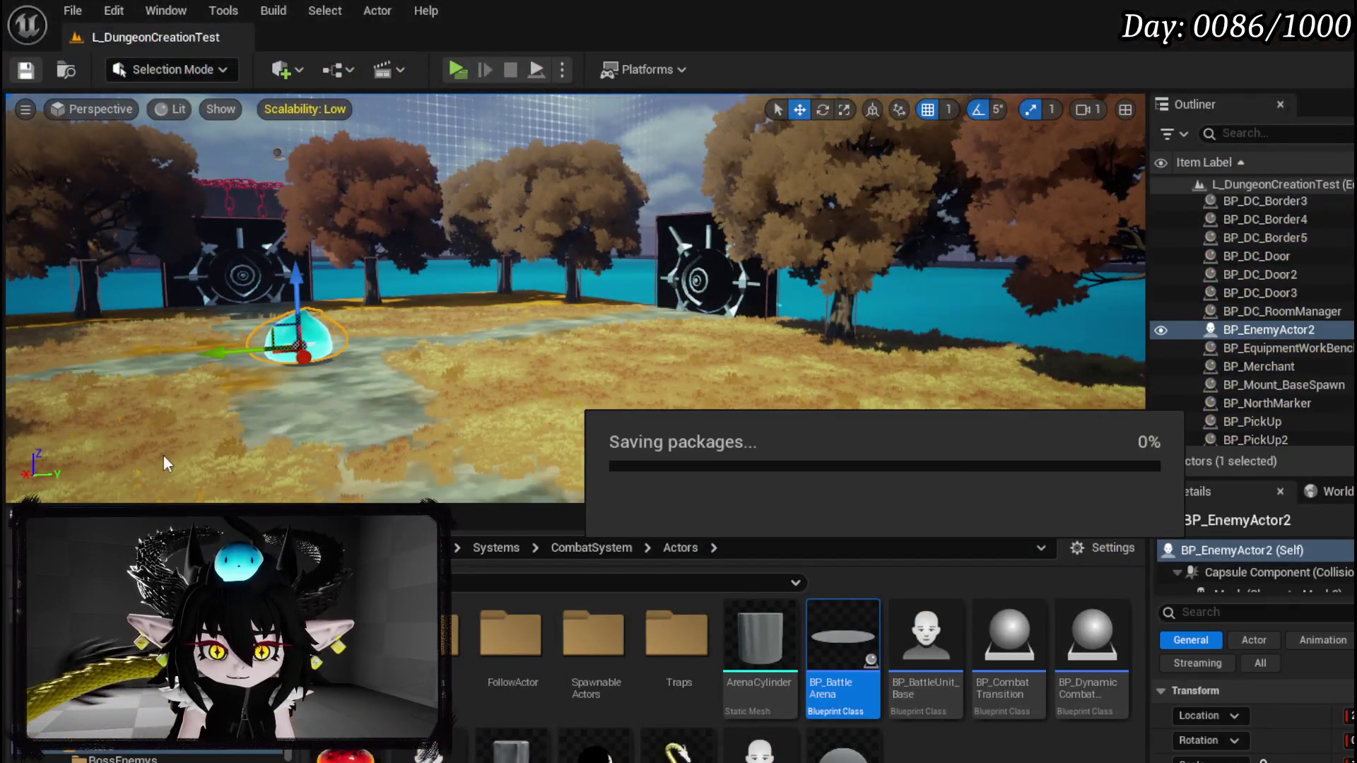
key(alt+Tab)
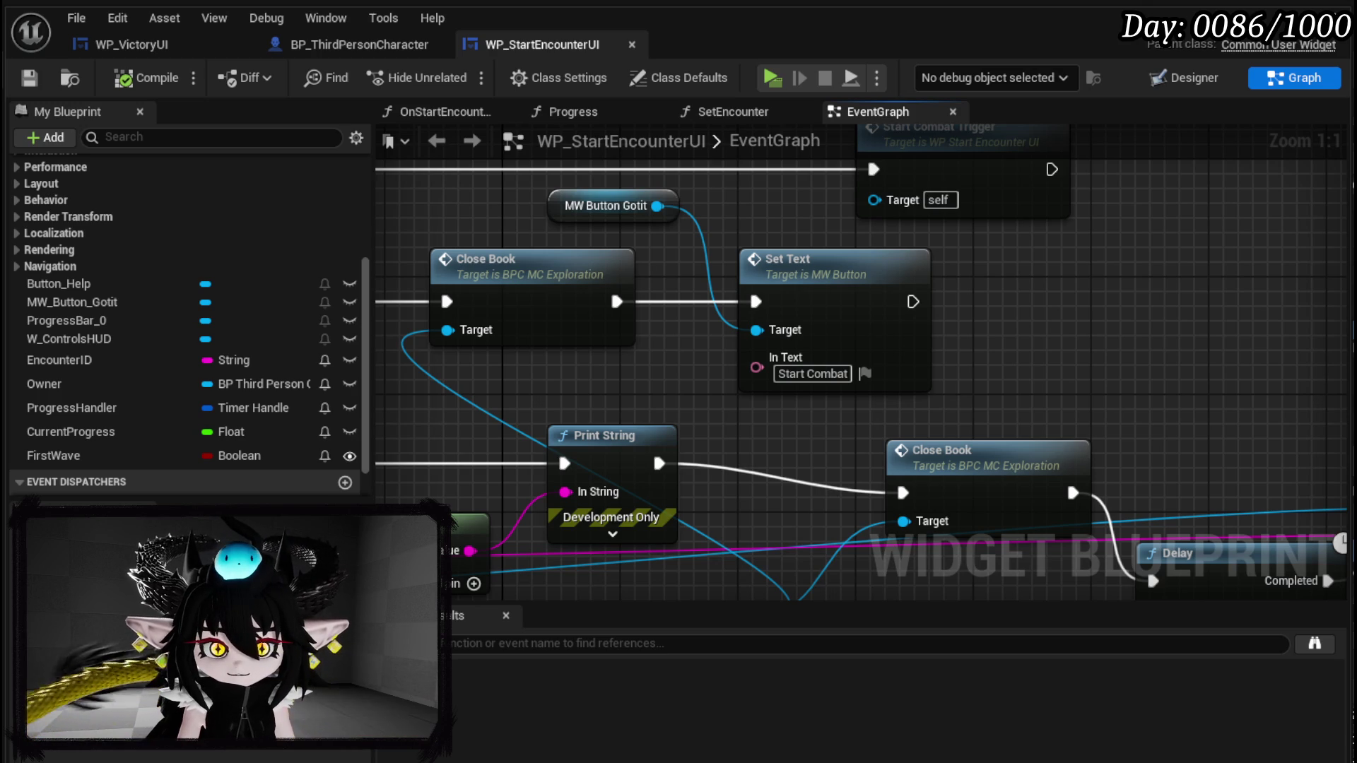
drag(1113, 351, 858, 164)
scroll(858, 164, down, 2)
mouse_move(661, 307)
mouse_down()
mouse_move(937, 304)
mouse_move(460, 324)
mouse_move(644, 345)
mouse_up()
click(711, 334)
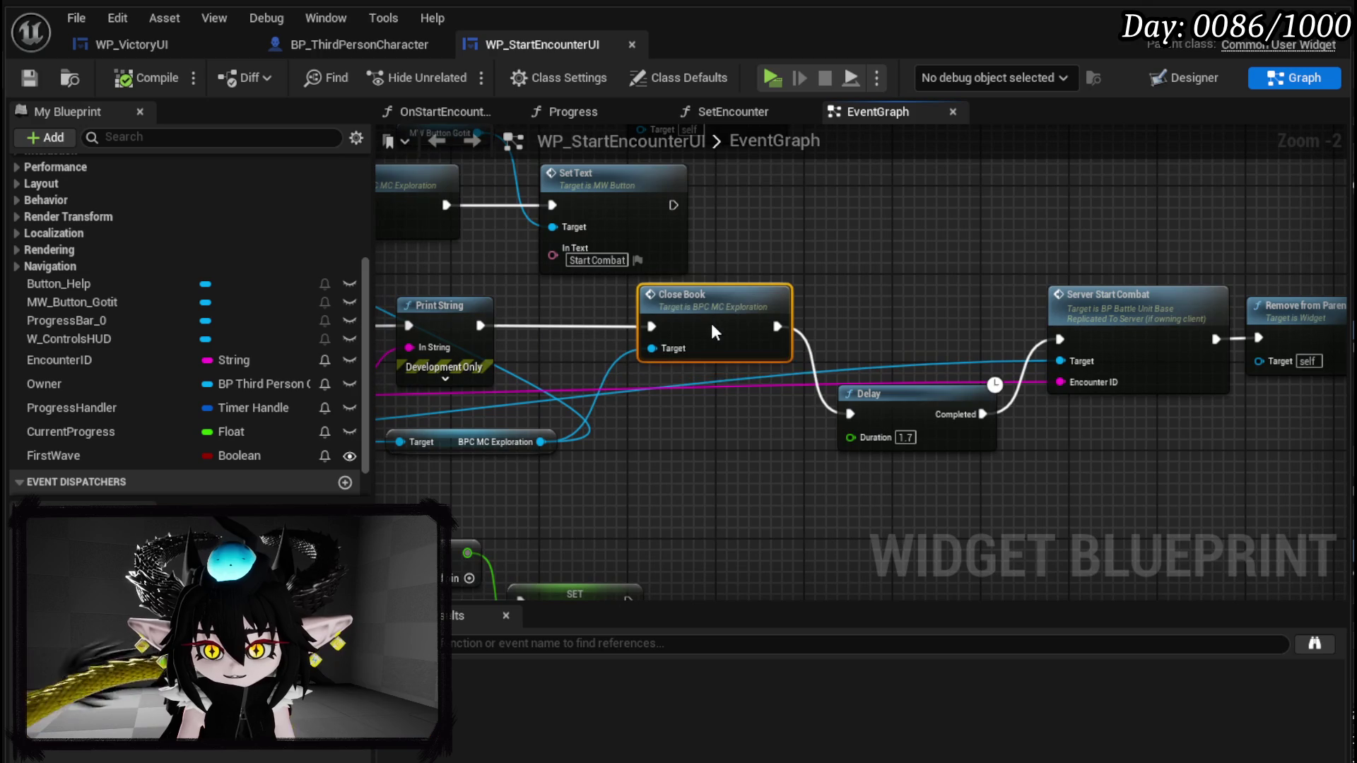
mouse_move(850, 320)
mouse_down()
mouse_move(521, 311)
mouse_move(809, 302)
mouse_move(703, 380)
mouse_move(709, 257)
mouse_move(722, 283)
mouse_move(705, 270)
mouse_move(700, 288)
mouse_up()
mouse_move(809, 233)
mouse_down()
mouse_move(972, 318)
mouse_move(989, 266)
mouse_up()
mouse_move(497, 492)
mouse_down()
mouse_move(834, 424)
mouse_move(912, 347)
mouse_move(868, 329)
mouse_up()
click(938, 283)
drag(938, 283, 706, 430)
mouse_move(600, 256)
mouse_down()
mouse_move(747, 398)
mouse_move(787, 403)
mouse_up()
mouse_move(980, 341)
mouse_down()
mouse_move(791, 246)
mouse_move(897, 446)
mouse_move(899, 221)
mouse_up()
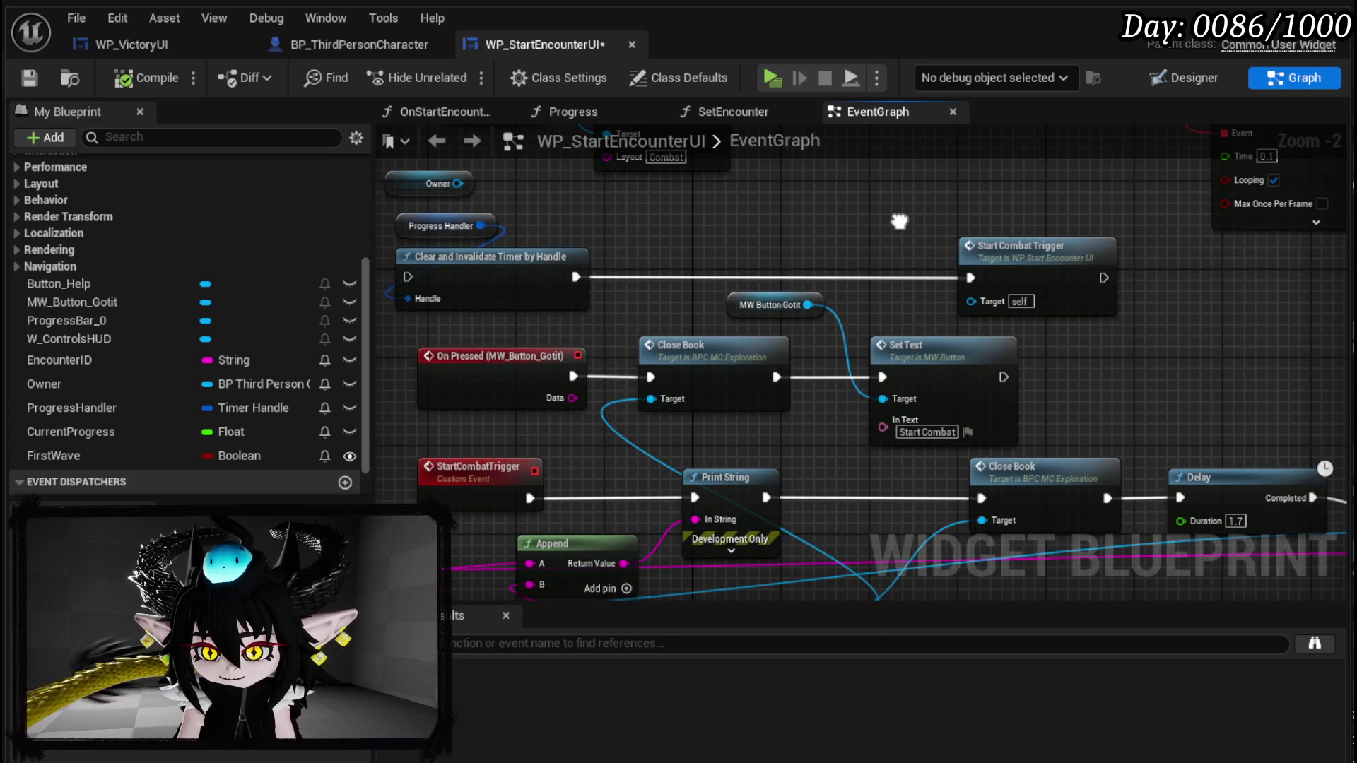
drag(899, 221, 931, 88)
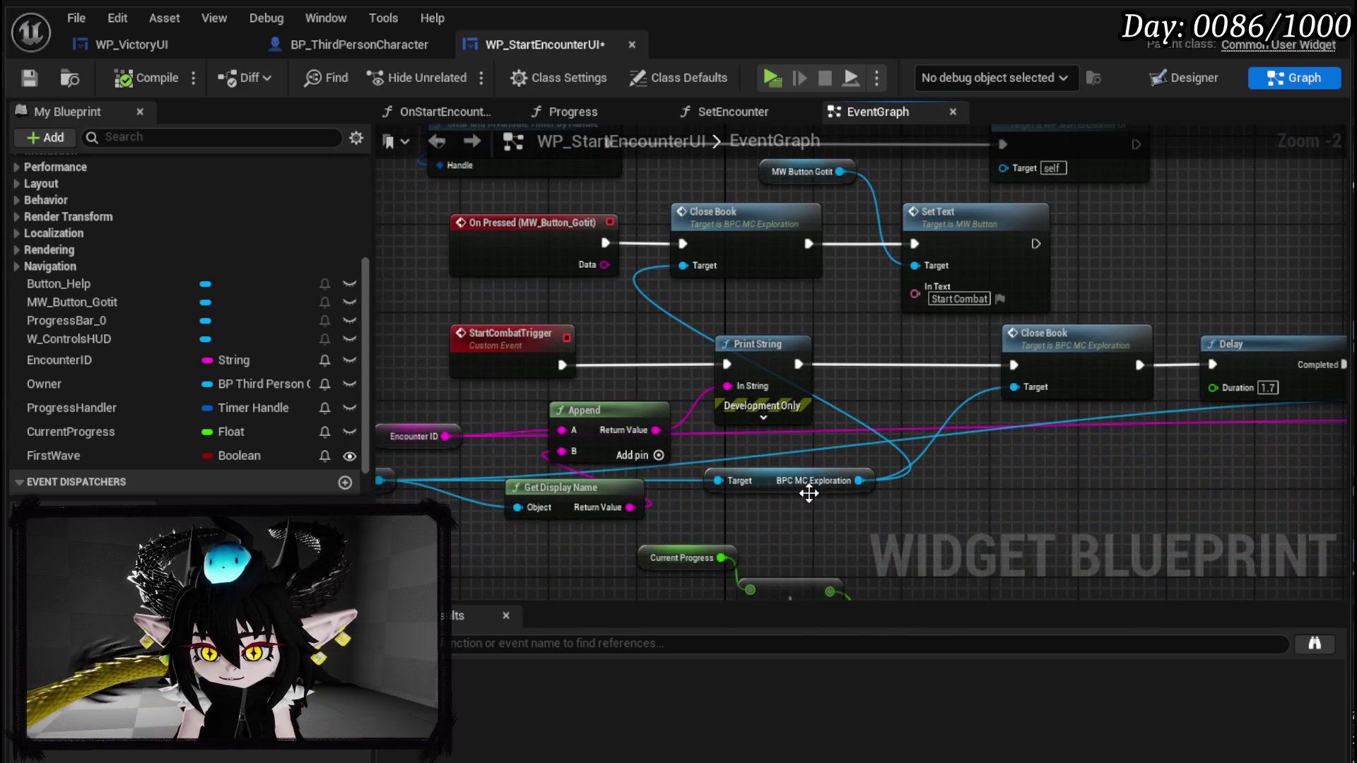
mouse_move(918, 421)
mouse_down()
mouse_move(621, 431)
mouse_move(949, 429)
mouse_up()
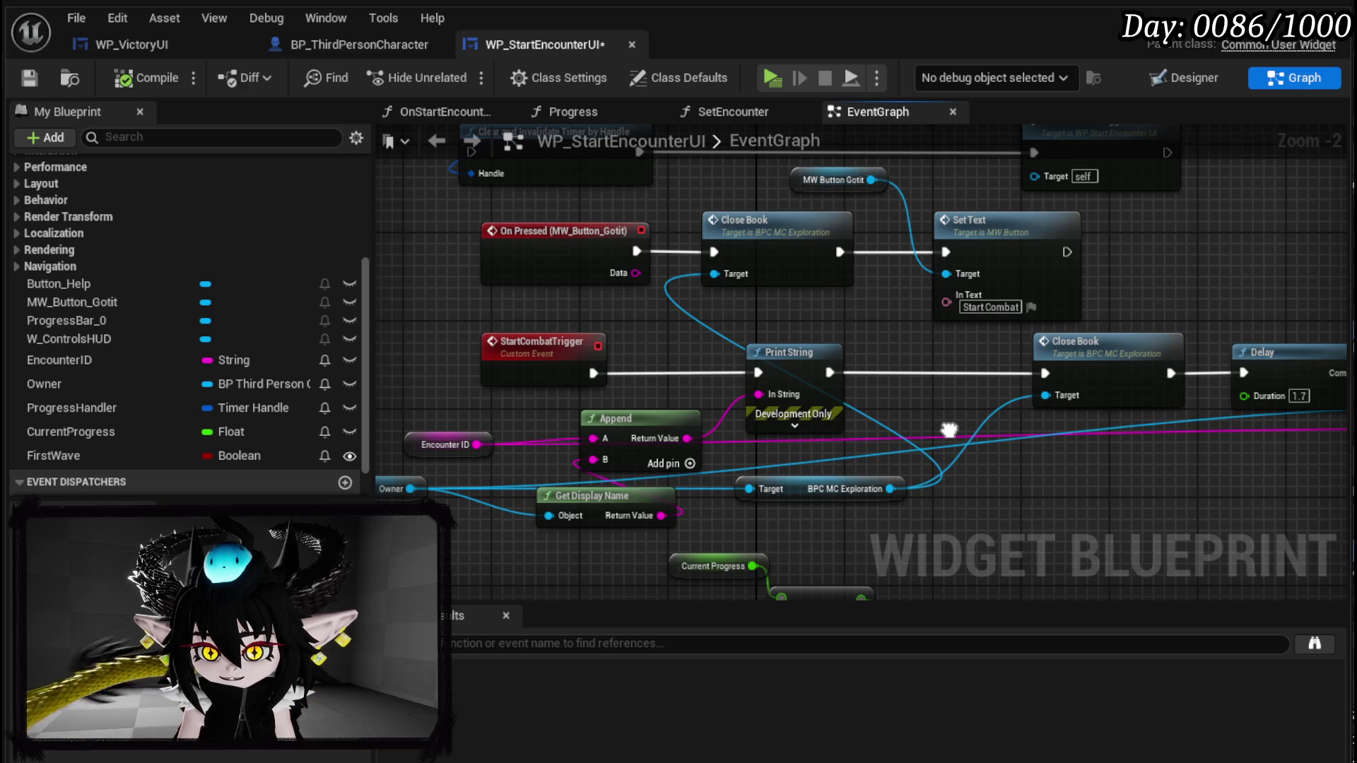
scroll(948, 430, down, 5)
scroll(854, 288, up, 5)
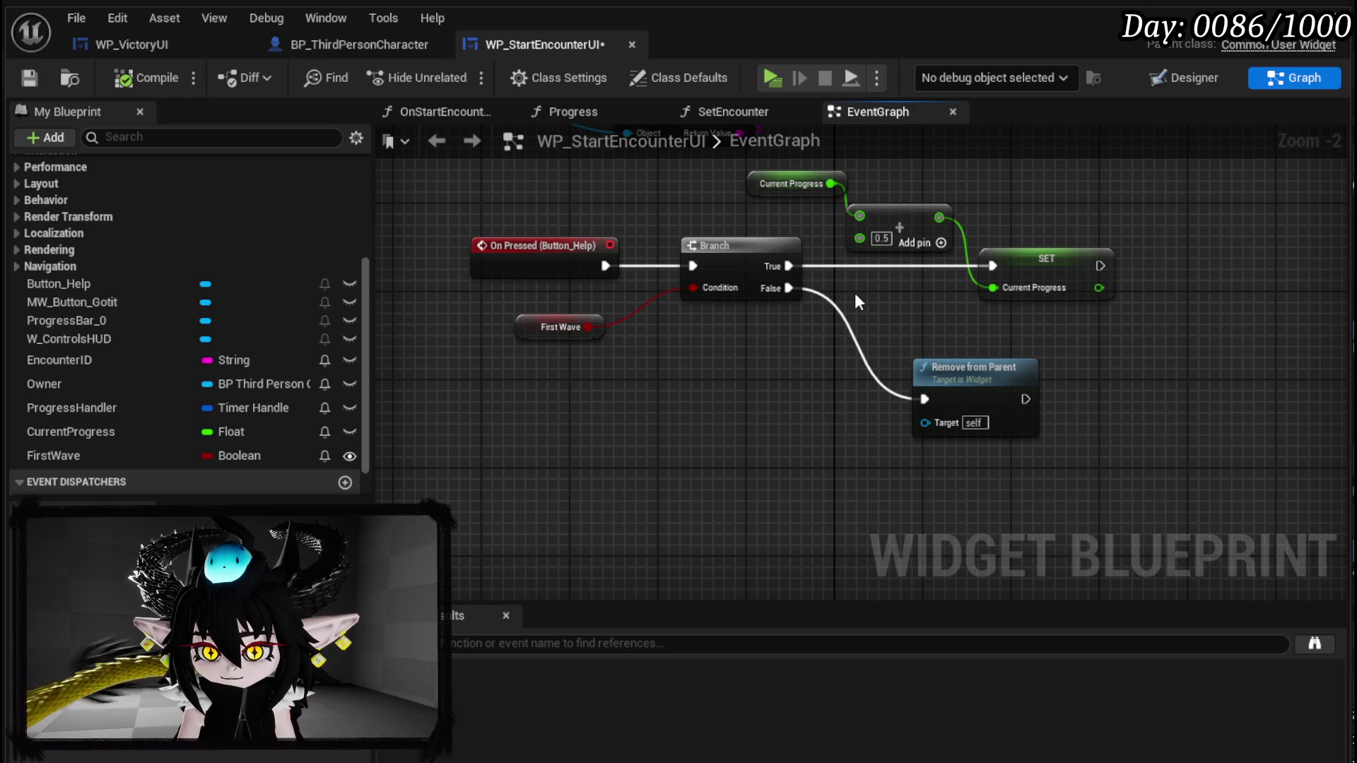
drag(854, 293, 826, 497)
drag(482, 535, 486, 411)
mouse_move(591, 545)
mouse_down()
mouse_move(703, 448)
mouse_move(1081, 274)
mouse_move(1018, 487)
mouse_up()
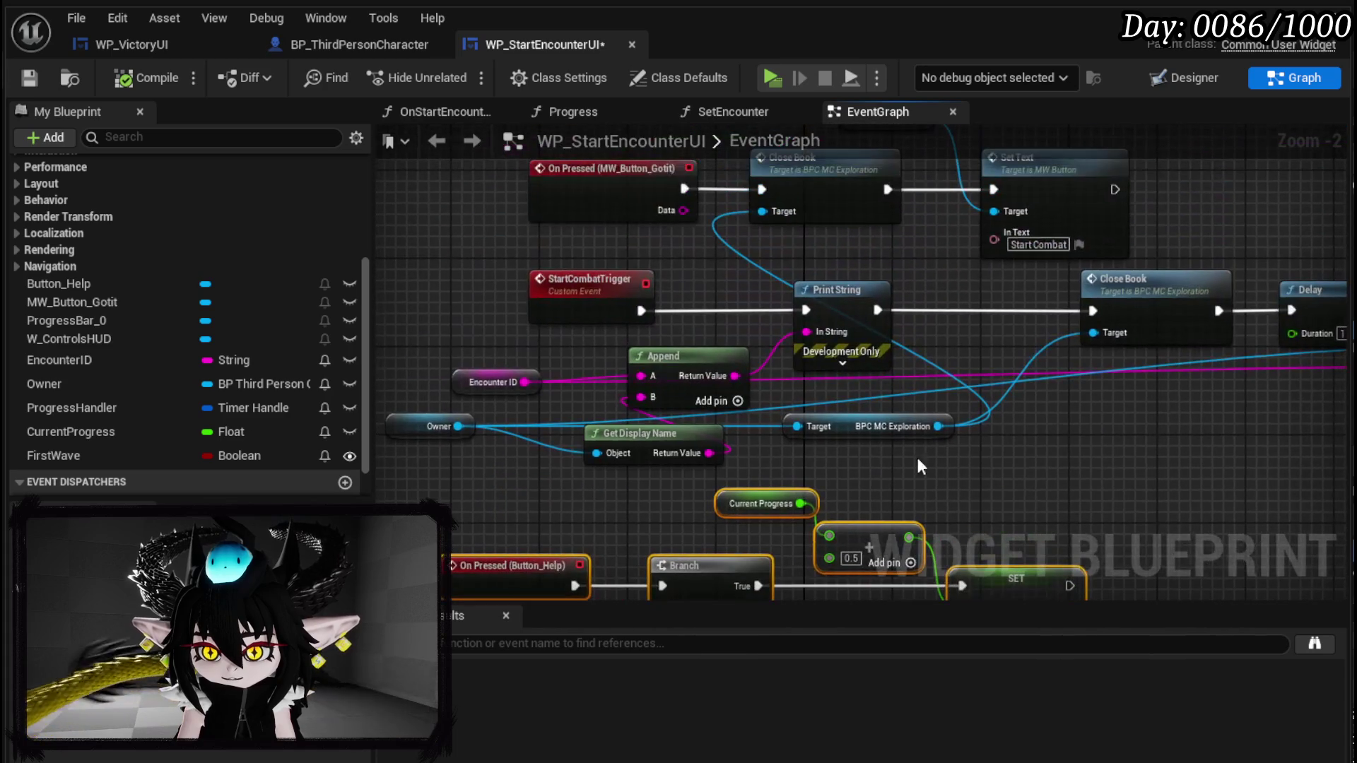
mouse_move(609, 347)
mouse_down()
mouse_move(434, 375)
mouse_move(532, 378)
mouse_up()
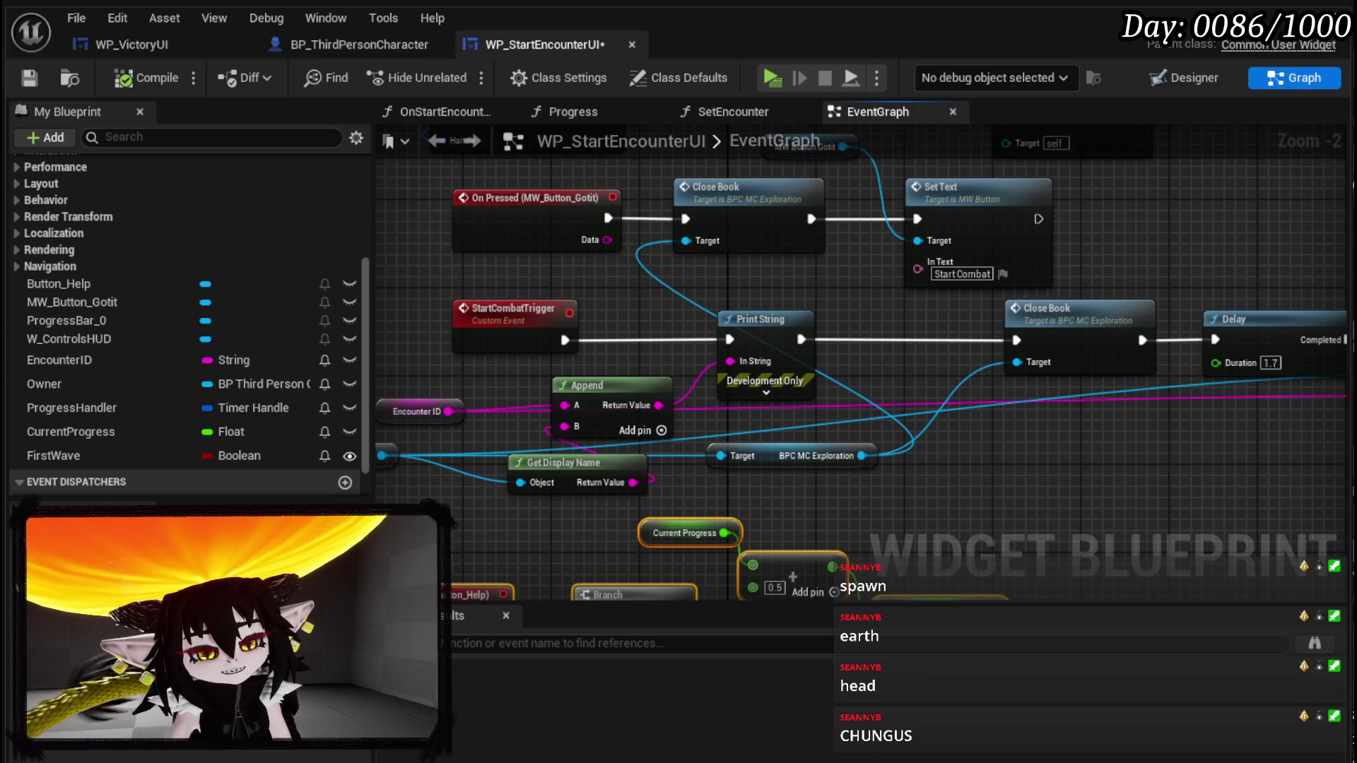
key(ctrl+s)
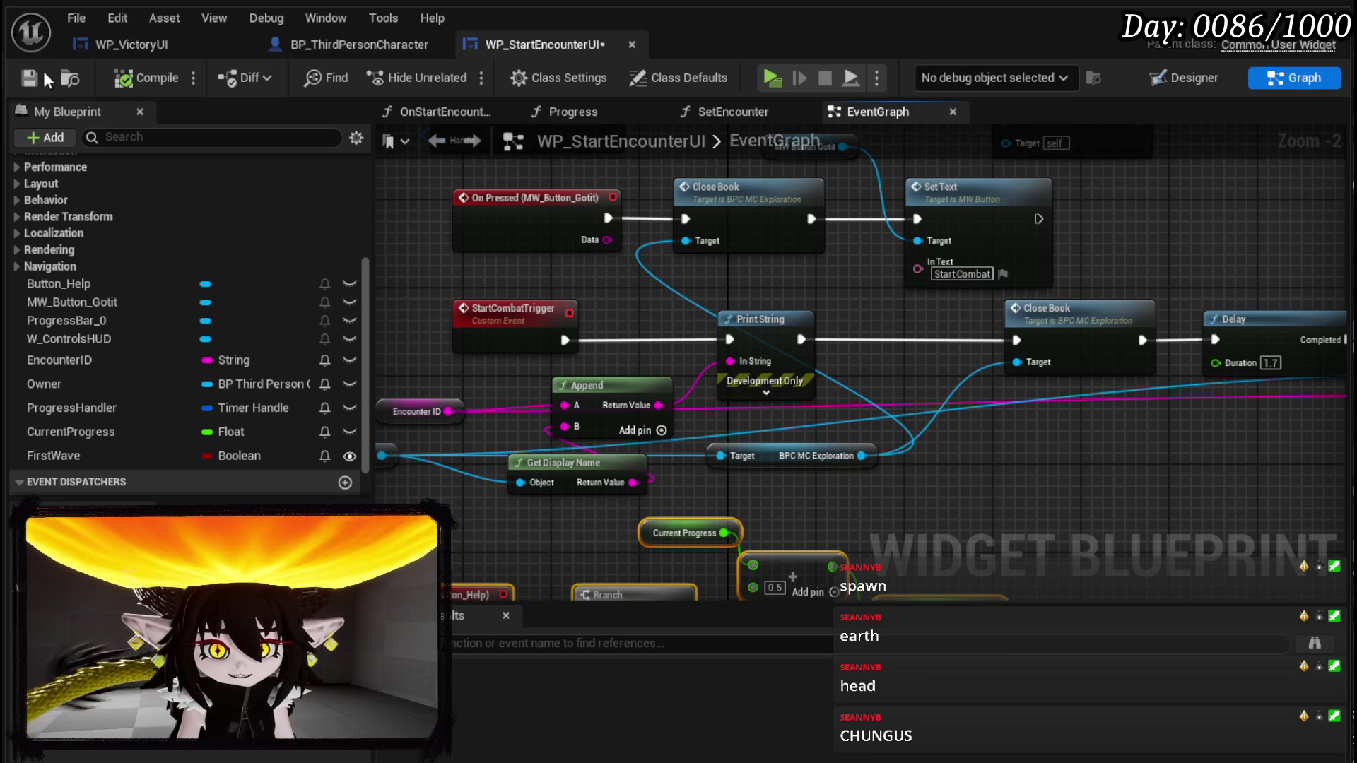
- Nudge the Remove from Parent node slightly right of Server Start Combat
mouse_move(884, 349)
mouse_down()
mouse_move(835, 352)
mouse_move(927, 417)
mouse_move(884, 184)
mouse_up()
scroll(778, 345, down, 1)
mouse_move(522, 460)
mouse_down()
mouse_move(778, 345)
mouse_move(1034, 262)
mouse_move(760, 414)
mouse_move(436, 446)
mouse_up()
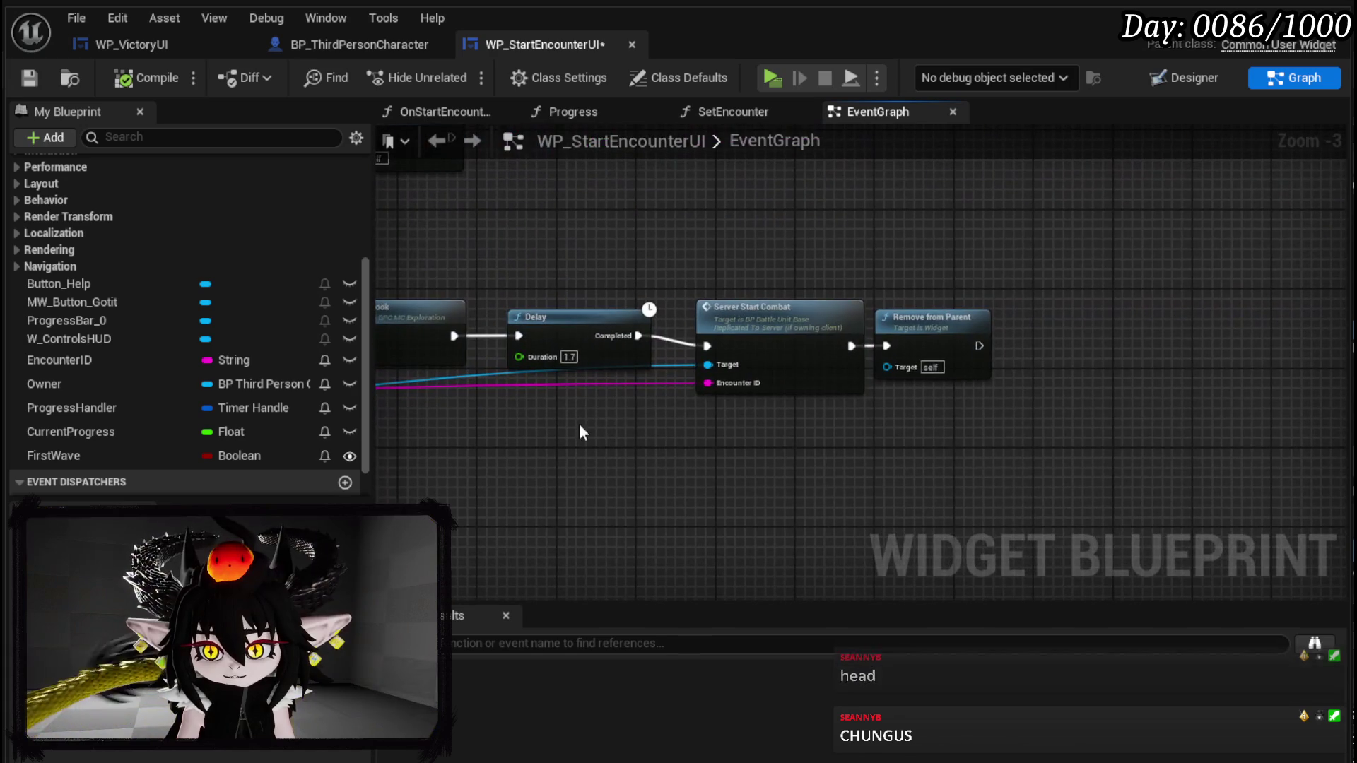
mouse_move(725, 447)
mouse_down()
mouse_move(951, 318)
mouse_move(1042, 312)
mouse_up()
click(739, 222)
mouse_move(739, 221)
mouse_down()
mouse_move(986, 240)
mouse_move(1314, 234)
mouse_up()
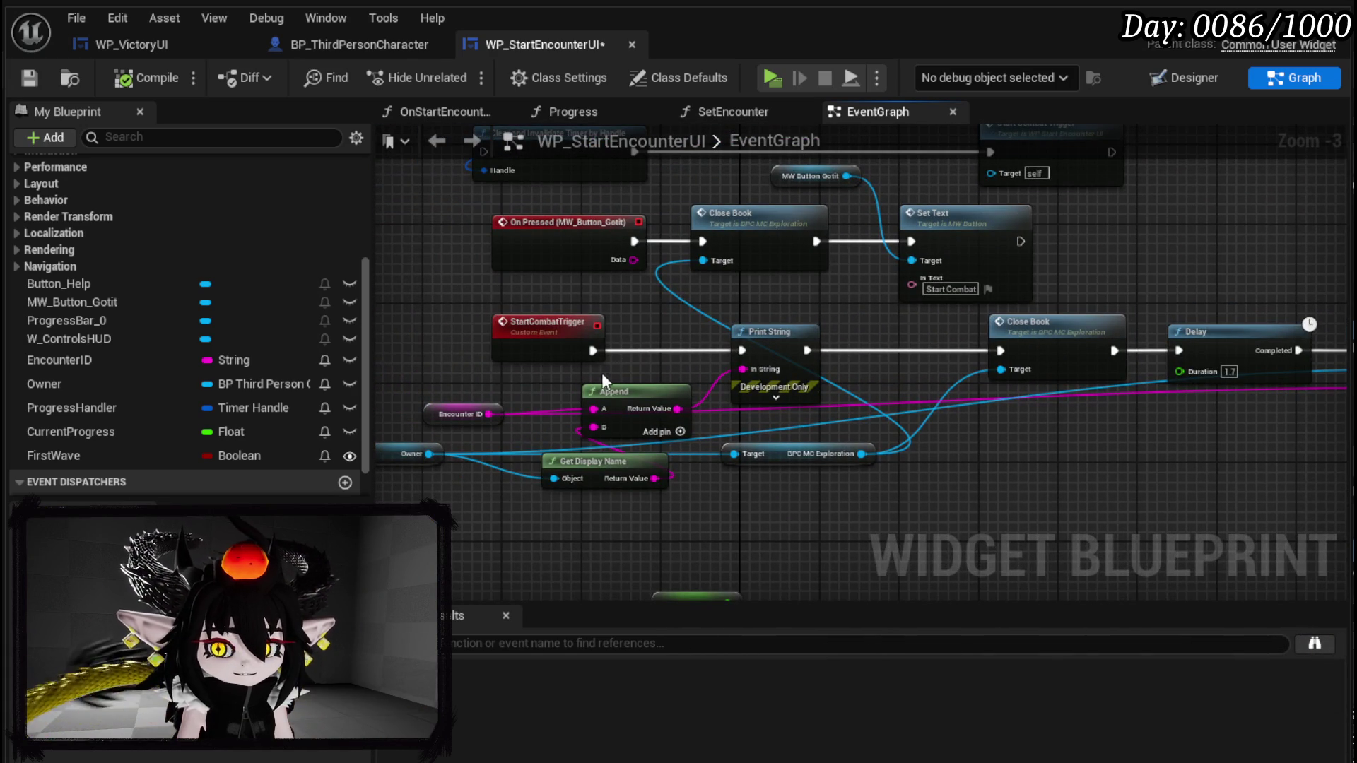
- Review the Start Combat Trigger, Close Book and Set Text nodes, then save WP_StartEncounterUI
mouse_move(671, 292)
mouse_down()
mouse_move(636, 304)
mouse_move(684, 383)
mouse_move(601, 418)
mouse_move(647, 282)
mouse_move(560, 433)
mouse_move(591, 362)
mouse_move(909, 248)
mouse_up()
drag(732, 280, 641, 251)
scroll(698, 400, up, 1)
scroll(698, 400, up, 1)
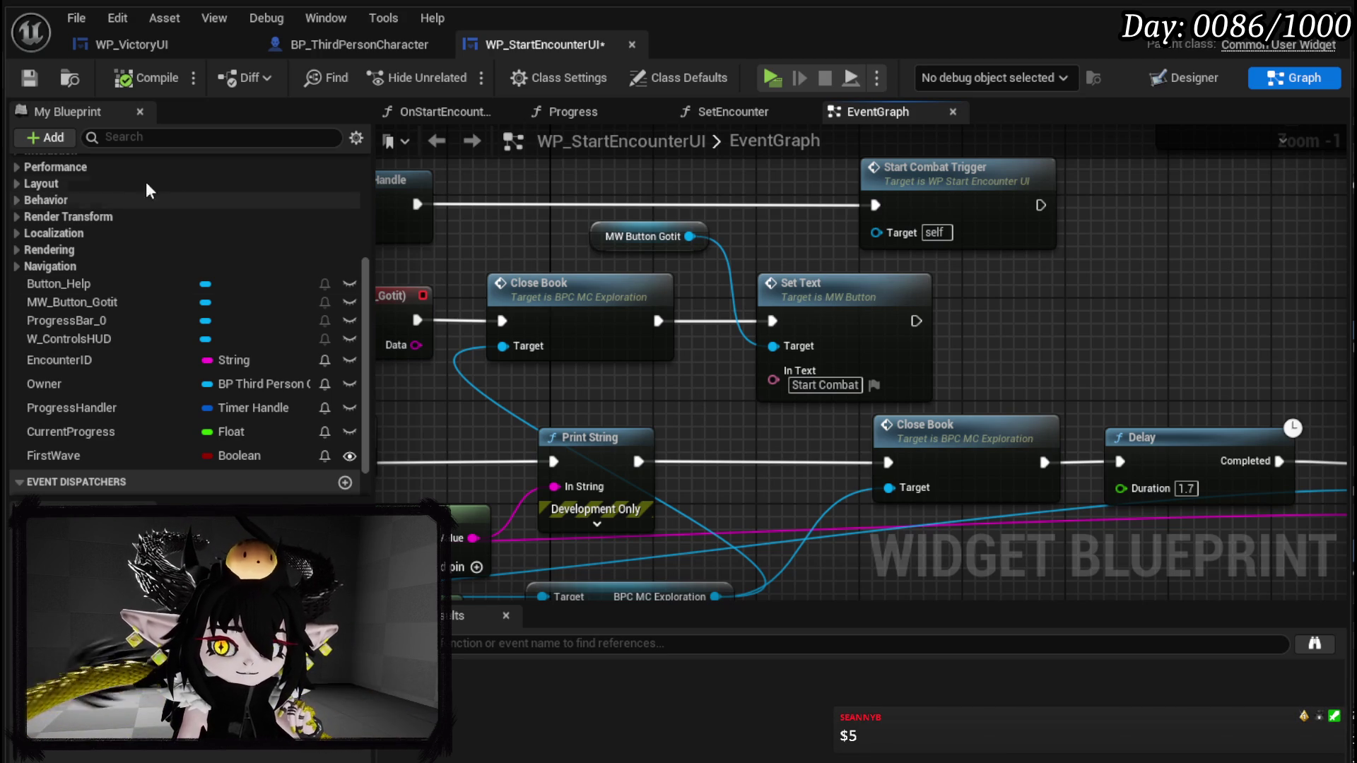
click(20, 80)
- Go to the Close Book function's own graph from the event graph
drag(810, 411, 644, 335)
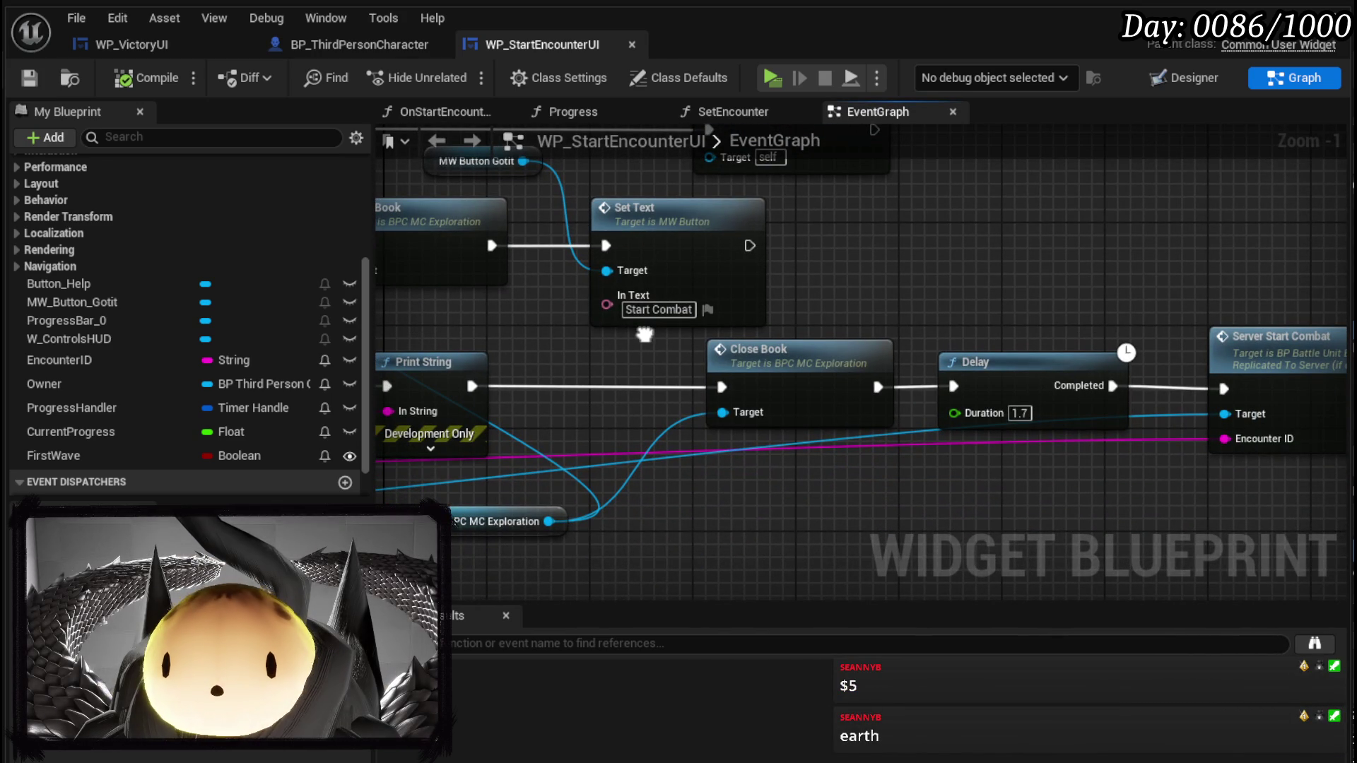
mouse_move(645, 335)
mouse_down()
mouse_move(855, 344)
mouse_move(539, 299)
mouse_up()
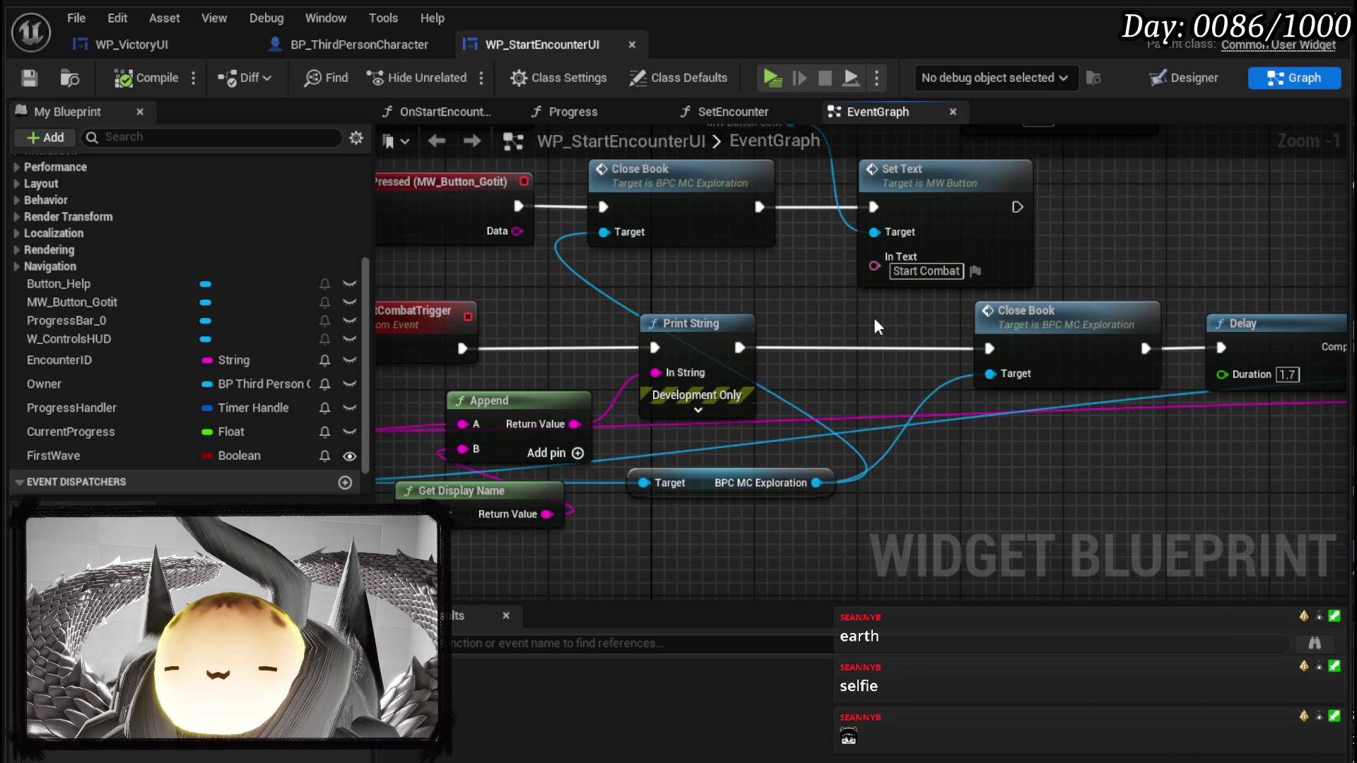
mouse_move(873, 317)
mouse_down()
mouse_move(771, 285)
mouse_move(896, 353)
mouse_up()
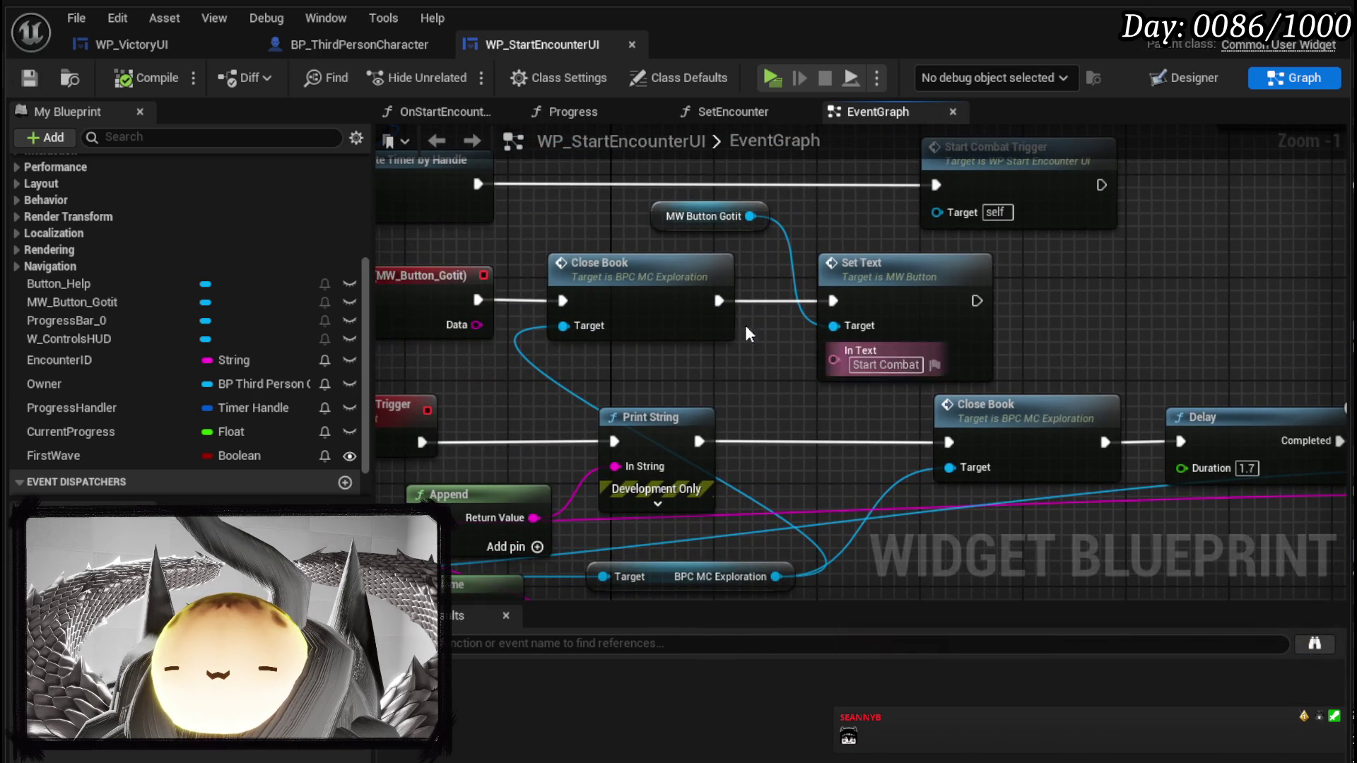
double_click(666, 288)
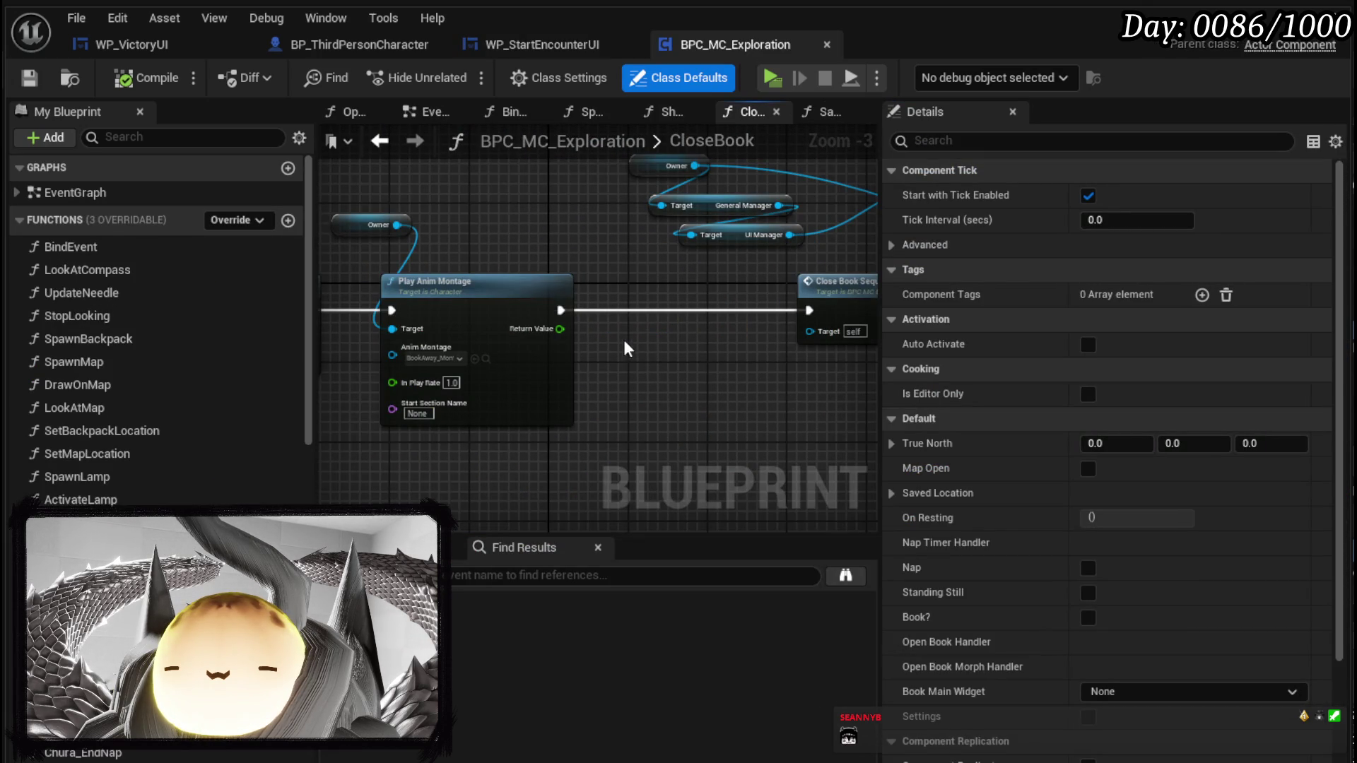
- Check the CloseBook function's Branch and Set Visibility nodes and save BPC_MC_Exploration
drag(718, 349, 934, 396)
drag(537, 353, 737, 359)
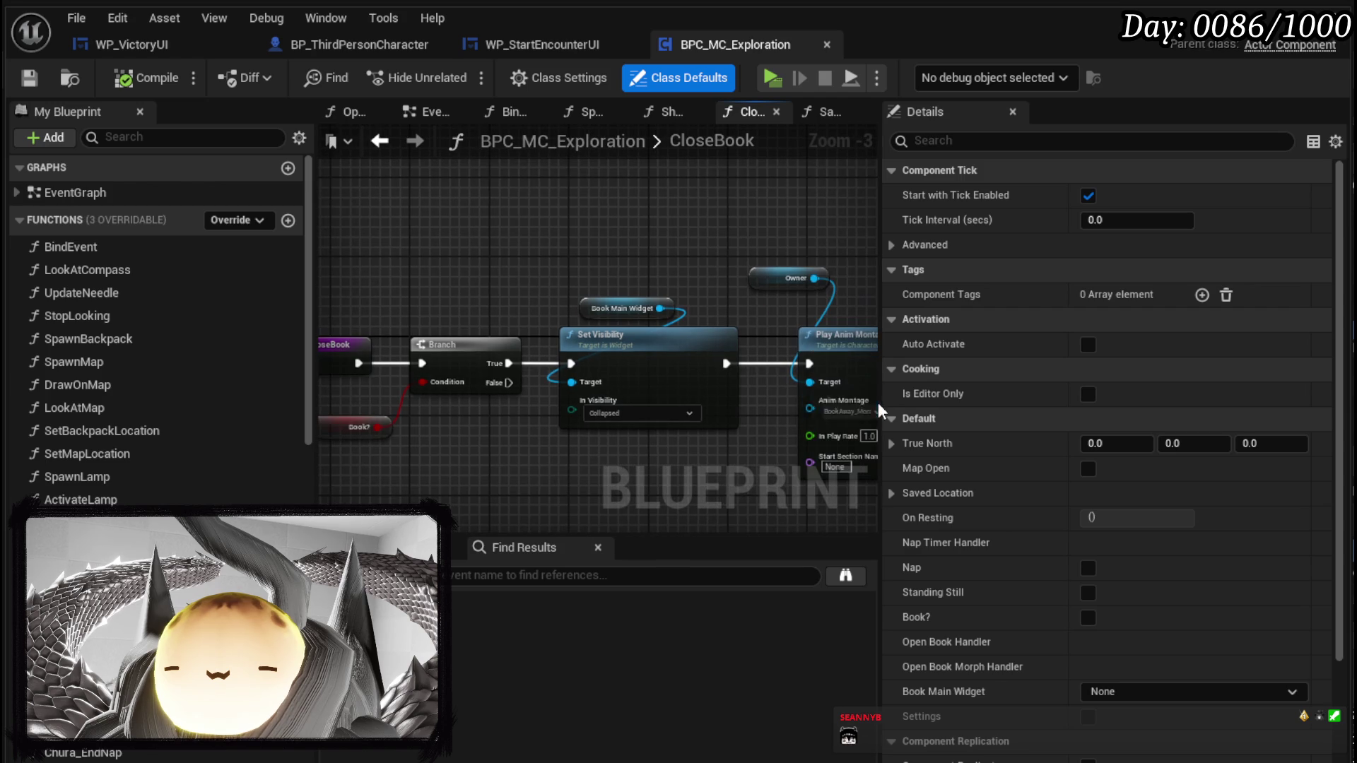
click(29, 78)
- Review WP_StartEncounterUI's SetEncounter and Progress functions, then switch to BP_ThirdPersonCharacter
click(379, 140)
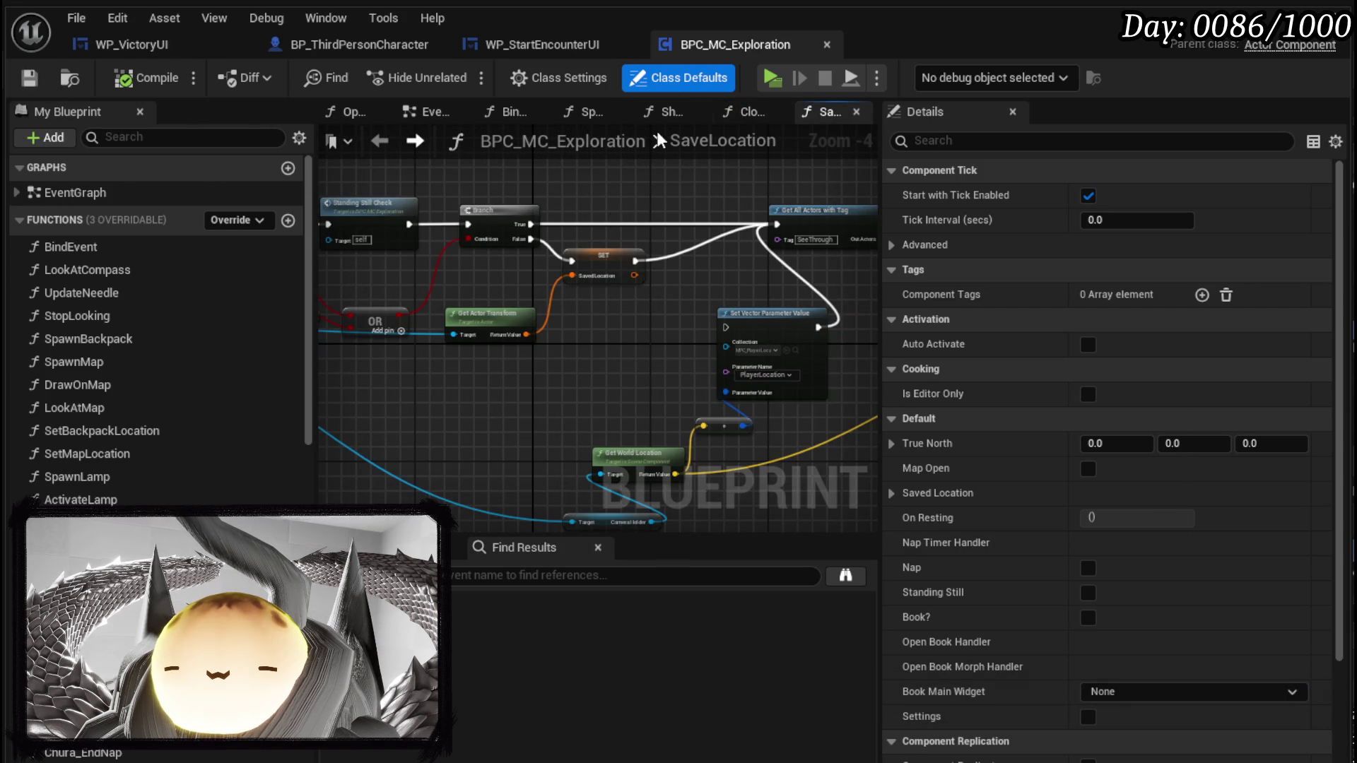
click(558, 42)
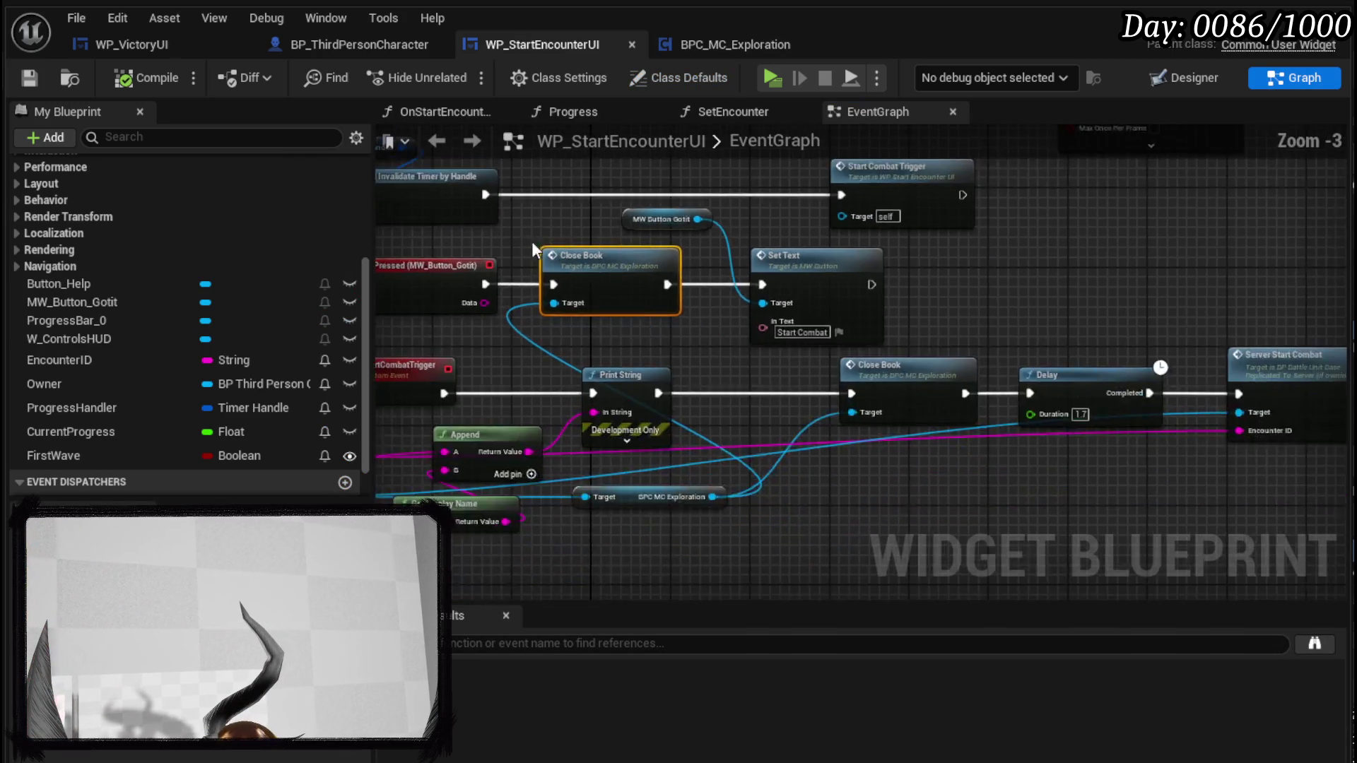
scroll(185, 318, up, 5)
double_click(112, 248)
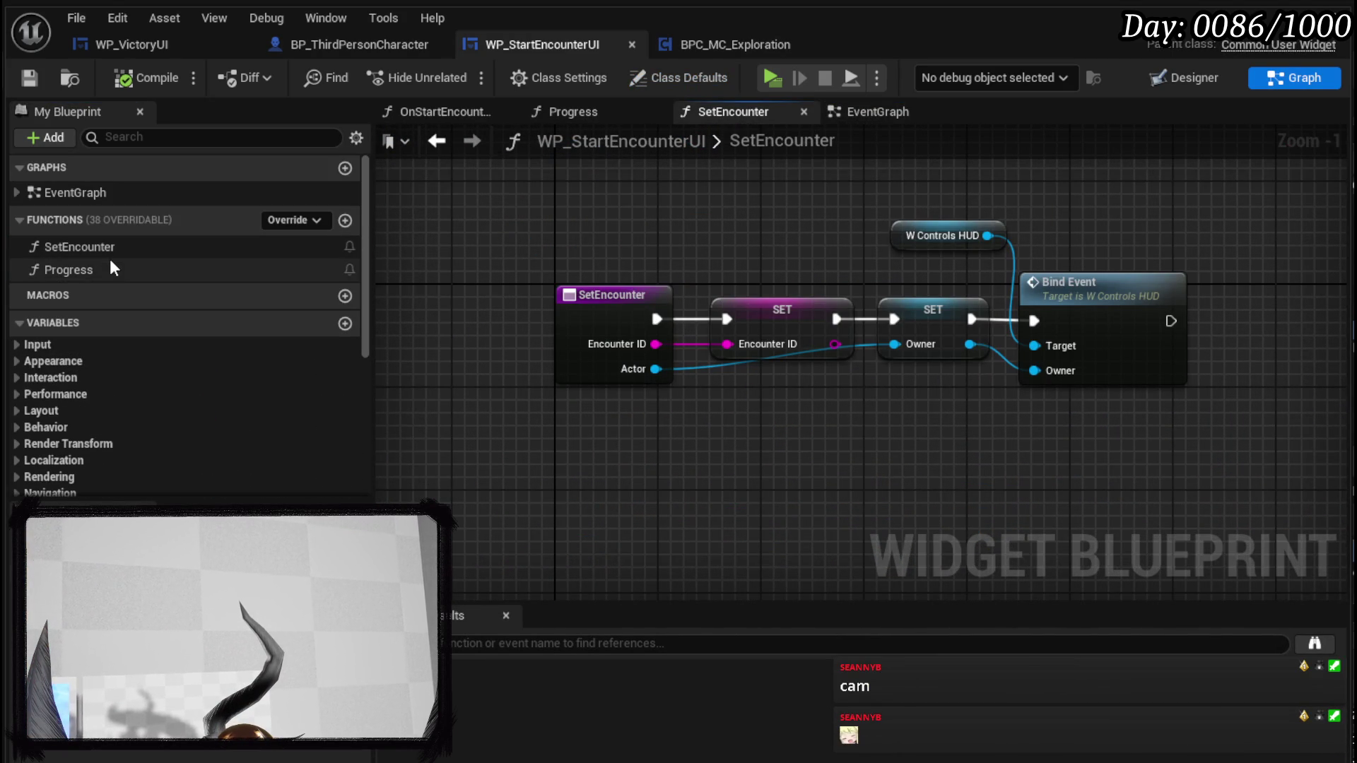
double_click(111, 262)
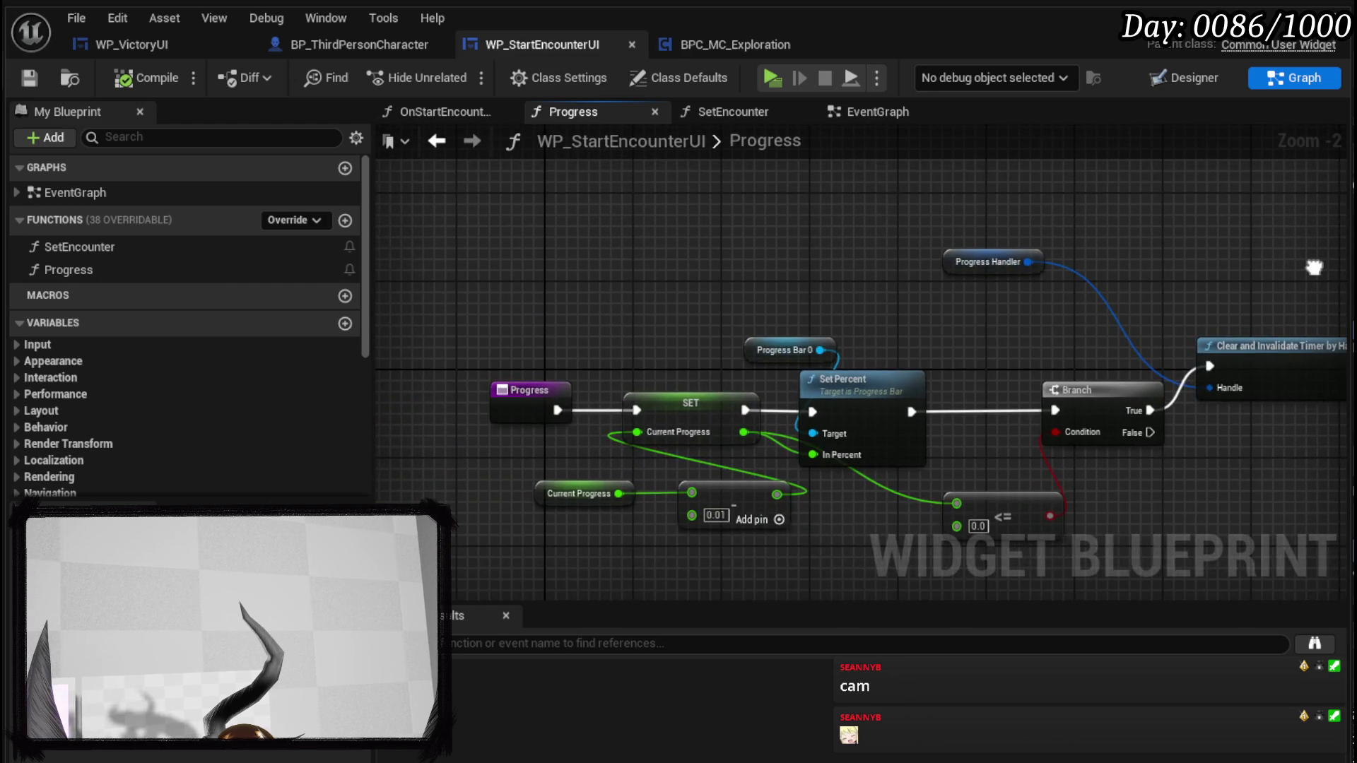
drag(1314, 267, 822, 255)
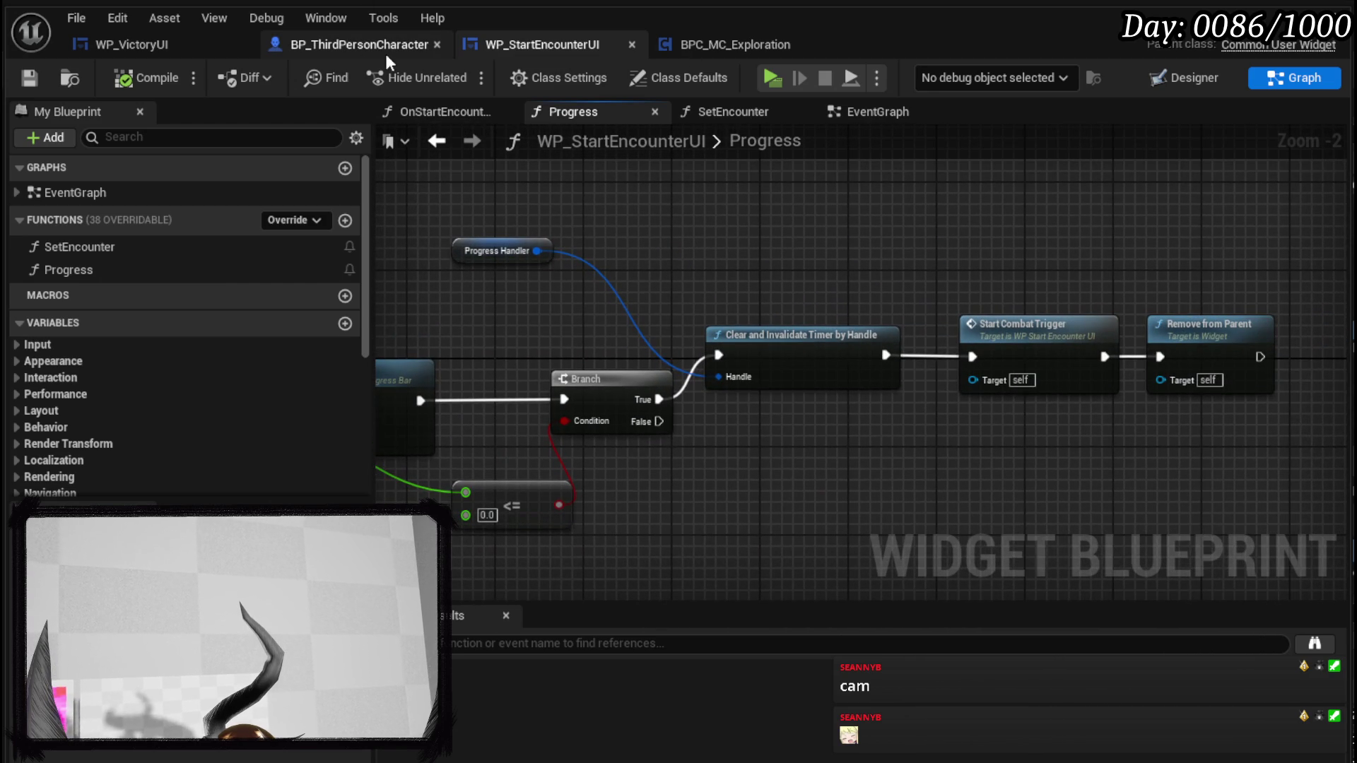
key(ctrl+Tab)
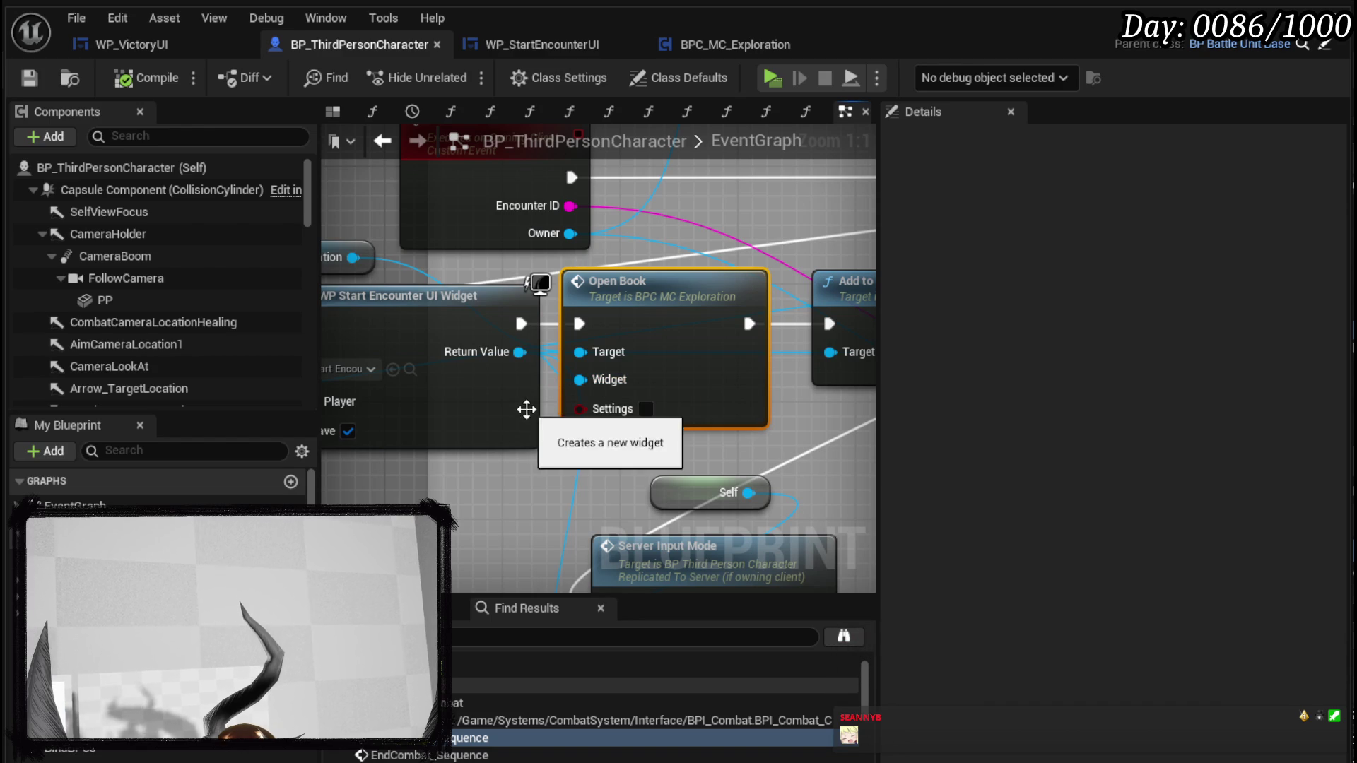
- Break the widget link into Open Book's Widget input and save BP_ThirdPersonCharacter
drag(795, 461, 782, 438)
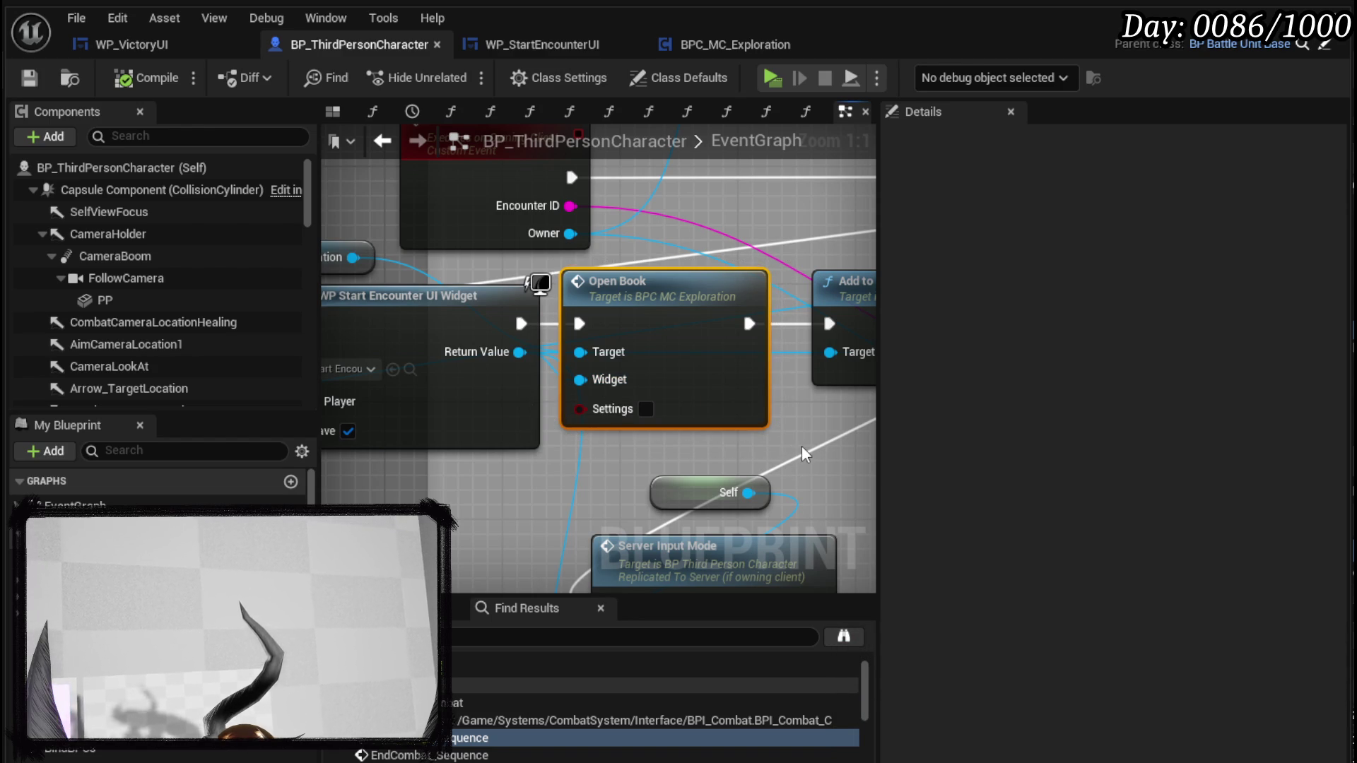
click(800, 446)
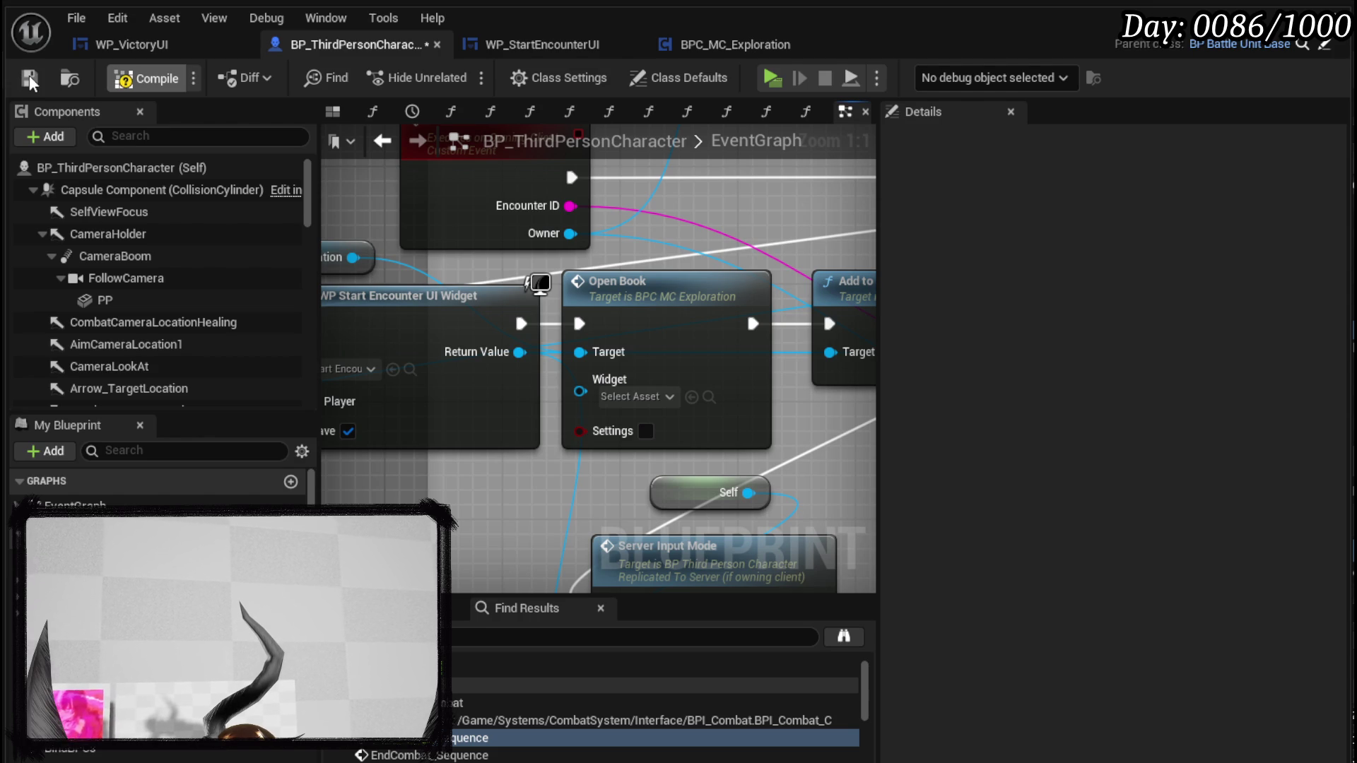
click(28, 75)
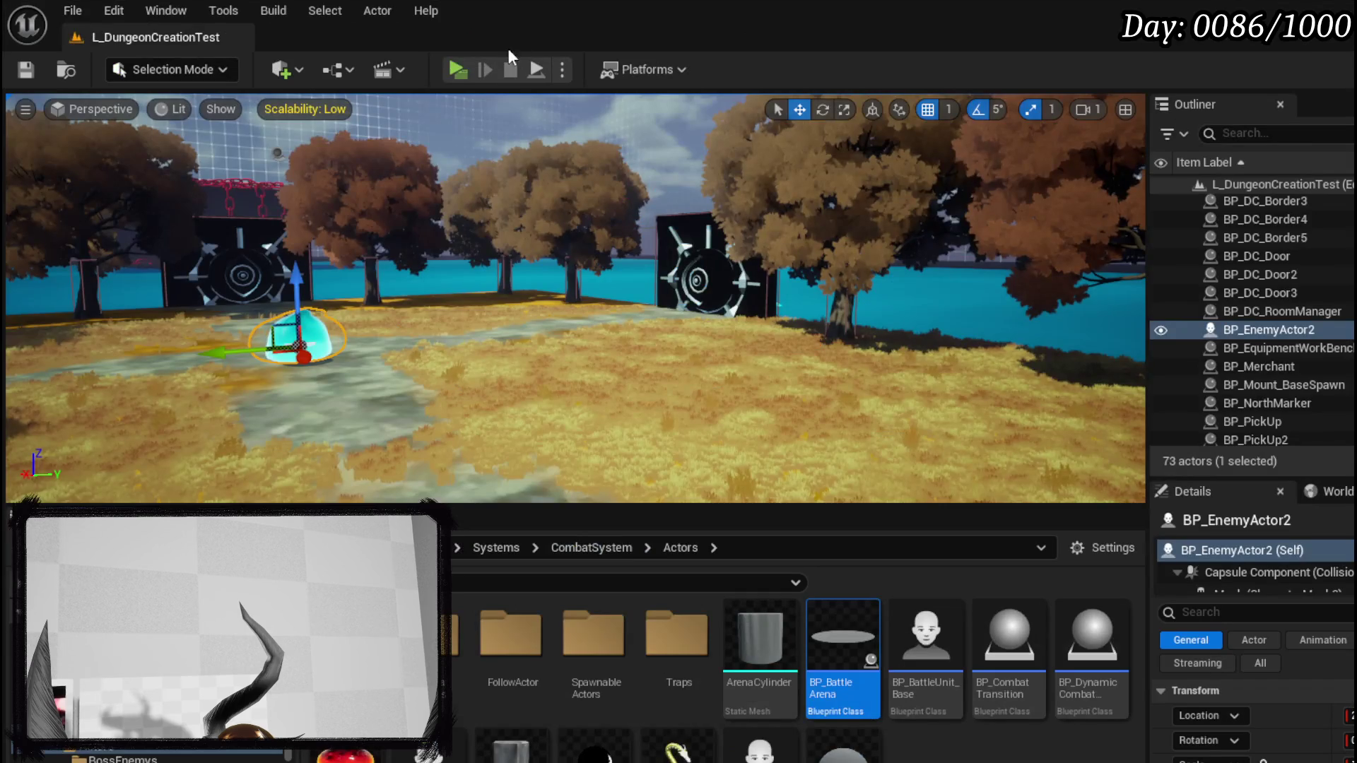
- Play-test running into the slime; GOT IT? on the Combat Controls book becomes Start Combat
key(alt+p)
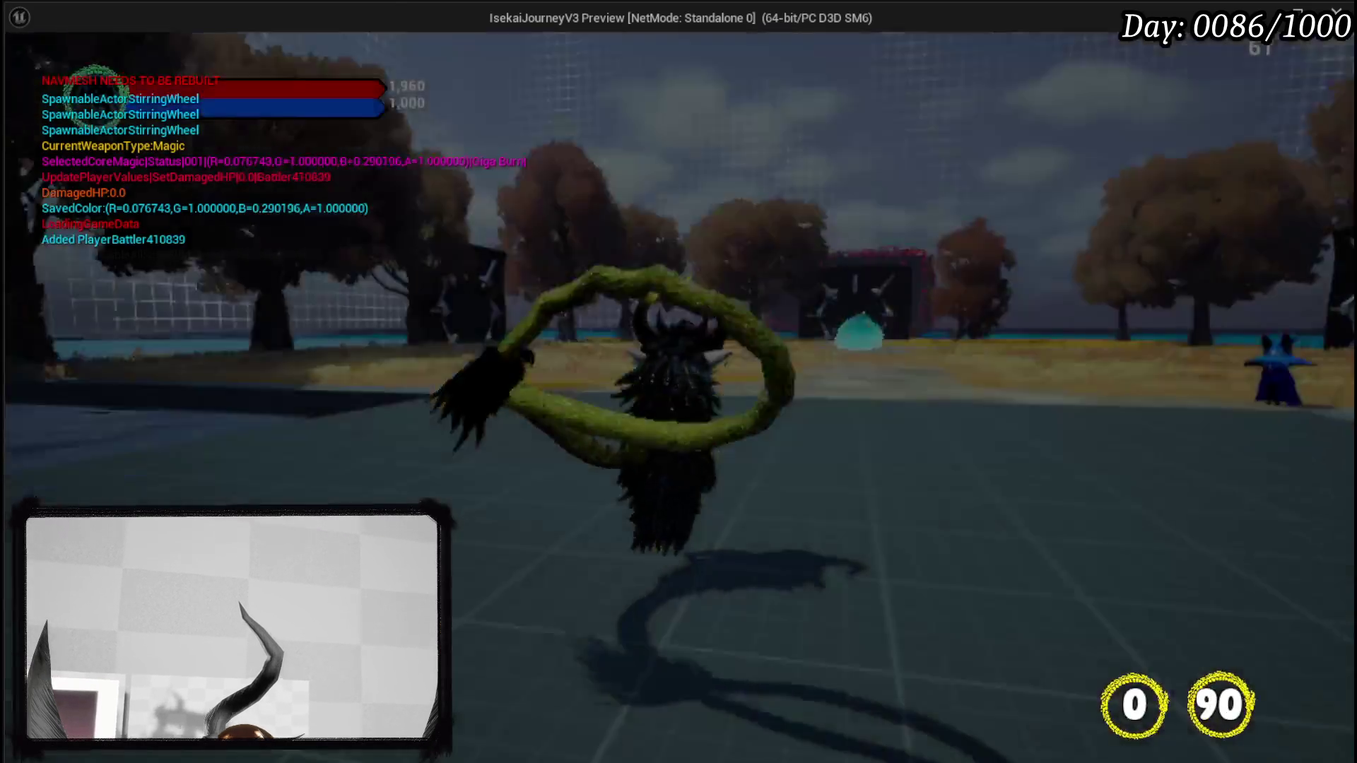
key(w)
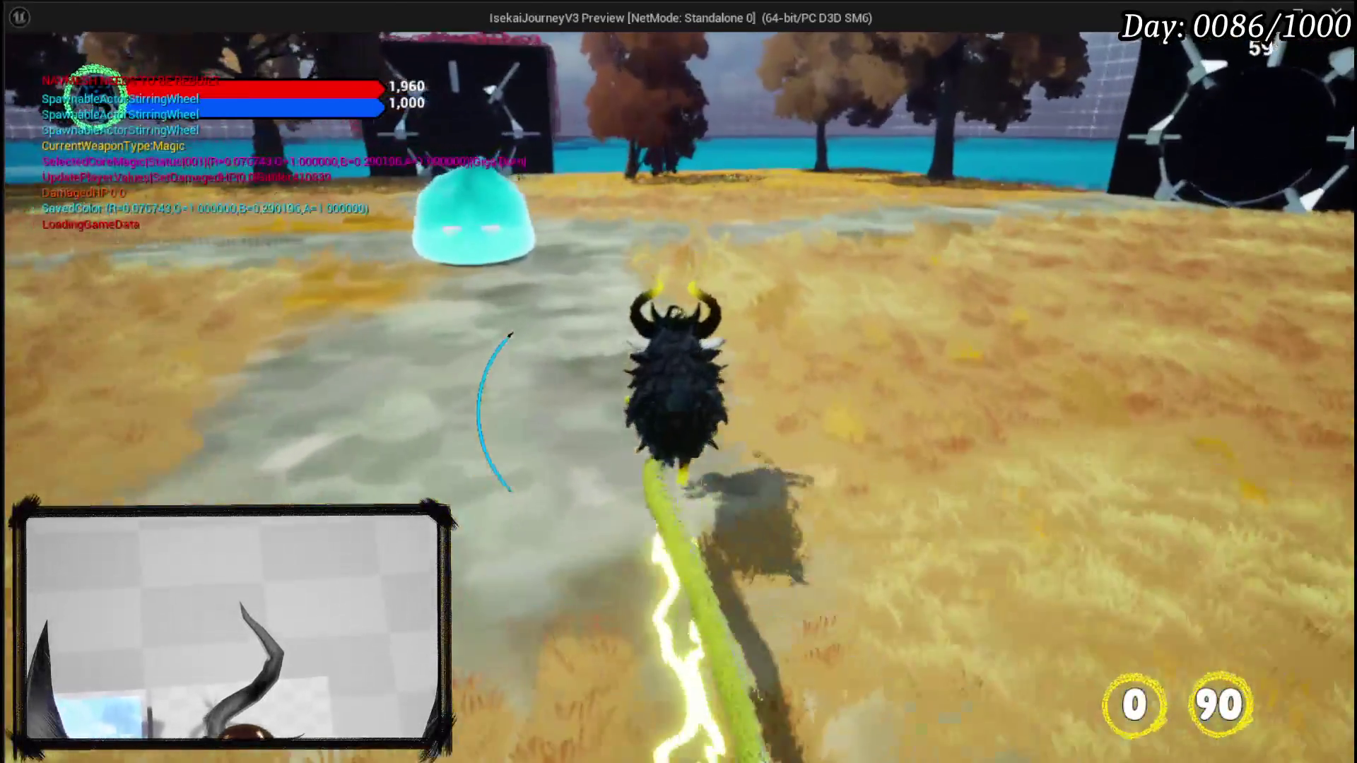
key(1)
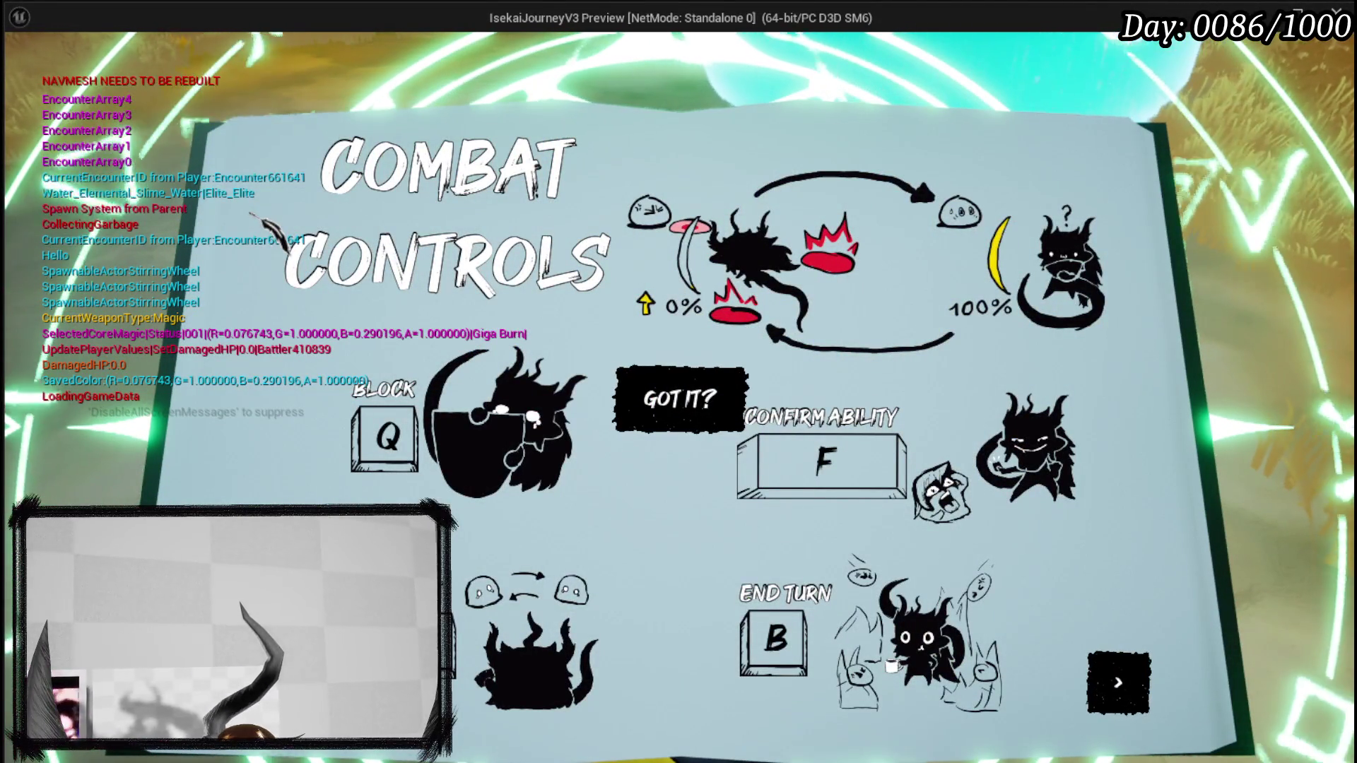
click(680, 399)
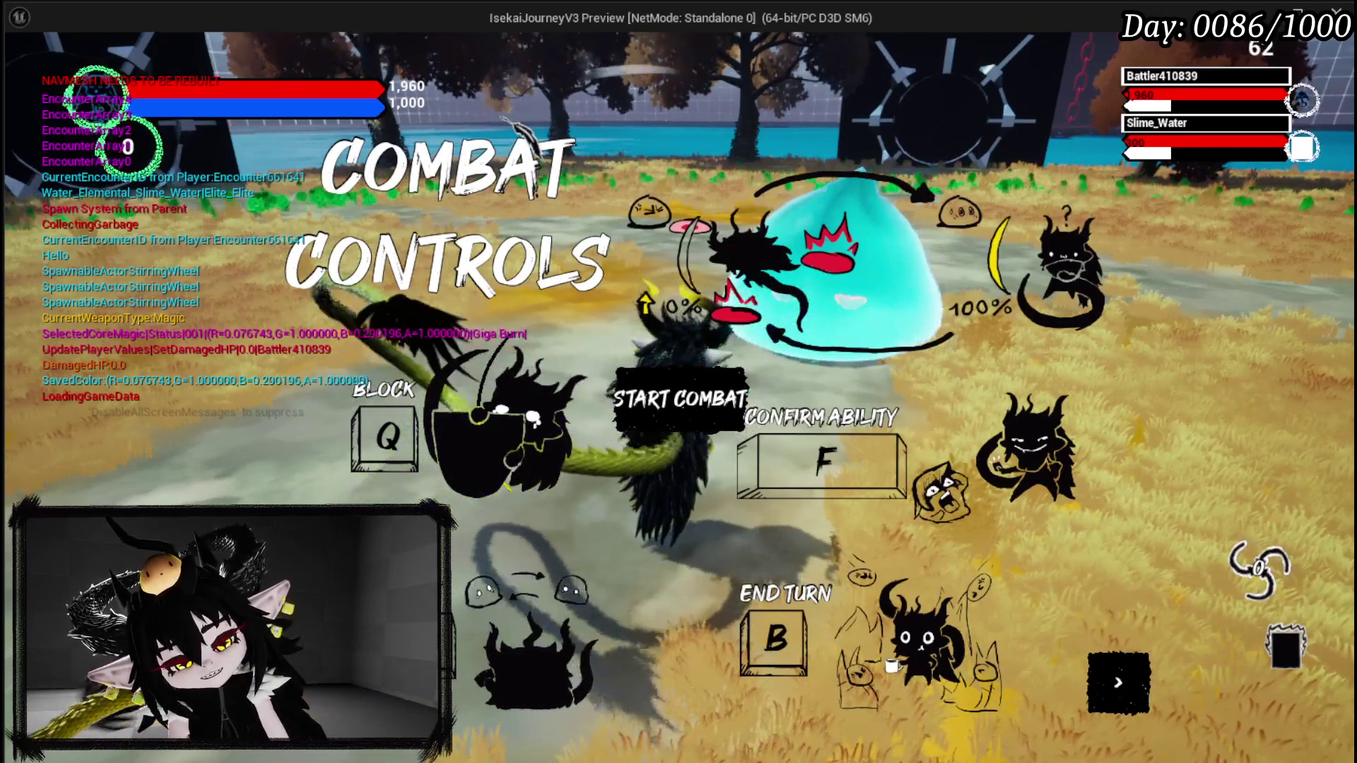
key(Escape)
click(25, 70)
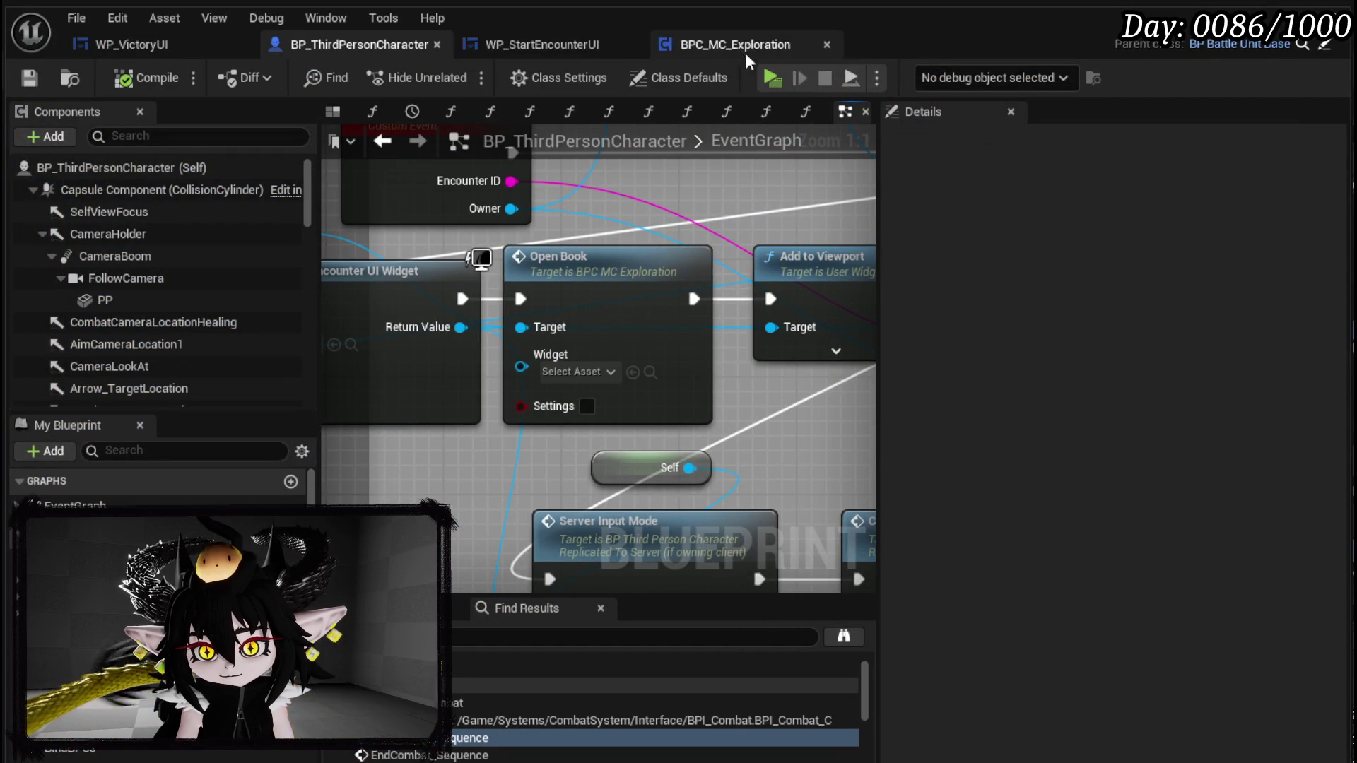
- Set W_ControlsHUD's Visibility to Collapsed in the WP_StartEncounterUI Designer and save
click(531, 45)
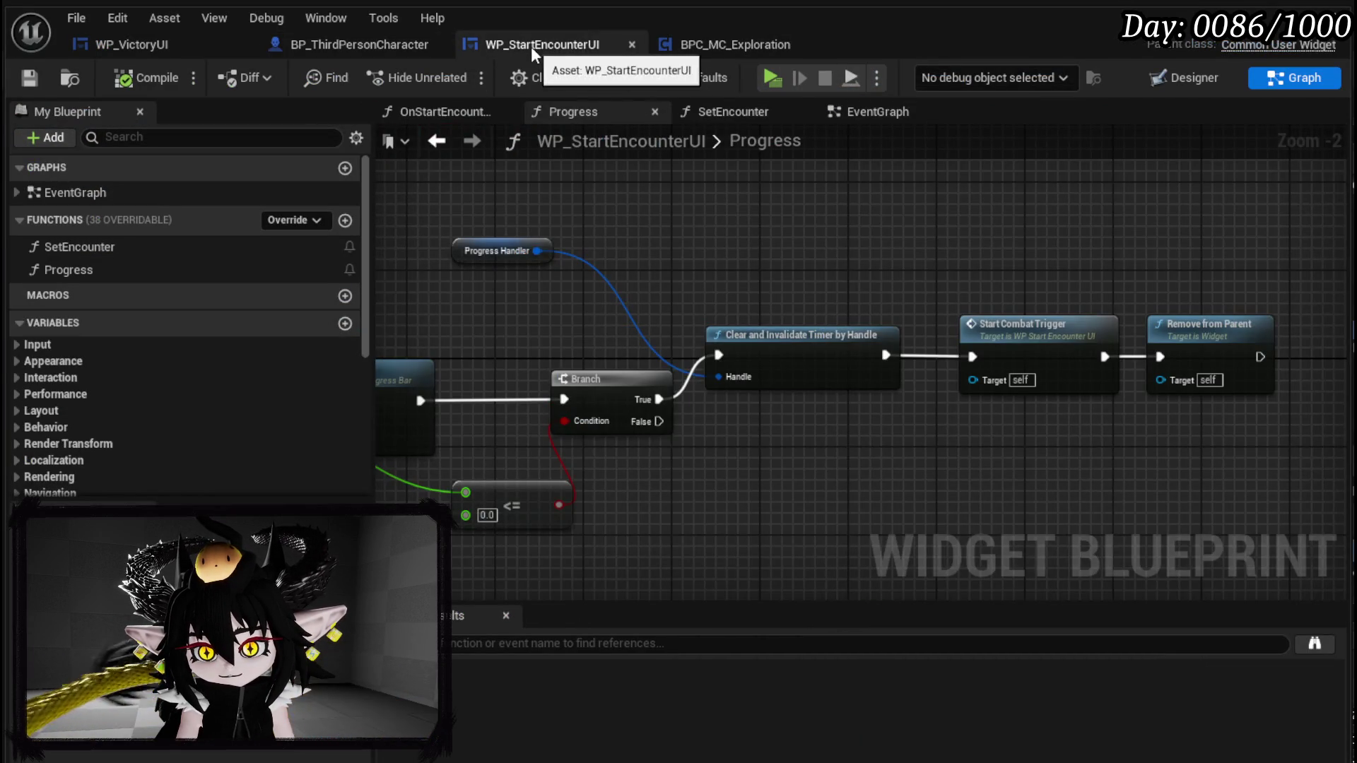
drag(637, 268, 1103, 219)
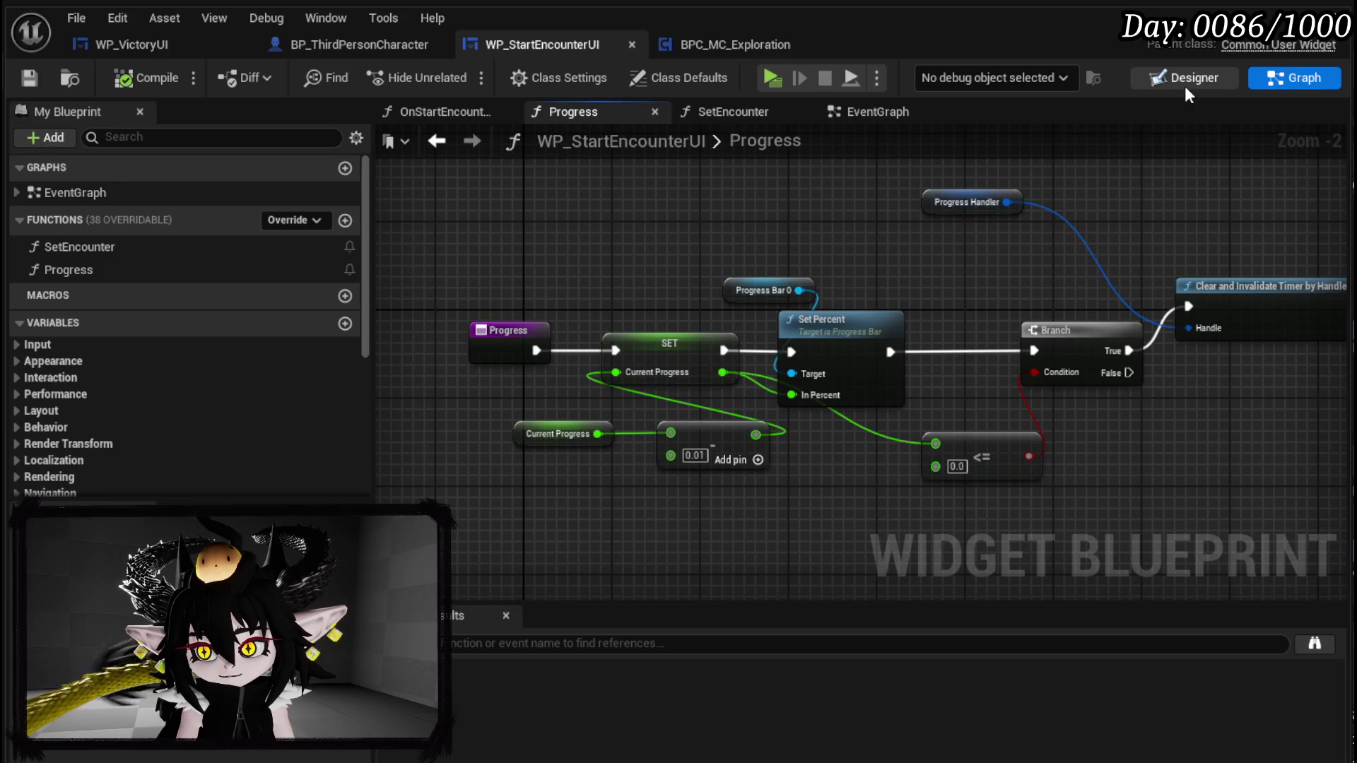
click(1194, 78)
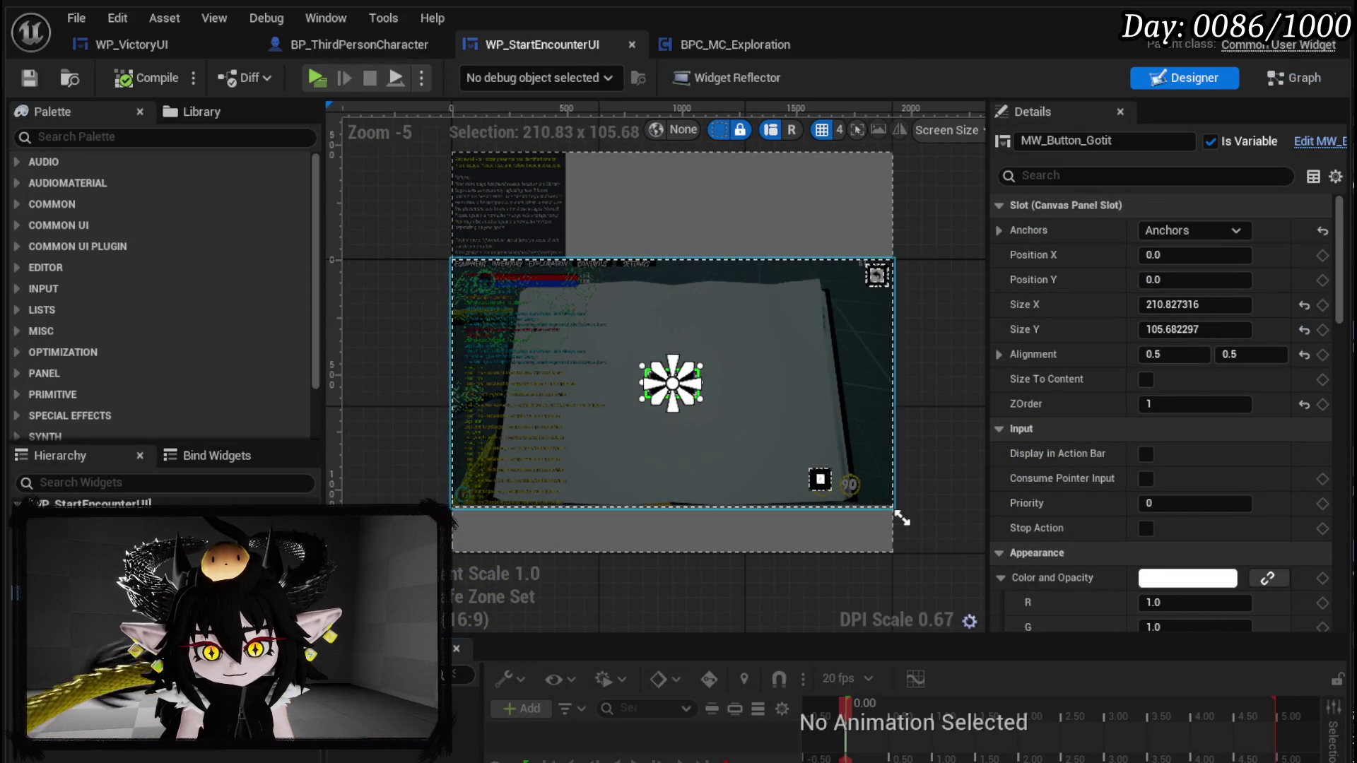
click(902, 518)
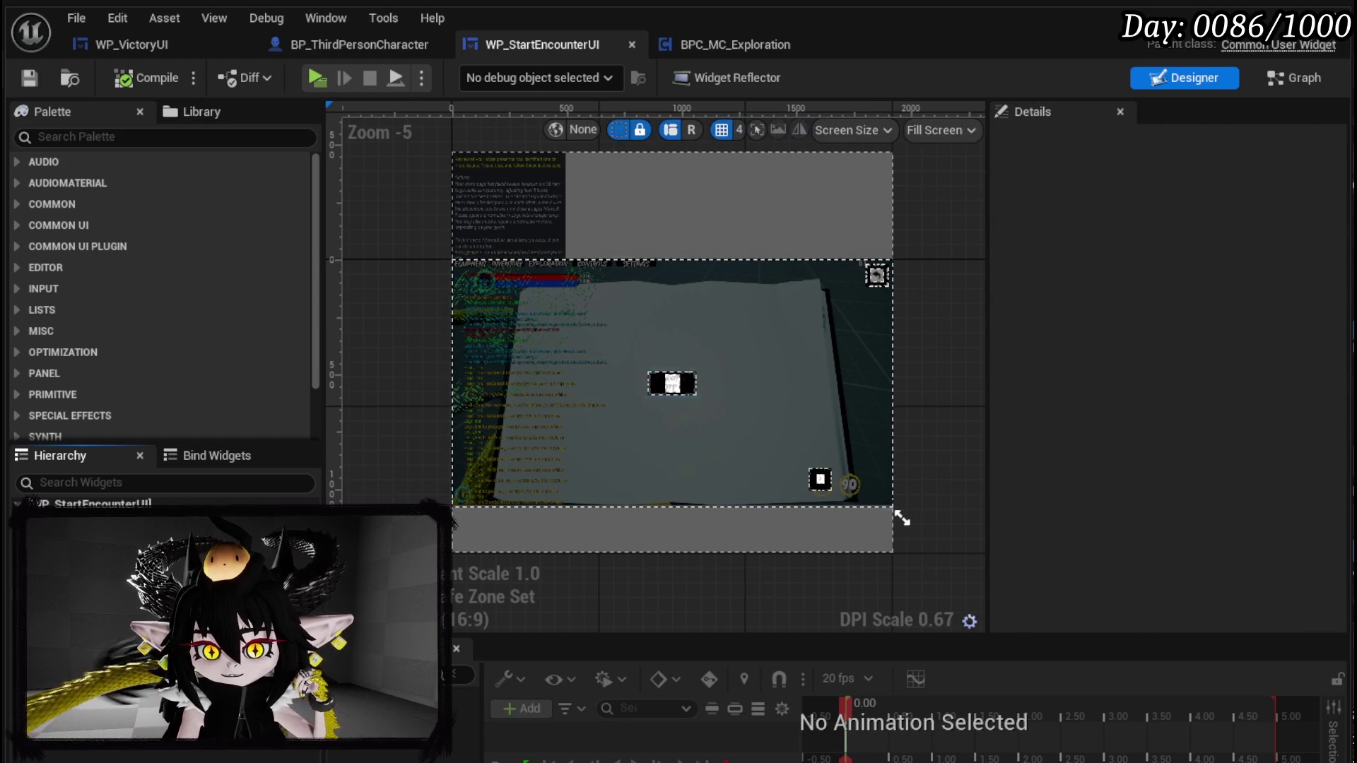
scroll(1074, 374, down, 10)
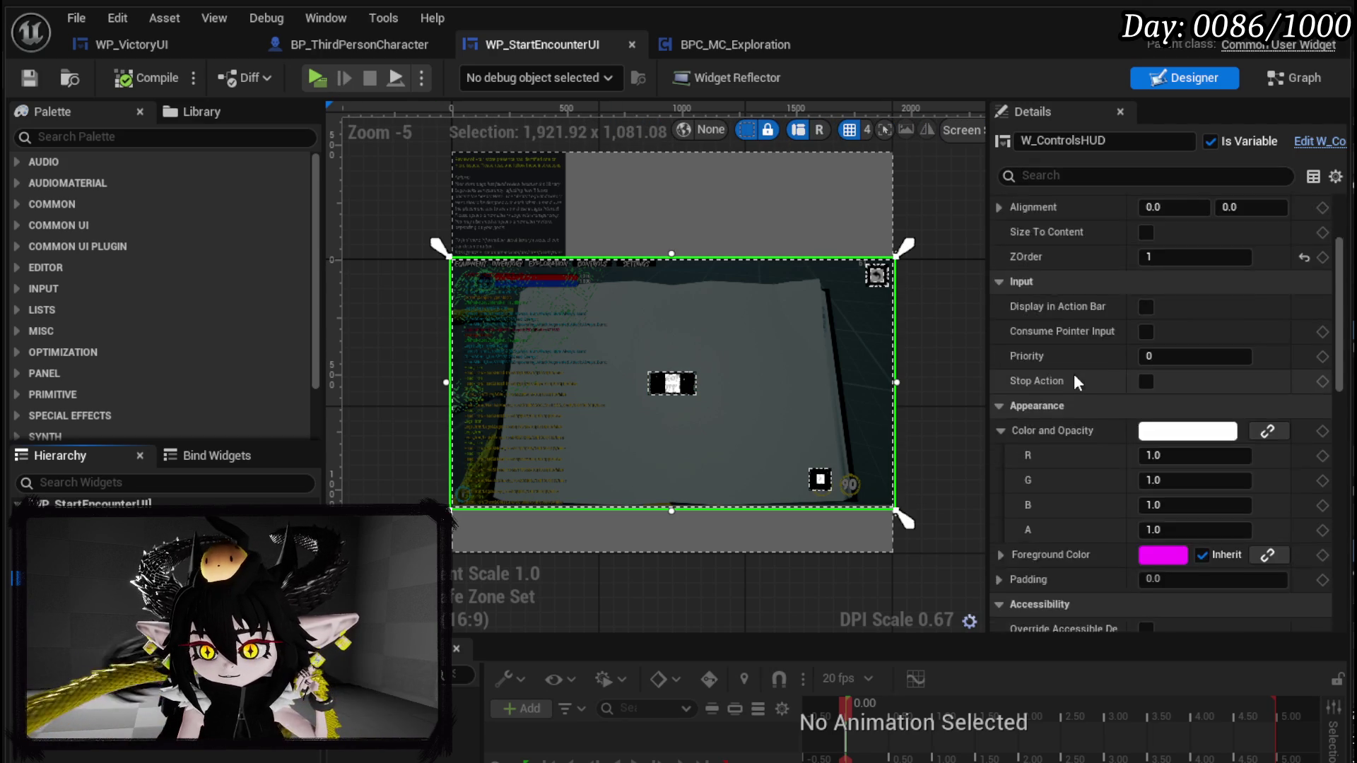
click(1142, 428)
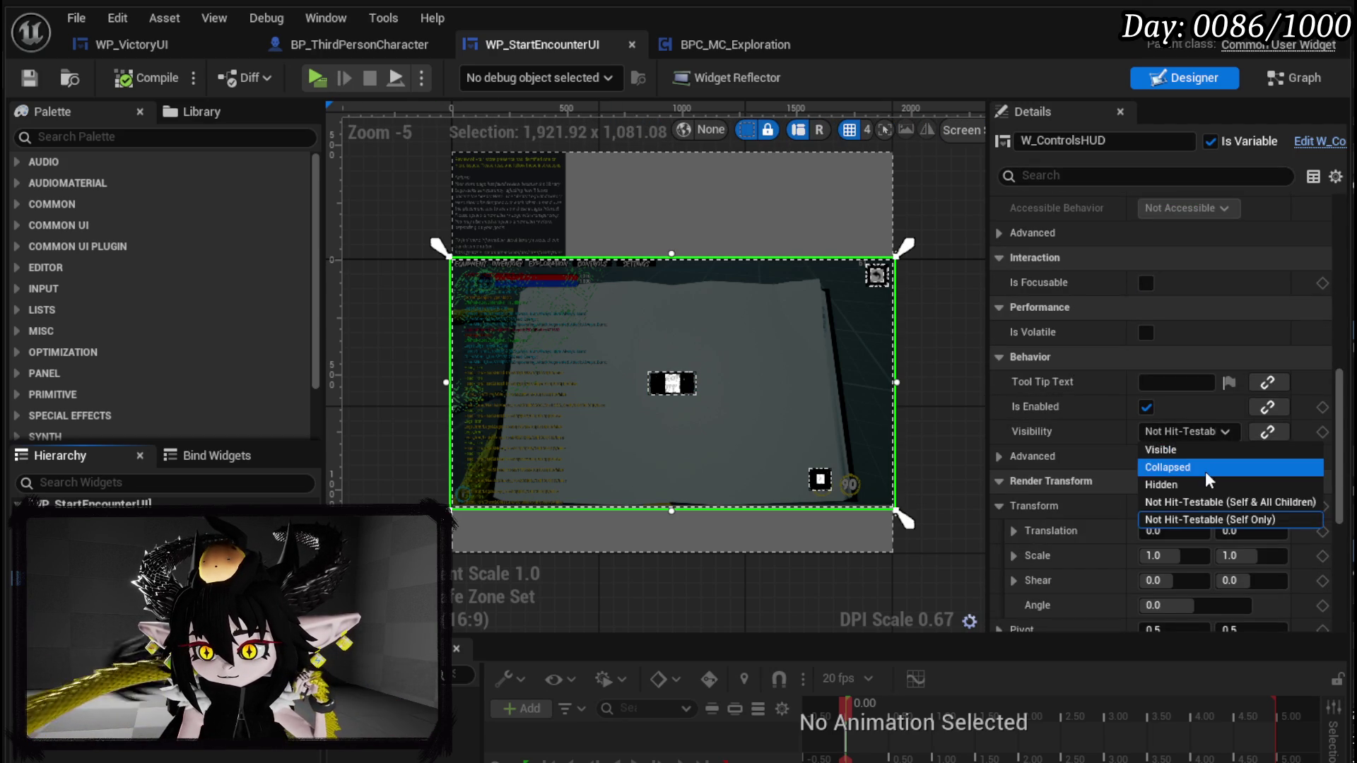
click(1204, 466)
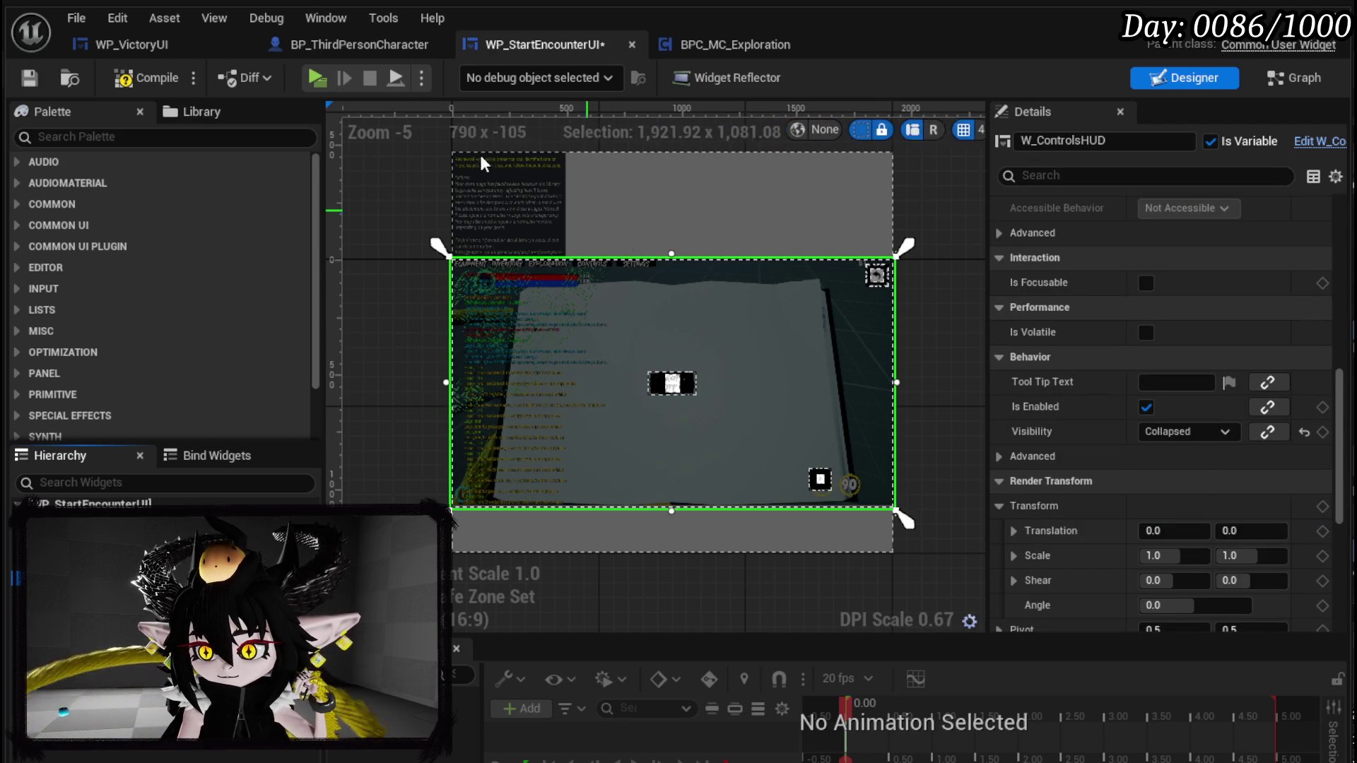
click(34, 76)
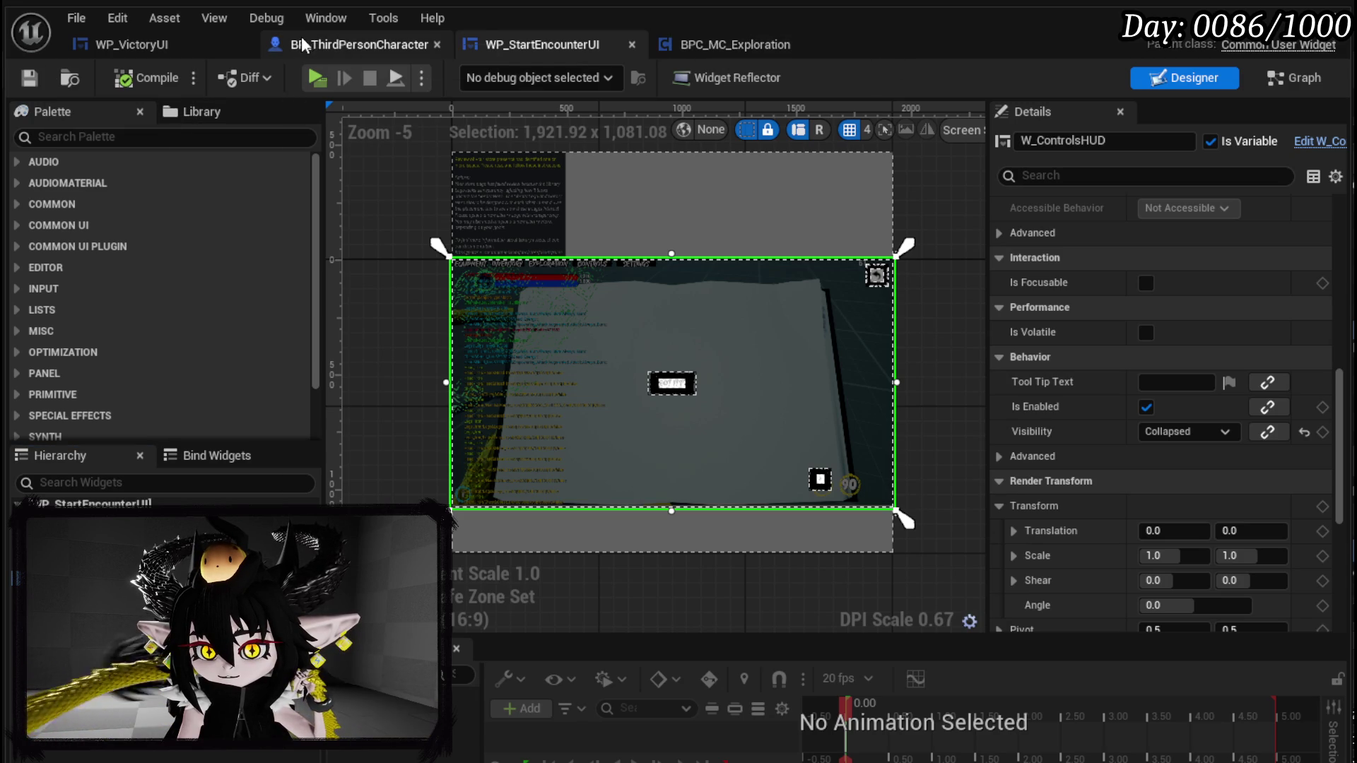
click(302, 44)
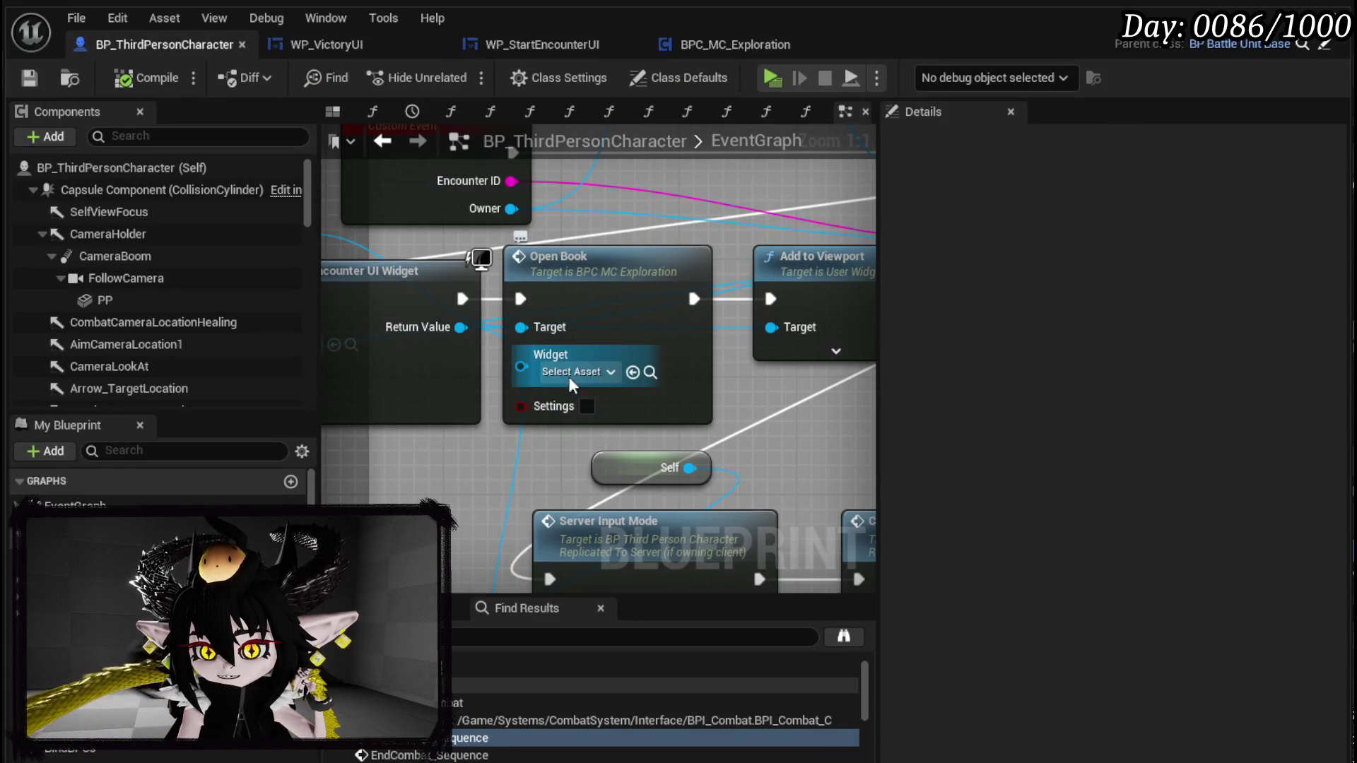
- Shift the Create WP Start Encounter UI Widget node left and search actions for 'player hud'
drag(496, 369, 696, 354)
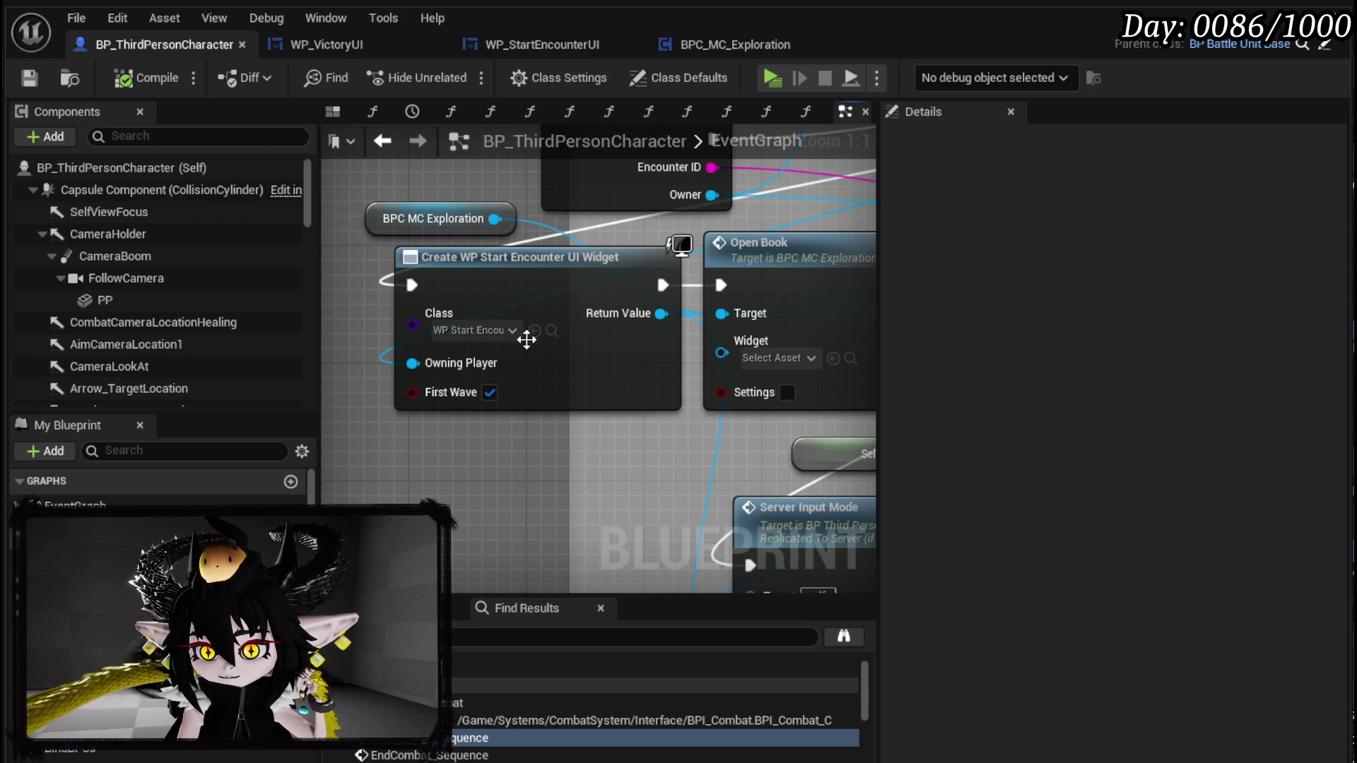
drag(576, 262, 497, 260)
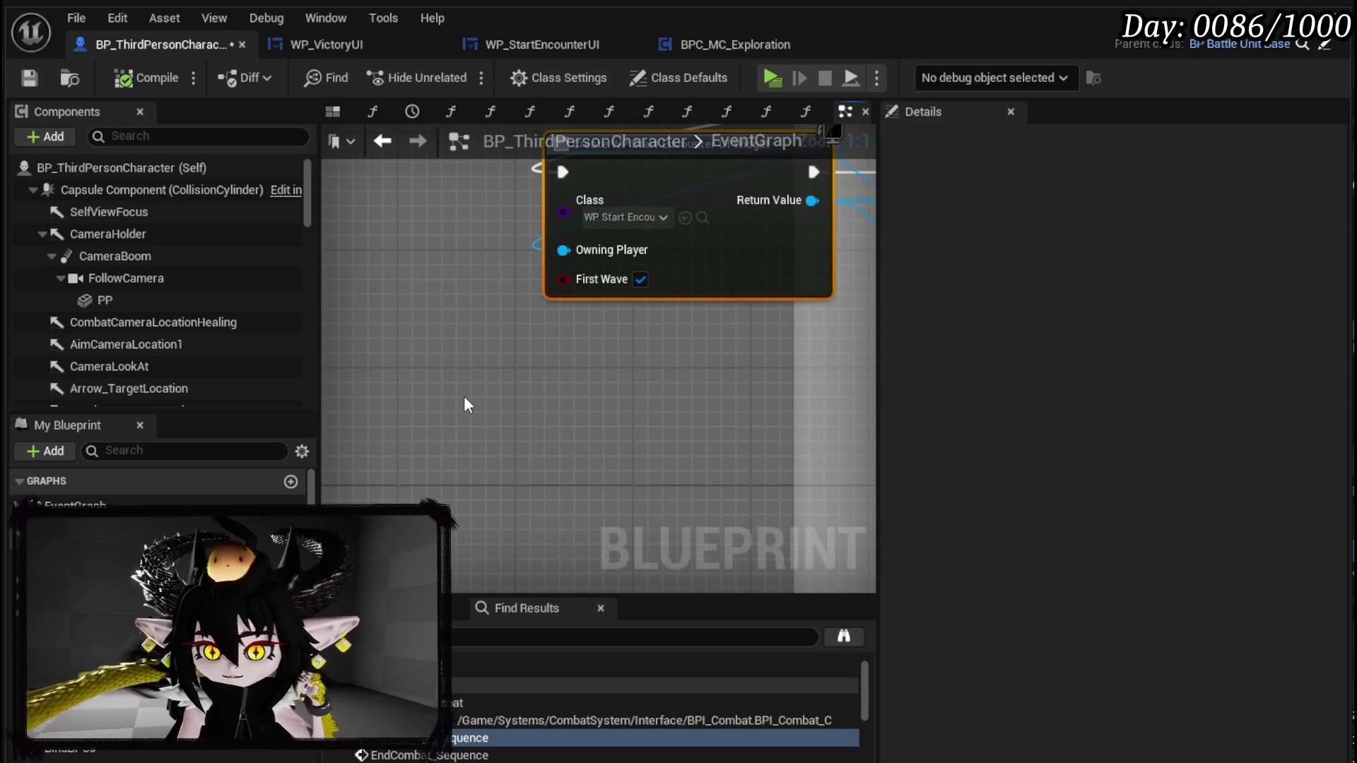
right_click(464, 396)
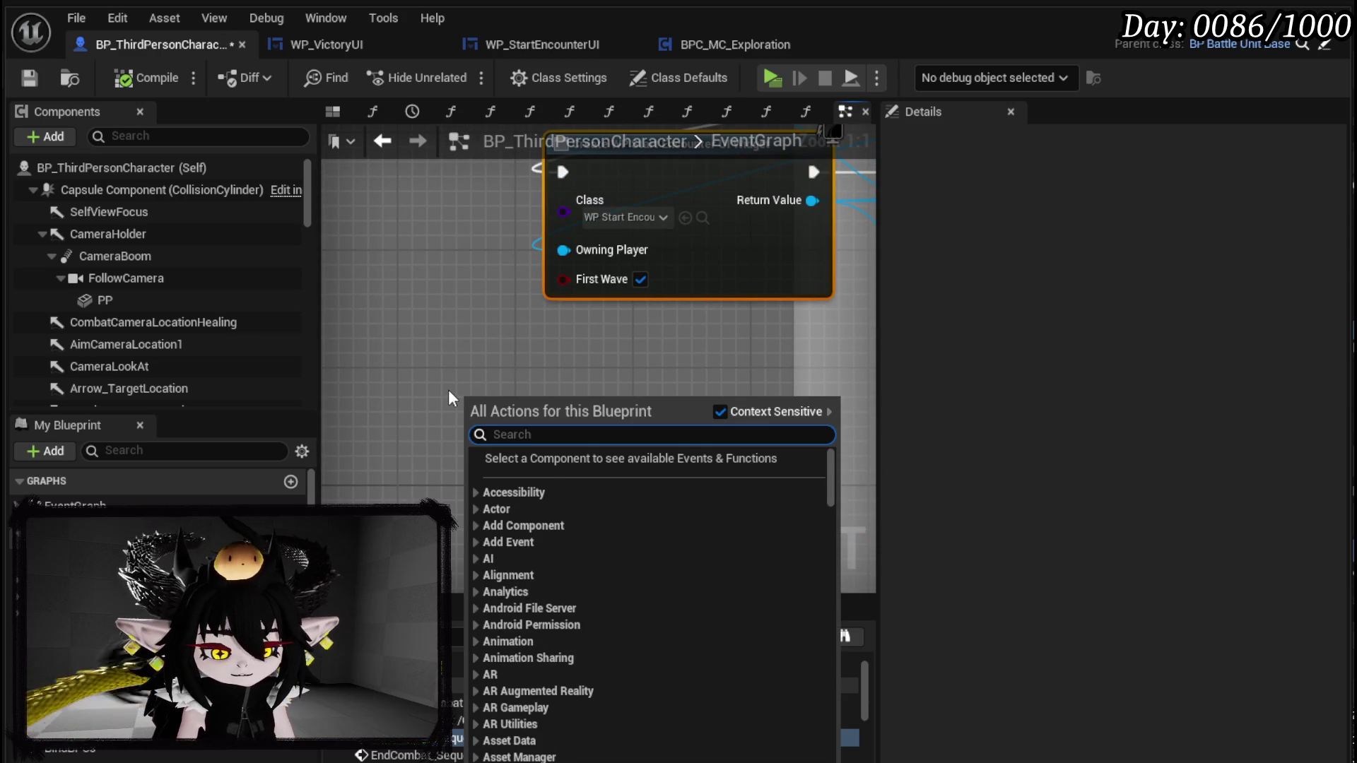
text(player hud)
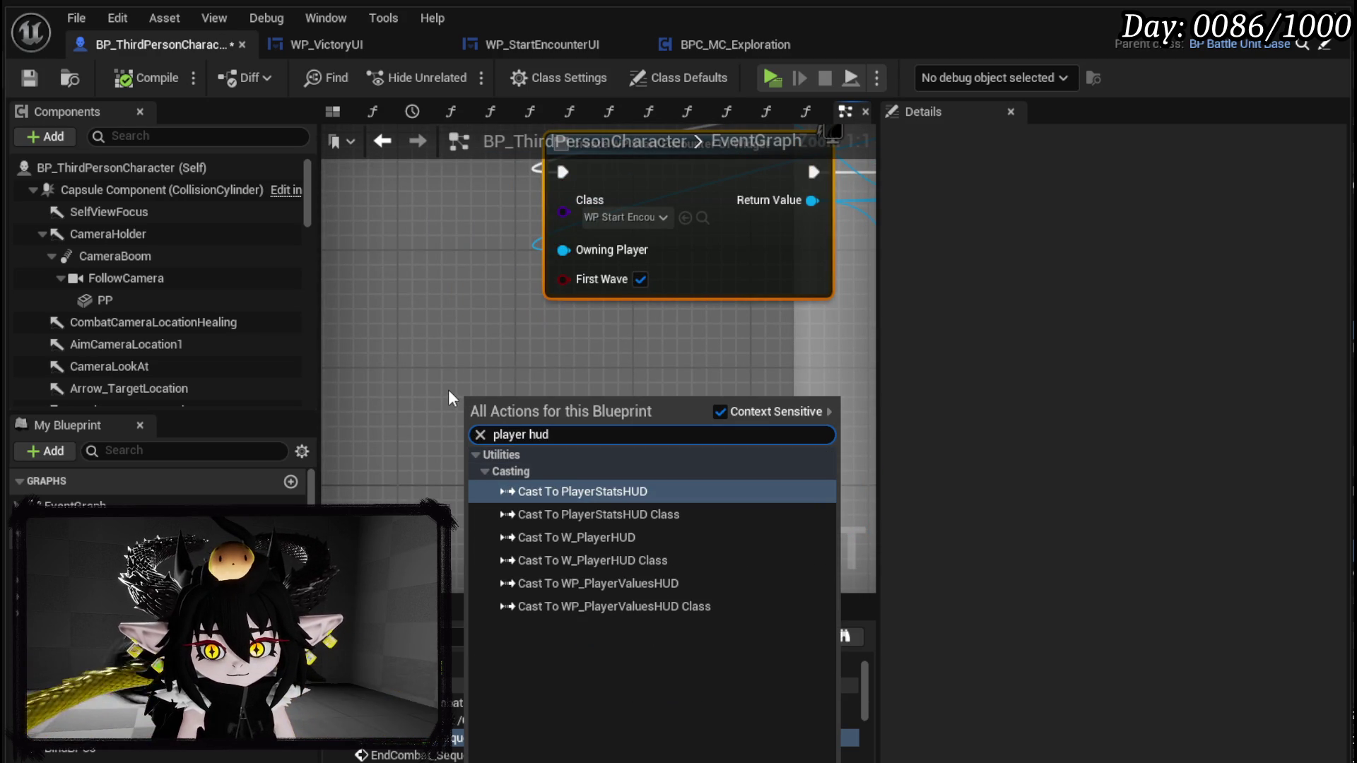
scroll(434, 287, down, 5)
key(Escape)
scroll(424, 290, down, 7)
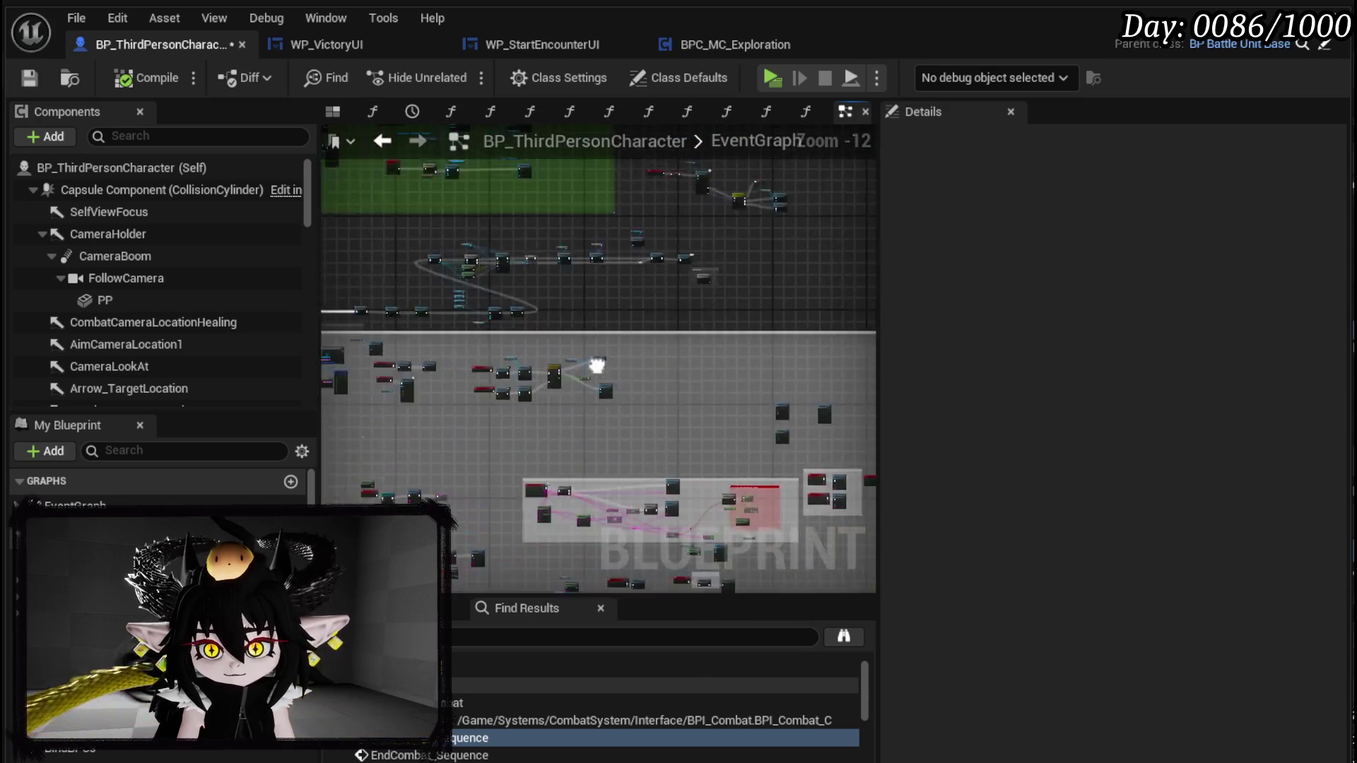
scroll(562, 329, up, 9)
scroll(555, 357, up, 1)
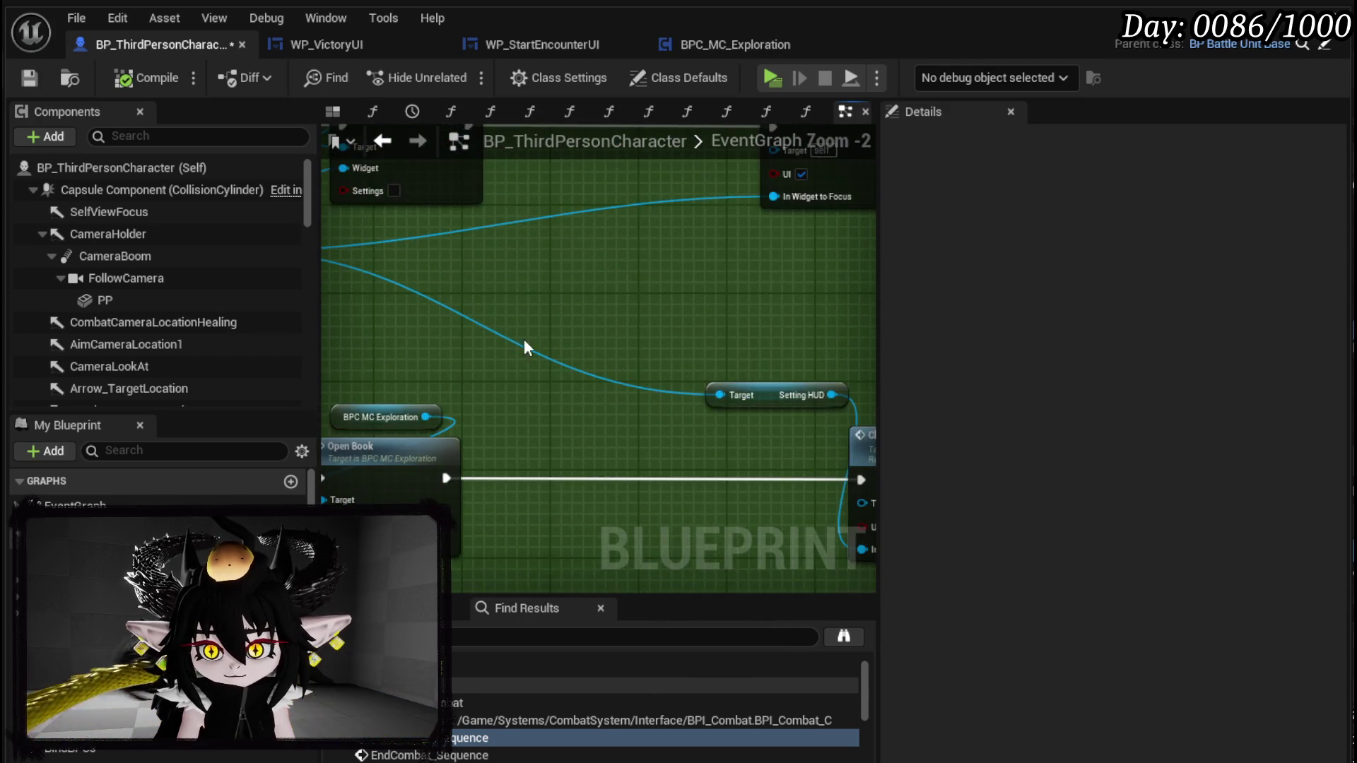
- Copy the General Manager, UI Manager and Player HUD getters and paste them near Create Widget
drag(545, 350, 833, 410)
drag(519, 391, 549, 376)
drag(409, 374, 634, 278)
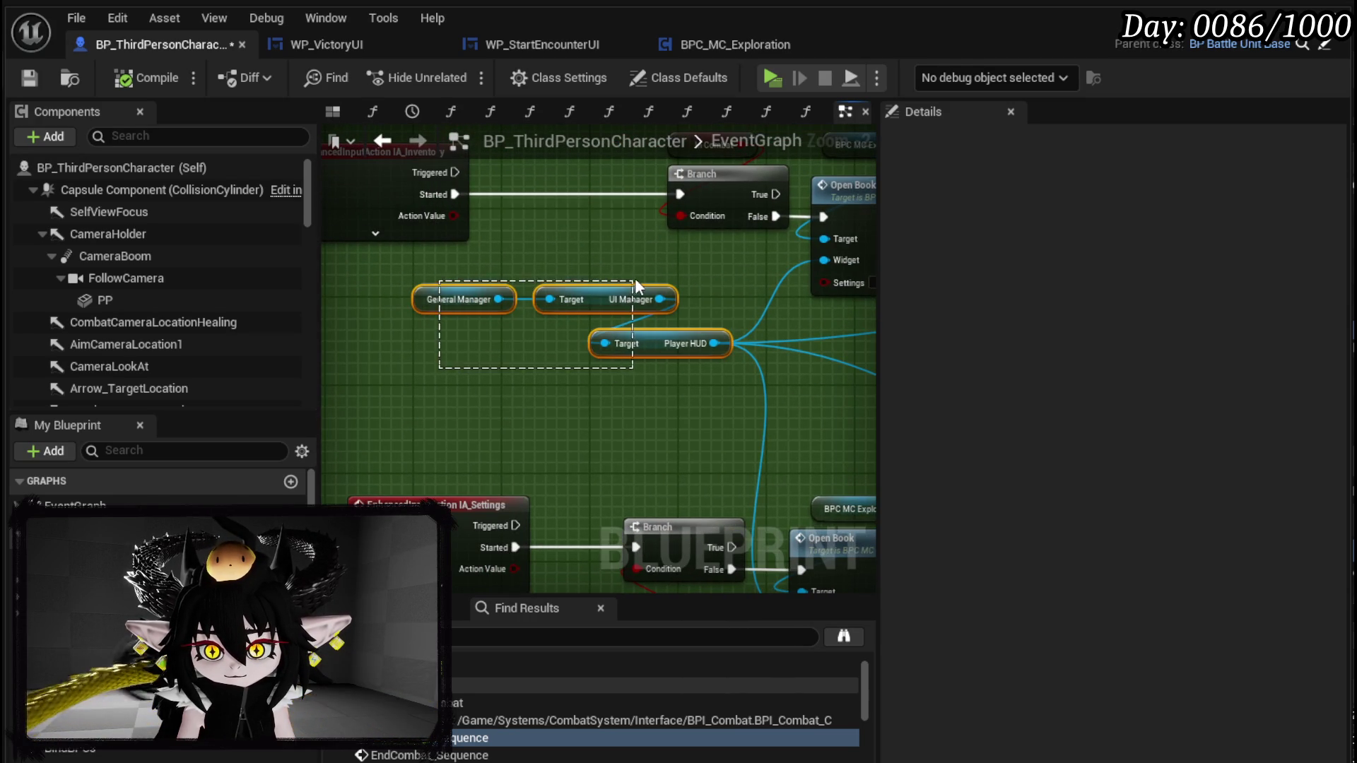
drag(771, 370, 376, 240)
scroll(527, 282, down, 4)
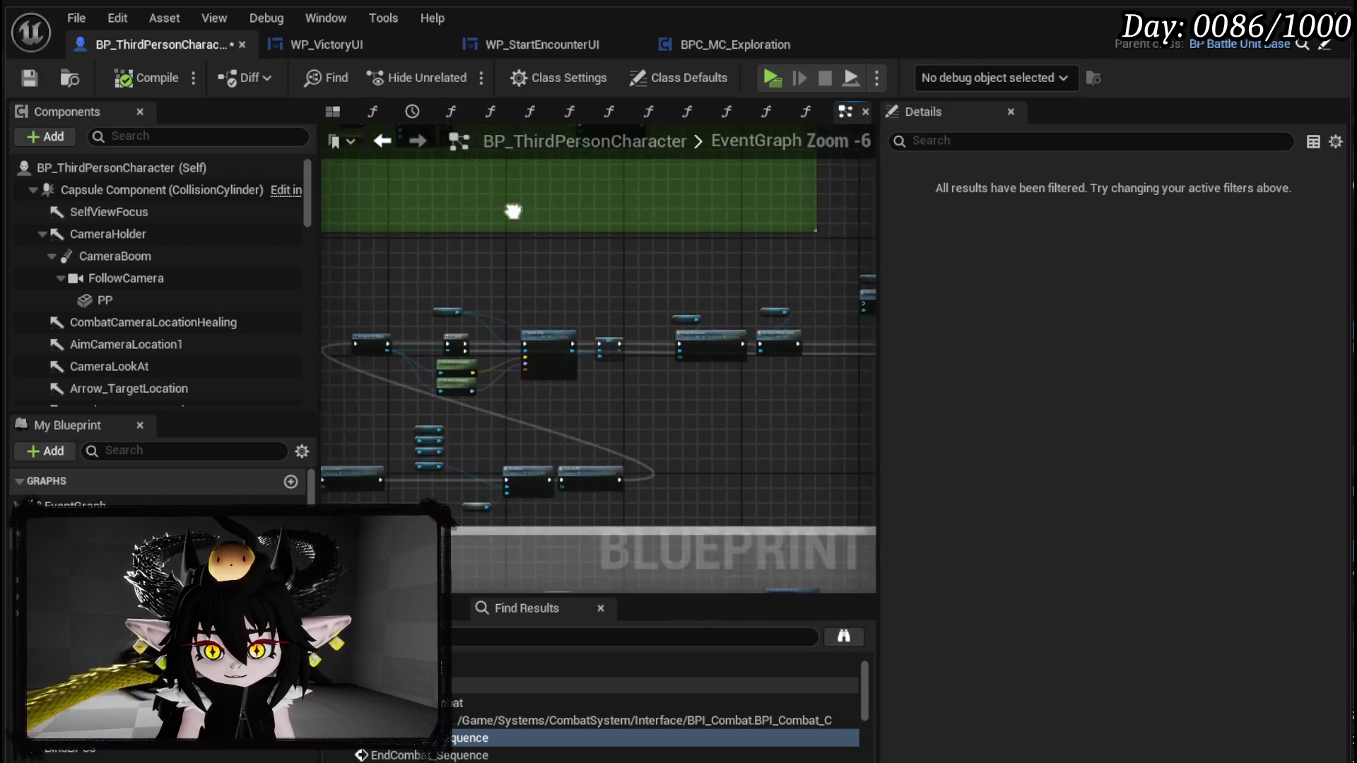
scroll(469, 379, down, 6)
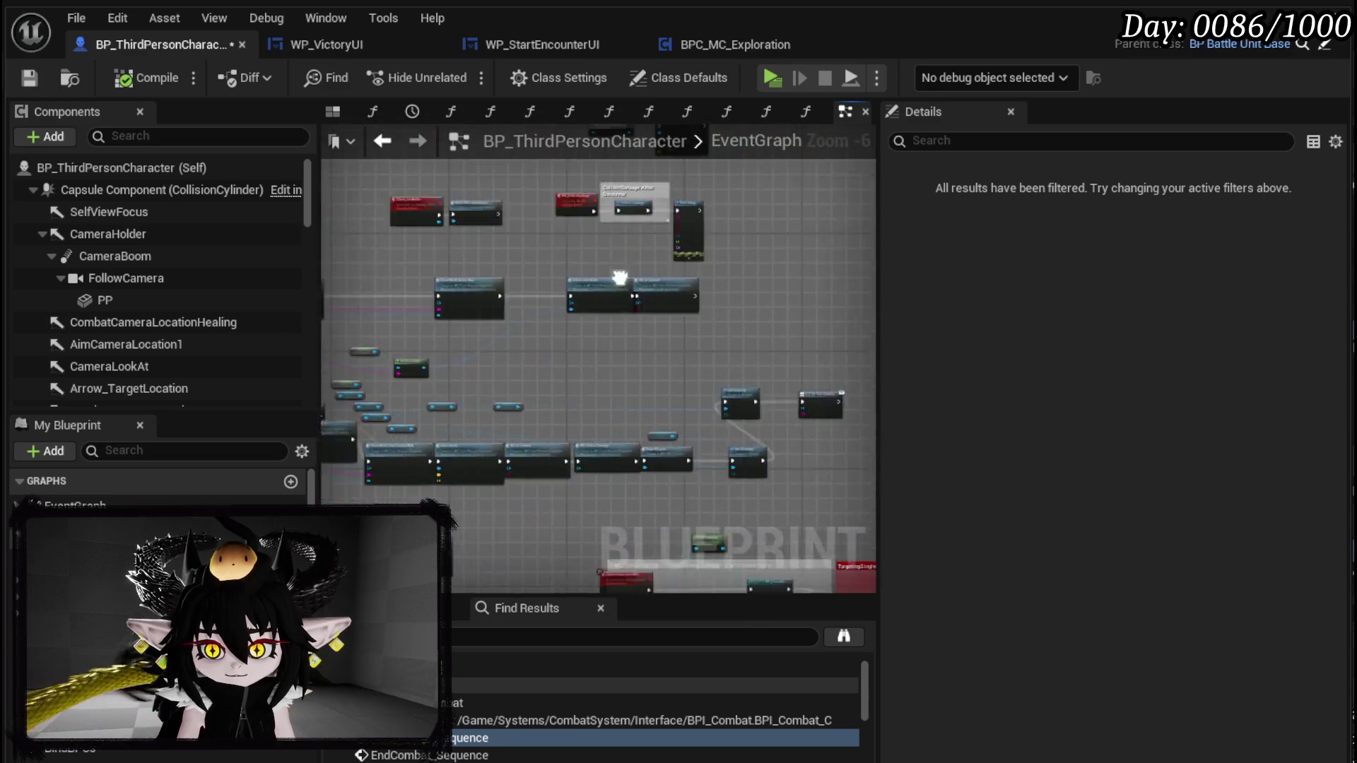
scroll(609, 426, up, 9)
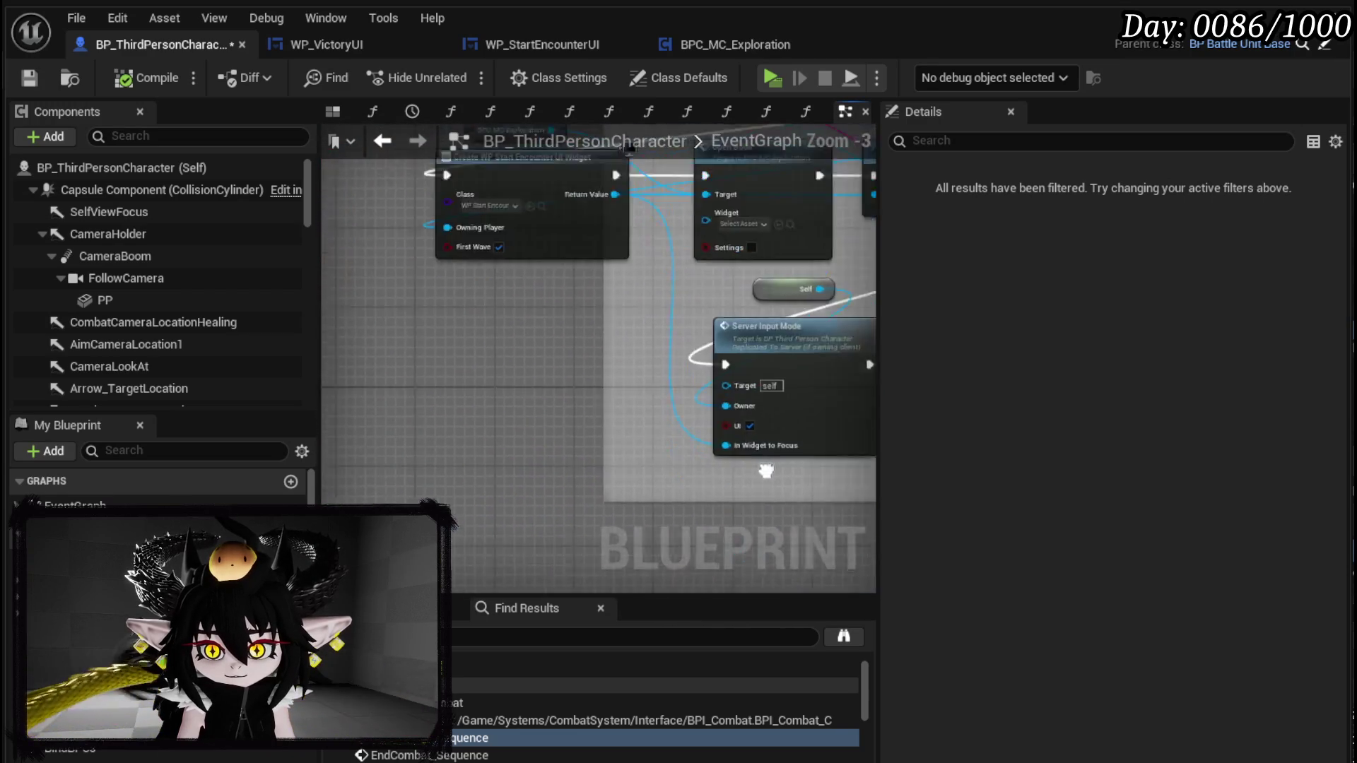
click(585, 395)
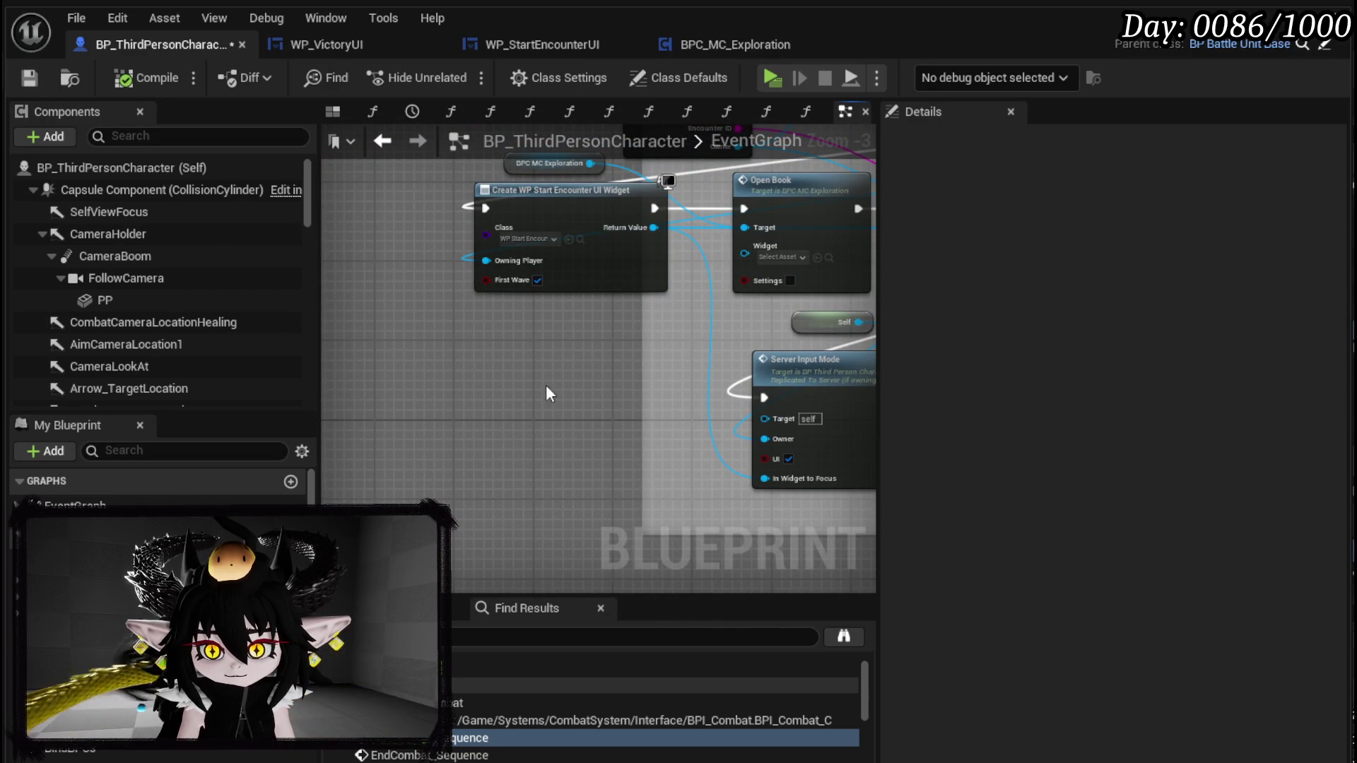
key(ctrl+v)
- Add a Get Control HUD node from the pasted Player HUD reference
scroll(595, 396, up, 3)
drag(658, 362, 559, 431)
text(c)
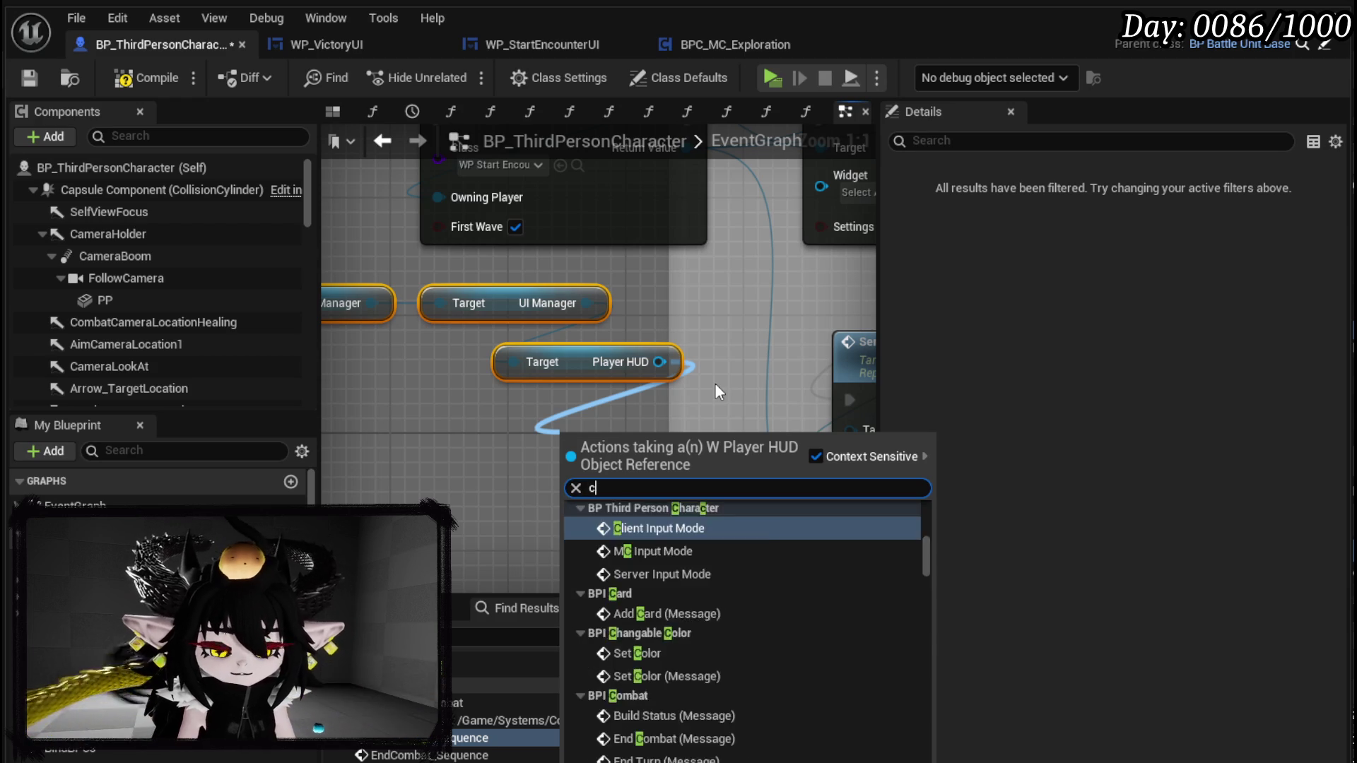
text(ontrol)
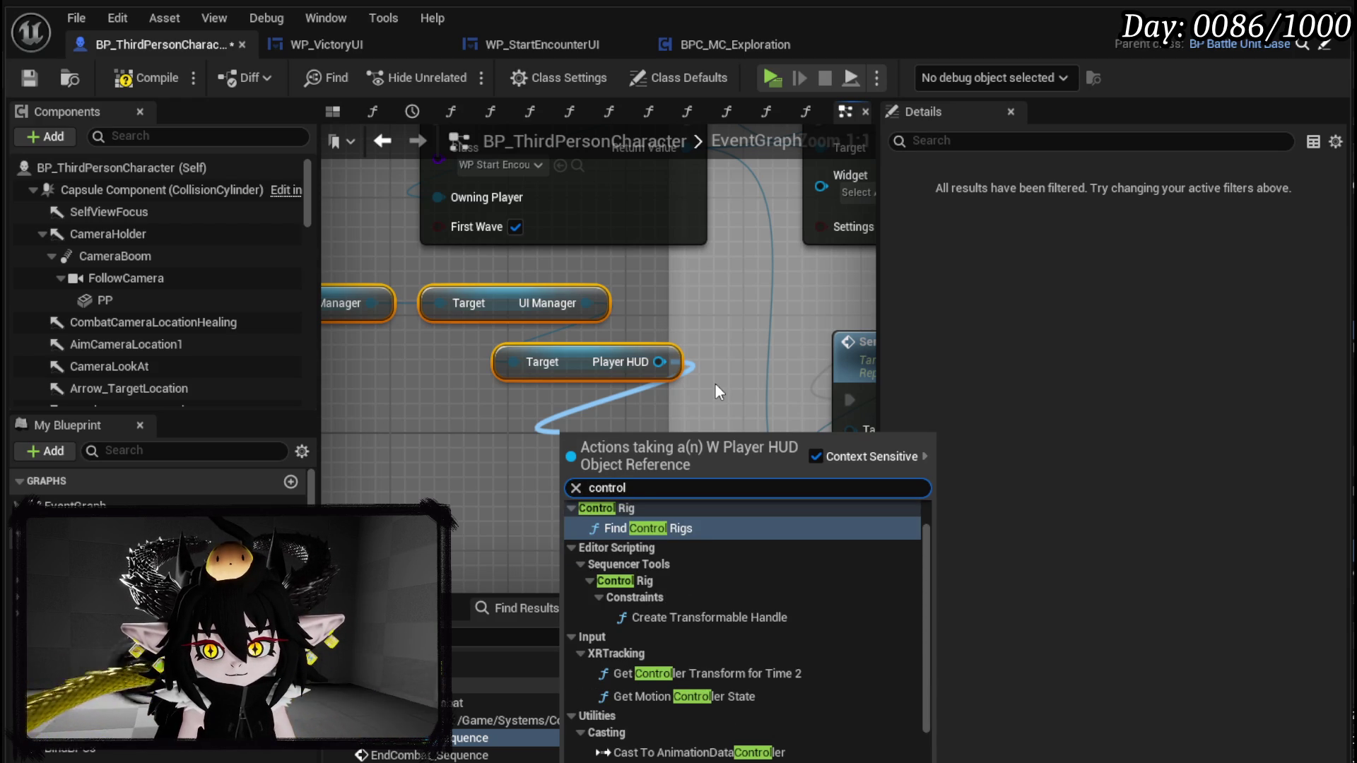
scroll(813, 523, down, 3)
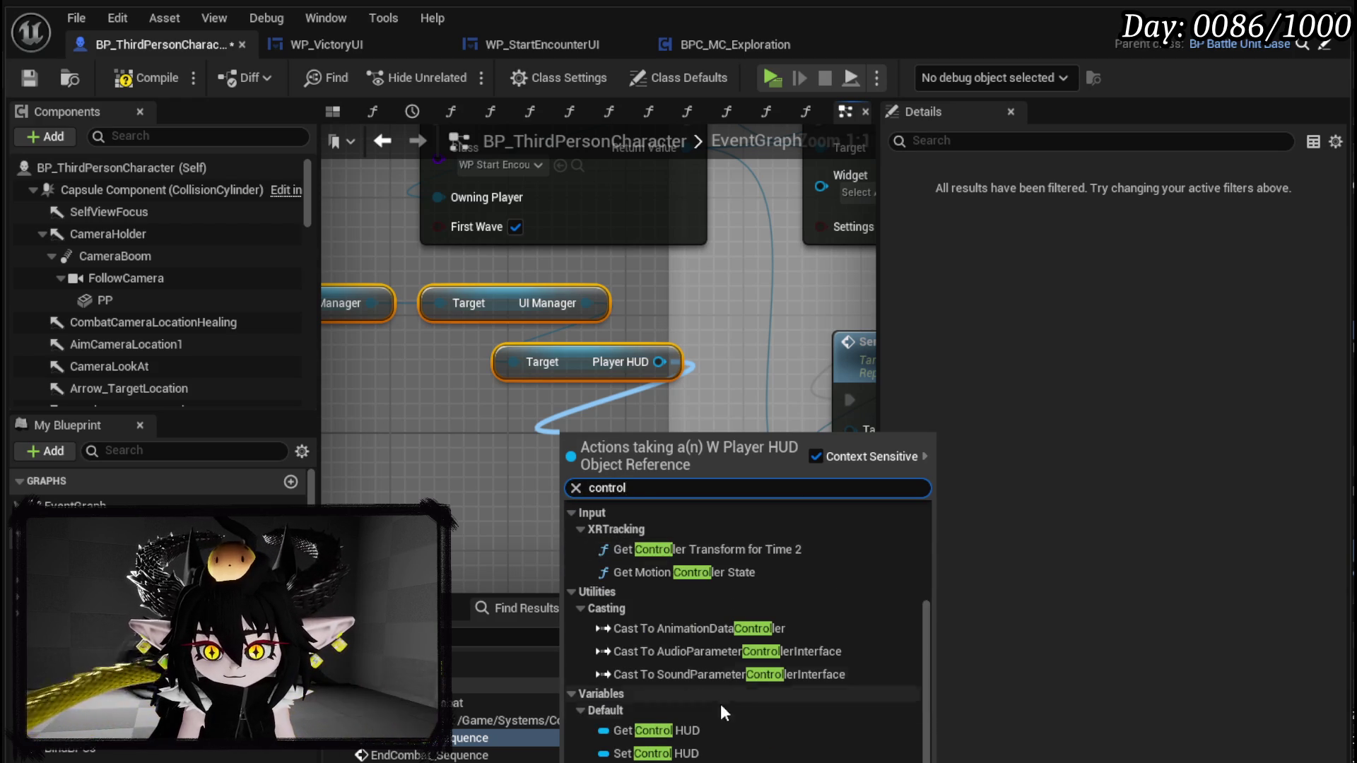
click(672, 730)
mouse_move(644, 450)
mouse_down()
mouse_move(601, 406)
mouse_move(804, 244)
mouse_move(809, 205)
mouse_up()
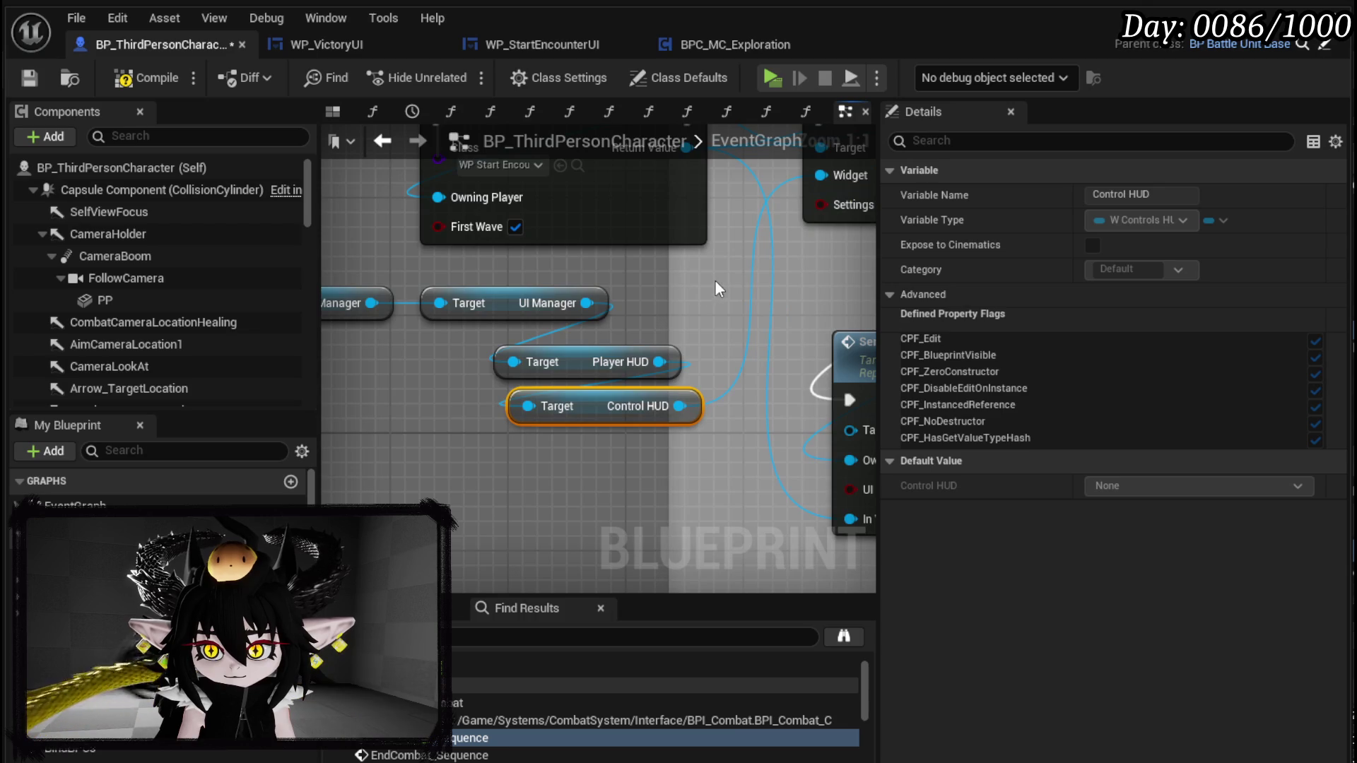
scroll(714, 279, down, 1)
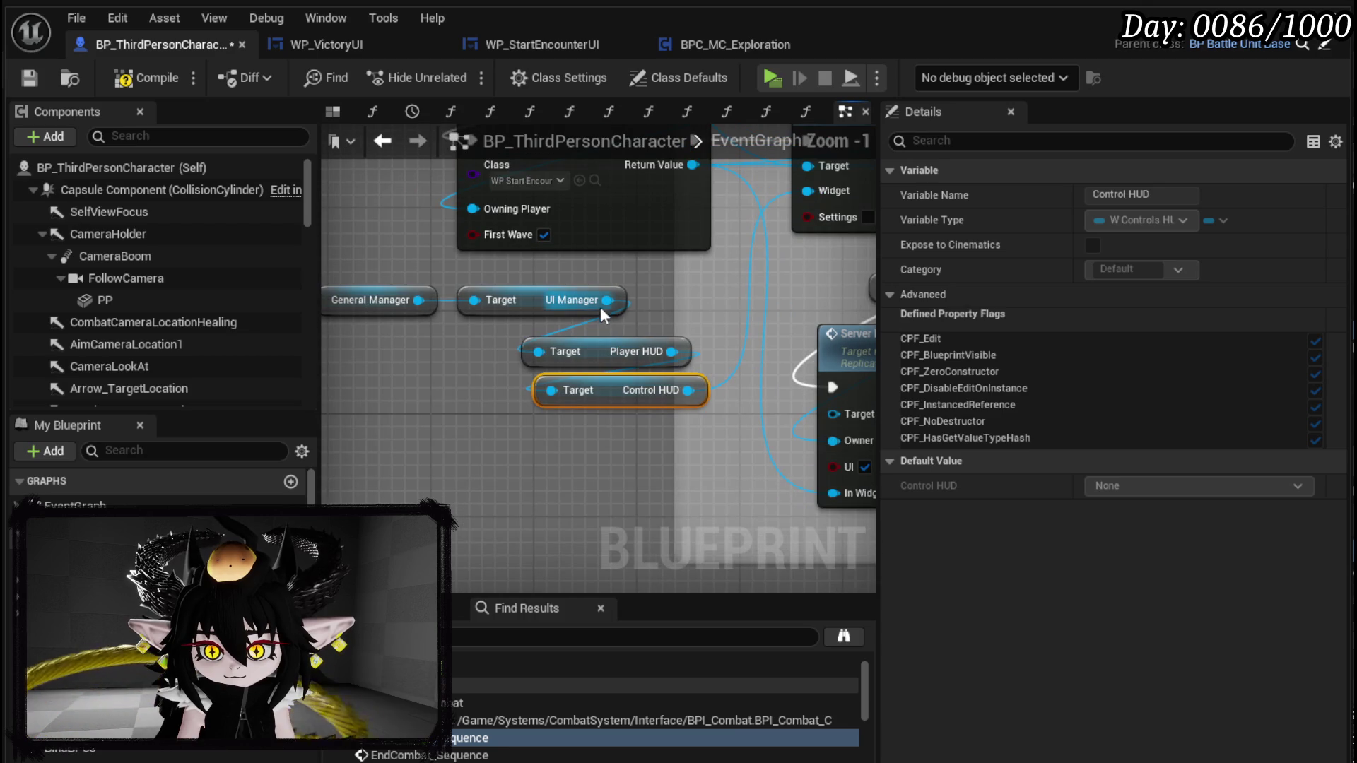
- Save BP_ThirdPersonCharacter and play-test into the slime until the GOT IT? book appears
click(28, 80)
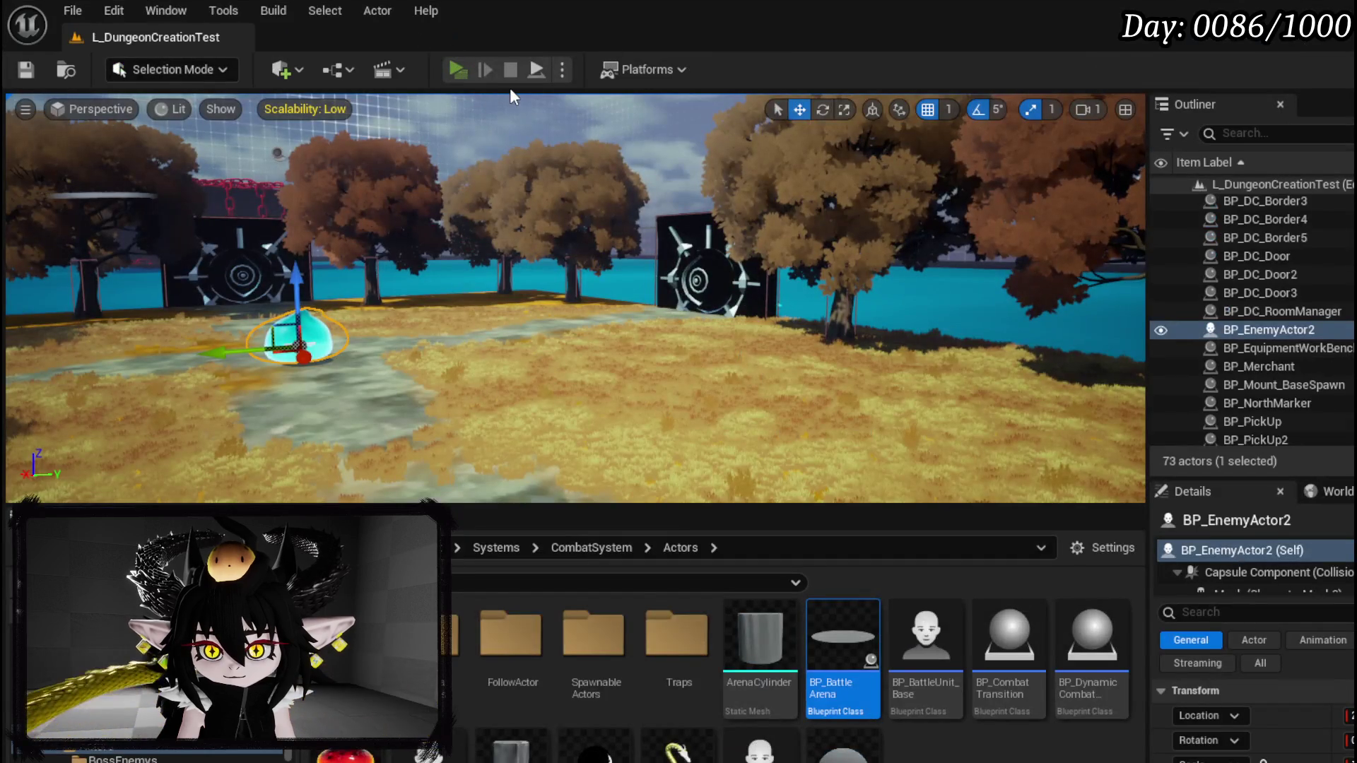
key(alt+p)
key(w)
key(1)
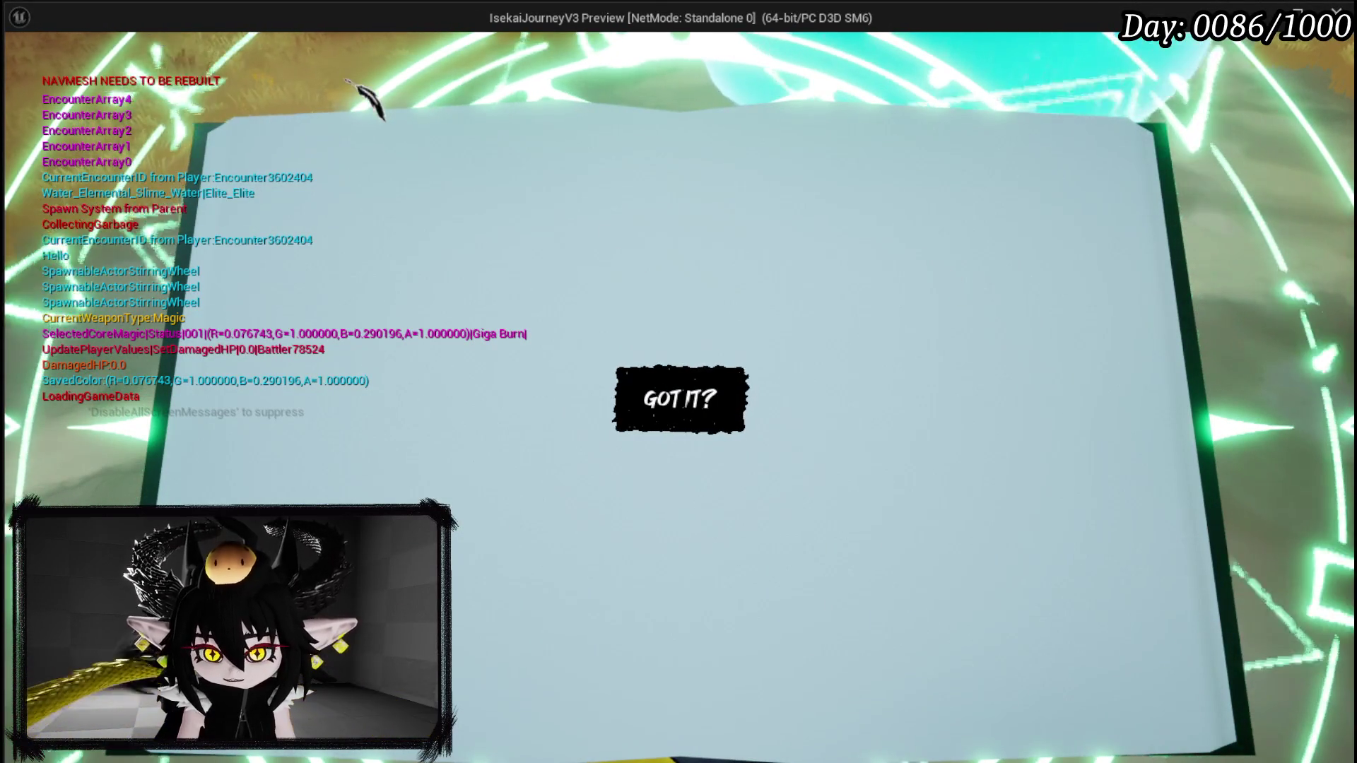
key(Escape)
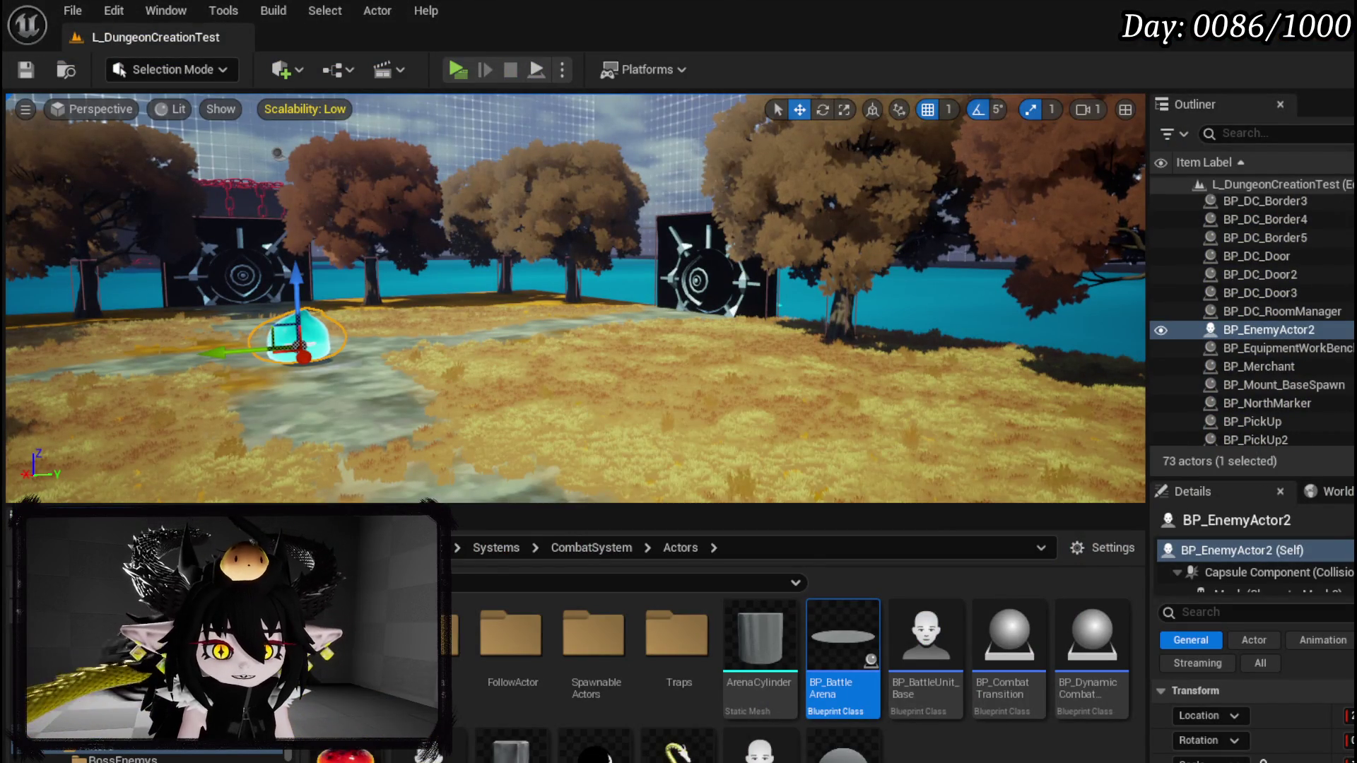
key(alt+Tab)
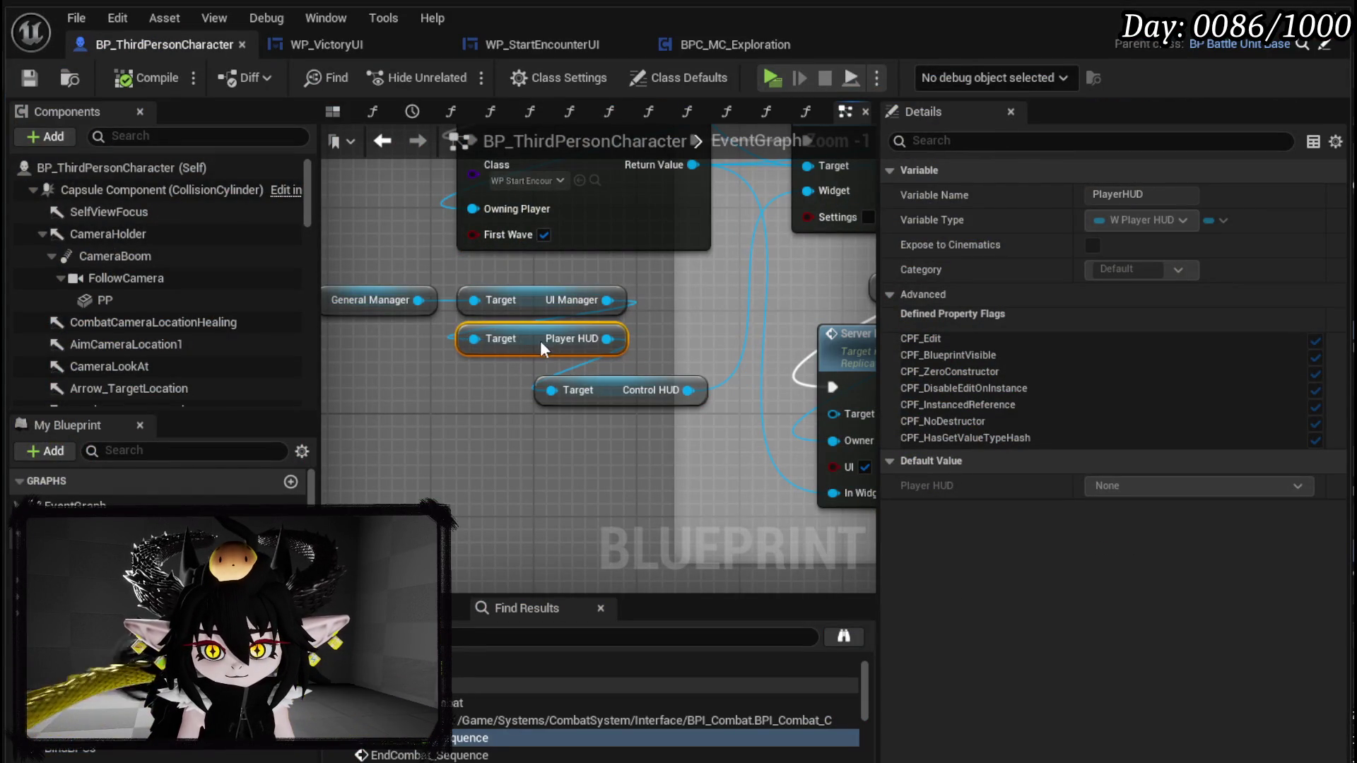
- Connect the Player HUD reference into Open Book's Widget input
drag(622, 378, 564, 376)
scroll(557, 315, down, 1)
scroll(599, 318, up, 1)
scroll(599, 318, down, 10)
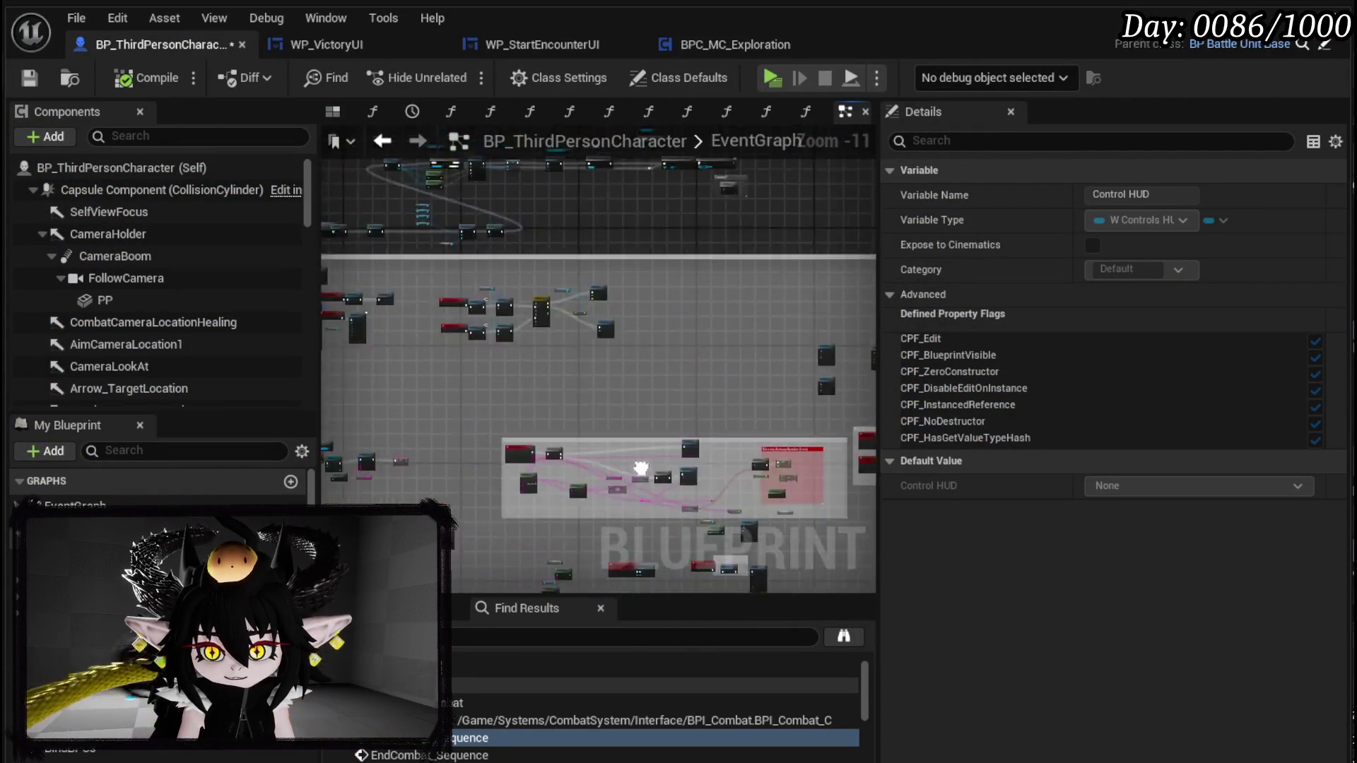
scroll(564, 336, up, 10)
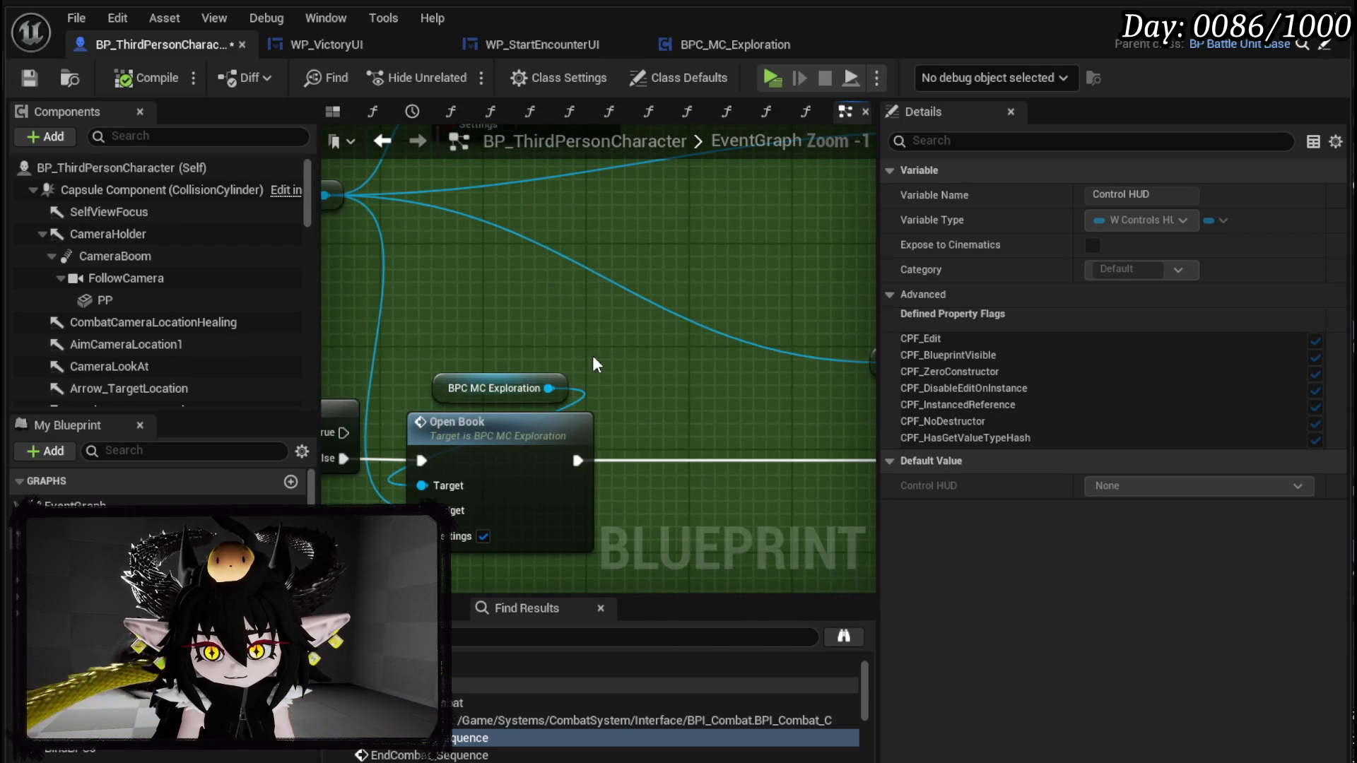
mouse_move(685, 357)
mouse_down()
mouse_move(265, 311)
mouse_move(752, 358)
mouse_move(758, 372)
mouse_move(812, 233)
mouse_move(751, 327)
mouse_move(644, 307)
mouse_up()
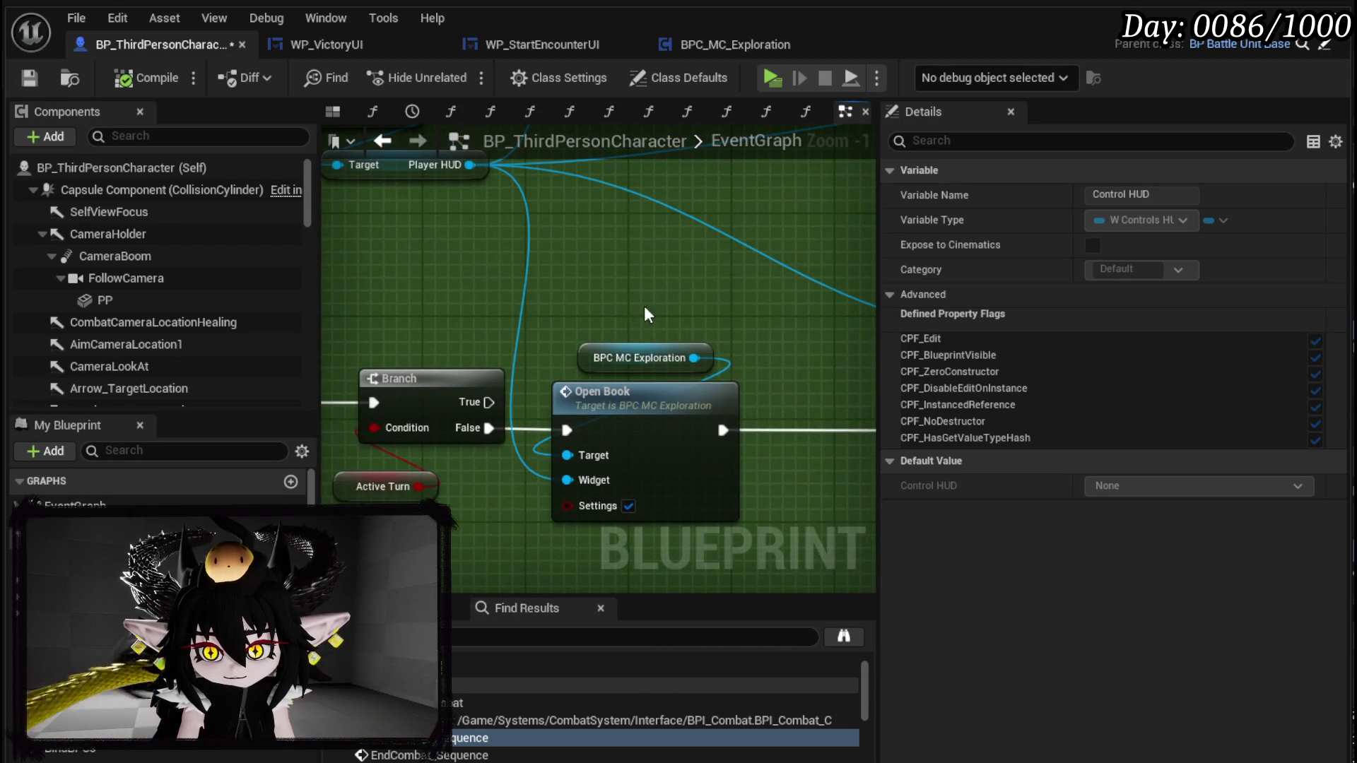
scroll(576, 430, down, 10)
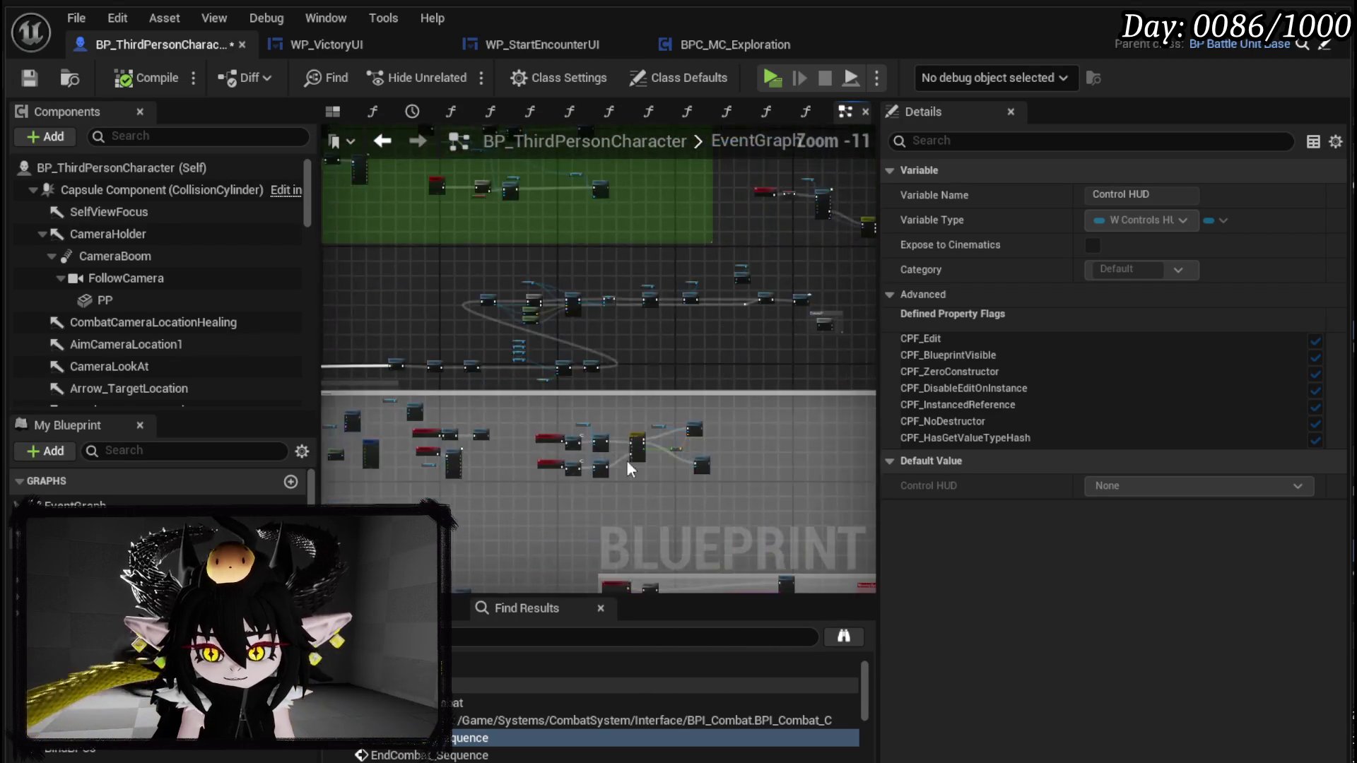
scroll(576, 376, up, 10)
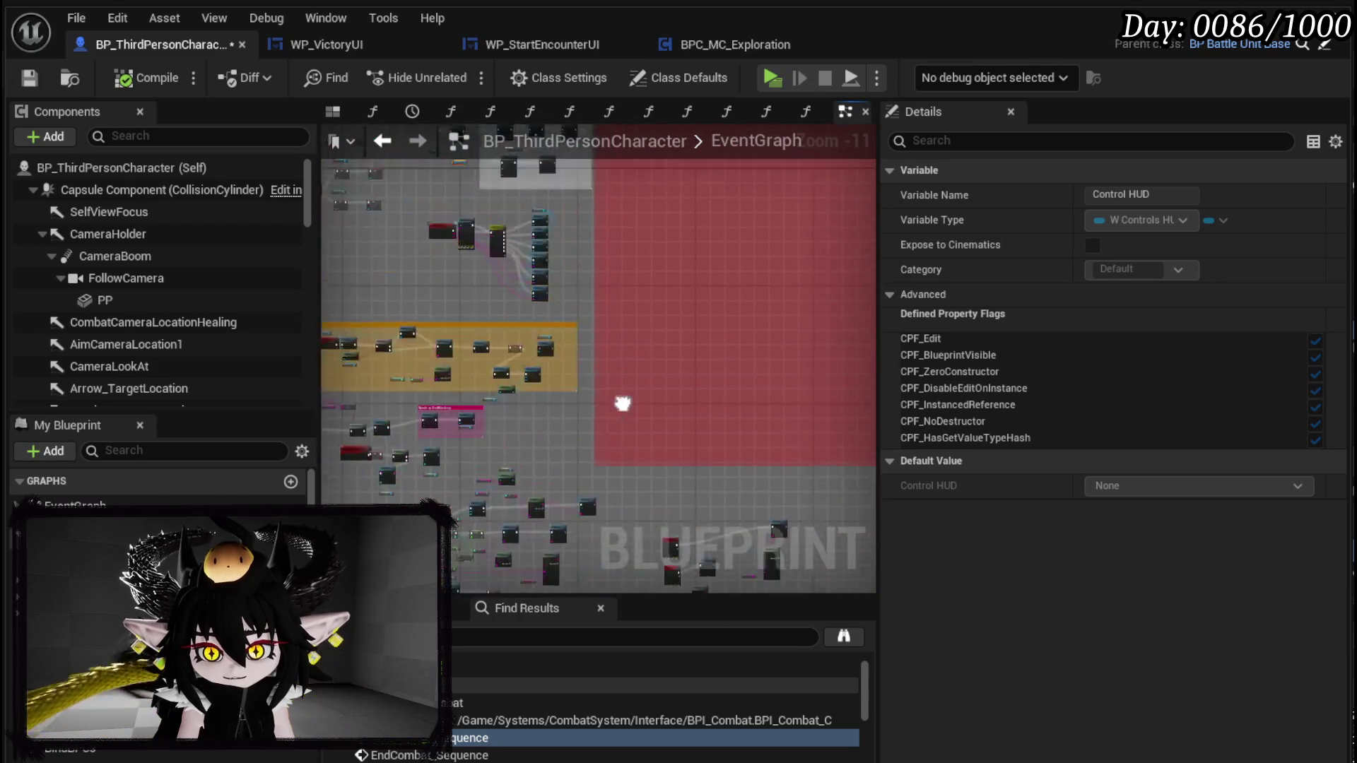
drag(642, 518, 618, 346)
drag(488, 365, 687, 216)
drag(578, 350, 573, 379)
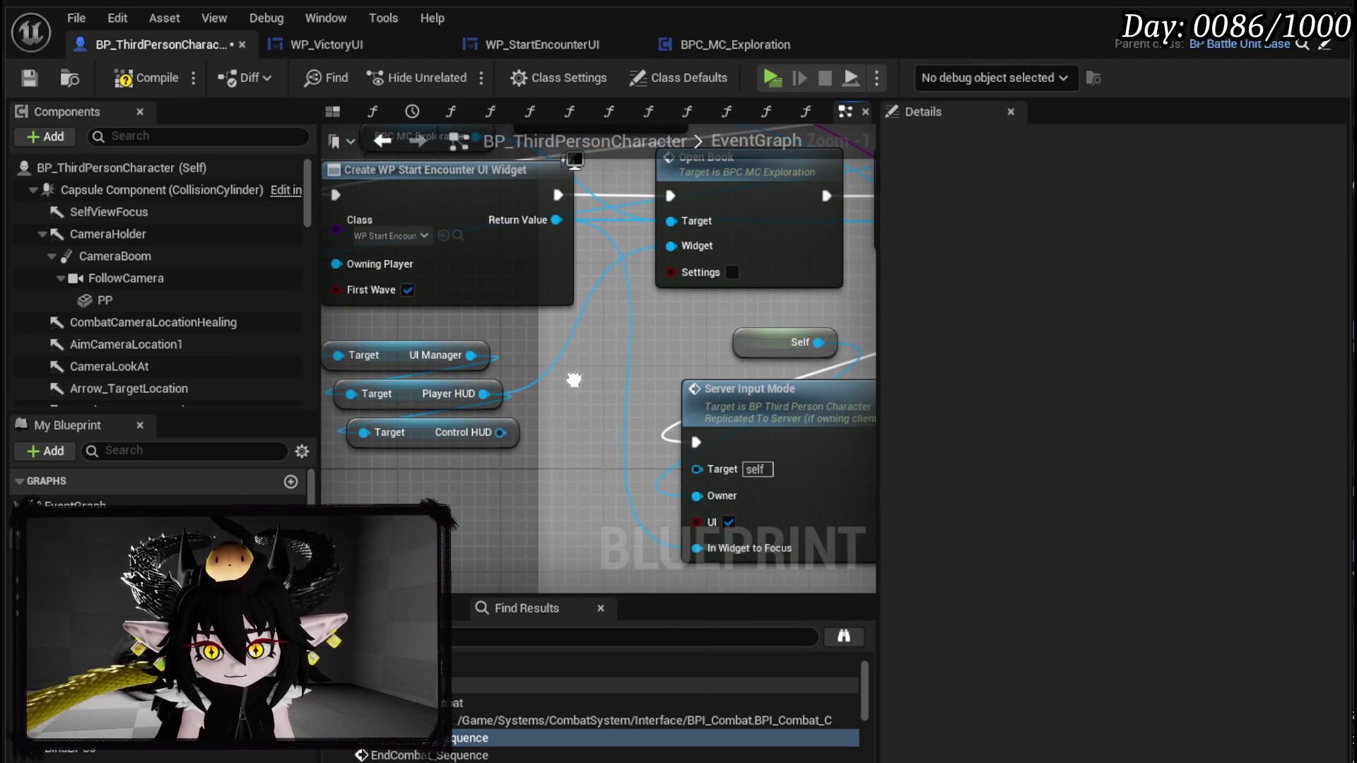
- Add a Set Layout node on the Control HUD with Layout set to Combat
drag(500, 433, 556, 410)
text(Layou)
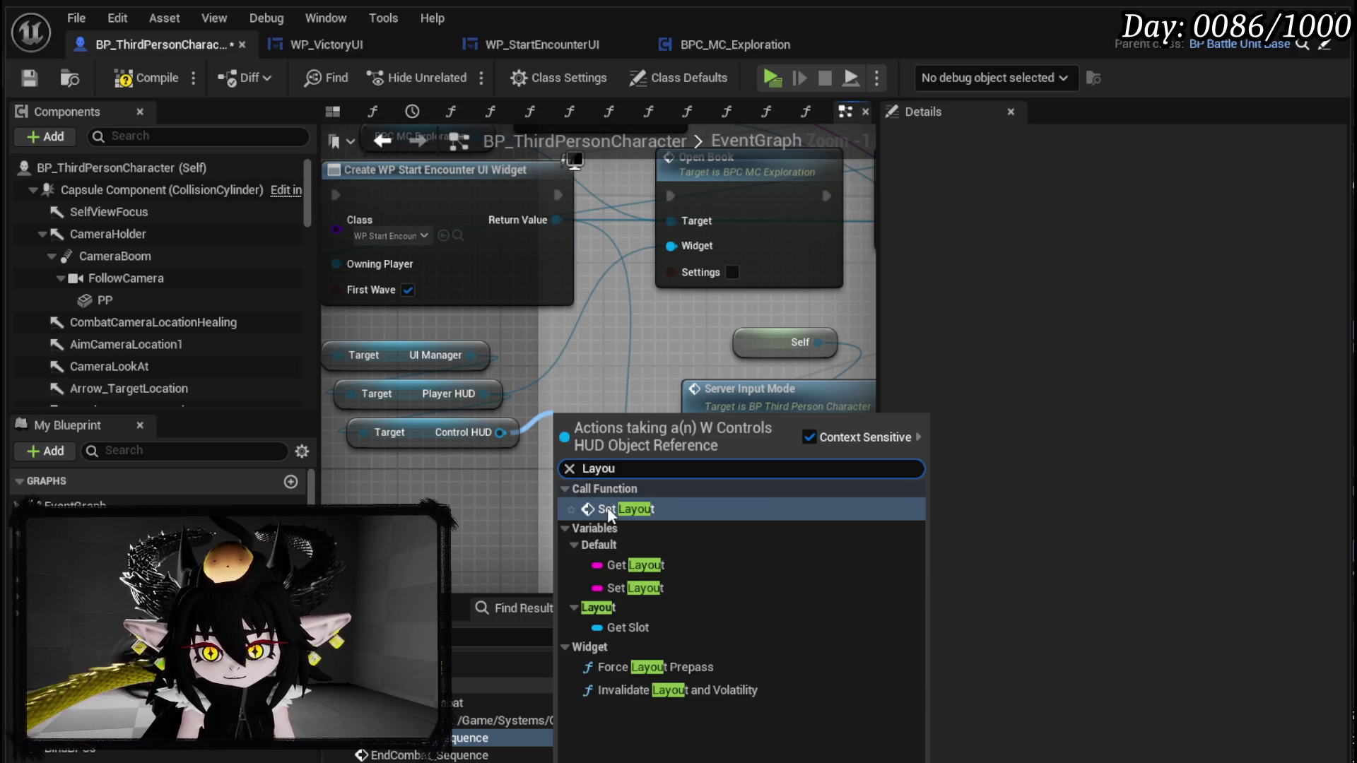
click(607, 509)
drag(610, 453, 614, 458)
click(609, 454)
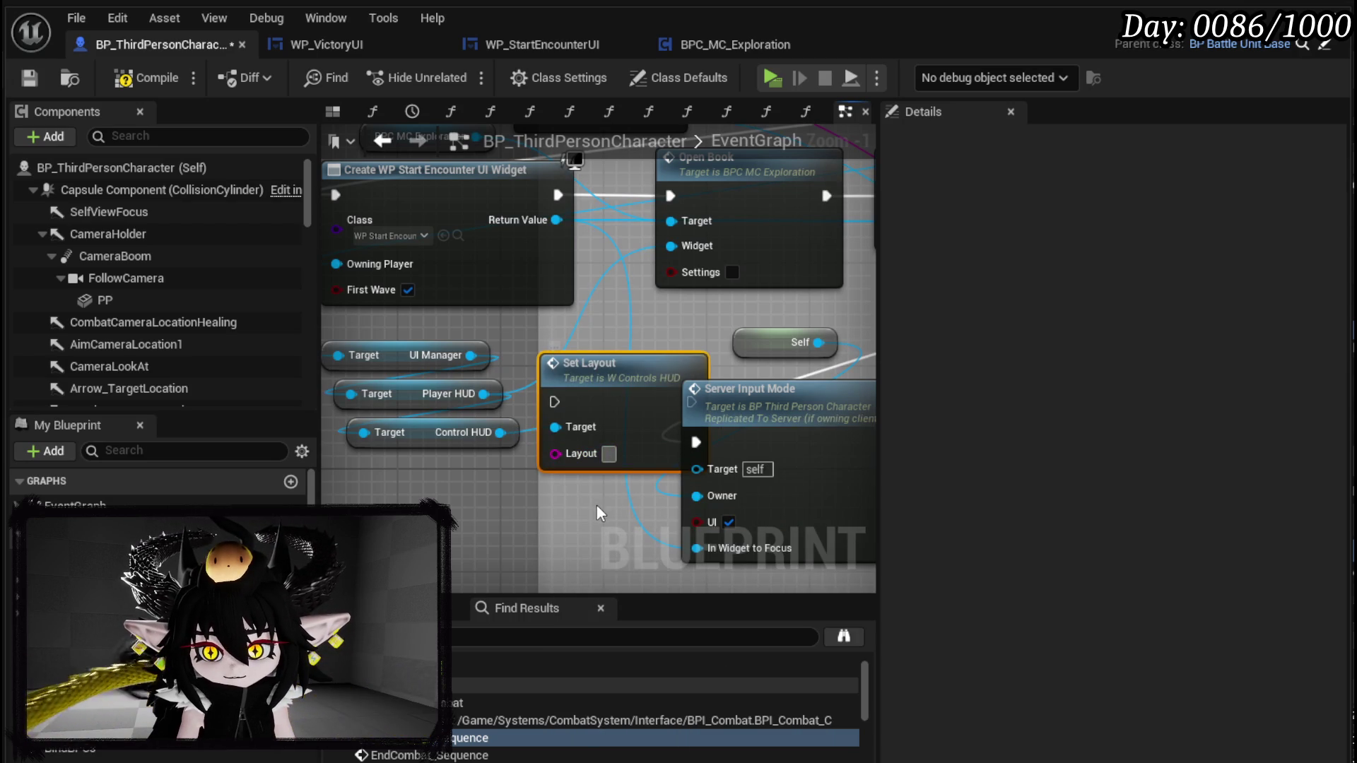
text(Combat)
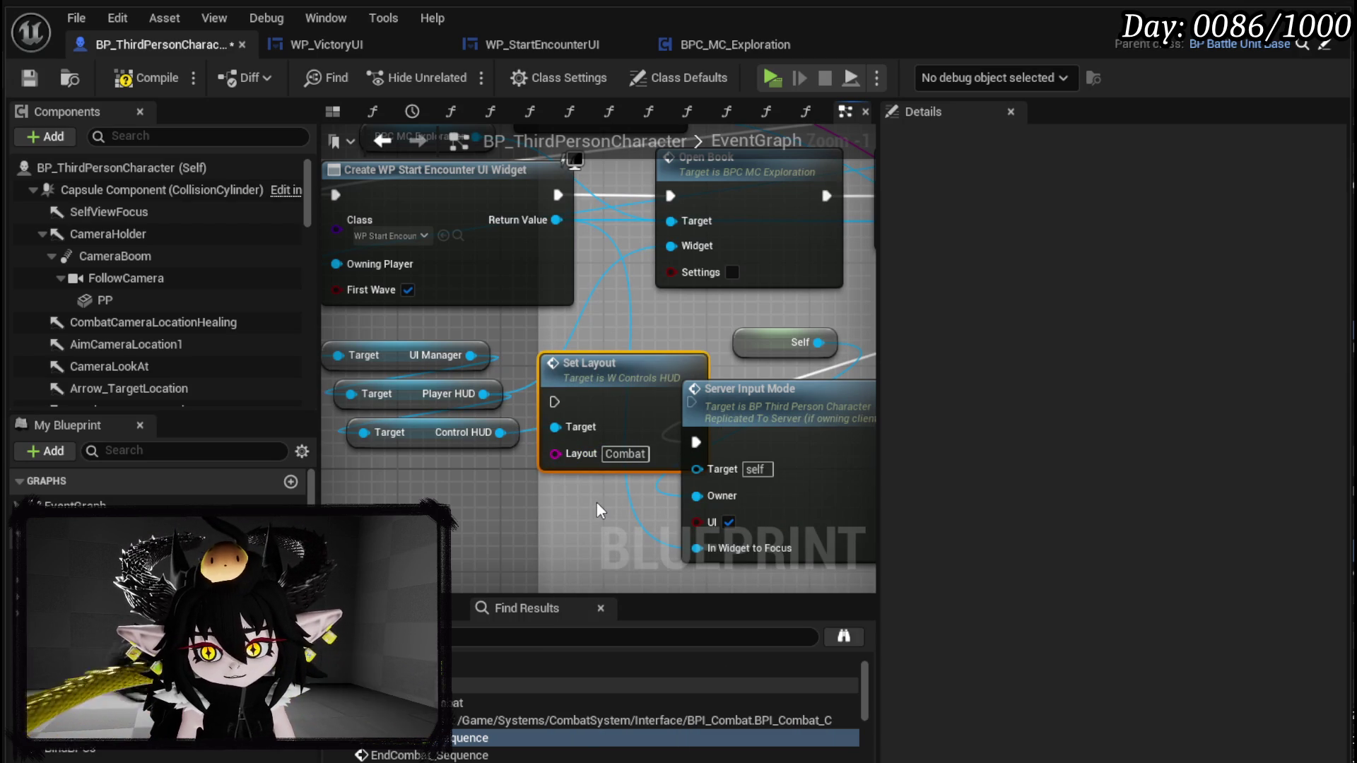
- Rearrange StartCombatCreateHUD, Cast To MP_Controller, Create Widget and HUD getters into the comment region
scroll(650, 364, down, 2)
drag(651, 364, 735, 421)
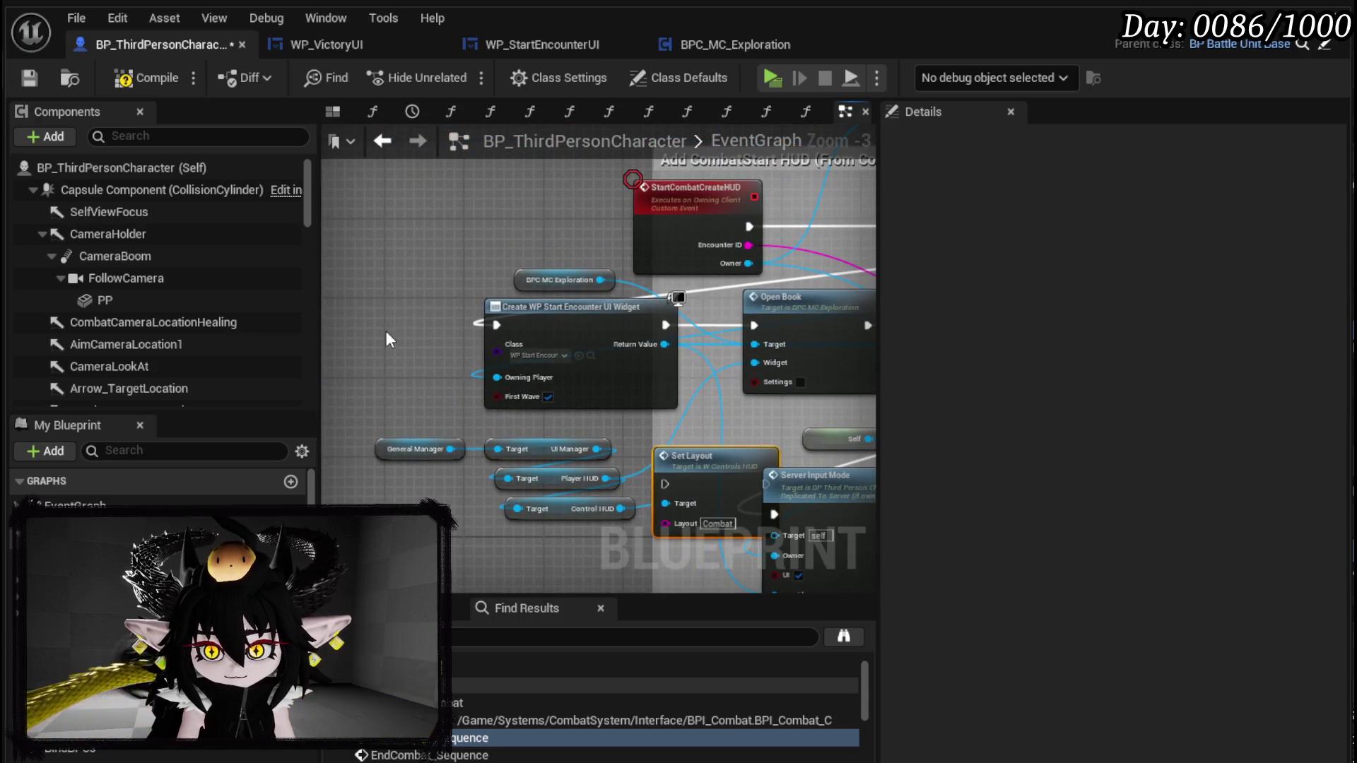
drag(509, 306, 380, 306)
drag(672, 192, 385, 191)
drag(873, 206, 636, 229)
mouse_move(797, 242)
mouse_down()
mouse_move(332, 240)
mouse_move(697, 228)
mouse_move(617, 243)
mouse_up()
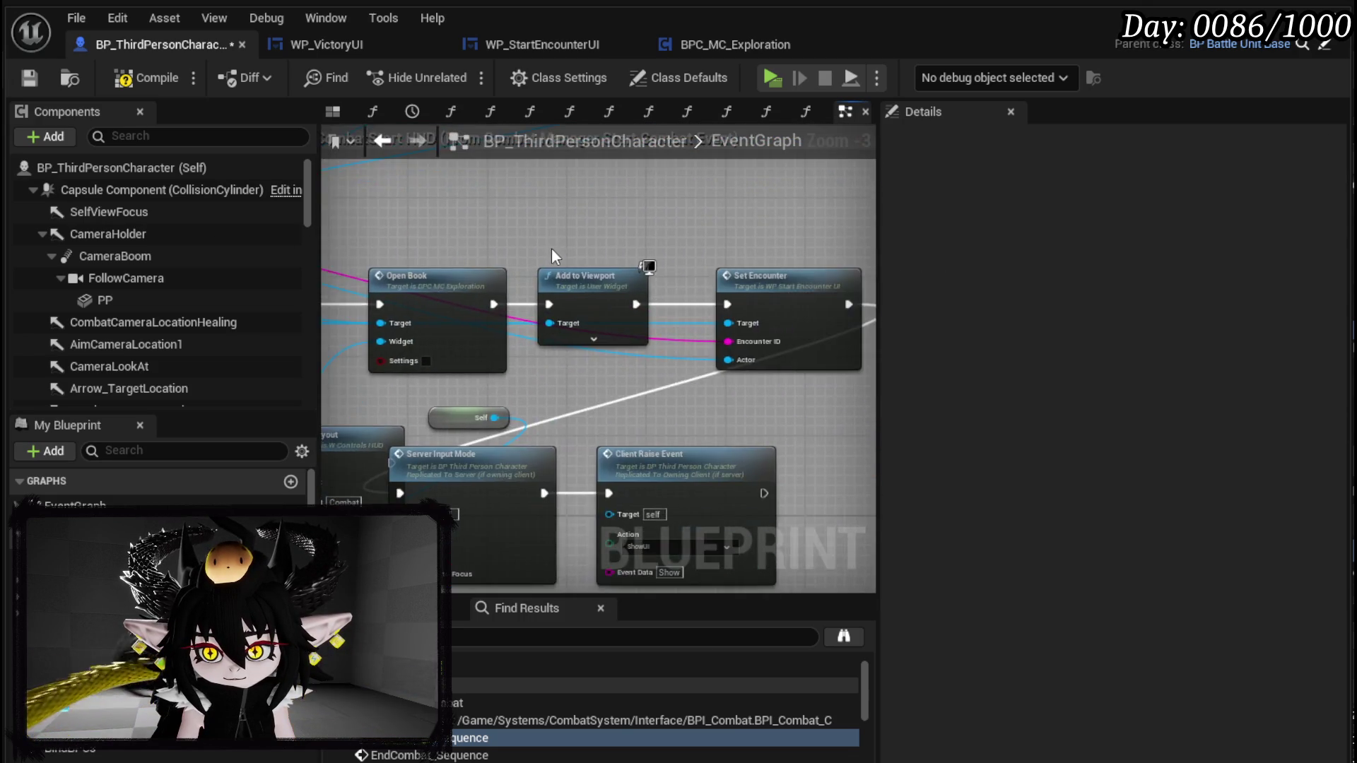
scroll(550, 247, down, 4)
drag(585, 340, 299, 319)
mouse_move(544, 293)
mouse_down()
mouse_move(746, 364)
mouse_move(742, 330)
mouse_up()
mouse_move(645, 348)
mouse_down()
mouse_move(769, 354)
mouse_move(851, 293)
mouse_up()
drag(509, 326, 678, 268)
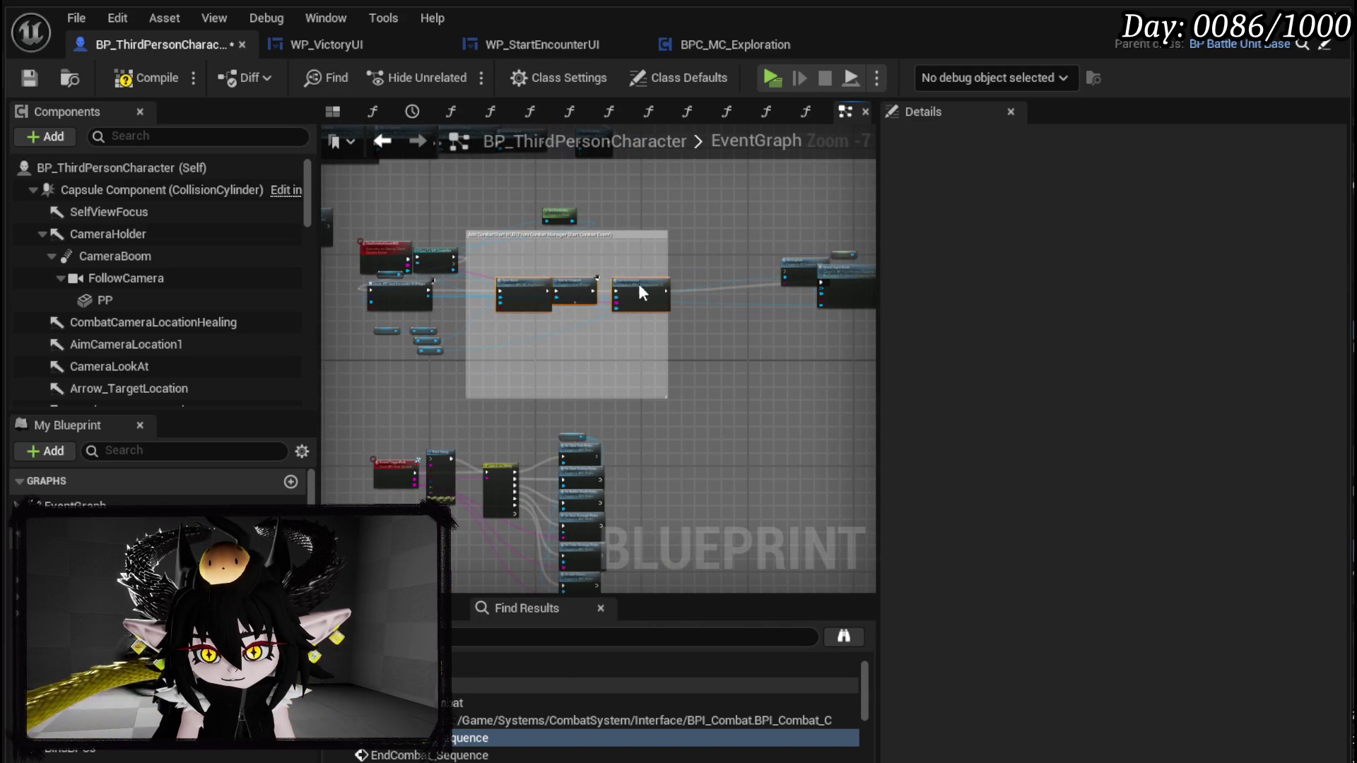
drag(543, 288, 619, 287)
mouse_move(385, 354)
mouse_down()
mouse_move(408, 287)
mouse_move(459, 296)
mouse_move(518, 282)
mouse_move(503, 268)
mouse_up()
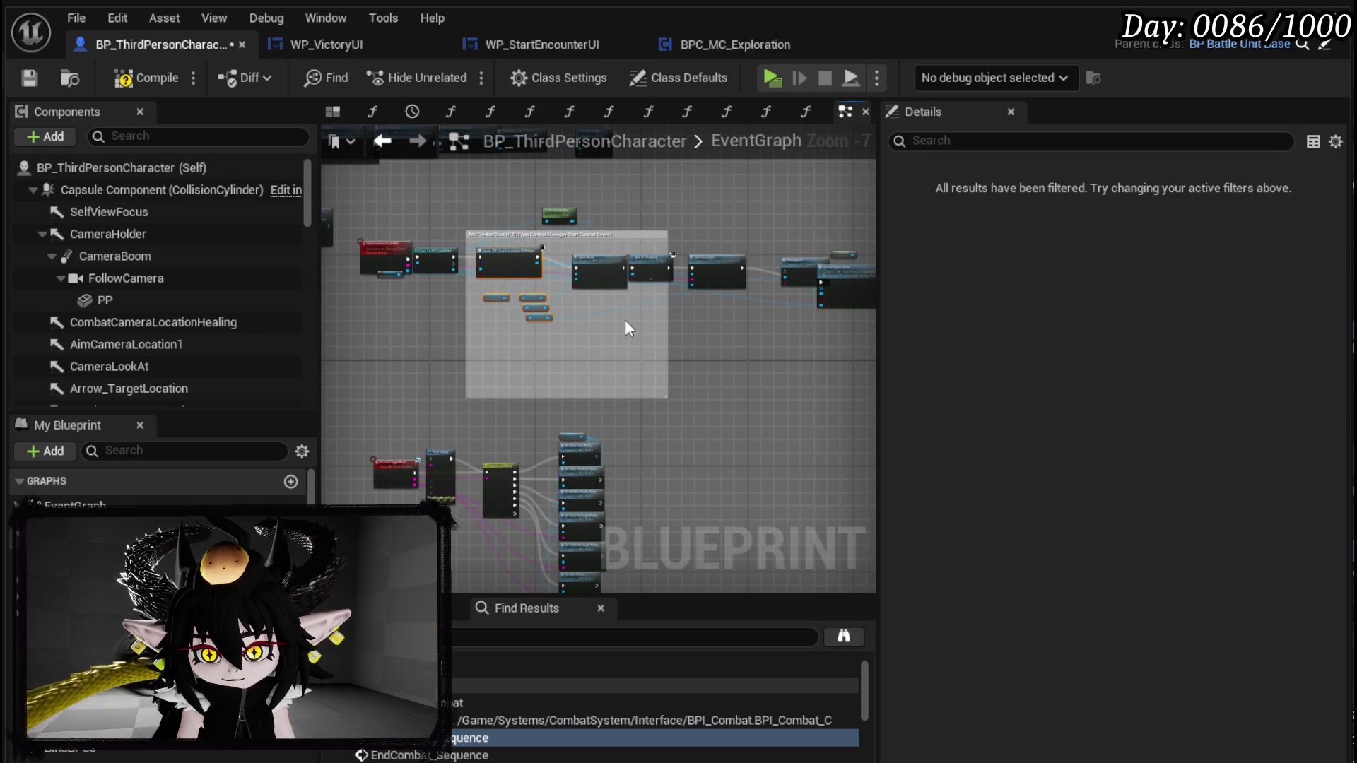
click(461, 320)
- Stretch the comment box left, right and up to enclose them, then save the blueprint
mouse_move(465, 320)
mouse_down()
mouse_move(360, 296)
mouse_move(330, 307)
mouse_up()
scroll(455, 332, down, 5)
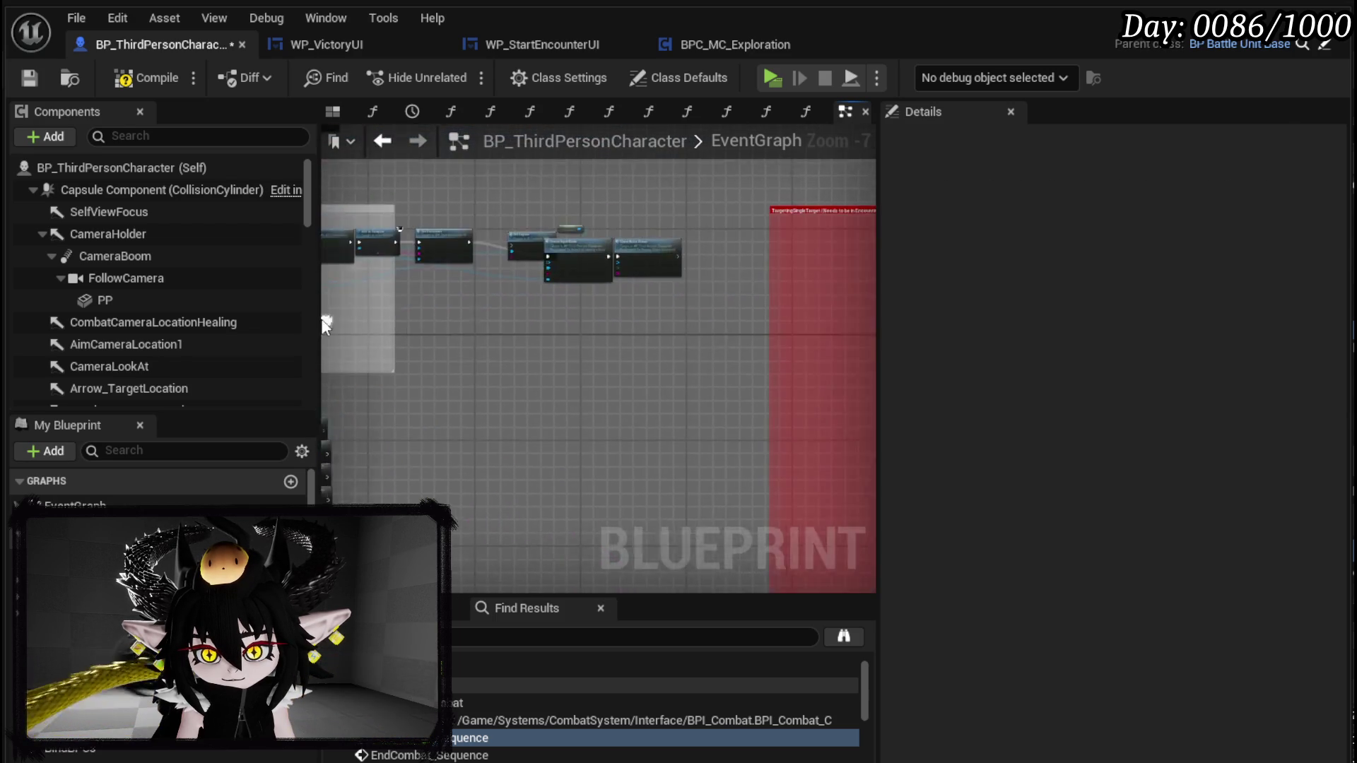
scroll(627, 279, up, 4)
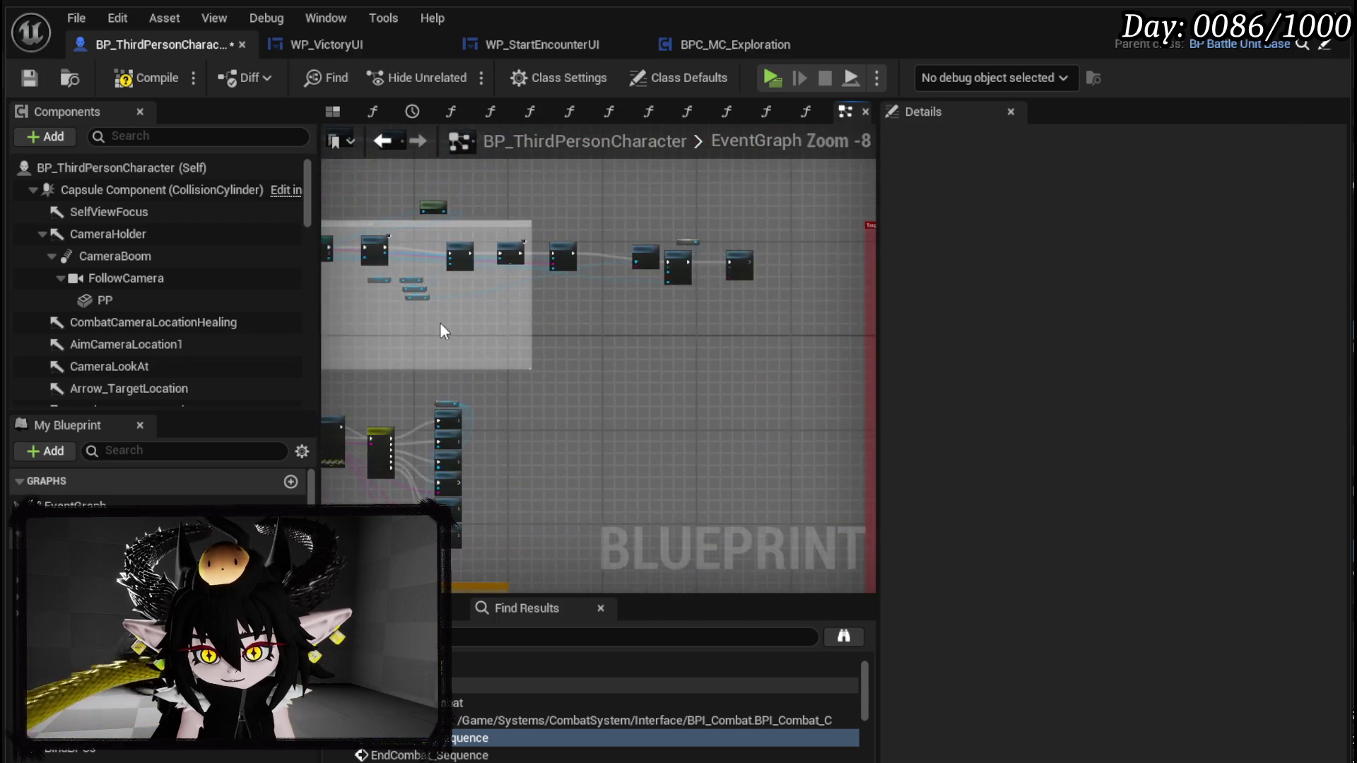
mouse_move(426, 371)
mouse_down()
mouse_move(757, 348)
mouse_move(686, 354)
mouse_up()
scroll(498, 362, up, 2)
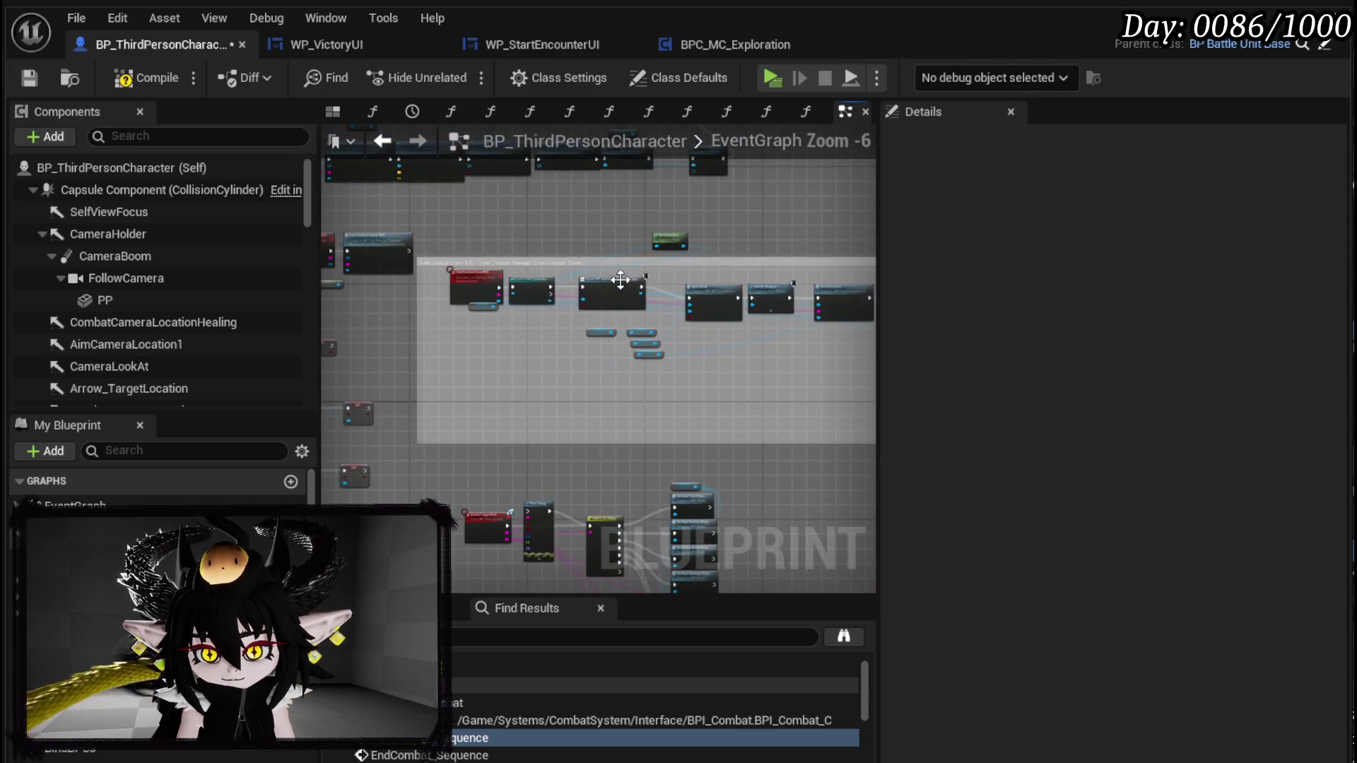
drag(564, 261, 564, 205)
scroll(672, 328, up, 4)
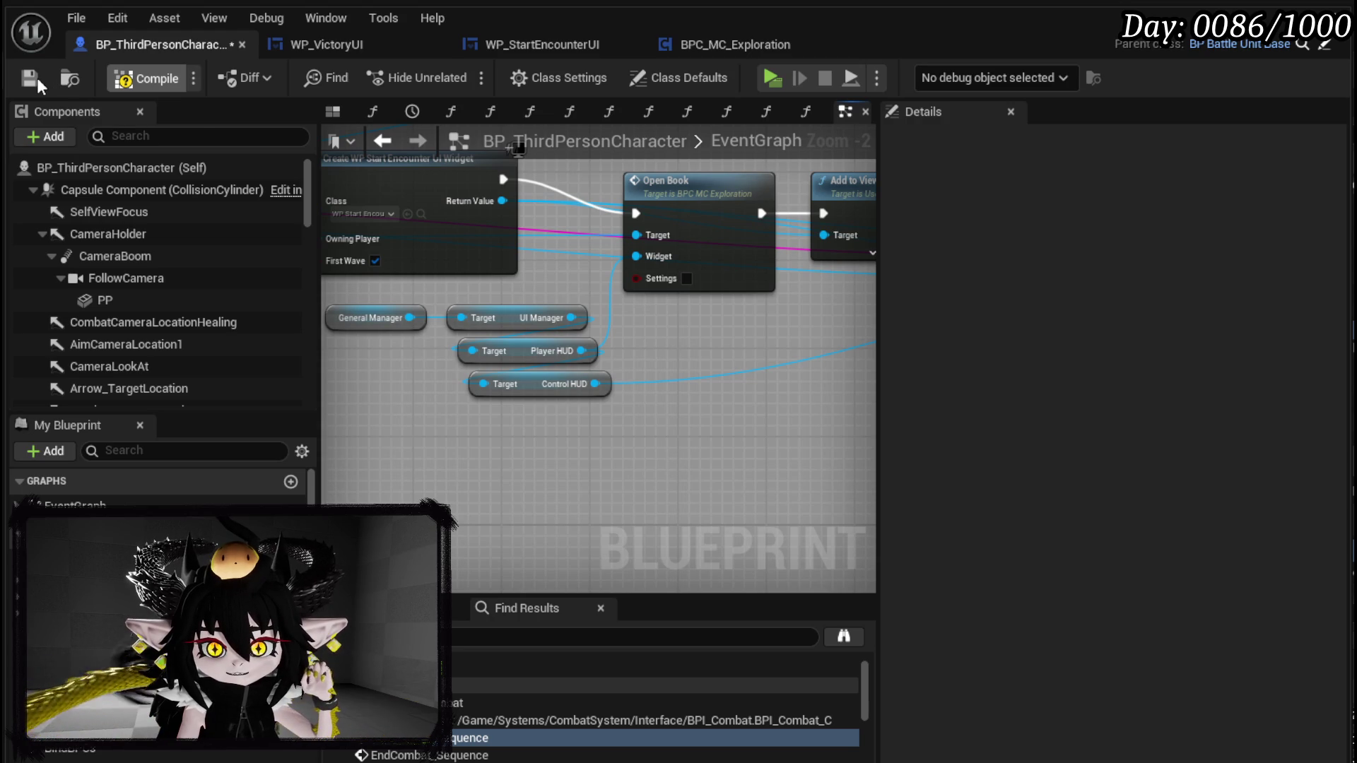
click(36, 78)
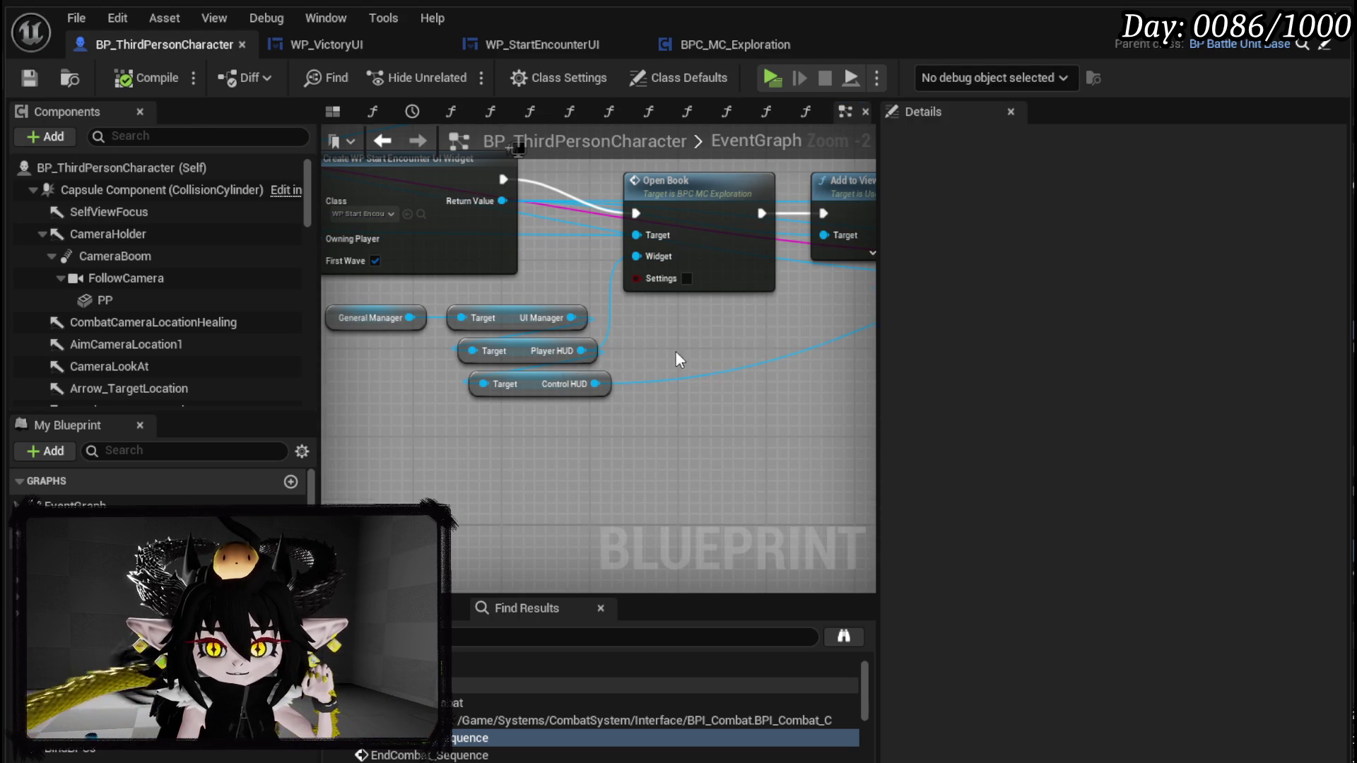
- Add Get Widget Switcher from Player HUD and Set Active Widget with the Control HUD as Widget
scroll(675, 350, up, 2)
drag(461, 275, 617, 280)
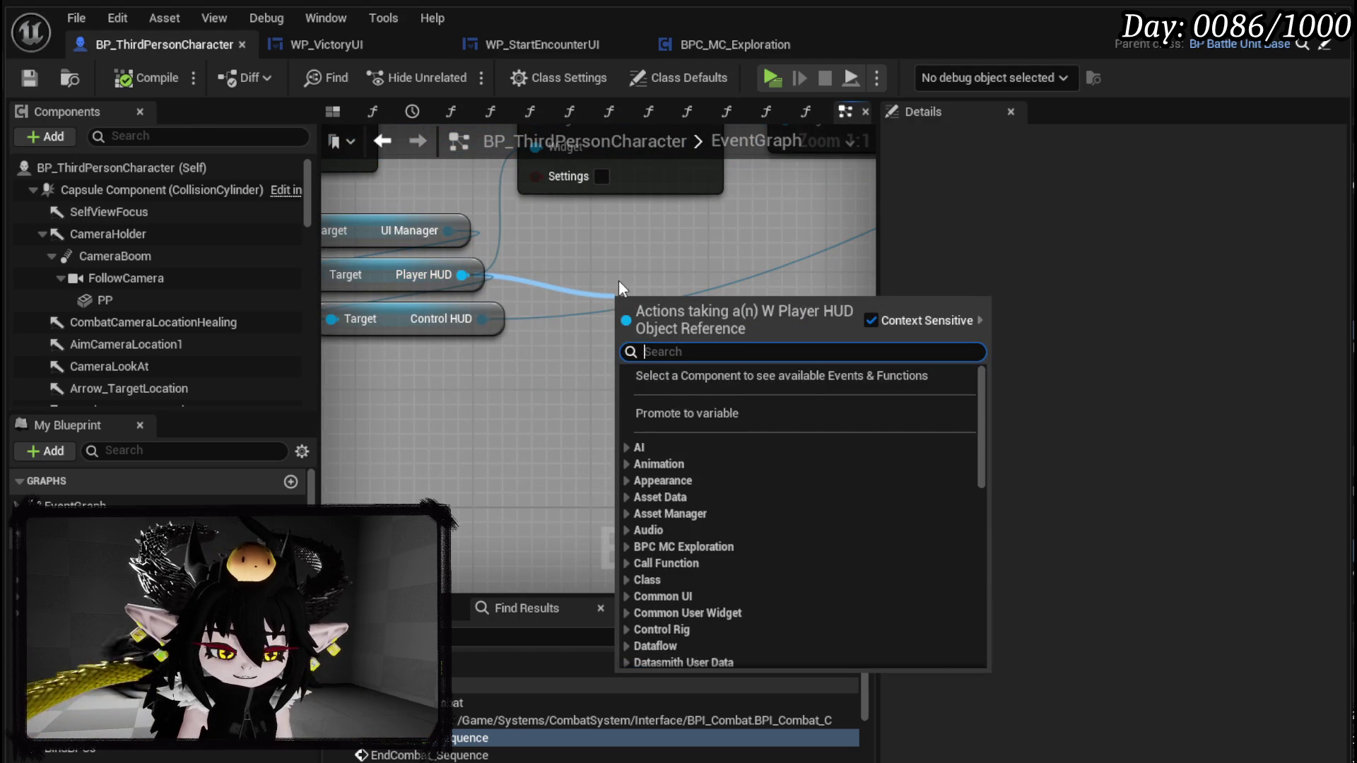
text(swit)
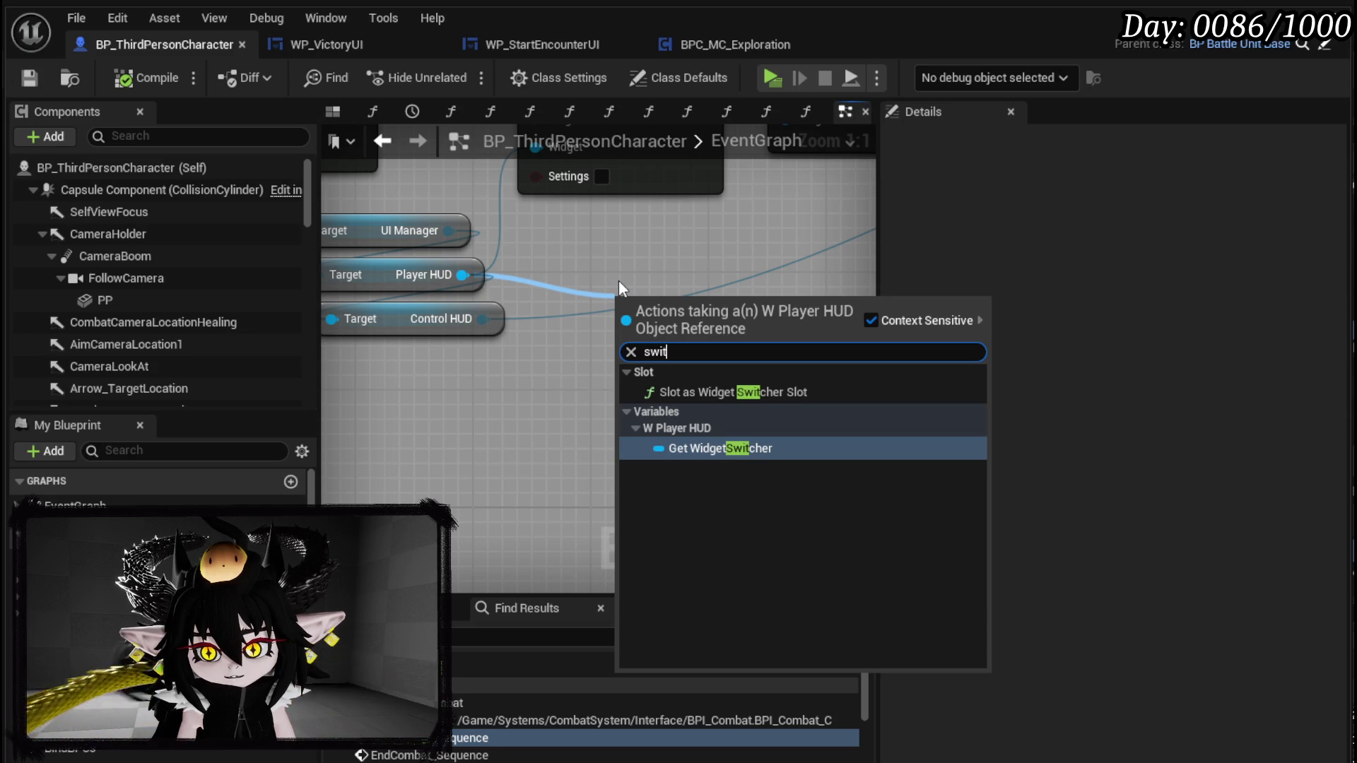
key(Return)
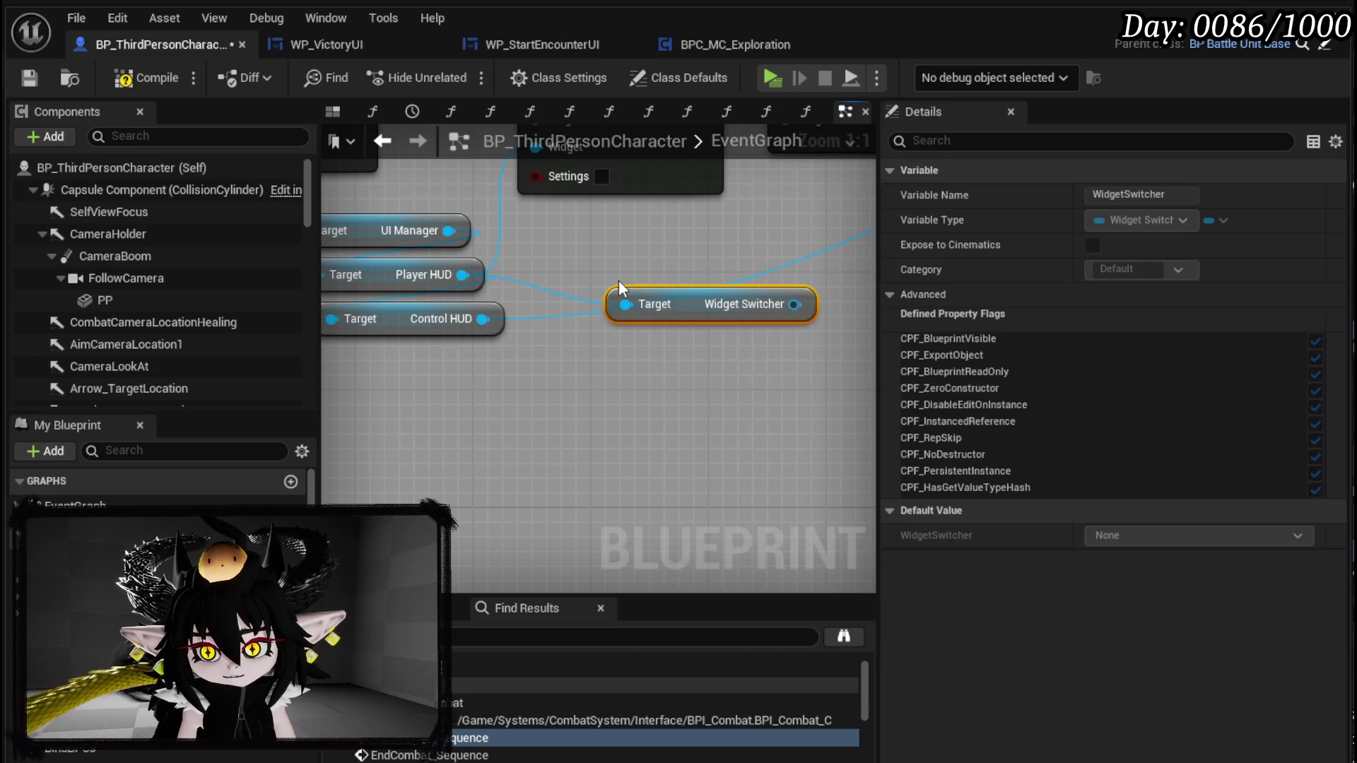
drag(708, 315, 635, 301)
drag(720, 290, 736, 332)
text(Set active)
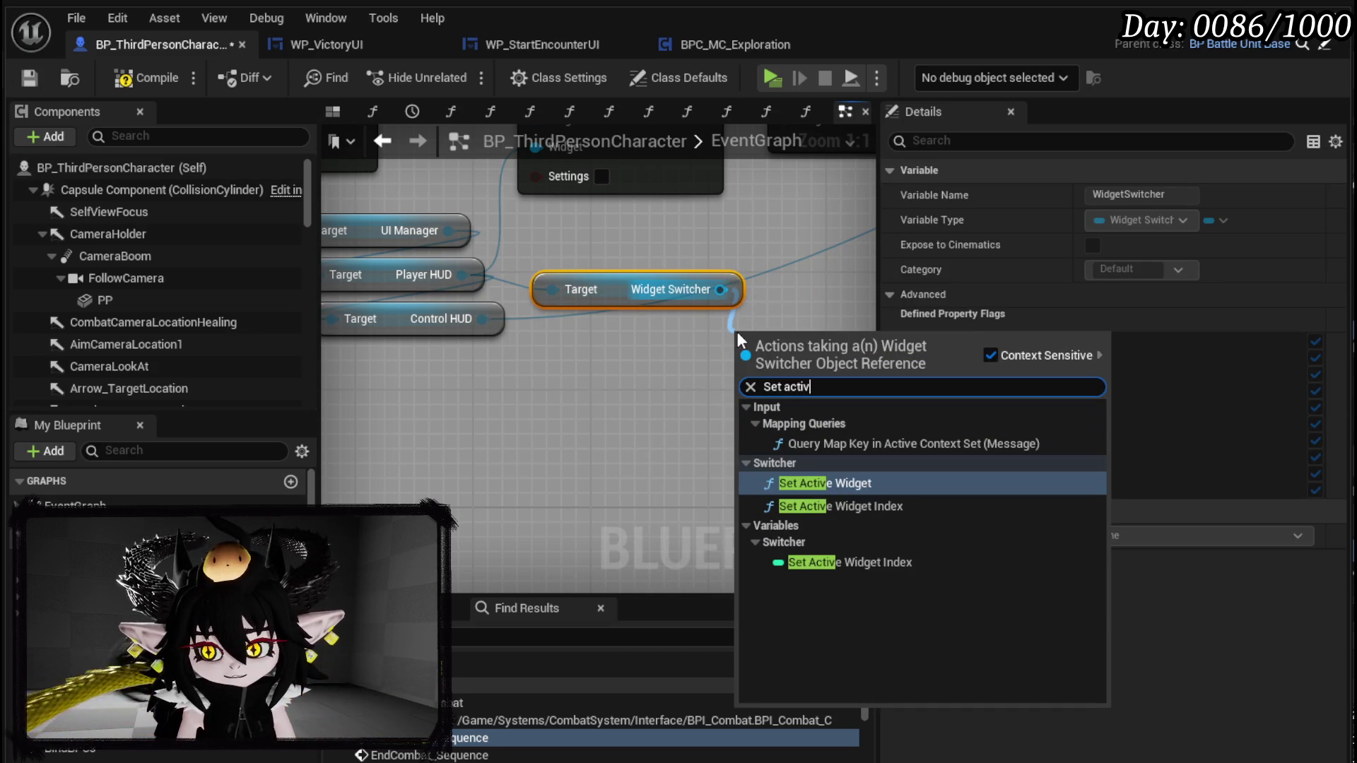
click(842, 483)
mouse_move(483, 318)
mouse_down()
mouse_move(753, 431)
mouse_move(741, 440)
mouse_up()
- Chain Set Active Widget → Set Layout → Open Book, rearranging nodes, and save the blueprint
scroll(741, 367, down, 2)
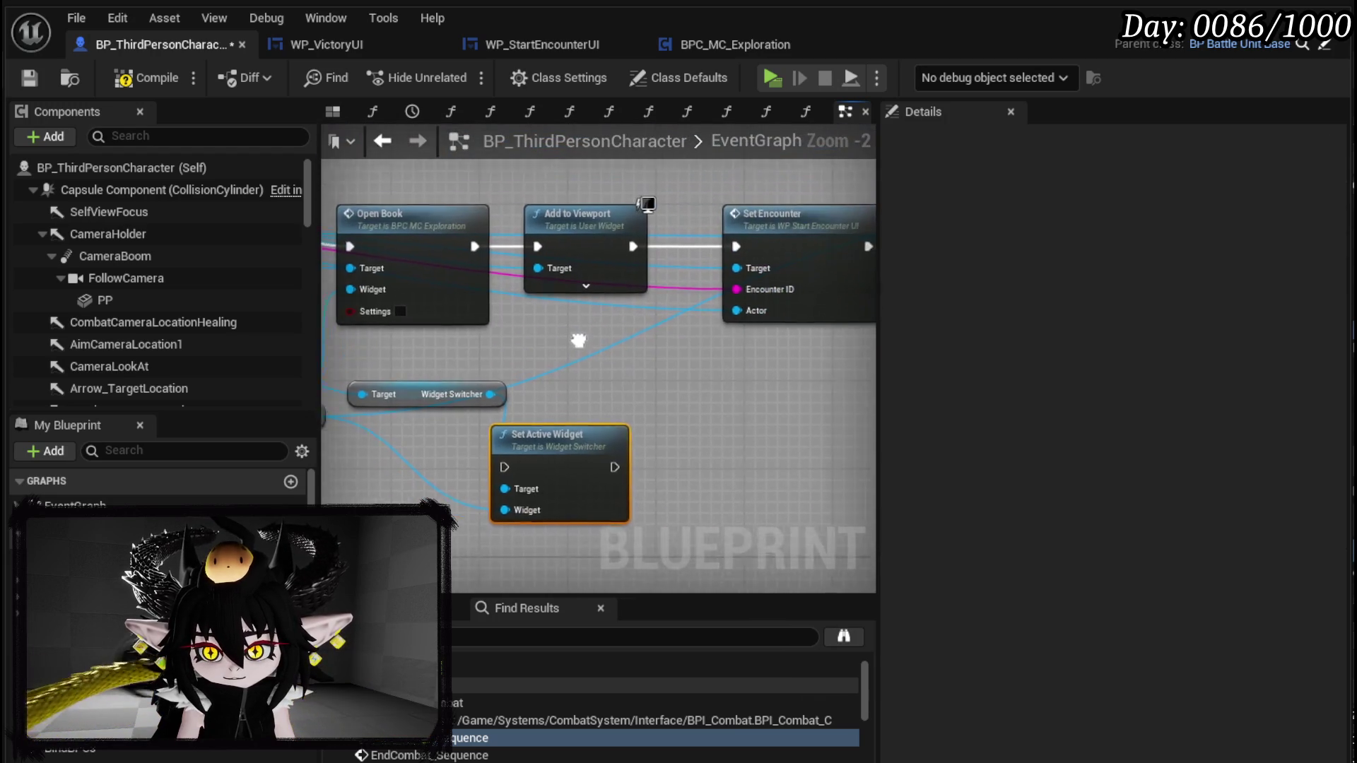
mouse_move(587, 368)
mouse_down()
mouse_move(799, 376)
mouse_move(567, 377)
mouse_up()
mouse_move(717, 258)
mouse_down()
mouse_move(764, 313)
mouse_move(381, 315)
mouse_move(801, 313)
mouse_up()
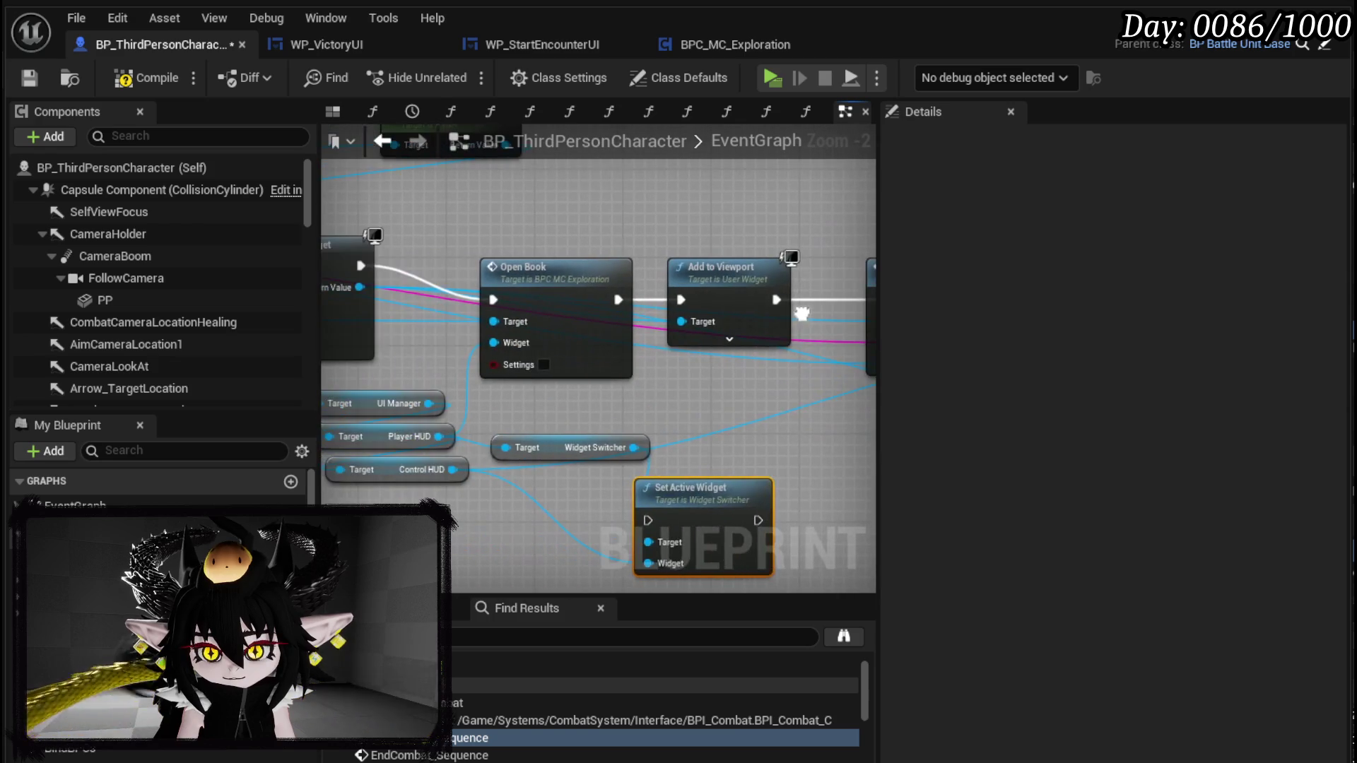
drag(610, 219, 322, 244)
mouse_move(797, 290)
mouse_down()
mouse_move(466, 460)
mouse_move(396, 537)
mouse_move(582, 462)
mouse_up()
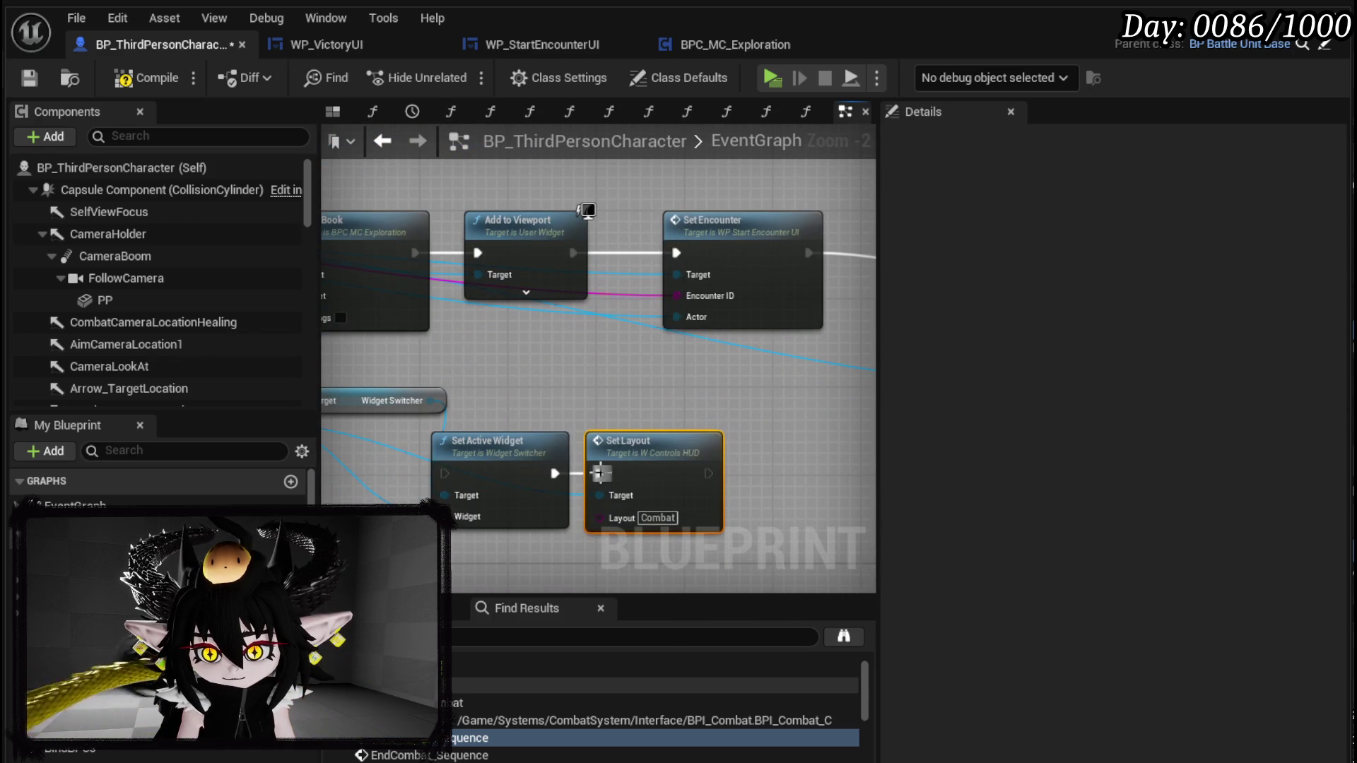
drag(533, 226, 782, 228)
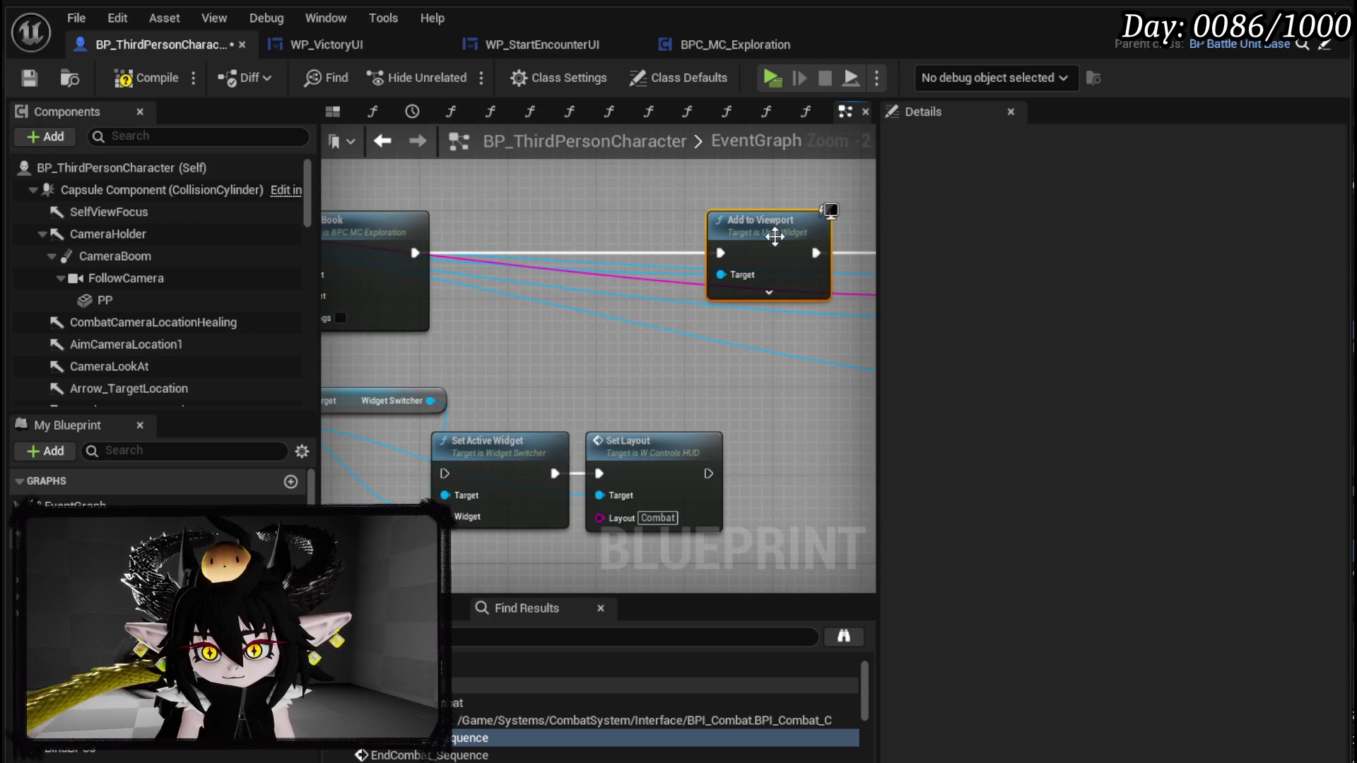
drag(509, 424, 728, 537)
drag(559, 371, 751, 399)
mouse_move(570, 260)
mouse_down()
mouse_move(884, 255)
mouse_move(619, 260)
mouse_up()
drag(558, 335, 684, 284)
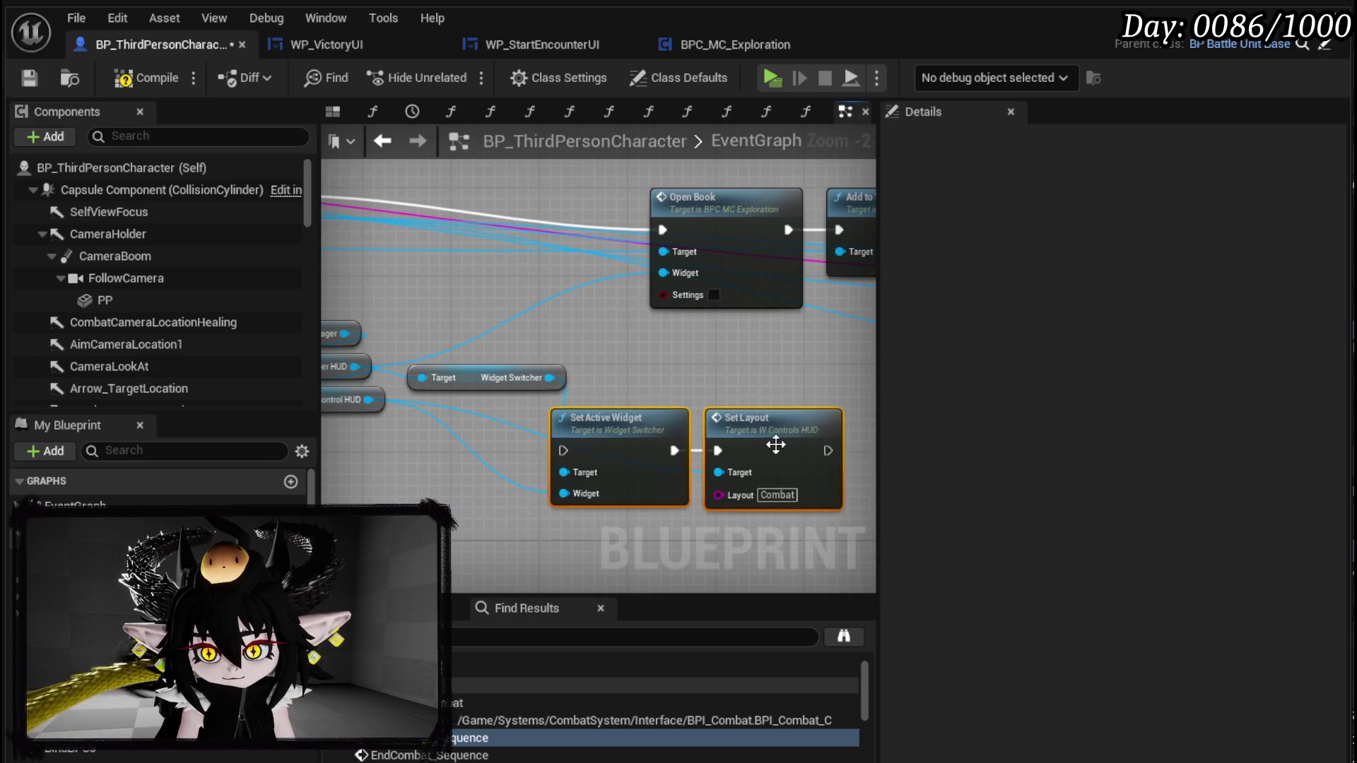
drag(774, 442, 565, 210)
scroll(553, 252, up, 2)
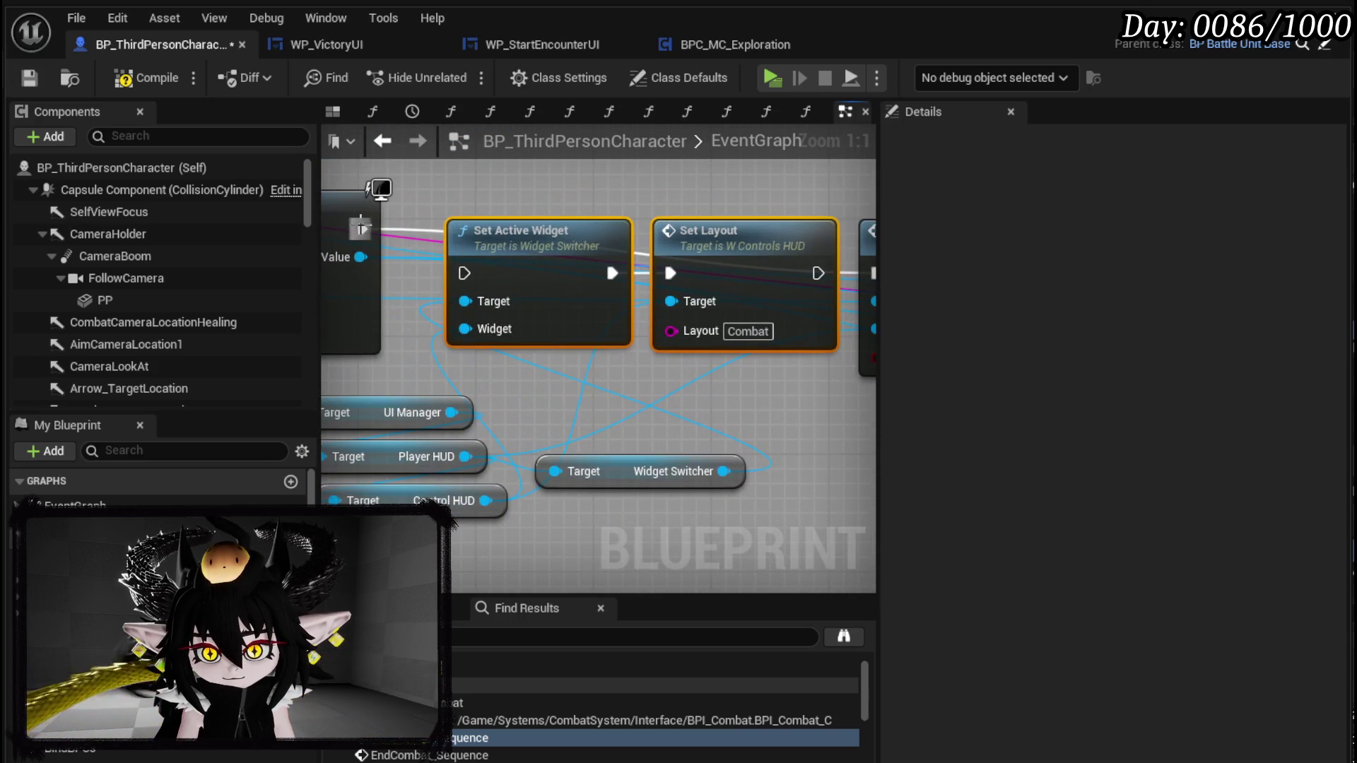
mouse_move(817, 273)
mouse_down()
mouse_move(872, 275)
mouse_move(744, 284)
mouse_up()
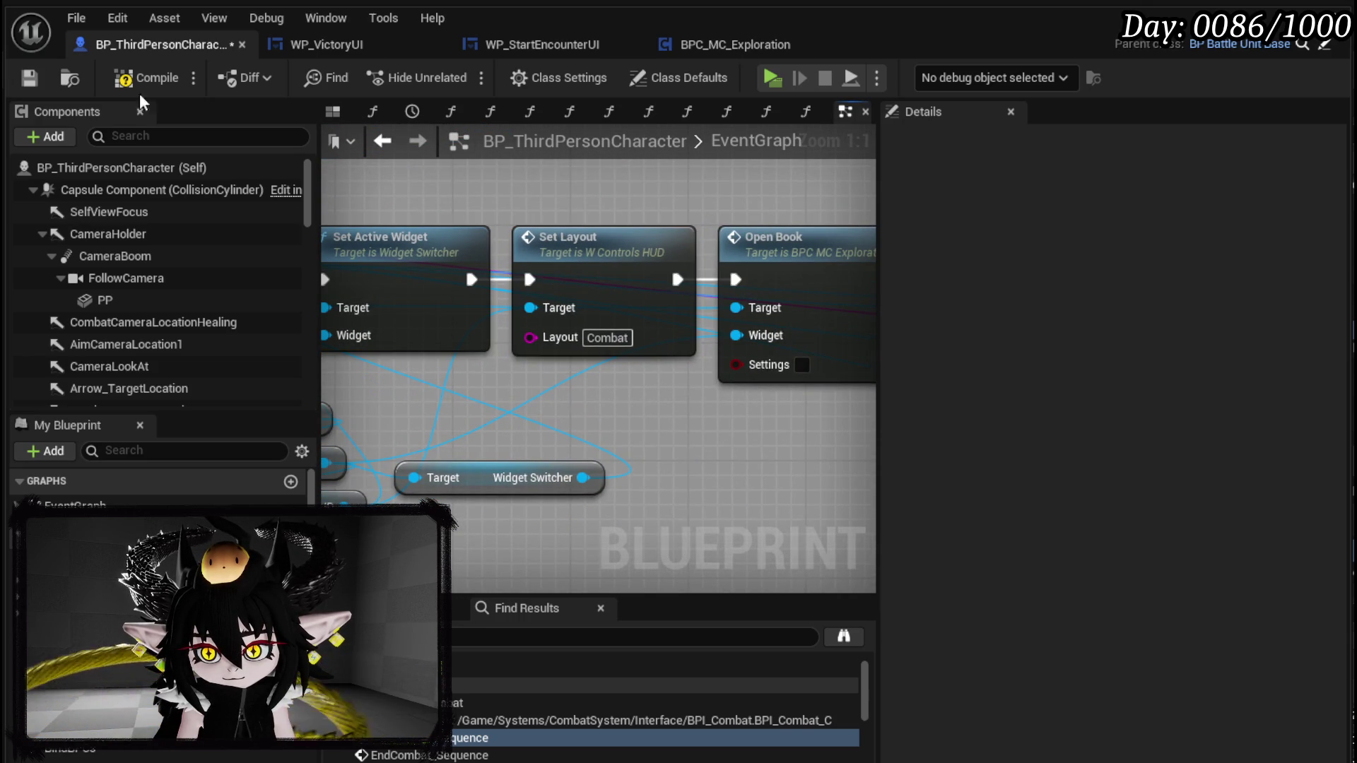
click(26, 79)
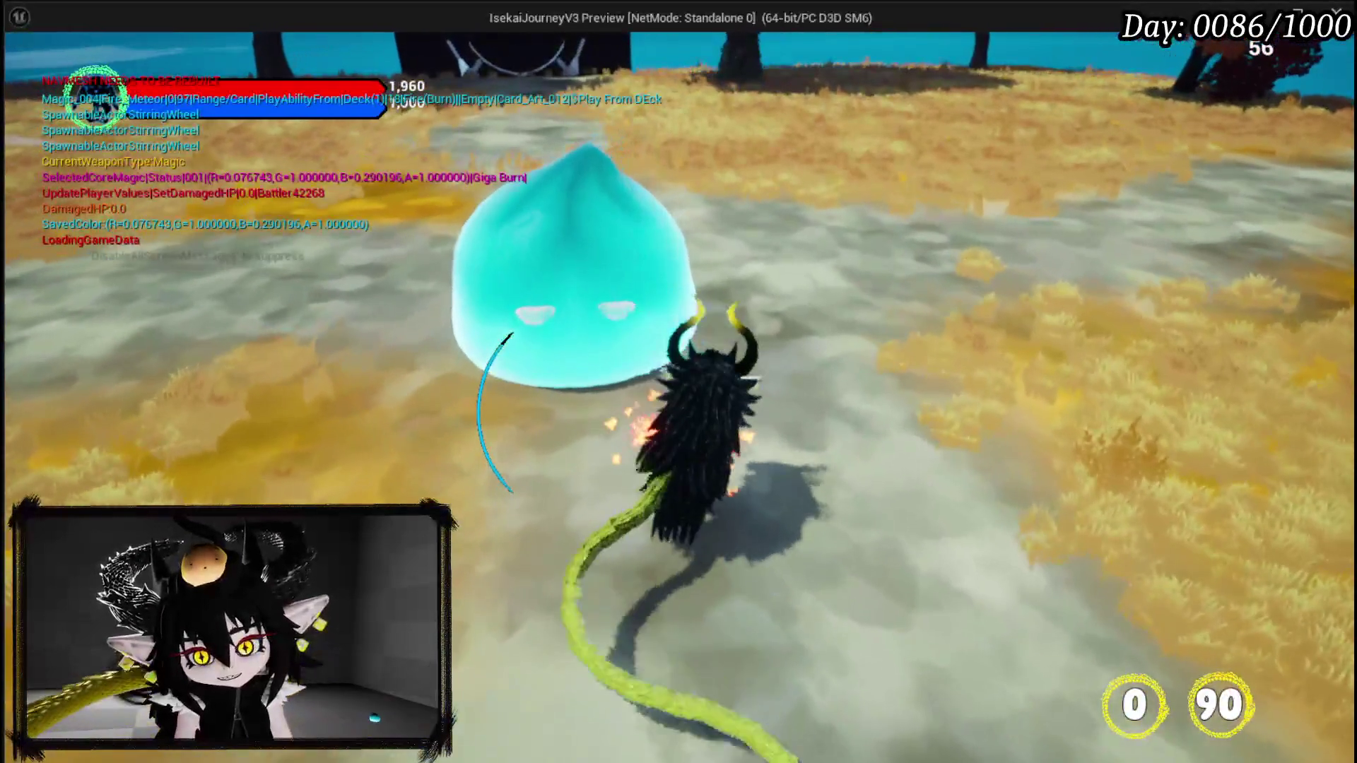
- Attack the slime to start combat, then turn the book to Settings, Inventory, Exploration and Combat Controls
key(1)
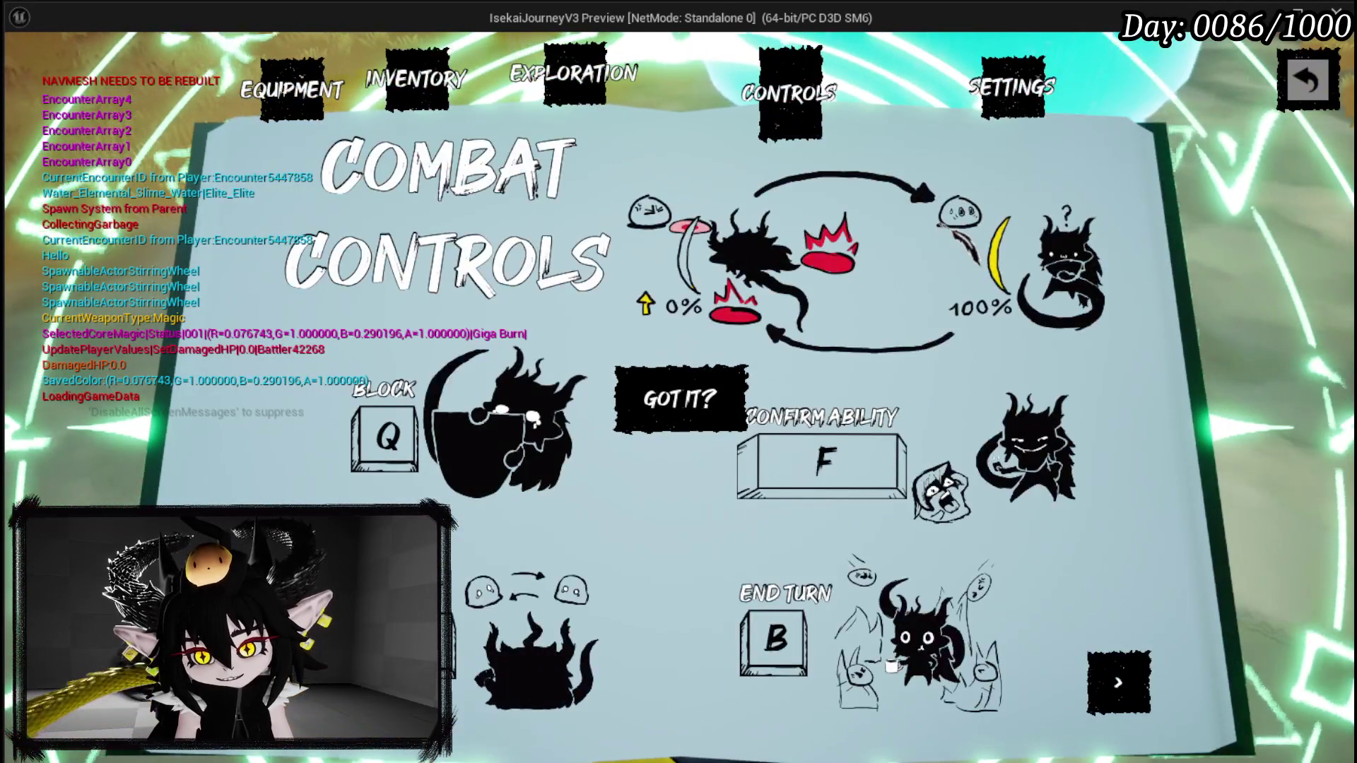
click(1018, 88)
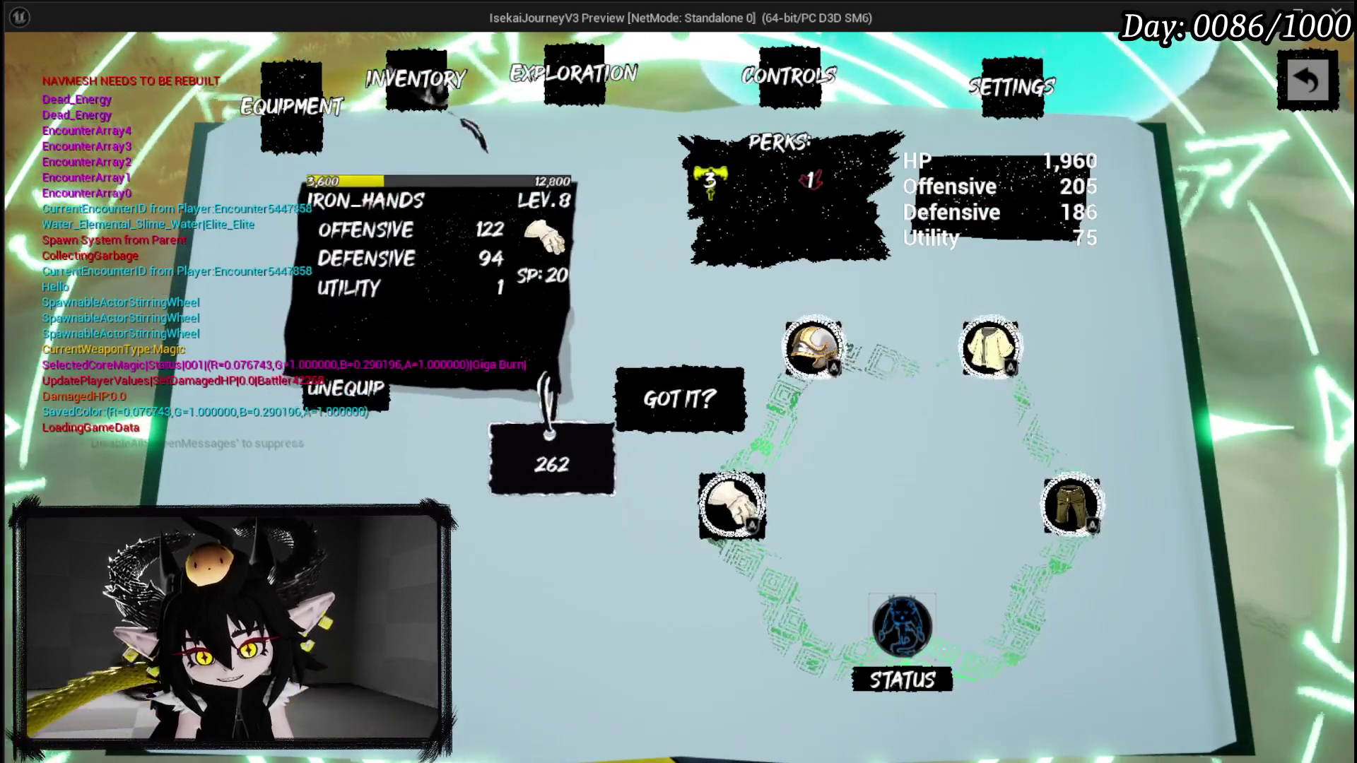
click(417, 79)
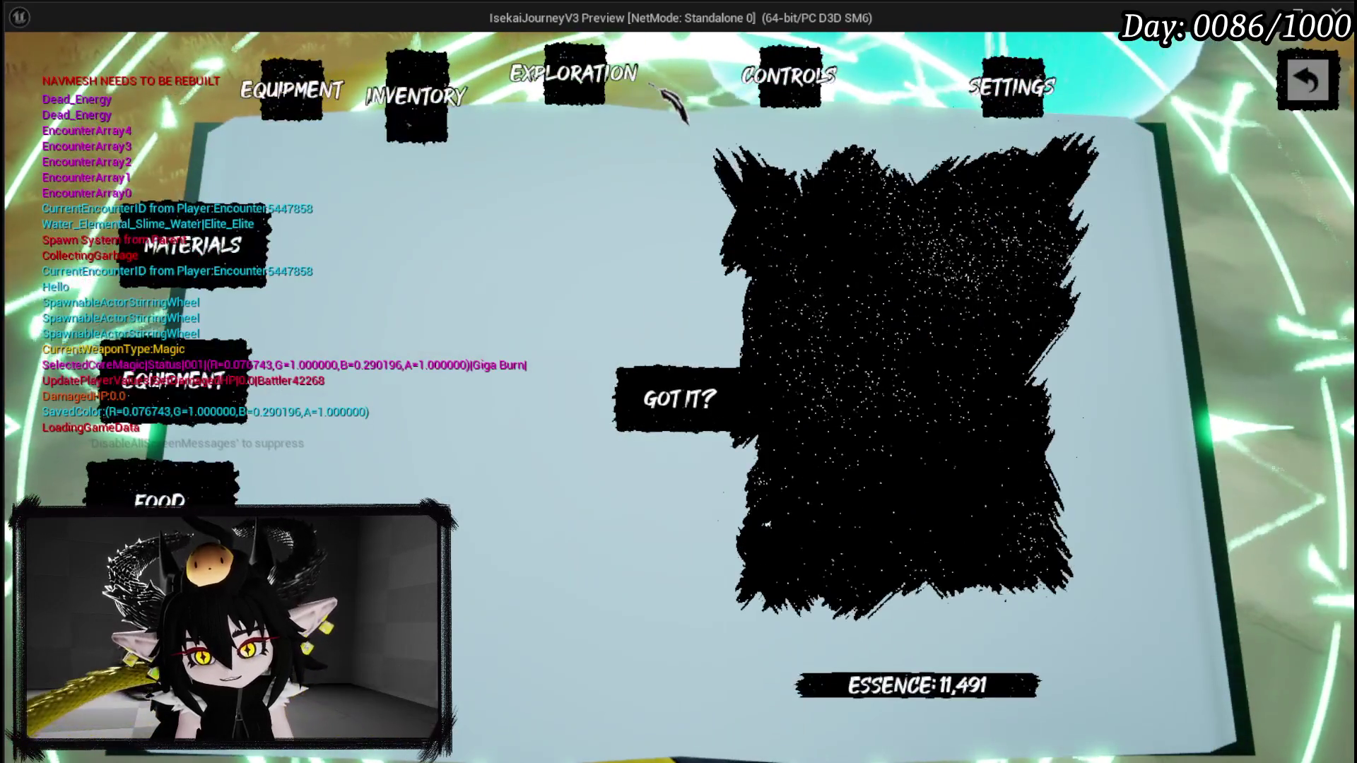
click(612, 92)
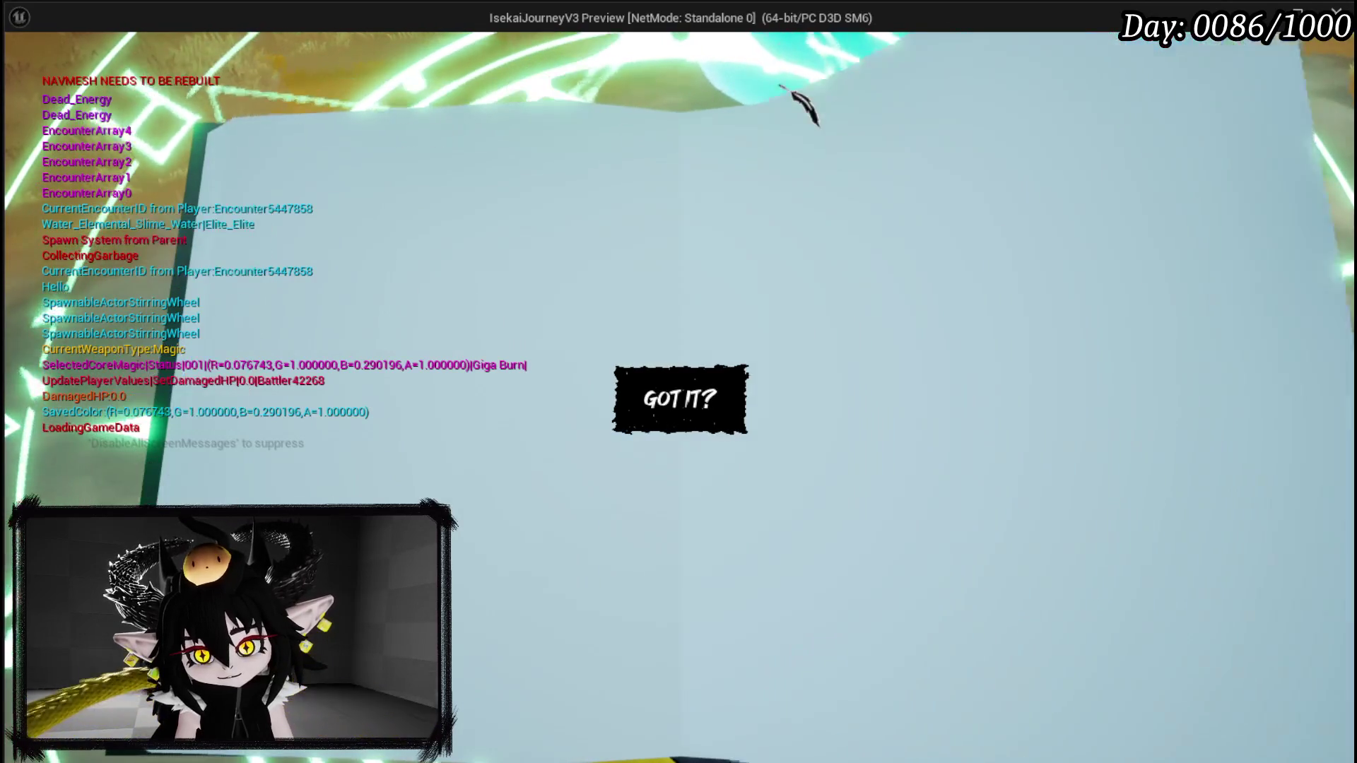
click(812, 106)
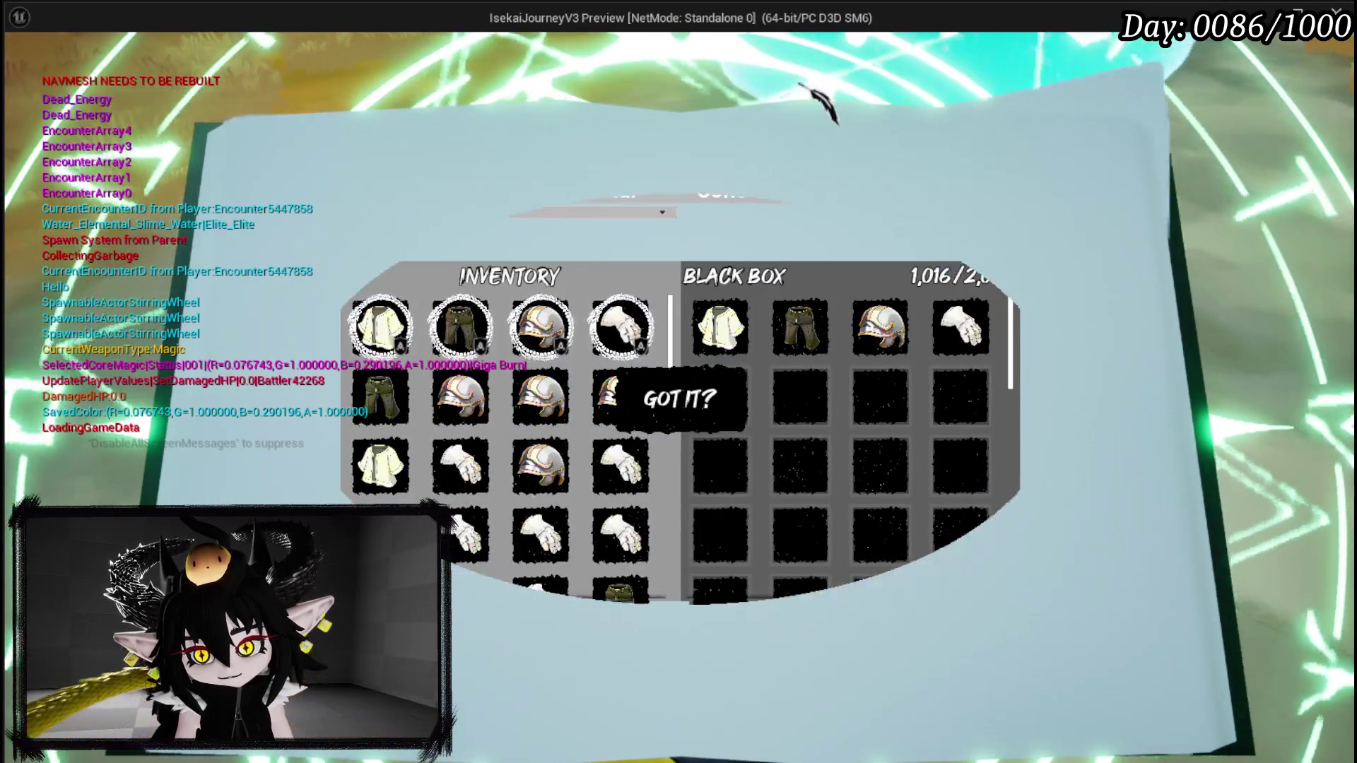
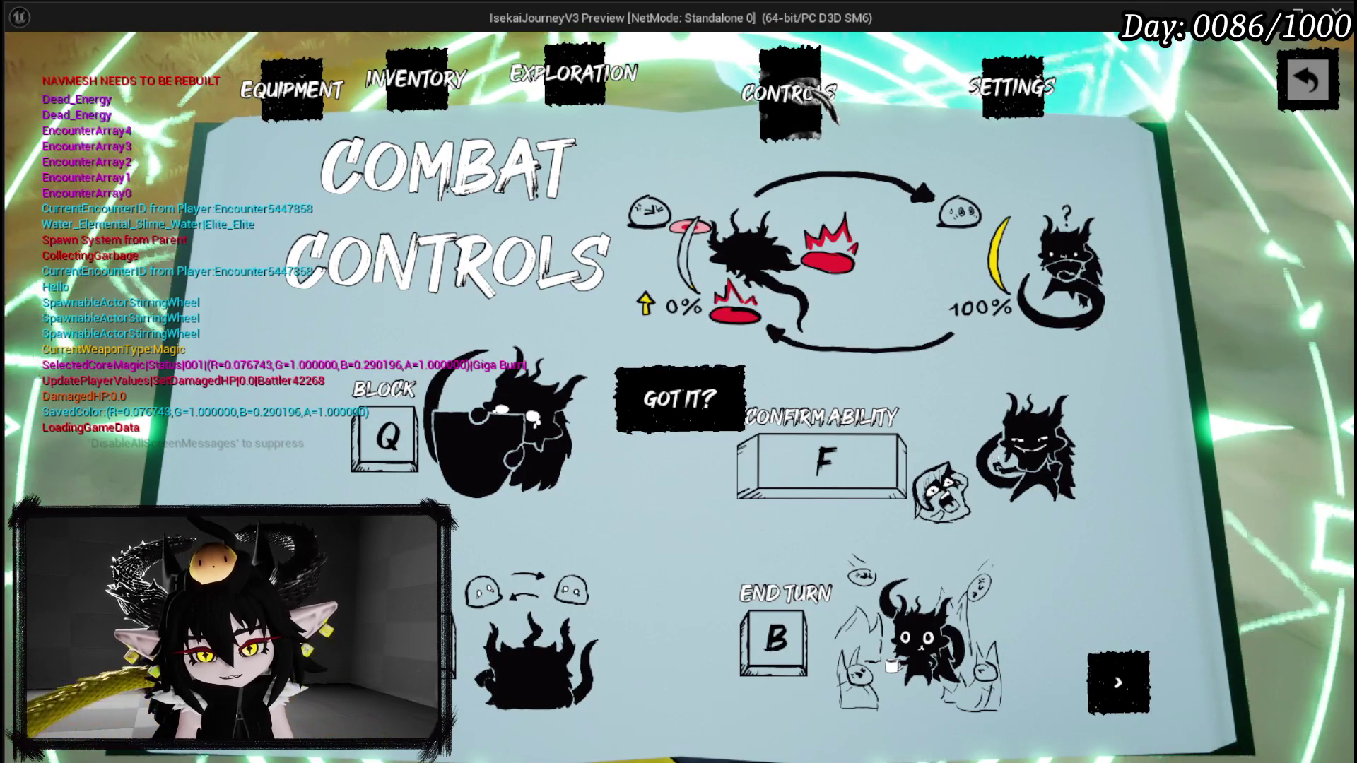
- Stop Play-in-Editor, save the dungeon level, and view BP_ThirdPersonCharacter's Combat Set Layout to Open Book chain
key(Escape)
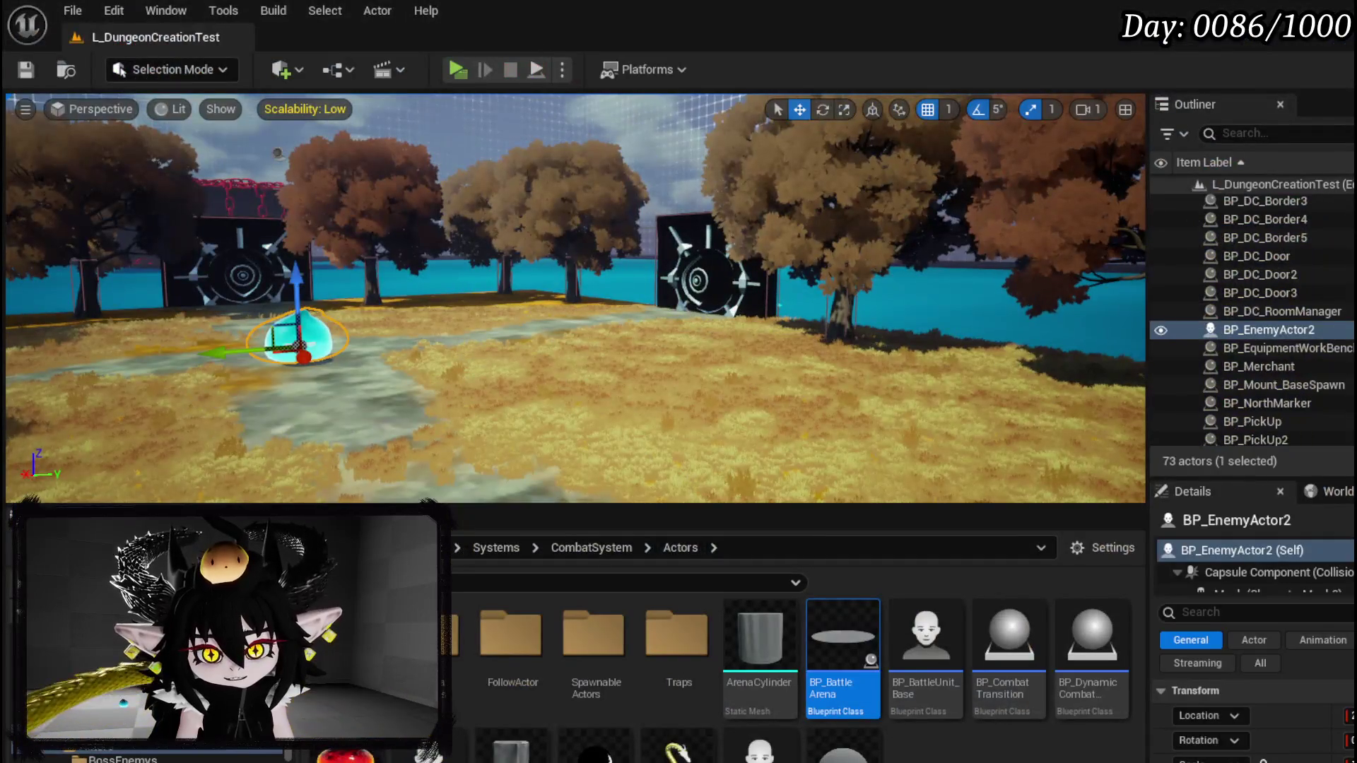
click(36, 65)
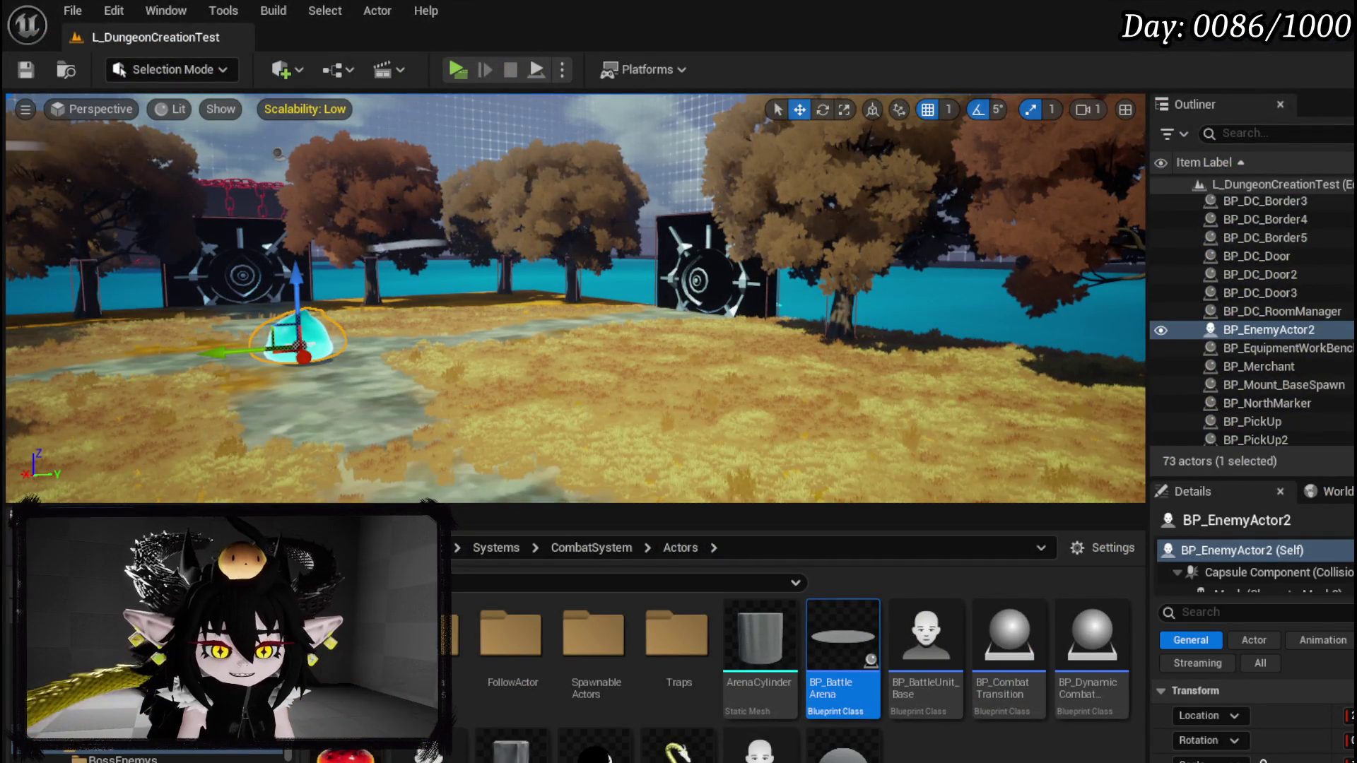
scroll(497, 404, down, 2)
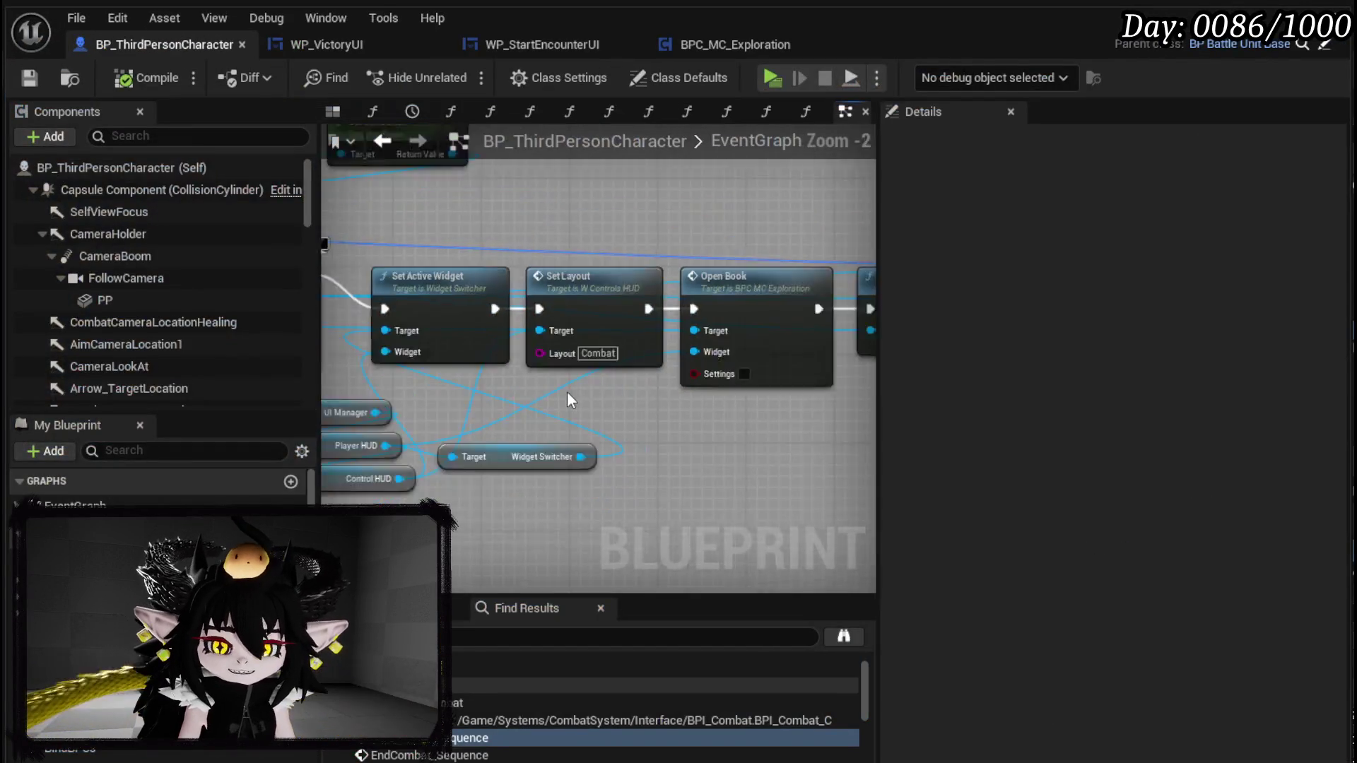
- Wire the created Start Encounter UI widget's Return Value into Open Book's Widget input
mouse_move(636, 353)
mouse_down()
mouse_move(694, 366)
mouse_move(607, 358)
mouse_move(517, 397)
mouse_move(769, 390)
mouse_up()
mouse_move(366, 261)
mouse_down()
mouse_move(894, 281)
mouse_move(627, 290)
mouse_move(650, 293)
mouse_move(561, 233)
mouse_up()
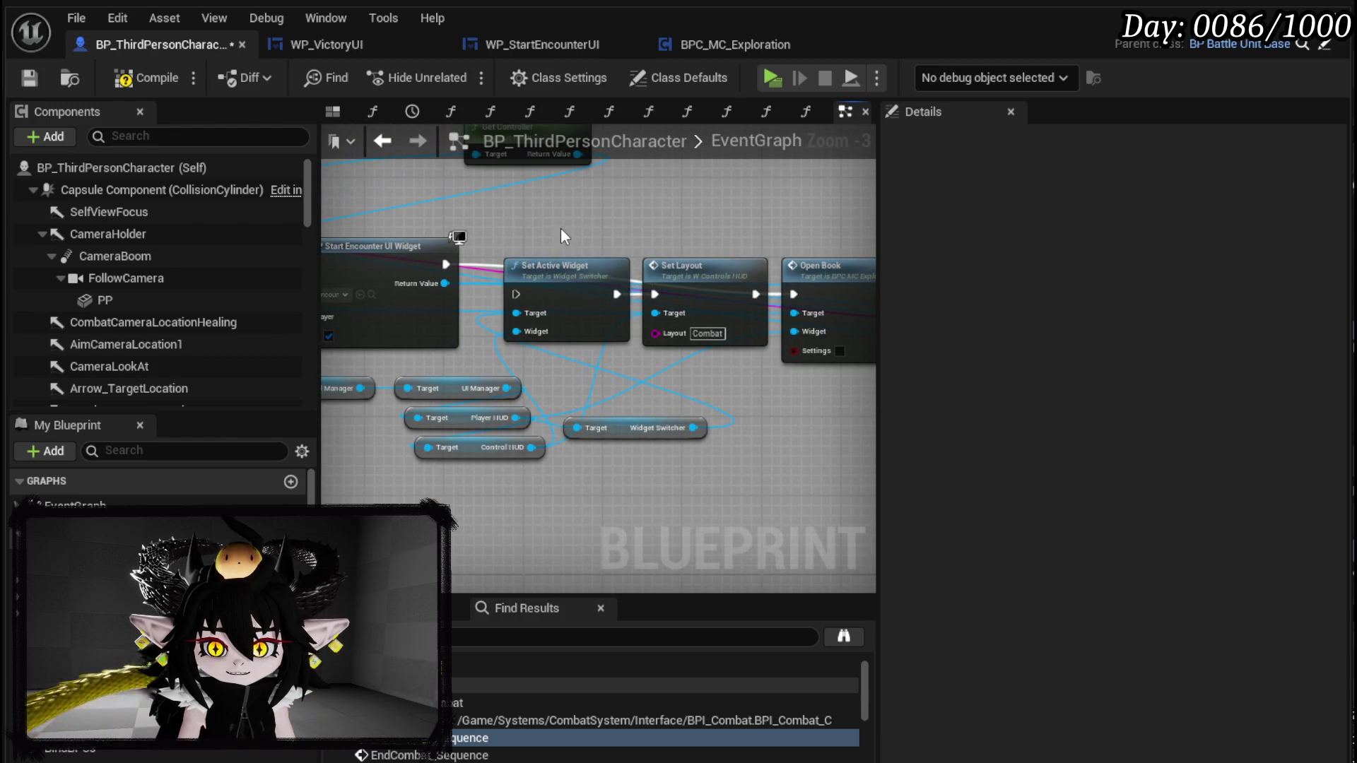
mouse_move(732, 406)
mouse_down()
mouse_move(465, 387)
mouse_move(599, 393)
mouse_move(600, 434)
mouse_up()
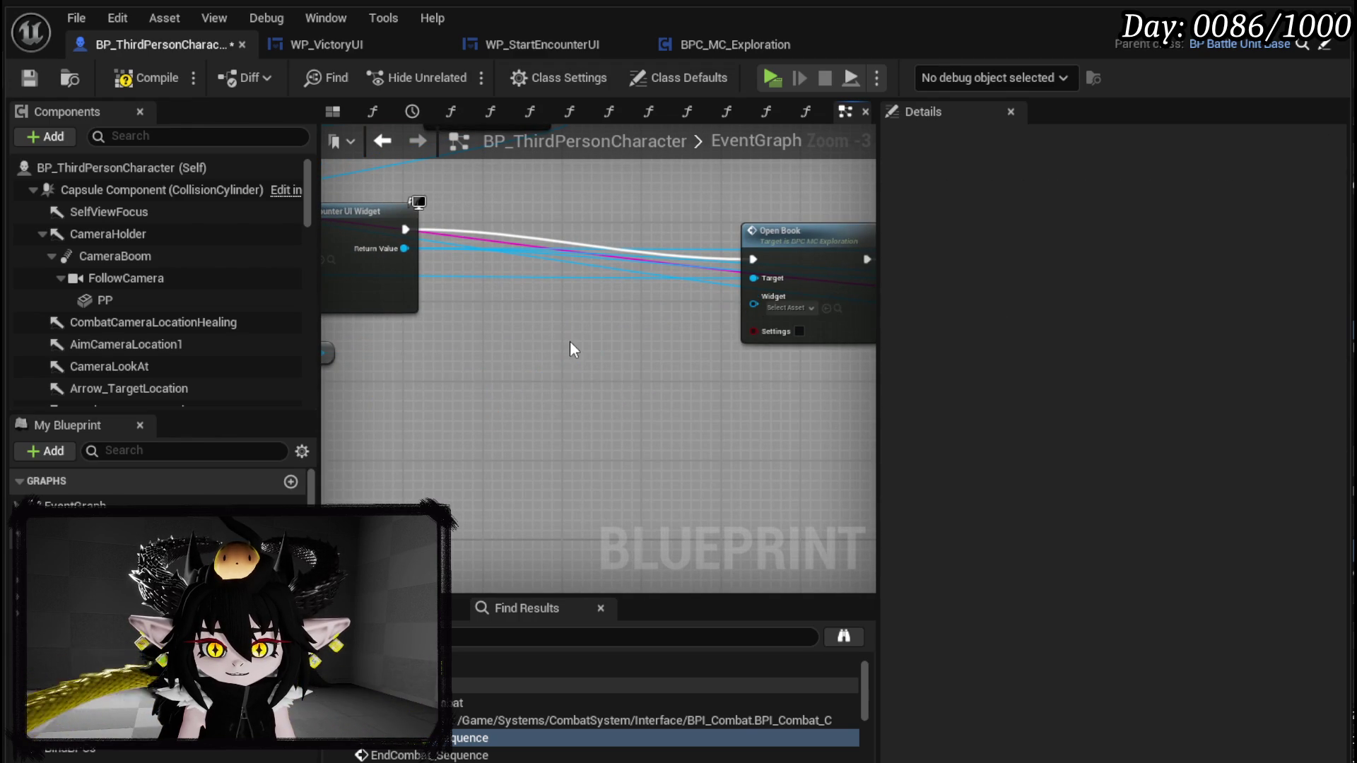
drag(570, 340, 424, 382)
mouse_move(487, 253)
mouse_down()
mouse_move(805, 303)
mouse_move(672, 315)
mouse_up()
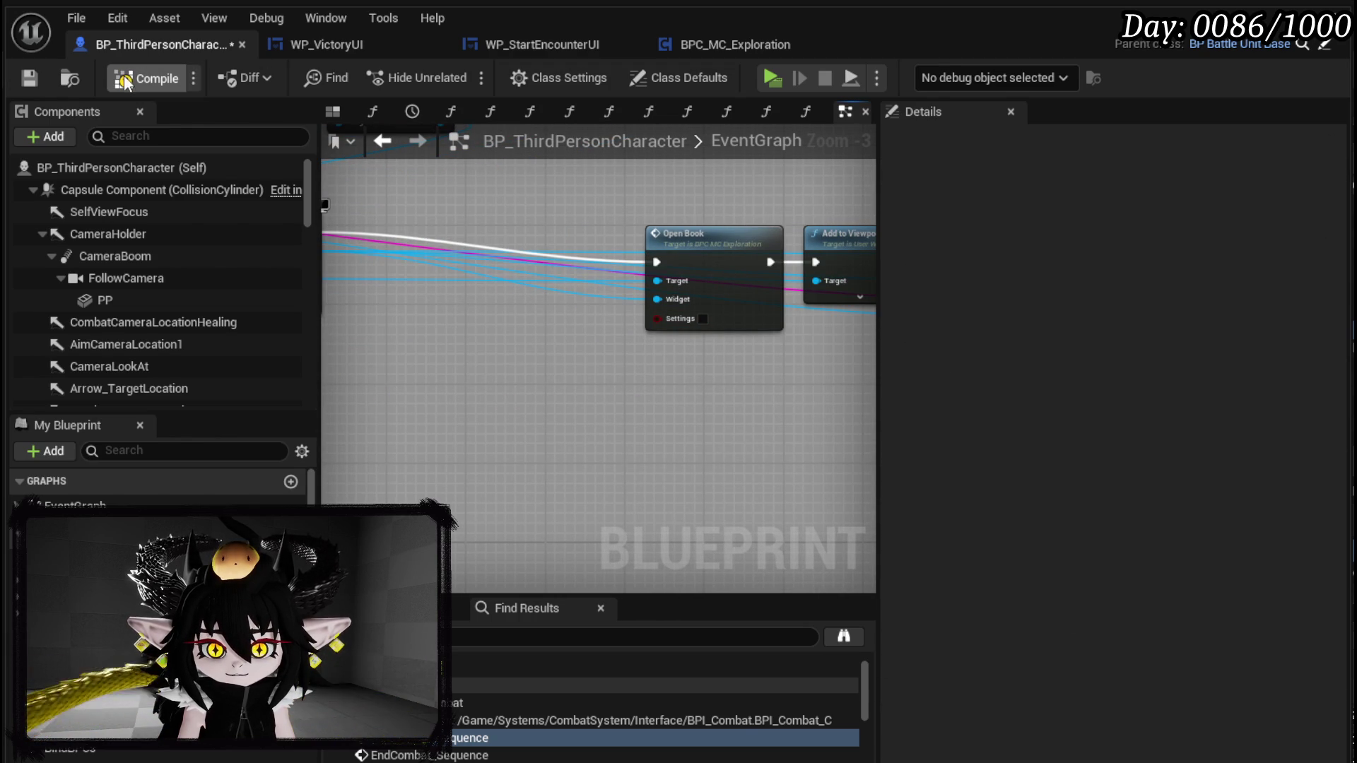
- Compile BP_ThirdPersonCharacter and open the OpenBook function graph
click(30, 78)
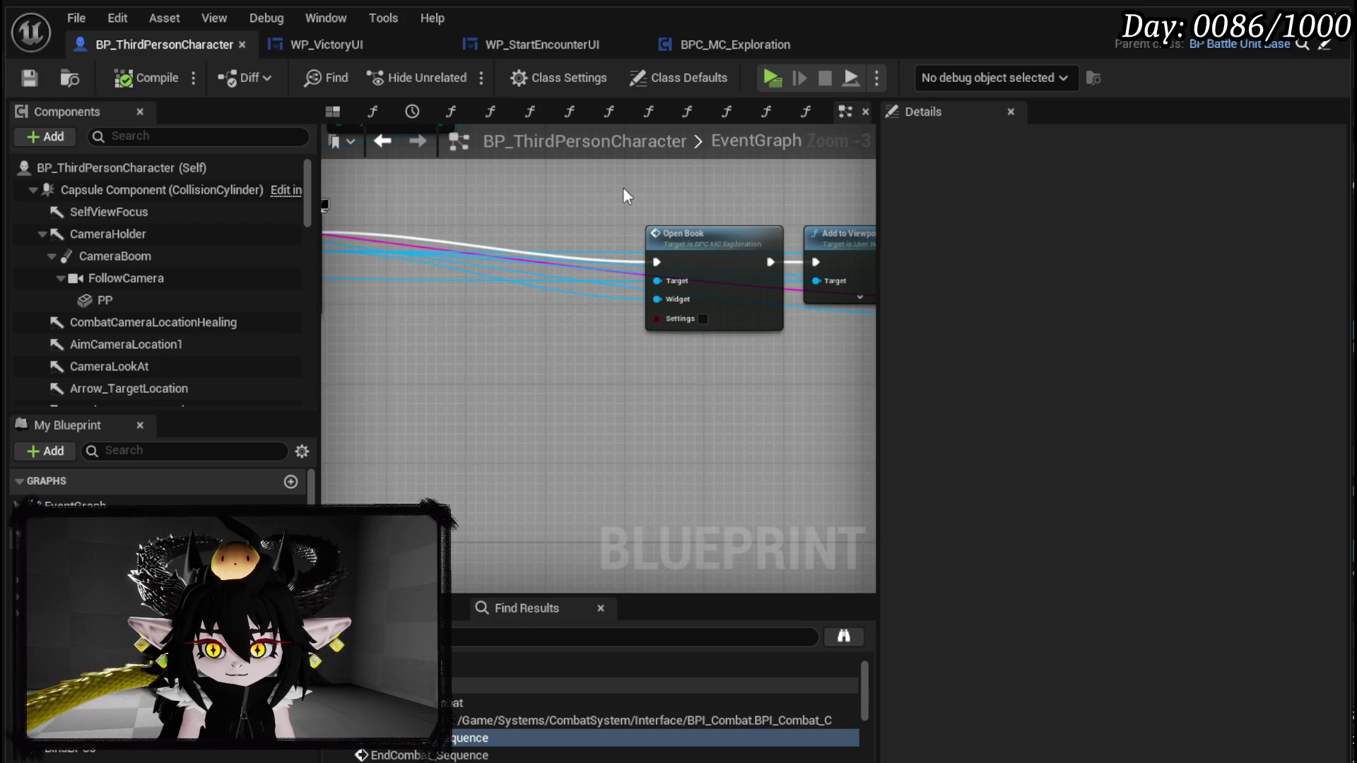
drag(721, 227, 312, 217)
double_click(592, 227)
- Inspect the OpenBook function's Set Visibility, SET, entry and Branch nodes
drag(689, 233, 499, 221)
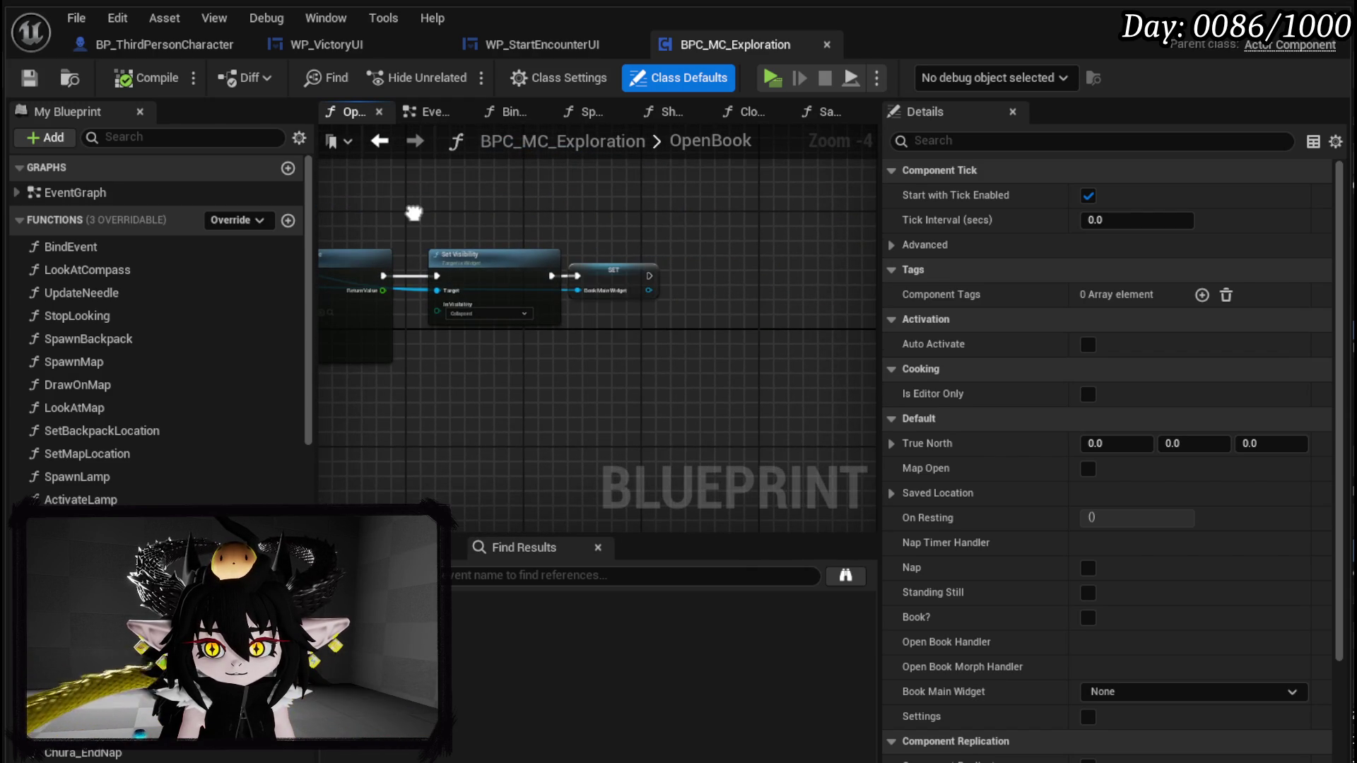
scroll(567, 207, up, 2)
scroll(656, 222, down, 1)
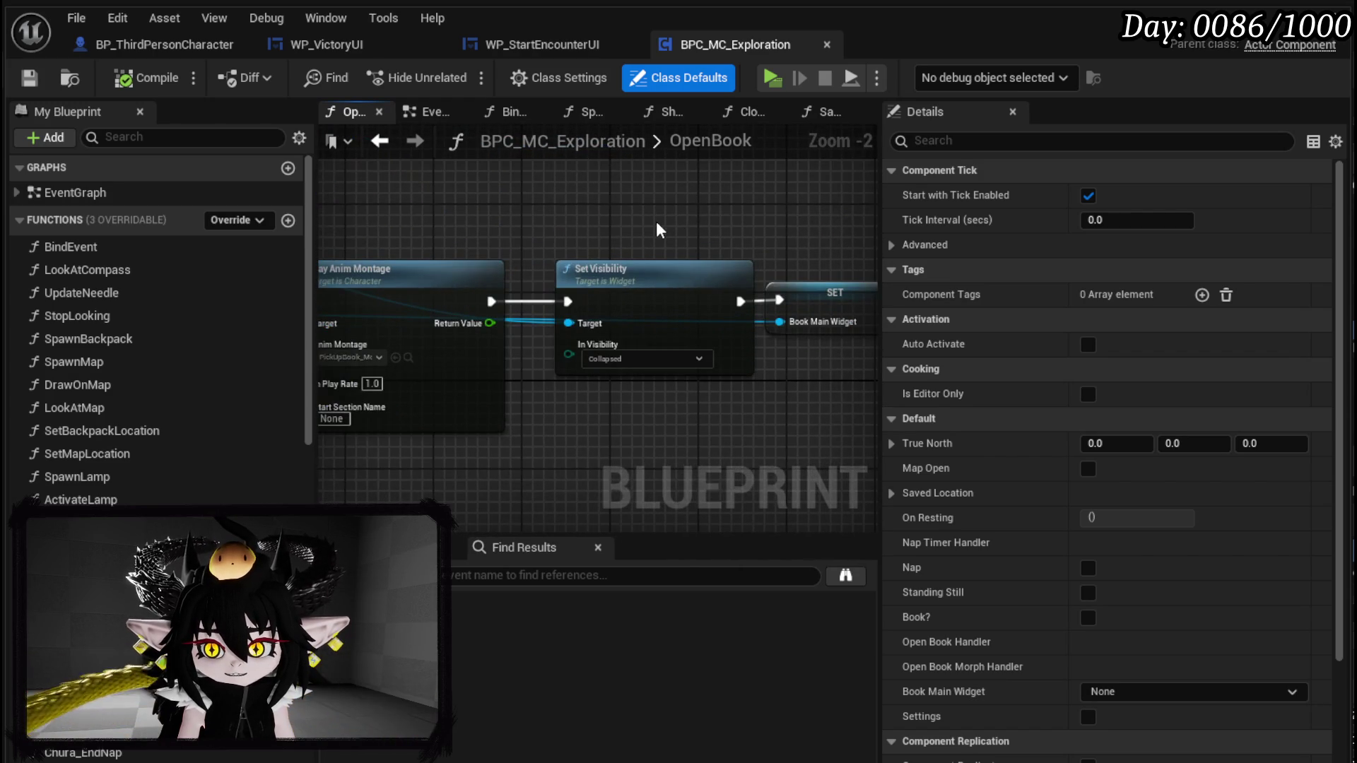
scroll(482, 217, down, 1)
scroll(591, 304, up, 1)
scroll(530, 299, up, 2)
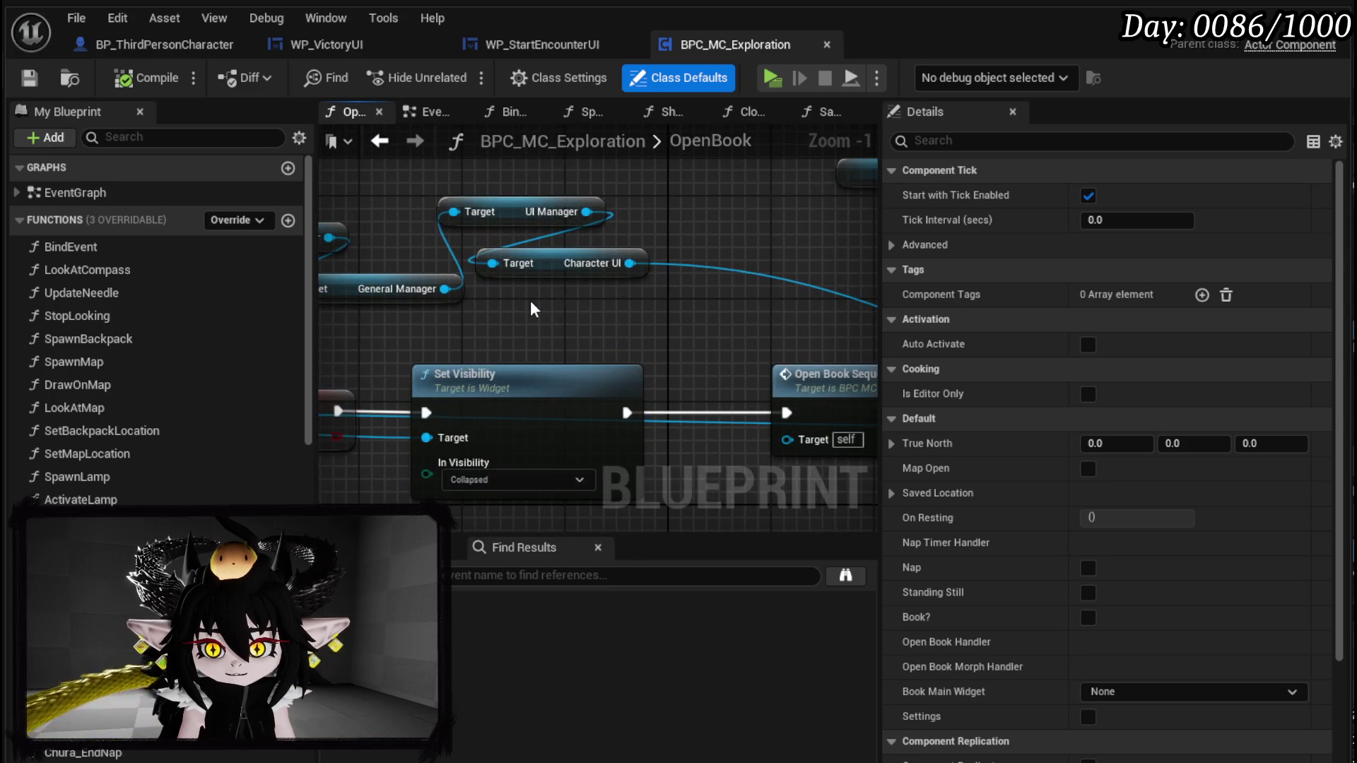
scroll(530, 300, down, 2)
mouse_move(530, 299)
mouse_down()
mouse_move(609, 275)
mouse_move(834, 267)
mouse_move(364, 233)
mouse_move(665, 236)
mouse_up()
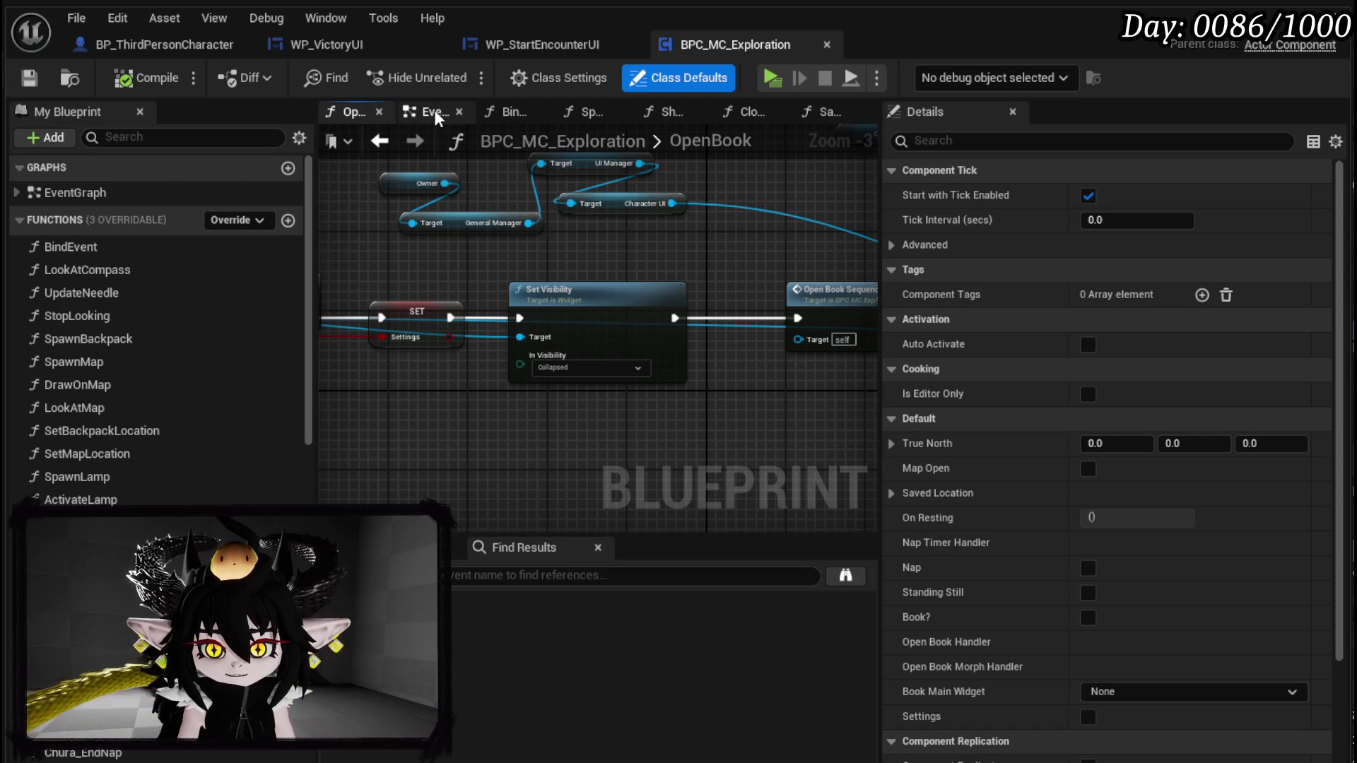
- Review the book timer nodes in BPC_MC_Exploration's EventGraph, then move to WP_VictoryUI
click(431, 111)
scroll(705, 289, down, 2)
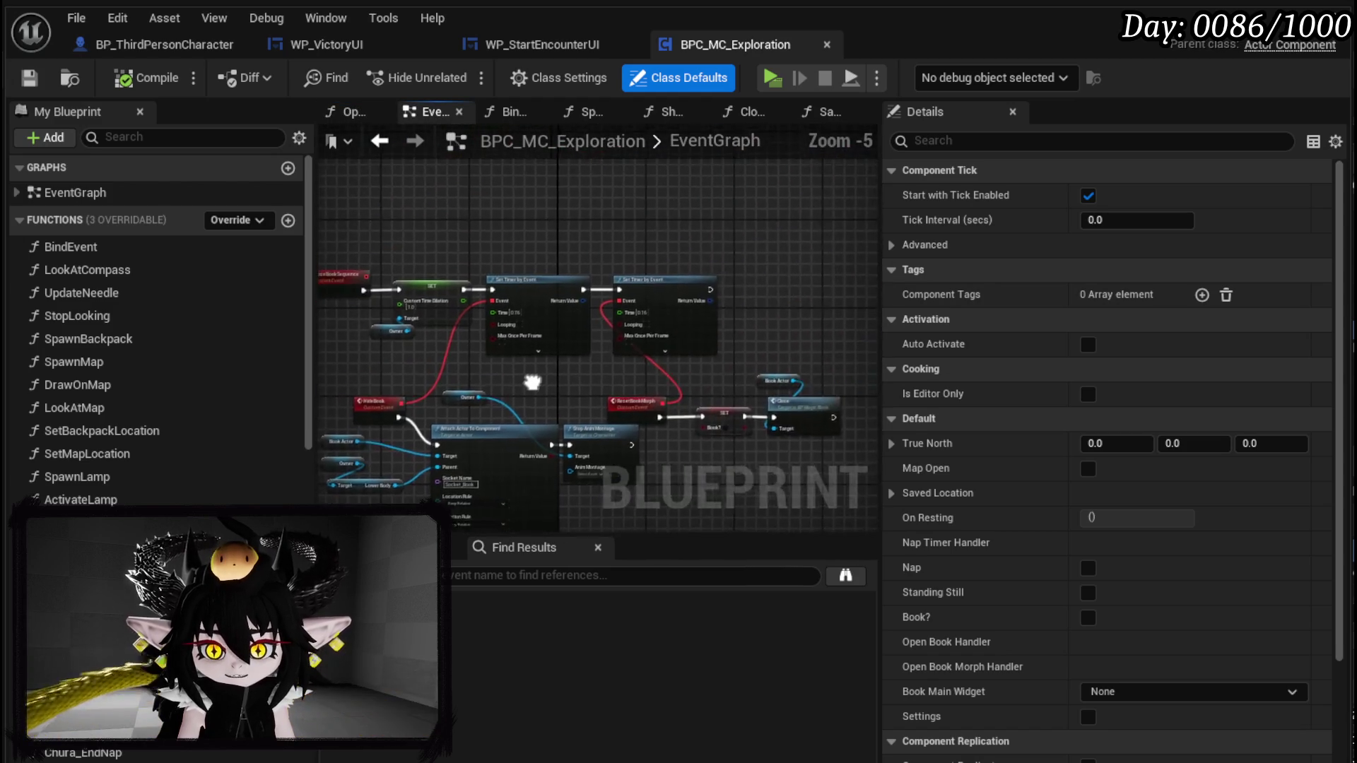
scroll(469, 316, up, 2)
mouse_move(469, 315)
mouse_down()
mouse_move(753, 313)
mouse_move(732, 385)
mouse_up()
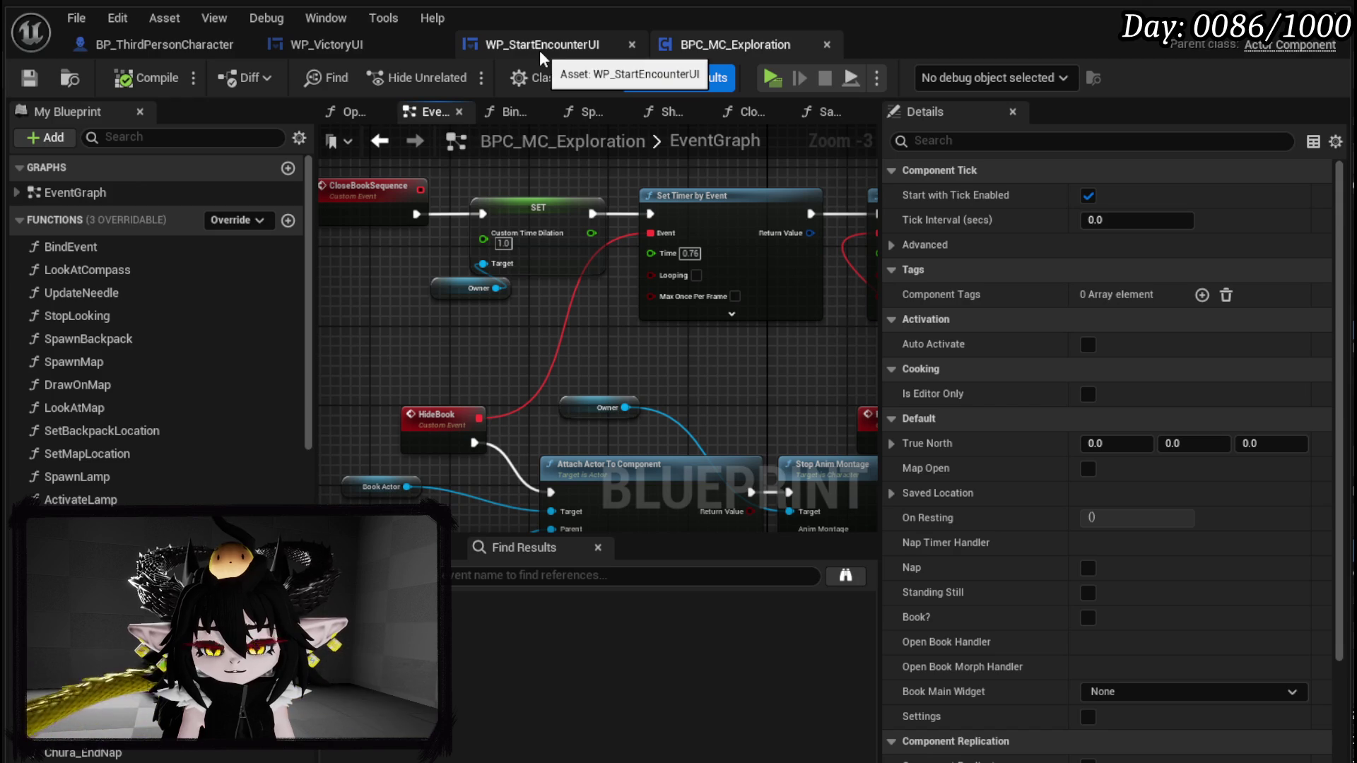
click(328, 43)
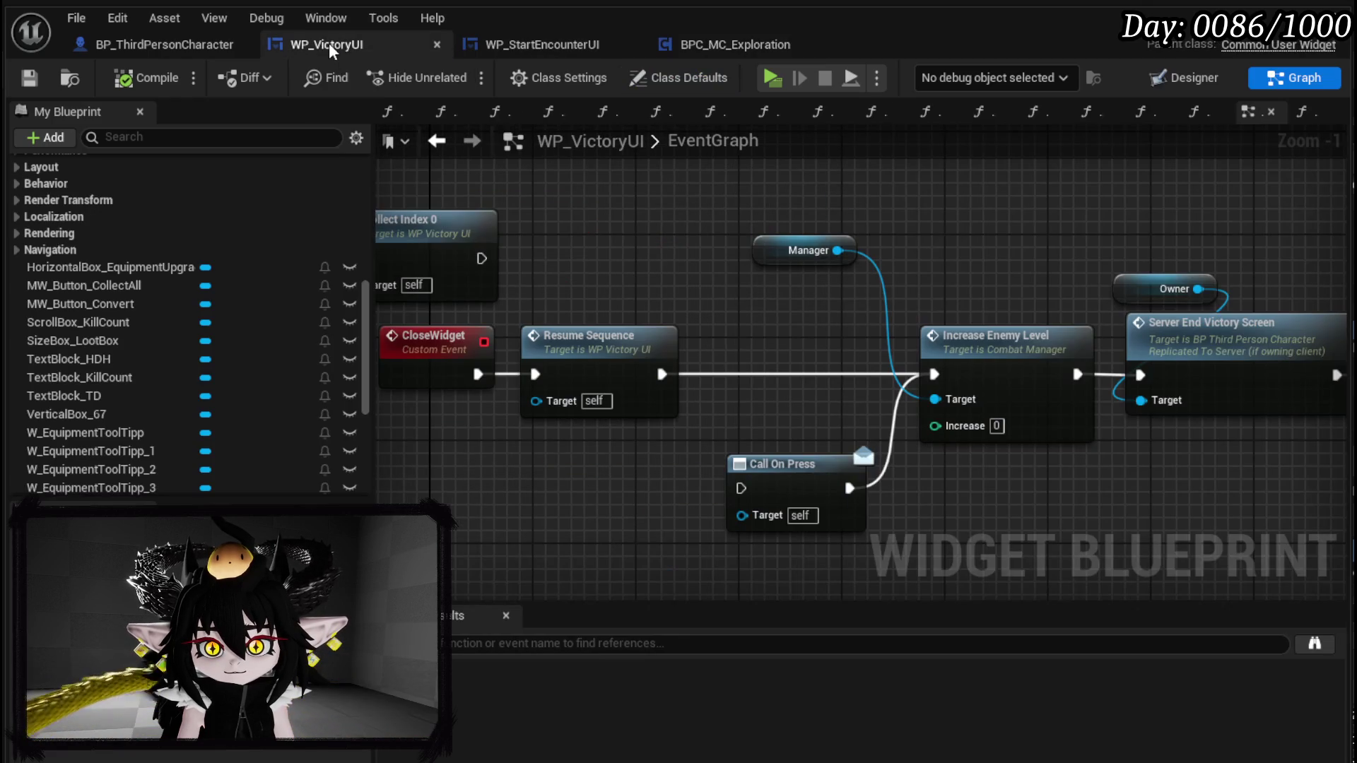
- In WP_StartEncounterUI's EventGraph, make room after the On Pressed (MW_Button_Gotit) event
click(523, 39)
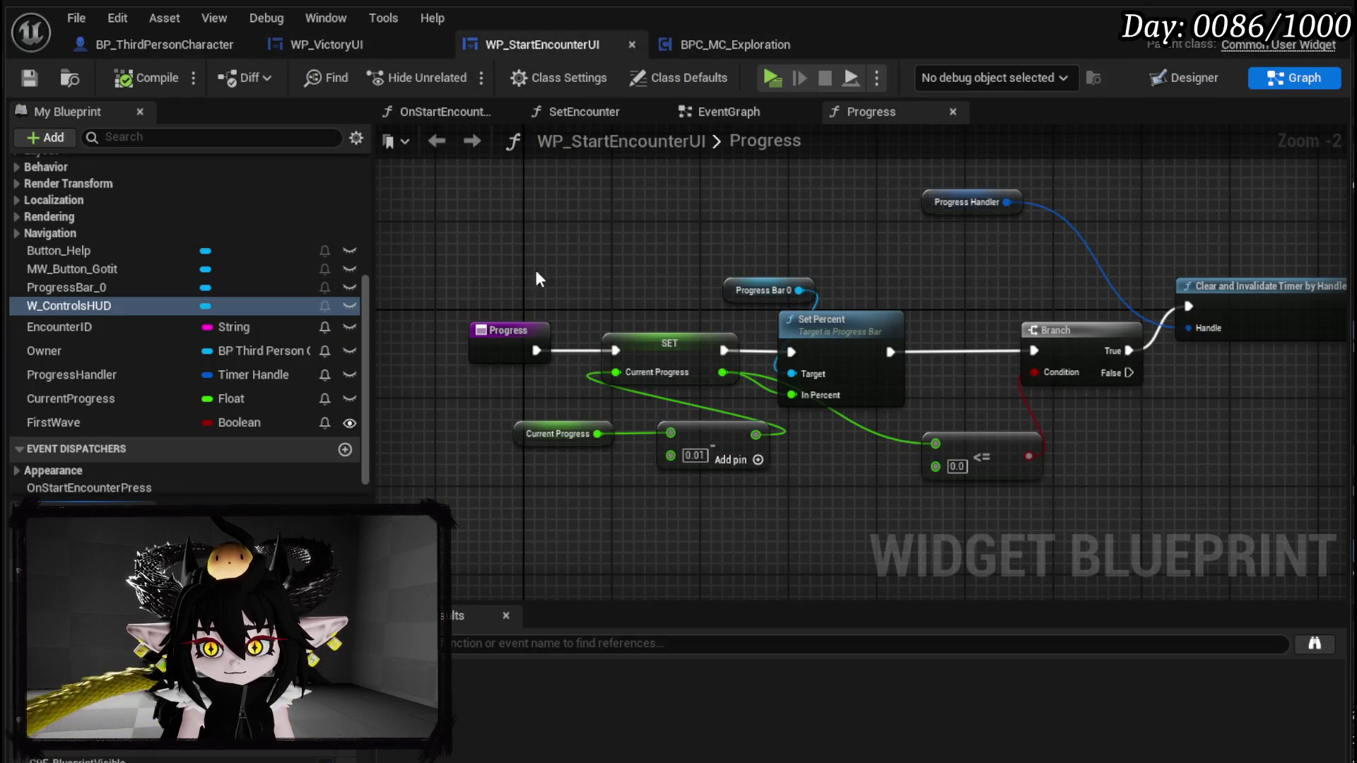
click(712, 114)
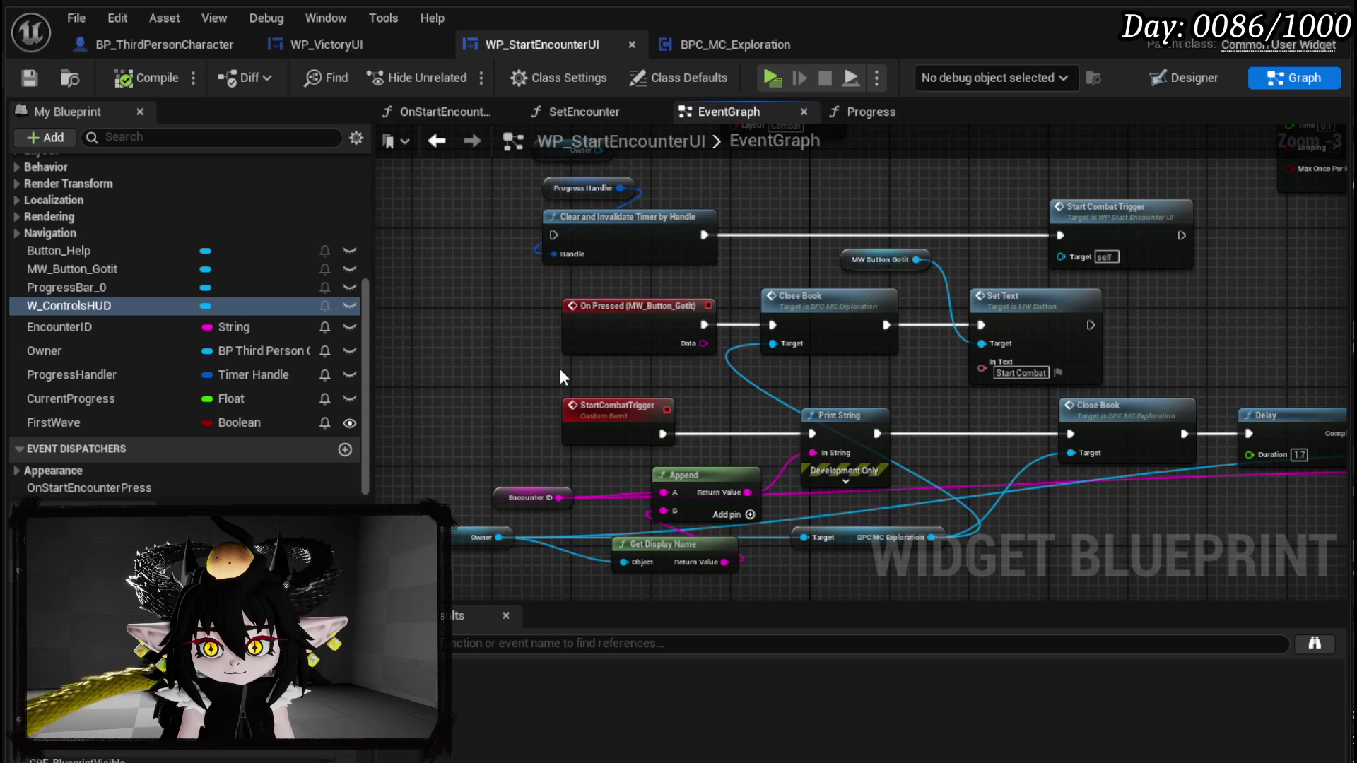
click(805, 320)
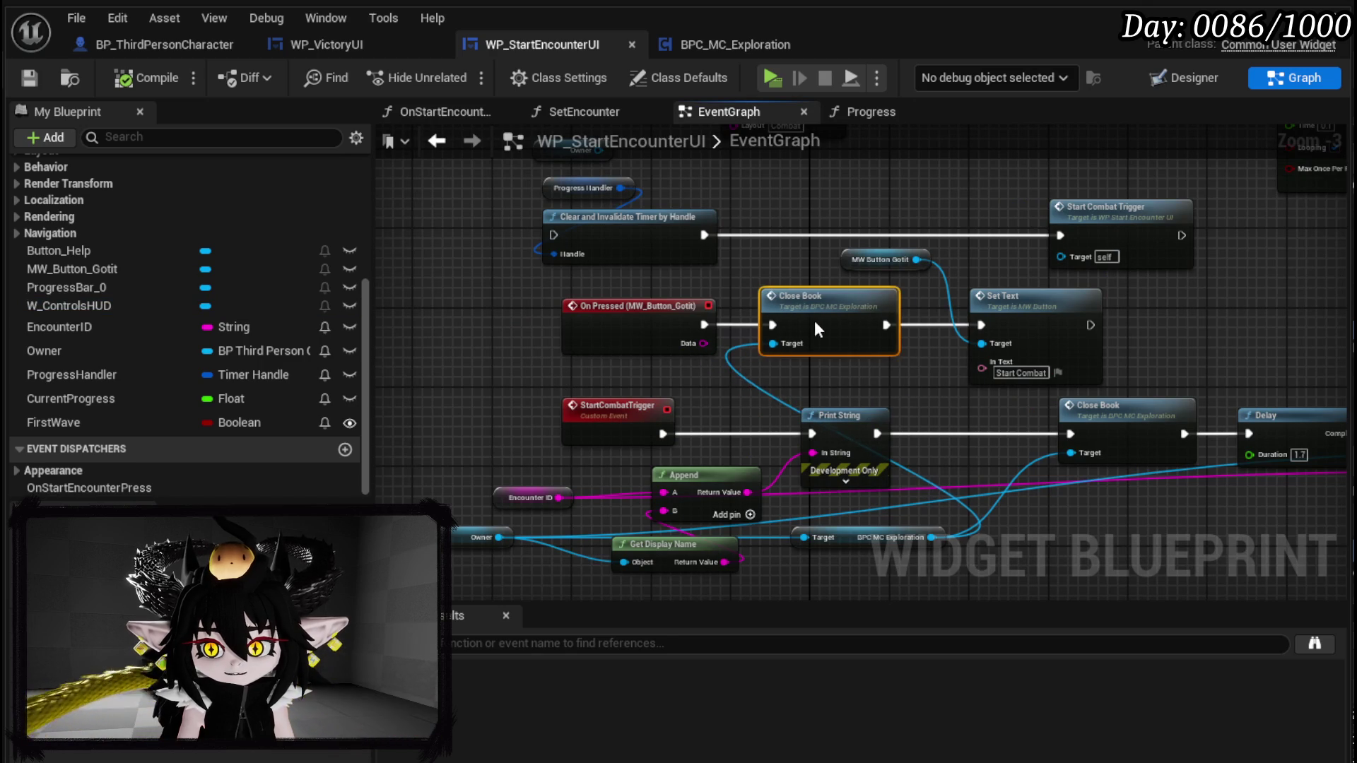
drag(812, 320, 852, 320)
drag(669, 319, 461, 311)
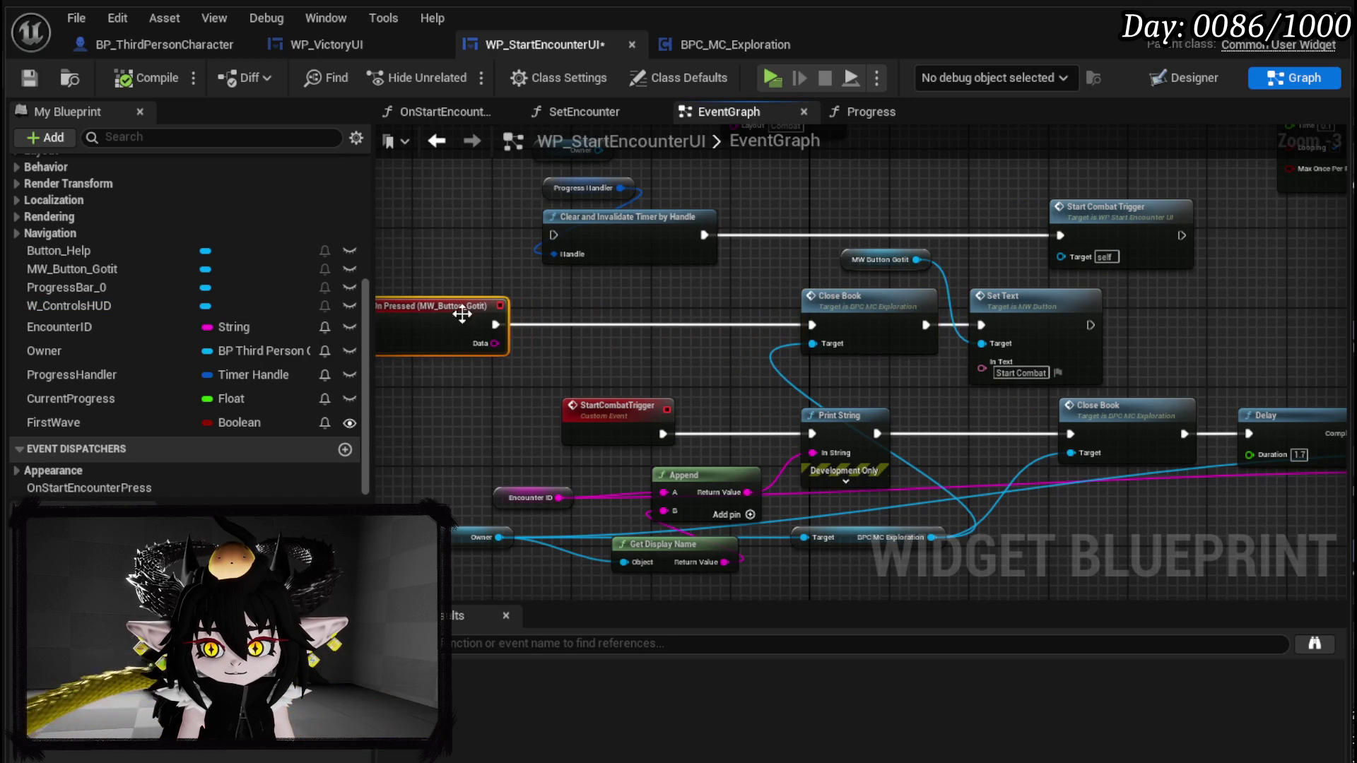
- Add a SET Book Main Widget node from the BPC MC Exploration reference after the Got-it event
drag(911, 469, 1016, 477)
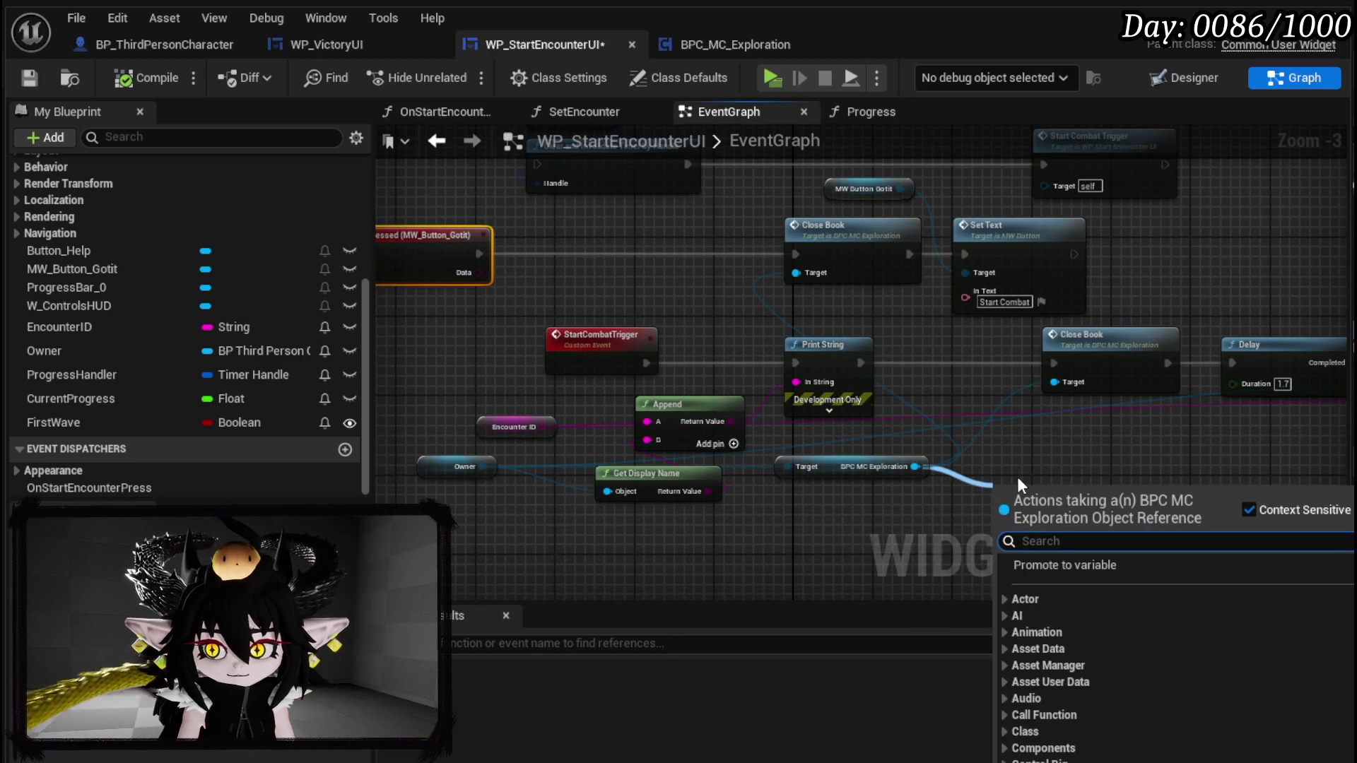
text(active)
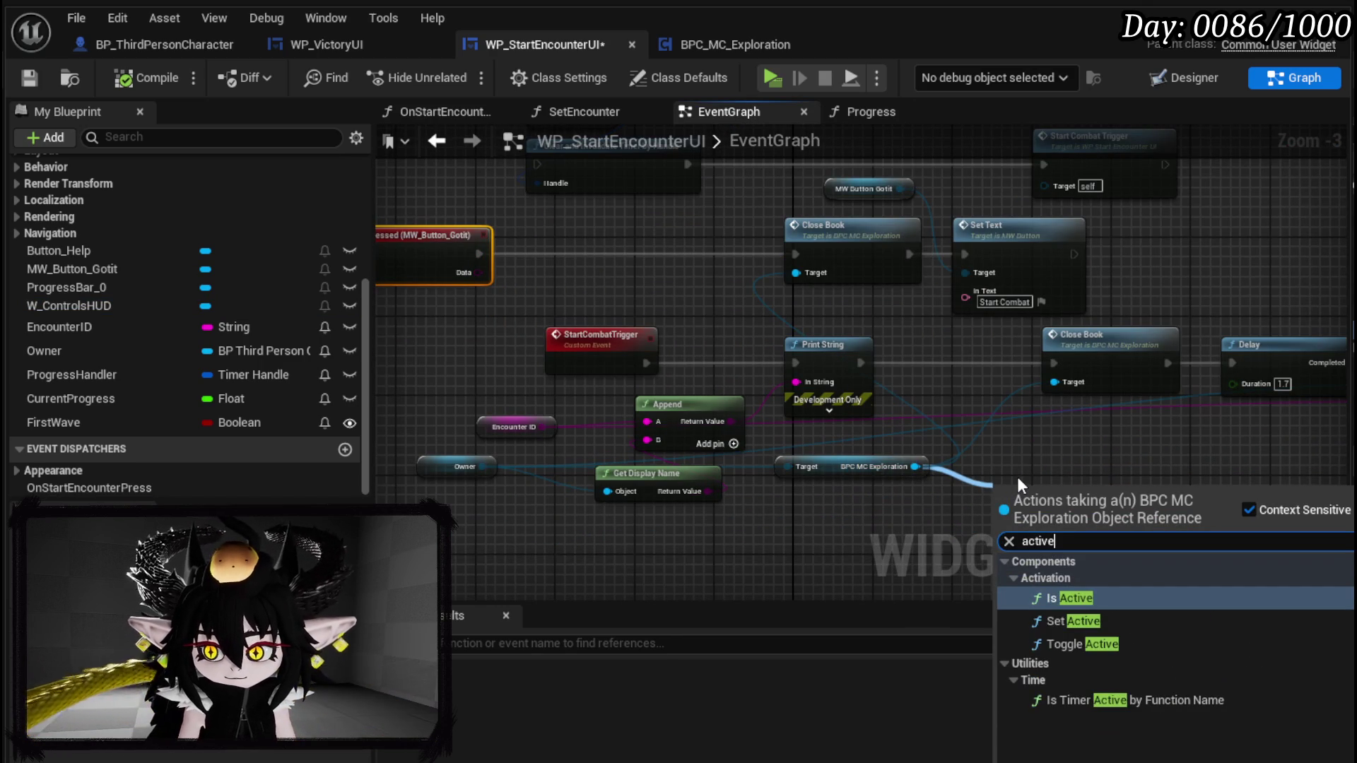
key(BackSpace)
key(BackSpace)
key(BackSpace)
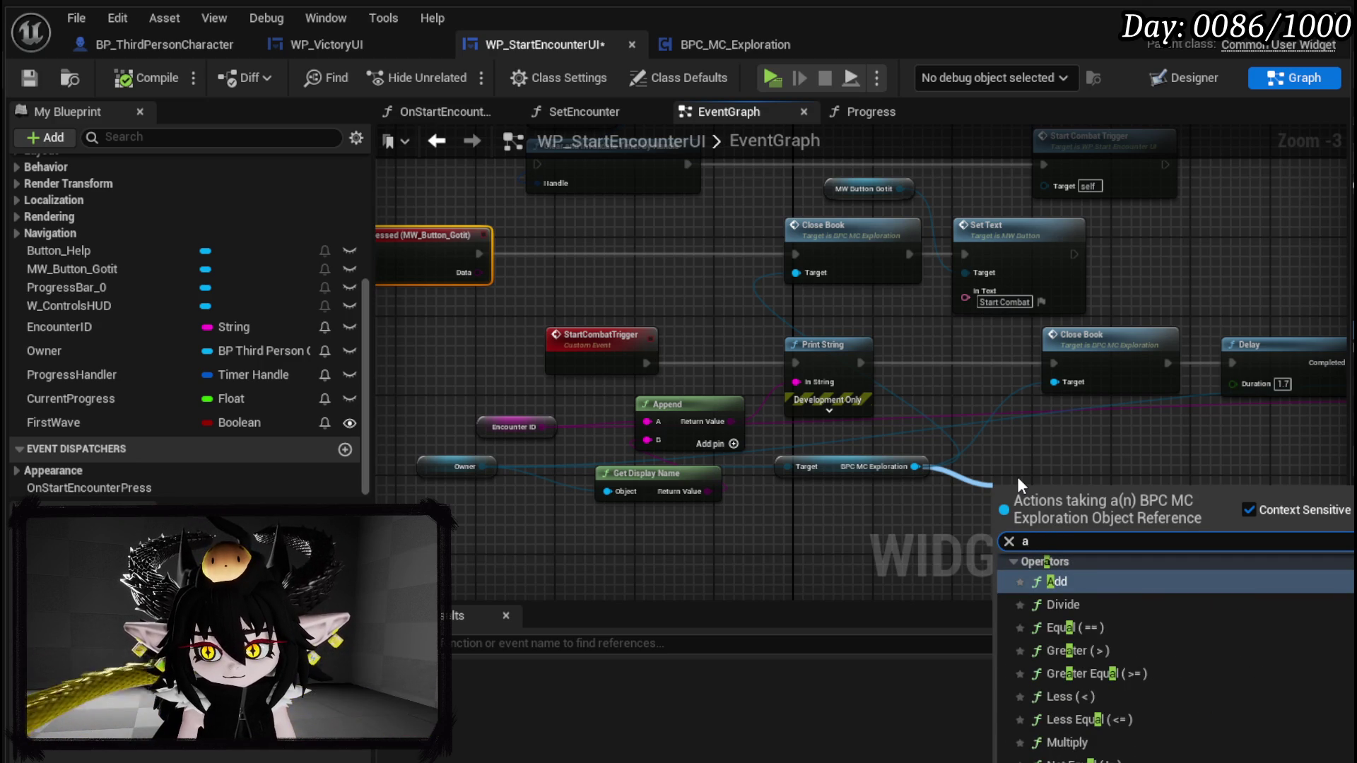
text(Widget)
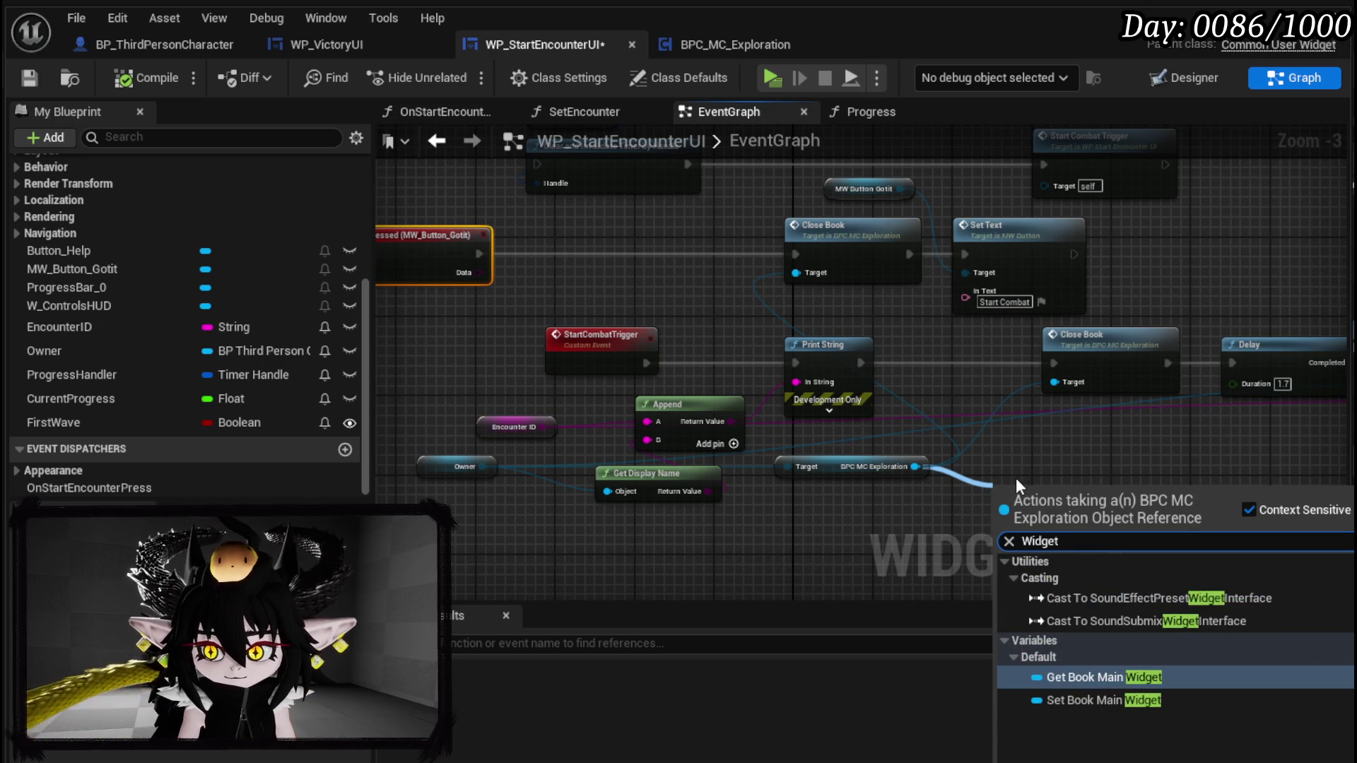
click(1142, 699)
mouse_move(1032, 433)
mouse_down()
mouse_move(998, 426)
mouse_move(694, 233)
mouse_move(662, 249)
mouse_up()
- Shift the lower node group left and down to uncover Delay and Server Start Combat
mouse_move(484, 259)
mouse_down()
mouse_move(786, 256)
mouse_move(761, 292)
mouse_up()
mouse_move(721, 410)
mouse_down()
mouse_move(906, 314)
mouse_move(797, 347)
mouse_up()
drag(1108, 396, 760, 423)
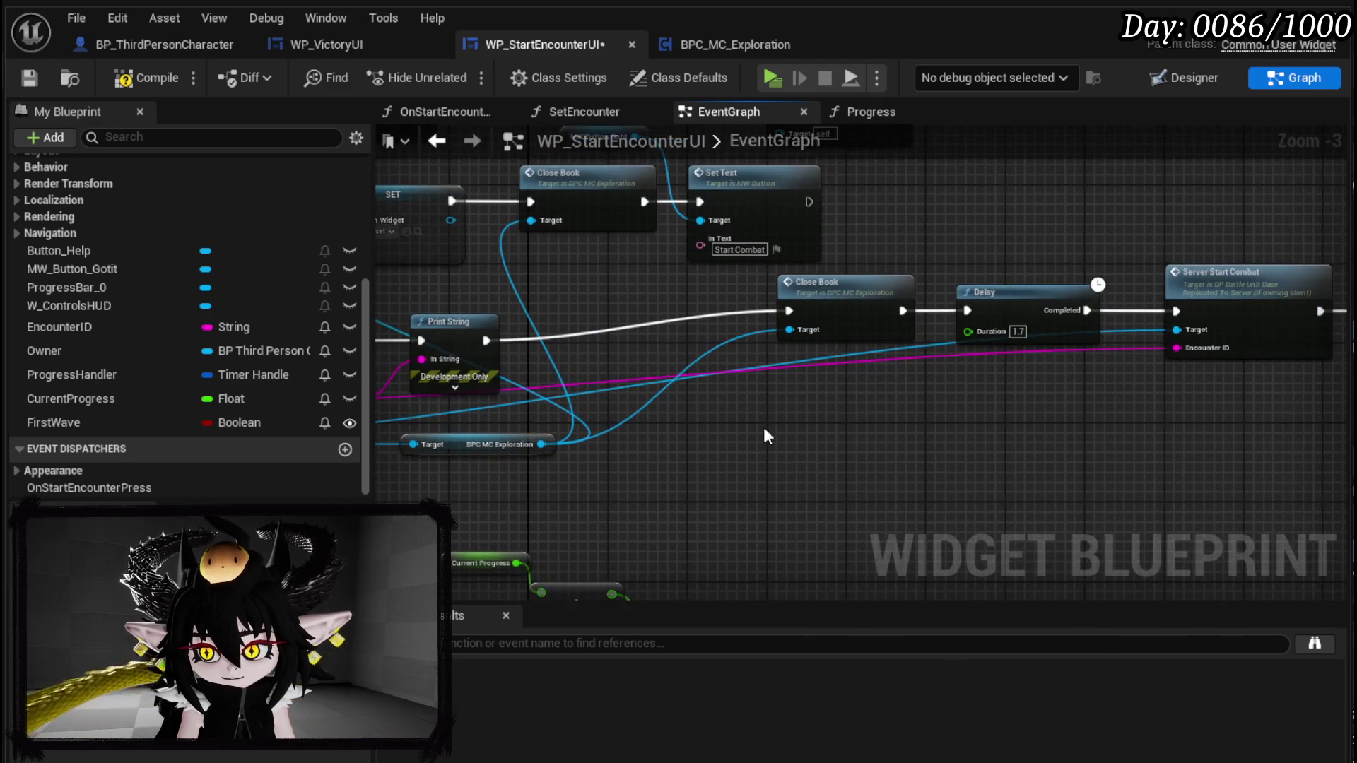
drag(996, 425, 702, 435)
drag(1102, 340, 989, 332)
mouse_move(1336, 304)
mouse_down()
mouse_move(1034, 300)
mouse_move(968, 337)
mouse_move(891, 354)
mouse_up()
drag(776, 329, 856, 363)
click(856, 363)
- Place a W_ControlsHUD getter and make room before Close Book
mouse_move(78, 304)
mouse_down()
mouse_move(301, 333)
mouse_move(704, 346)
mouse_up()
drag(803, 332, 662, 357)
mouse_move(657, 362)
mouse_down()
mouse_move(790, 275)
mouse_move(1099, 283)
mouse_up()
mouse_move(631, 376)
mouse_down()
mouse_move(643, 356)
mouse_move(685, 349)
mouse_up()
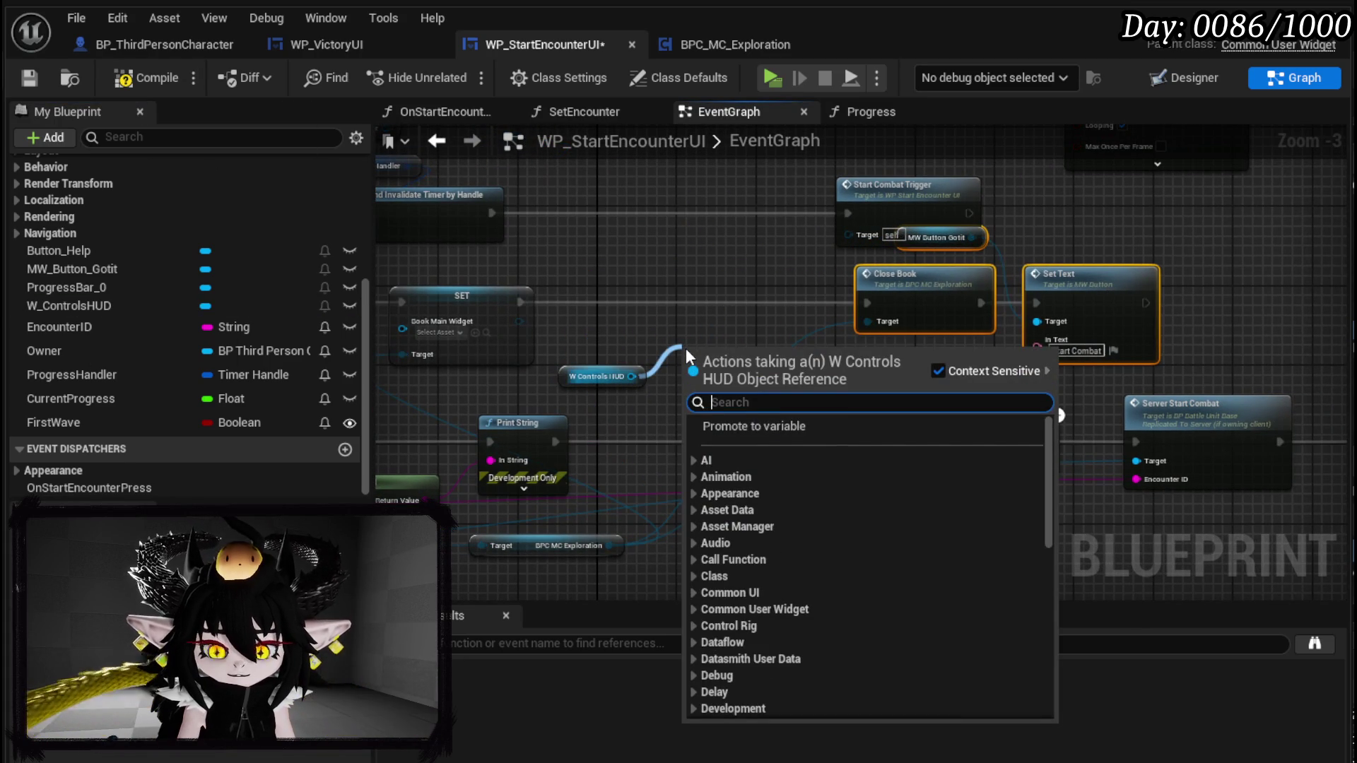
- Insert a W_ControlsHUD Set Visibility (Collapsed) between SET and Close Book, then compile and save
text(Set Visi)
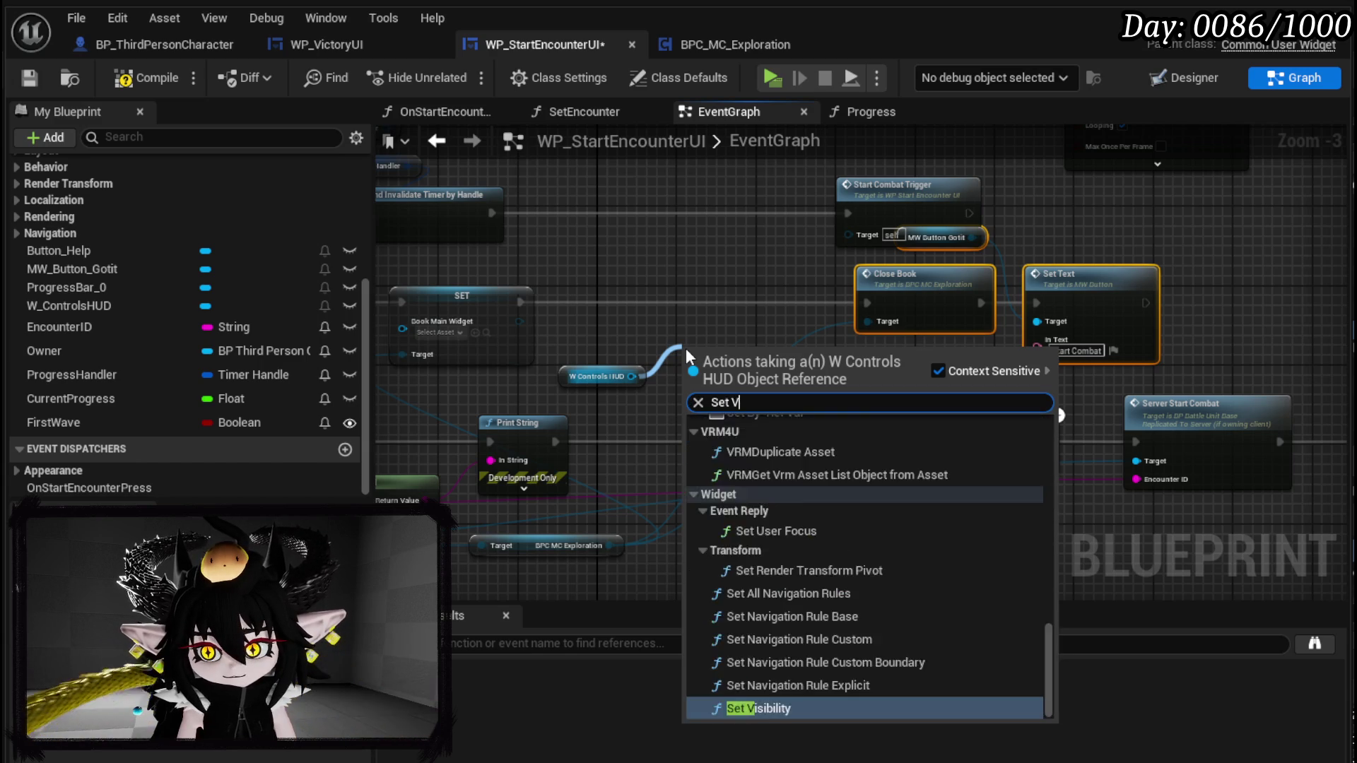
click(773, 499)
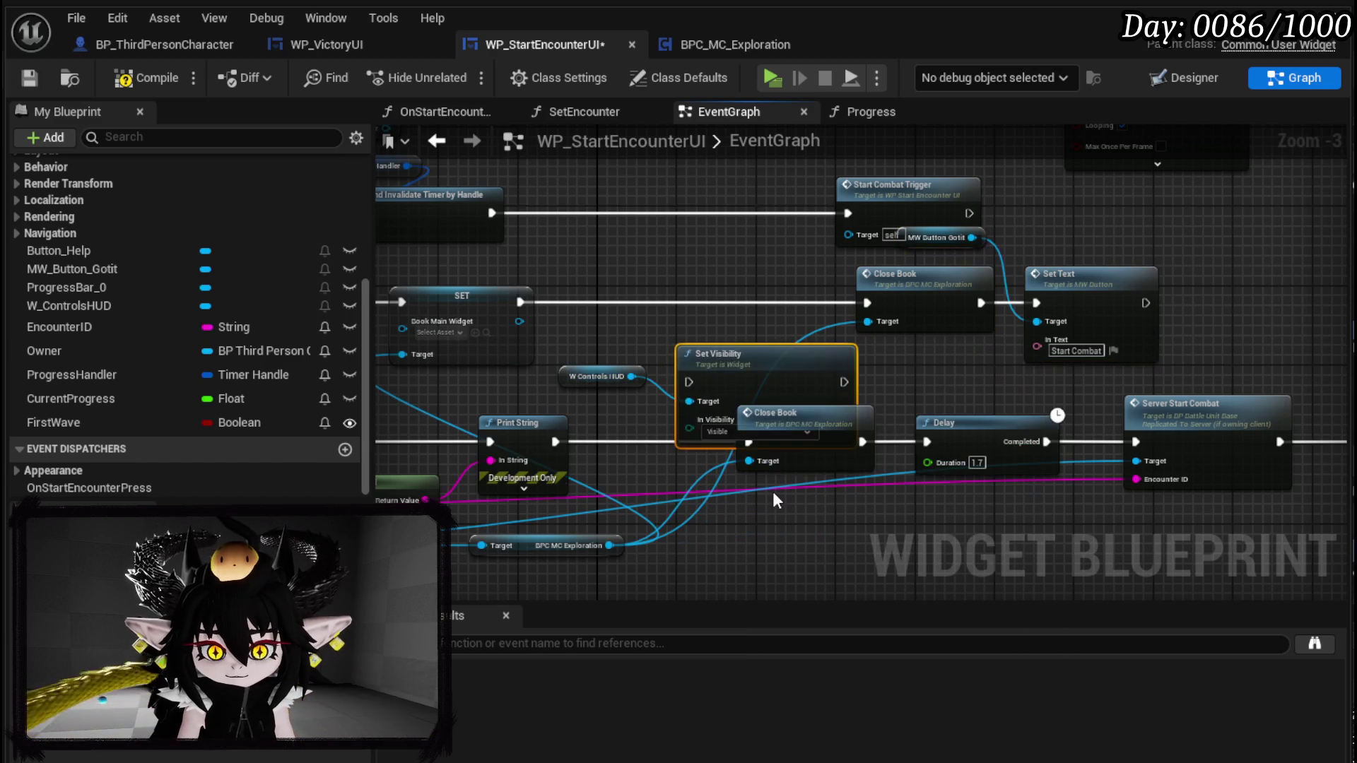
mouse_move(721, 371)
mouse_down()
mouse_move(700, 279)
mouse_move(650, 302)
mouse_up()
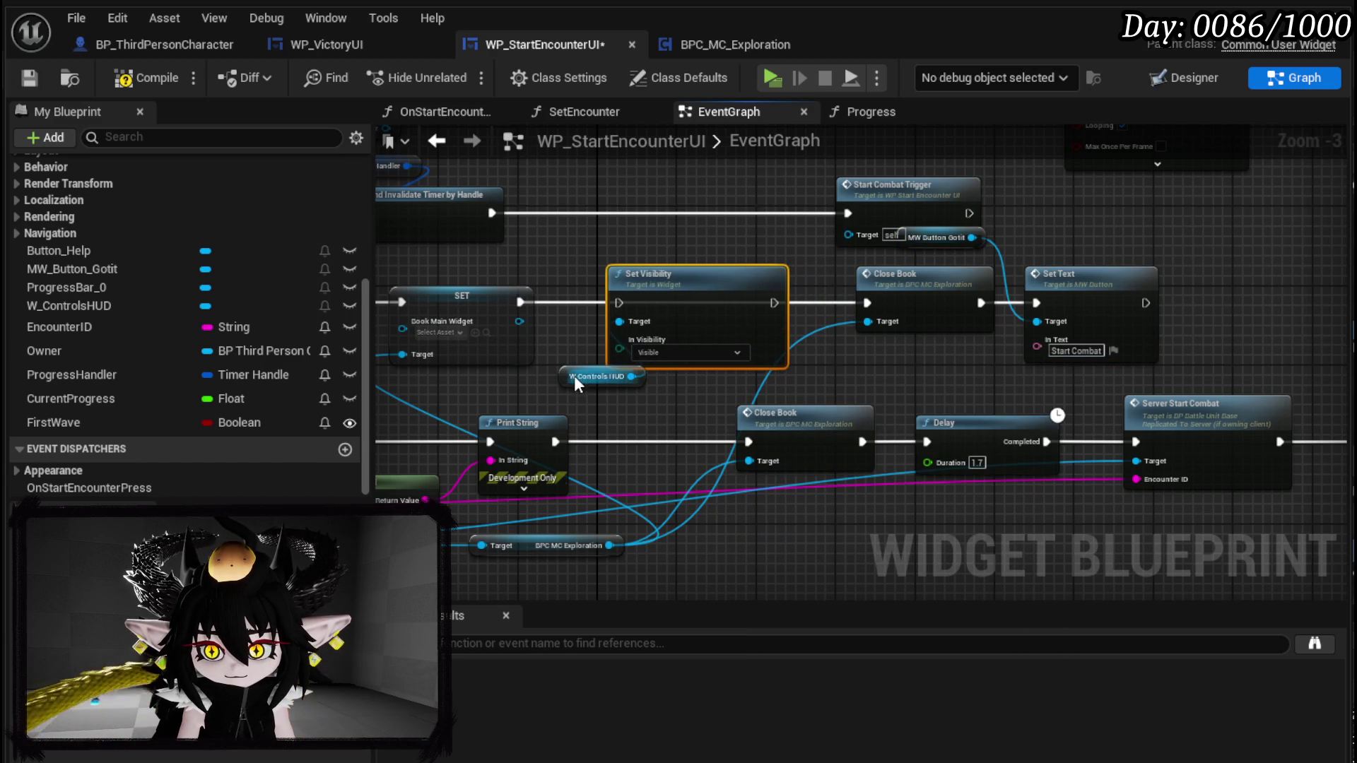
drag(600, 376, 601, 396)
drag(495, 348, 593, 348)
mouse_move(747, 349)
mouse_down()
mouse_move(777, 375)
mouse_move(841, 350)
mouse_up()
click(624, 400)
click(637, 423)
click(147, 77)
click(28, 78)
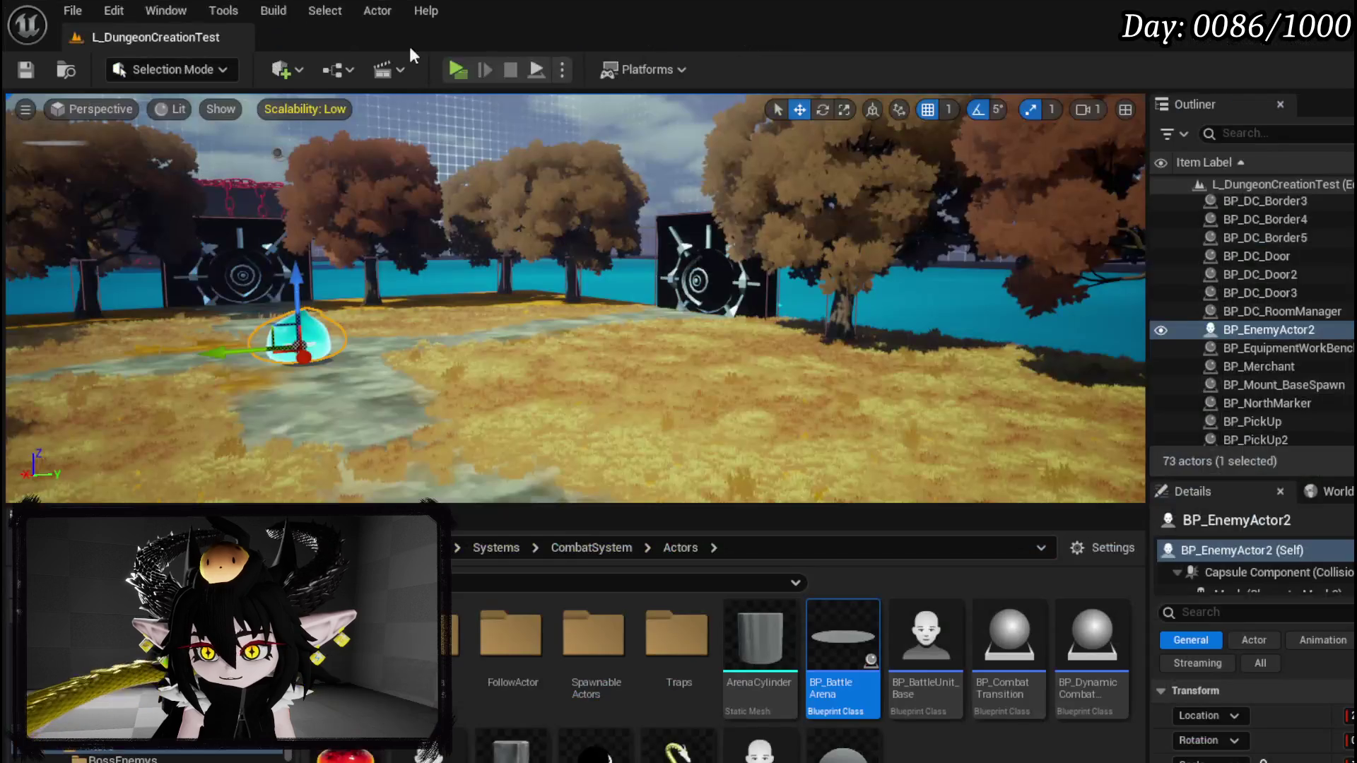
- Playtest: toggle the Equipment menu, cast Fire Meteor at the slime, dismiss the blank book, and stop
click(451, 76)
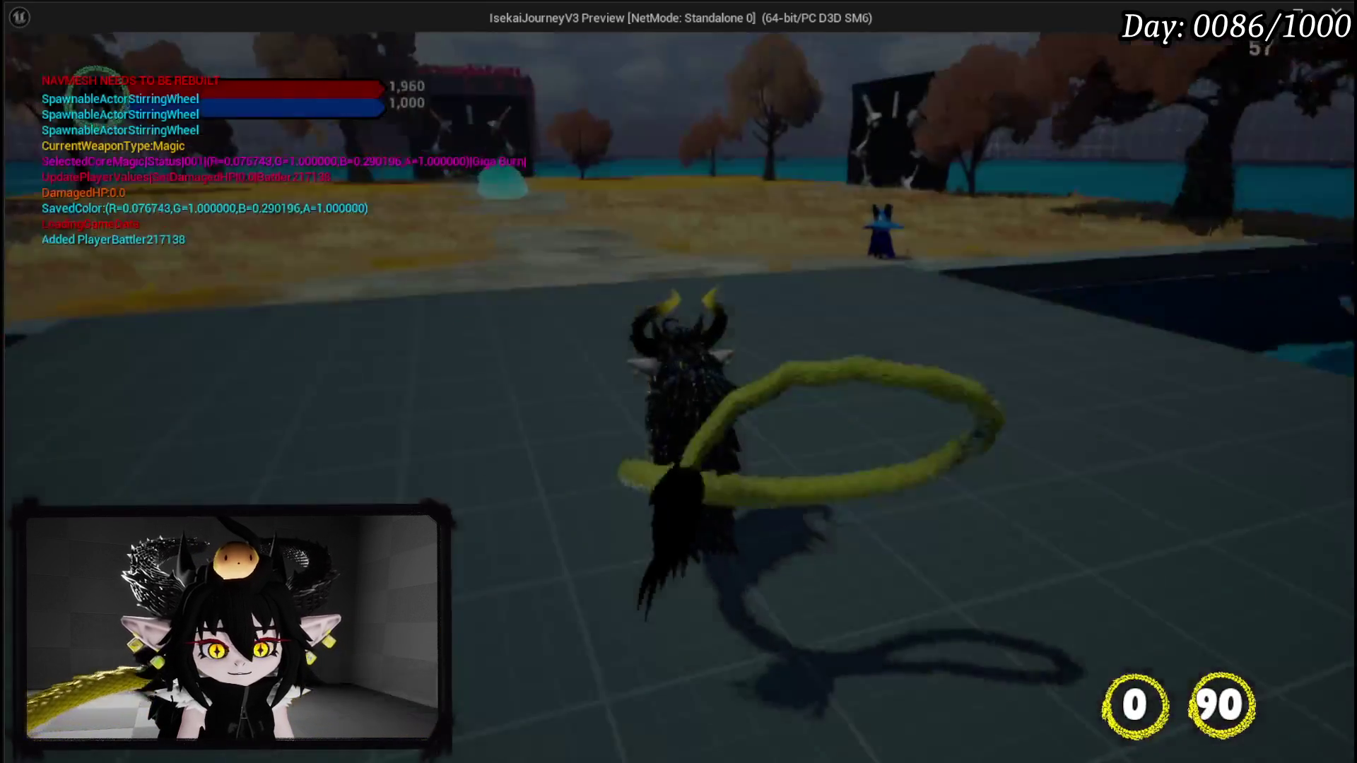
key(Tab)
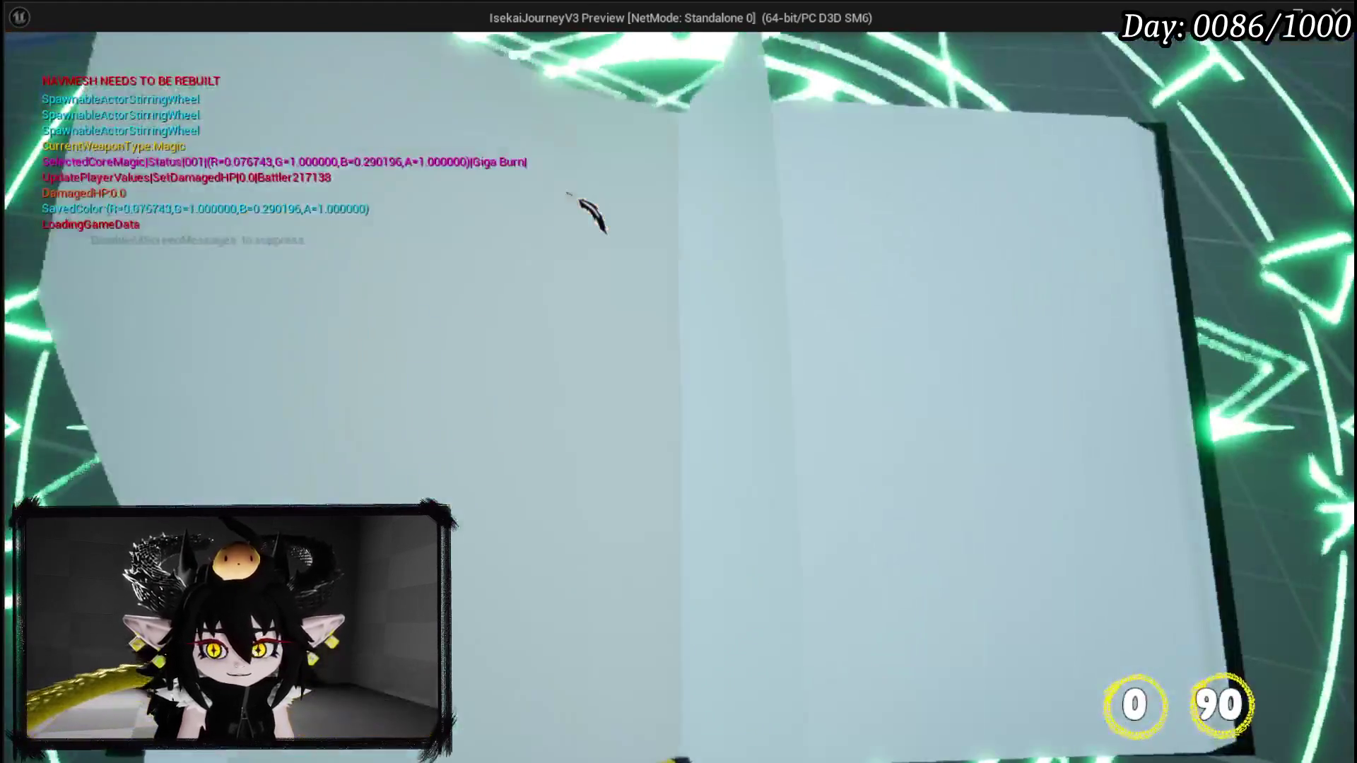
key(Tab)
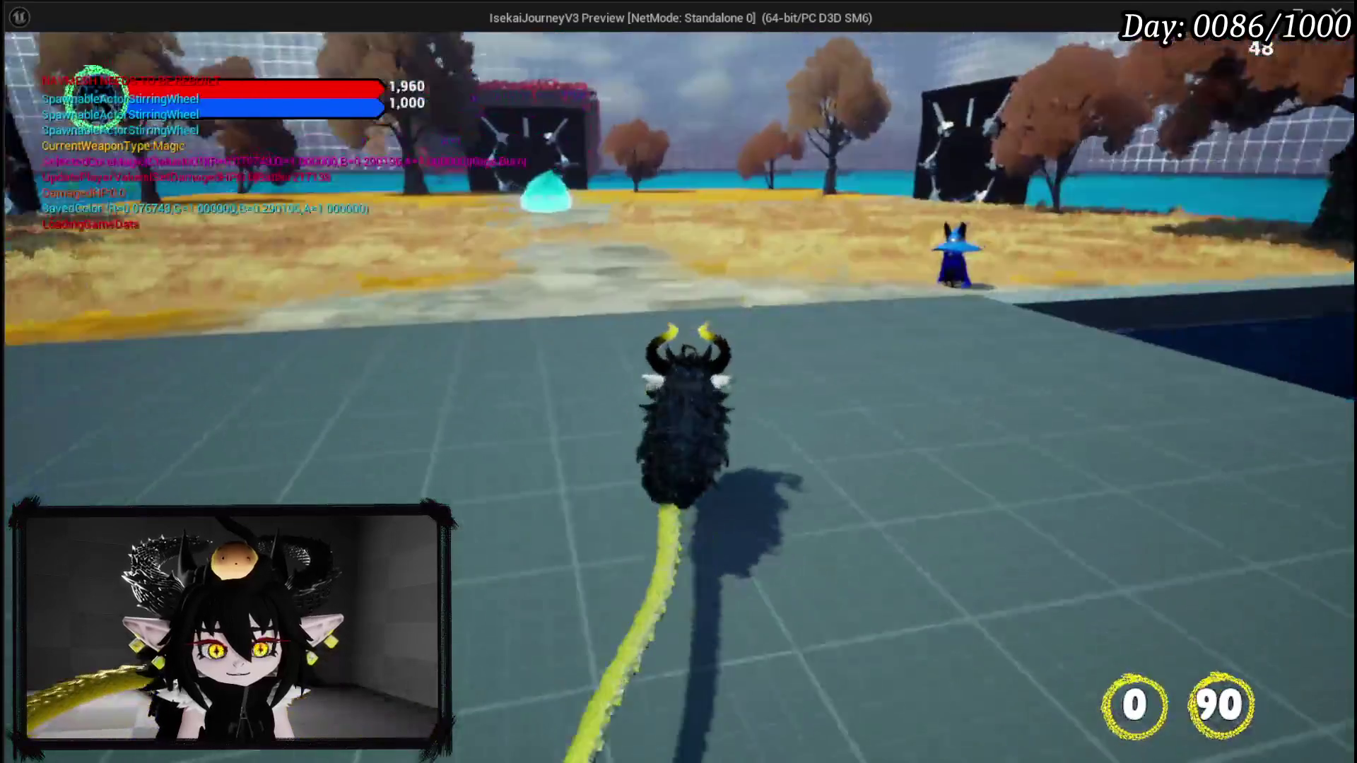
key(1)
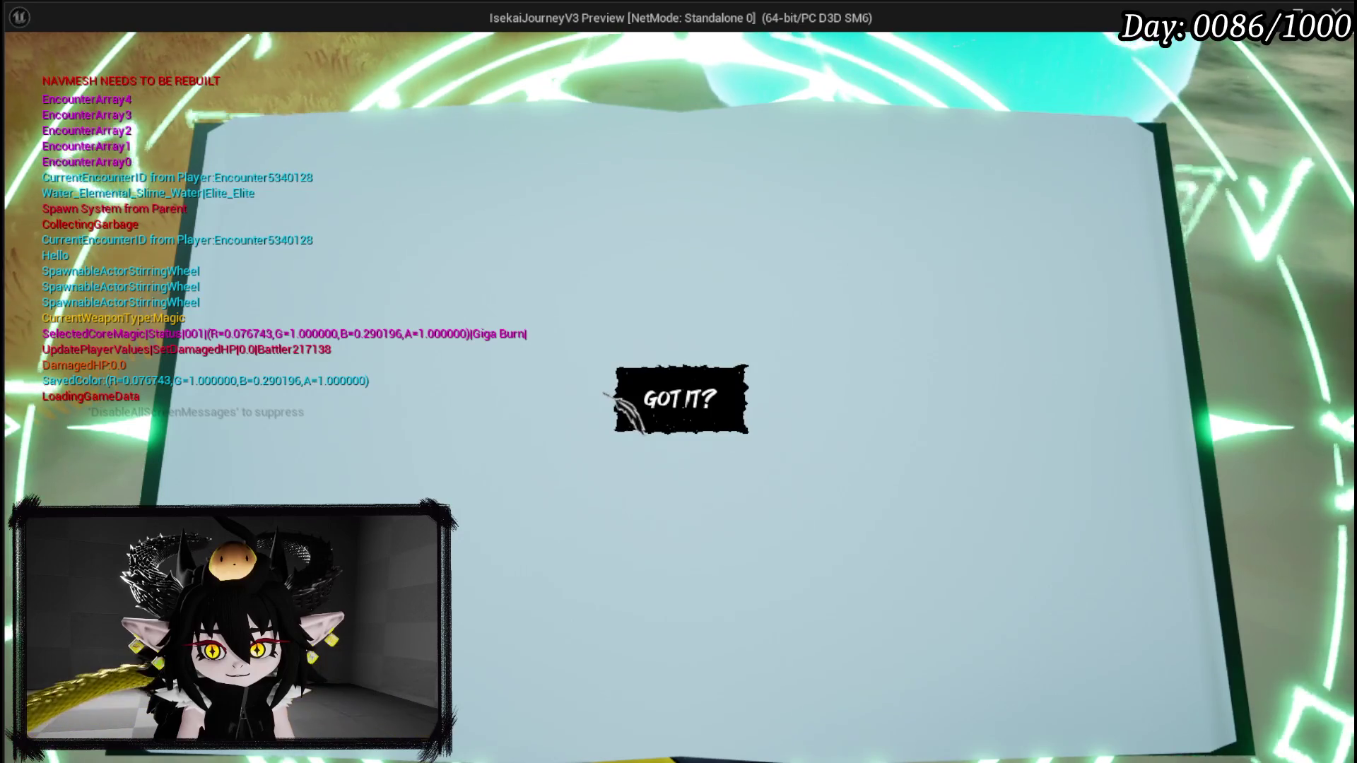
click(680, 399)
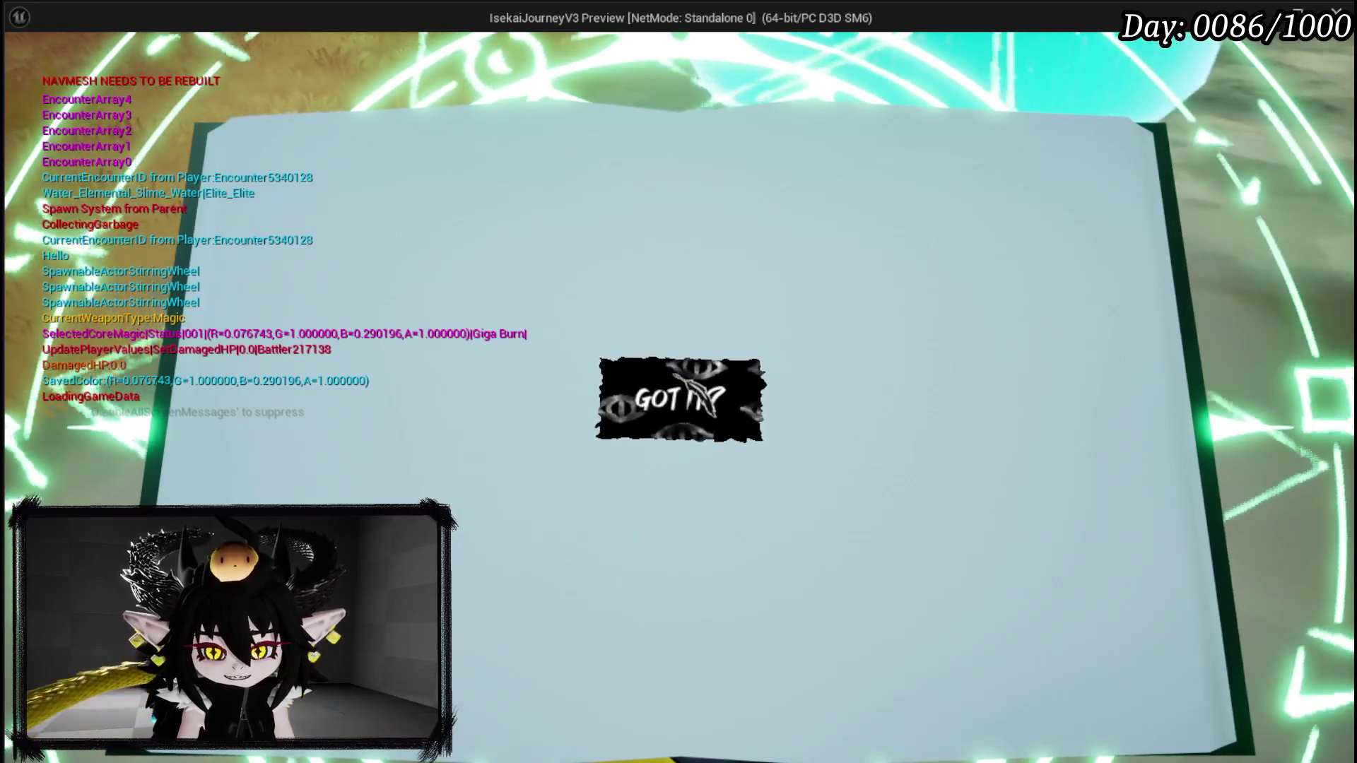
key(Escape)
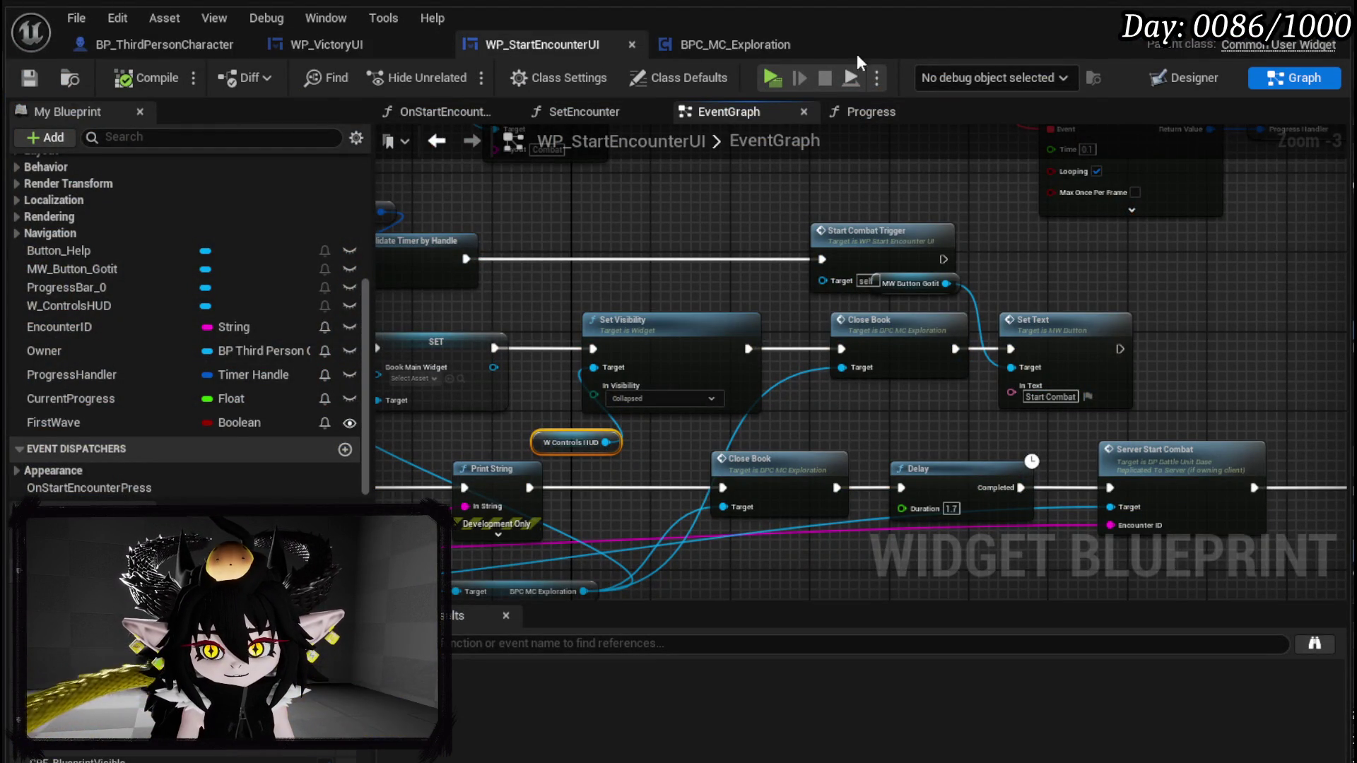
- In the Designer, change W_ControlsHUD's Visibility from Collapsed to Visible, then compile and save
click(1174, 84)
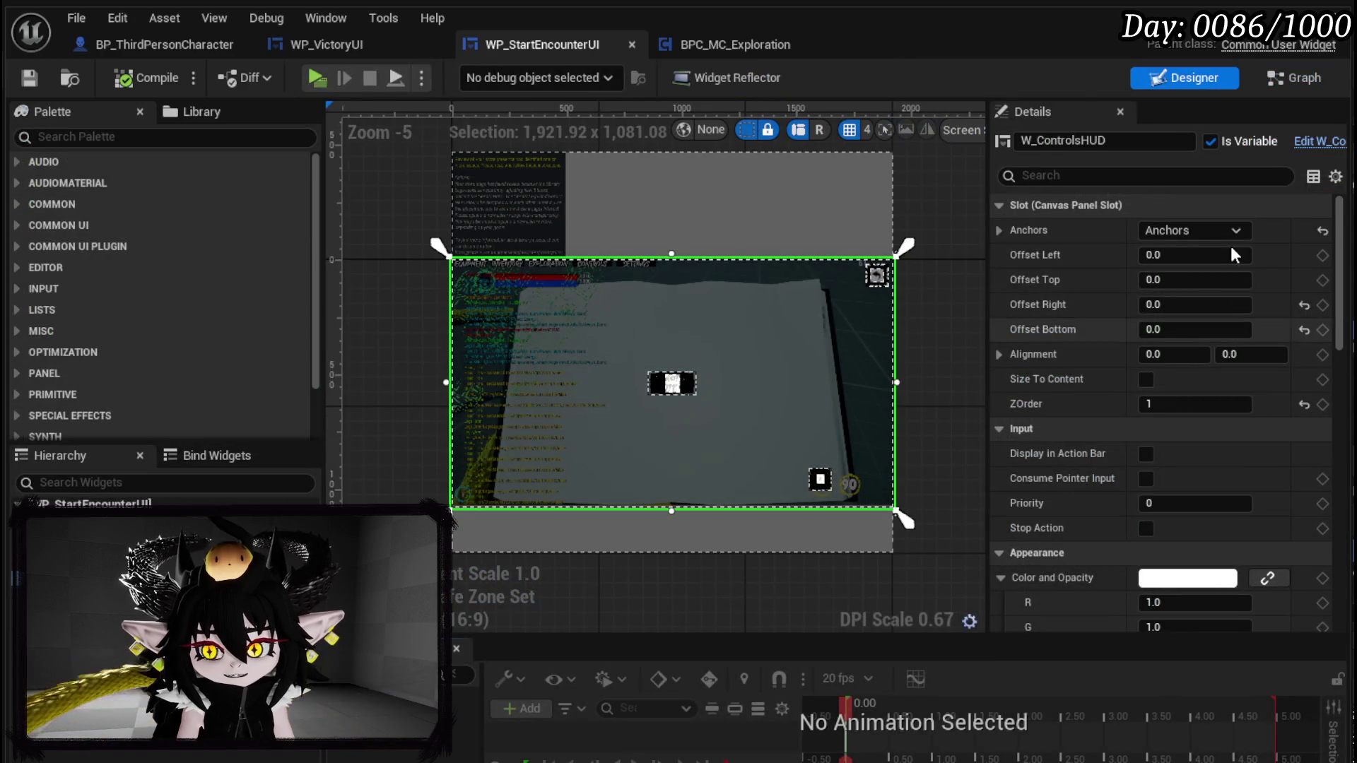
scroll(1166, 424, down, 10)
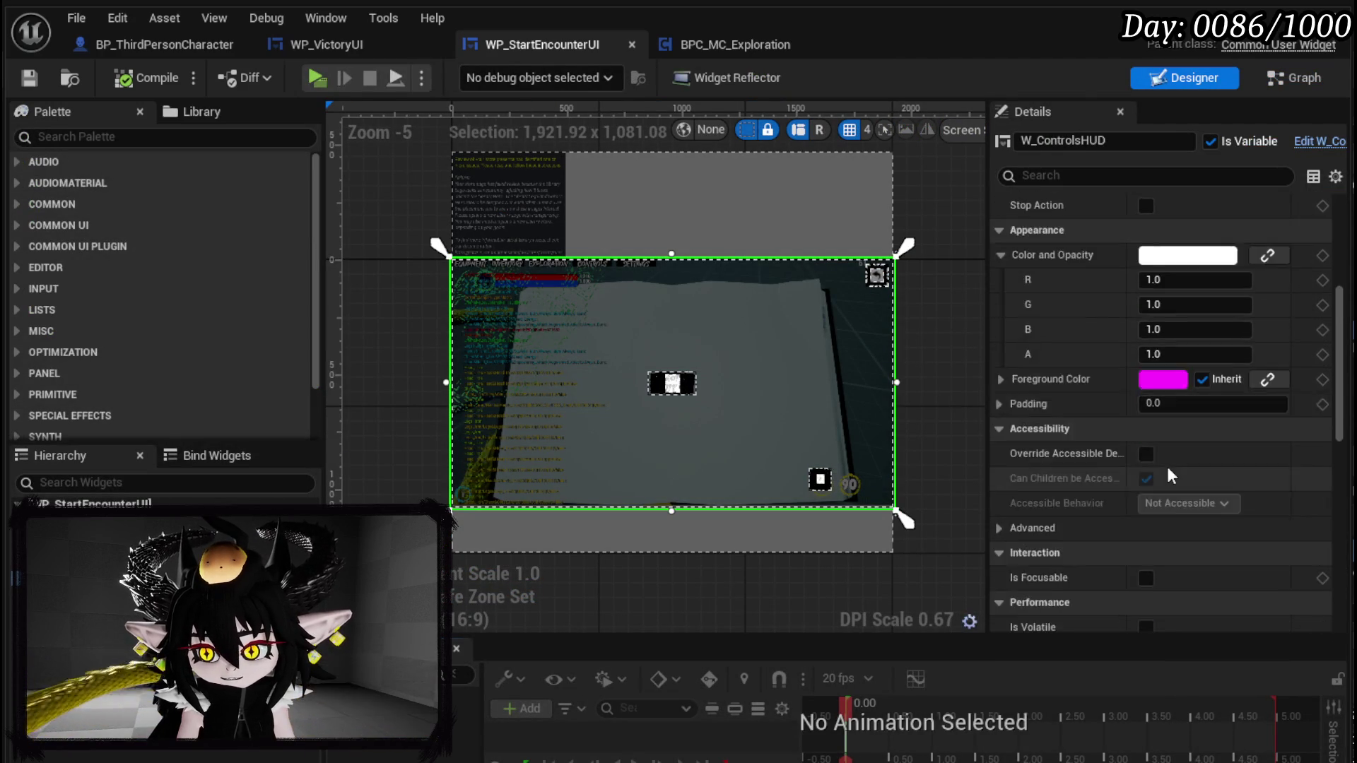
click(1177, 433)
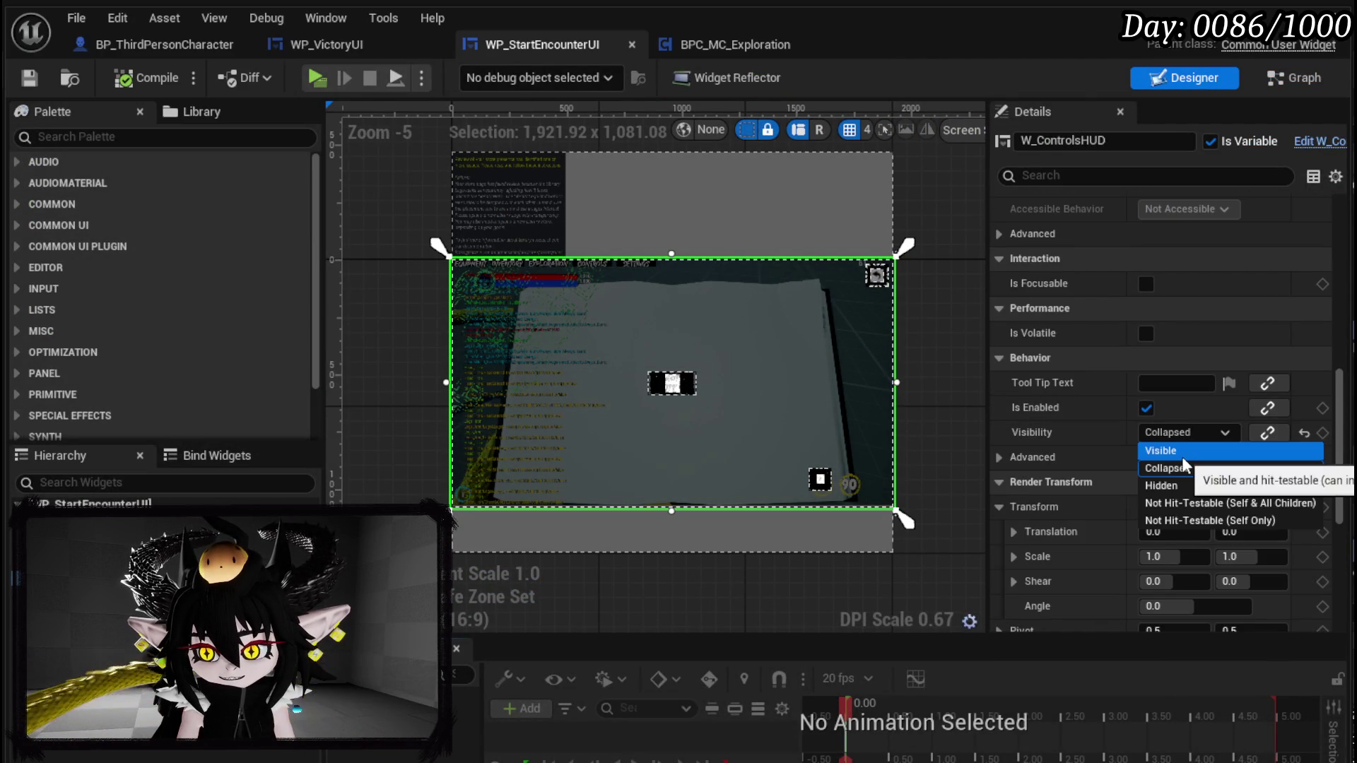
click(1178, 448)
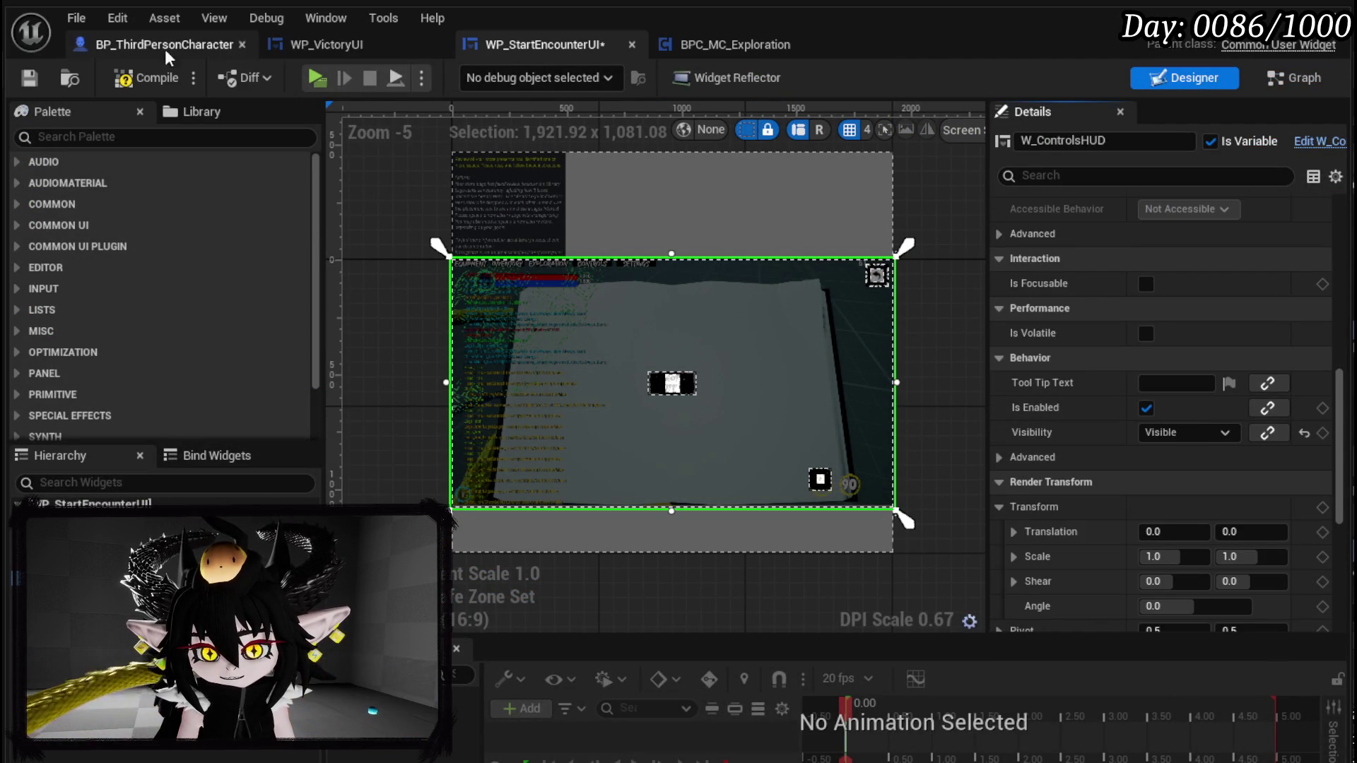
click(123, 79)
click(28, 78)
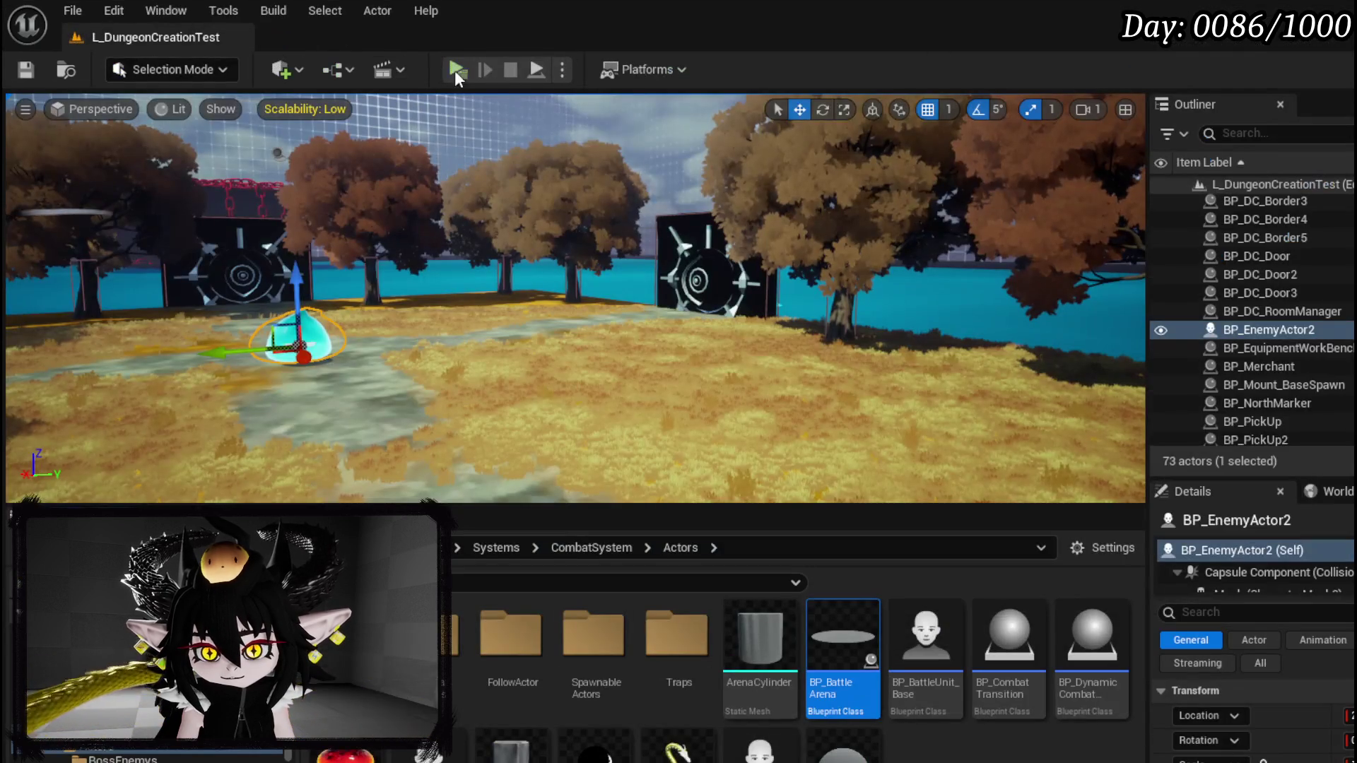
- Playtest the slime encounter, dismiss the Combat Controls book, stop, and save all packages
click(455, 69)
key(w)
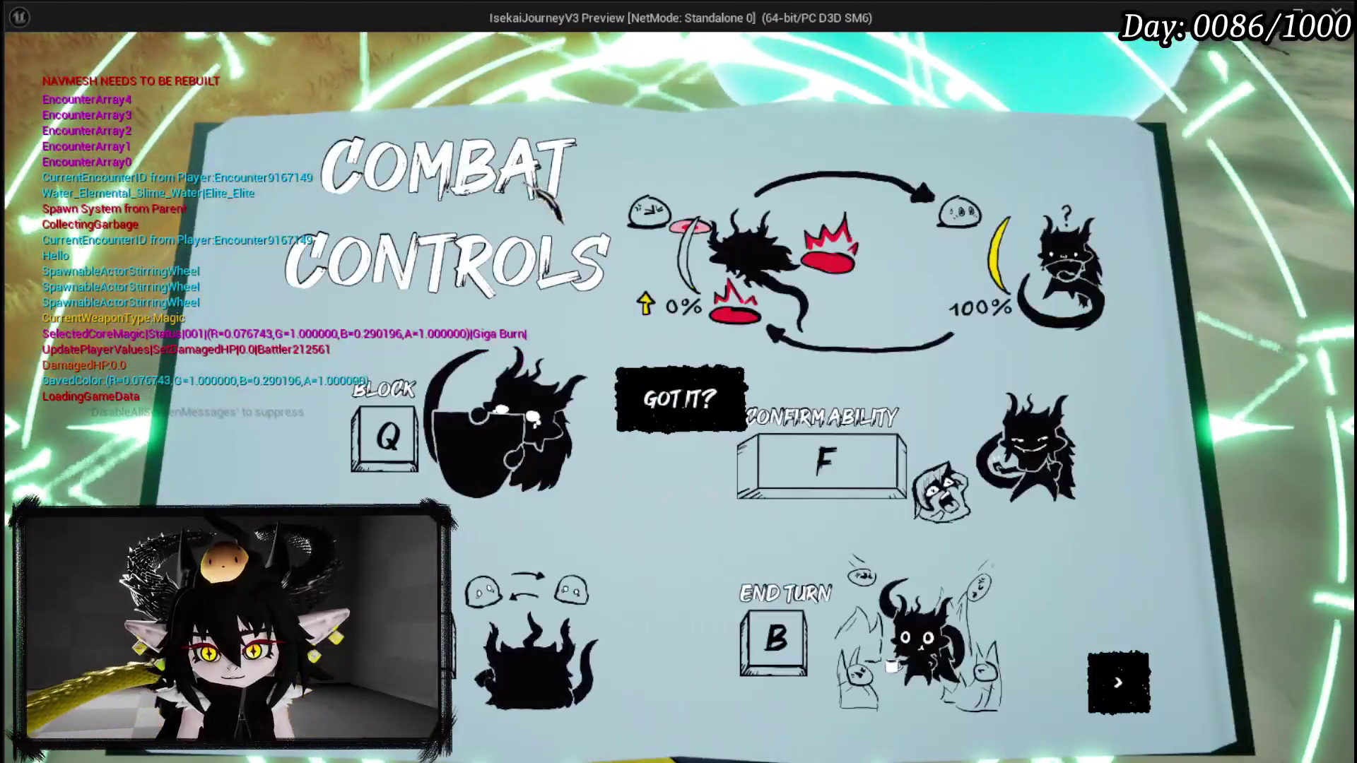
key(f)
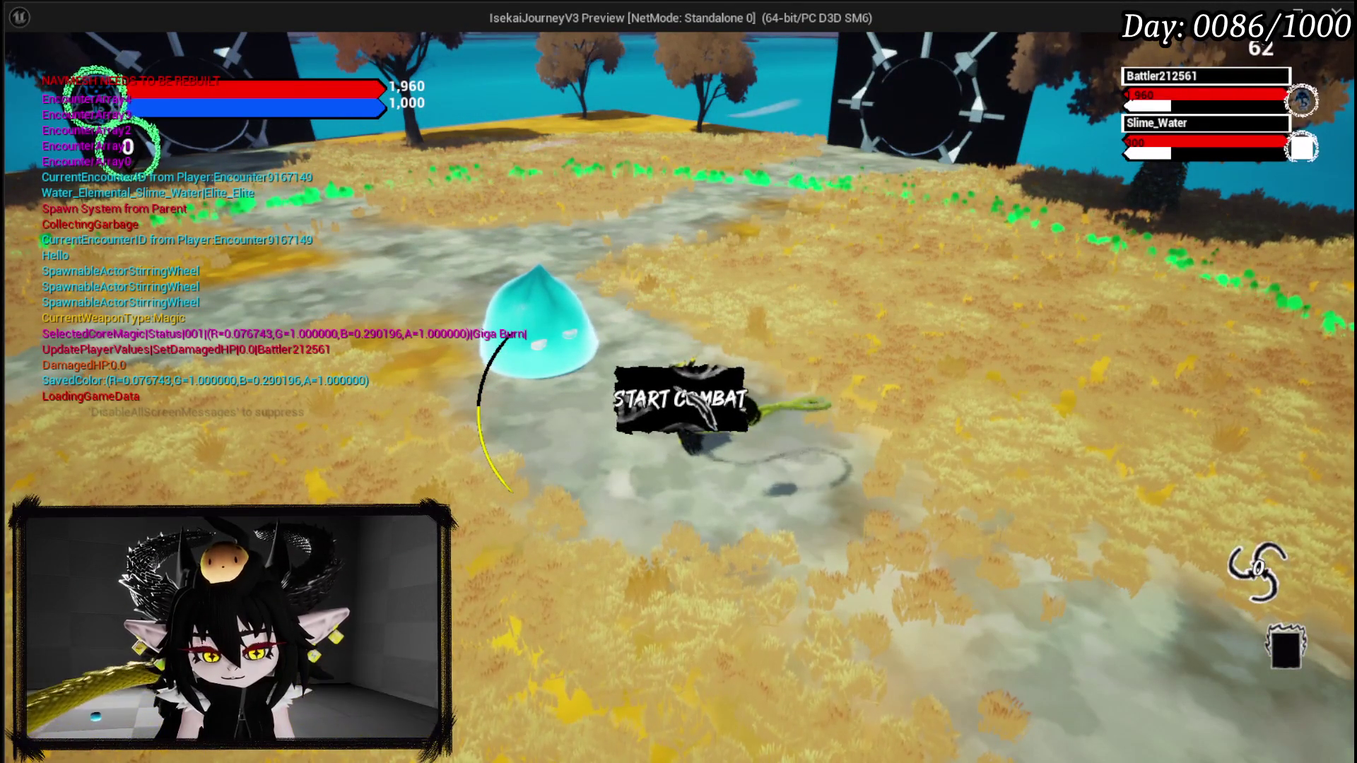
key(Escape)
click(296, 338)
key(ctrl+s)
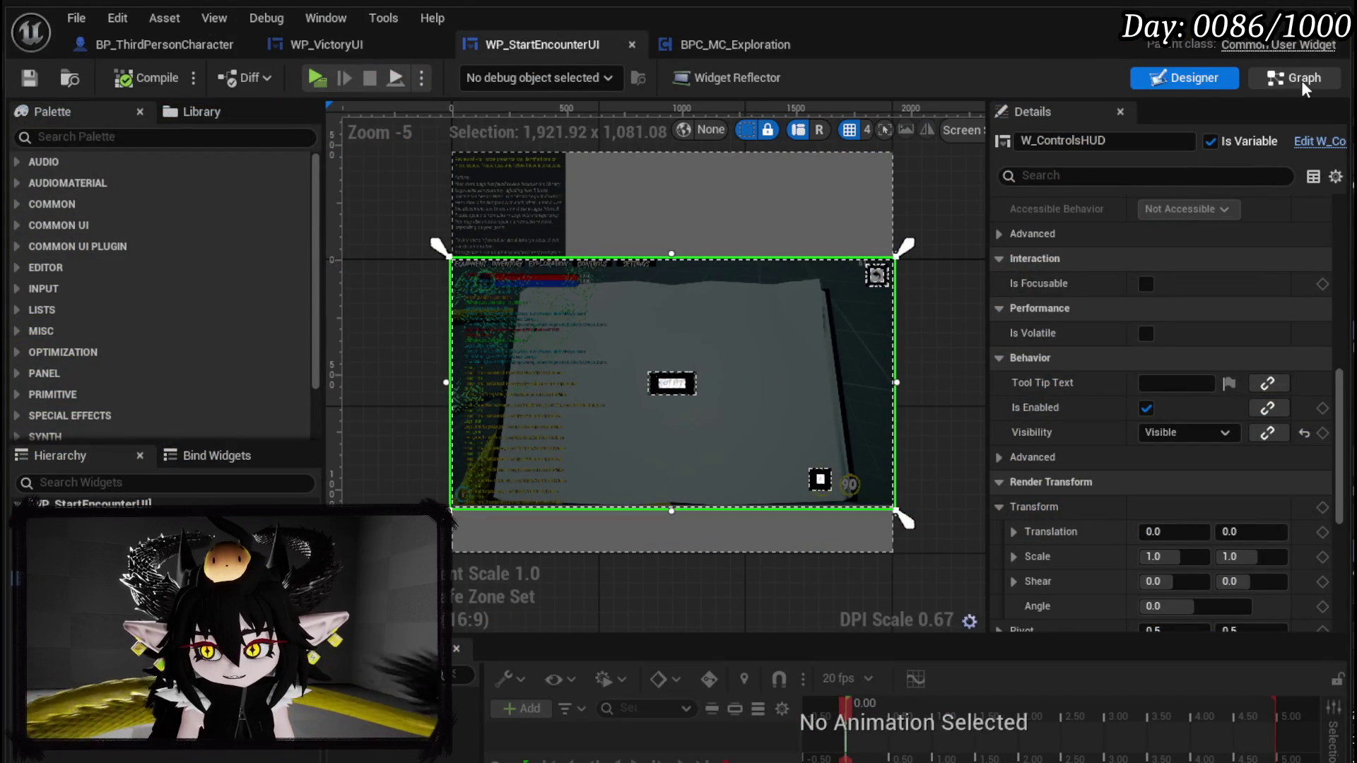
- Select the lower node group in the EventGraph and move it into the main cluster
click(1296, 78)
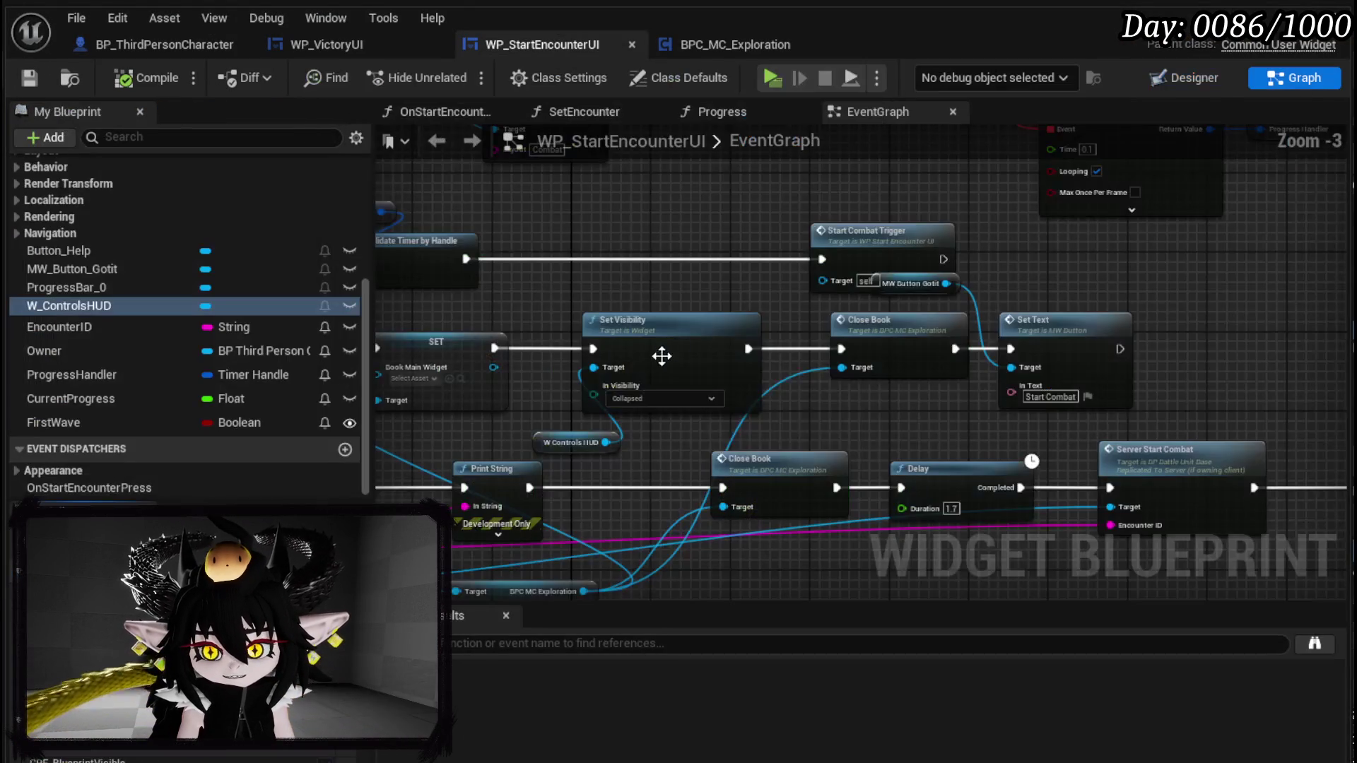
scroll(671, 367, down, 3)
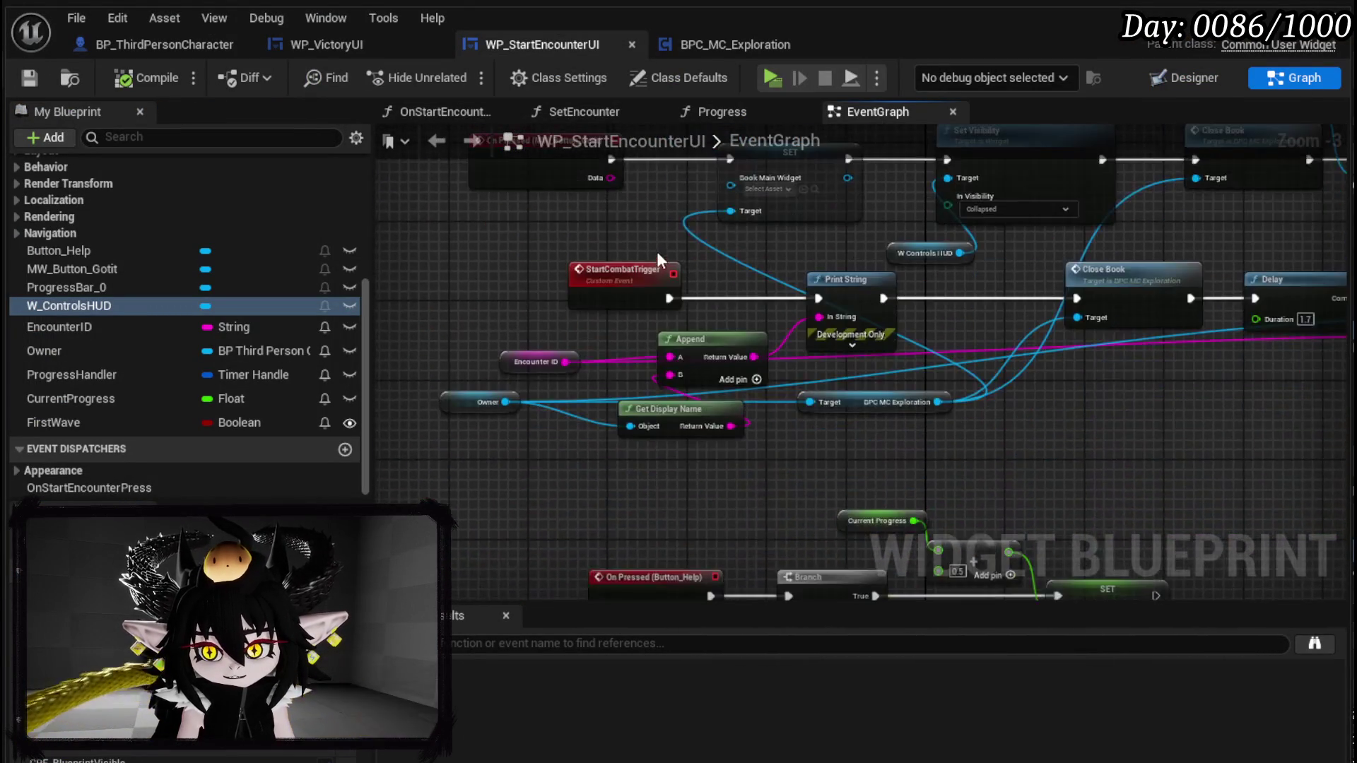
drag(680, 450, 845, 354)
scroll(787, 363, down, 2)
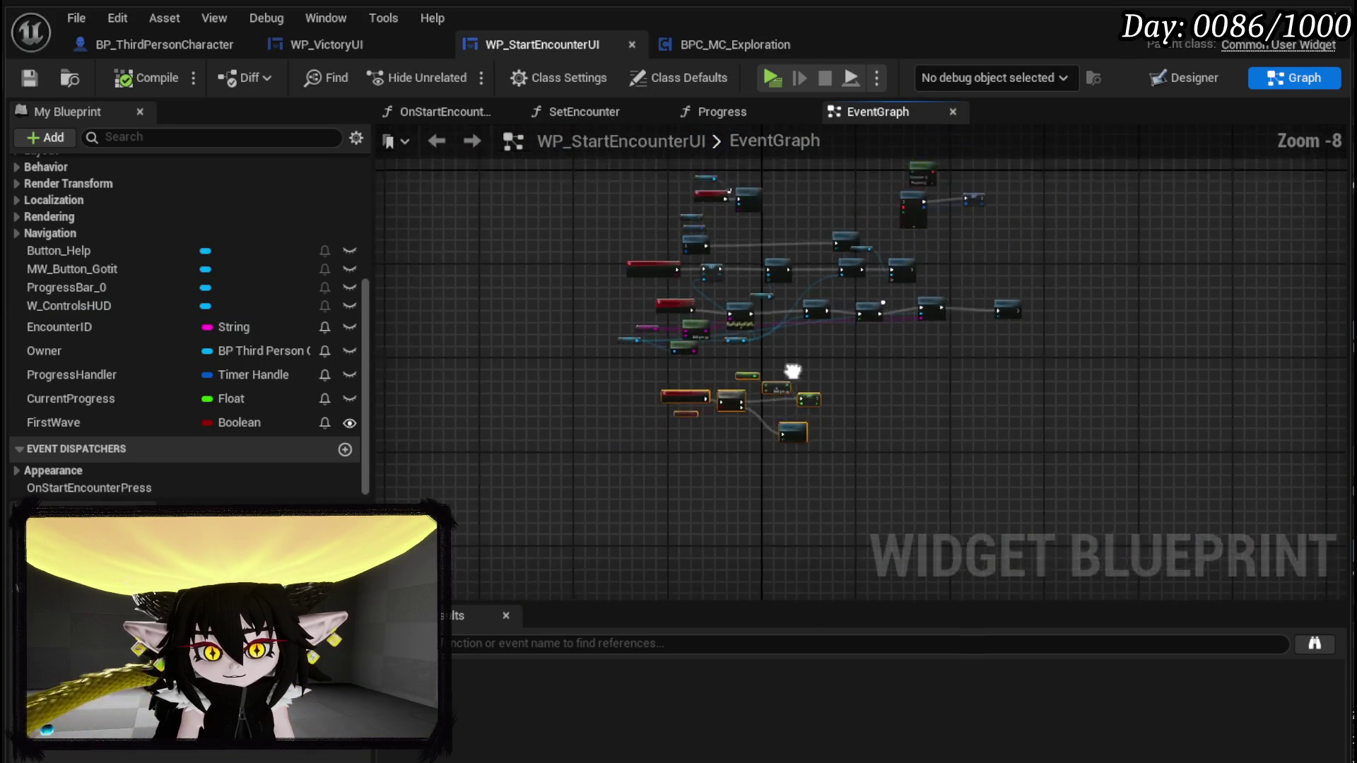
drag(823, 452, 863, 380)
scroll(555, 324, up, 3)
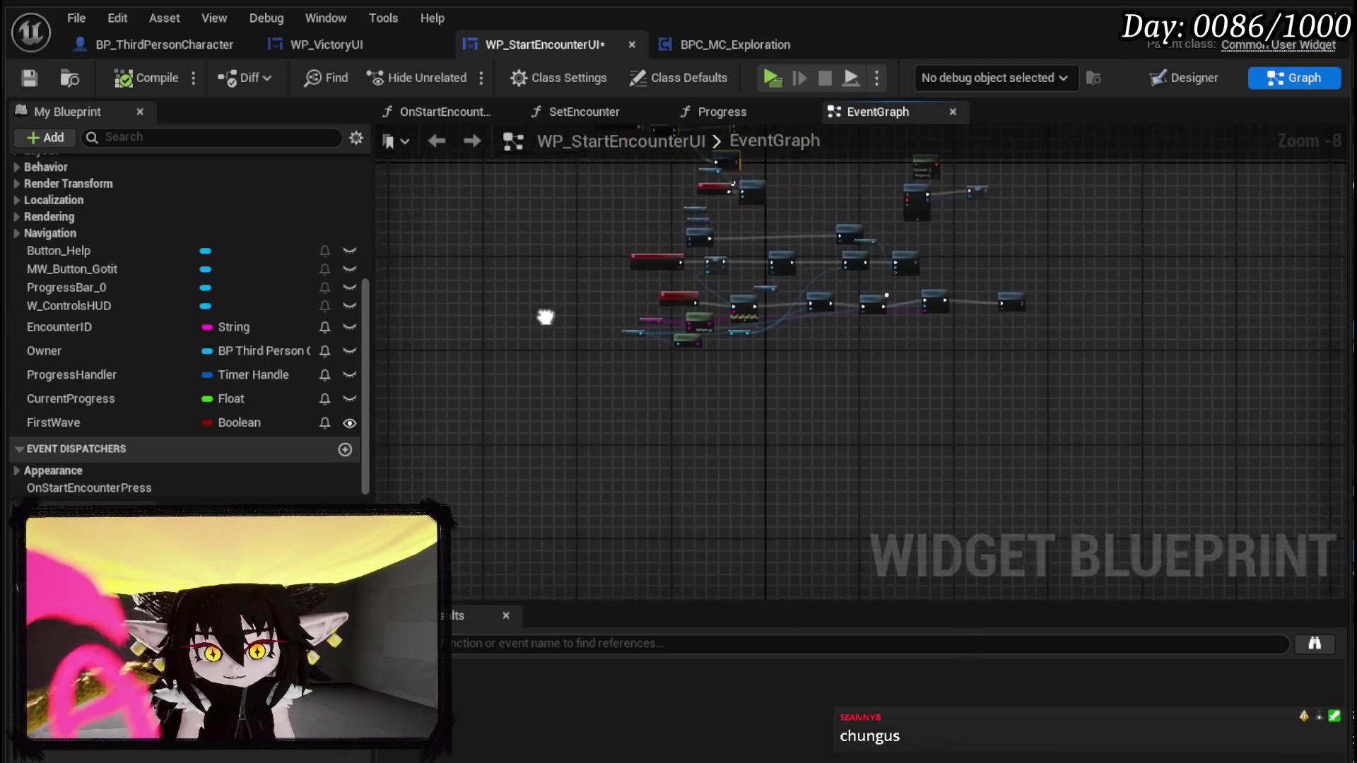
mouse_move(604, 329)
mouse_down()
mouse_move(539, 387)
mouse_move(521, 339)
mouse_move(528, 399)
mouse_move(1173, 255)
mouse_move(1300, 247)
mouse_up()
- Move the Print String, Close Book, Delay chain down-left and pull a connection from MW Button Gotit
scroll(527, 328, up, 2)
scroll(527, 328, down, 1)
scroll(537, 409, down, 1)
scroll(725, 288, up, 2)
mouse_move(725, 288)
mouse_down()
mouse_move(621, 423)
mouse_move(561, 379)
mouse_move(655, 391)
mouse_up()
click(651, 390)
drag(569, 368, 377, 376)
mouse_move(564, 402)
mouse_down()
mouse_move(638, 392)
mouse_move(601, 394)
mouse_up()
scroll(919, 364, down, 1)
scroll(928, 305, up, 3)
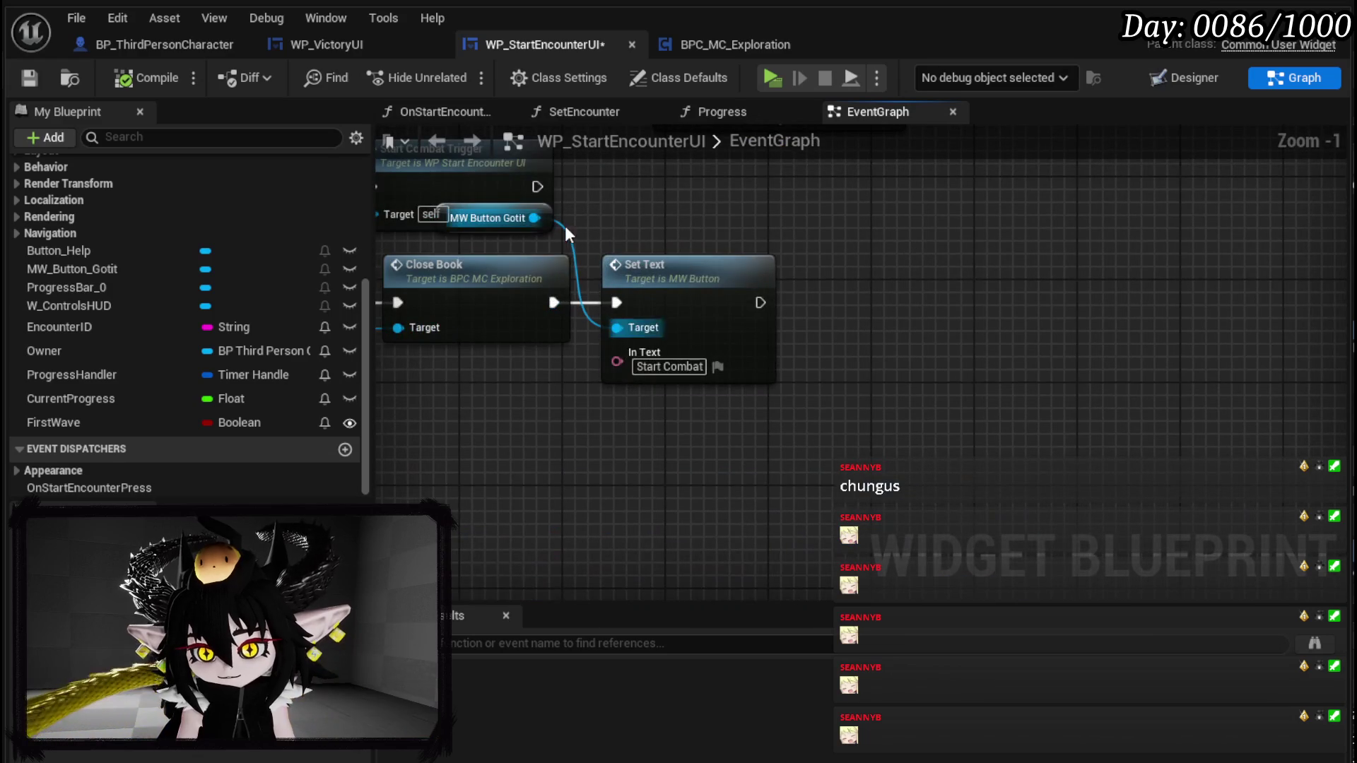
mouse_move(565, 226)
mouse_down()
mouse_move(754, 328)
mouse_move(1071, 334)
mouse_up()
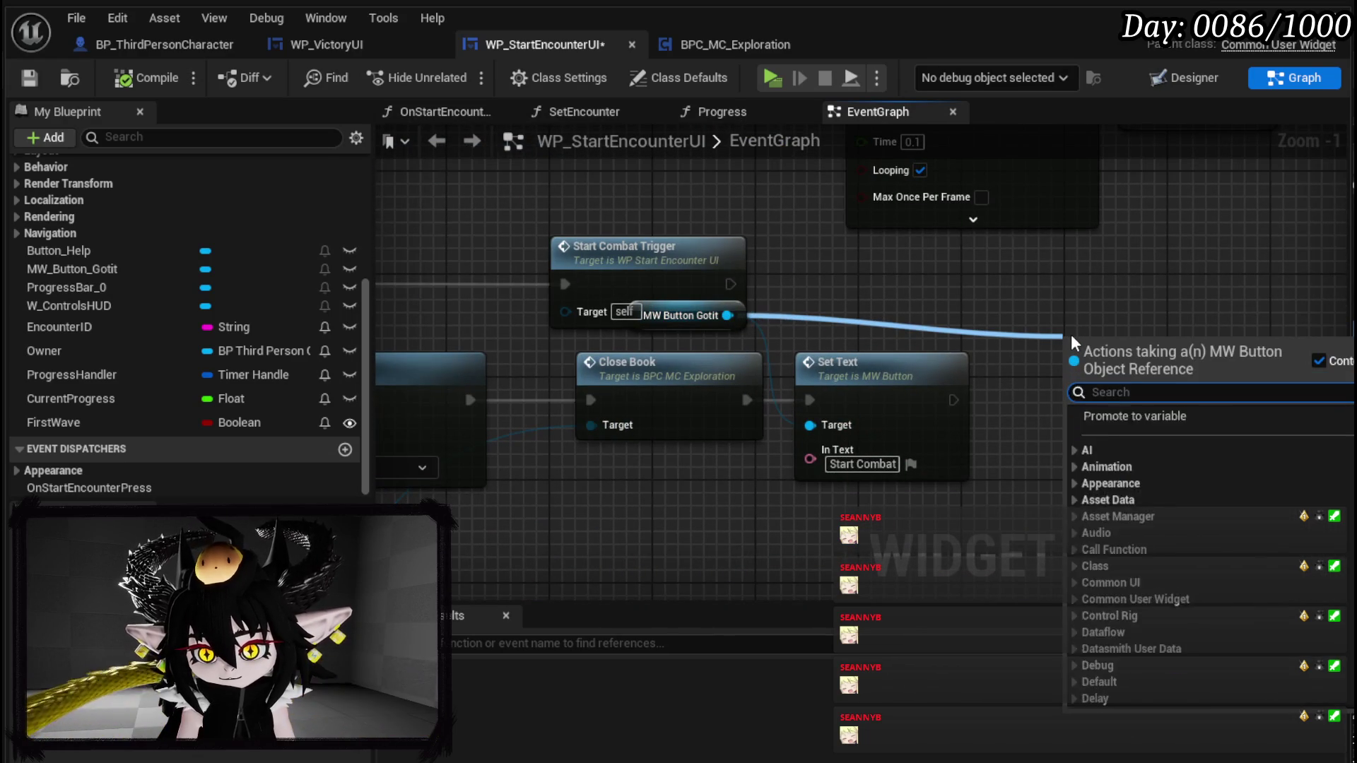
- Add a Set Data node after Set Text with Data 'Start', then compile and save
text(Set Data)
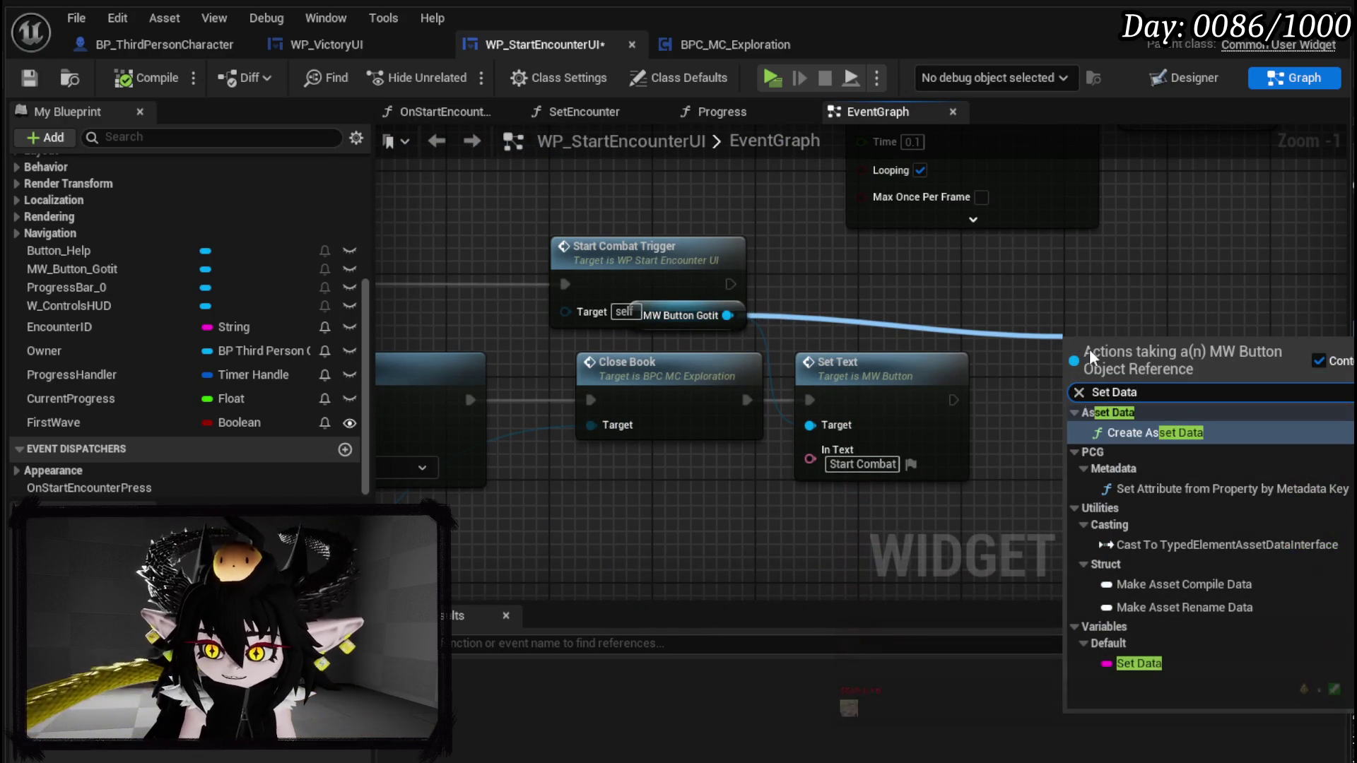
click(1139, 662)
mouse_move(1111, 364)
mouse_down()
mouse_move(1066, 396)
mouse_move(1062, 421)
mouse_up()
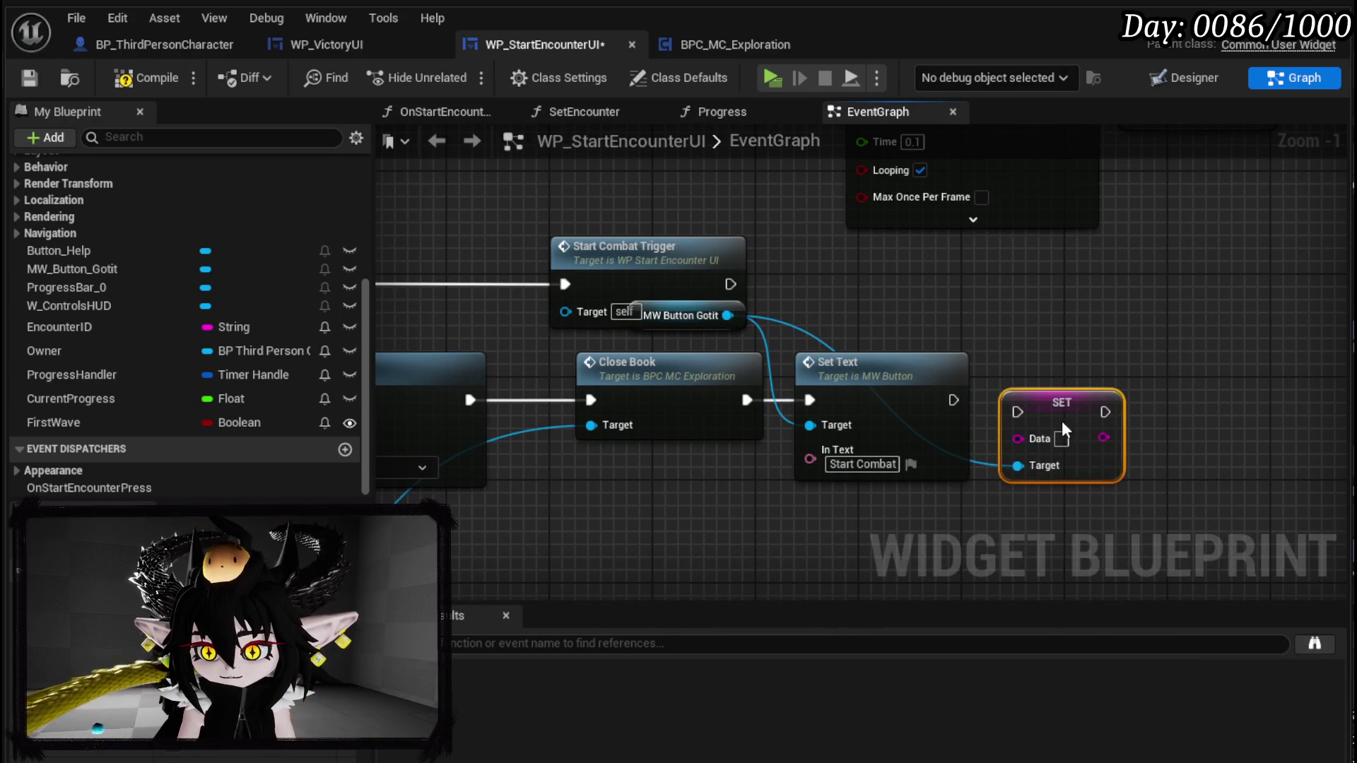
mouse_move(954, 400)
mouse_down()
mouse_move(997, 427)
mouse_move(1018, 412)
mouse_up()
drag(1062, 409, 1062, 396)
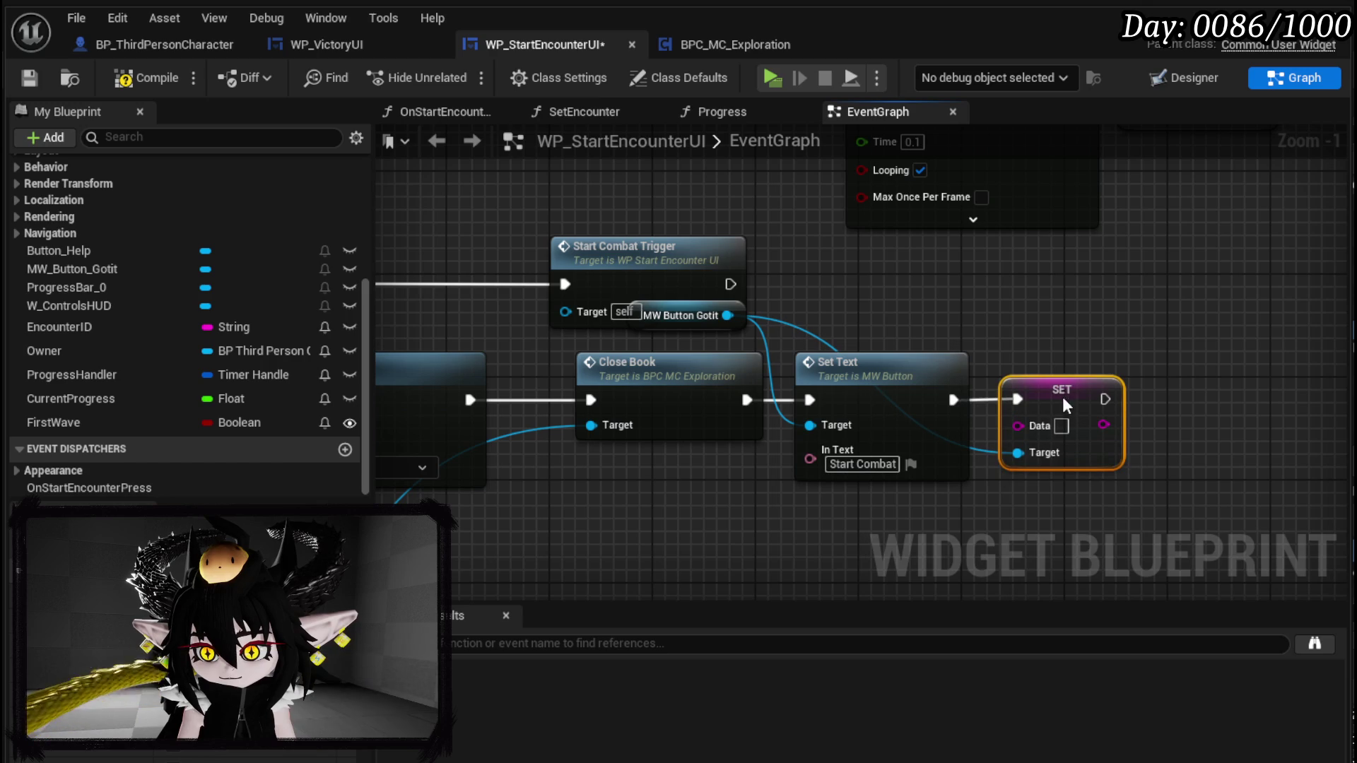
text(Start)
click(1064, 316)
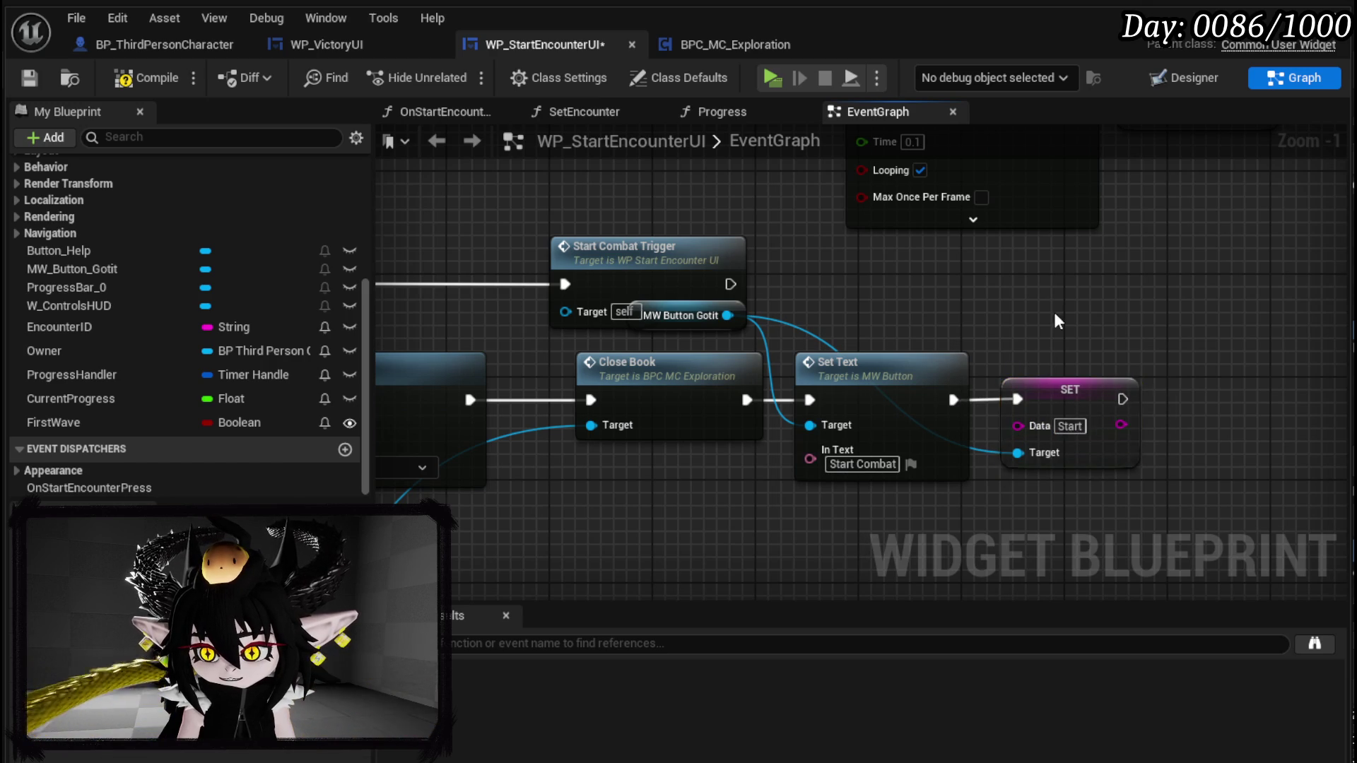
click(154, 77)
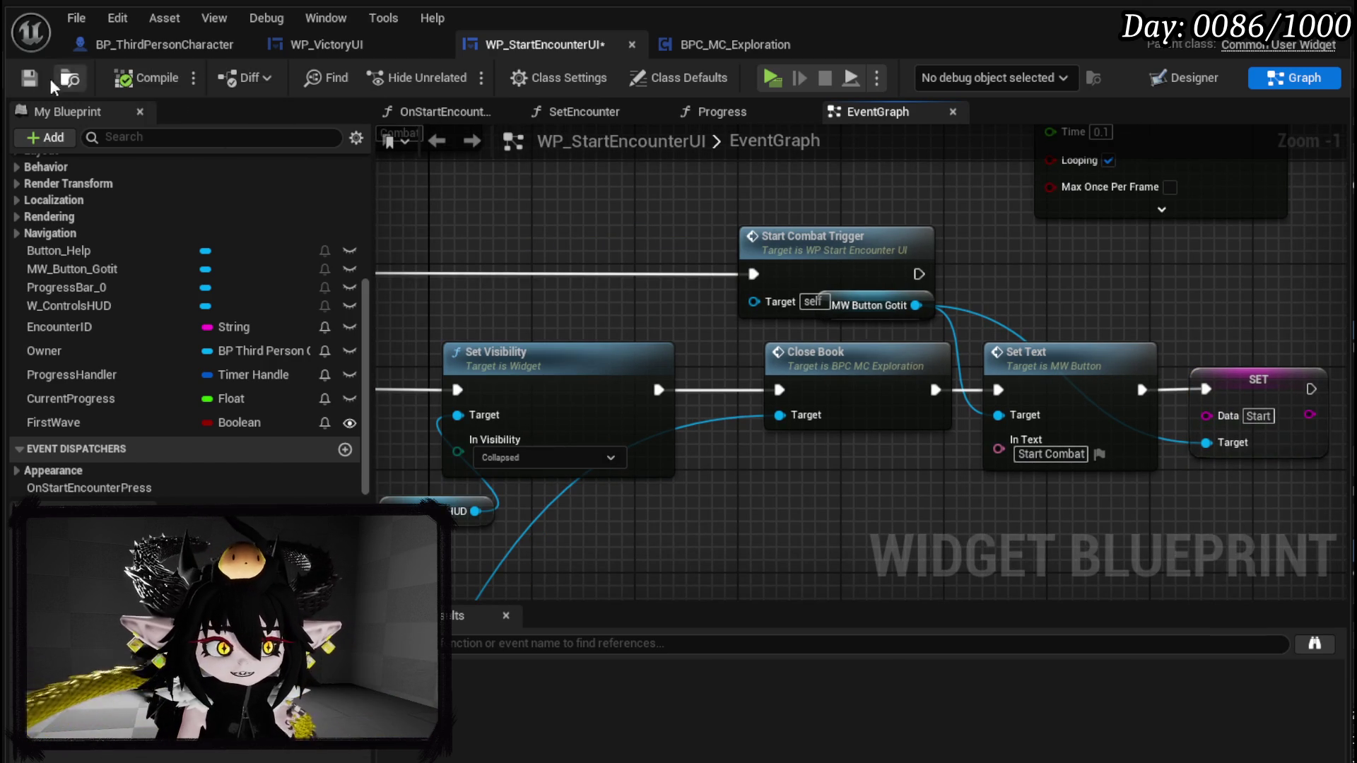
click(29, 78)
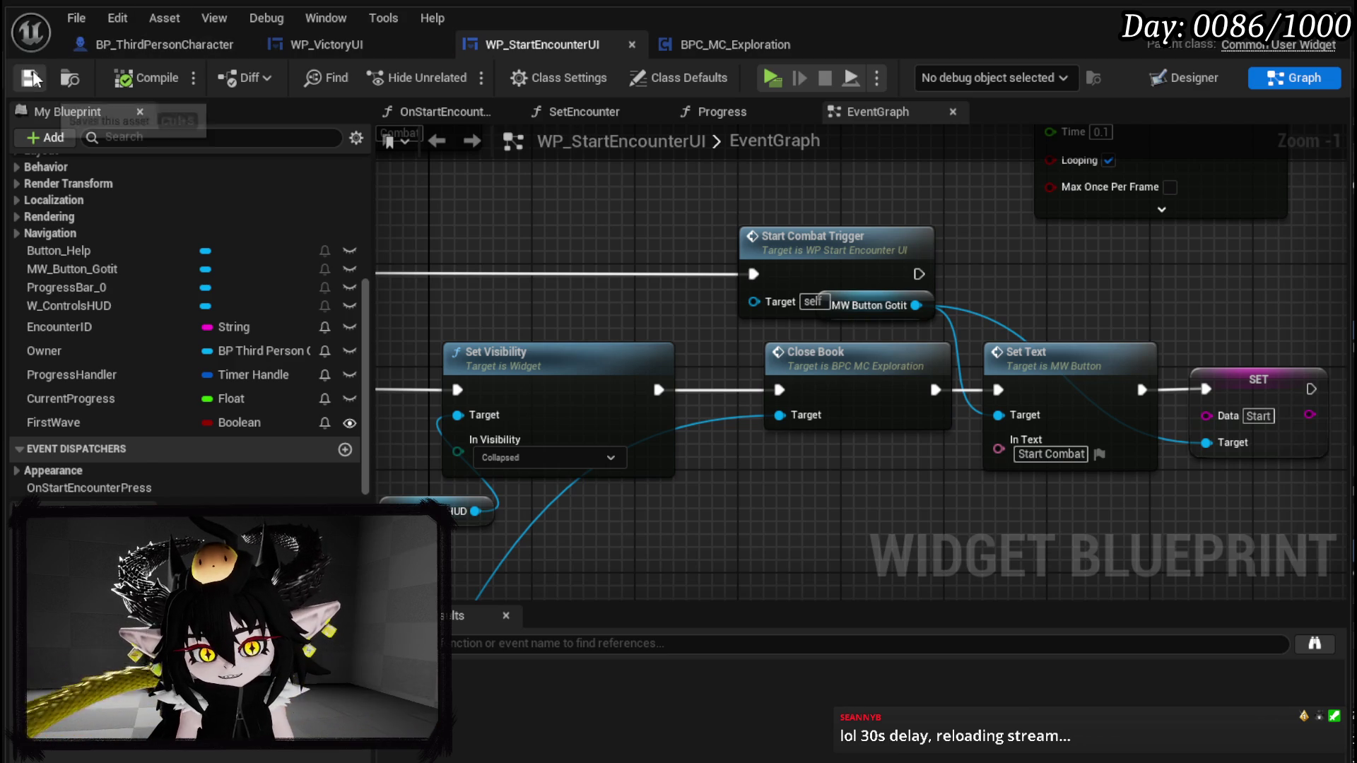
- Move Start Combat Trigger beside the timer-clearing node and shift the Owner/Progress Handler/timer group left
scroll(592, 198, down, 2)
drag(1094, 295, 794, 296)
drag(583, 363, 975, 271)
drag(1017, 349, 668, 280)
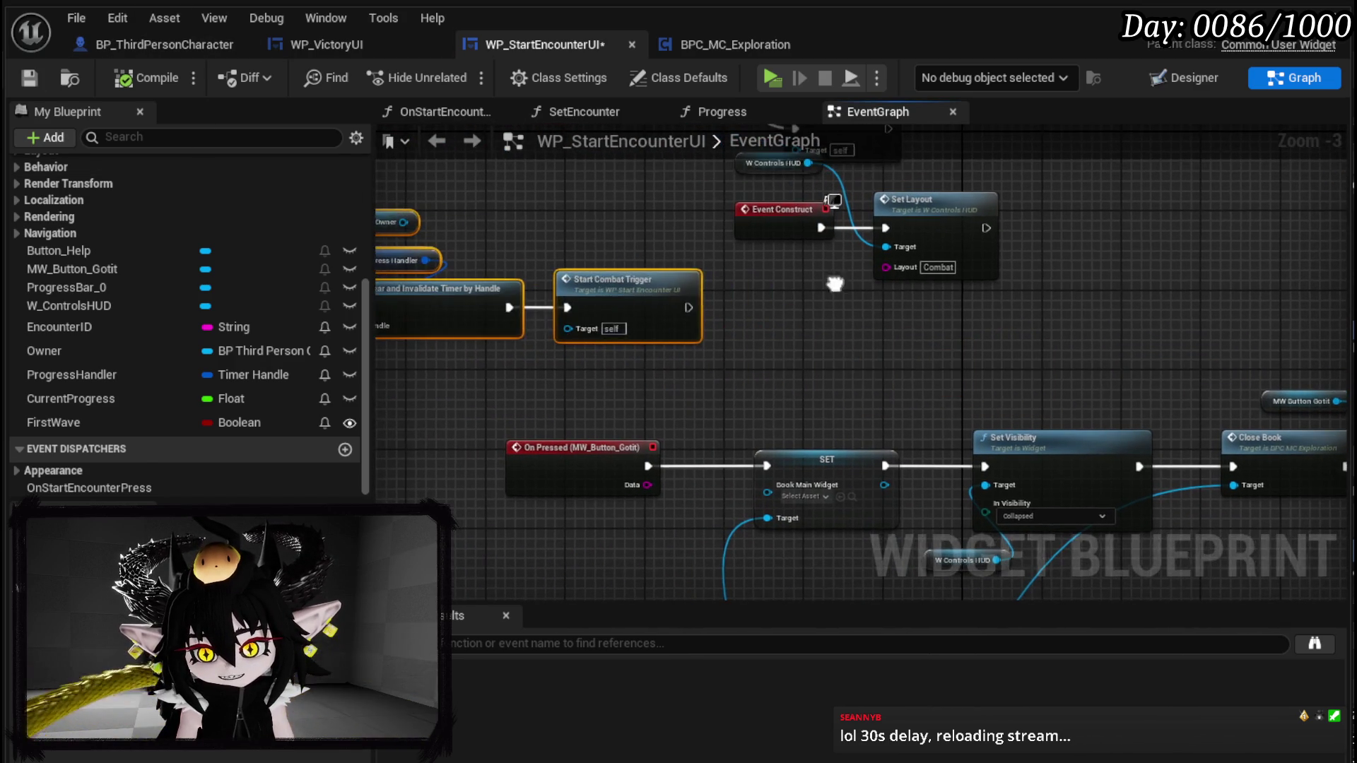
drag(834, 284, 901, 257)
click(912, 297)
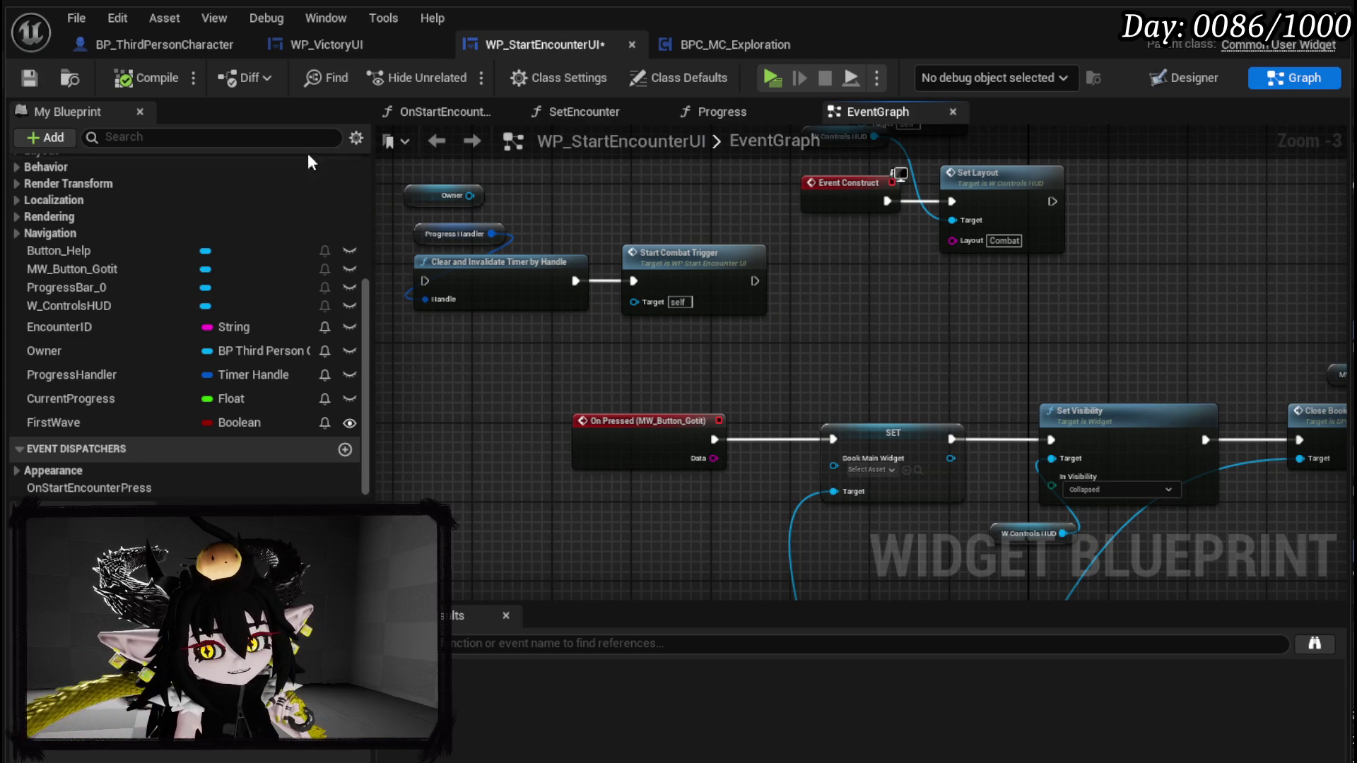
- Align Owner, Get Display Name and BPC MC Exploration together, then save the widget blueprint
mouse_move(774, 311)
mouse_down()
mouse_move(836, 433)
mouse_move(990, 423)
mouse_move(684, 468)
mouse_move(863, 463)
mouse_up()
drag(694, 456, 853, 467)
mouse_move(607, 442)
mouse_down()
mouse_move(866, 463)
mouse_move(675, 477)
mouse_up()
mouse_move(1049, 452)
mouse_down()
mouse_move(1037, 467)
mouse_move(882, 456)
mouse_up()
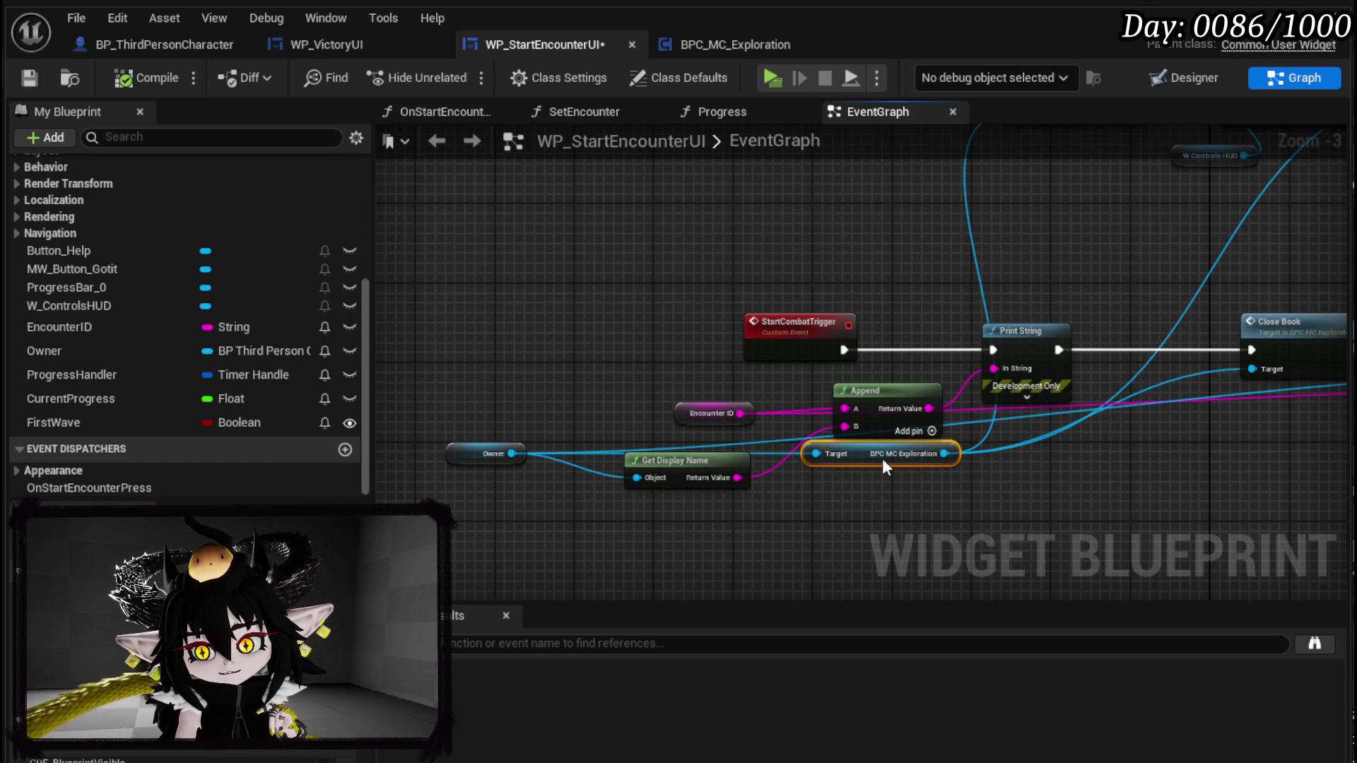
drag(694, 460, 694, 470)
mouse_move(978, 494)
mouse_down()
mouse_move(612, 533)
mouse_move(756, 342)
mouse_move(783, 524)
mouse_up()
key(ctrl+s)
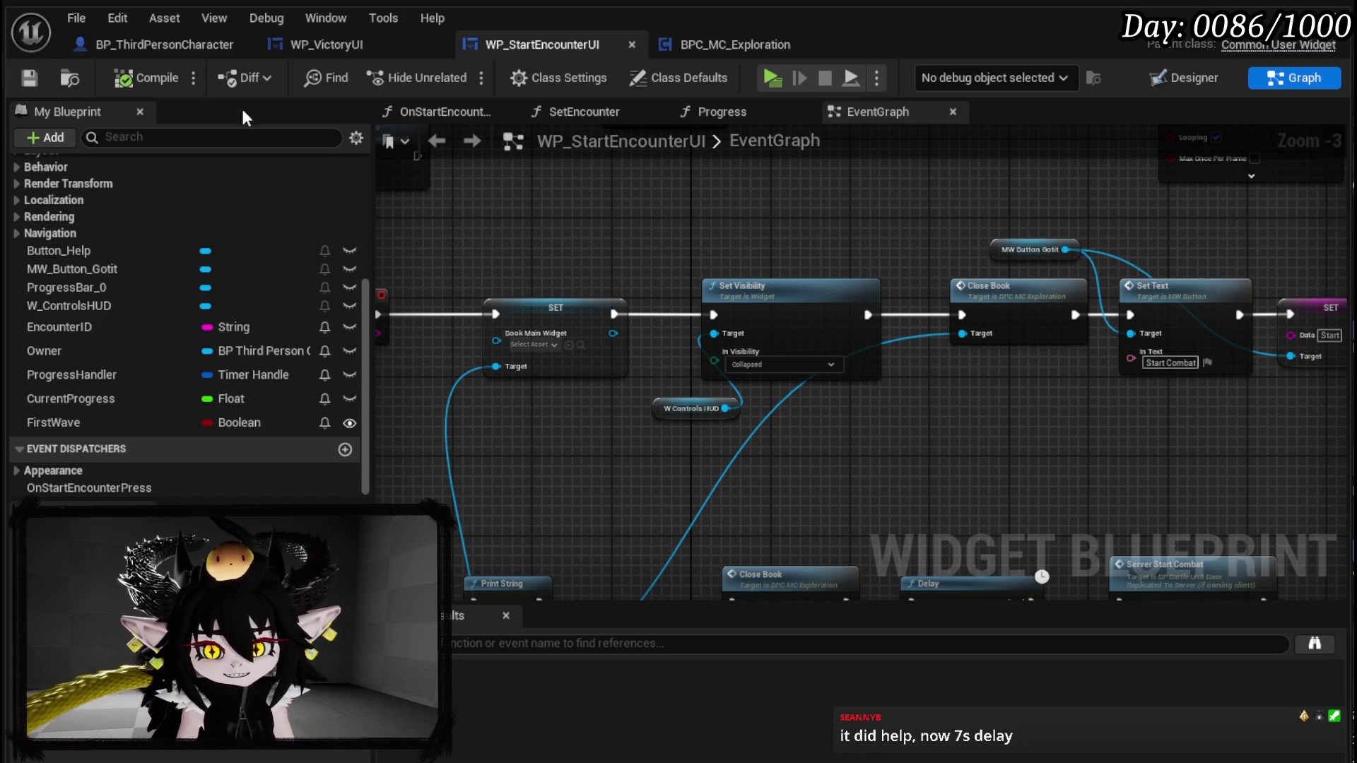
mouse_move(575, 200)
mouse_down()
mouse_move(652, 258)
mouse_move(613, 247)
mouse_up()
mouse_move(475, 200)
mouse_down()
mouse_move(688, 209)
mouse_move(785, 244)
mouse_up()
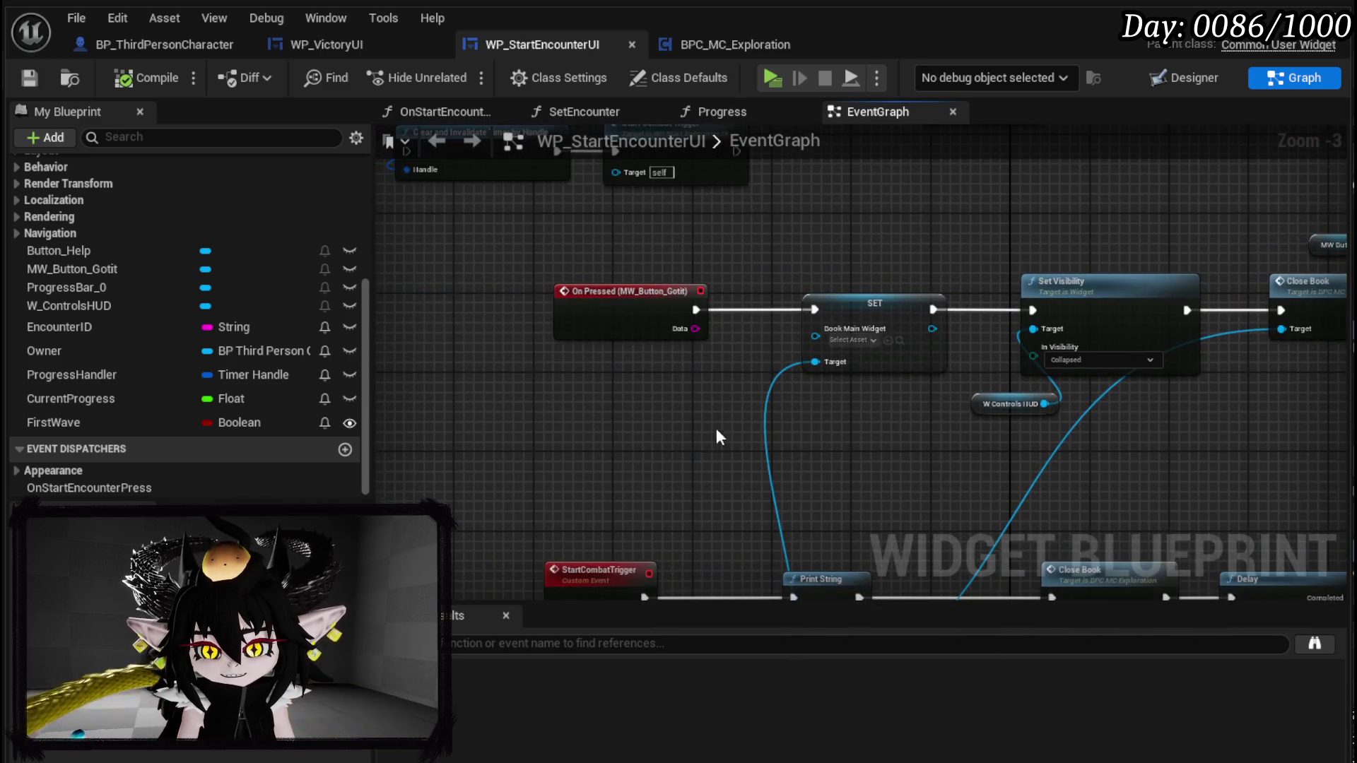
scroll(716, 430, down, 1)
scroll(569, 407, down, 1)
drag(459, 424, 1089, 301)
mouse_move(583, 344)
mouse_down()
mouse_move(821, 257)
mouse_move(537, 296)
mouse_move(655, 415)
mouse_move(576, 387)
mouse_up()
scroll(821, 257, up, 3)
click(822, 260)
mouse_move(883, 410)
mouse_down()
mouse_move(346, 381)
mouse_move(488, 380)
mouse_up()
click(28, 85)
mouse_move(538, 424)
mouse_down()
mouse_move(707, 334)
mouse_move(785, 329)
mouse_move(689, 311)
mouse_move(803, 321)
mouse_move(739, 311)
mouse_up()
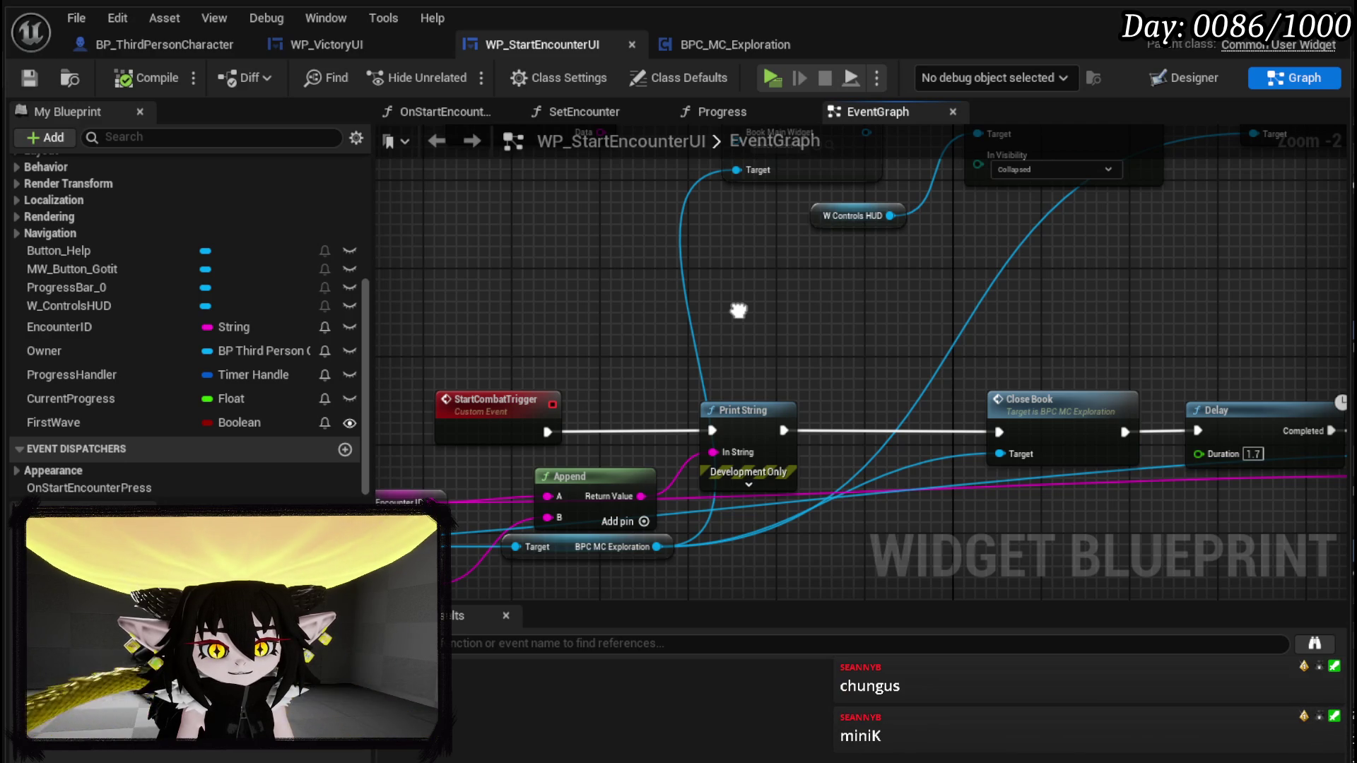
drag(739, 311, 739, 312)
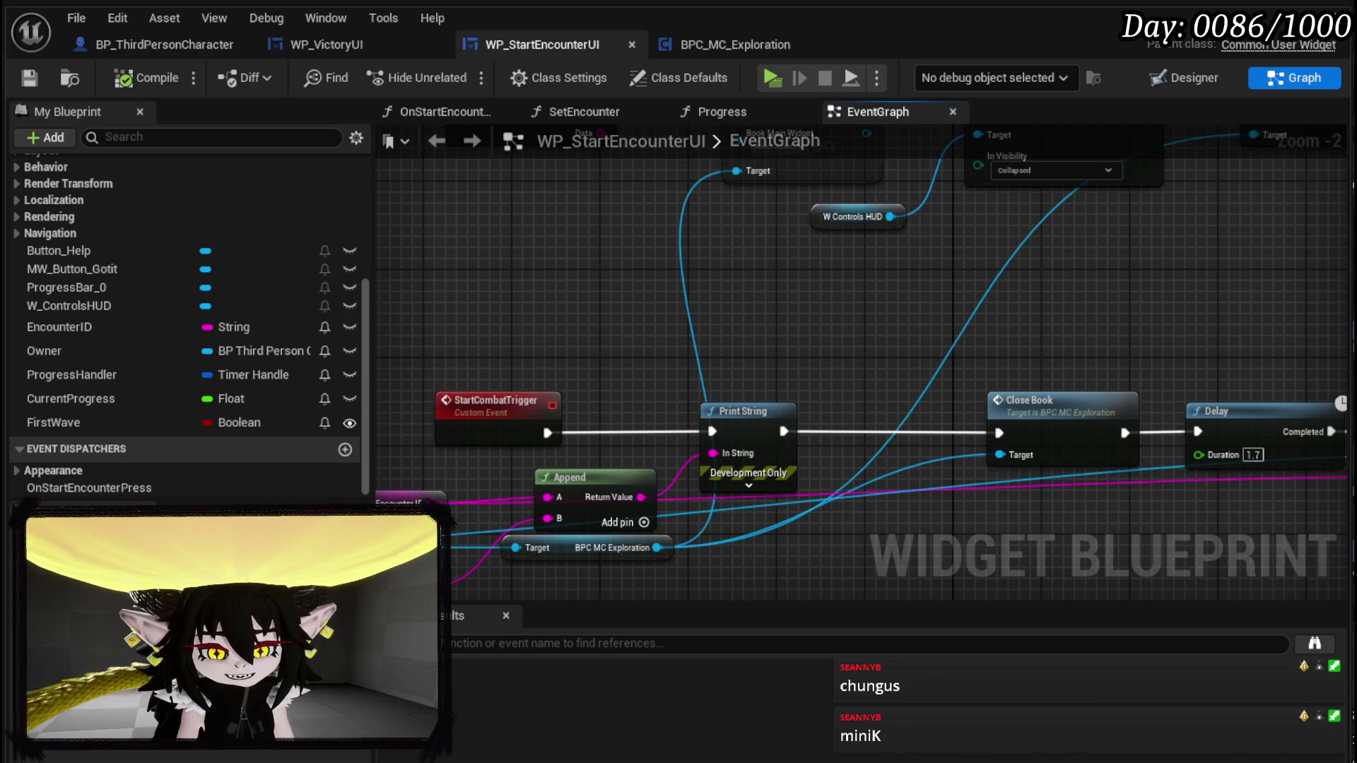
mouse_move(791, 350)
mouse_down()
mouse_move(710, 193)
mouse_move(555, 440)
mouse_up()
mouse_move(847, 306)
mouse_down()
mouse_move(691, 379)
mouse_move(819, 445)
mouse_up()
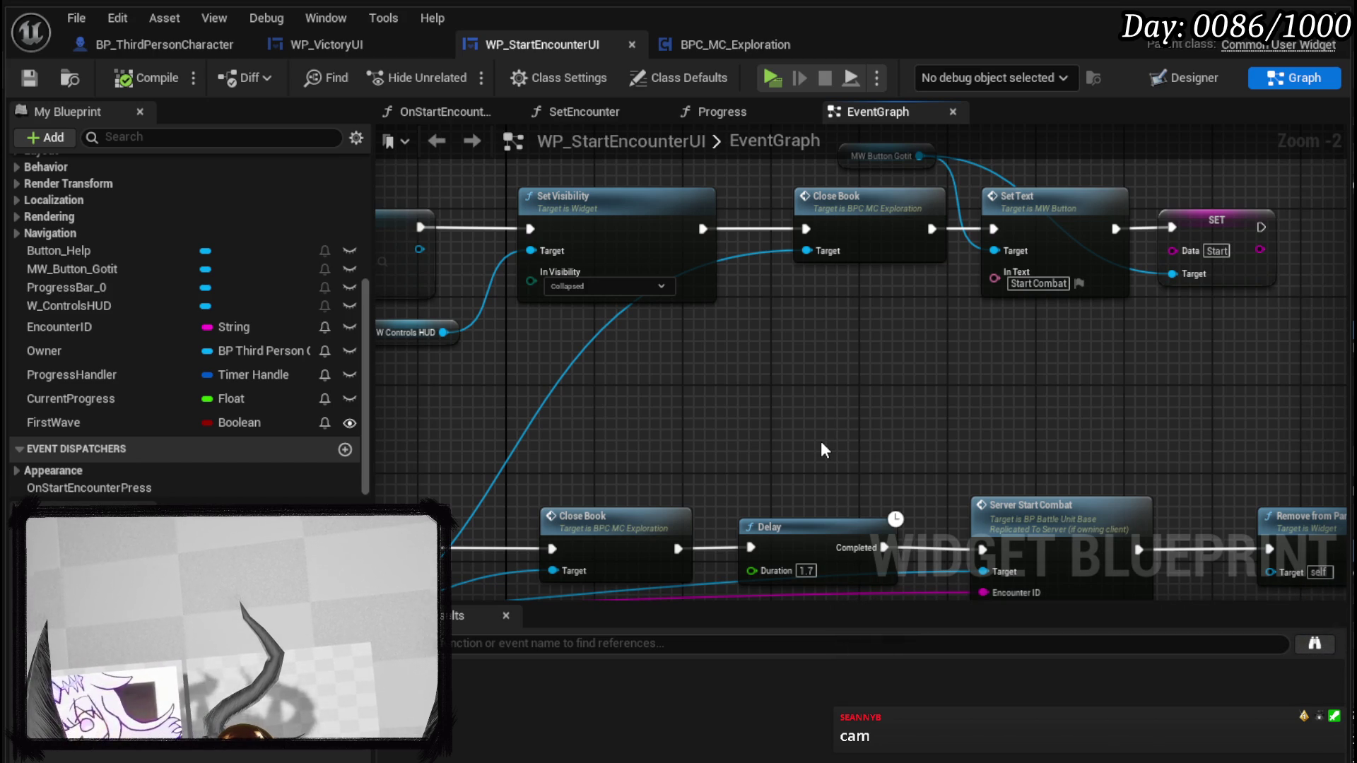
mouse_move(820, 441)
mouse_down()
mouse_move(728, 472)
mouse_move(920, 454)
mouse_up()
- Move the MW_Button_Gotit On Pressed node left and add a Switch on String from its Data output
drag(829, 458, 1335, 452)
drag(588, 315, 494, 315)
drag(592, 316, 638, 357)
text(Swit)
key(Return)
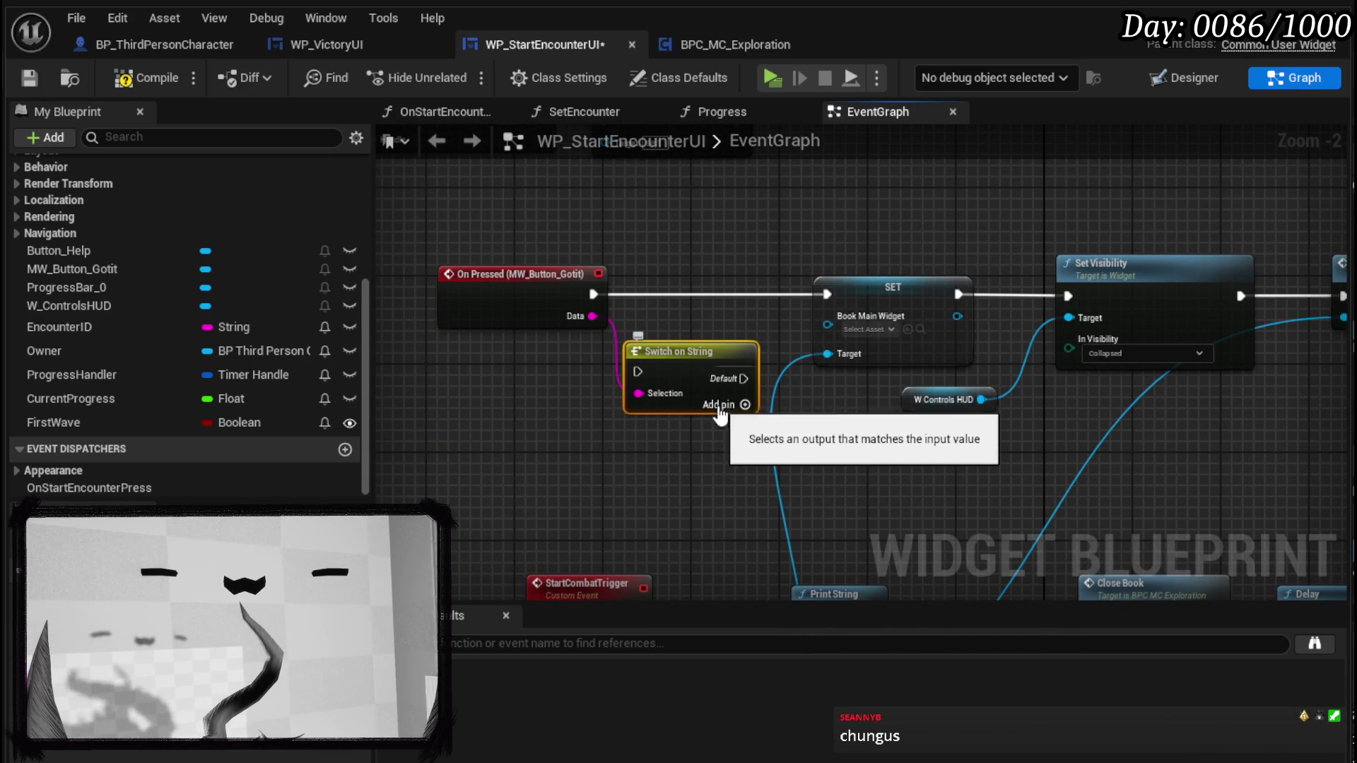
- Add two case outputs to the switch and rename the second case to Combat
click(737, 404)
click(739, 426)
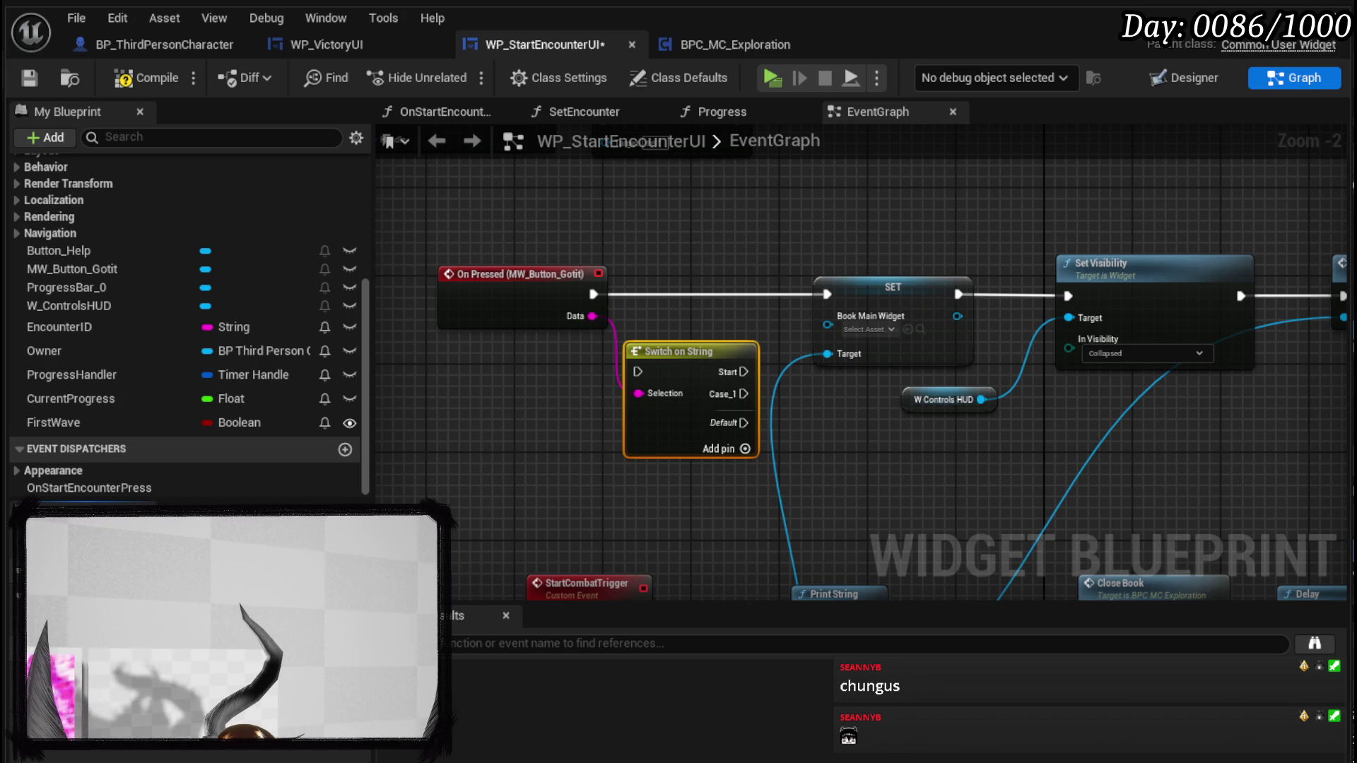
text(Combat)
key(Return)
- Change the SET node's Data value from Start to Combat
drag(1342, 311, 658, 314)
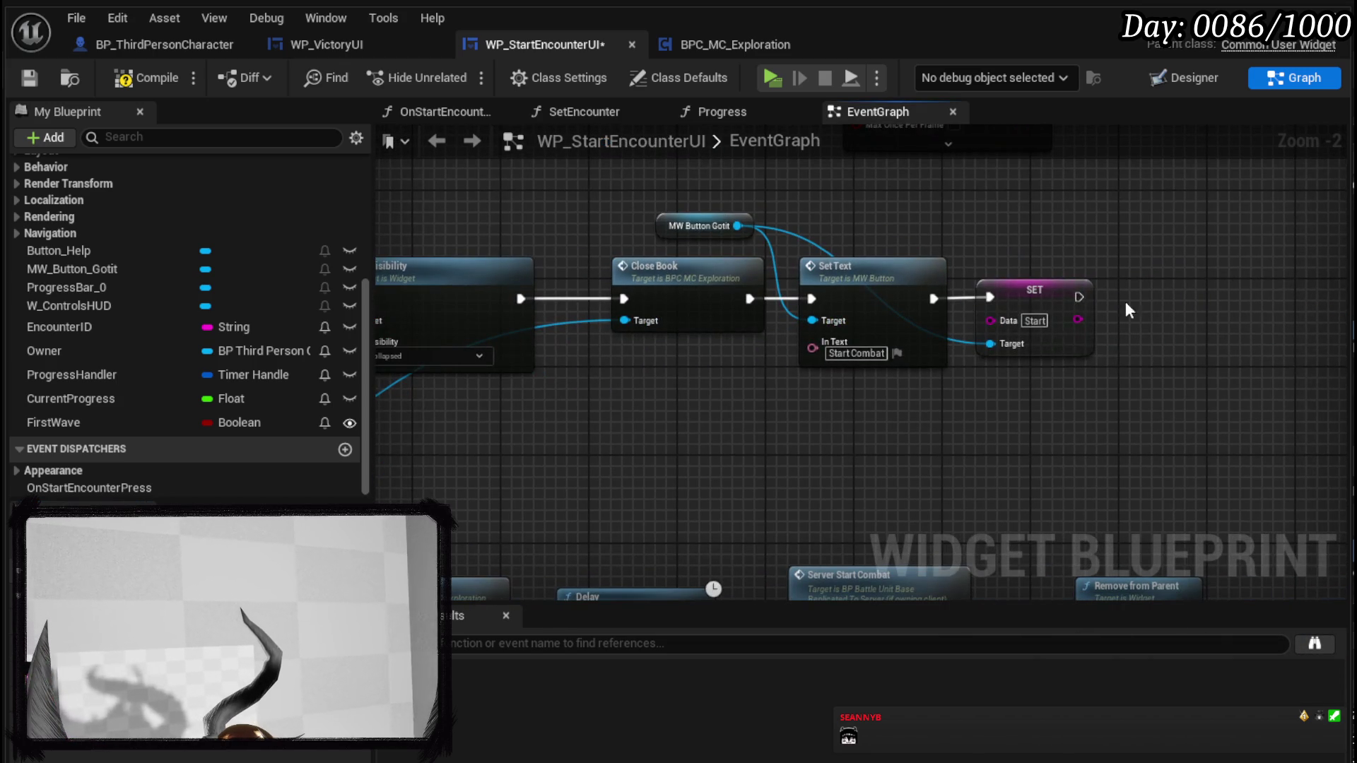
click(1034, 322)
text(Combat)
key(Return)
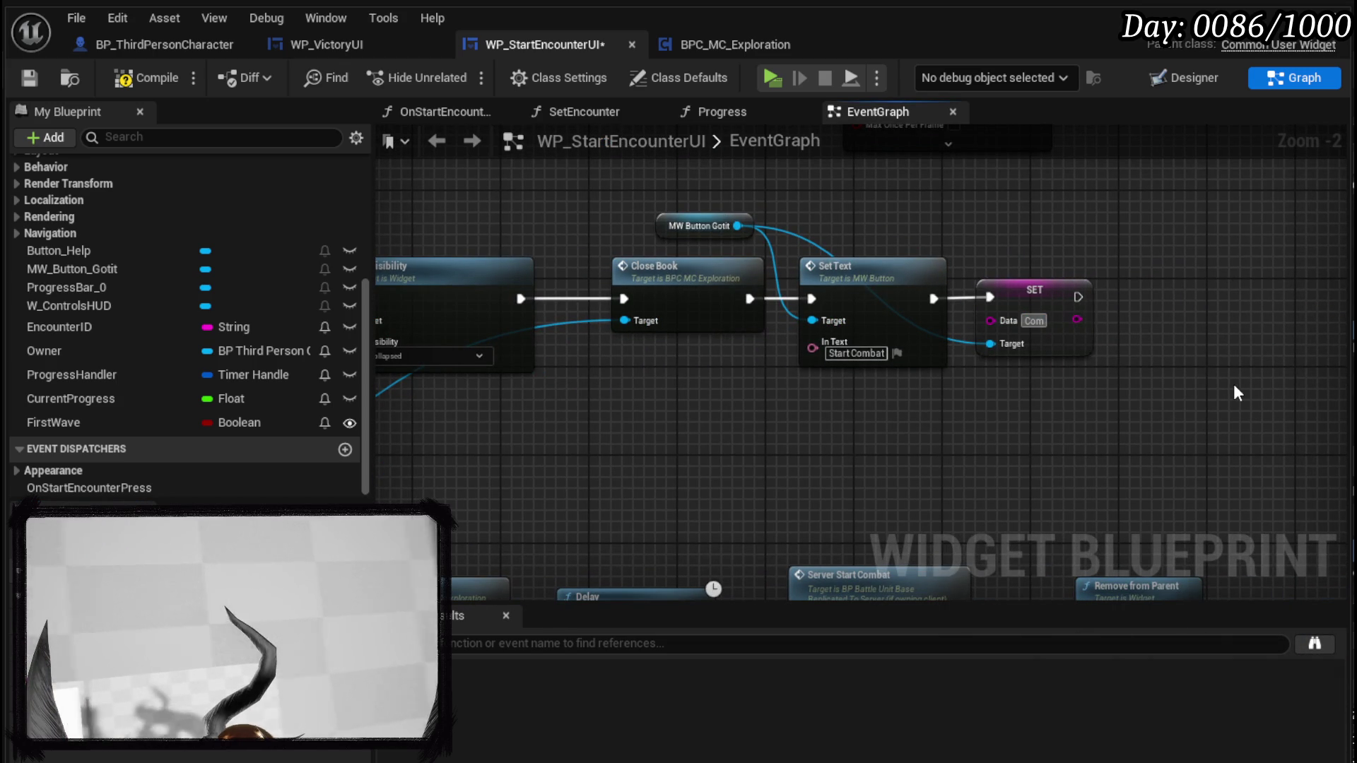
- Copy the MW Button Gotit and SET nodes and paste them near Event Construct
click(1194, 77)
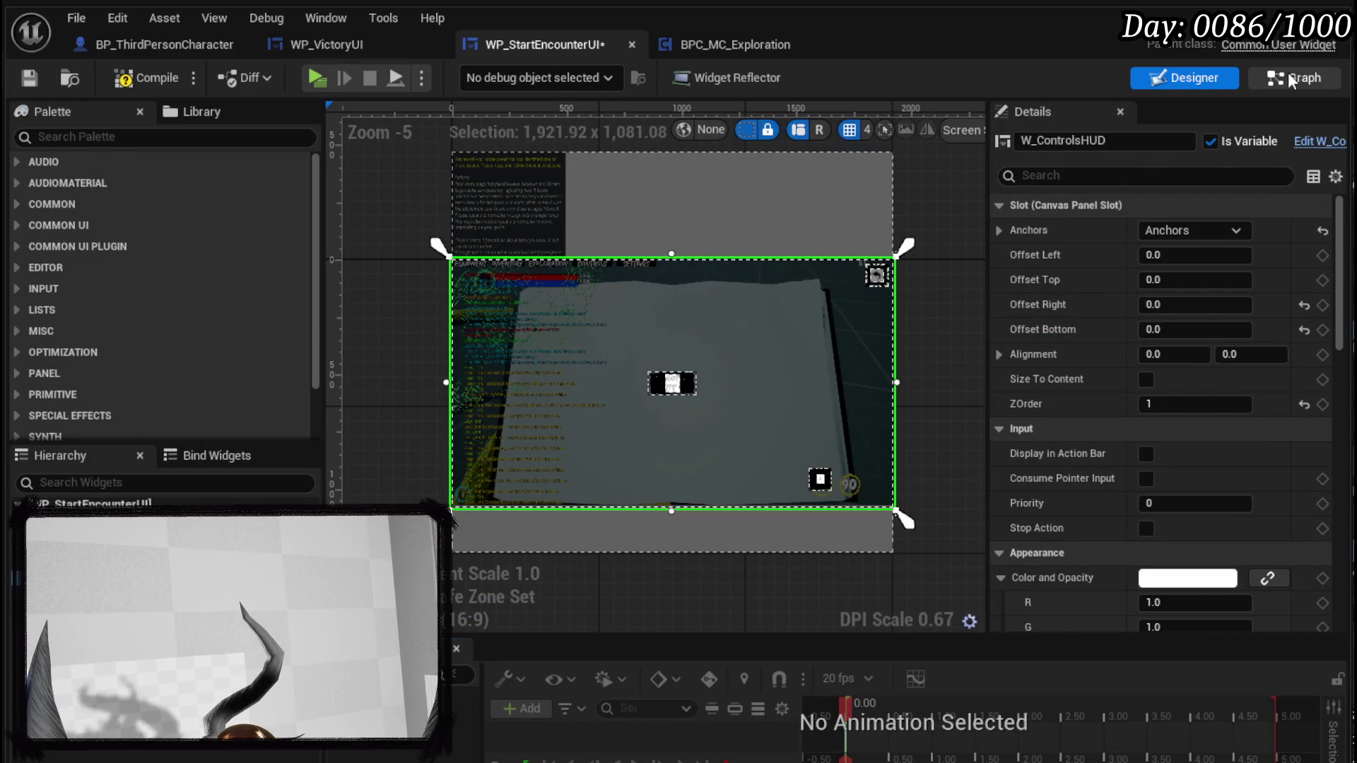
click(1288, 73)
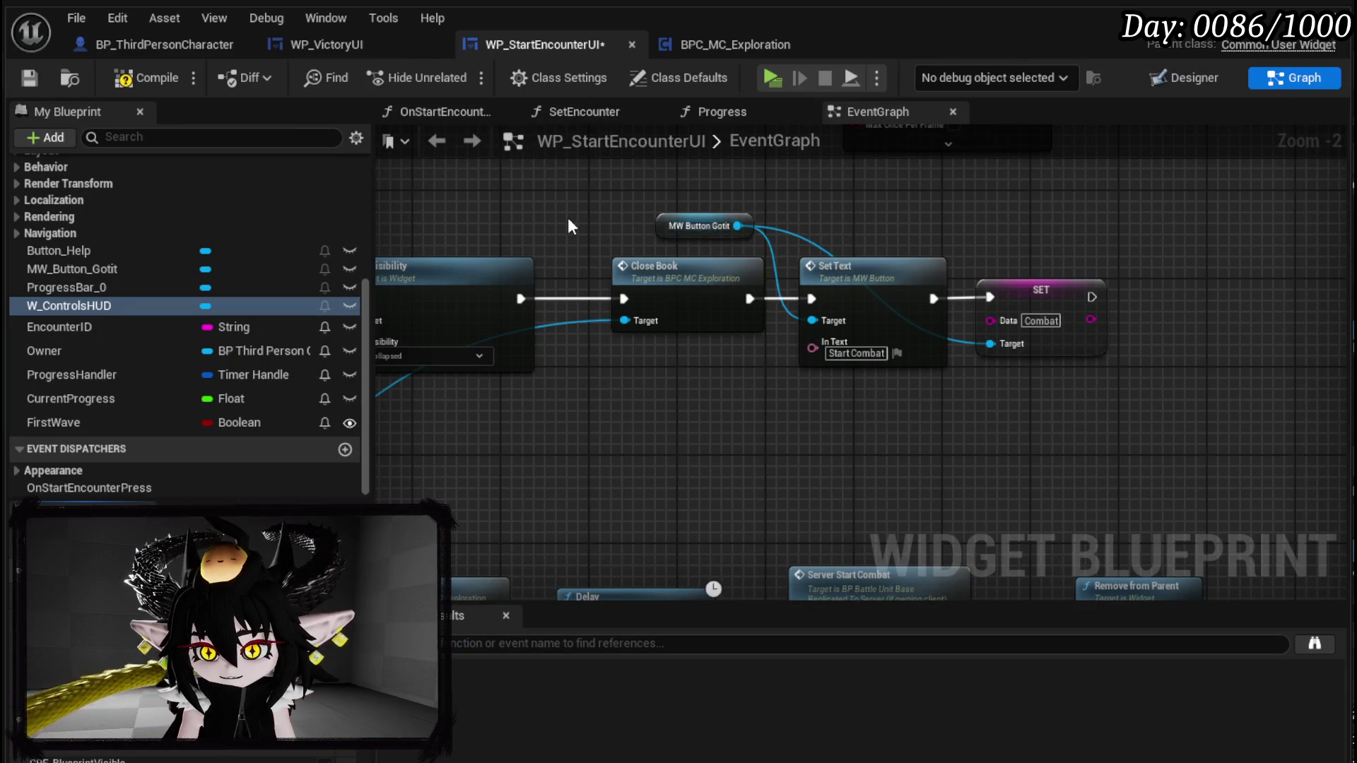
scroll(1027, 310, down, 2)
drag(1027, 310, 997, 382)
scroll(854, 316, up, 2)
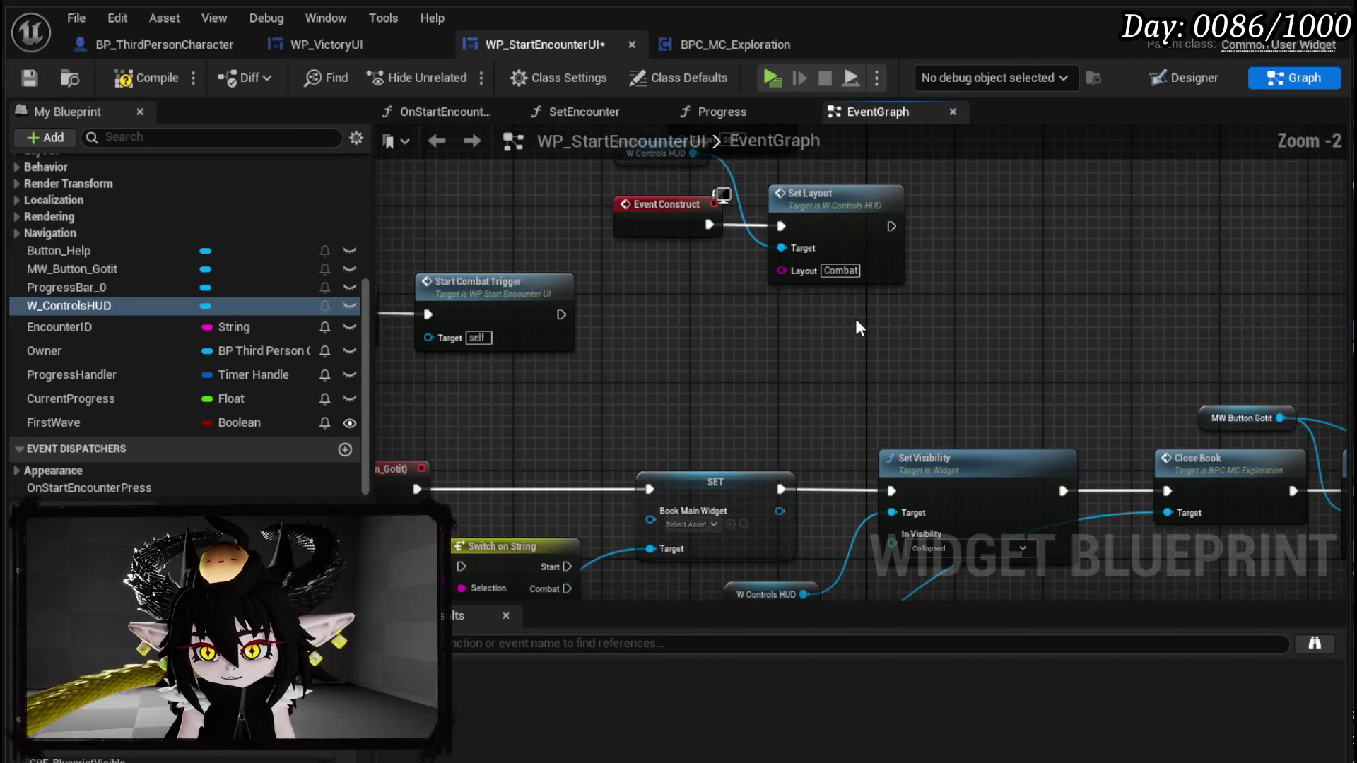
mouse_move(851, 370)
mouse_down()
mouse_move(940, 358)
mouse_move(618, 346)
mouse_up()
click(1017, 438)
drag(1023, 439, 799, 365)
shift+click(1106, 422)
drag(729, 275, 1041, 378)
key(ctrl+v)
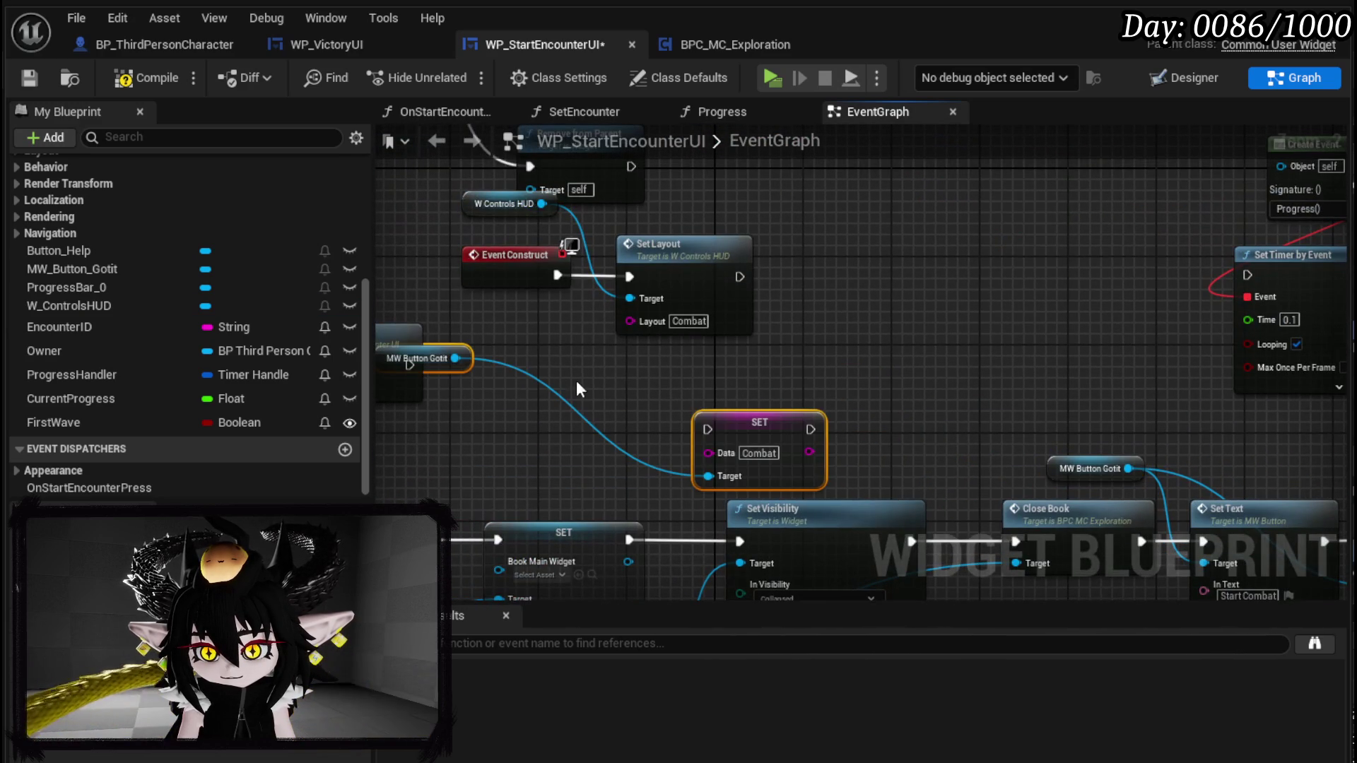
- Wire Set Layout's exec output into the pasted SET and place MW Button Gotit beside it
drag(781, 431, 882, 282)
drag(739, 276, 905, 265)
scroll(858, 296, down, 1)
mouse_move(532, 366)
mouse_down()
mouse_move(609, 383)
mouse_move(819, 377)
mouse_move(542, 340)
mouse_move(883, 423)
mouse_up()
scroll(541, 340, up, 1)
drag(1117, 354, 787, 342)
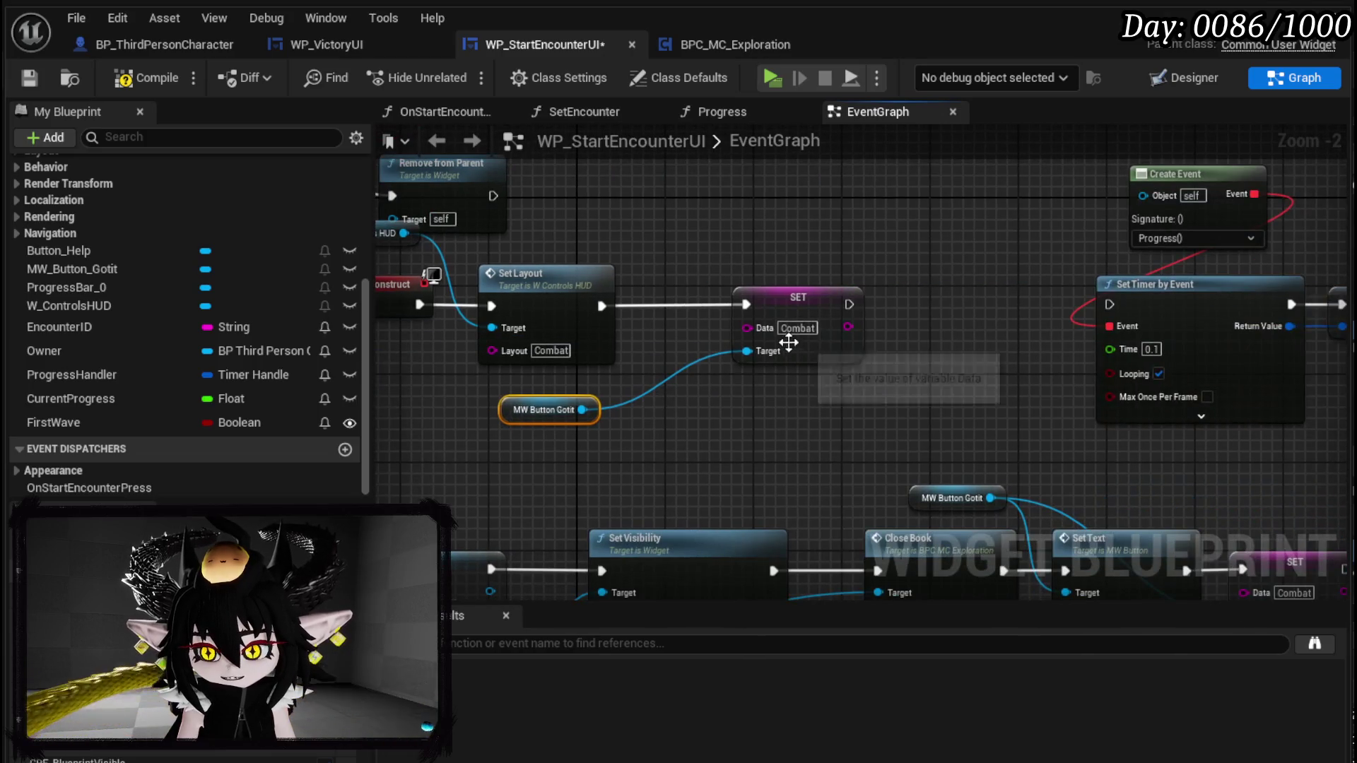
mouse_move(1052, 391)
mouse_down()
mouse_move(679, 165)
mouse_move(895, 356)
mouse_up()
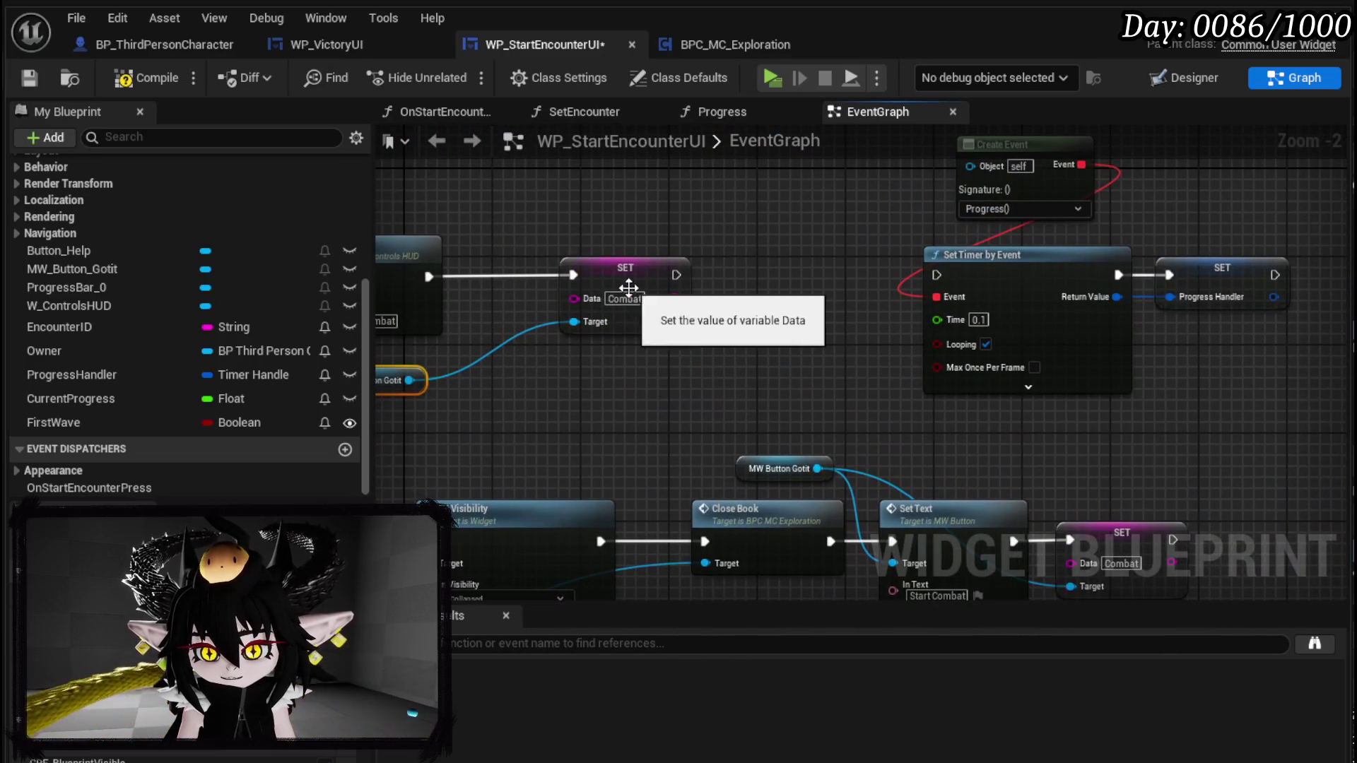
- Set the pasted SET node's Data to Start and compile the widget blueprint
click(625, 298)
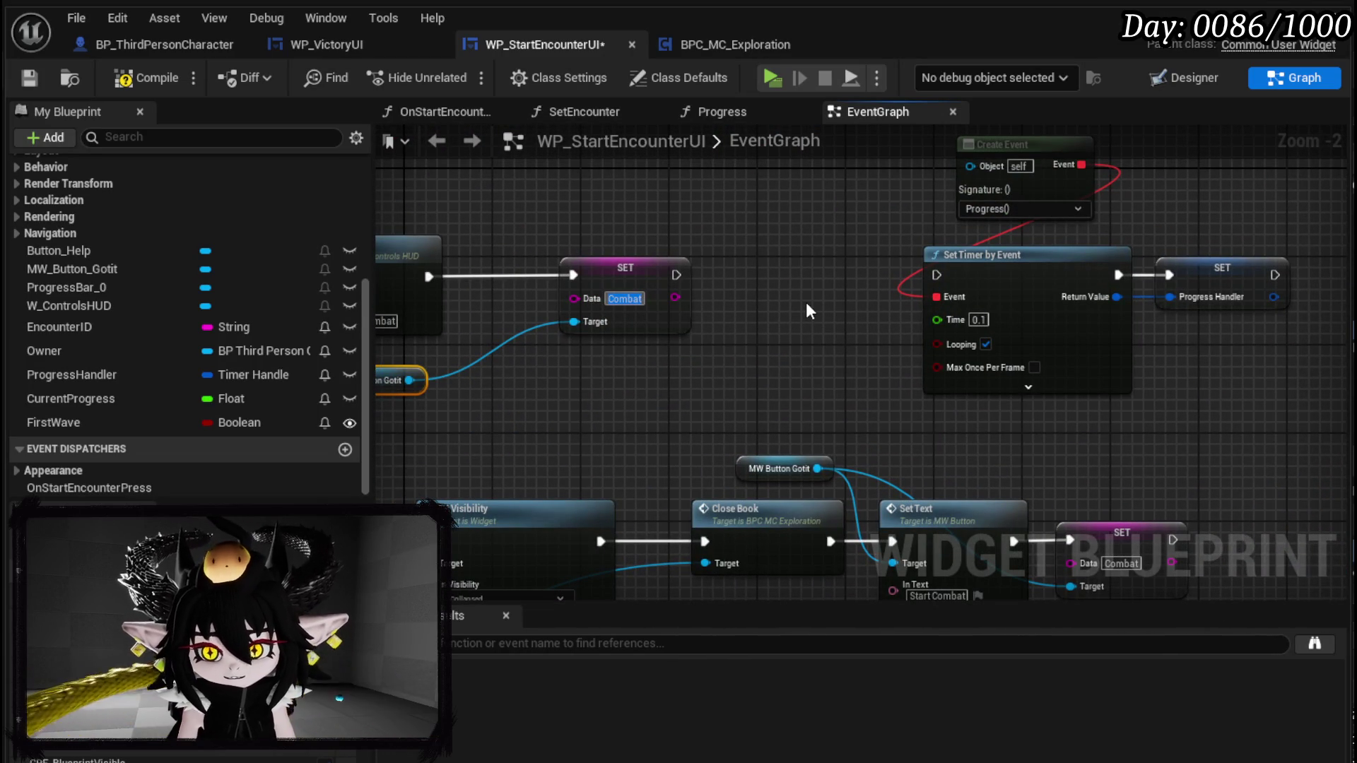
text(Start)
click(124, 78)
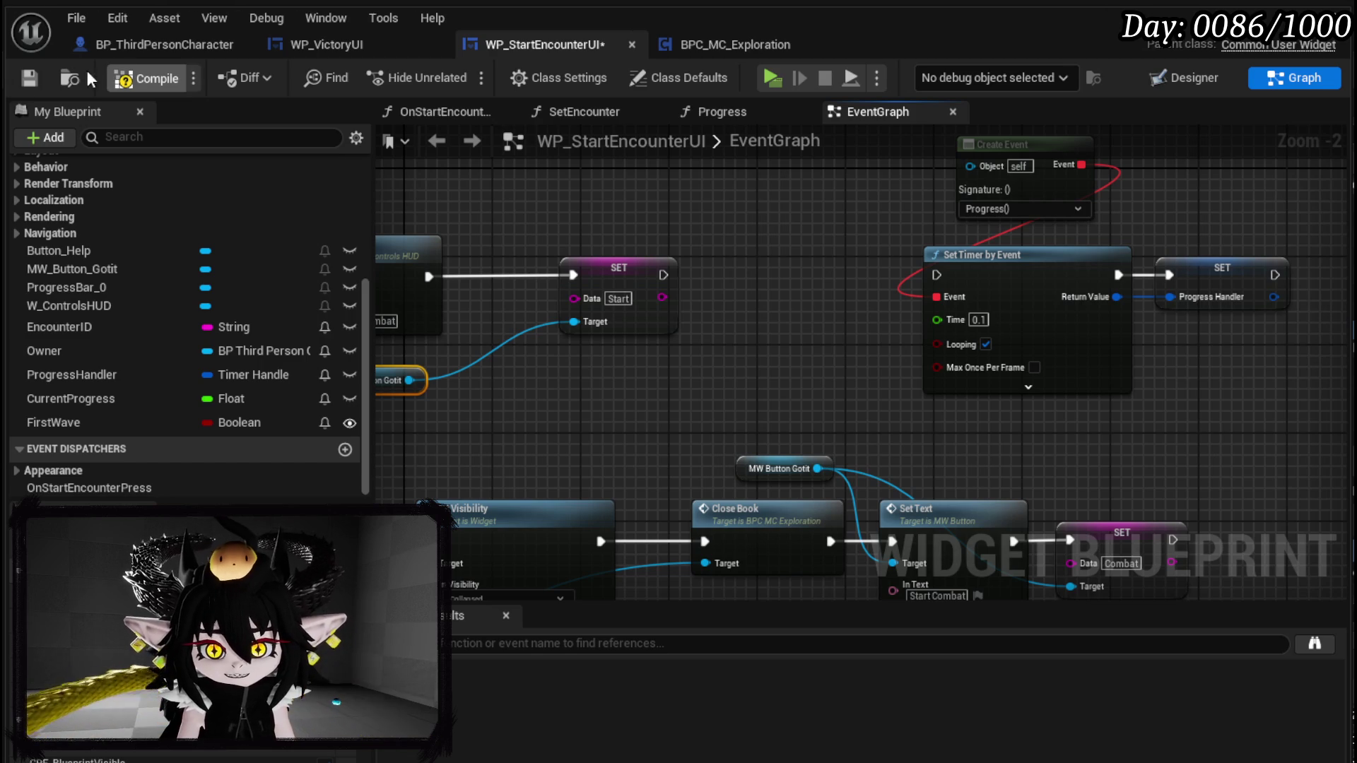
- Save, feed the button press into Switch on String, and wire its Start case to the book SET node
click(29, 78)
scroll(759, 289, down, 2)
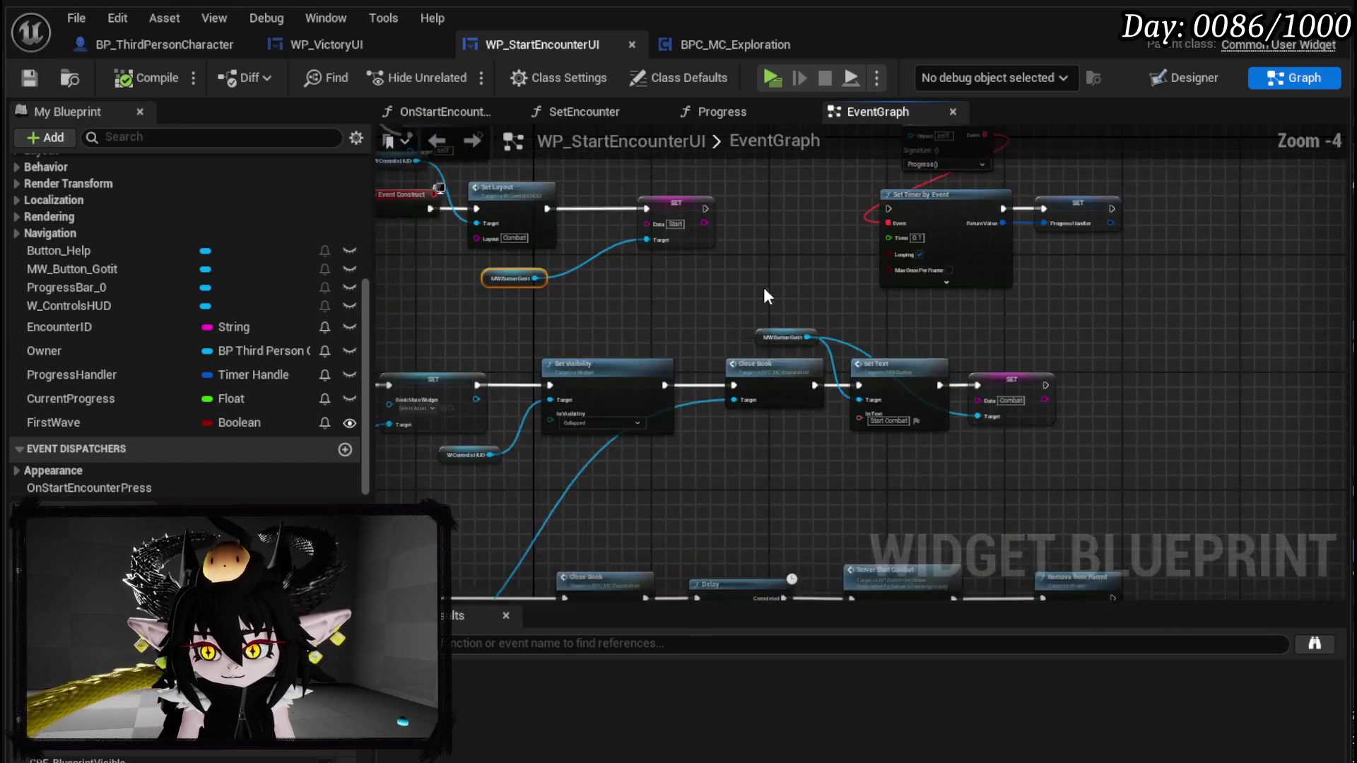
drag(749, 404, 762, 351)
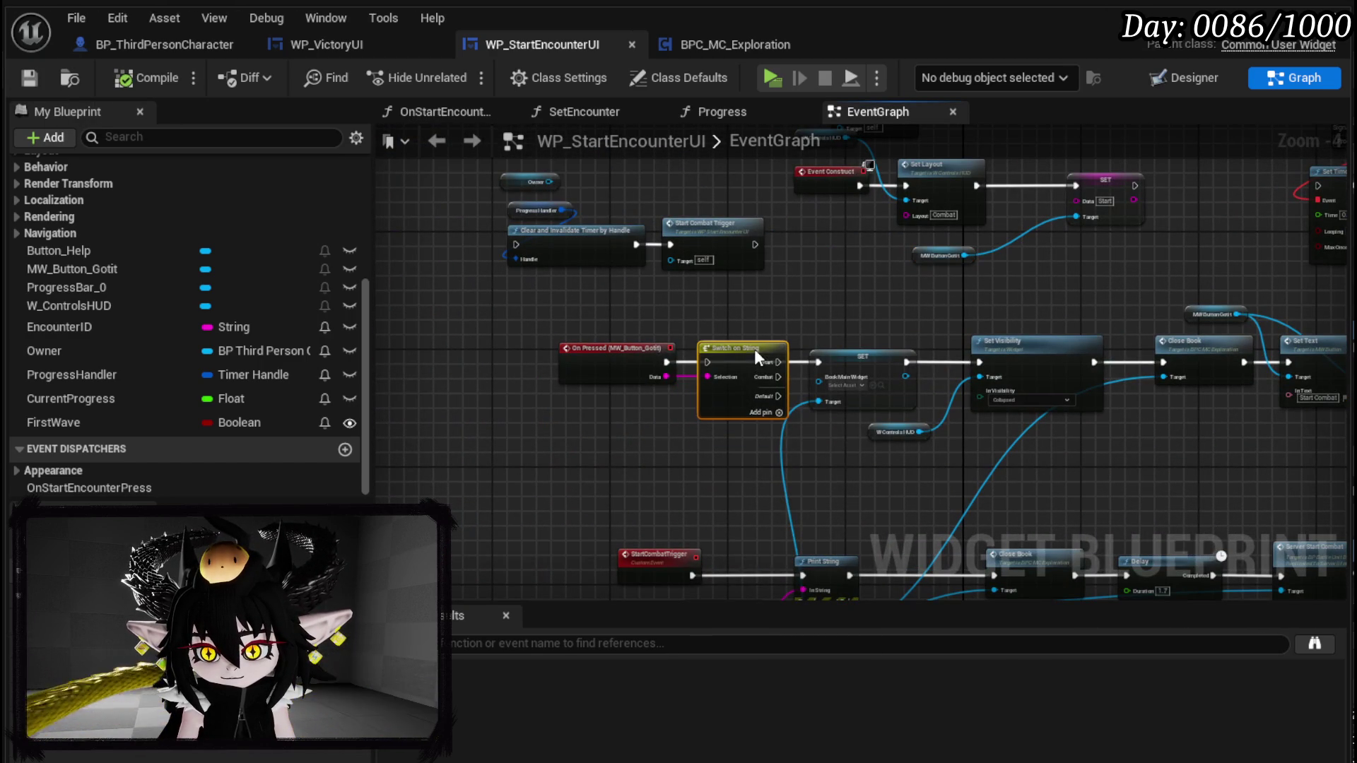
drag(666, 363, 819, 361)
drag(948, 440, 535, 284)
- Connect the Combat case to Server Start Combat and tidy those nodes beside Delay
scroll(926, 372, up, 2)
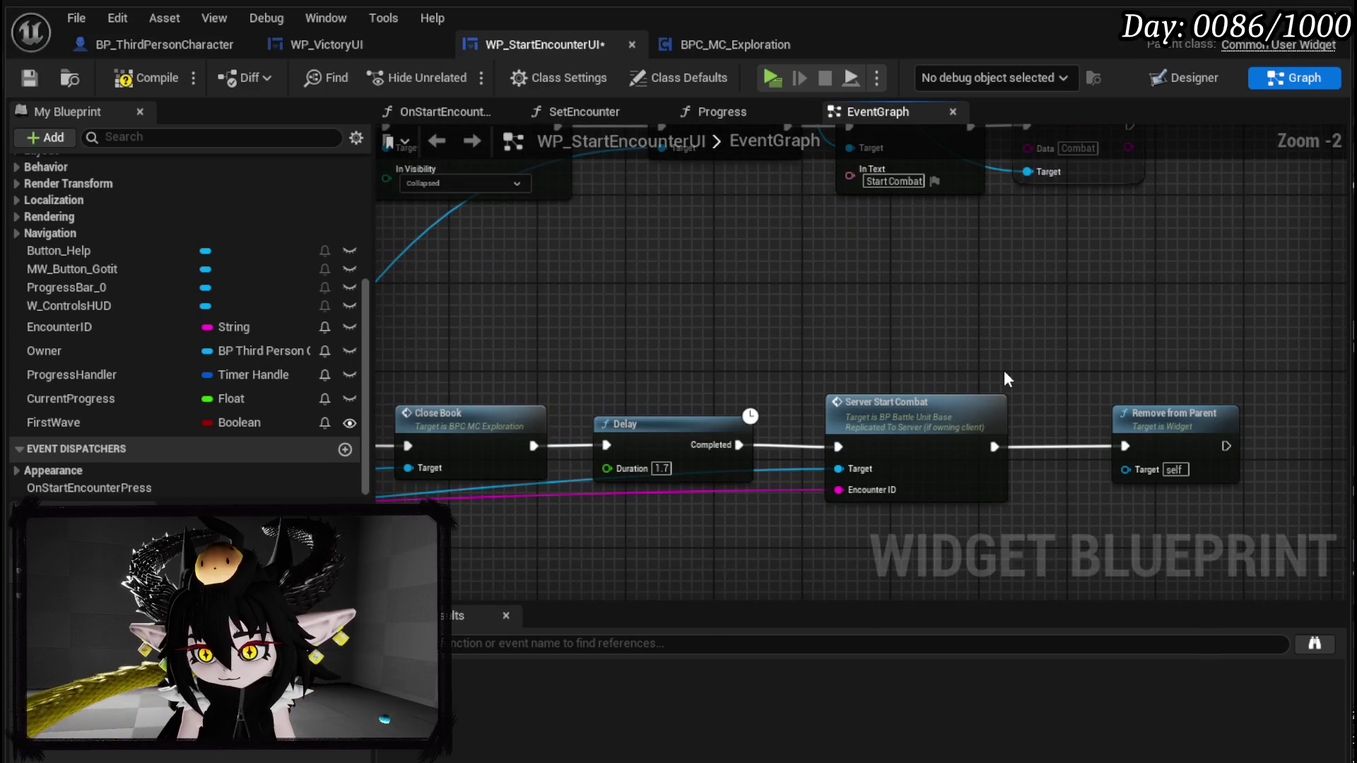
scroll(859, 348, down, 2)
scroll(509, 247, up, 1)
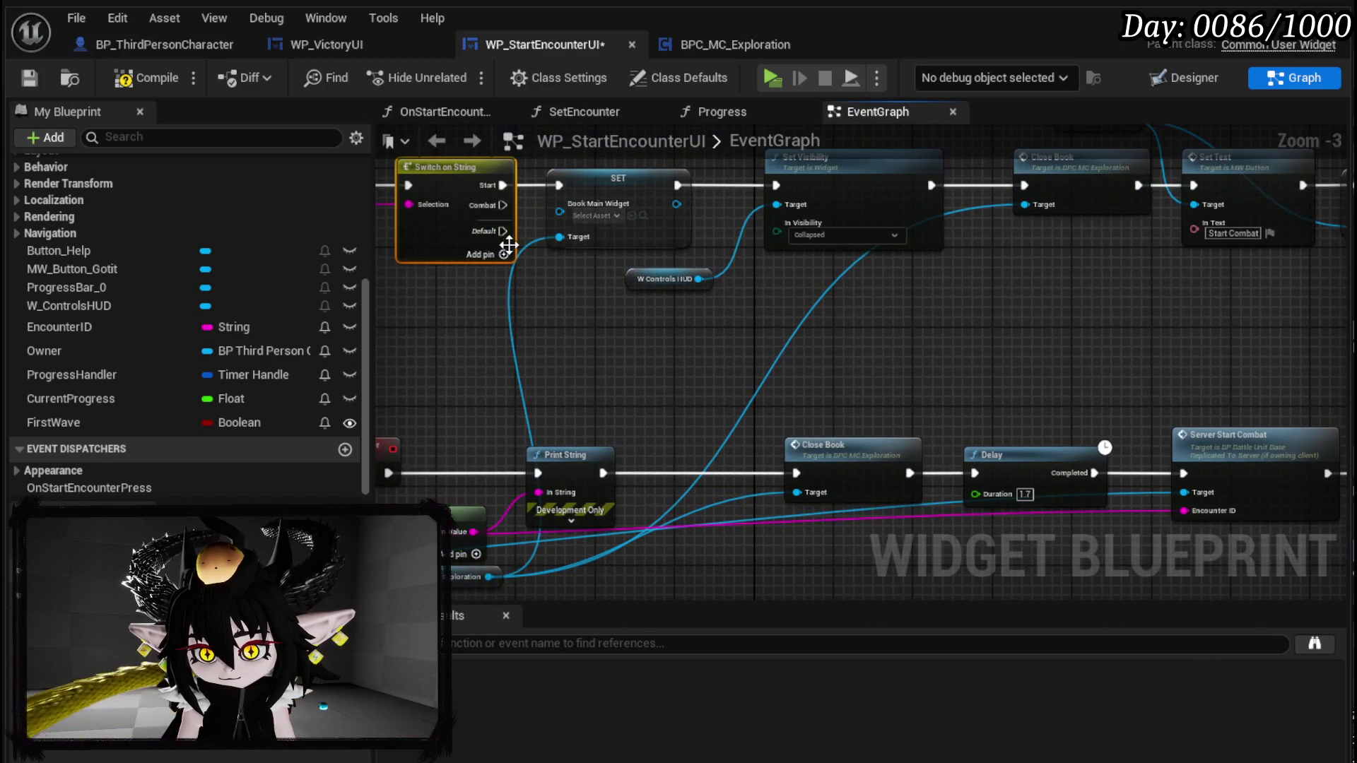
mouse_move(502, 205)
mouse_down()
mouse_move(1151, 473)
mouse_move(1184, 469)
mouse_up()
mouse_move(948, 473)
mouse_down()
mouse_move(901, 476)
mouse_move(883, 414)
mouse_up()
mouse_move(1032, 403)
mouse_down()
mouse_move(935, 318)
mouse_move(784, 302)
mouse_up()
drag(499, 210, 769, 252)
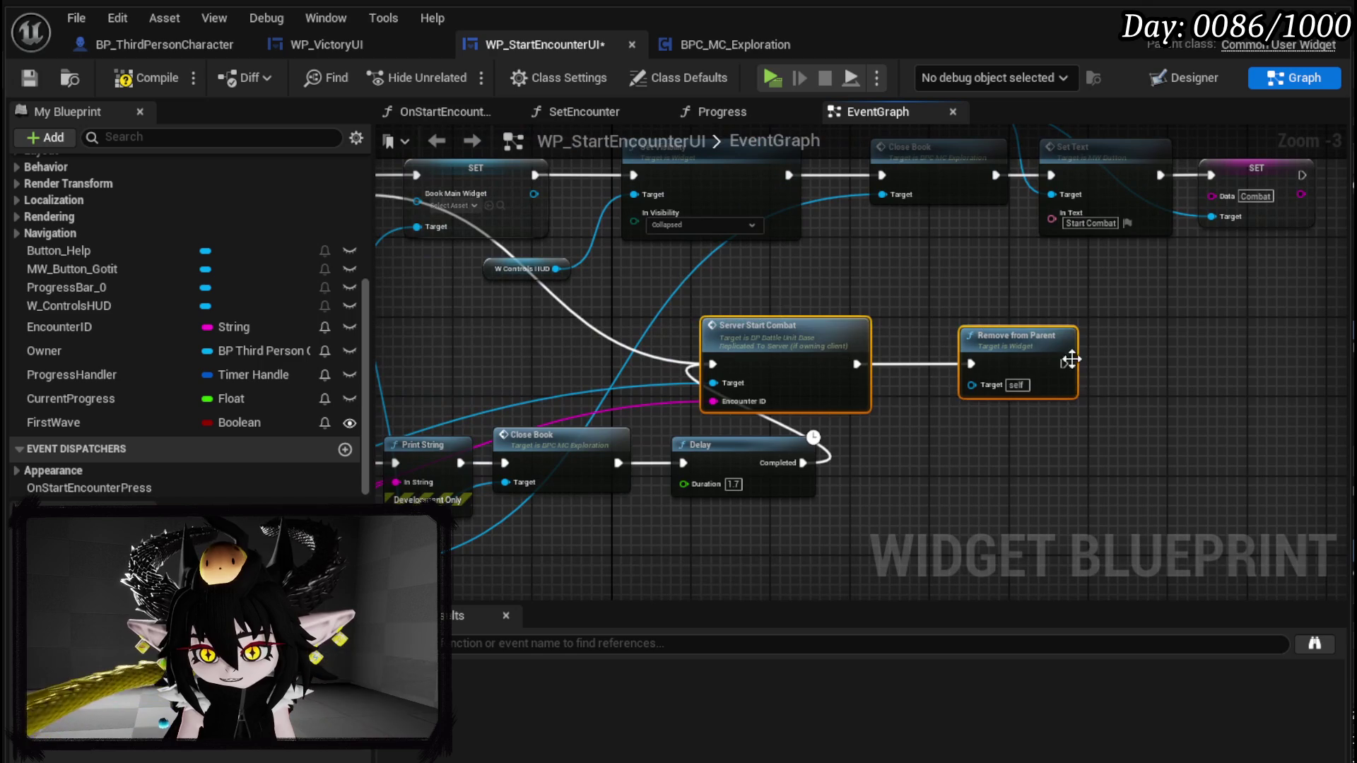
drag(922, 299, 983, 433)
- Compile and save the widget blueprint, then start a playtest from the level editor
click(124, 78)
click(29, 77)
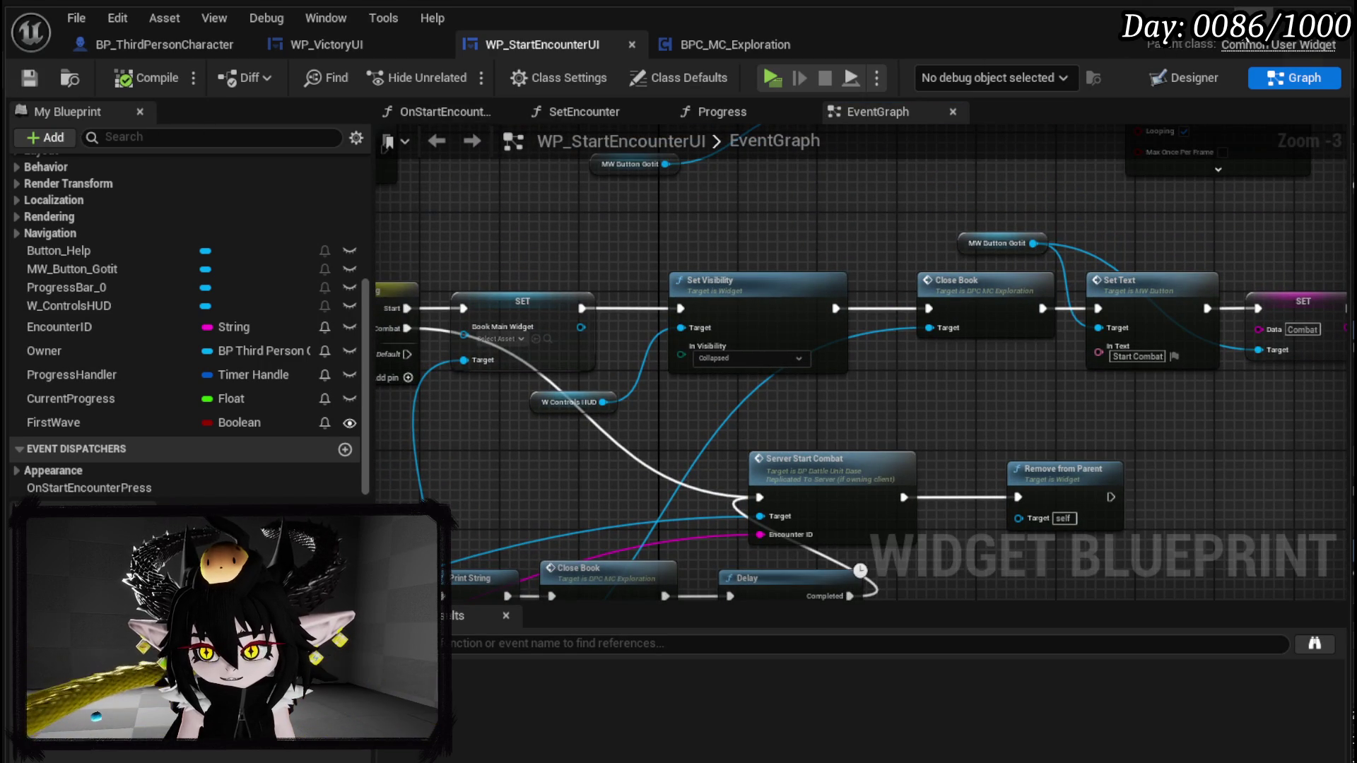
key(alt+Tab)
key(alt+p)
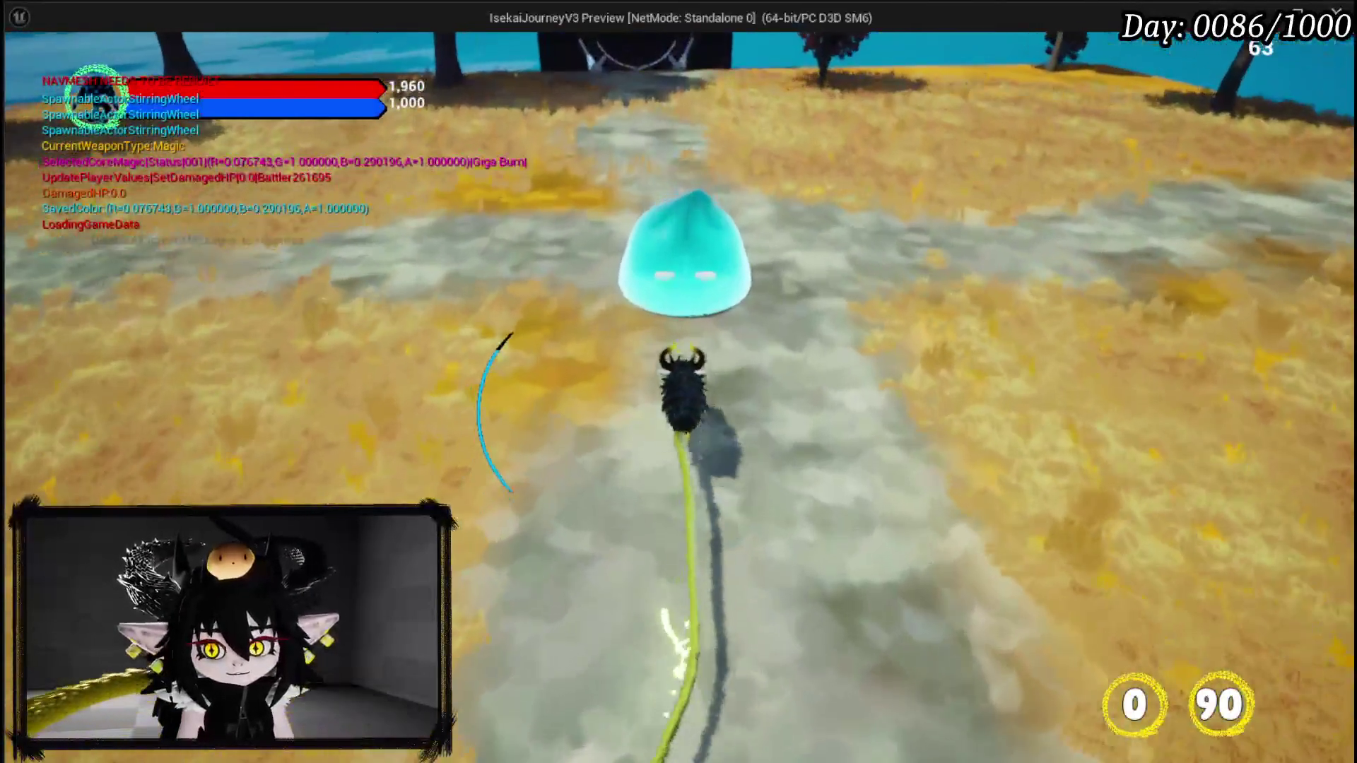
- Run to the slime and dismiss the controls book and the Play From Deck and Defence Down card views
key(e)
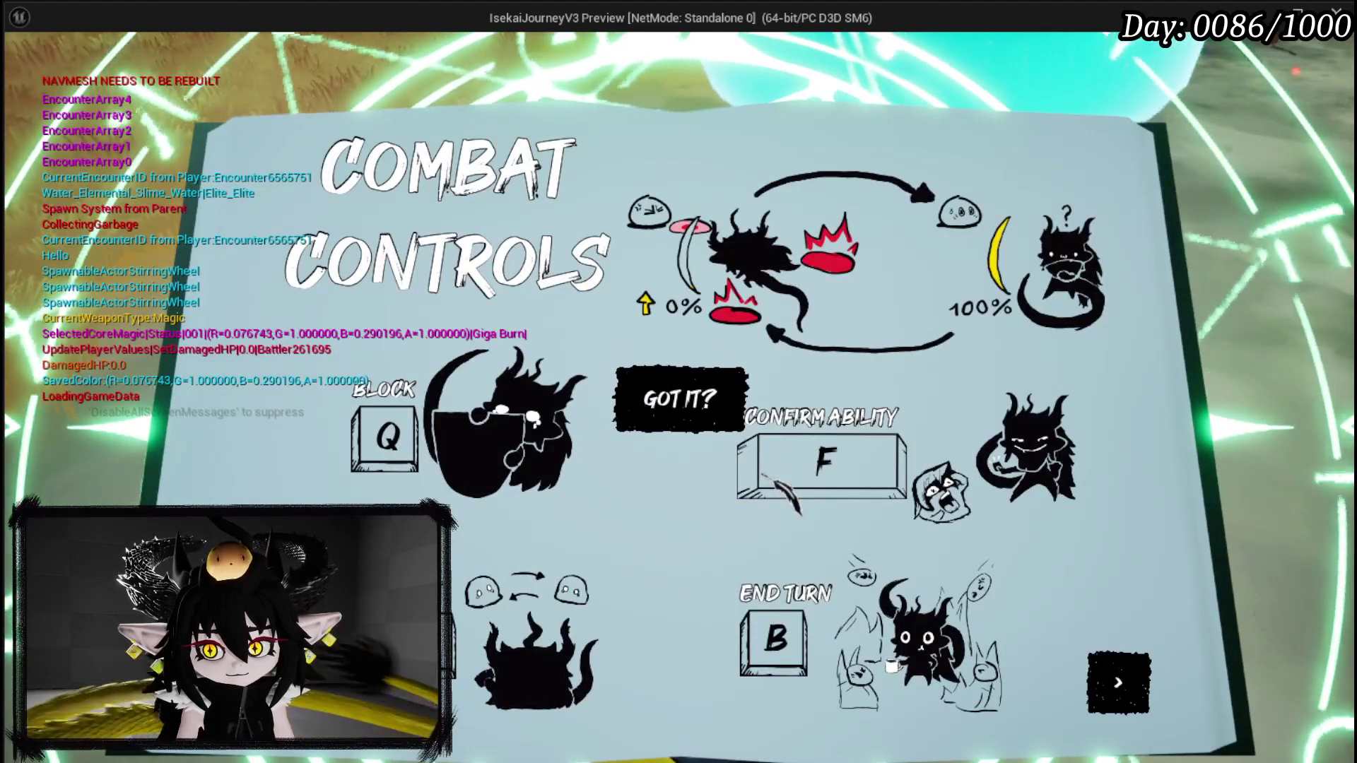
click(680, 407)
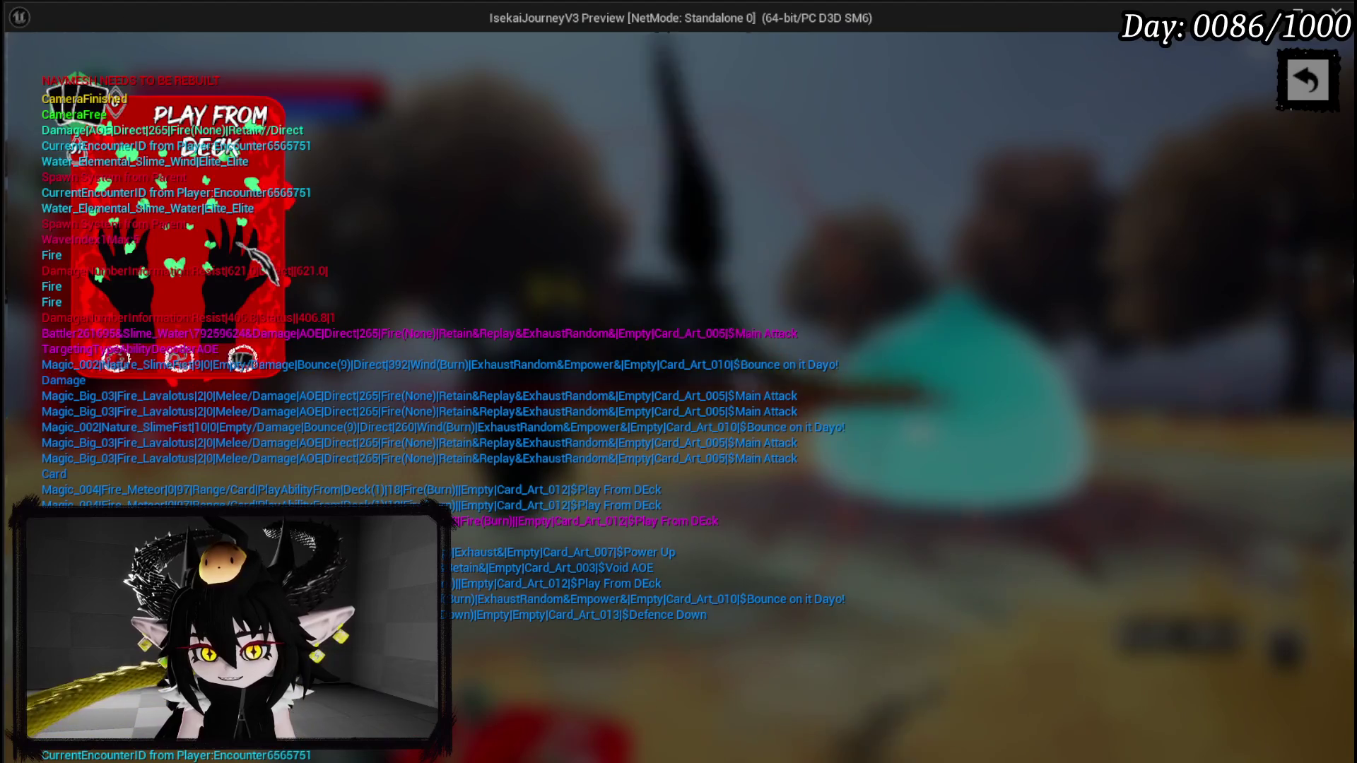
click(1306, 83)
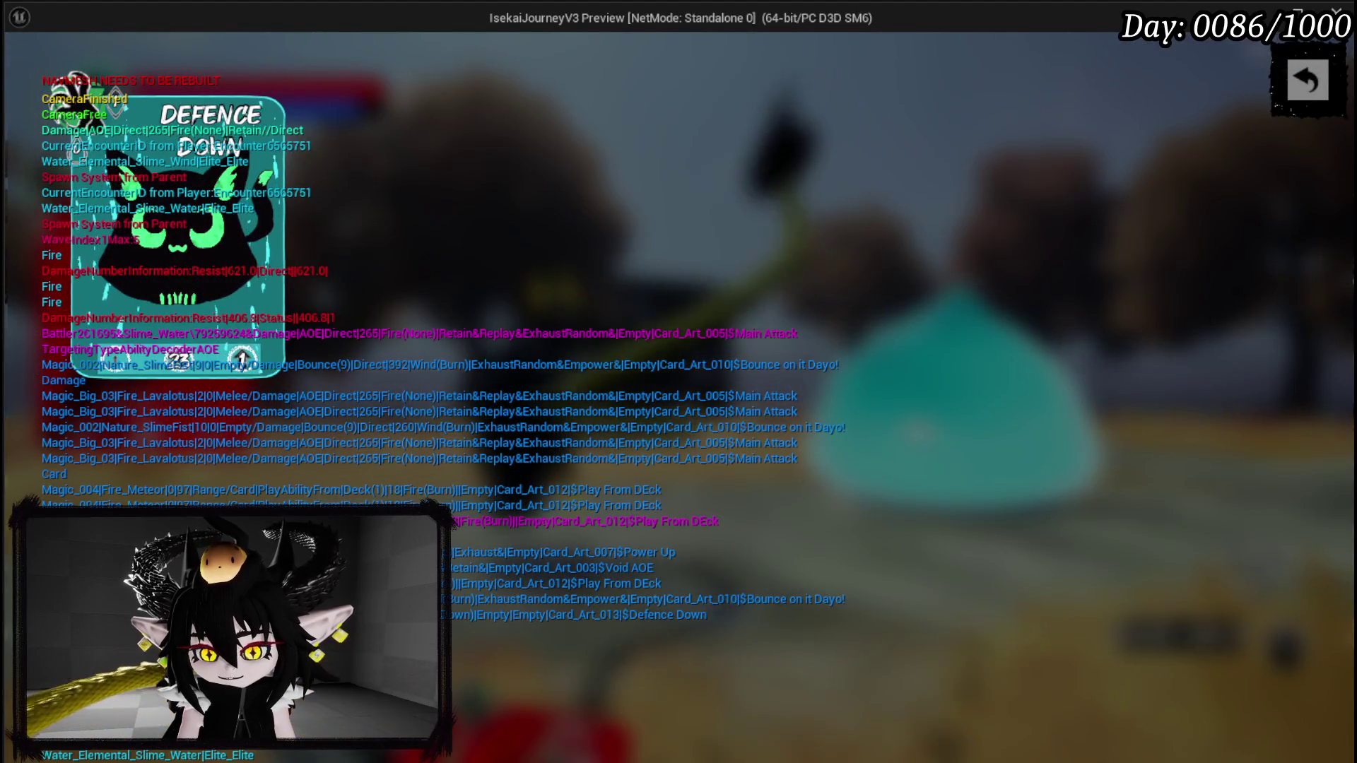
click(1306, 80)
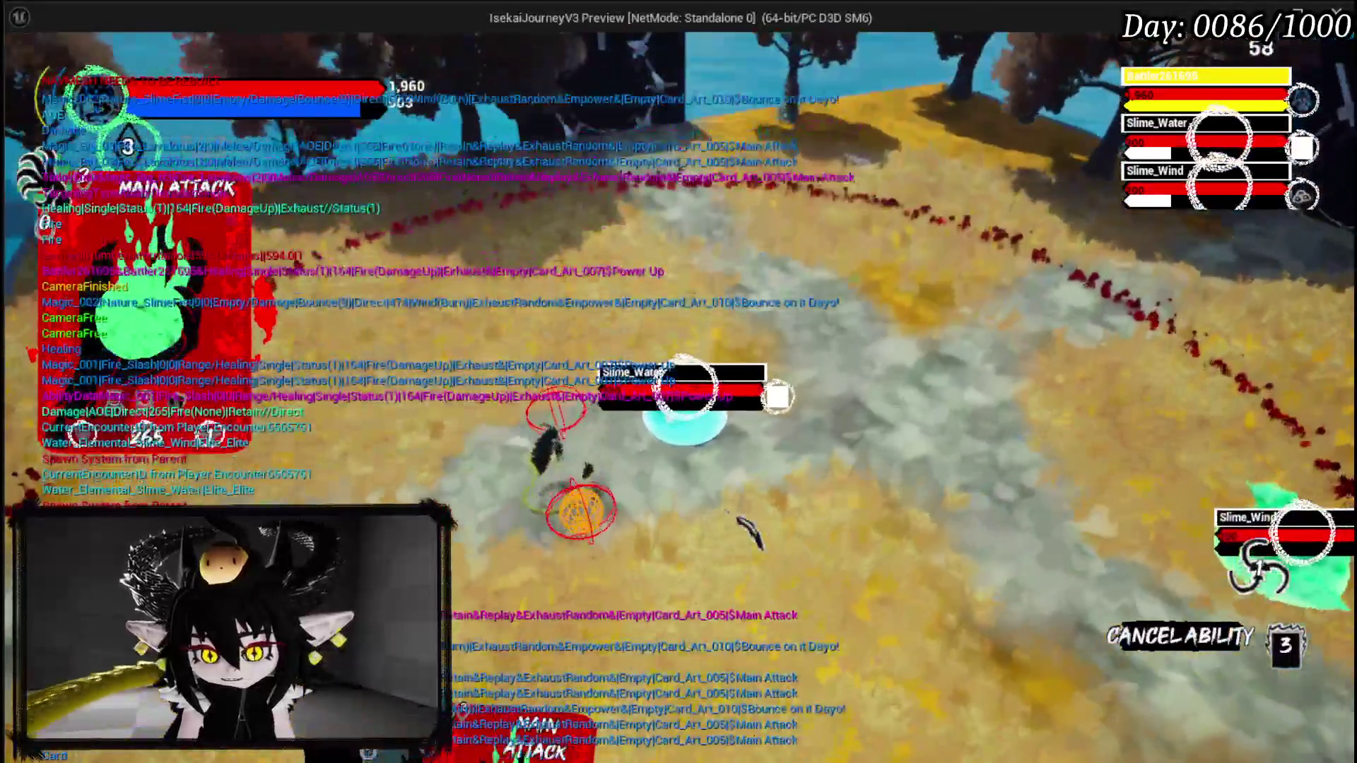
- Fire the main attack at the slimes, then stop the preview and save the map
click(746, 530)
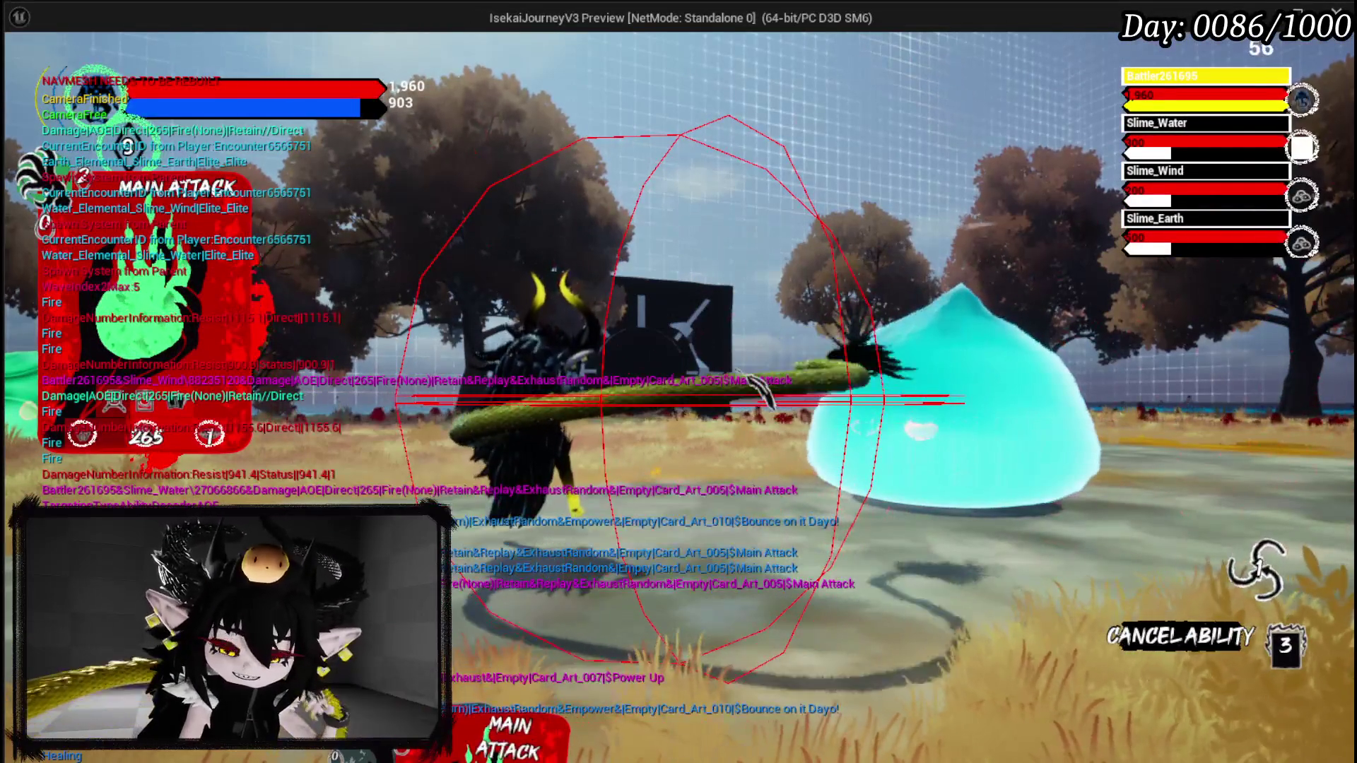
key(Escape)
click(30, 71)
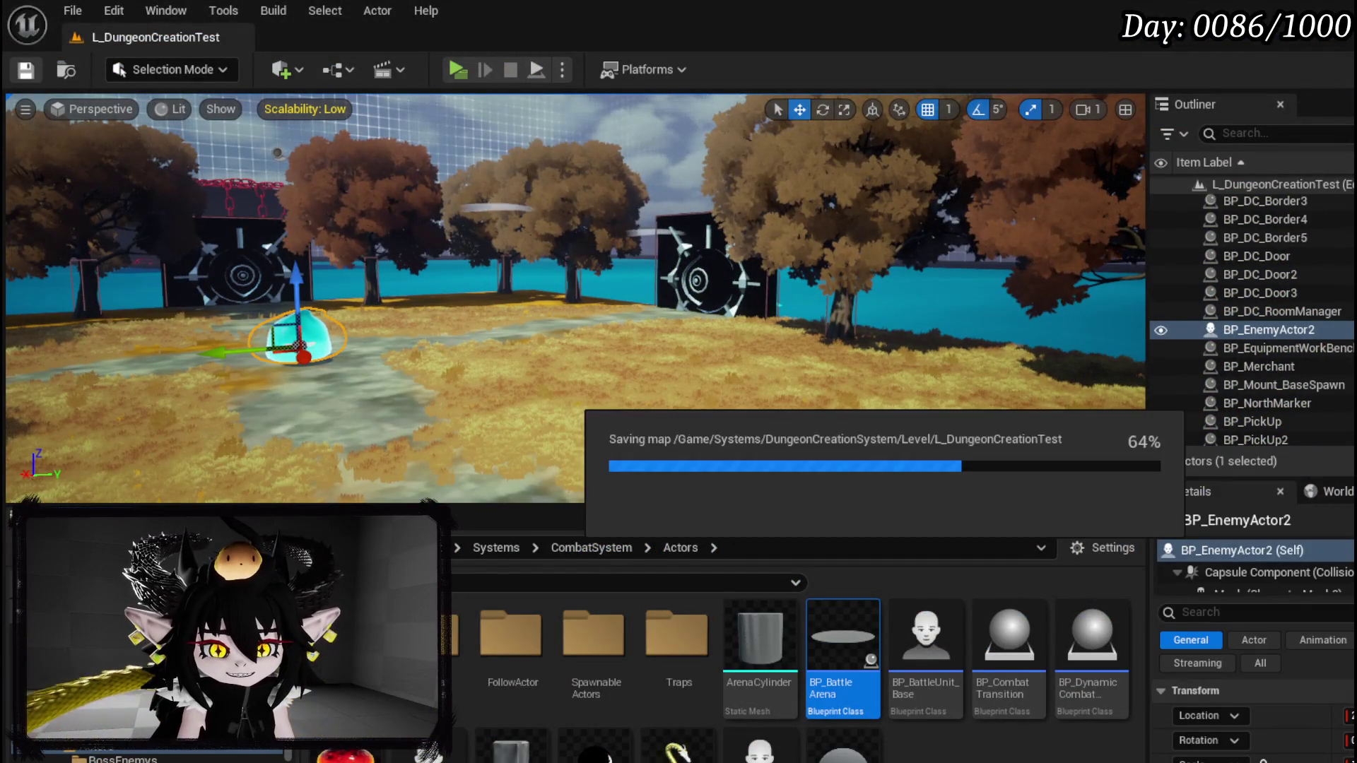
- Save the map, then insert a Branch before the Gotit SET node, its True output feeding SET
click(25, 69)
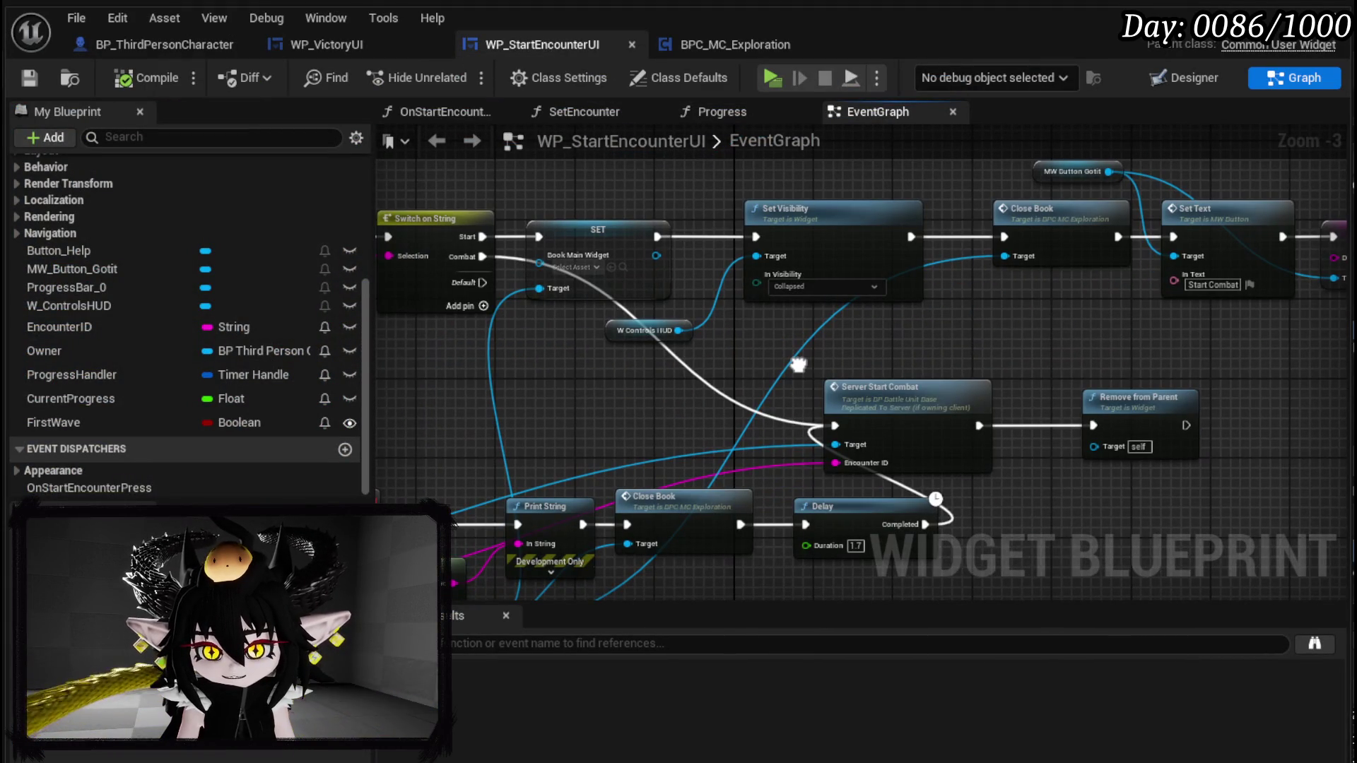
mouse_move(798, 365)
mouse_down()
mouse_move(617, 492)
mouse_move(829, 354)
mouse_up()
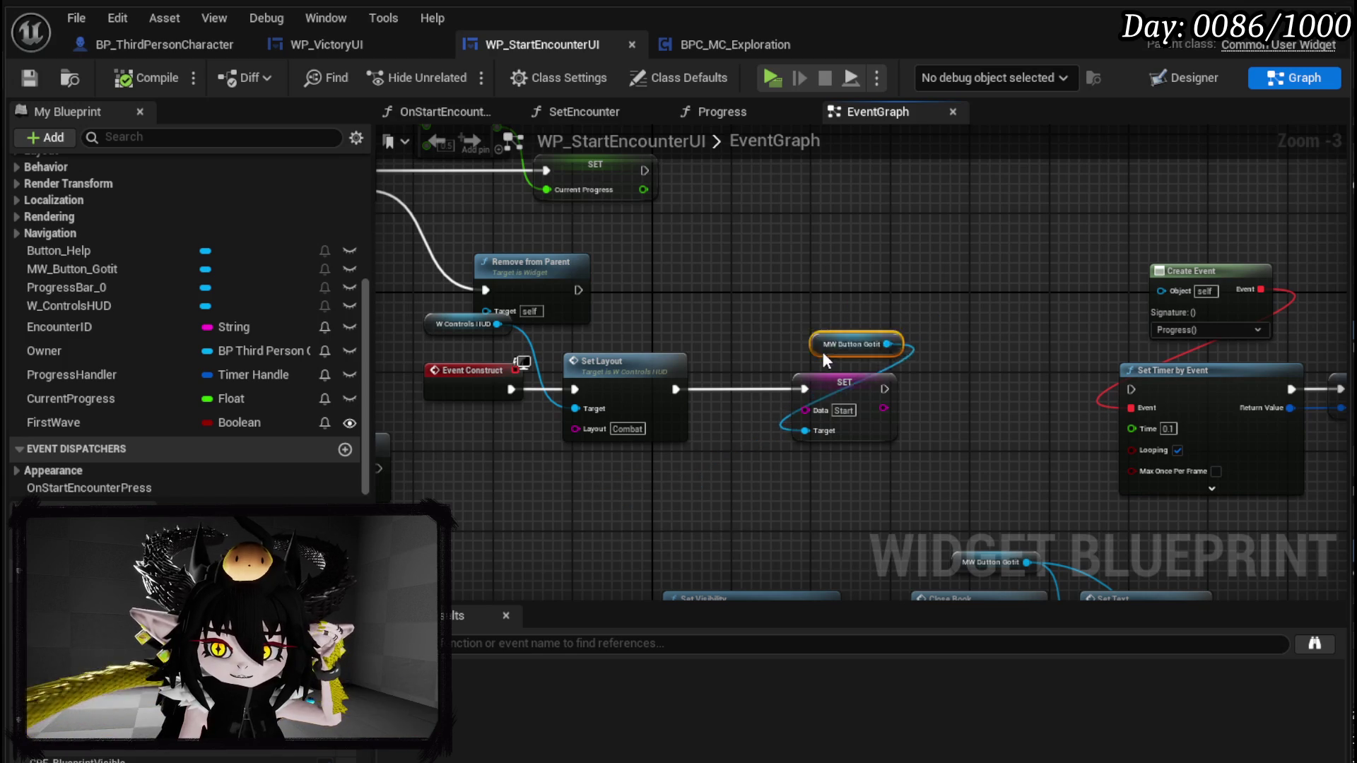
drag(774, 295, 904, 445)
drag(828, 382, 926, 380)
click(738, 423)
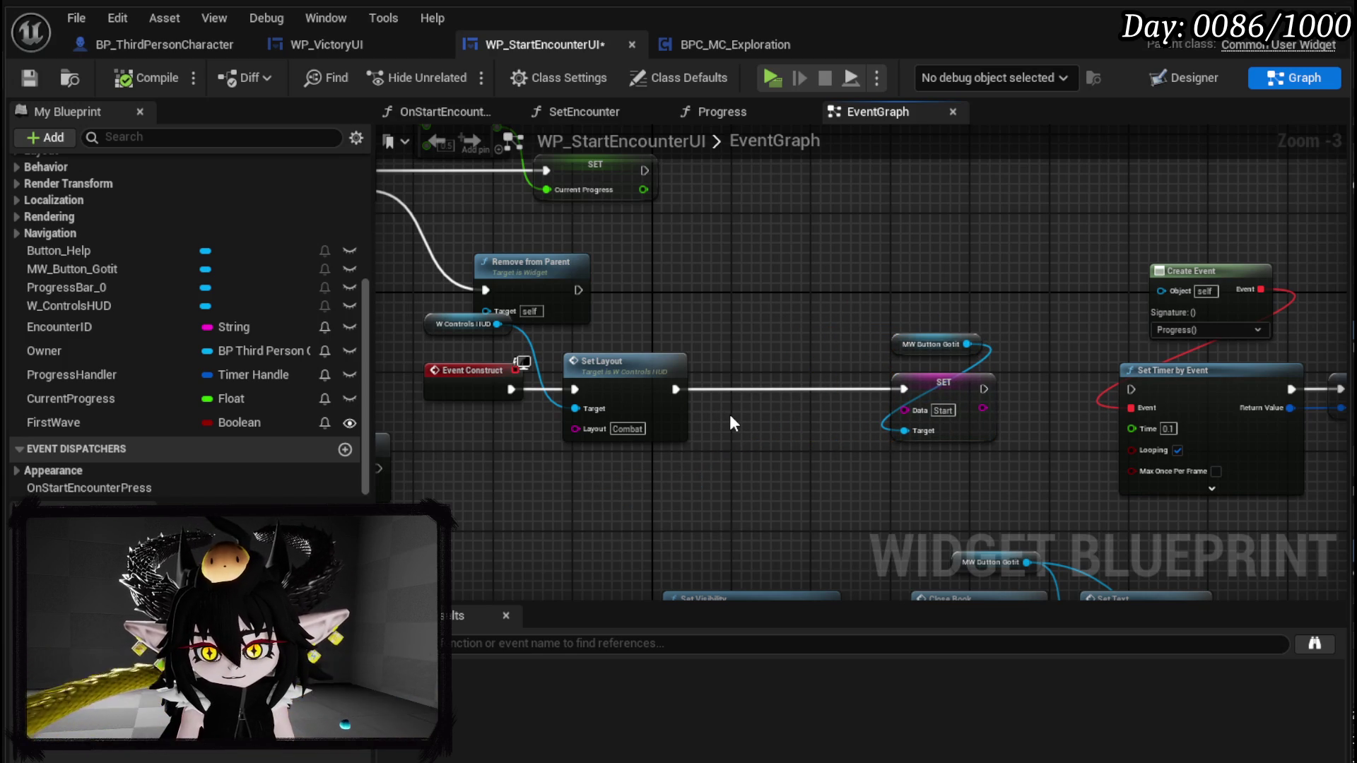
click(729, 414)
drag(778, 433, 787, 384)
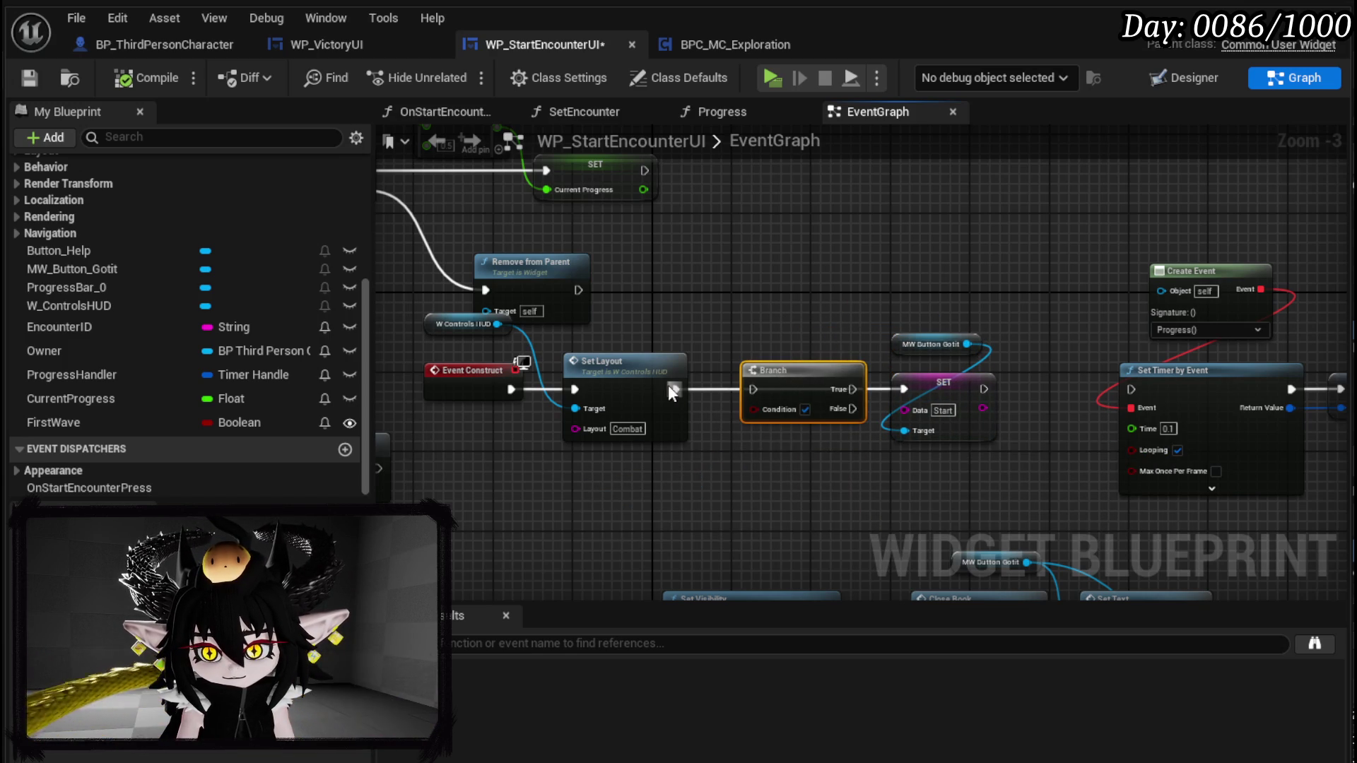
drag(848, 390, 967, 390)
- Duplicate the SET node onto the Branch's False output, targeting MW Button Gotit
drag(942, 286, 967, 382)
drag(966, 381, 945, 313)
click(959, 427)
key(ctrl+c)
key(ctrl+v)
drag(853, 408, 913, 418)
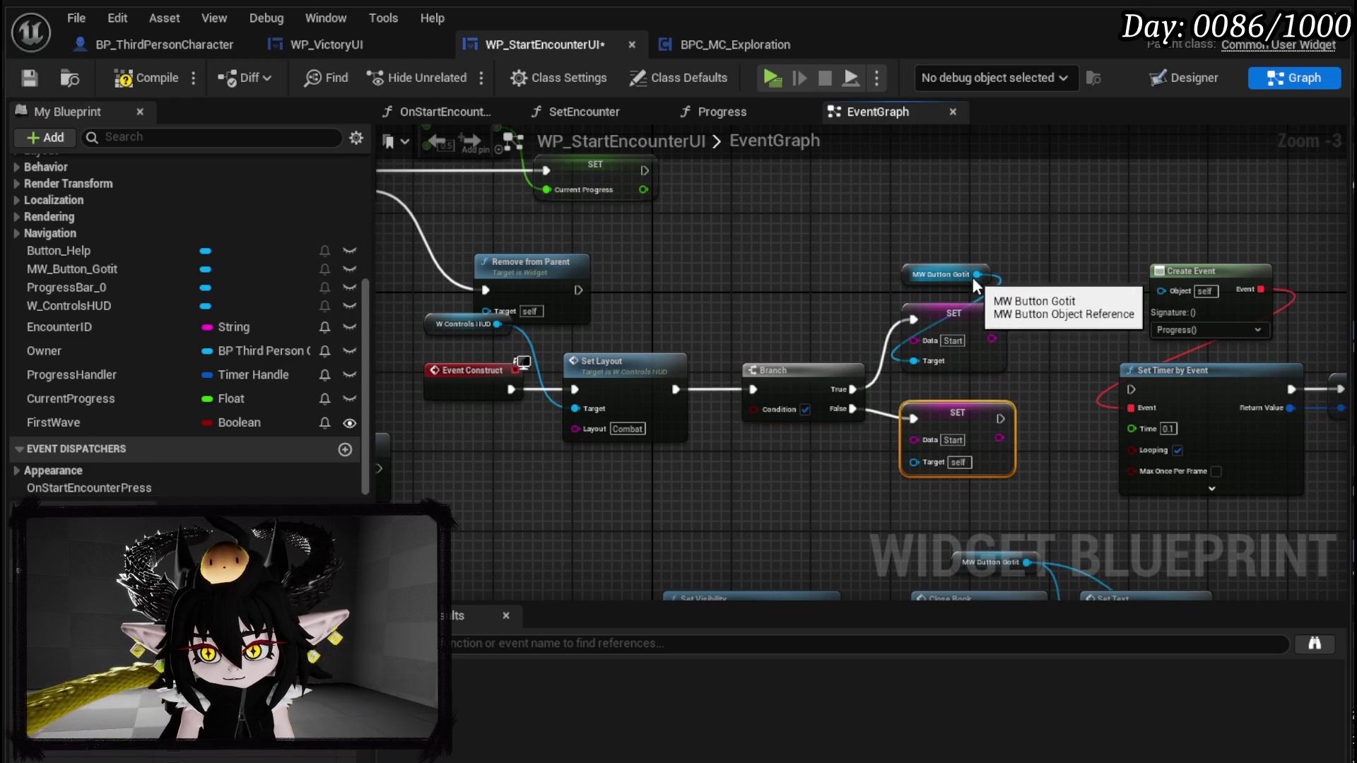
drag(973, 278, 909, 462)
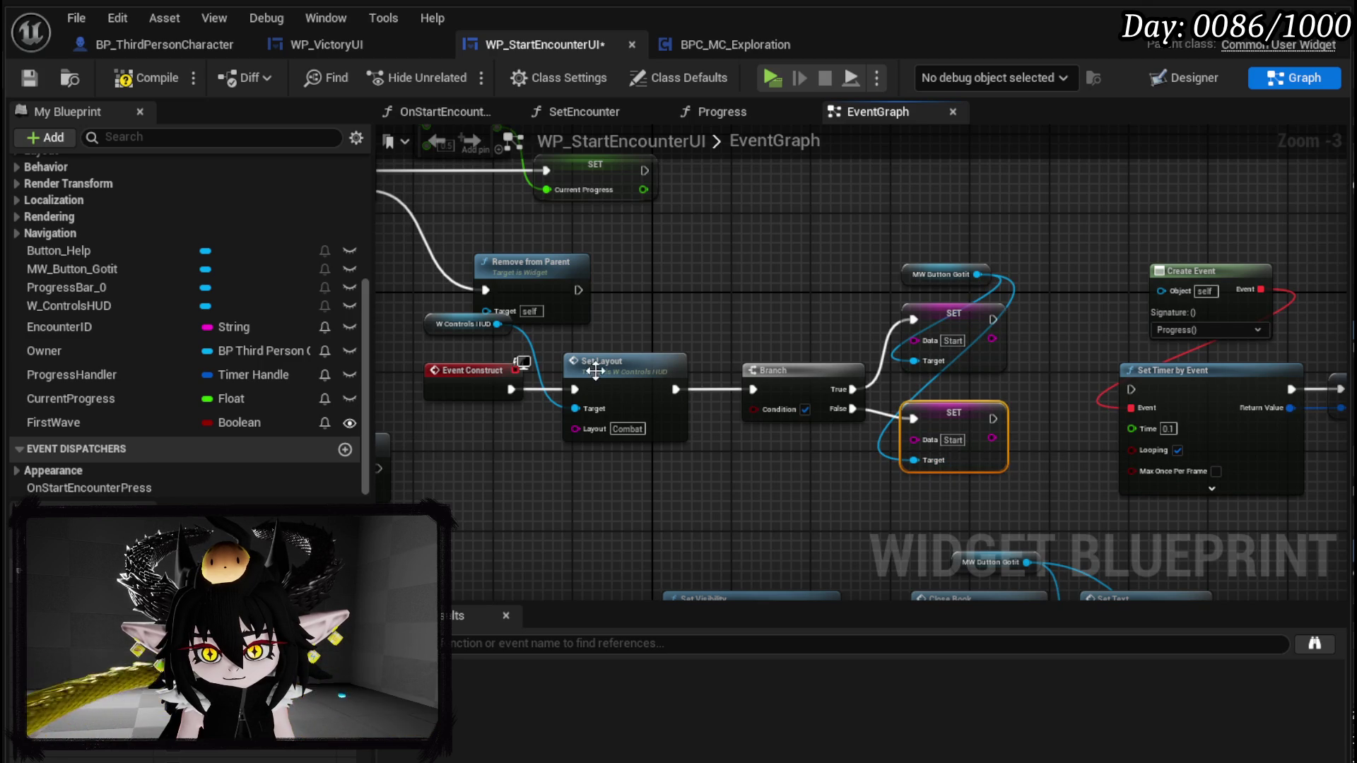
- Rearrange so Event Construct runs the Branch first, with True leading to Set Layout and W Controls HUD above
drag(643, 364, 817, 293)
drag(792, 386, 612, 387)
drag(510, 388, 587, 391)
drag(671, 390, 754, 319)
drag(448, 321, 749, 236)
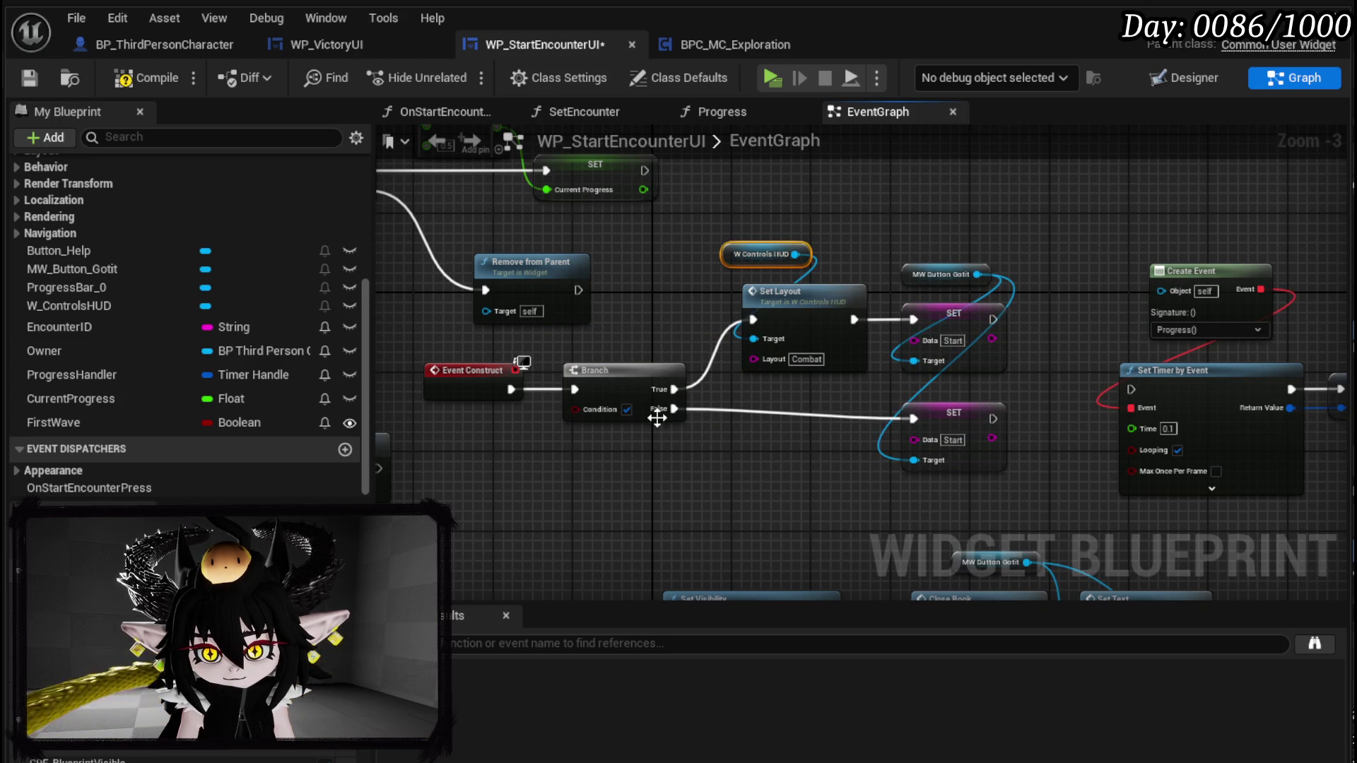
- Add a Collapsed Set Visibility for W Controls HUD between Branch False and the lower SET
drag(796, 254, 886, 225)
text(Se)
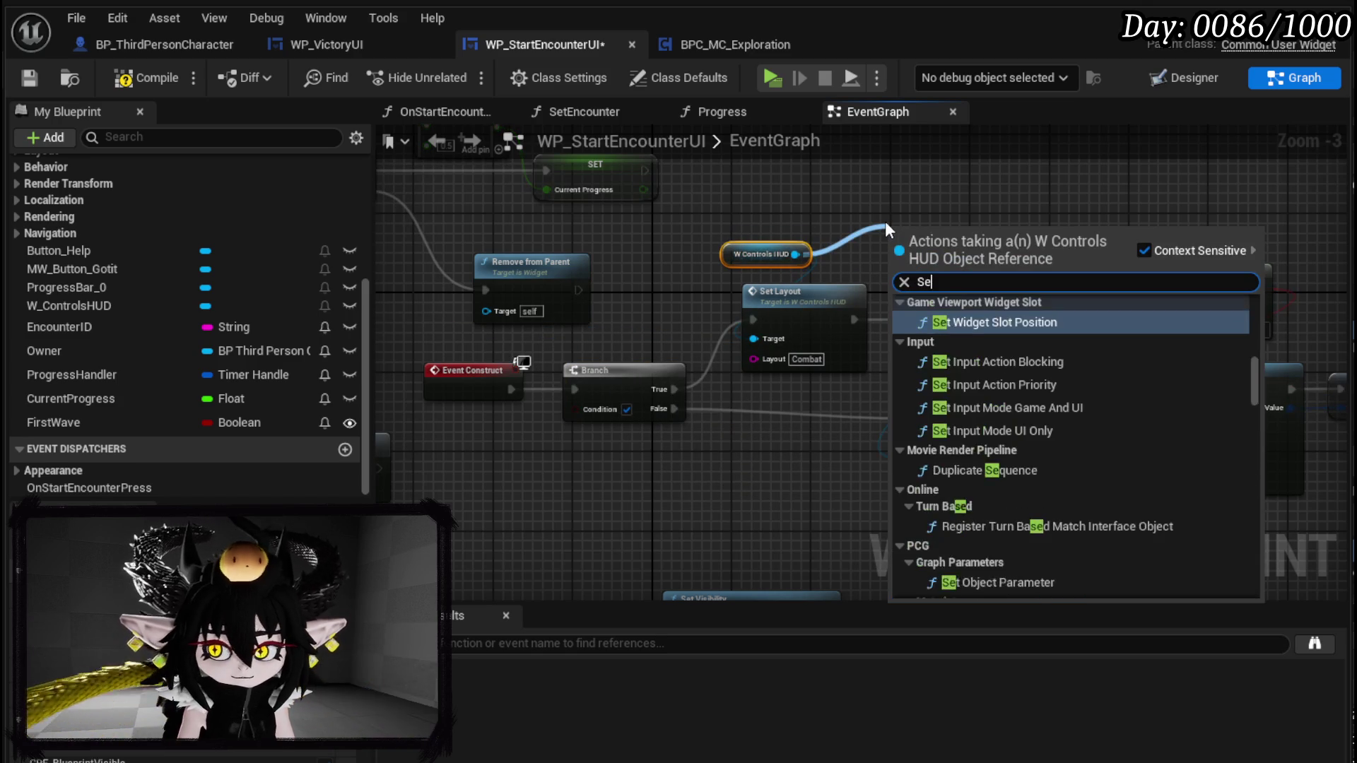
text(t Visi)
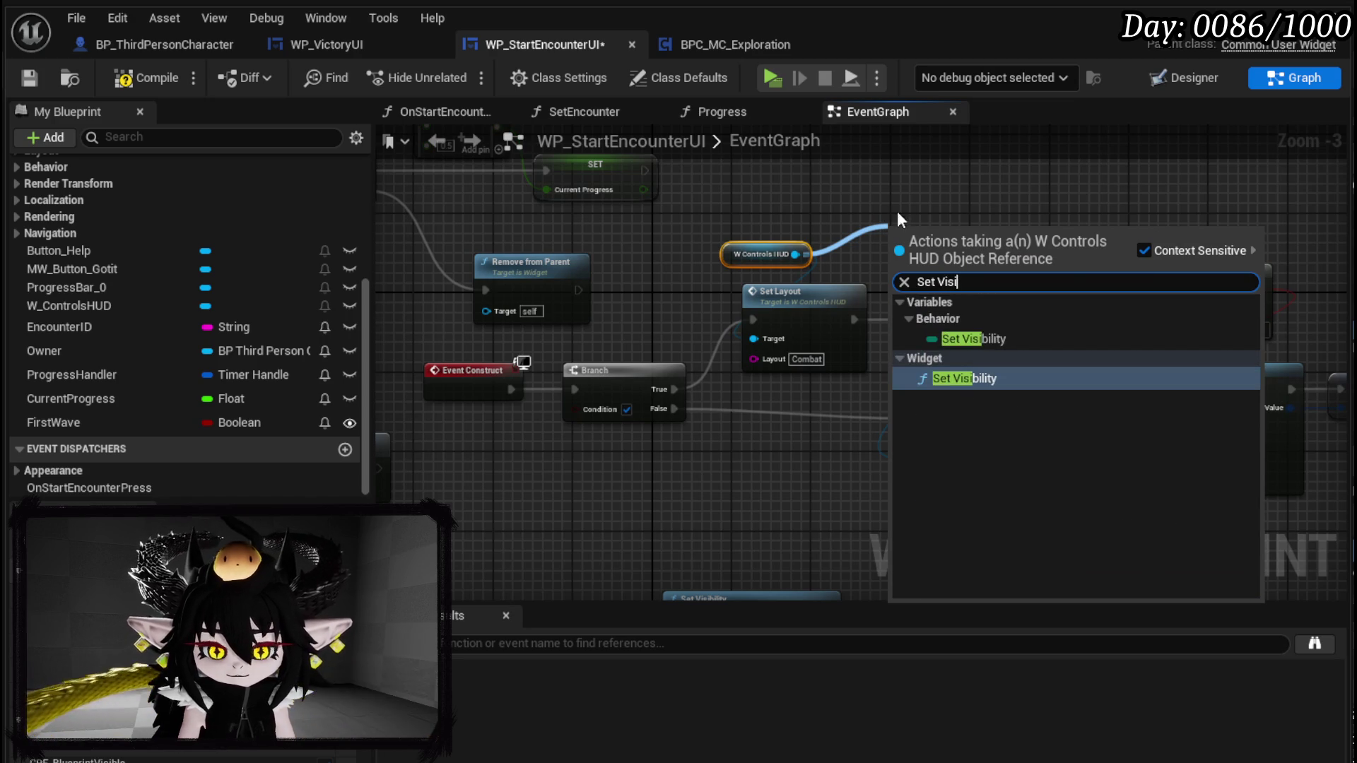
click(959, 378)
mouse_move(956, 265)
mouse_down()
mouse_move(778, 409)
mouse_move(802, 397)
mouse_move(792, 390)
mouse_up()
click(763, 465)
click(766, 490)
drag(675, 414, 723, 420)
drag(879, 419, 919, 420)
mouse_move(578, 429)
mouse_down()
mouse_move(747, 314)
mouse_move(606, 119)
mouse_move(812, 180)
mouse_move(639, 313)
mouse_up()
- Promote the Branch Condition to a variable, then delete its getter and the Condition variable and save
right_click(645, 296)
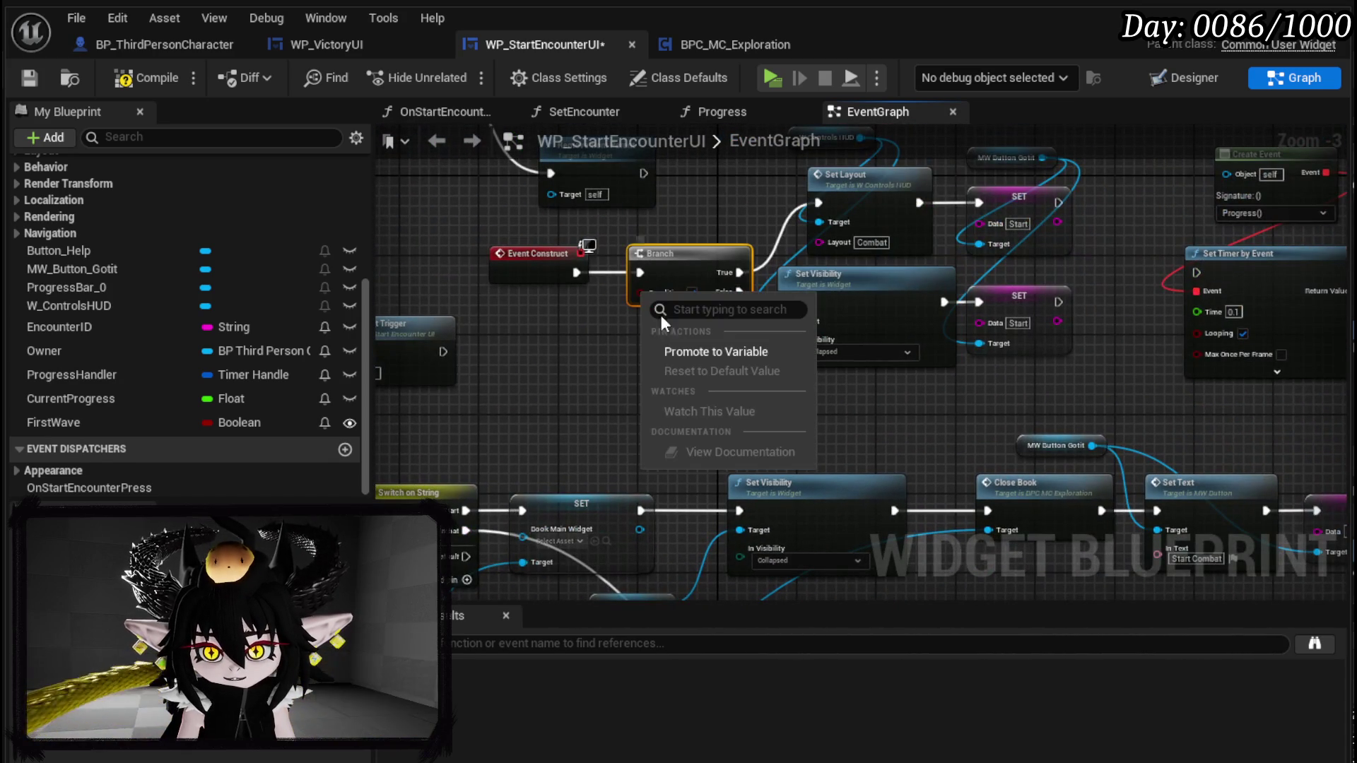
click(691, 351)
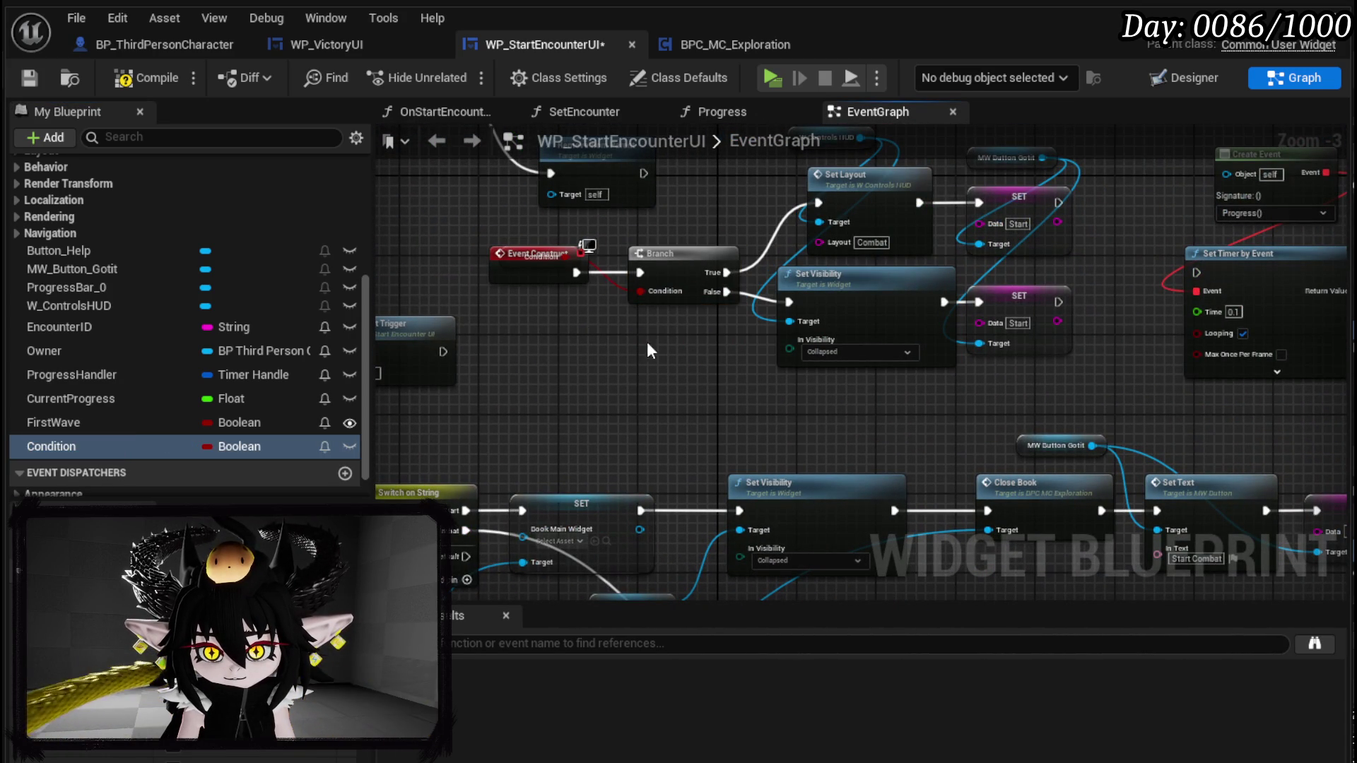
drag(535, 272, 455, 273)
key(Delete)
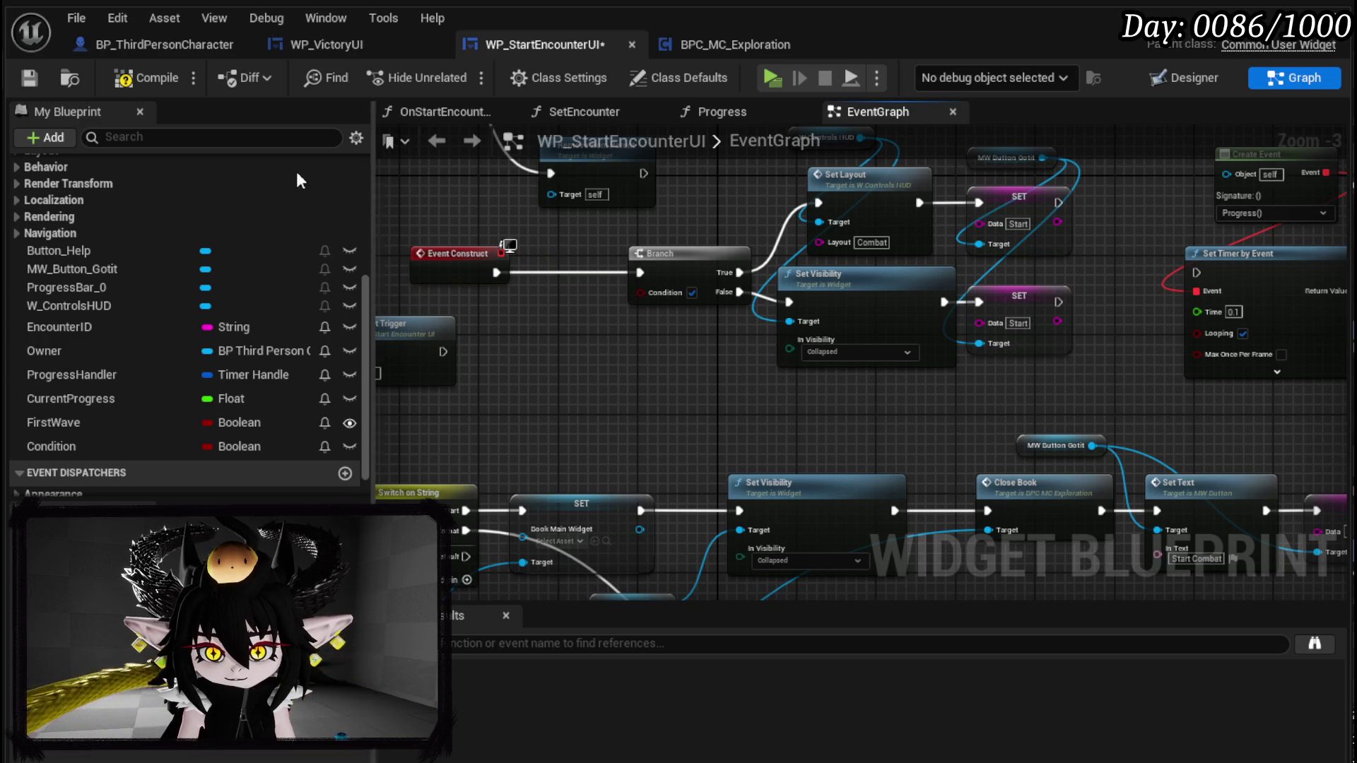
click(148, 78)
drag(590, 422, 748, 244)
click(77, 446)
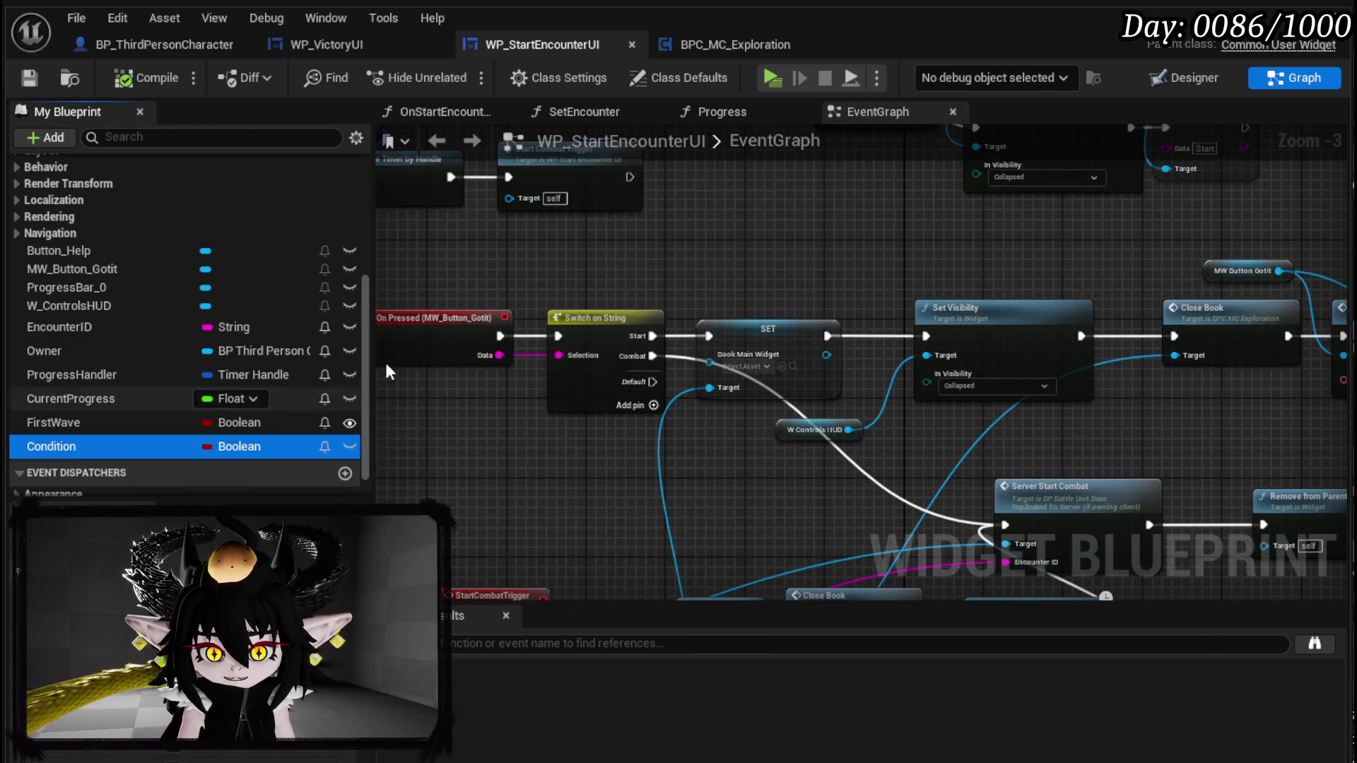
key(Delete)
click(32, 79)
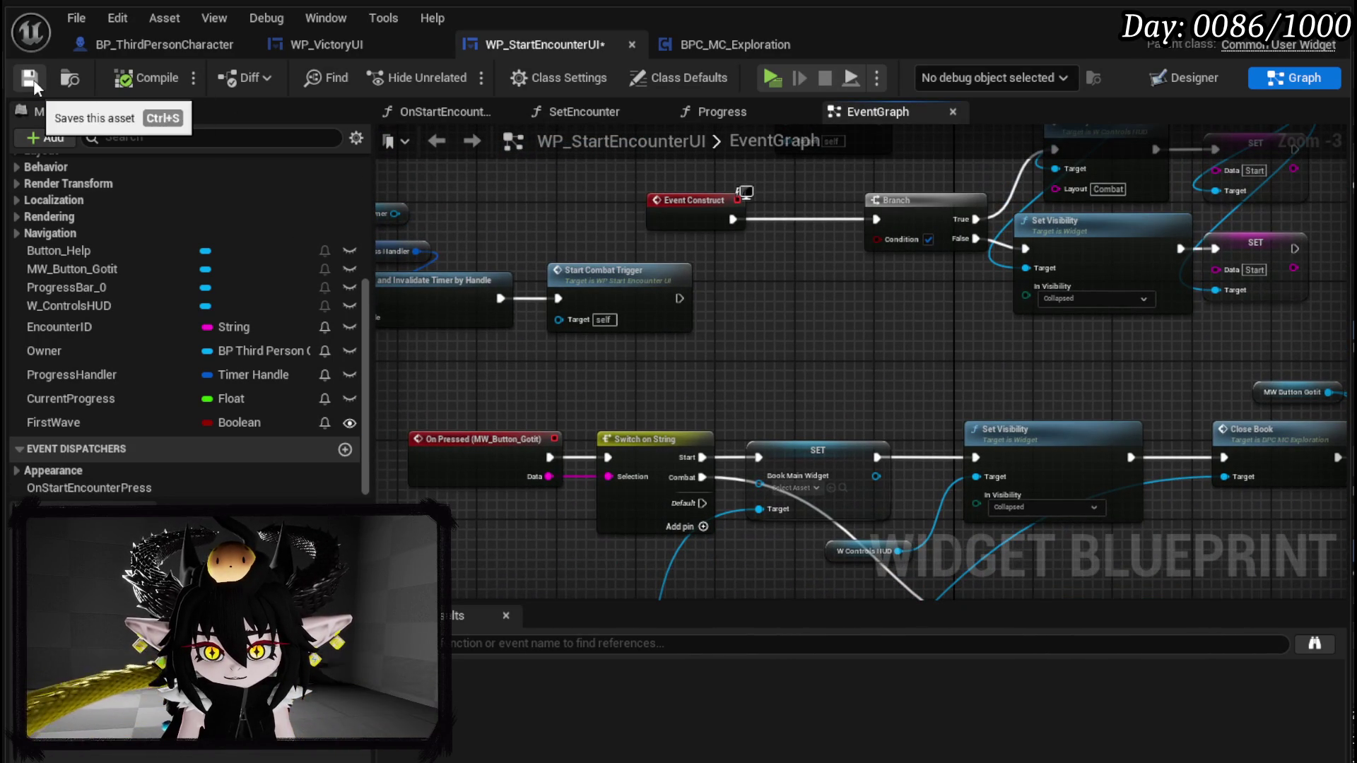
- Delete the Owner, Clear Timer and Start Combat Trigger nodes and compile
mouse_move(777, 303)
mouse_down()
mouse_move(848, 352)
mouse_move(1034, 361)
mouse_up()
mouse_move(613, 416)
mouse_down()
mouse_move(817, 241)
mouse_move(601, 381)
mouse_move(581, 413)
mouse_up()
key(Delete)
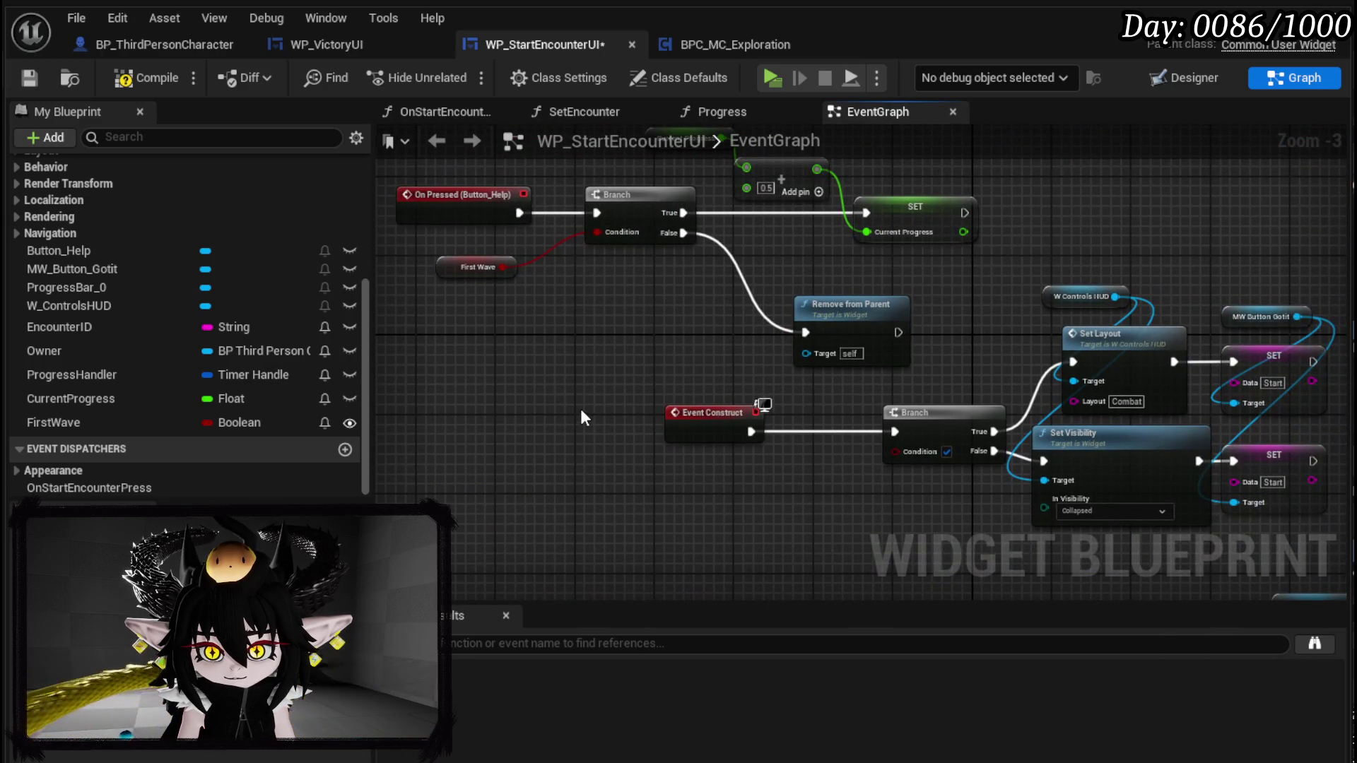
click(147, 78)
- Save, then paste a copy of the Owner getter near Event Construct and the Branch
click(29, 78)
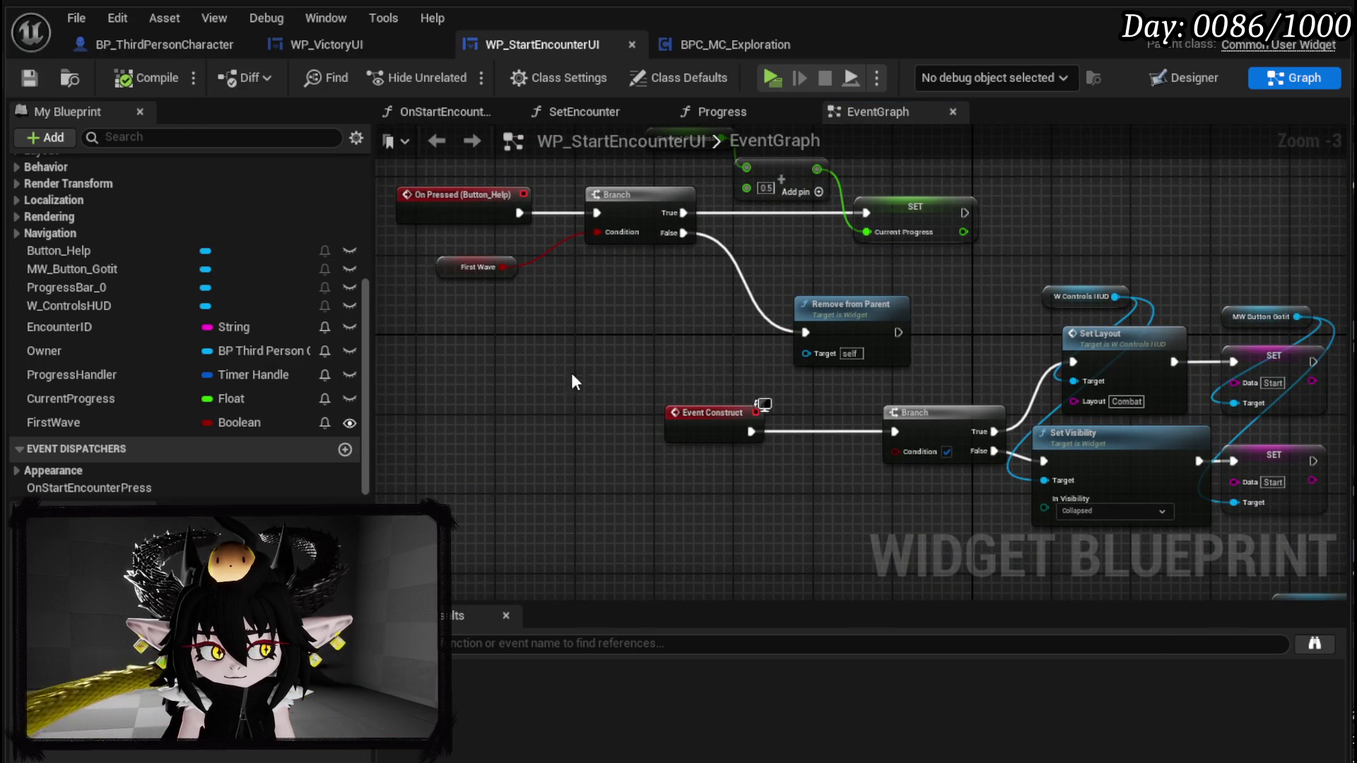
drag(759, 477, 593, 245)
scroll(594, 256, down, 1)
mouse_move(821, 188)
mouse_down()
mouse_move(869, 311)
mouse_move(501, 329)
mouse_up()
scroll(502, 329, up, 1)
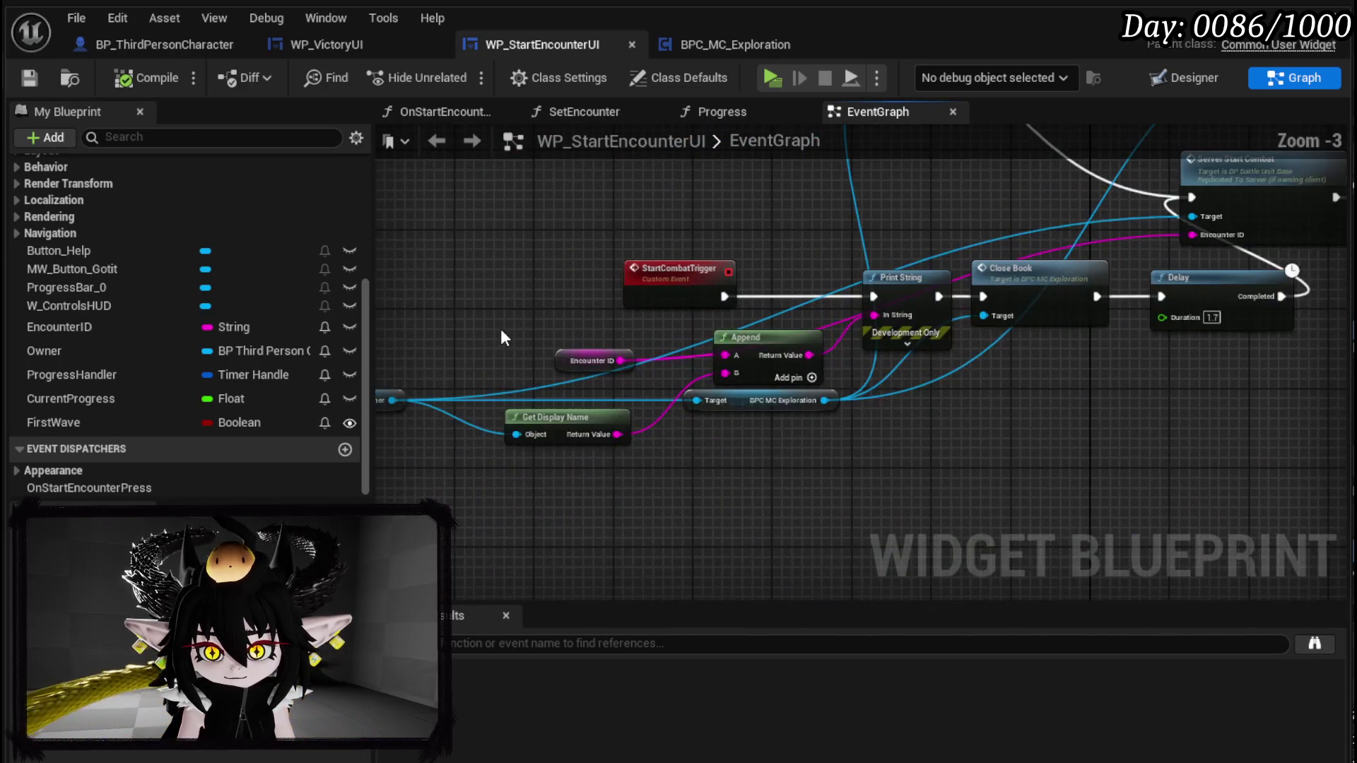
click(531, 408)
mouse_move(693, 222)
mouse_down()
mouse_move(660, 278)
mouse_move(590, 332)
mouse_move(601, 354)
mouse_move(766, 347)
mouse_up()
key(ctrl+v)
- Add Get BPC Settings from Owner, compile and save, and open the Systems > BPC folder
text(Settings)
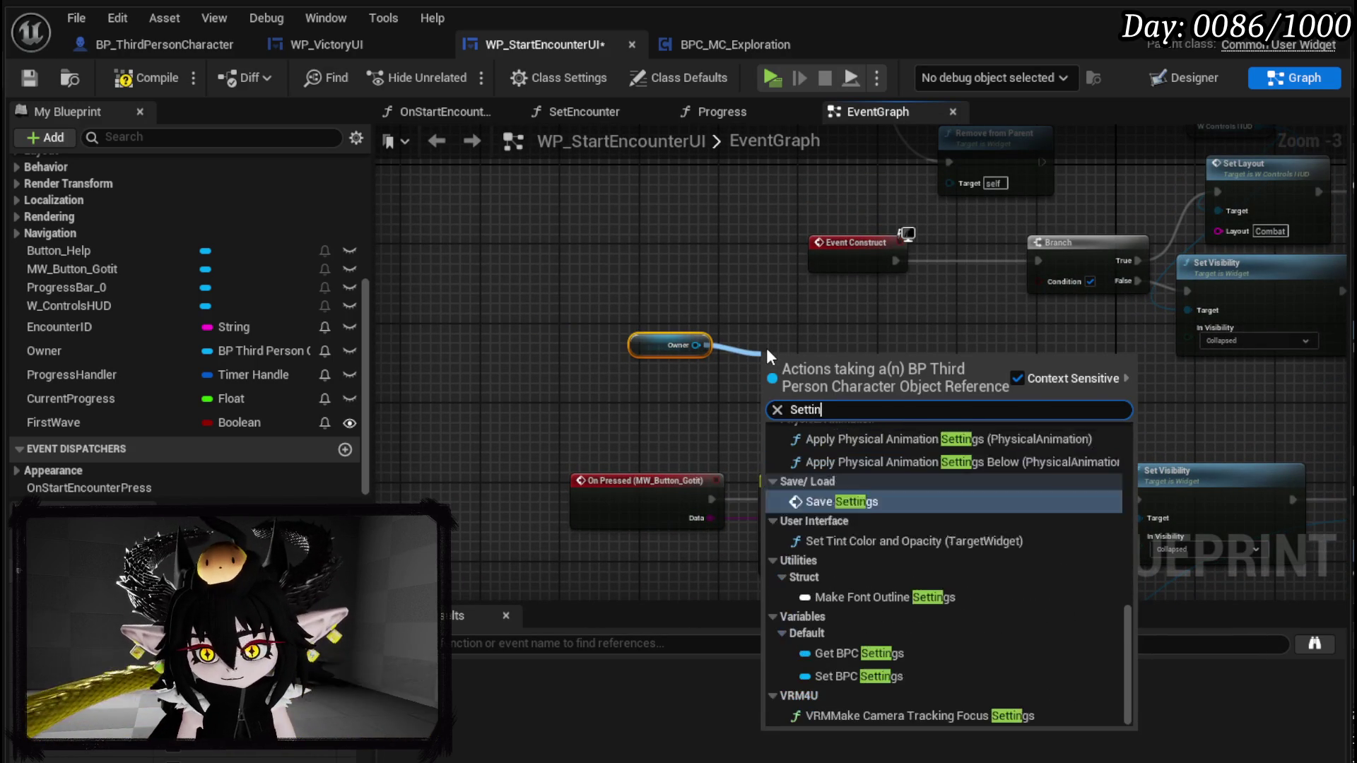
click(858, 653)
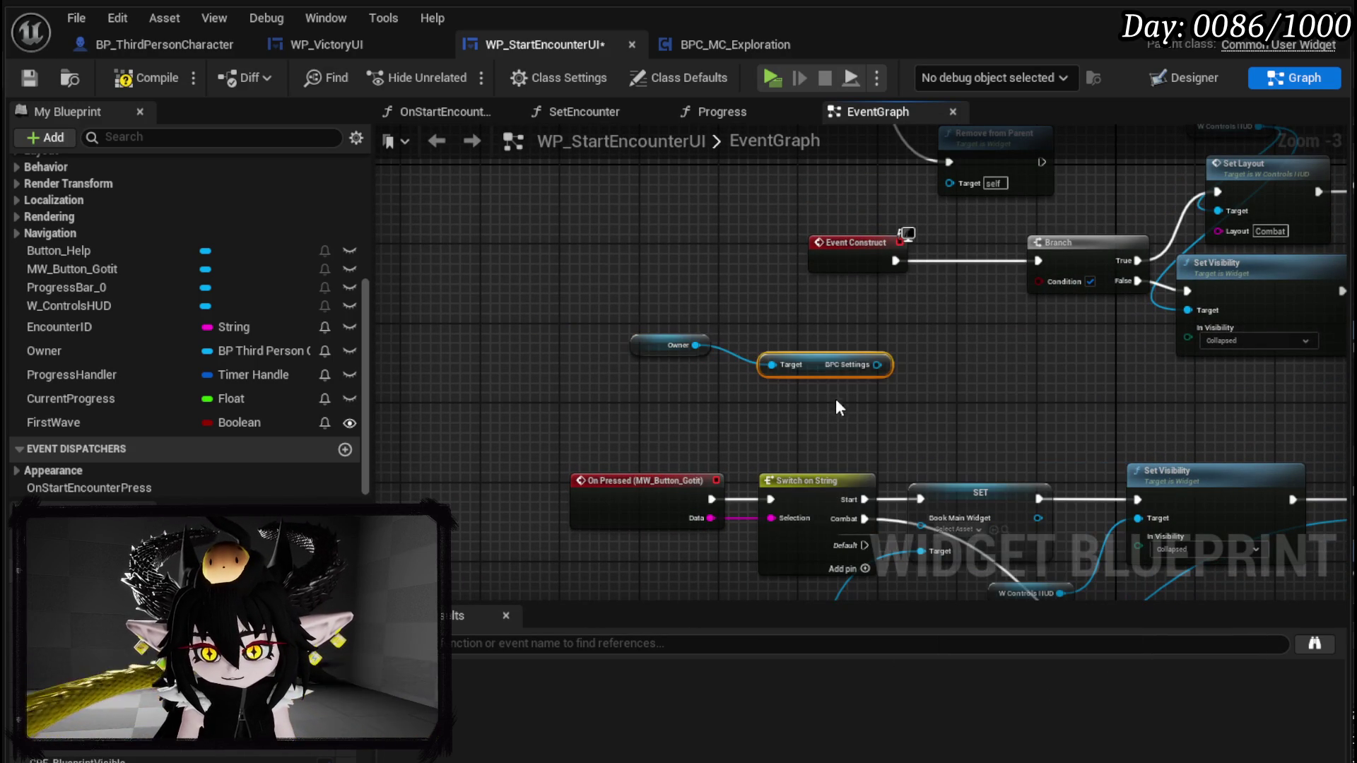
drag(812, 361, 766, 306)
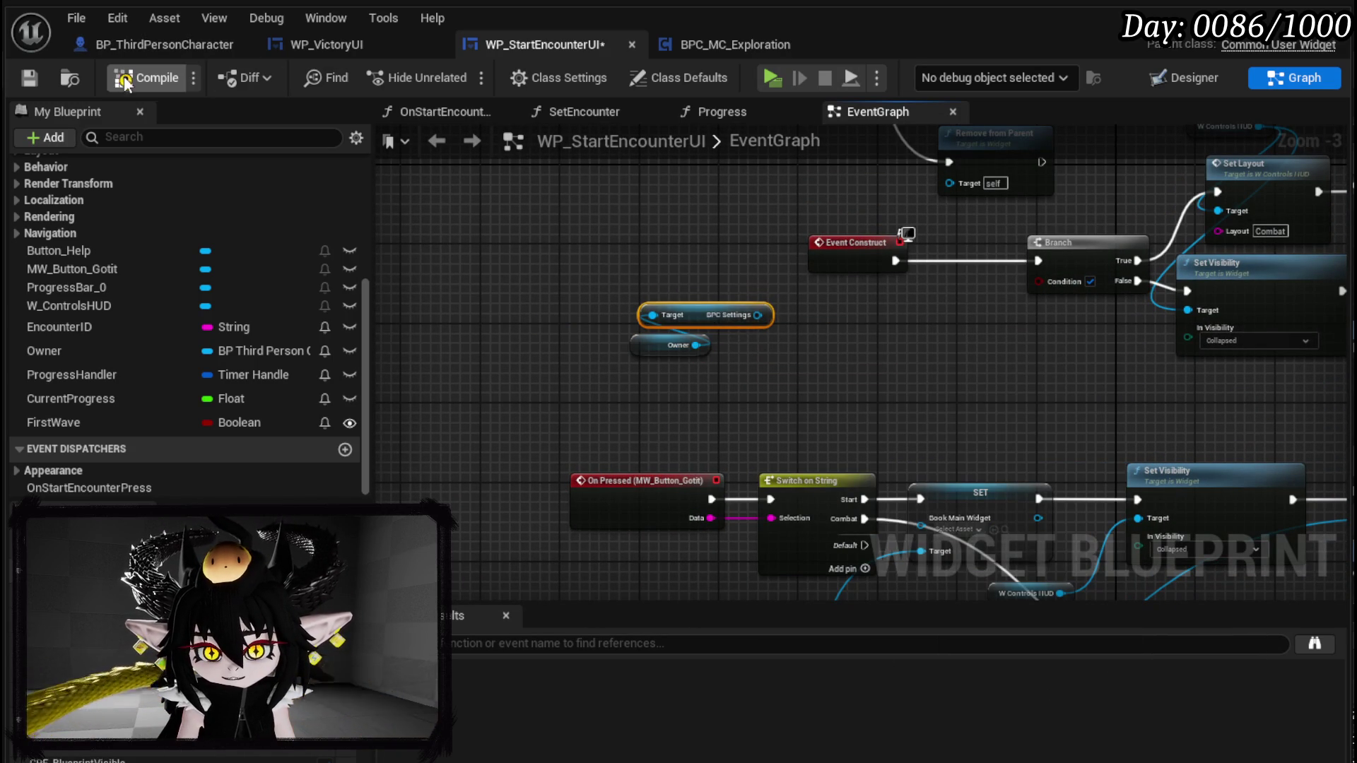
click(36, 70)
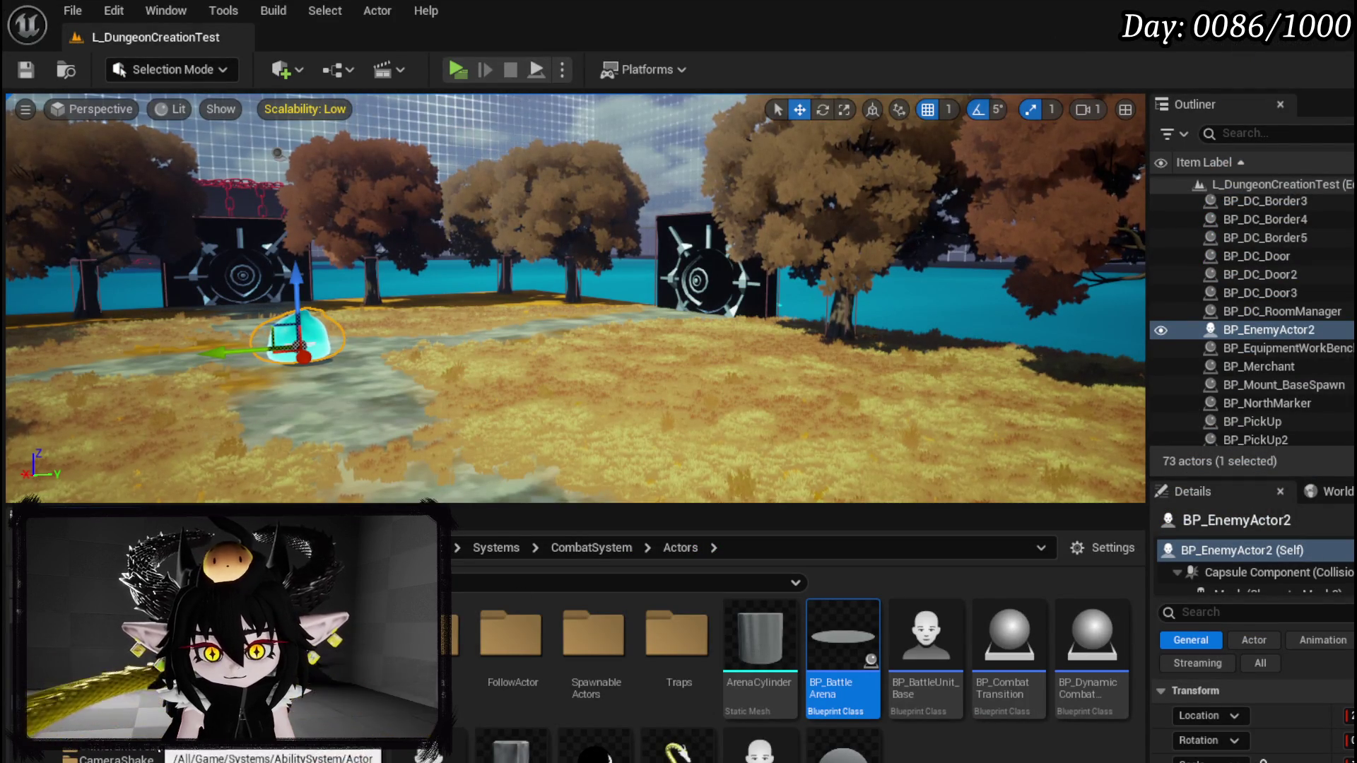
click(106, 742)
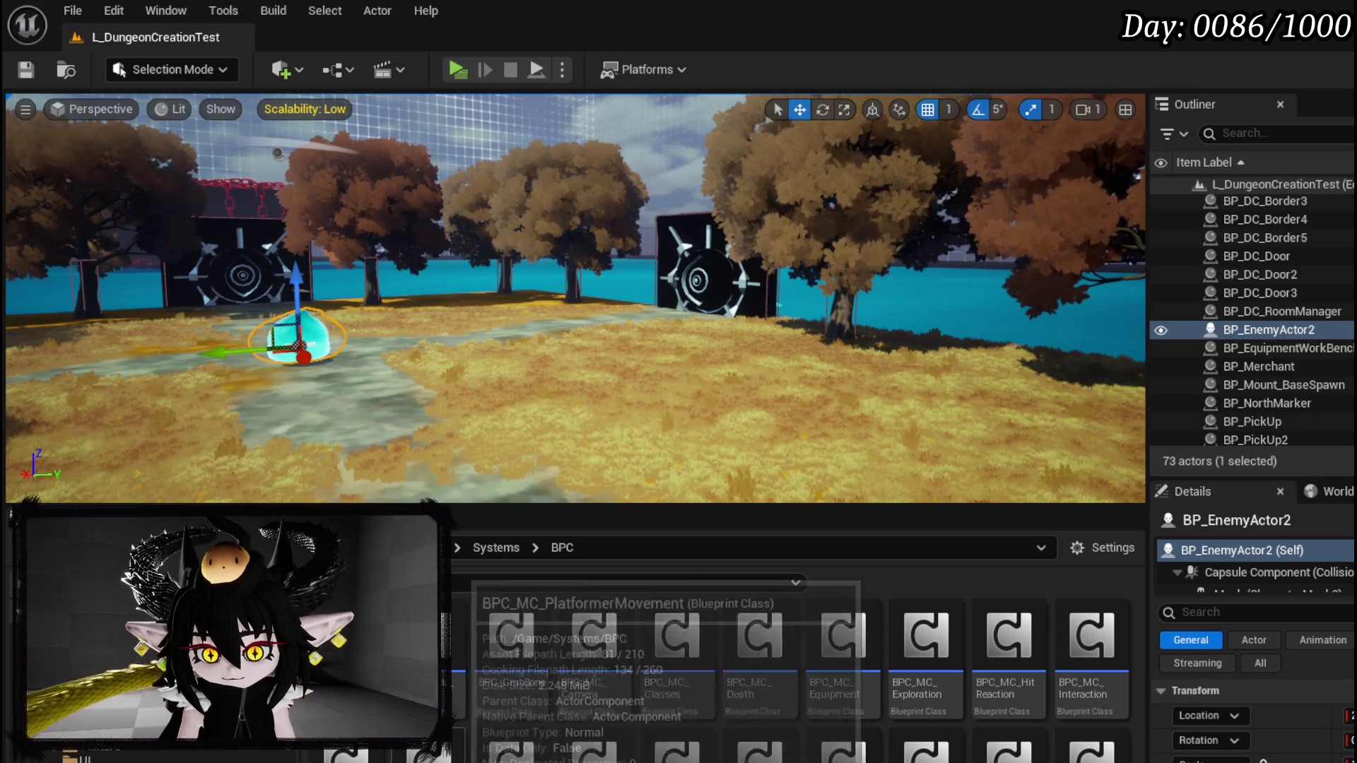
- Open BPC_Settings, add a variable named Tutorial?, and compile
double_click(918, 752)
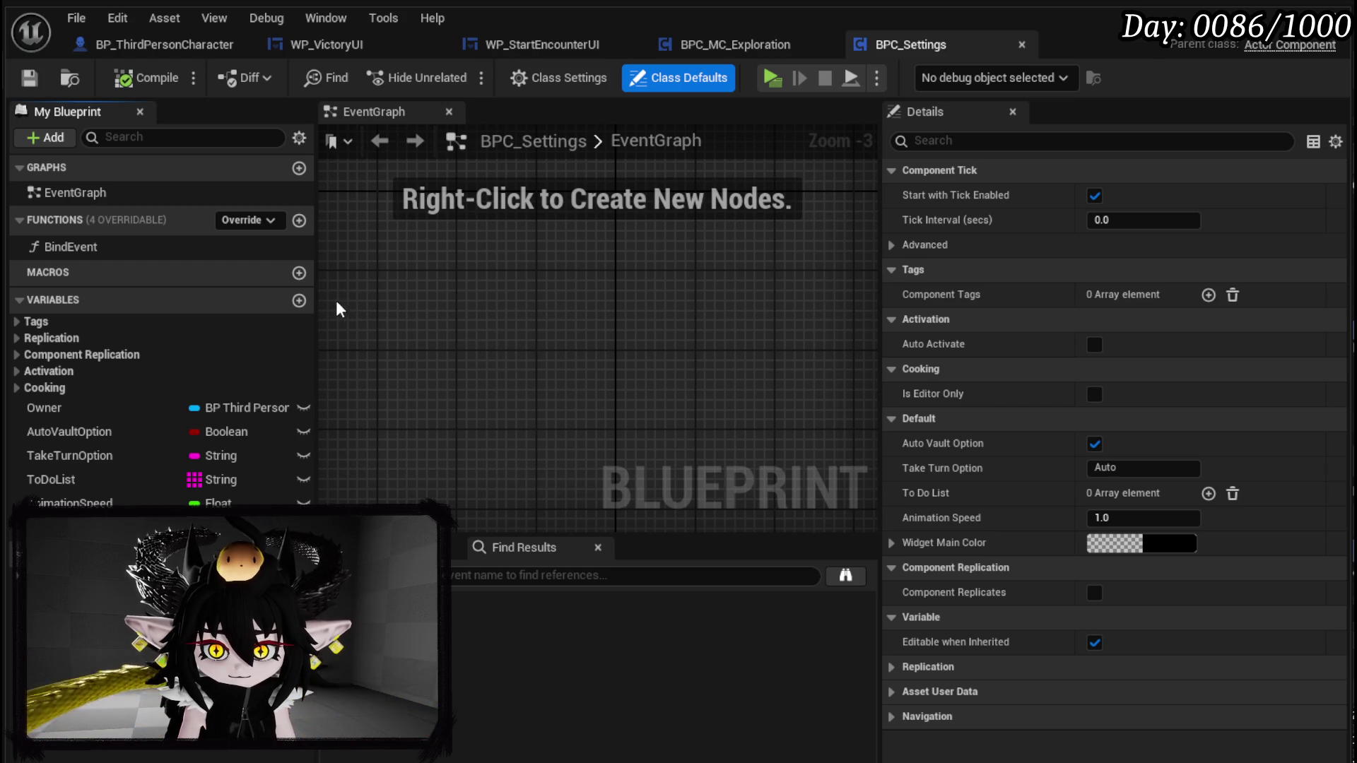
click(299, 300)
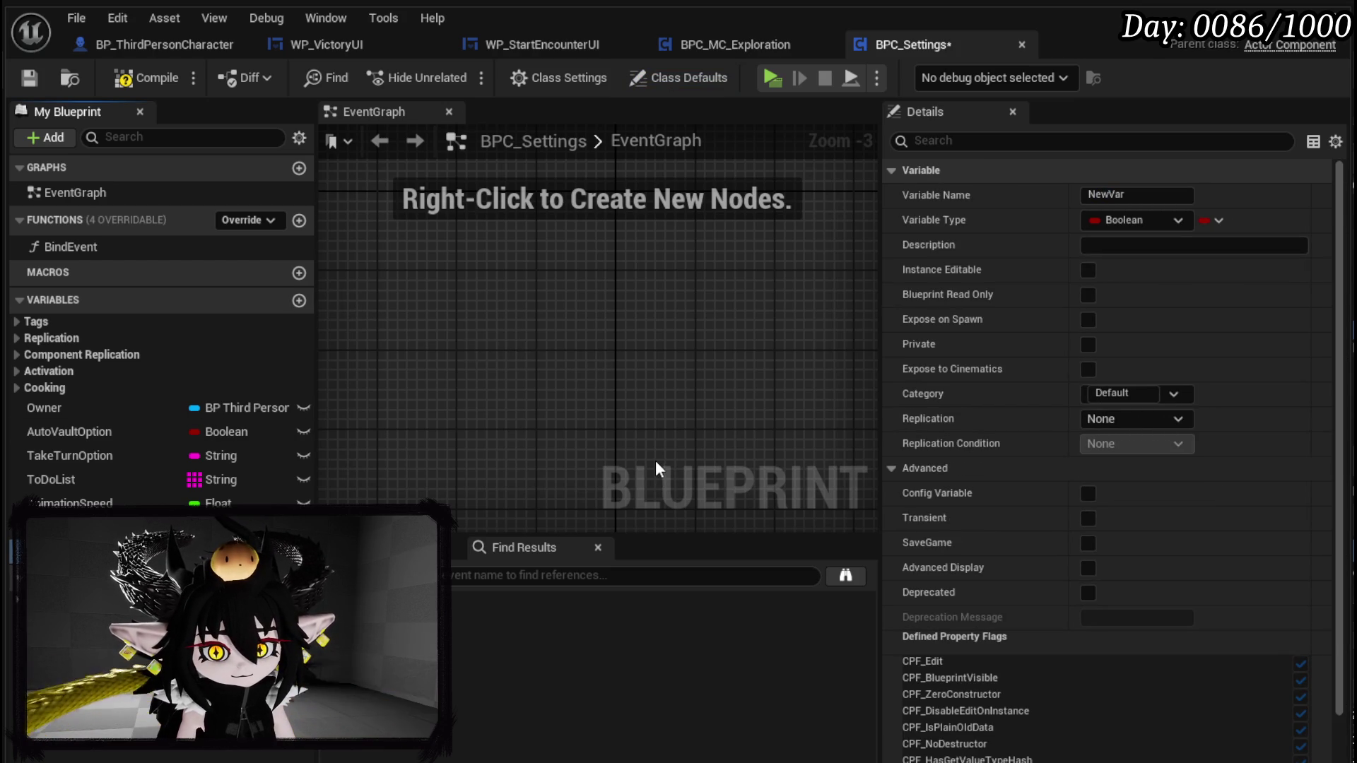
text(Tutorial?)
key(Return)
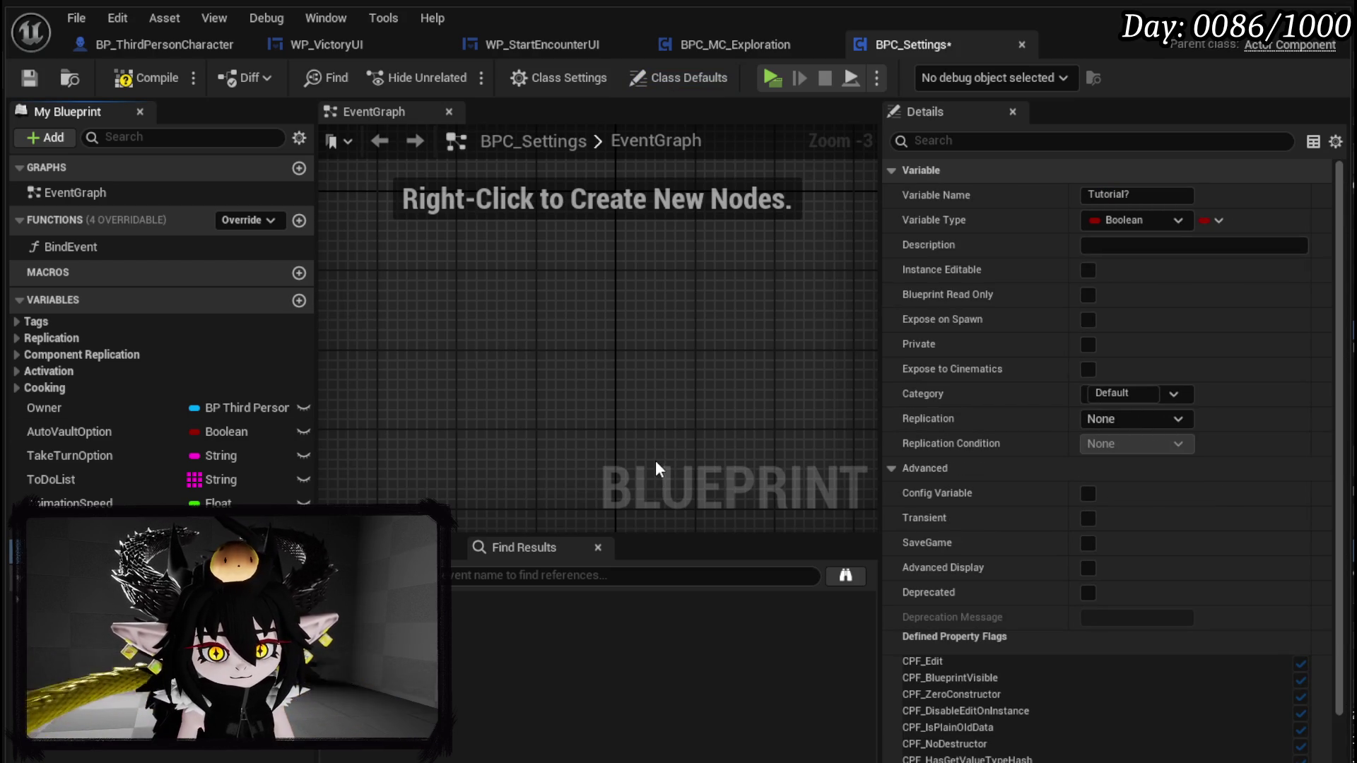
click(28, 79)
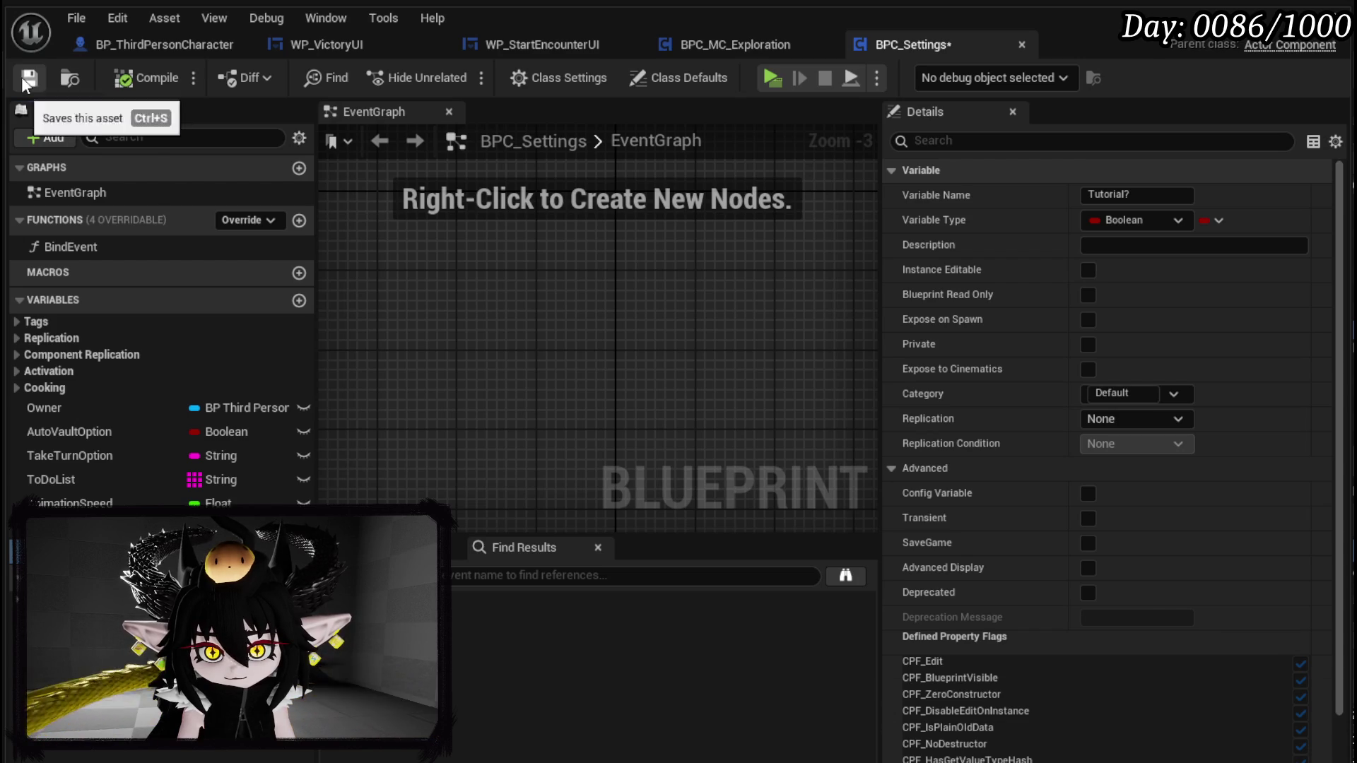
- Review Tutorial?'s details, save BPC_Settings, and go back to the WP_StartEncounterUI graph
scroll(1175, 454, down, 2)
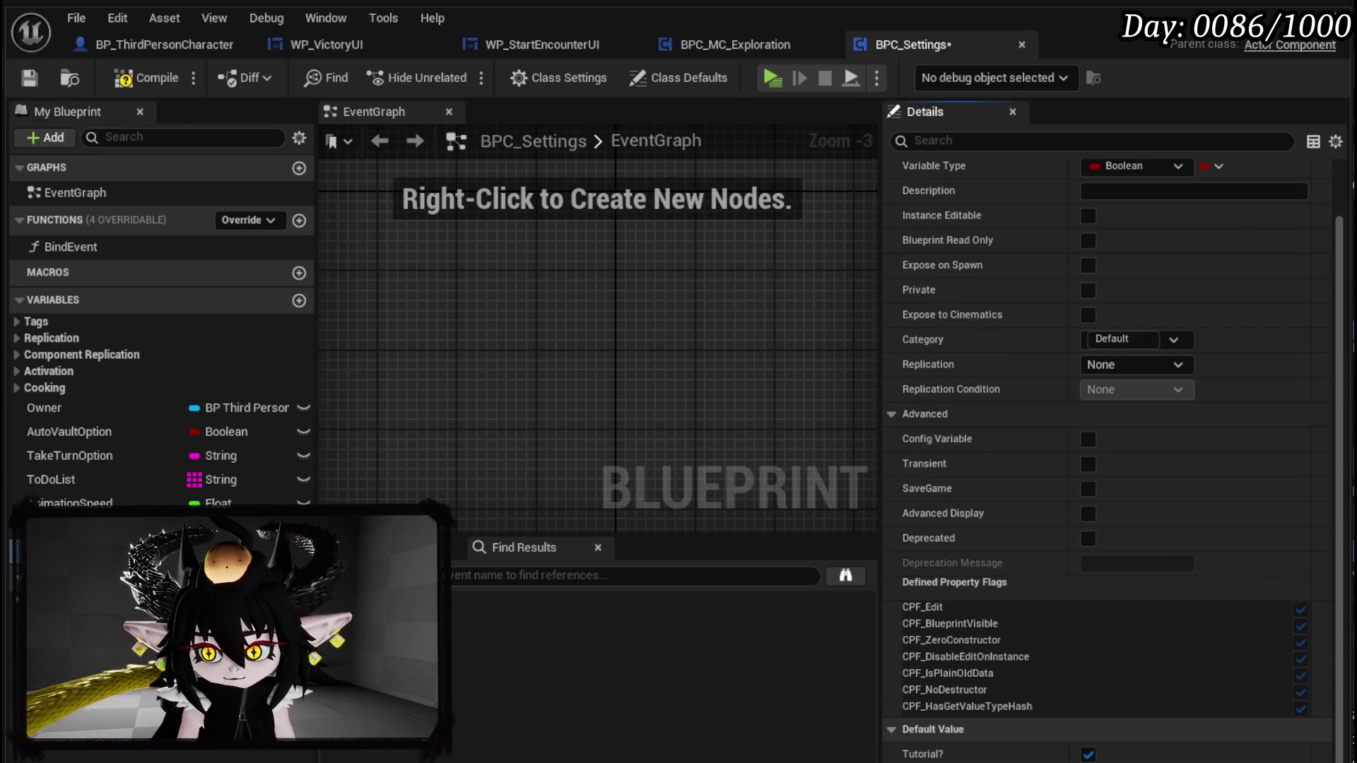
click(151, 85)
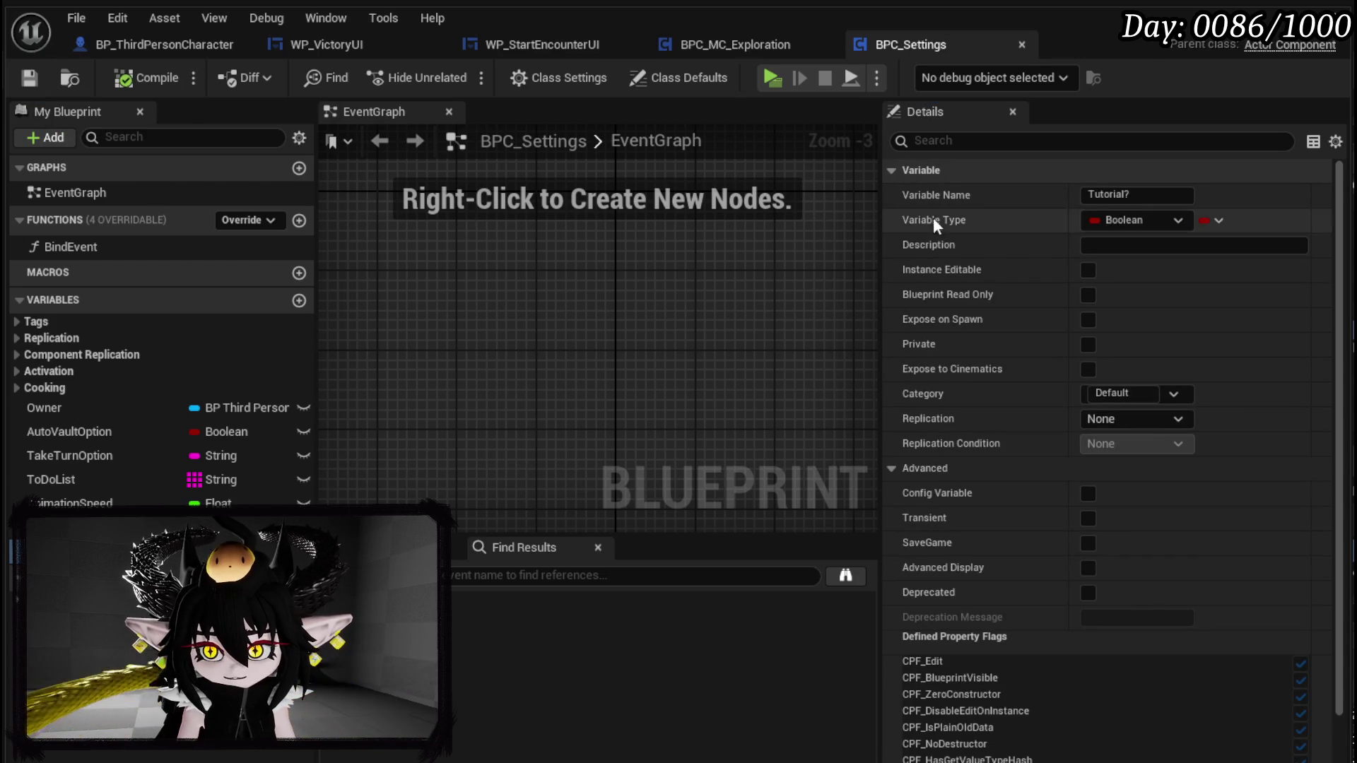
click(29, 78)
click(709, 48)
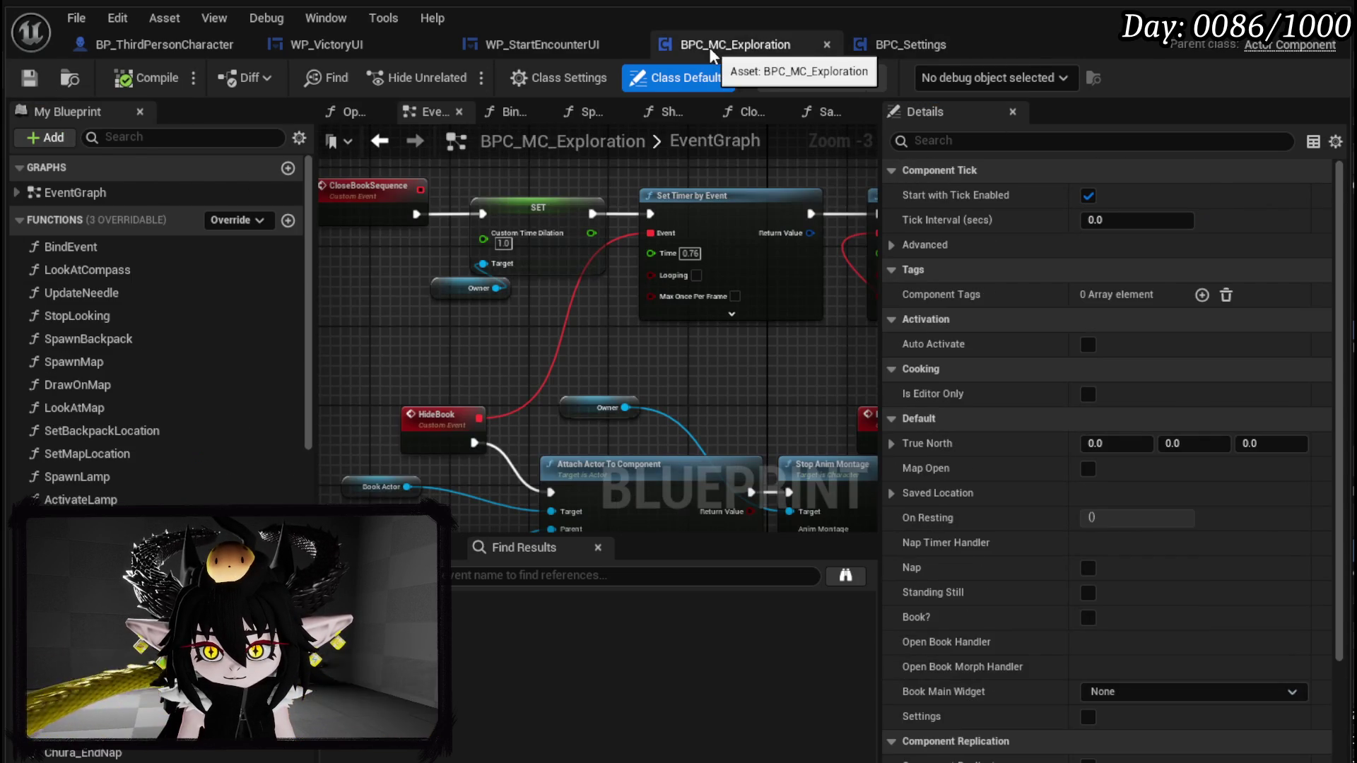
click(525, 43)
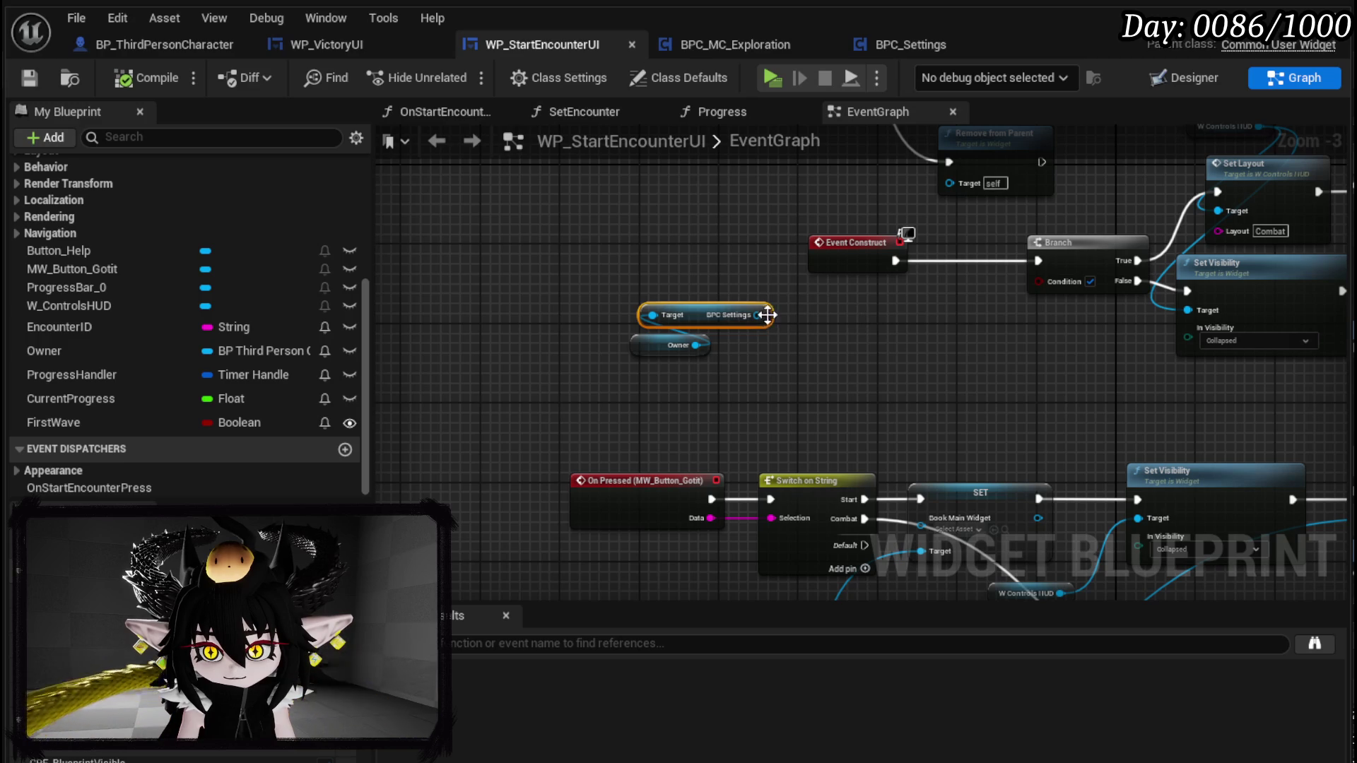
- Get Tutorial? from BPC Settings and wire it into the Branch Condition
drag(768, 315, 832, 342)
text(Tutor)
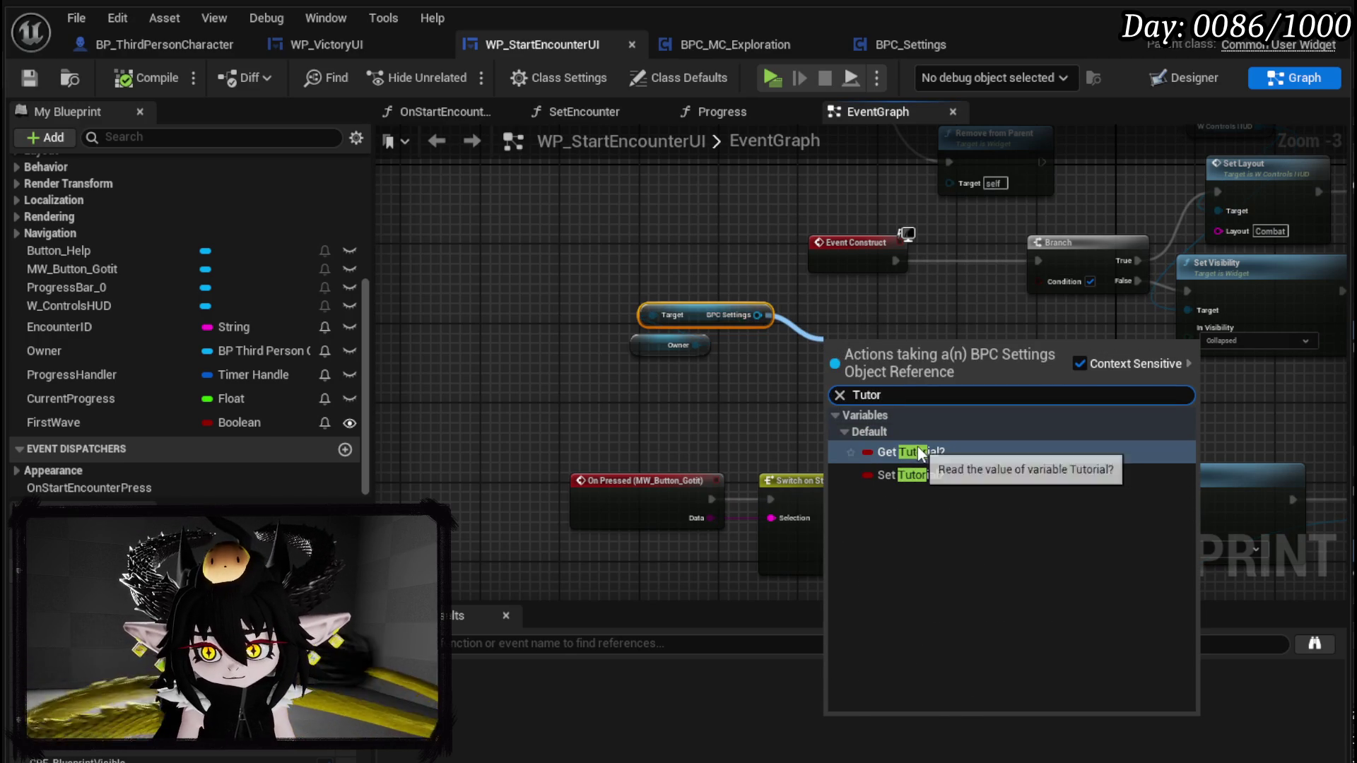
click(916, 451)
drag(921, 344, 1063, 282)
drag(901, 392, 629, 298)
- Set the False-path SET node's Data to Combat, then save and compile
drag(898, 513, 687, 401)
mouse_move(1123, 423)
mouse_down()
mouse_move(1106, 275)
mouse_move(1166, 355)
mouse_move(991, 515)
mouse_up()
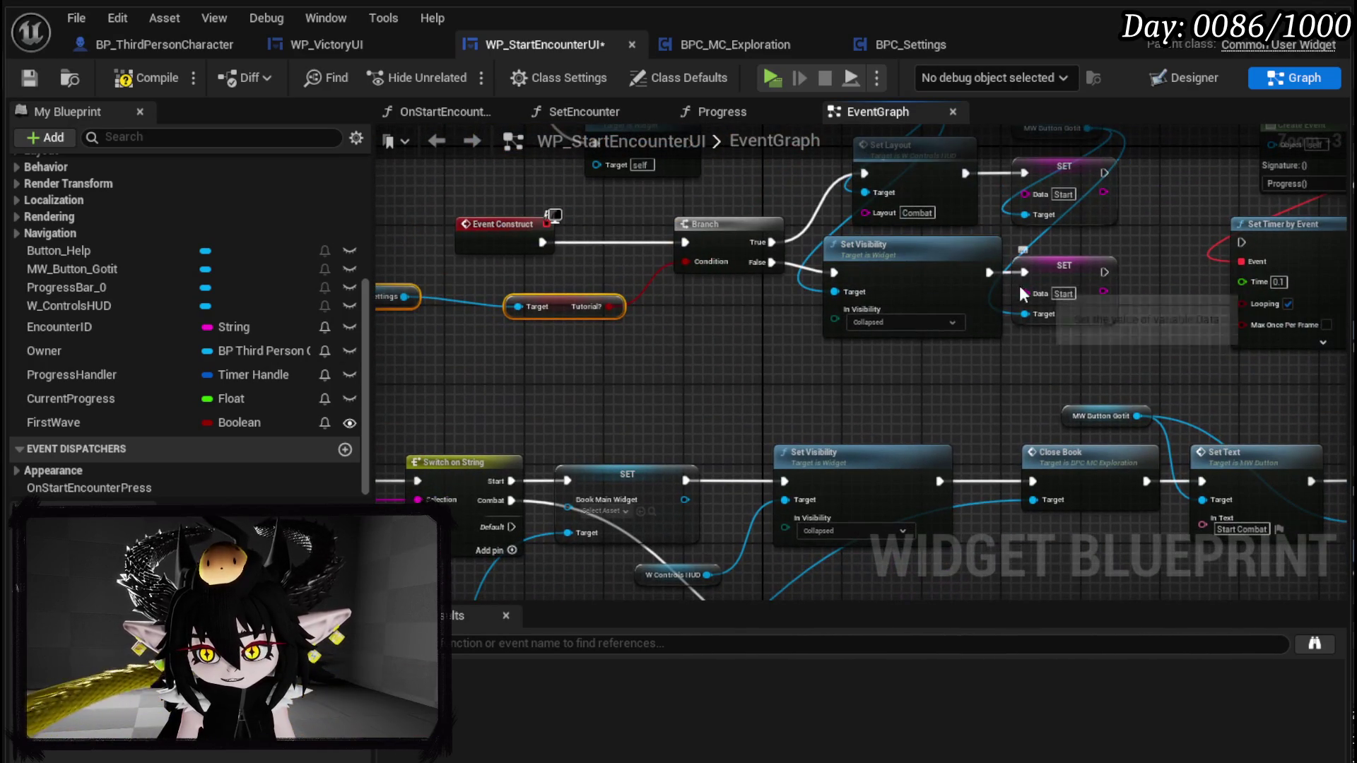
drag(1024, 282, 1105, 298)
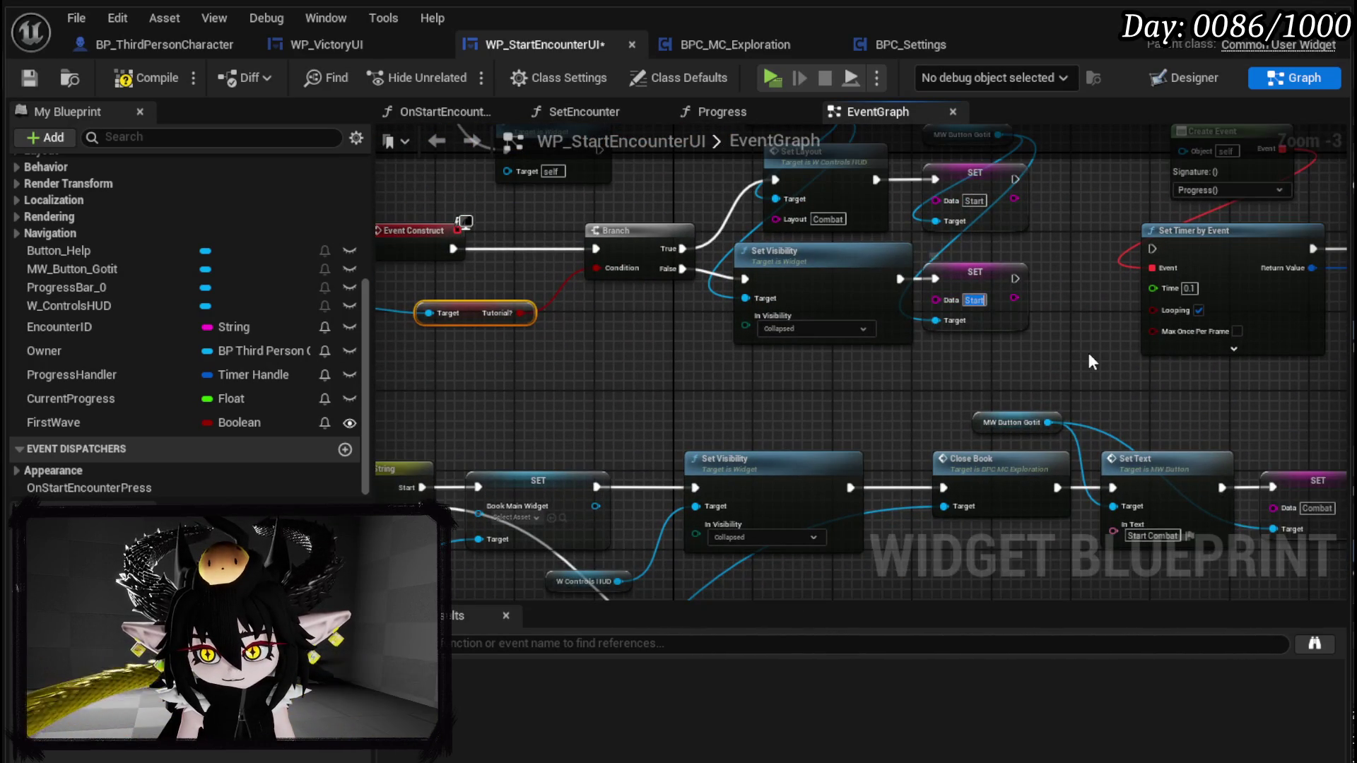
text(Combat)
key(Return)
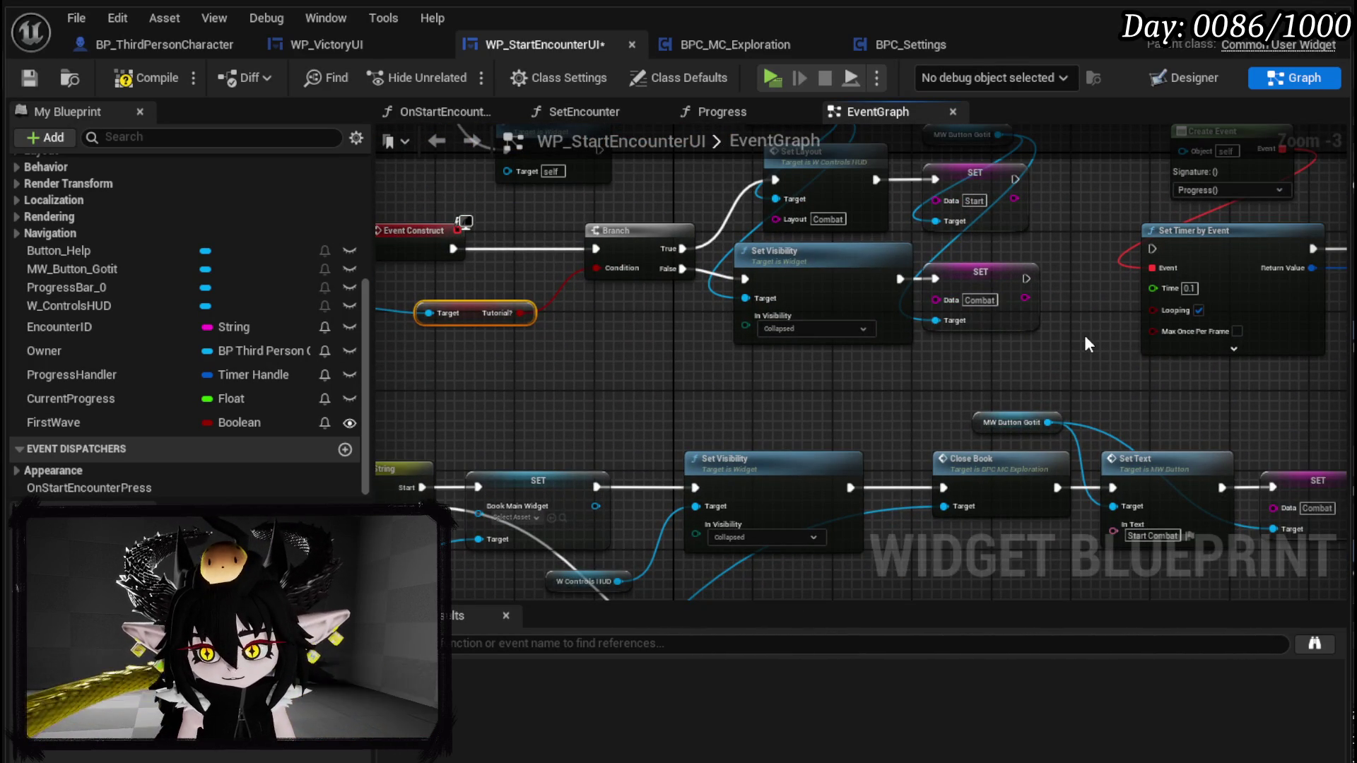
click(29, 78)
- Switch to the BP_ThirdPersonCharacter event graph
scroll(772, 294, down, 2)
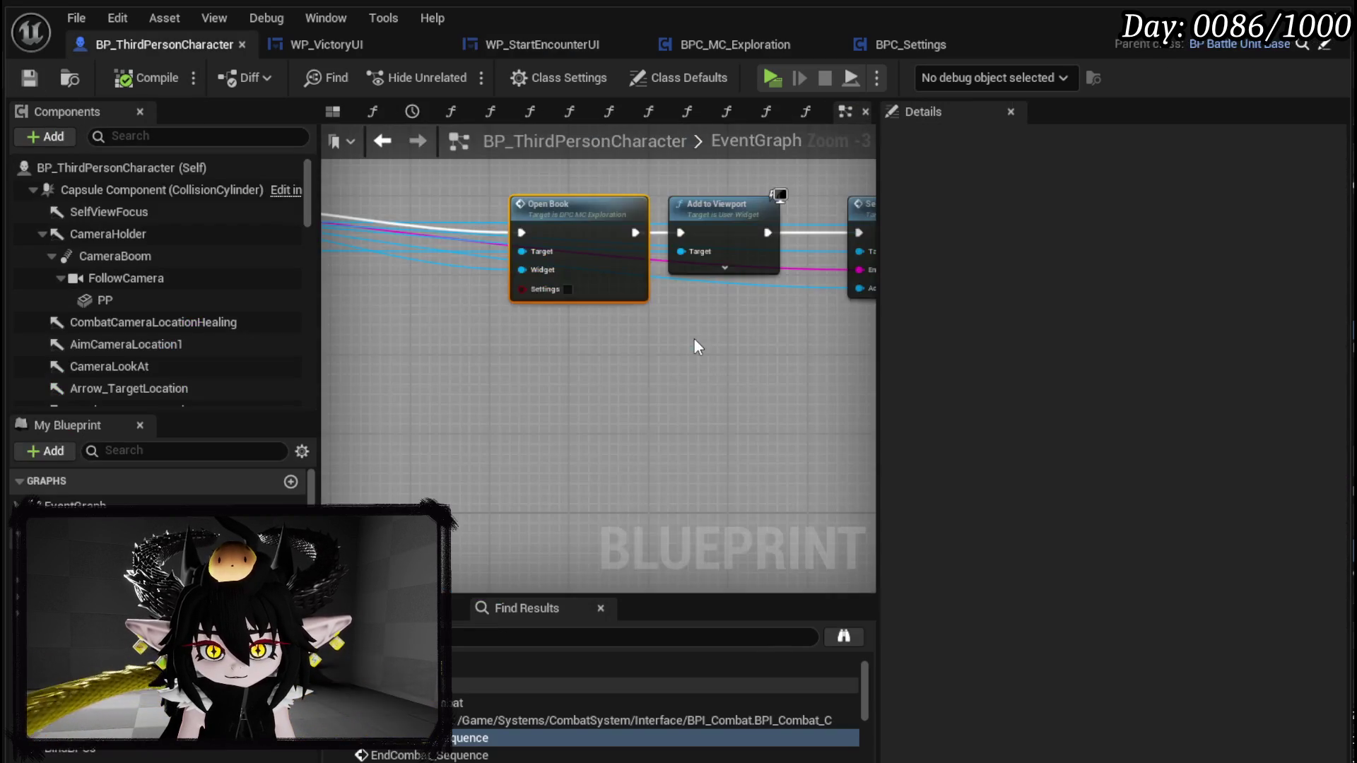
mouse_move(656, 327)
mouse_down()
mouse_move(563, 379)
mouse_move(773, 393)
mouse_up()
scroll(550, 356, up, 3)
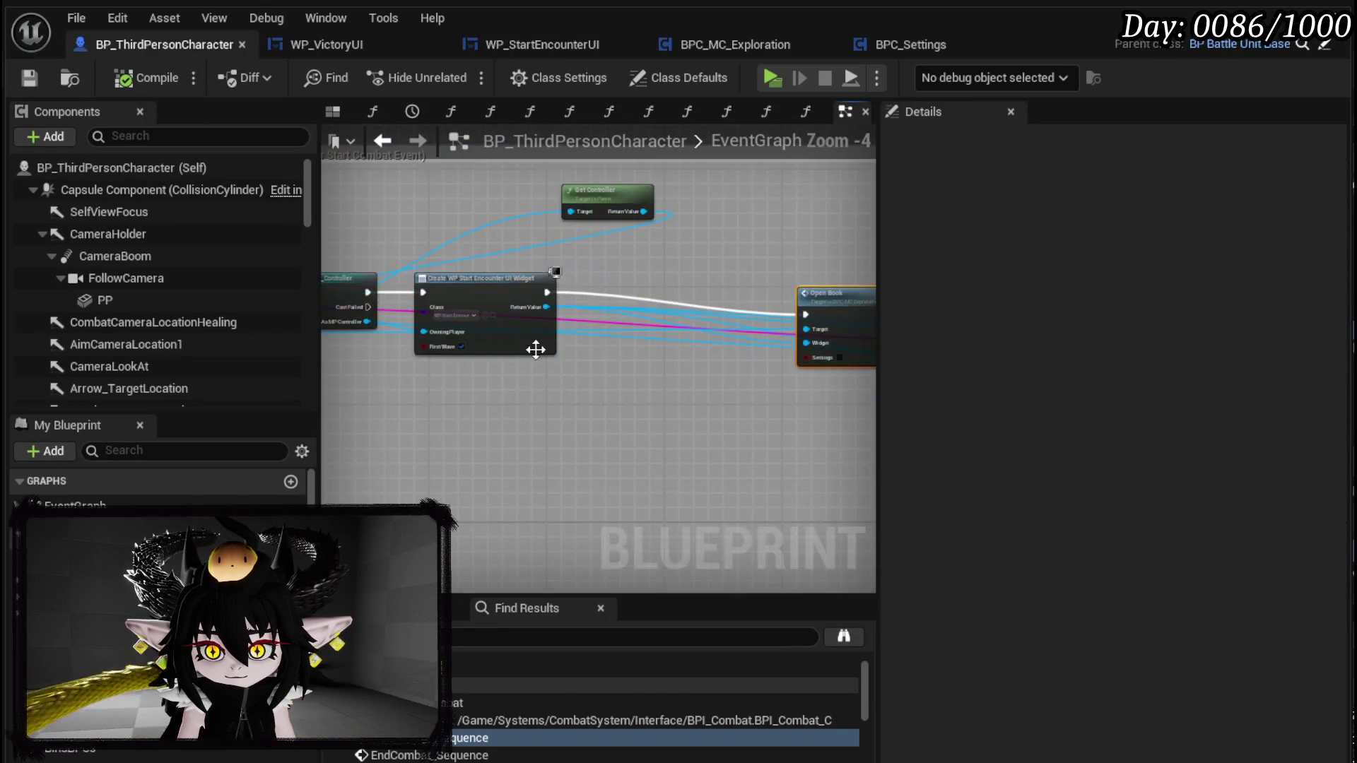
- Add a BPC Settings getter and wire its Tutorial? flag into the branch's Condition
scroll(571, 282, down, 8)
drag(599, 289, 517, 592)
scroll(692, 385, up, 9)
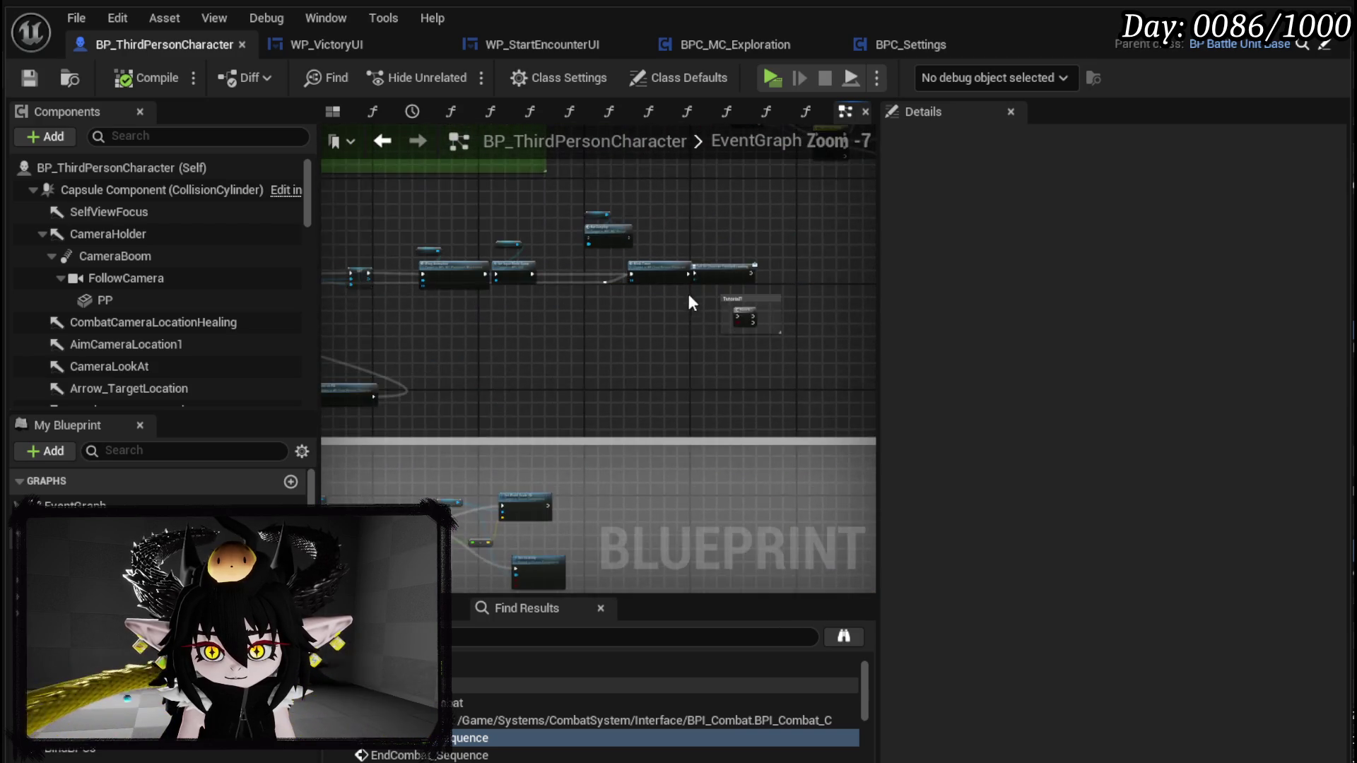
drag(424, 382, 648, 363)
right_click(534, 398)
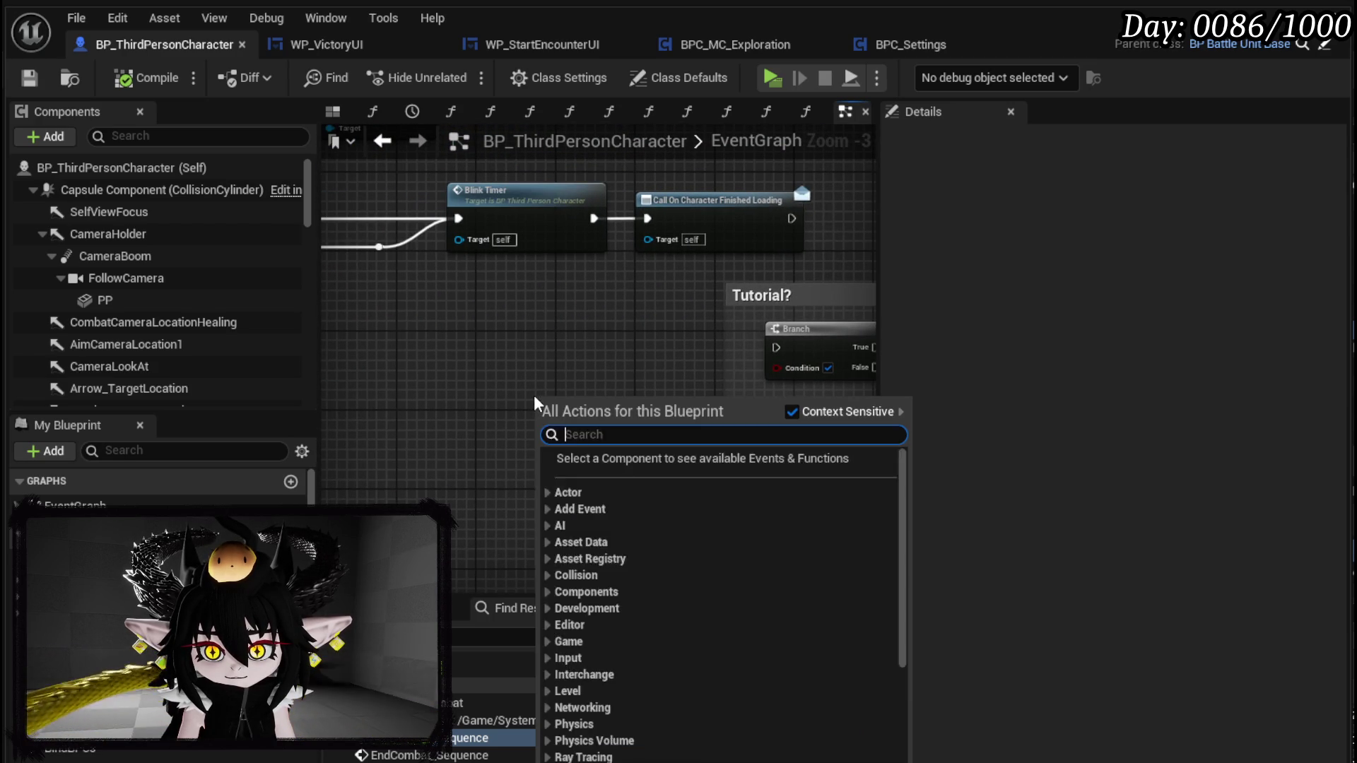
text(get Settings)
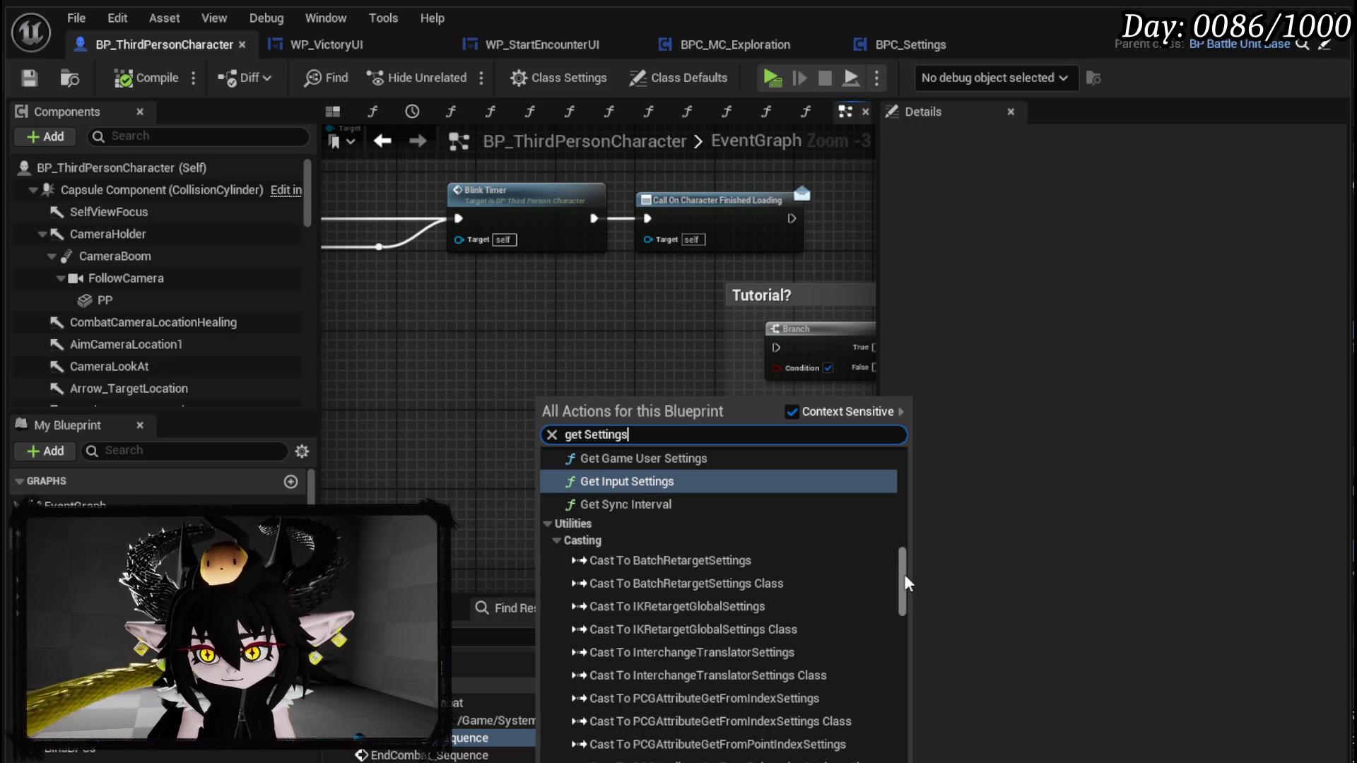
drag(902, 575, 903, 761)
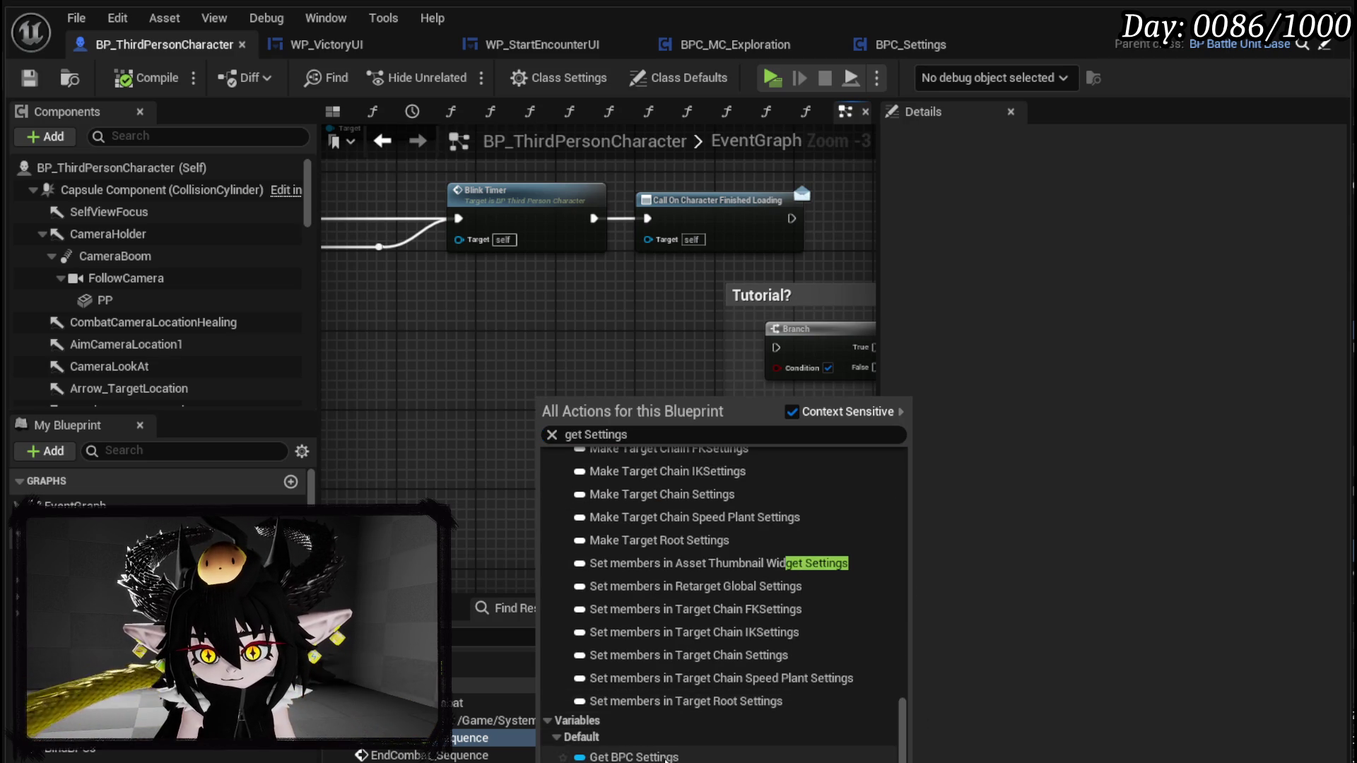
click(634, 756)
drag(590, 404, 612, 427)
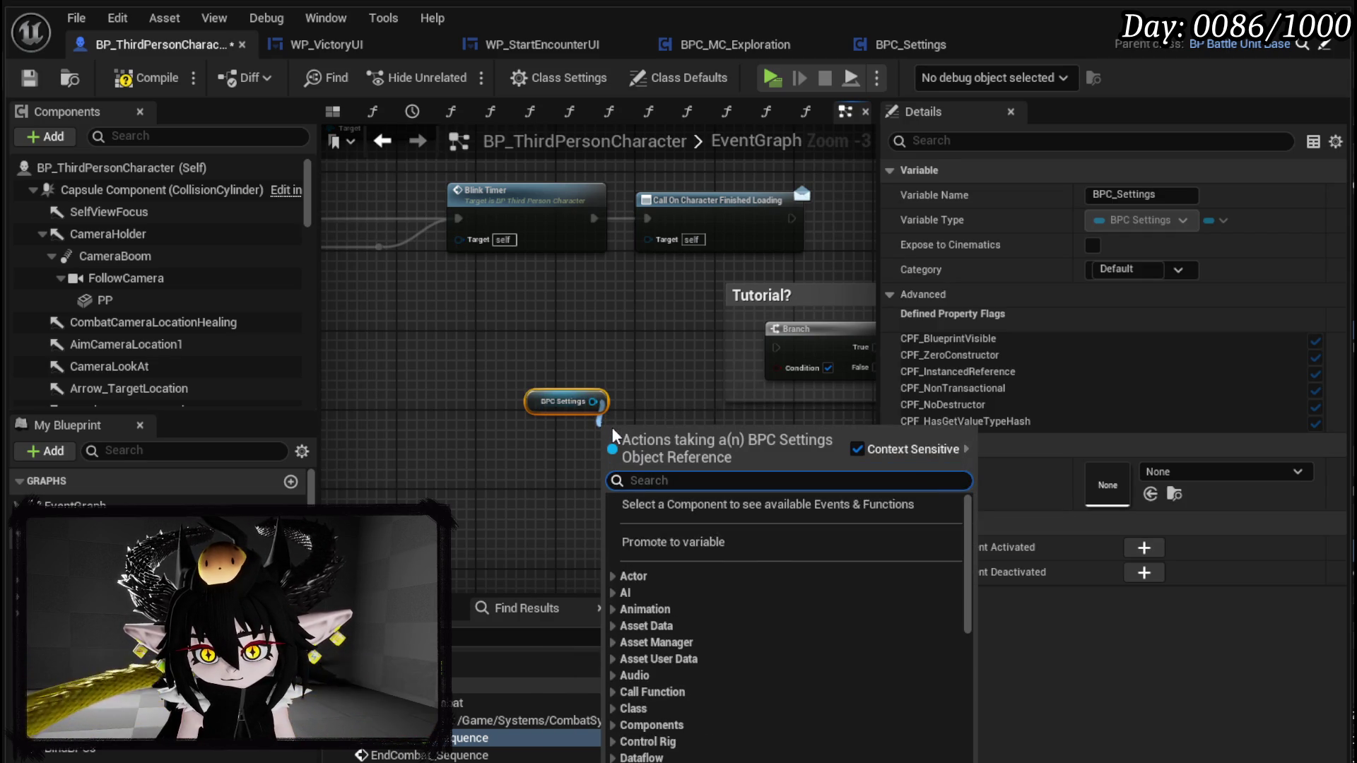
text(Tut)
key(Return)
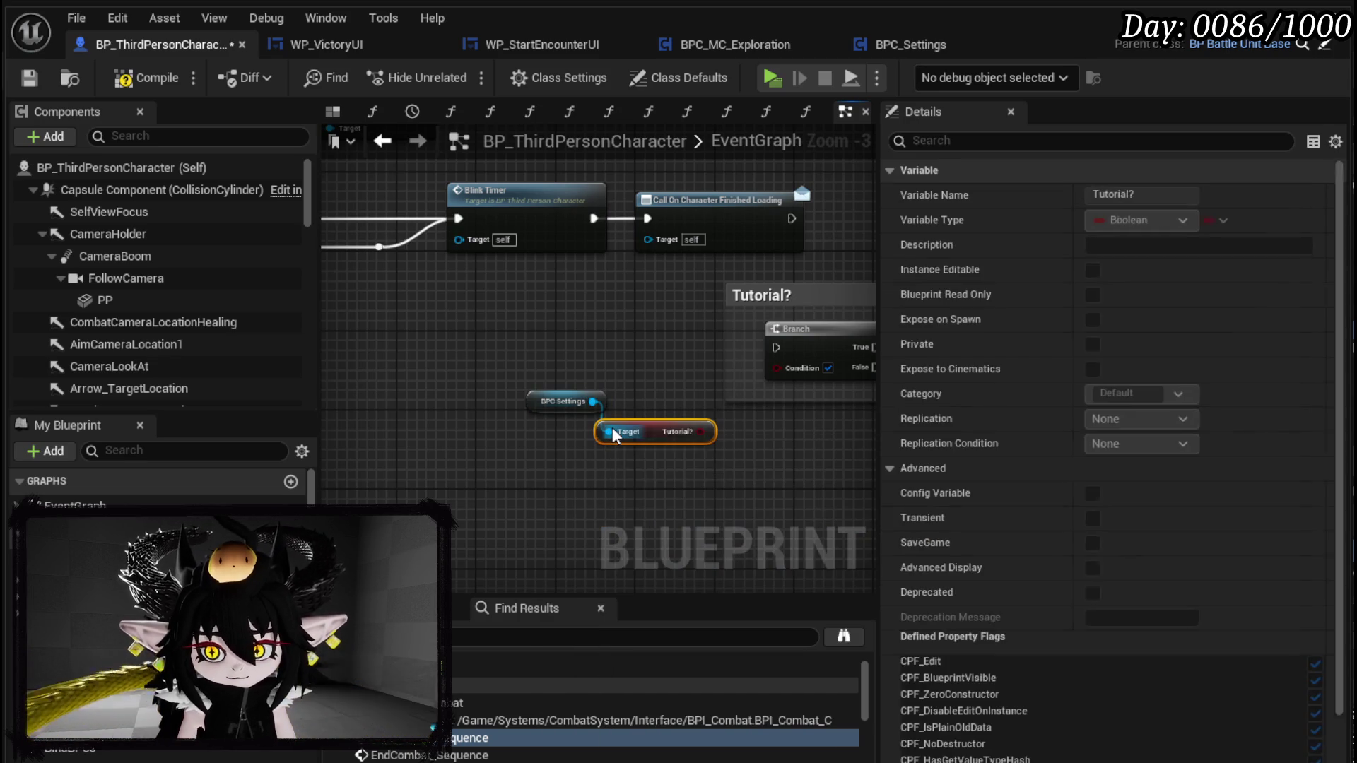
drag(709, 420, 777, 367)
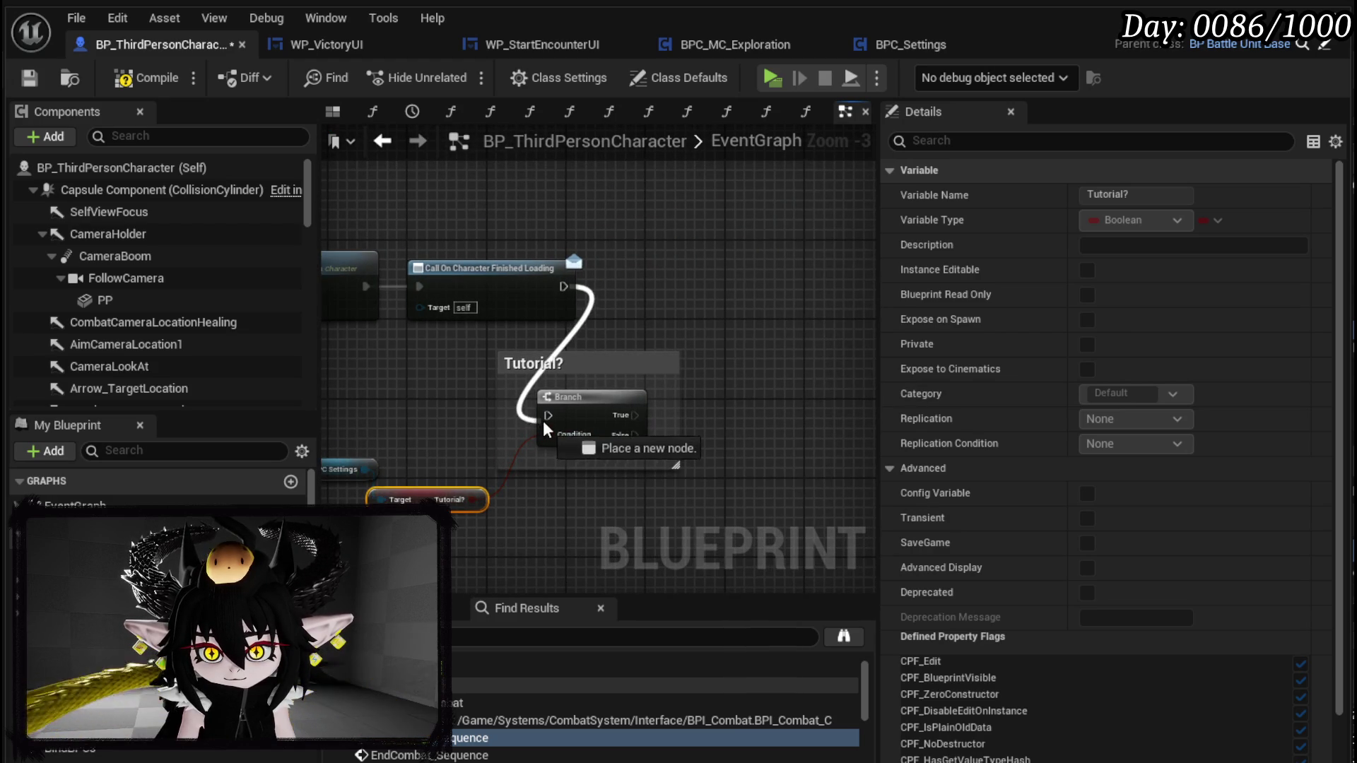
- Reposition the UI Manager and Player HUD getter nodes above the Tutorial? branch
click(538, 363)
scroll(680, 269, down, 3)
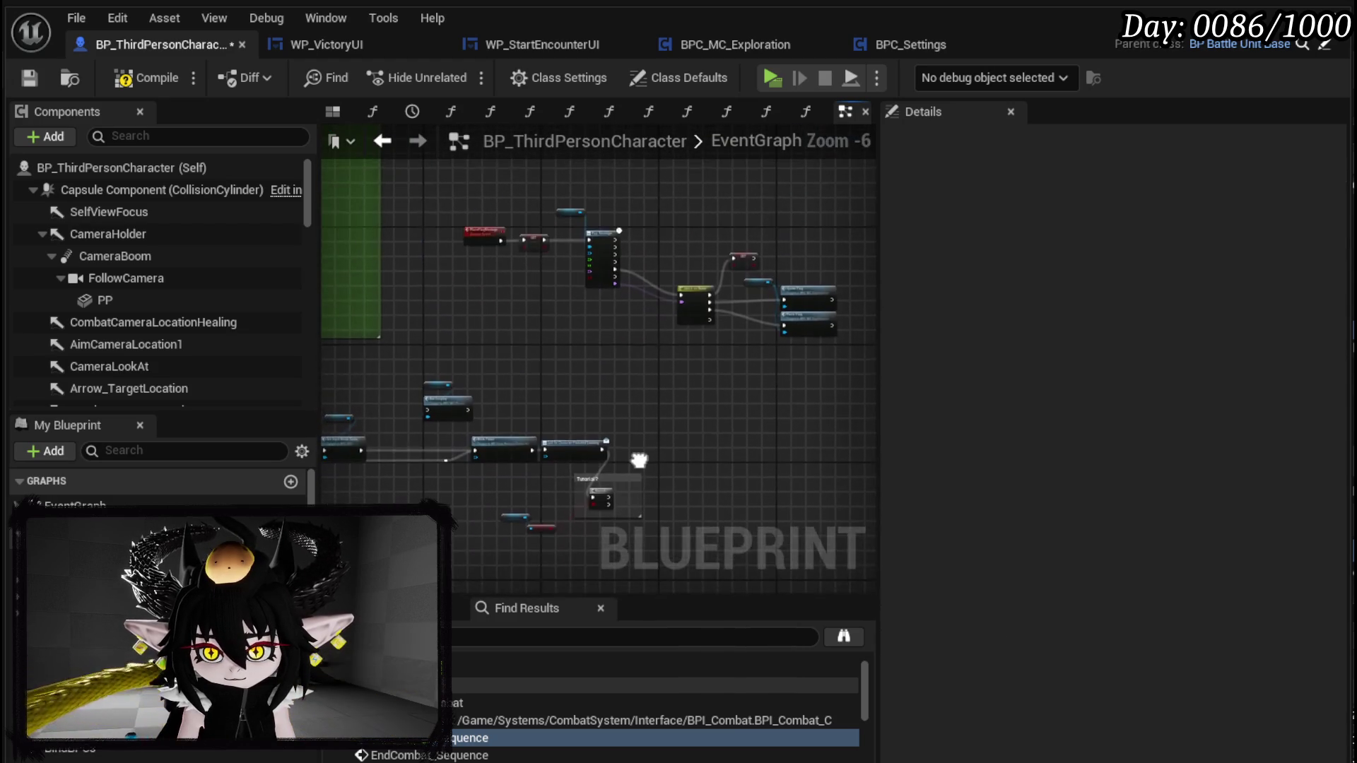
scroll(520, 307, up, 2)
scroll(522, 309, up, 1)
drag(479, 360, 618, 291)
drag(539, 323, 472, 263)
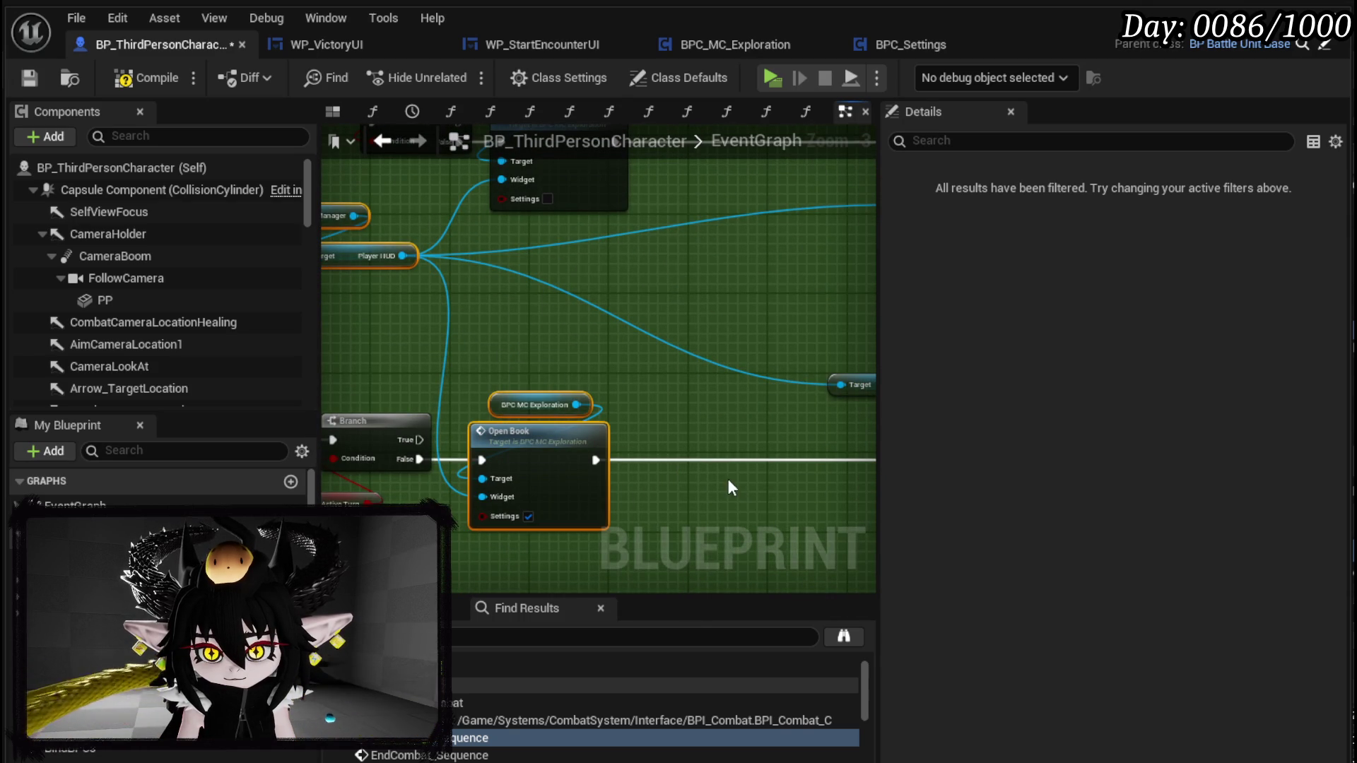
scroll(728, 478, down, 3)
click(625, 417)
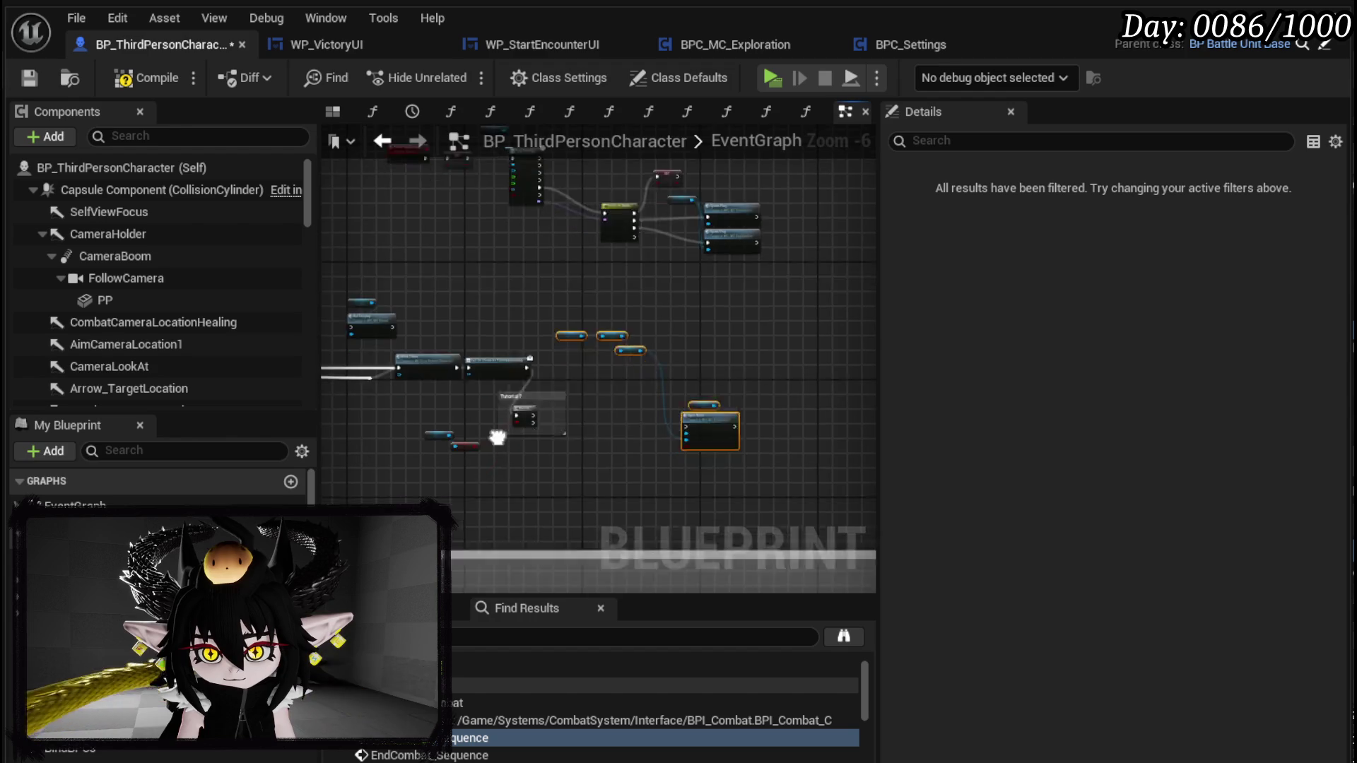
scroll(646, 419, up, 3)
- Connect the branch's True output to Open Book and tidy the surrounding getter nodes
mouse_move(646, 418)
mouse_down()
mouse_move(622, 326)
mouse_move(692, 352)
mouse_up()
mouse_move(494, 422)
mouse_down()
mouse_move(656, 375)
mouse_move(724, 381)
mouse_up()
drag(584, 282, 749, 197)
mouse_move(728, 254)
mouse_down()
mouse_move(768, 324)
mouse_move(759, 314)
mouse_up()
click(276, 193)
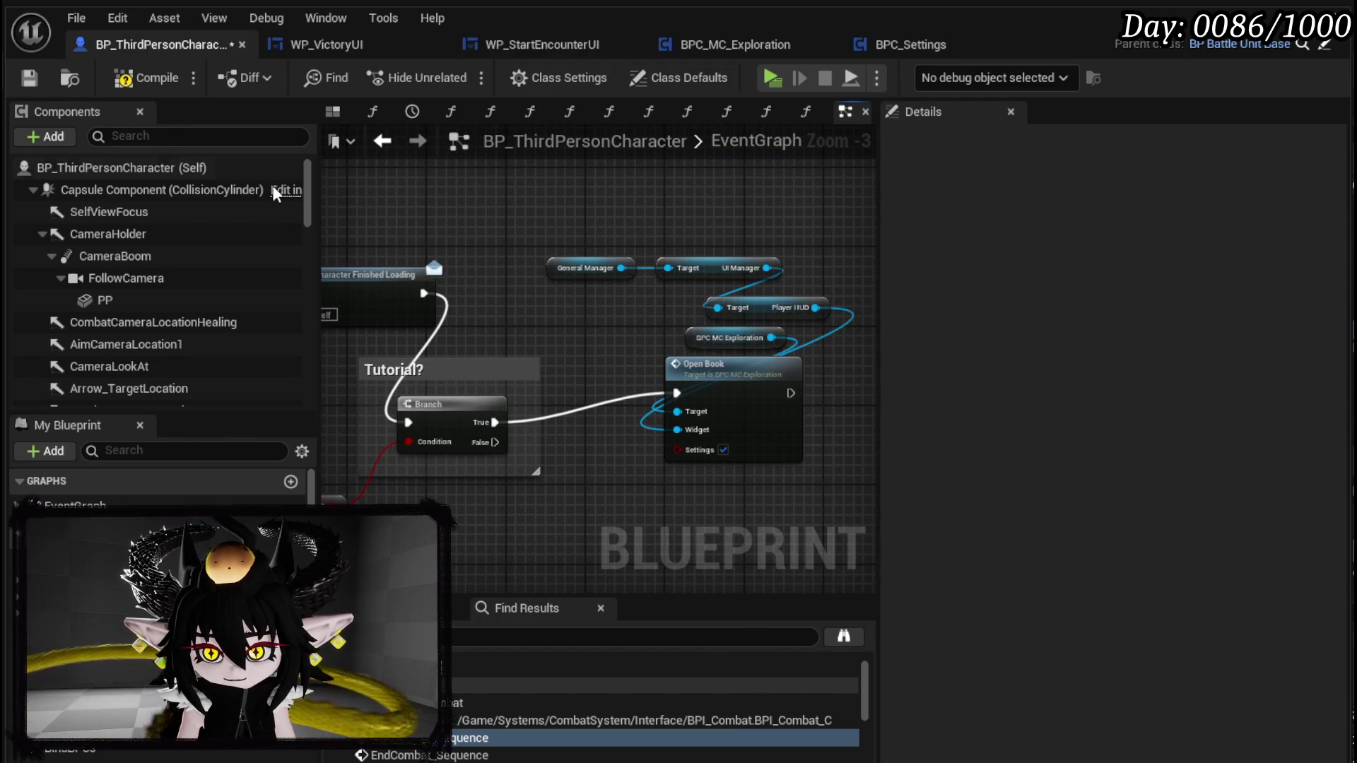
- Save BP_ThirdPersonCharacter and open the Open Book function definition
click(27, 75)
drag(626, 344, 963, 281)
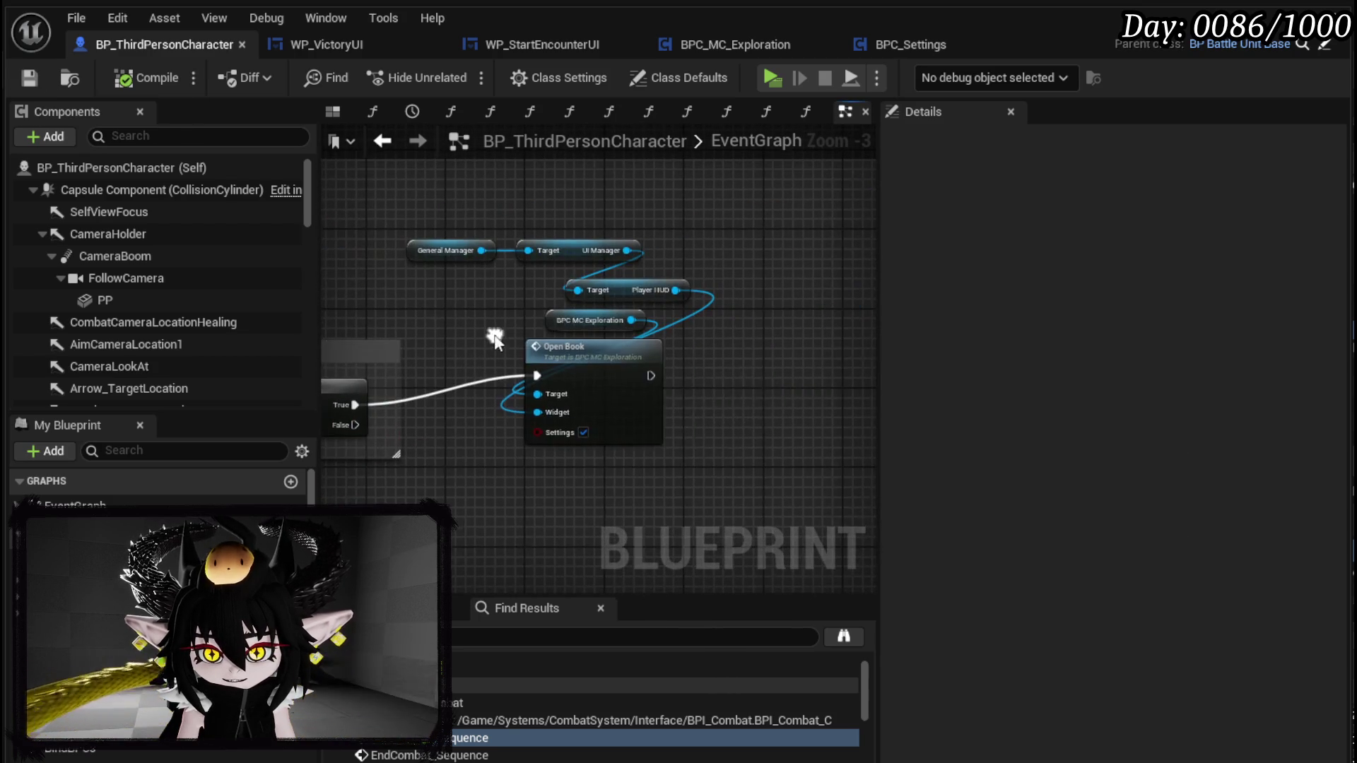
double_click(588, 362)
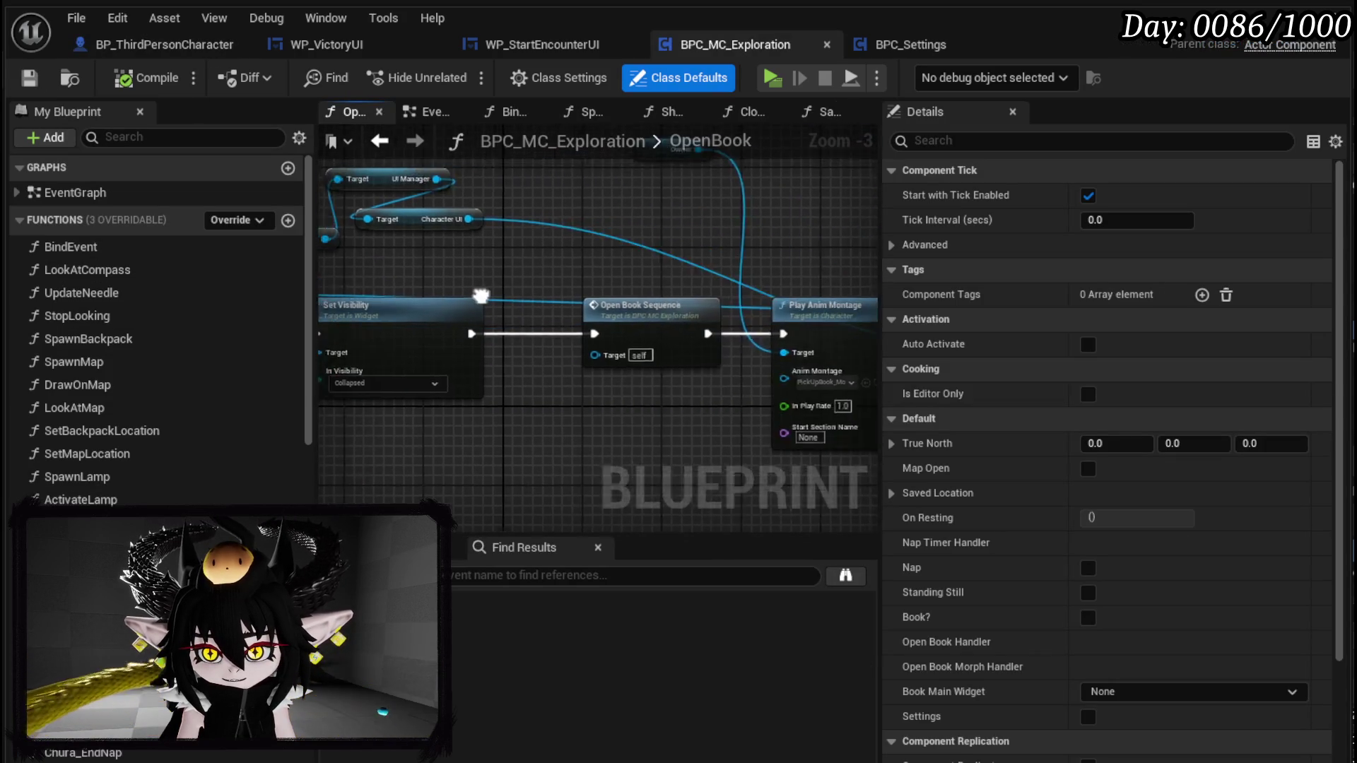
- Review Open Book in BPC_MC_Exploration's event graph, then bring up W_PlayerHUD
click(405, 141)
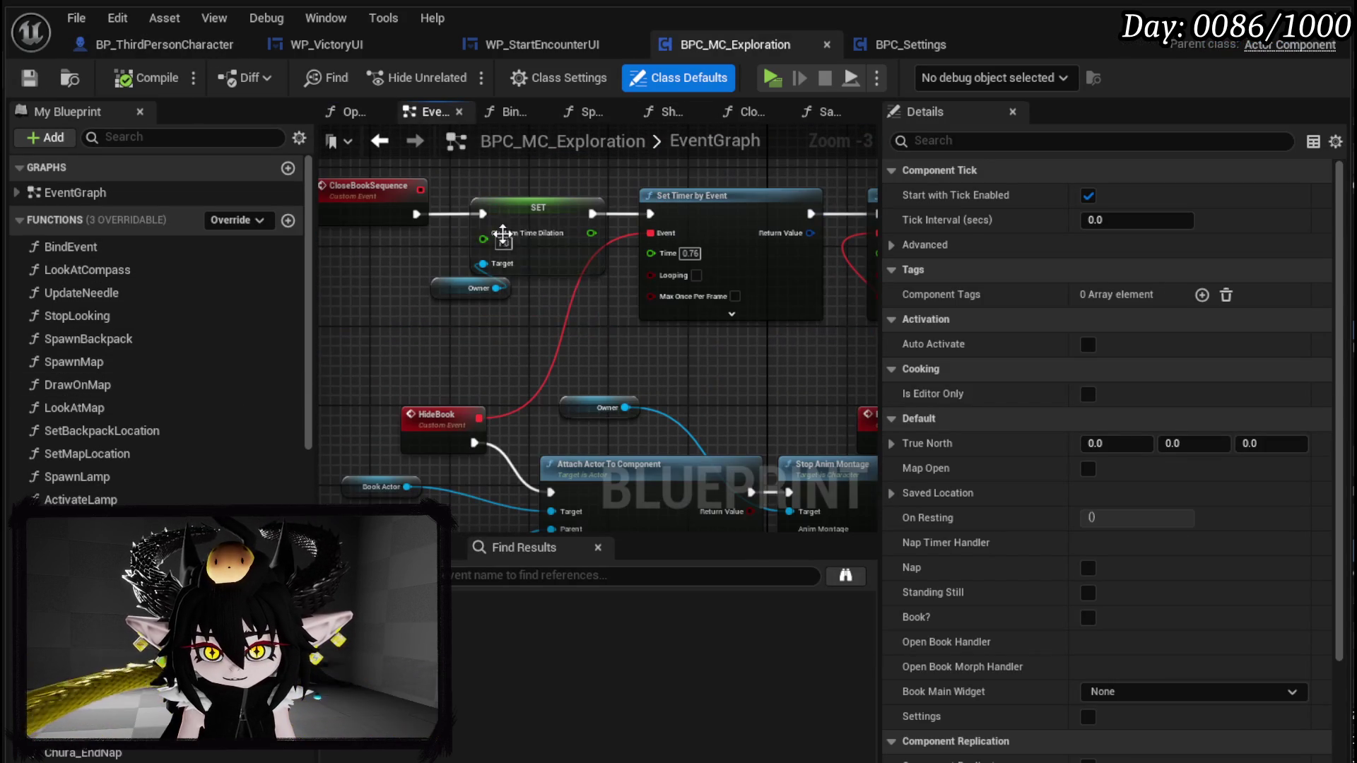
scroll(629, 326, up, 2)
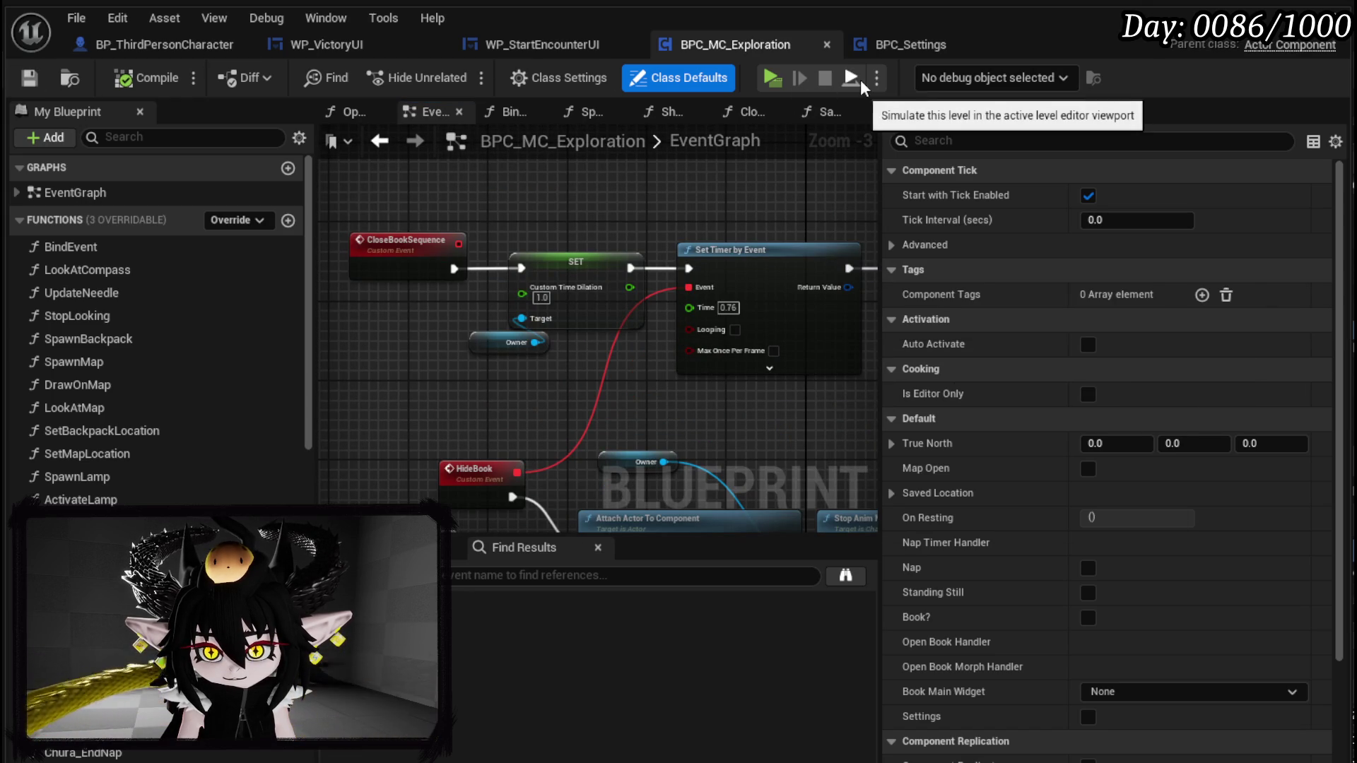
scroll(168, 463, down, 10)
scroll(168, 464, down, 5)
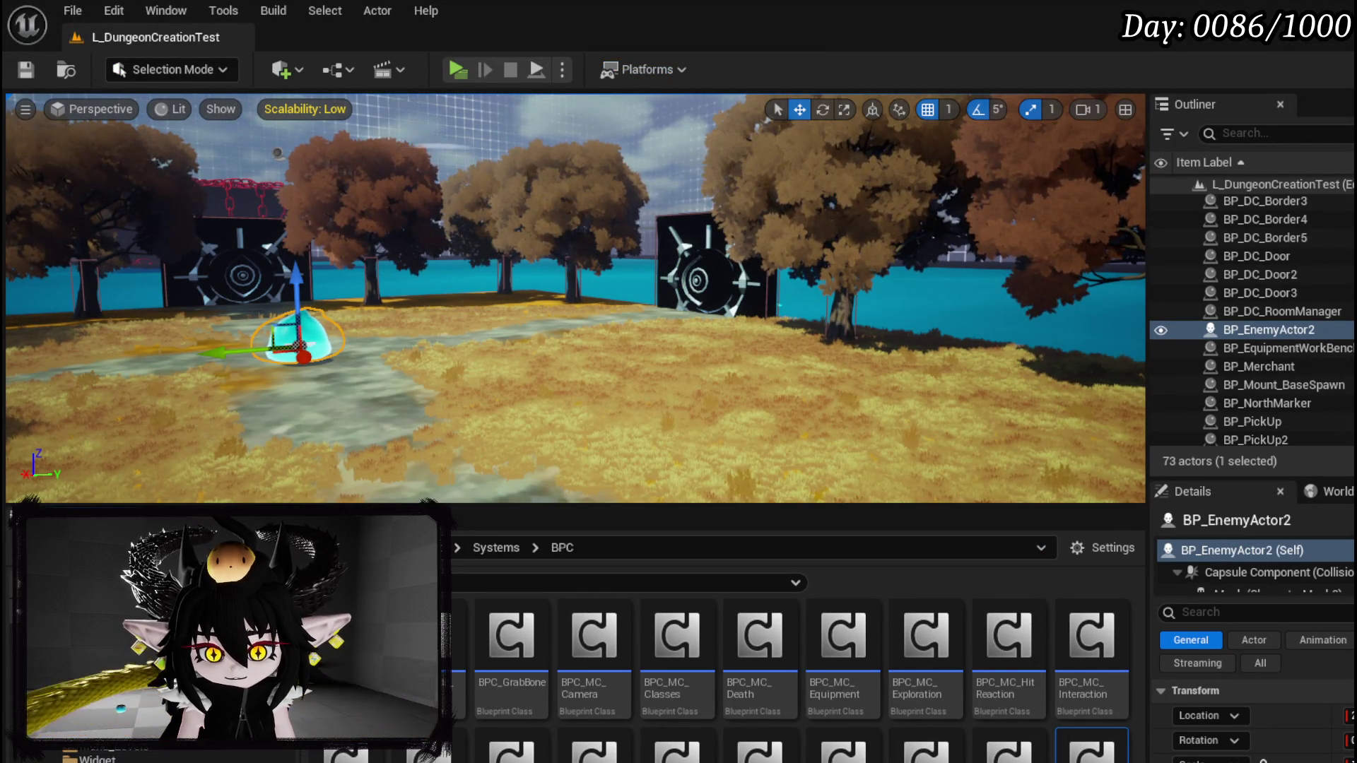
key(alt+Left)
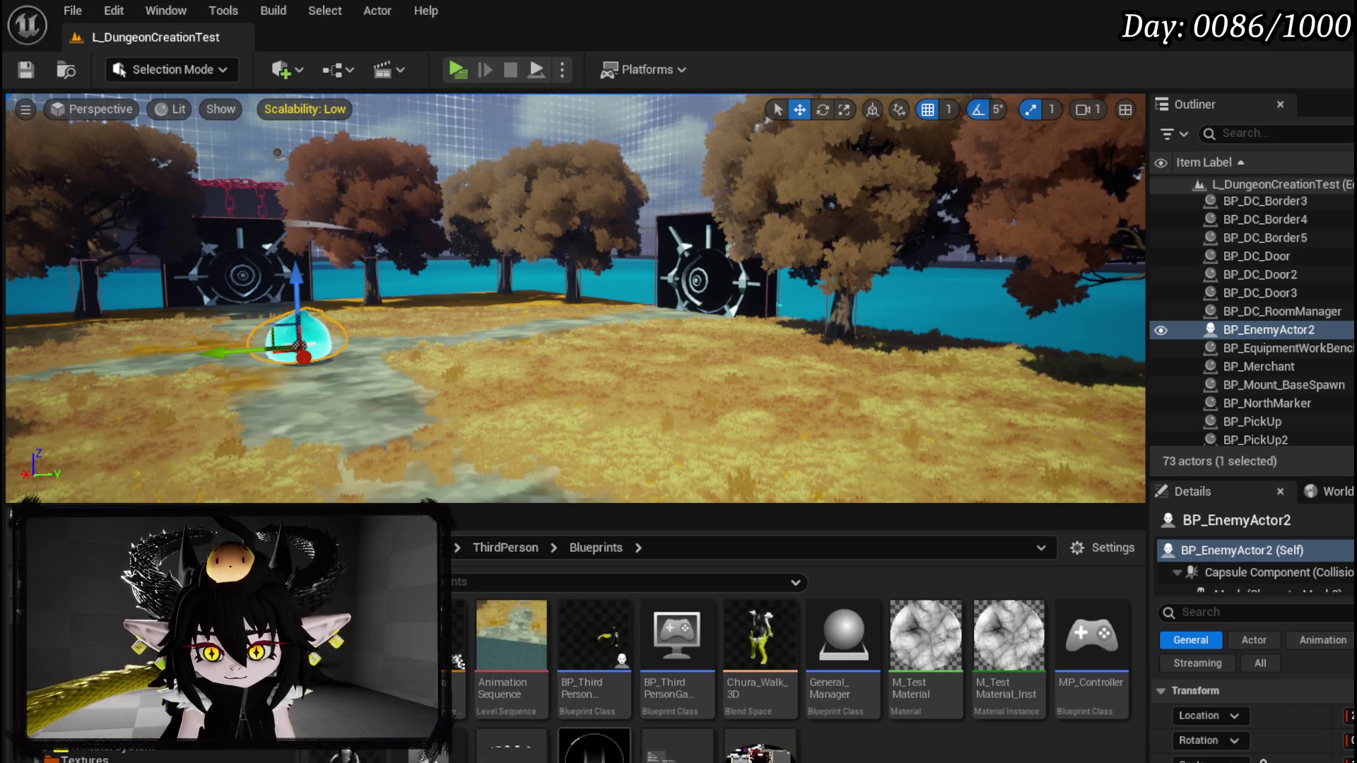
key(alt+Tab)
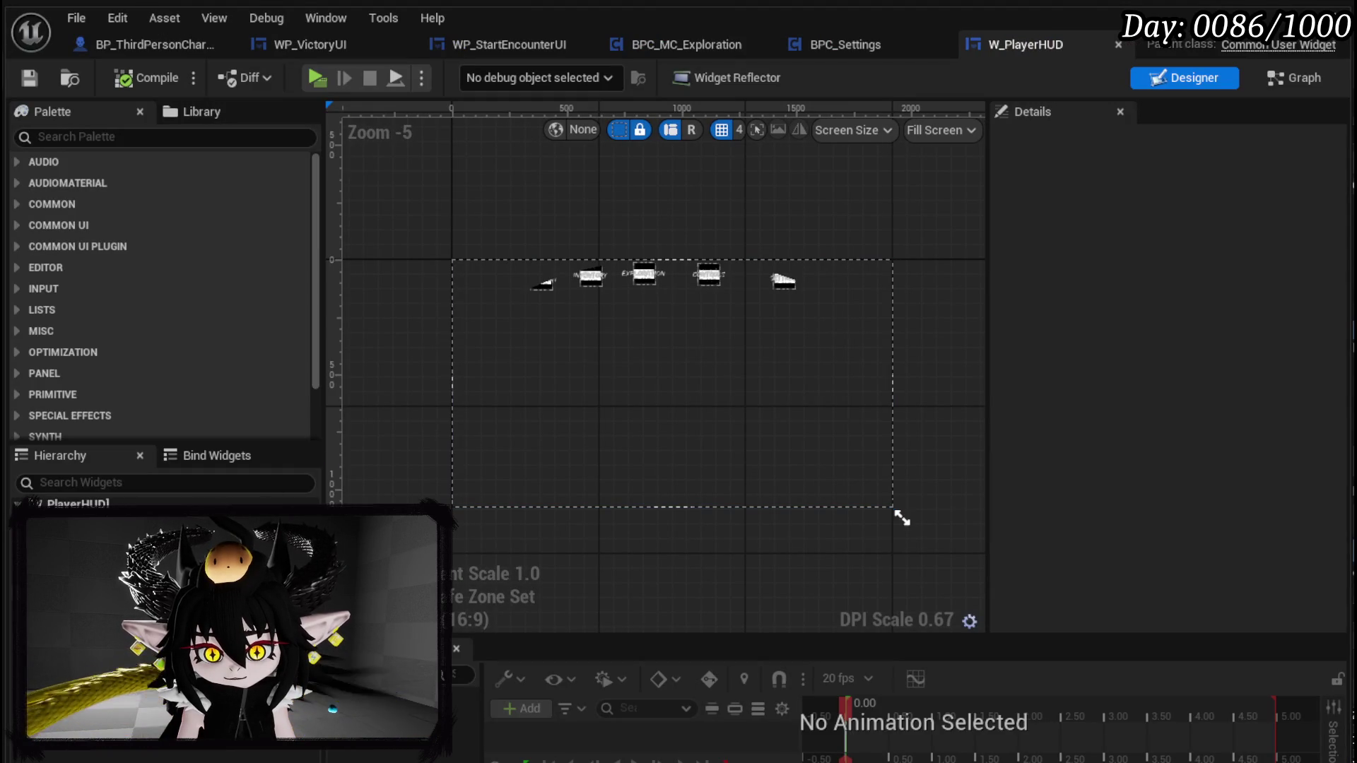
- Select the WidgetSwitcher and look over W_PlayerHUD's event graph
click(77, 519)
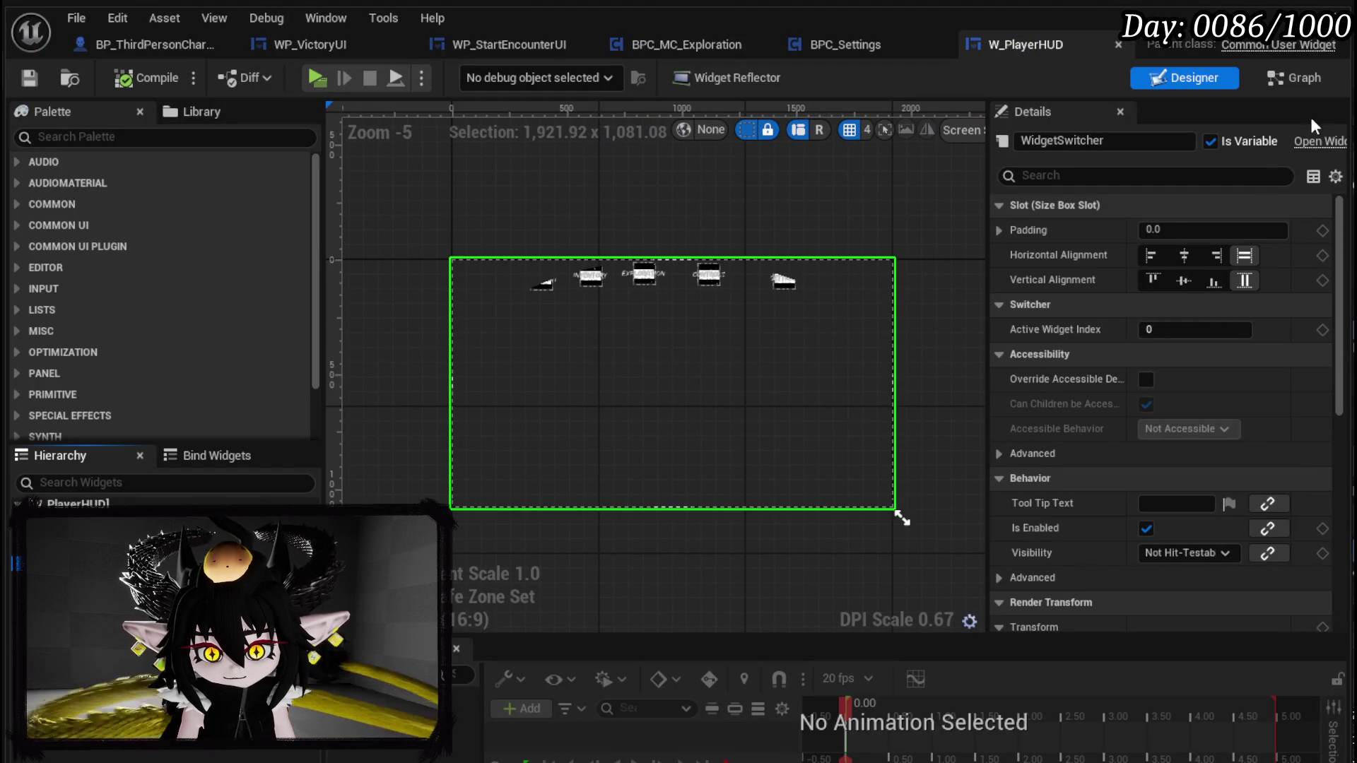
click(1283, 78)
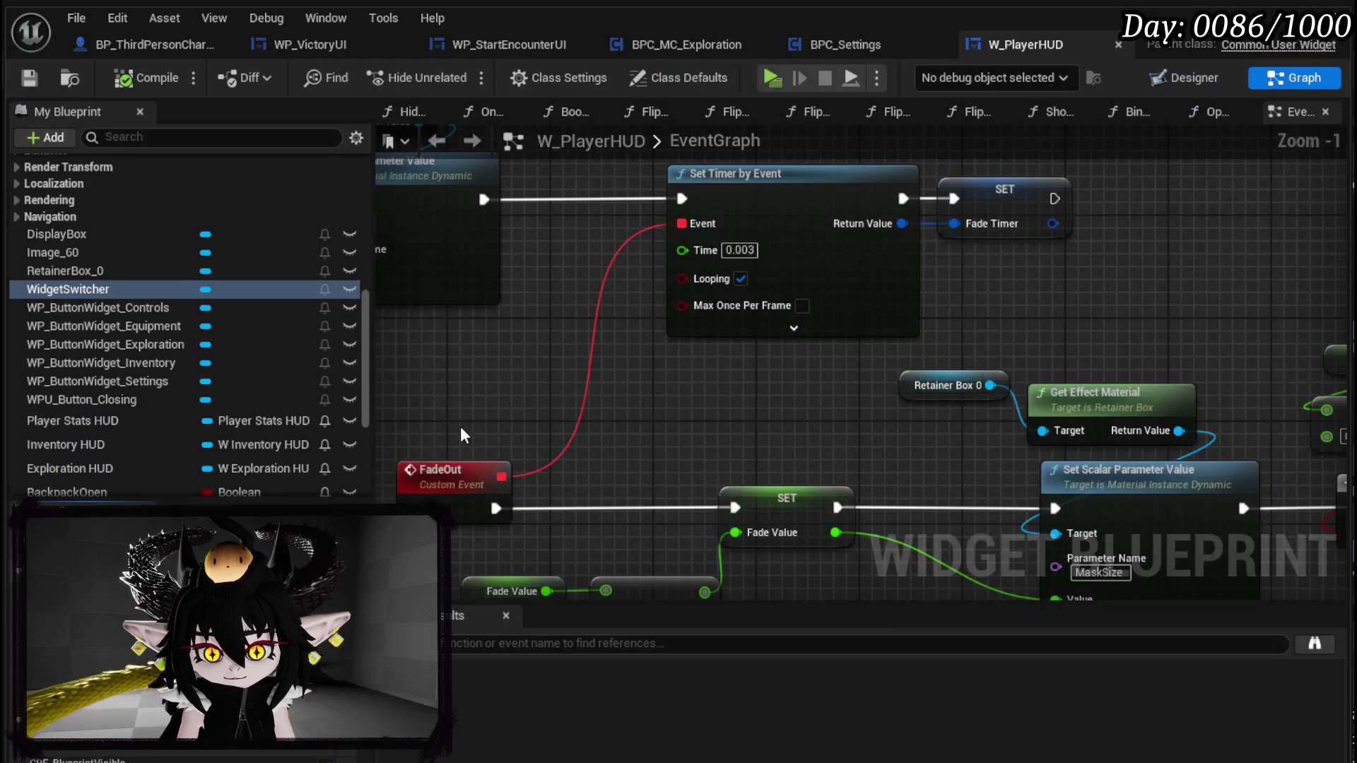
scroll(658, 234, down, 4)
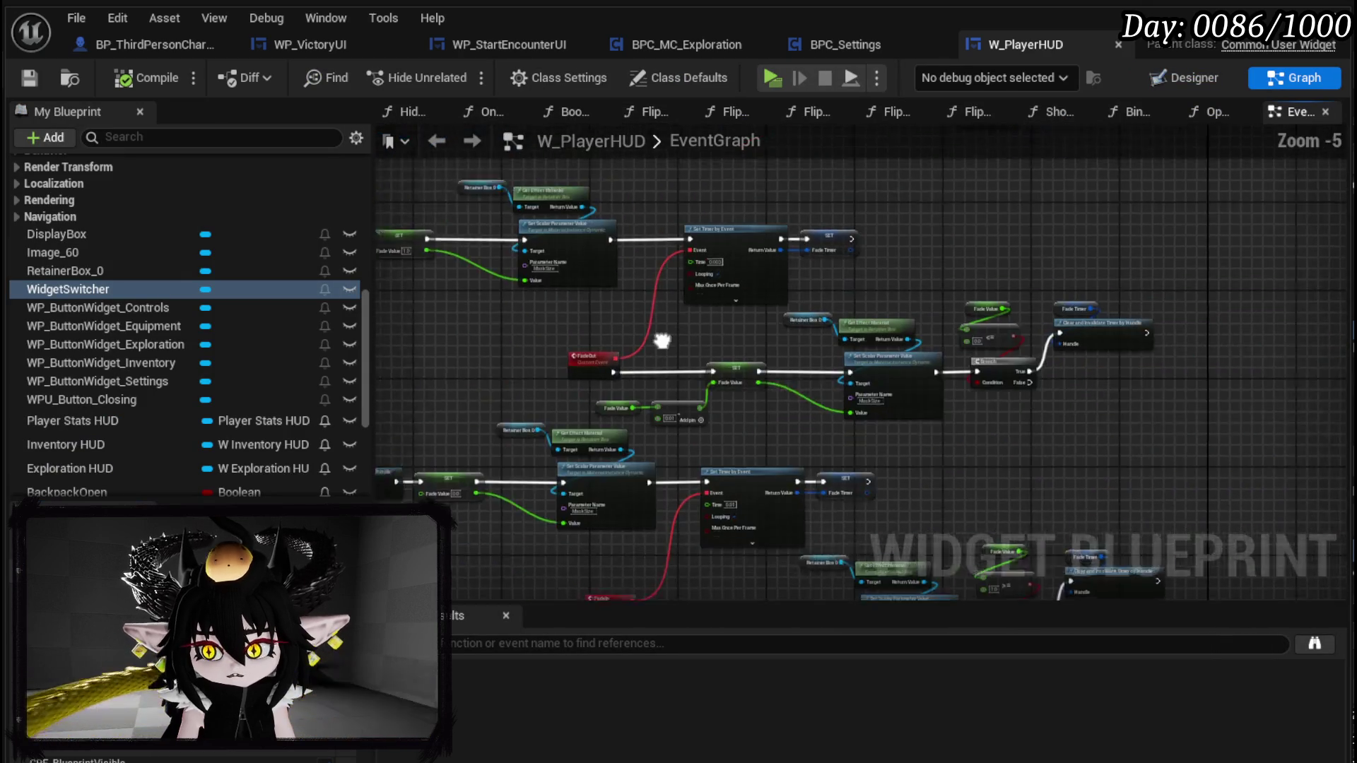
scroll(654, 270, up, 4)
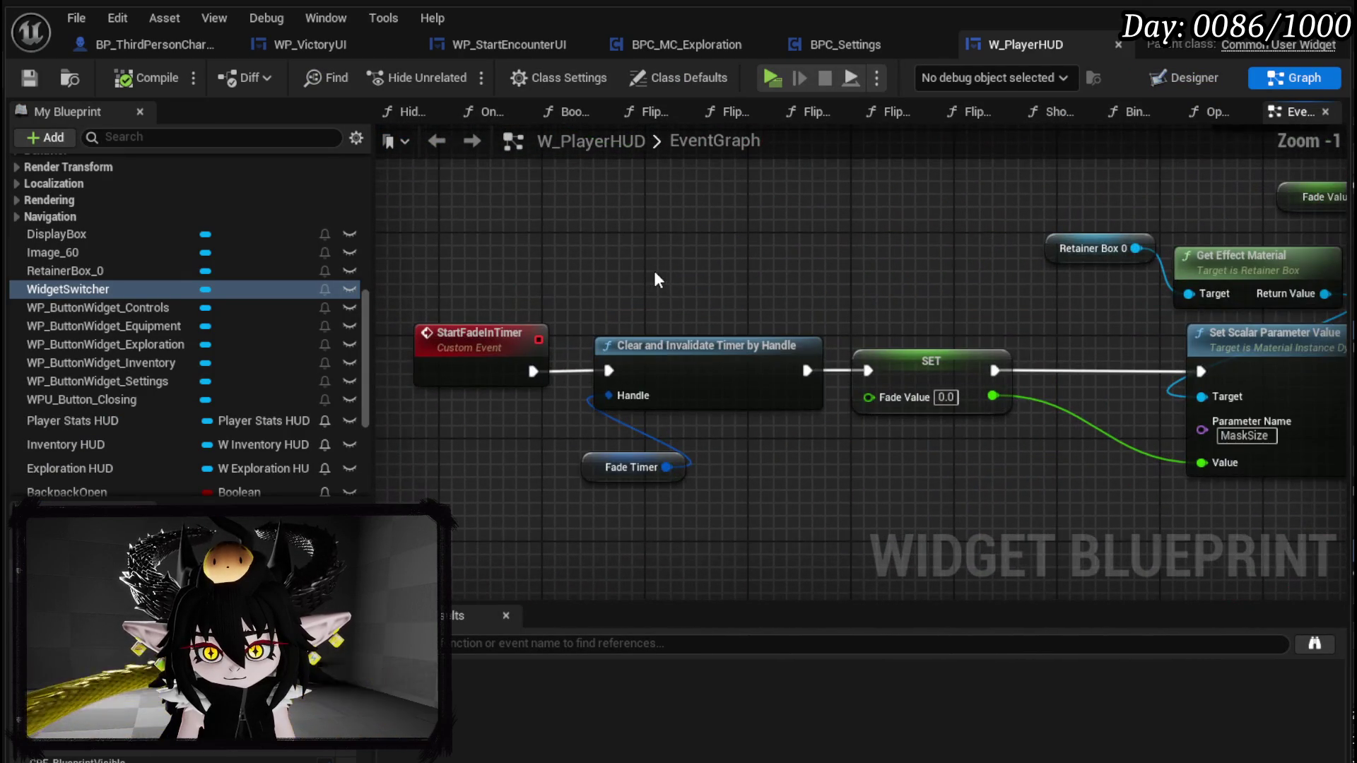
scroll(654, 272, down, 3)
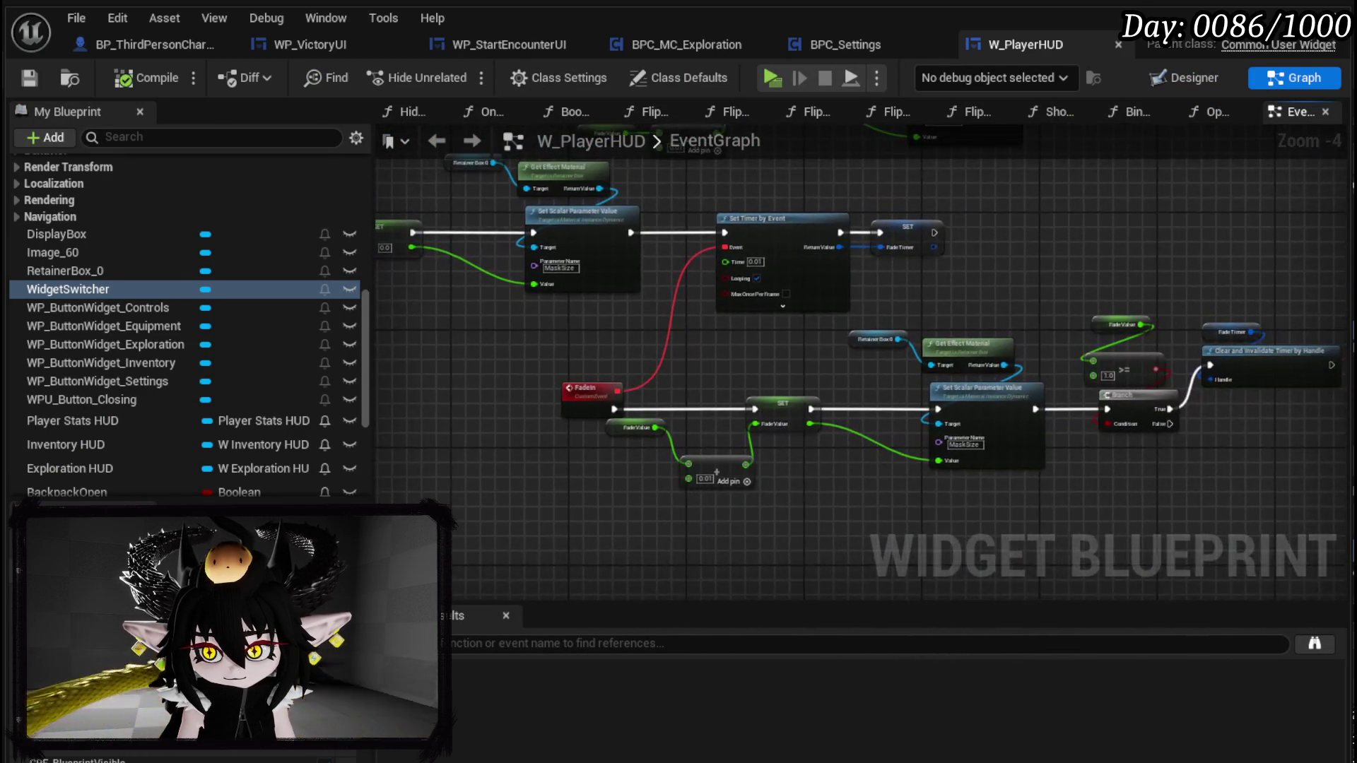
scroll(748, 288, up, 3)
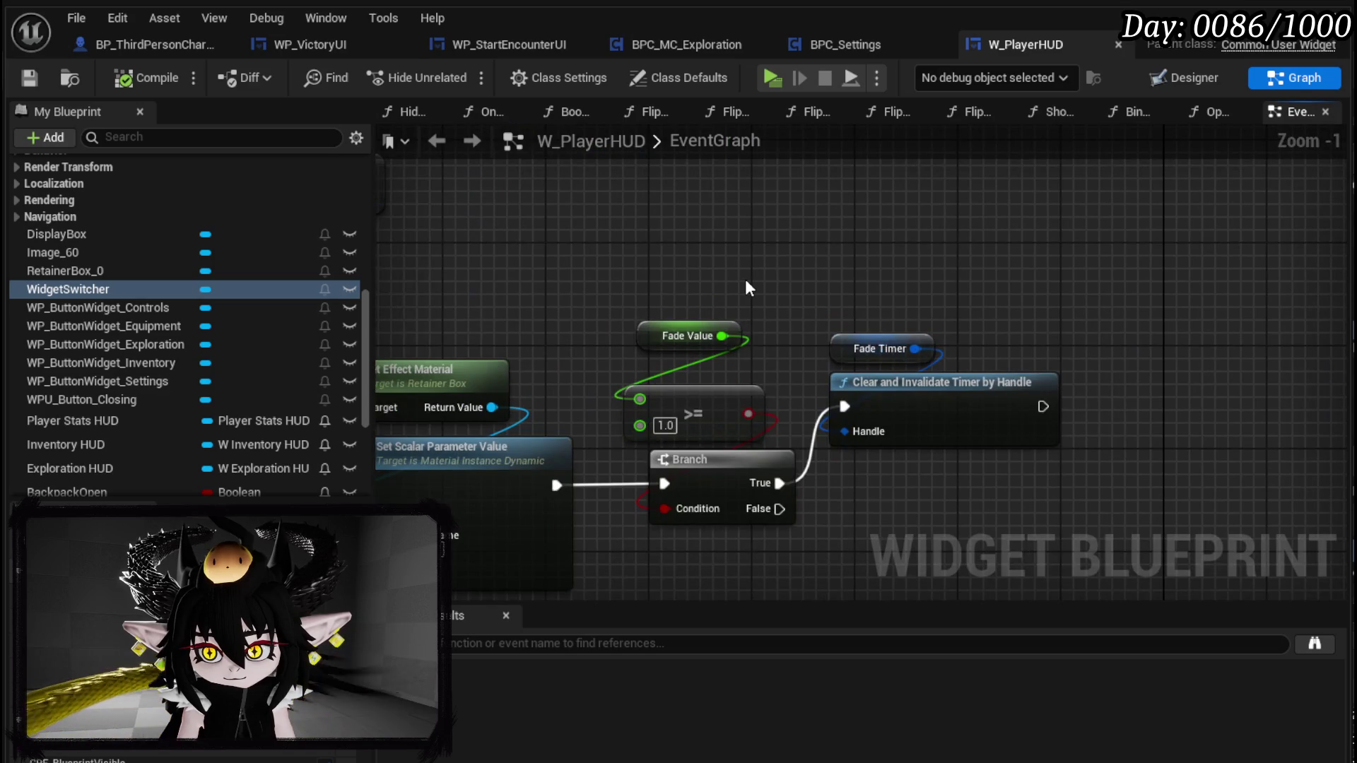
scroll(745, 281, down, 3)
mouse_move(746, 281)
mouse_down()
mouse_move(636, 528)
mouse_move(836, 328)
mouse_up()
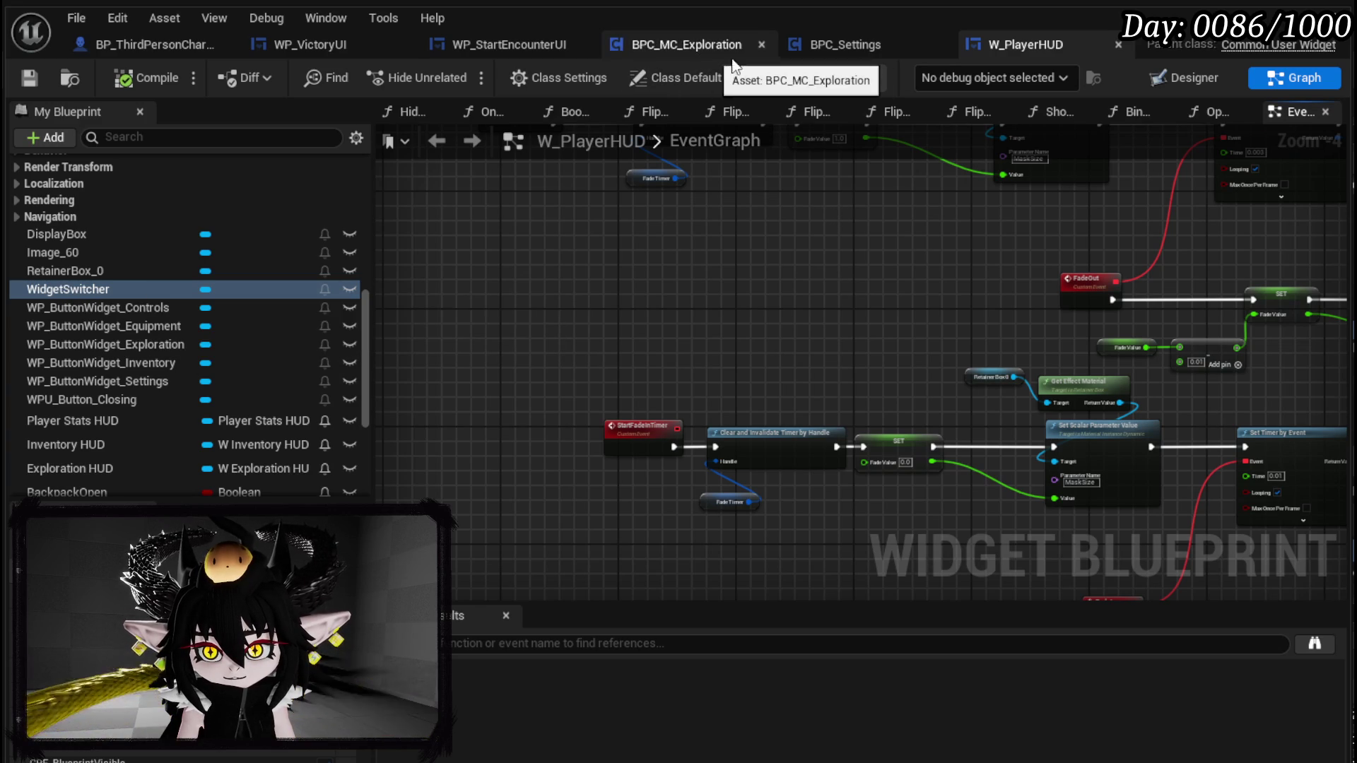
scroll(119, 286, up, 10)
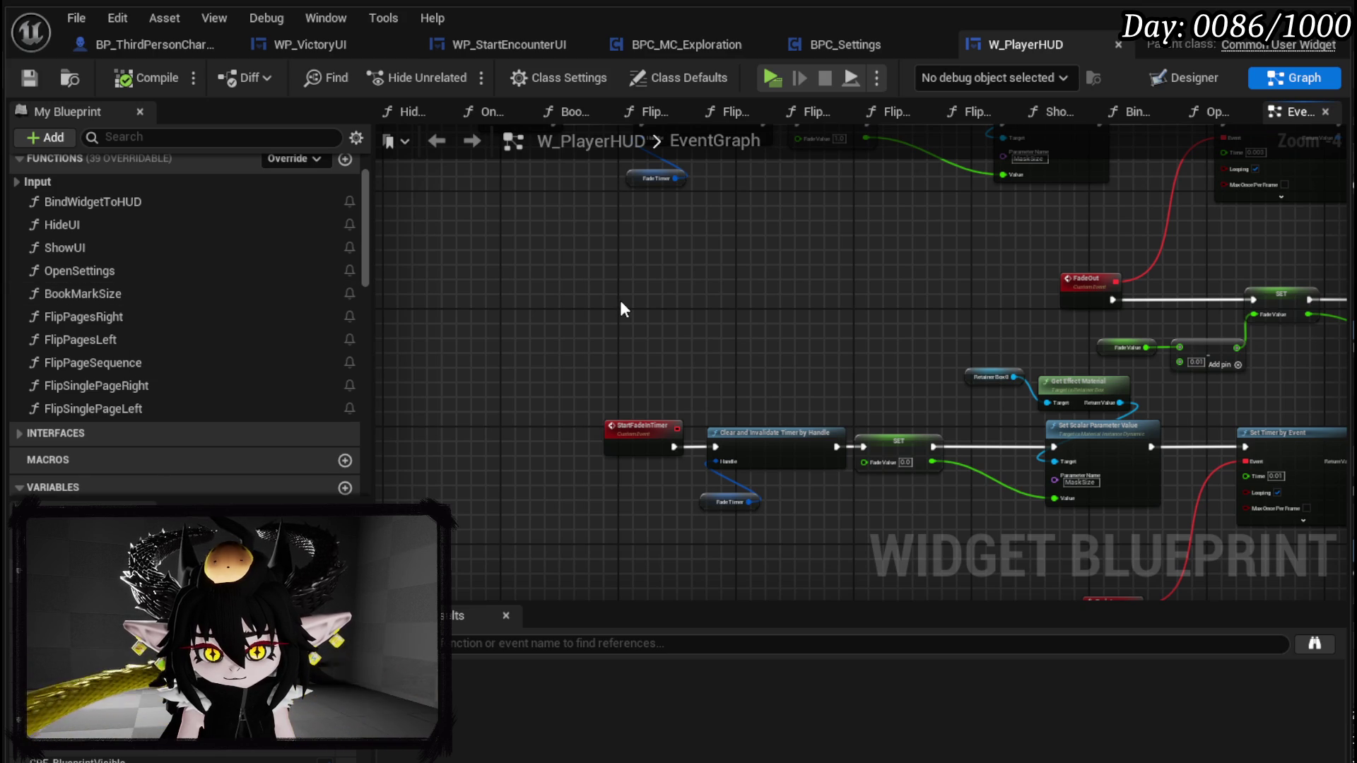
scroll(620, 309, down, 8)
scroll(686, 254, up, 10)
- Line up the SET, Widget Switcher, Set Active Widget and Open Settings nodes, then save W_PlayerHUD
mouse_move(625, 277)
mouse_down()
mouse_move(740, 287)
mouse_move(643, 297)
mouse_move(517, 163)
mouse_up()
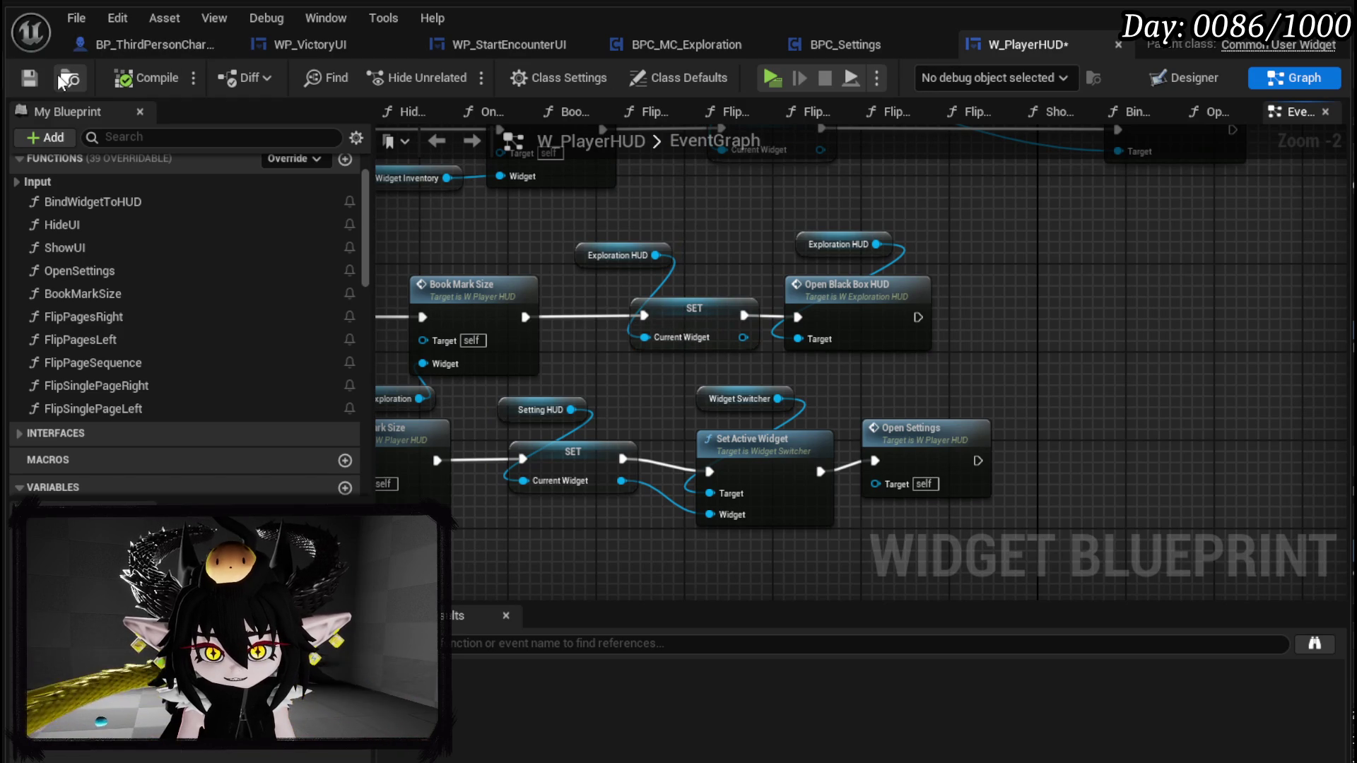
mouse_move(431, 212)
mouse_down()
mouse_move(1245, 296)
mouse_move(882, 262)
mouse_up()
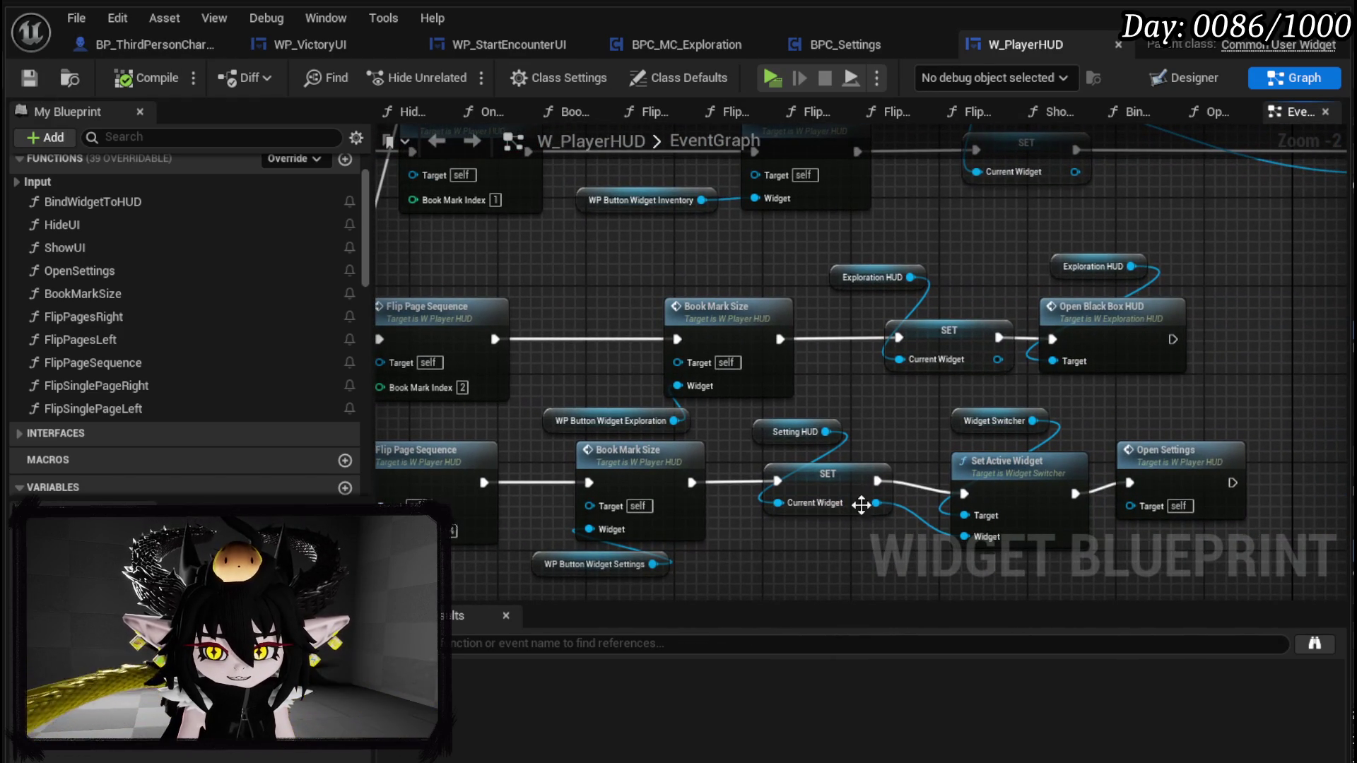
mouse_move(952, 420)
mouse_down()
mouse_move(1151, 478)
mouse_move(1180, 470)
mouse_up()
drag(884, 425, 696, 369)
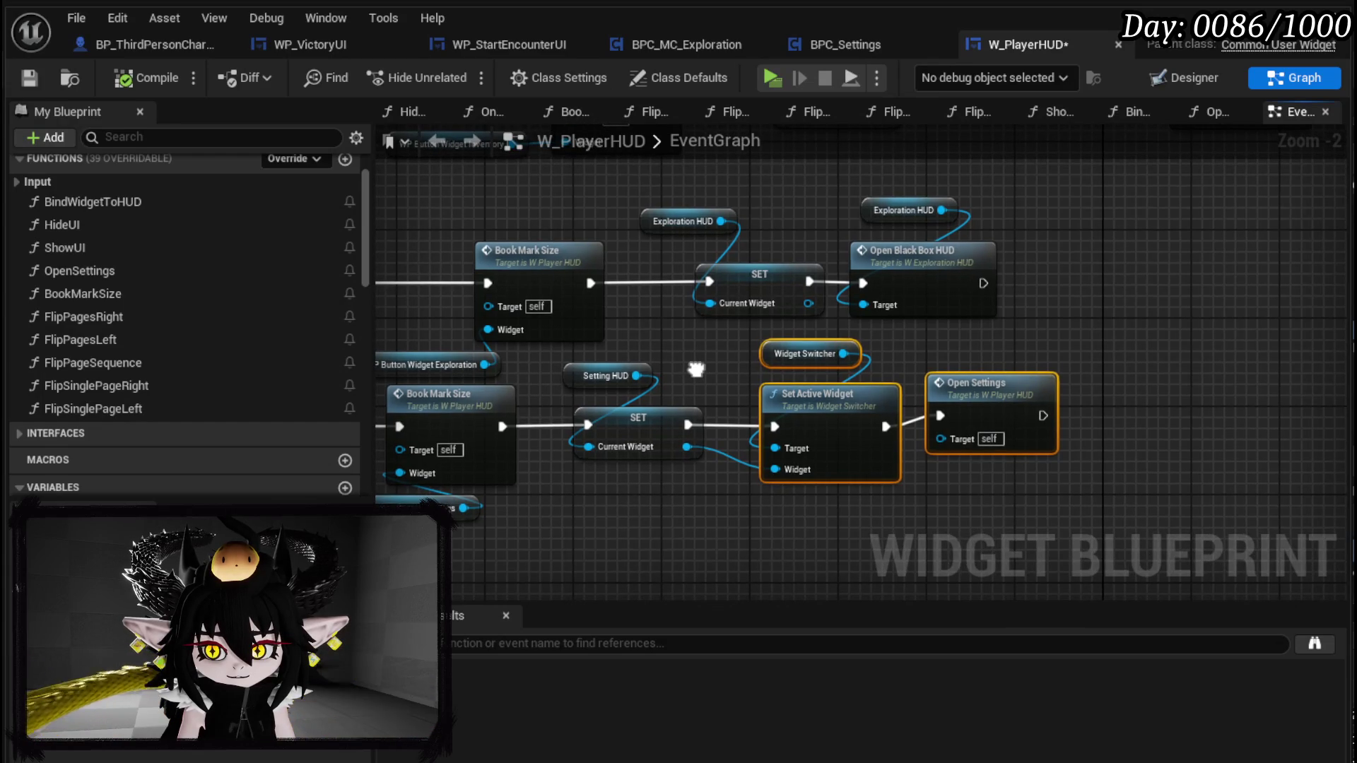
click(697, 372)
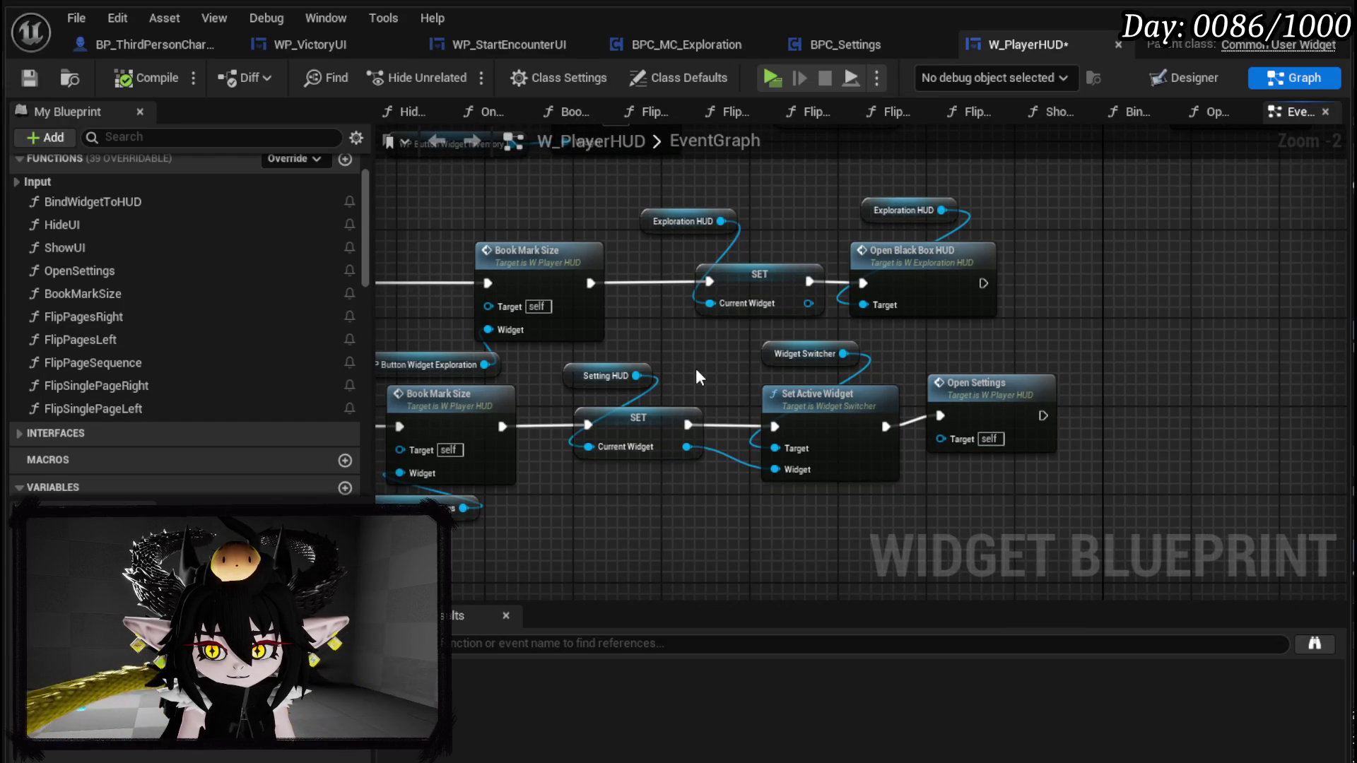
drag(995, 399, 1023, 417)
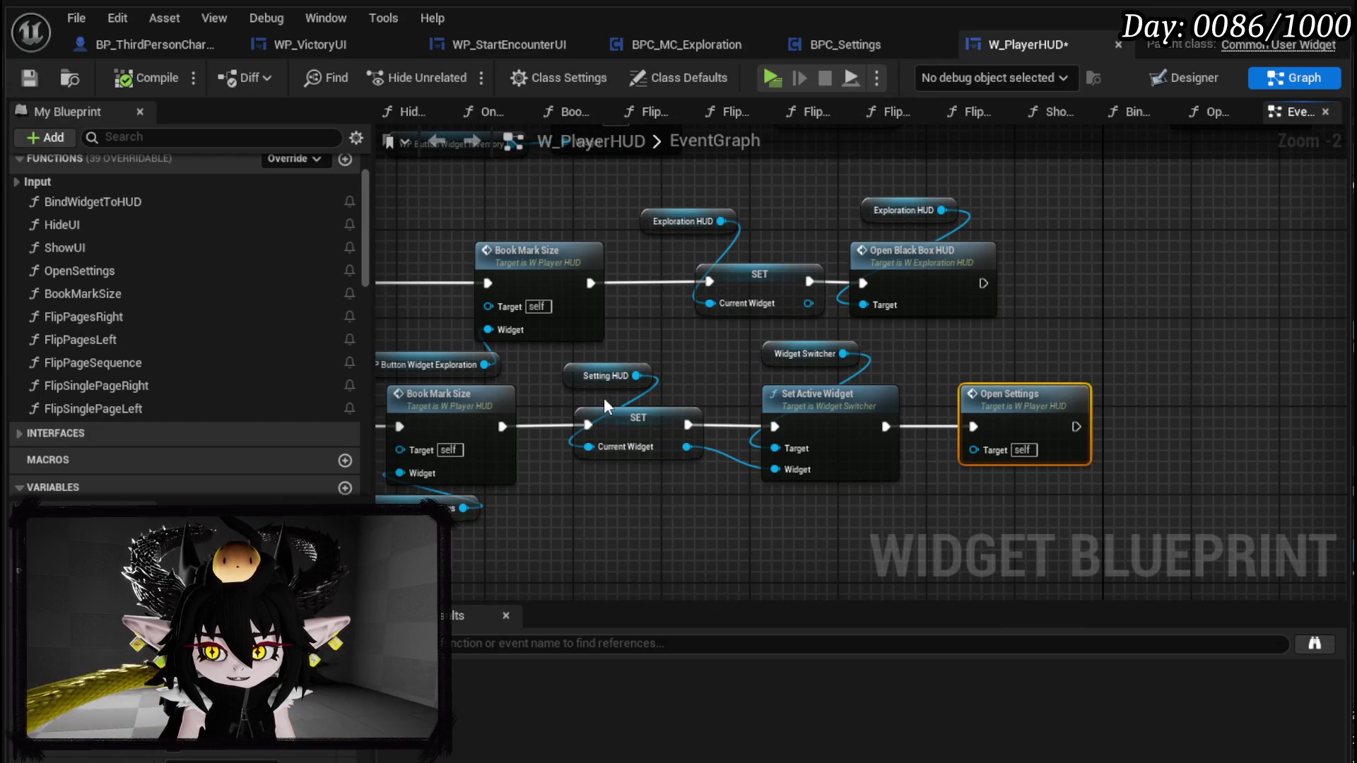
mouse_move(587, 364)
mouse_down()
mouse_move(689, 410)
mouse_move(811, 424)
mouse_up()
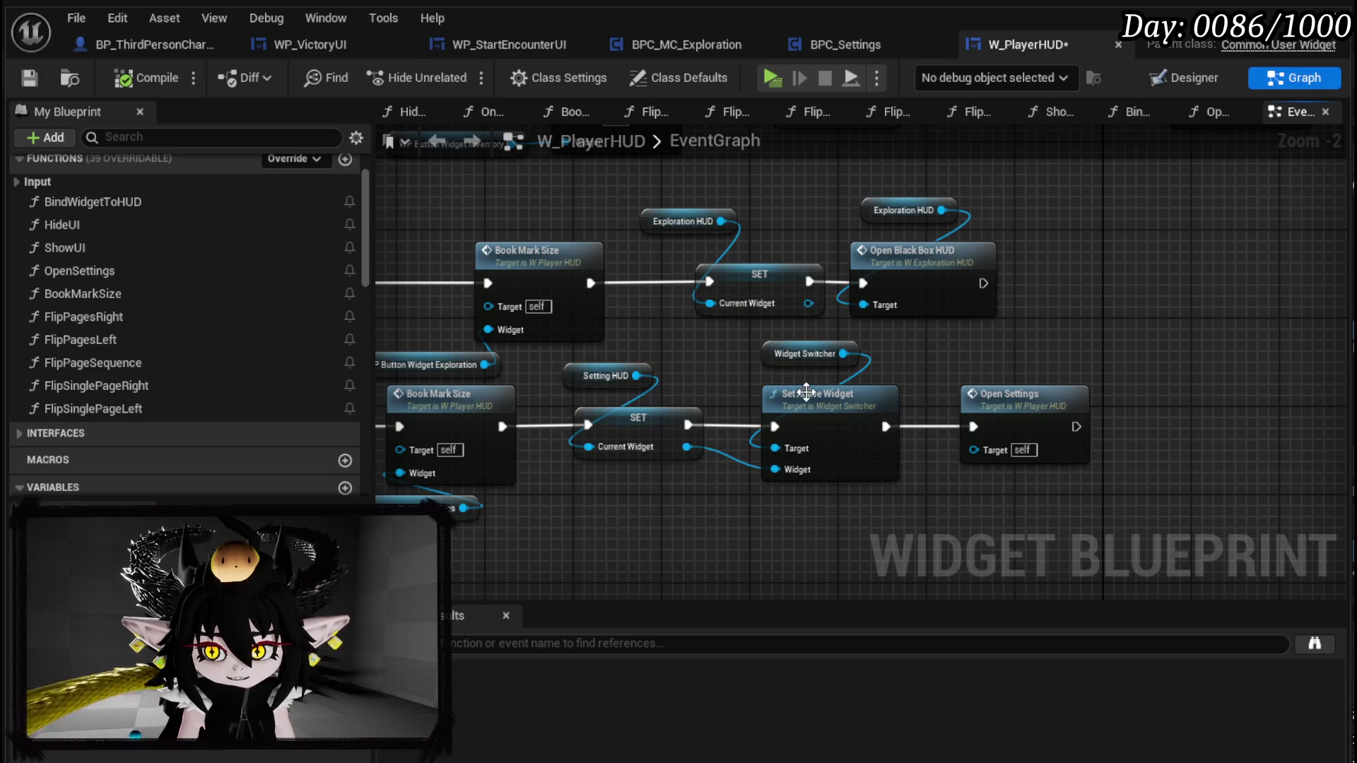
click(33, 80)
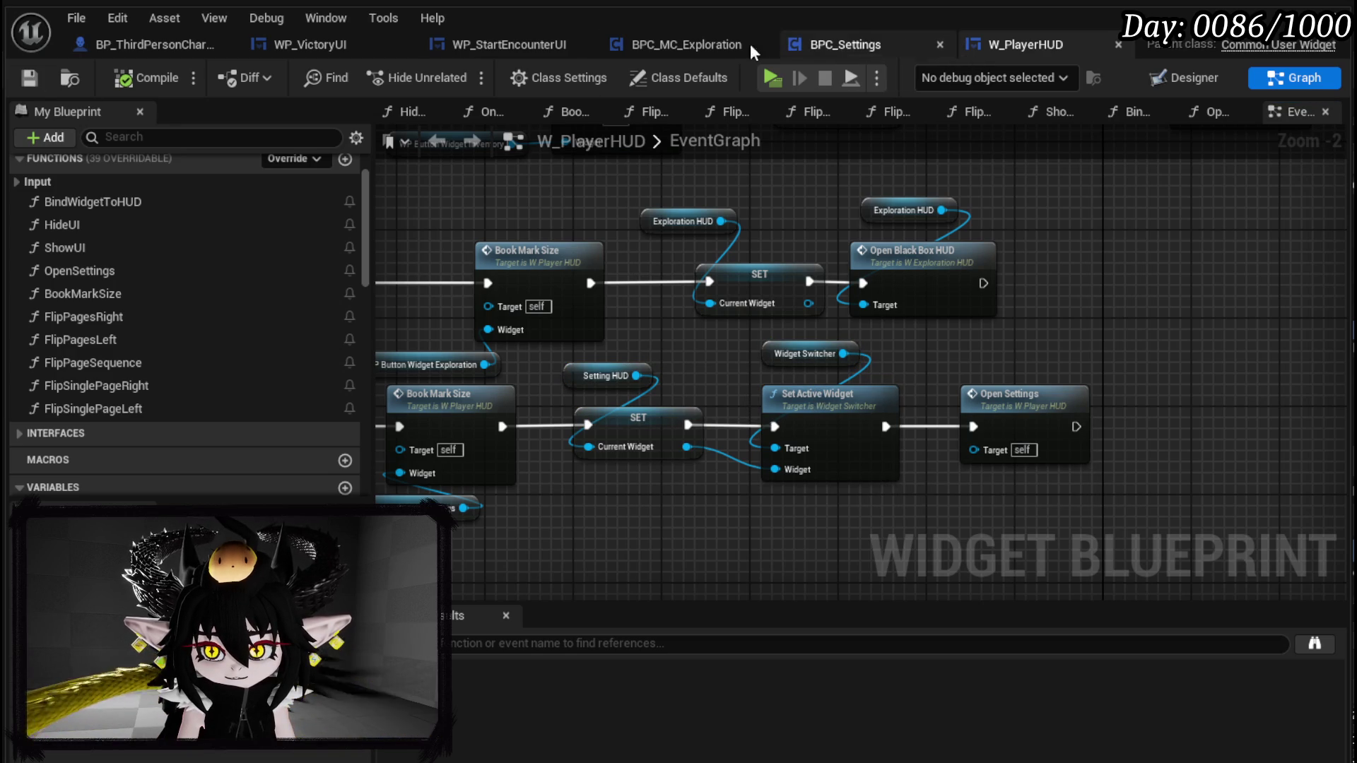
click(170, 44)
- Add Set Current Widget, a WidgetSwitcher getter and Set Active Widget off the Player HUD reference
scroll(698, 371, up, 2)
drag(605, 271, 696, 337)
text(Set Current)
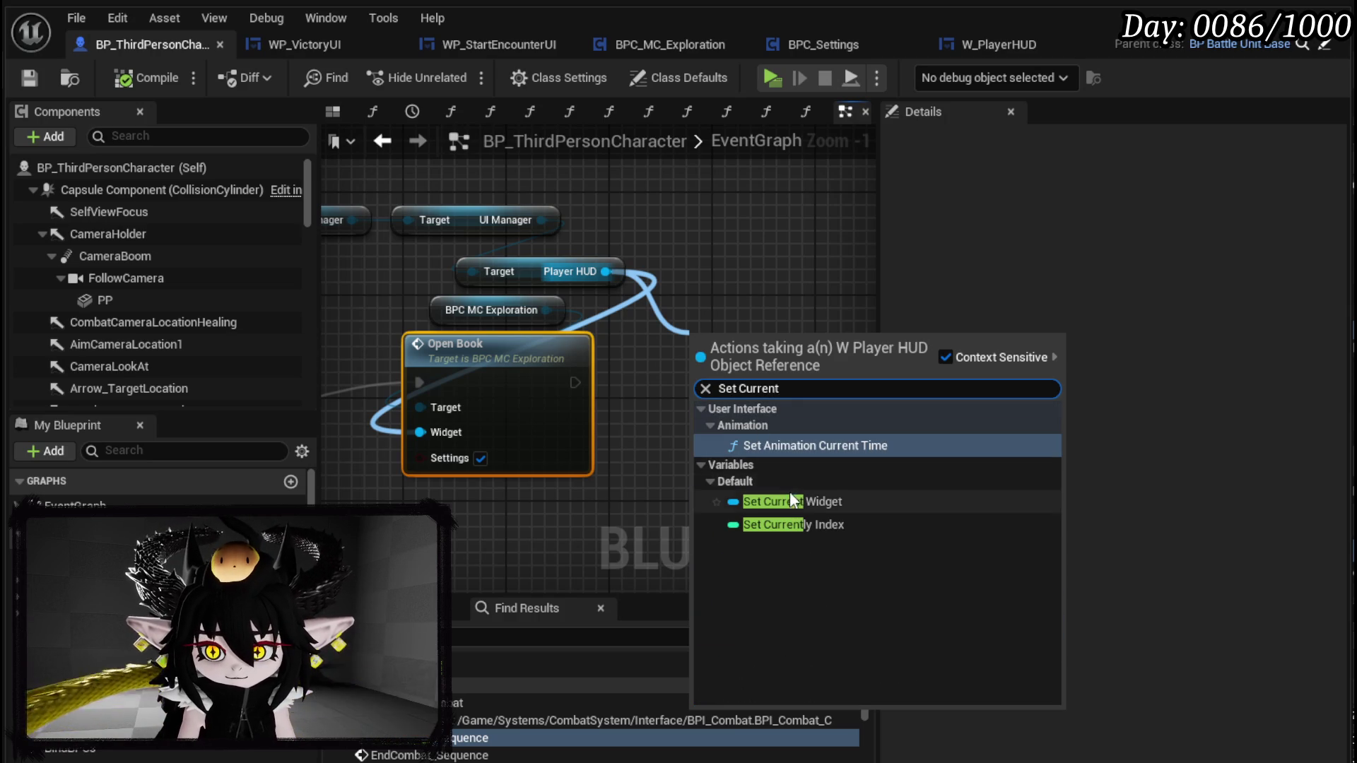
click(790, 501)
drag(606, 272, 709, 281)
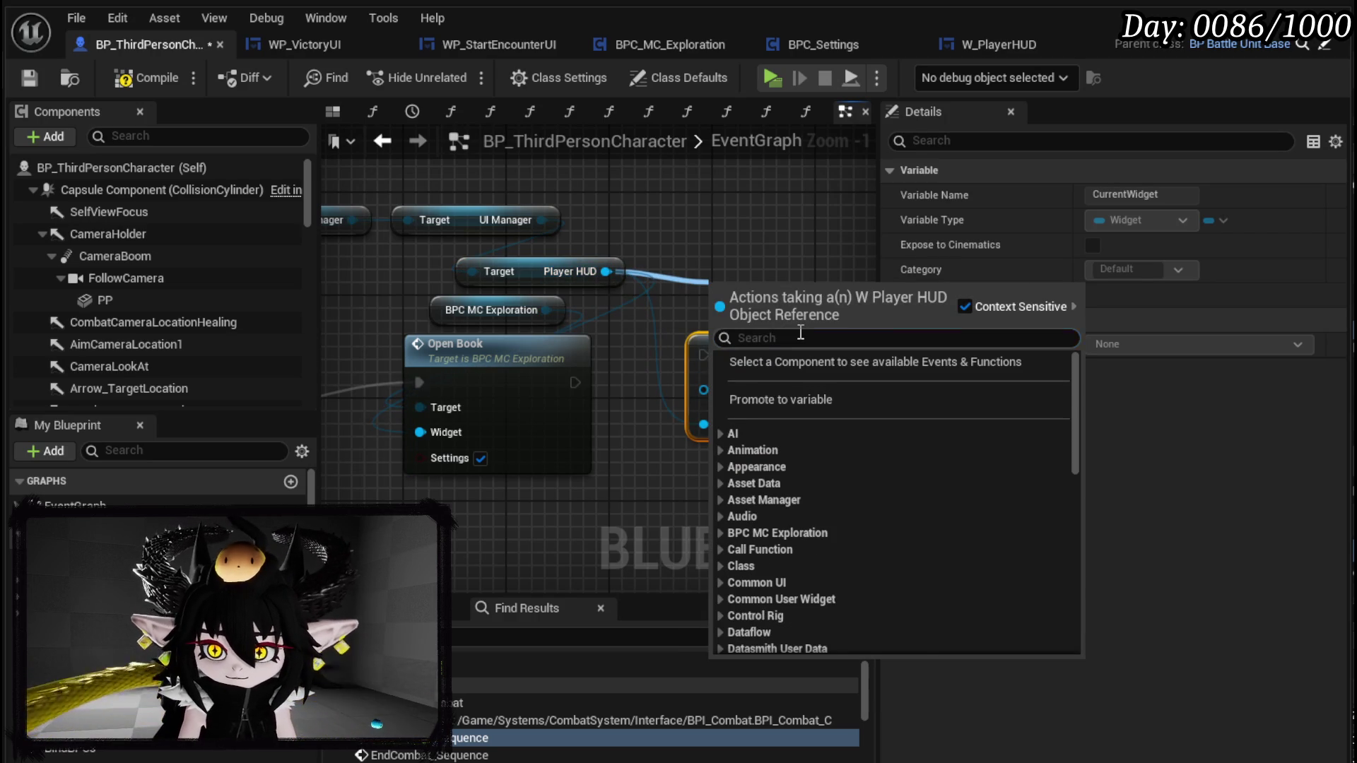
text(get widget)
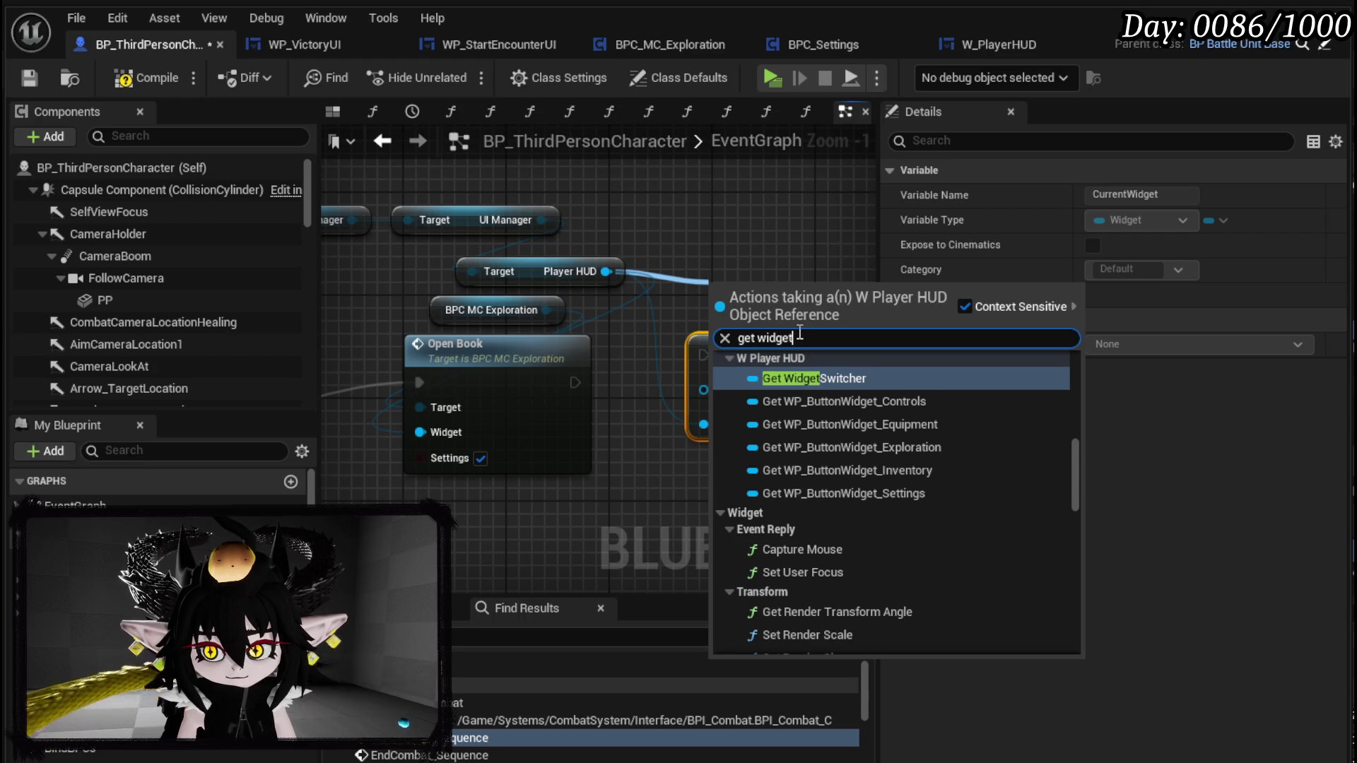
click(832, 381)
drag(754, 281, 506, 273)
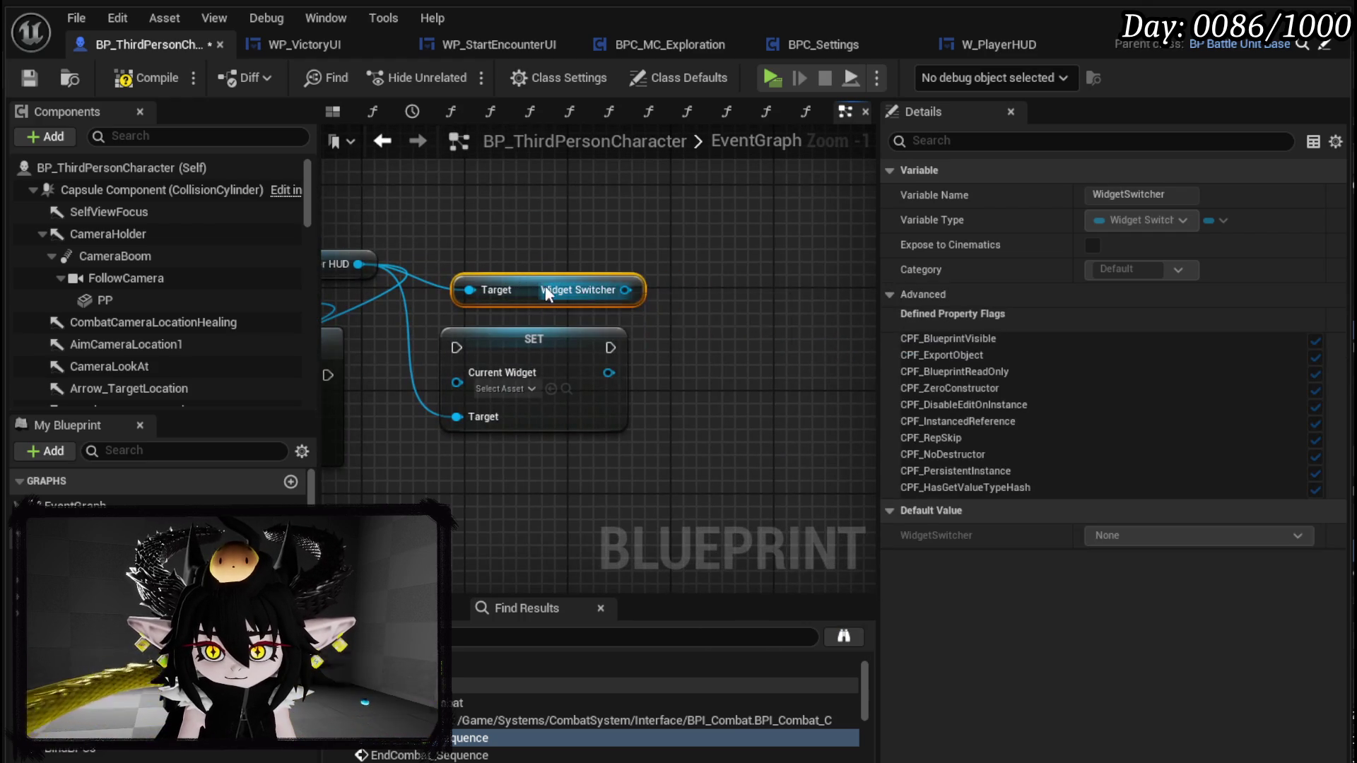
drag(625, 290, 725, 340)
text(s)
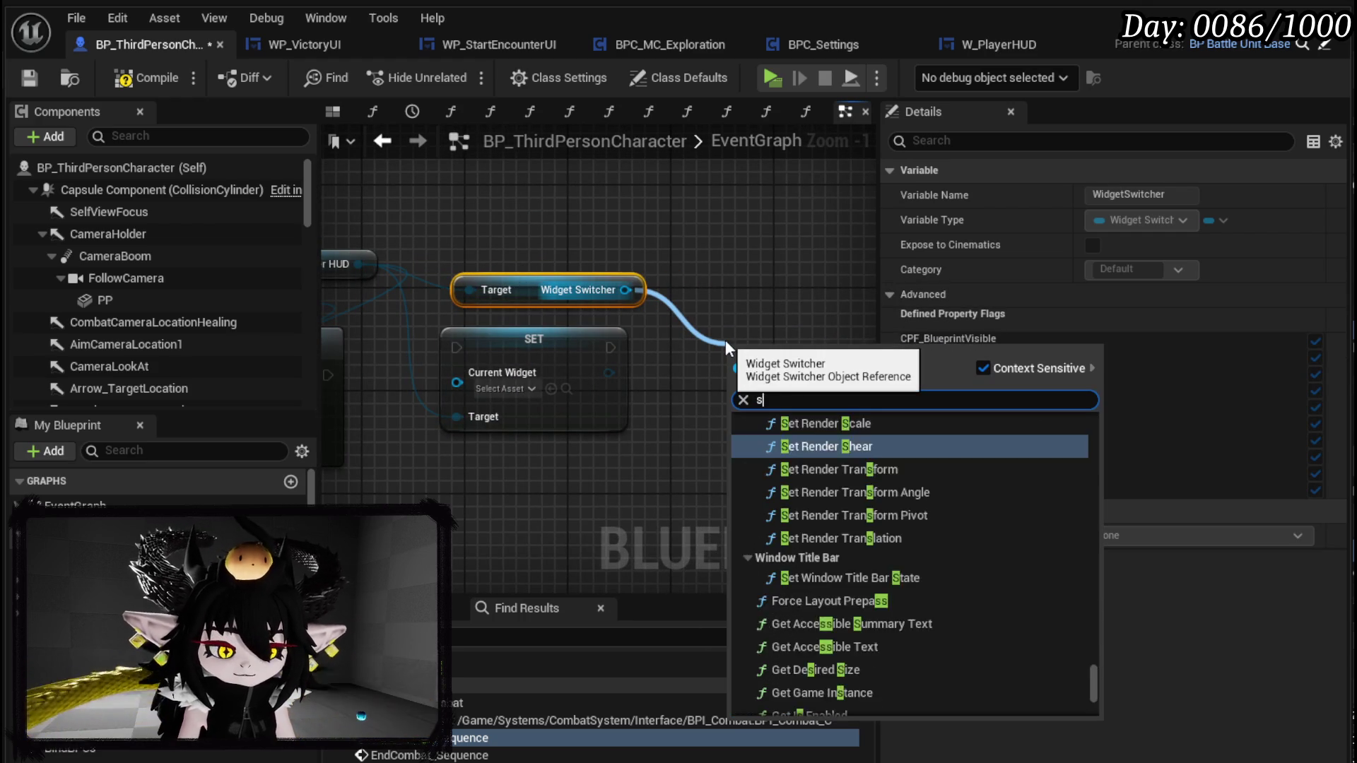
text(et active)
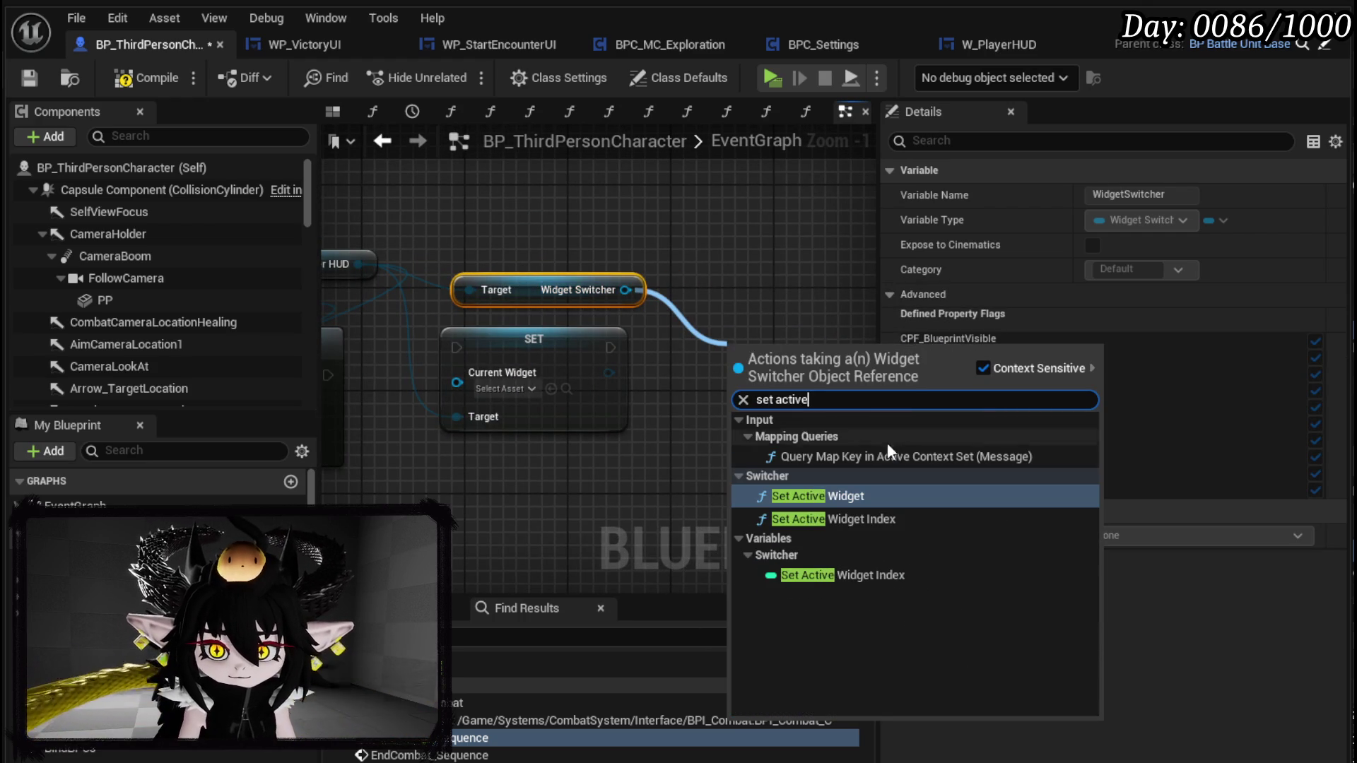
click(837, 495)
- Feed Control HUD into Set Active Widget and chain Open Book → SET → Set Active Widget
drag(464, 294, 580, 253)
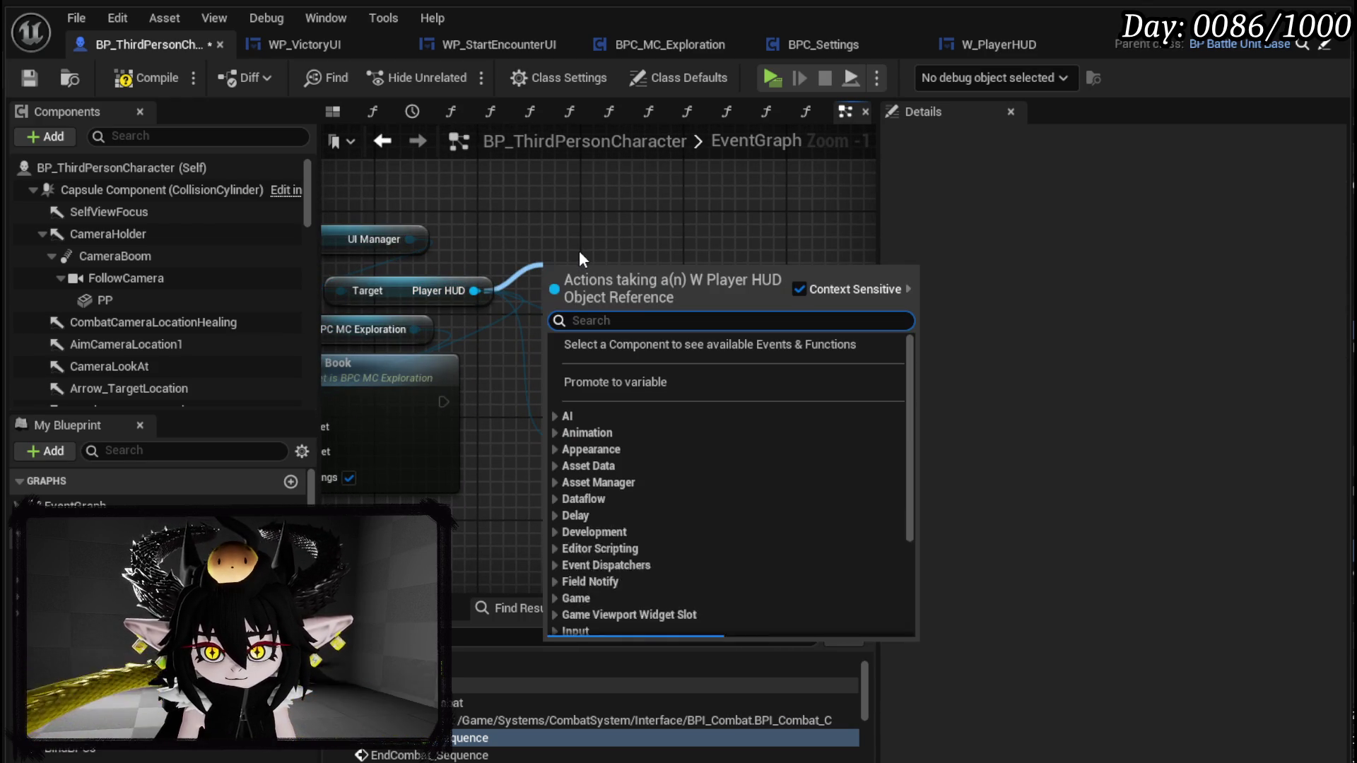
text(contro)
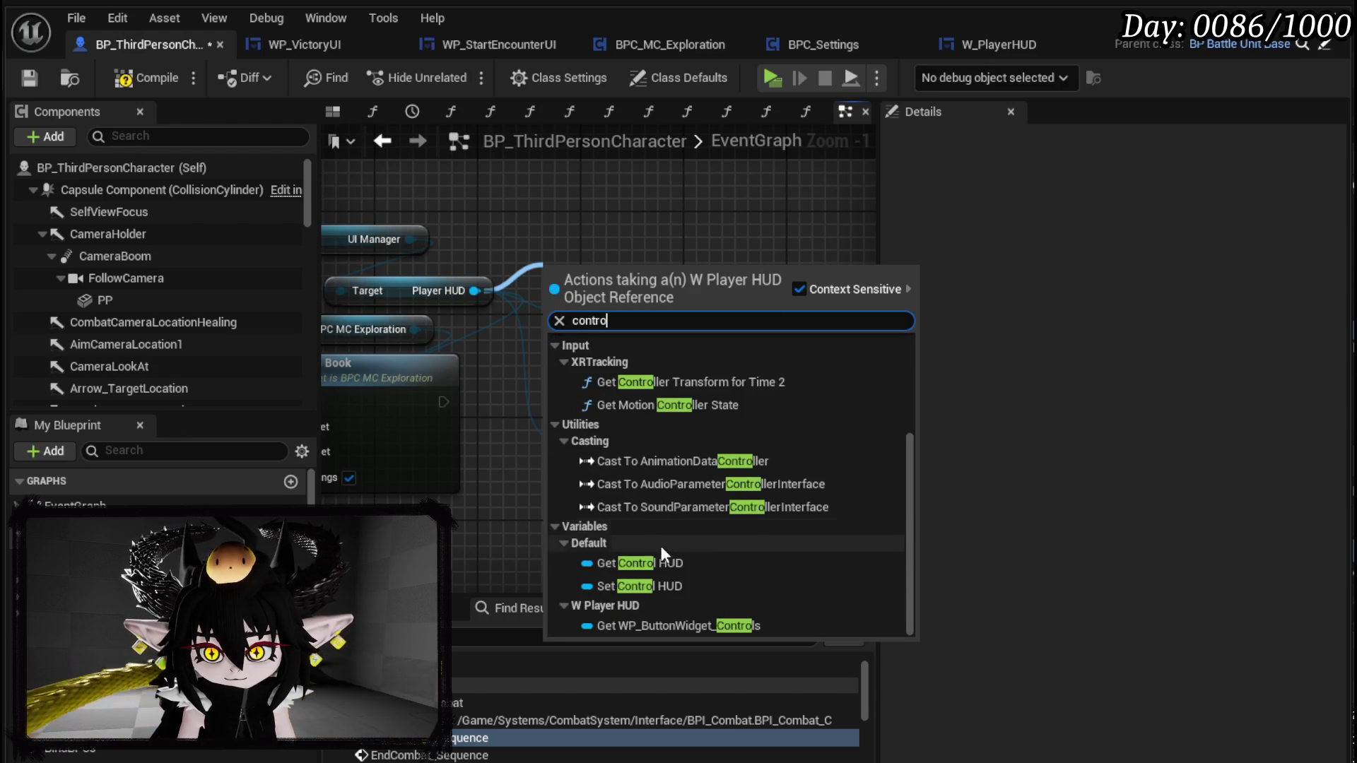
click(655, 562)
mouse_move(669, 303)
mouse_down()
mouse_move(583, 404)
mouse_move(855, 424)
mouse_move(634, 367)
mouse_move(706, 458)
mouse_up()
mouse_move(710, 382)
mouse_down()
mouse_move(611, 349)
mouse_move(632, 345)
mouse_up()
drag(547, 353, 607, 354)
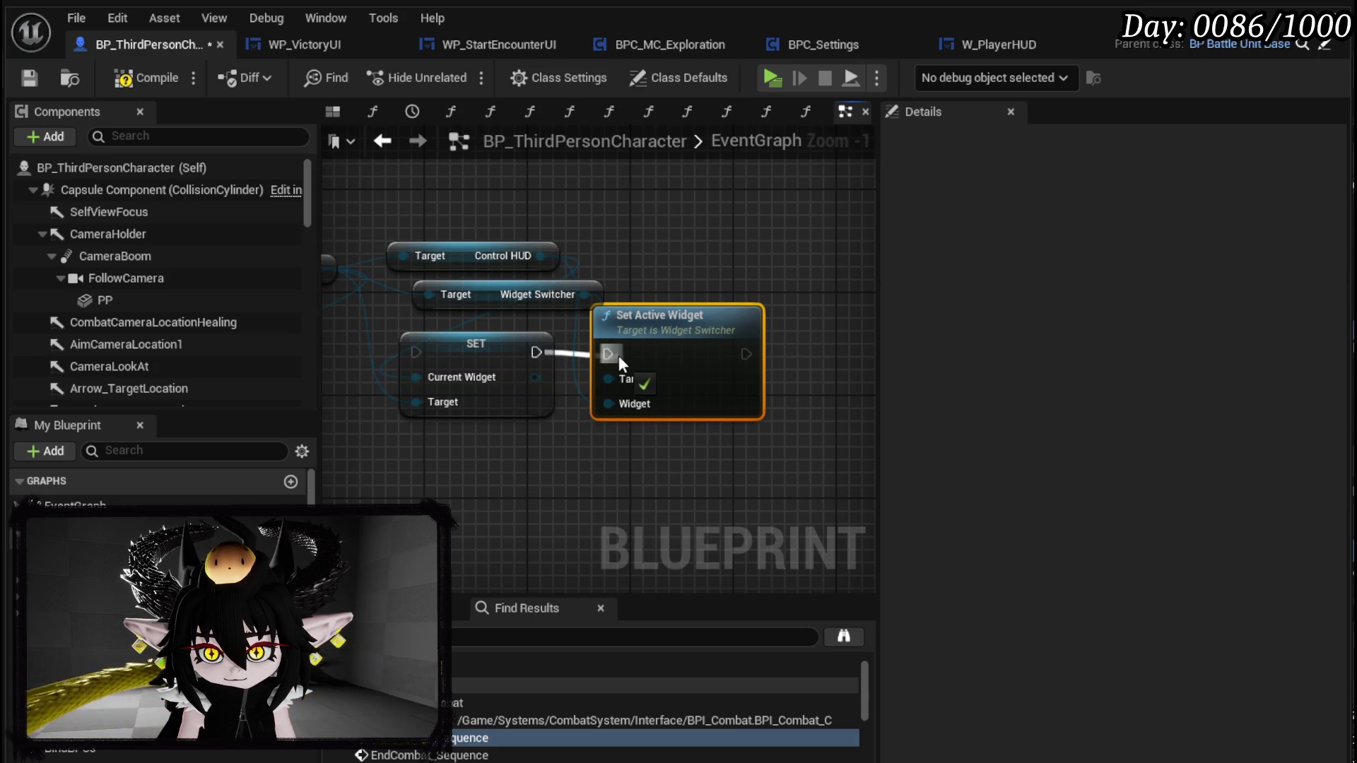
mouse_move(421, 387)
mouse_down()
mouse_move(544, 368)
mouse_move(712, 484)
mouse_up()
- Tidy the new SET, Set Active Widget and Widget Switcher nodes and save the character blueprint
drag(798, 353, 808, 384)
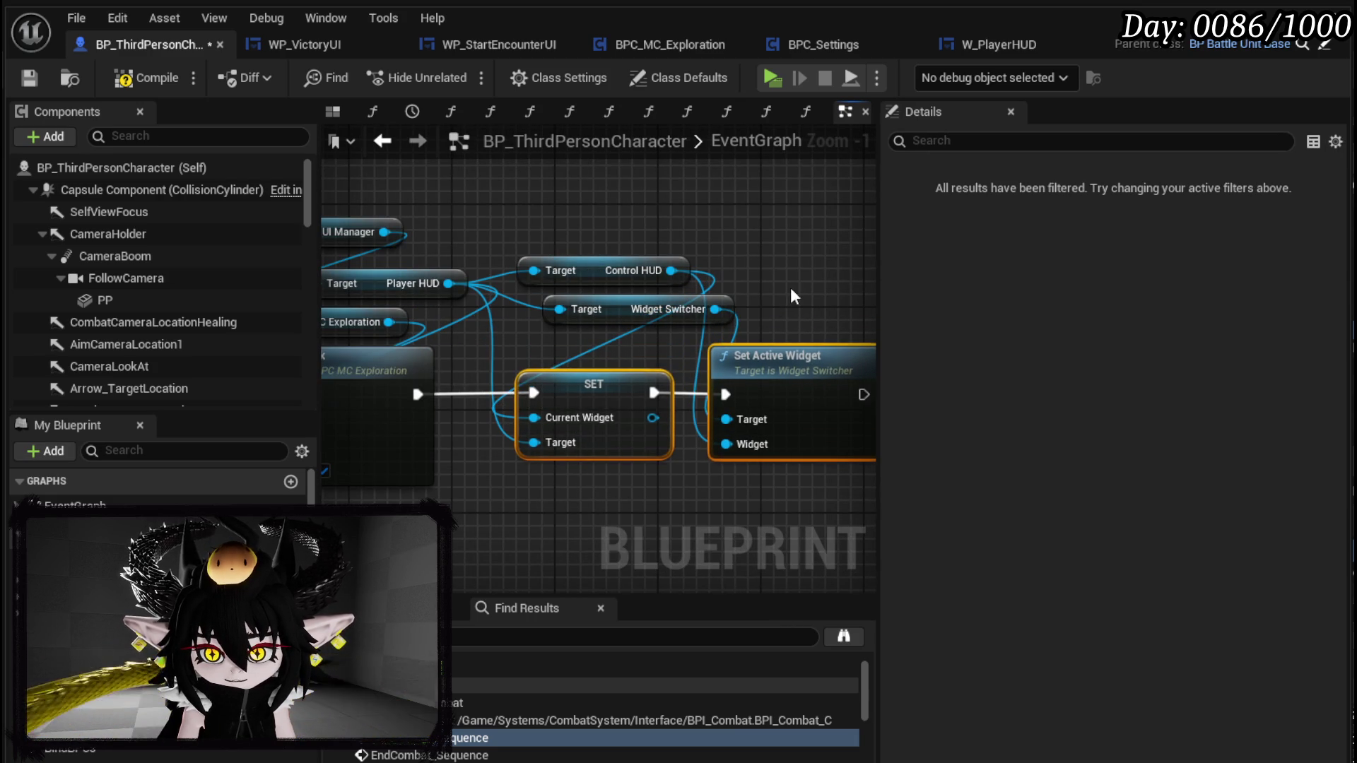
click(790, 287)
drag(790, 287, 709, 294)
drag(546, 322, 494, 347)
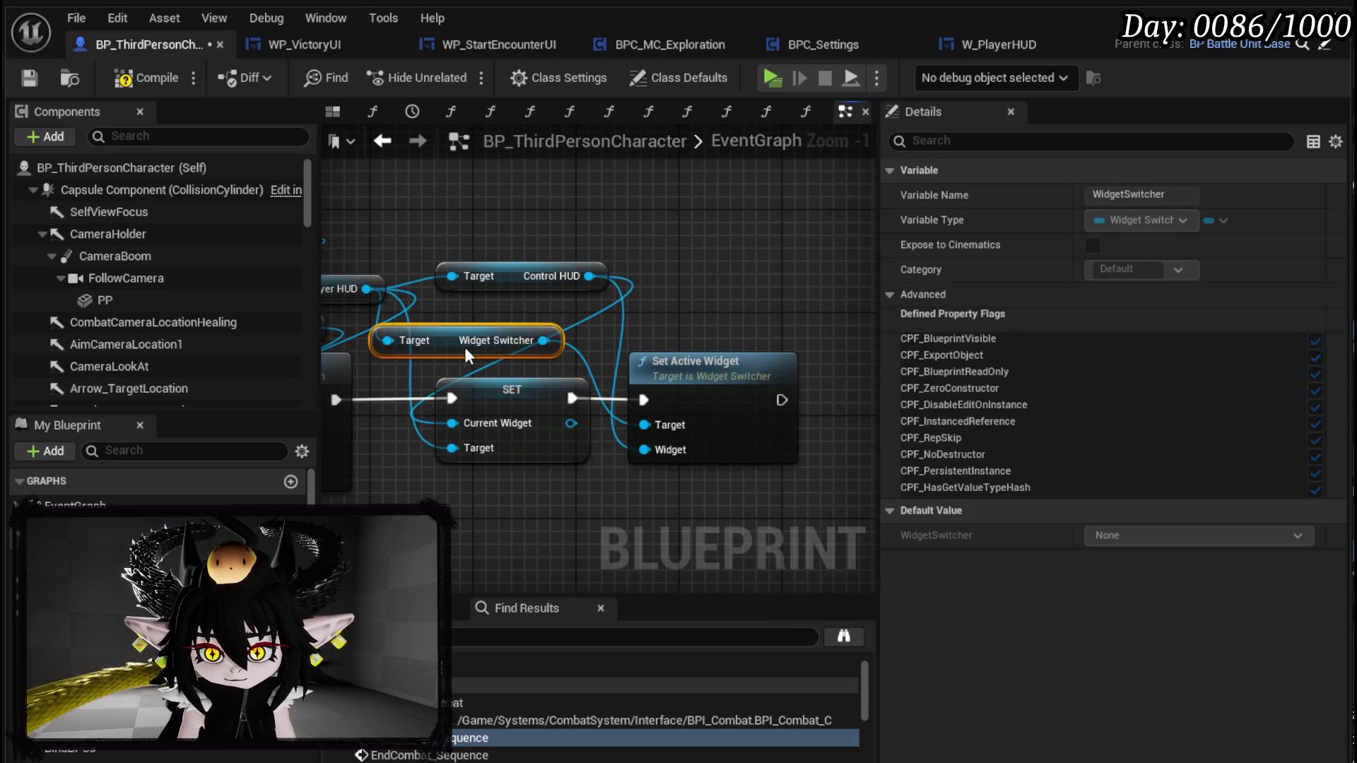
click(732, 302)
drag(732, 287, 809, 300)
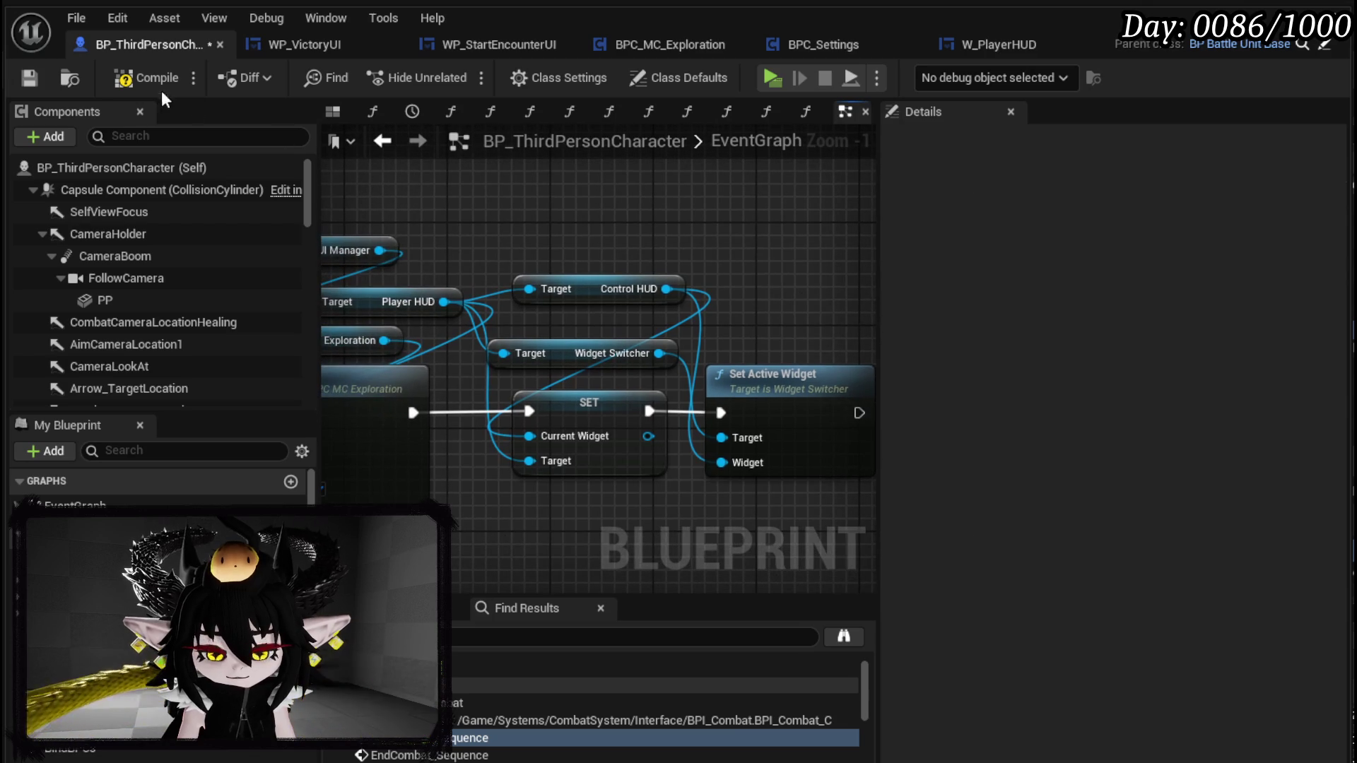
click(27, 79)
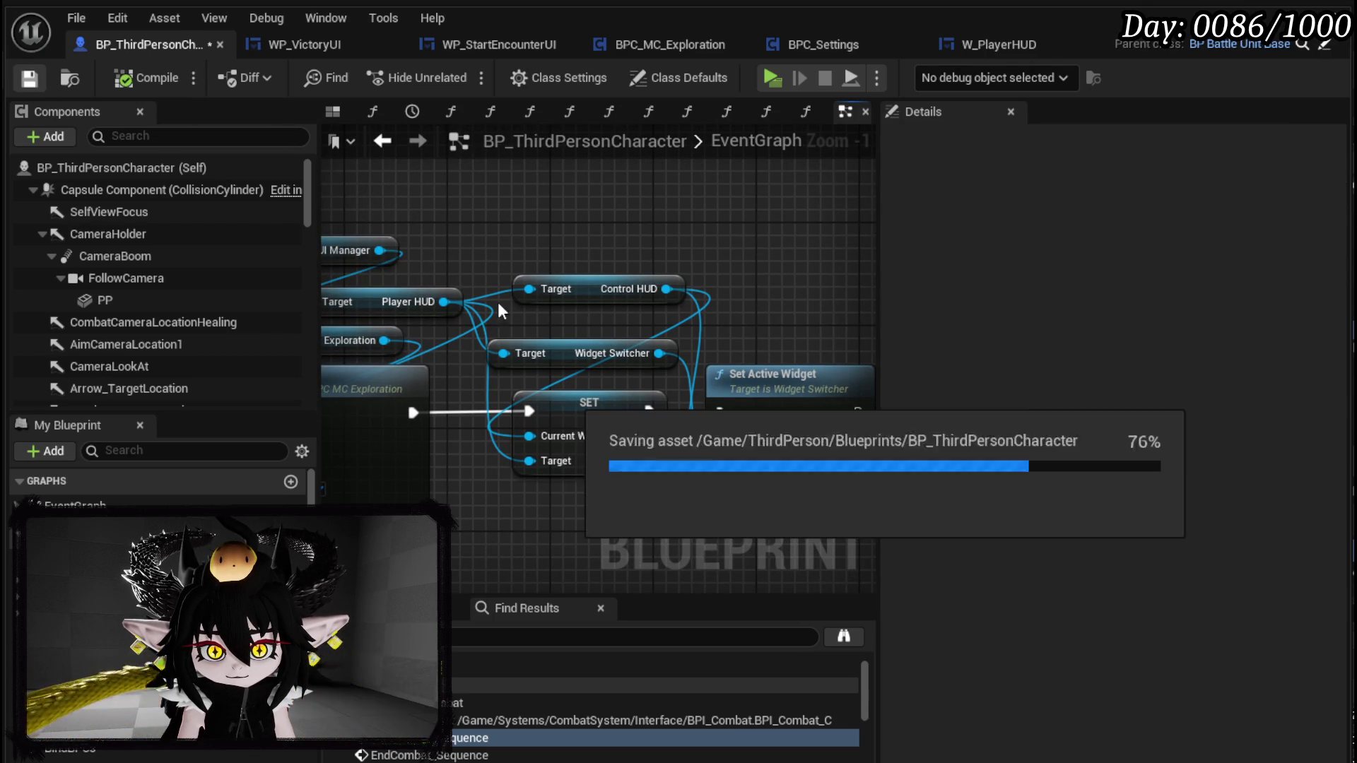
- Untick Settings on the Open Book node and save BP_ThirdPersonCharacter
scroll(576, 278, down, 2)
scroll(576, 278, down, 1)
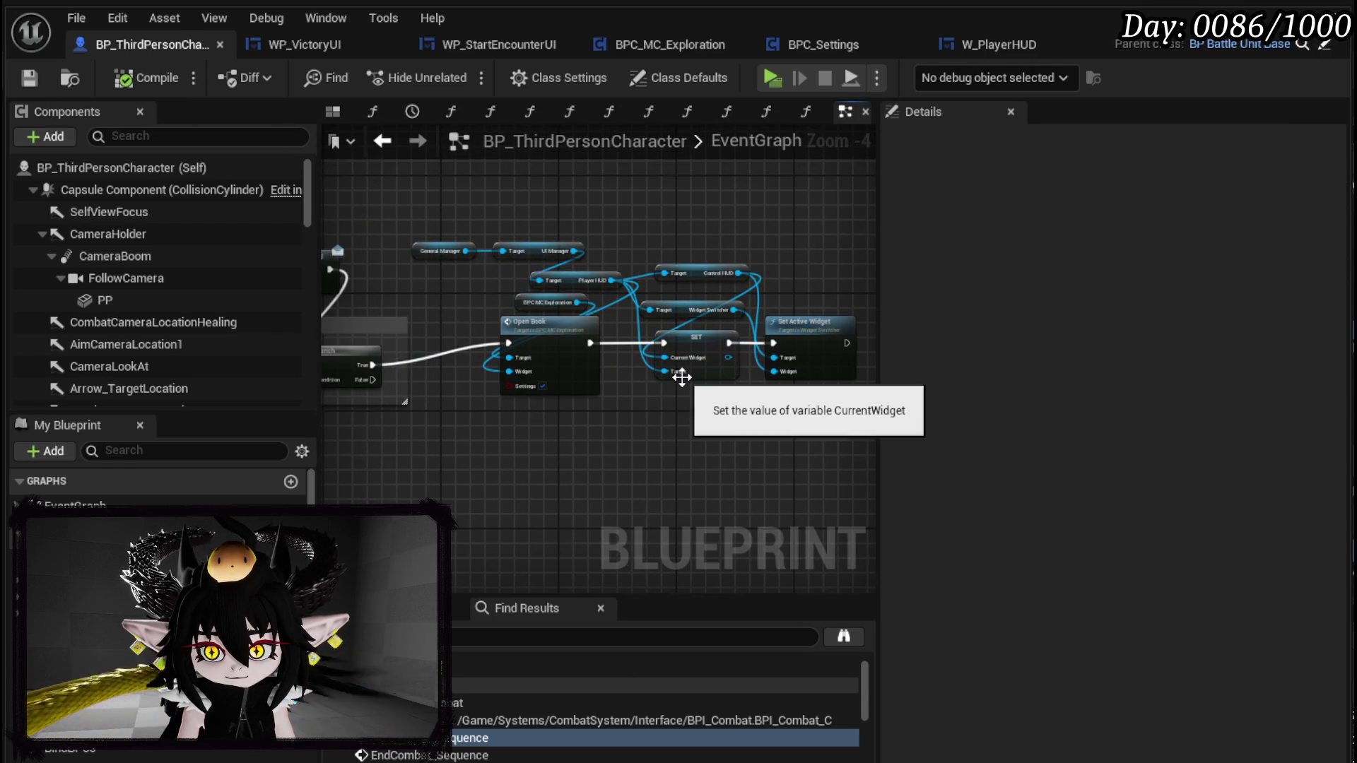
scroll(553, 386, up, 4)
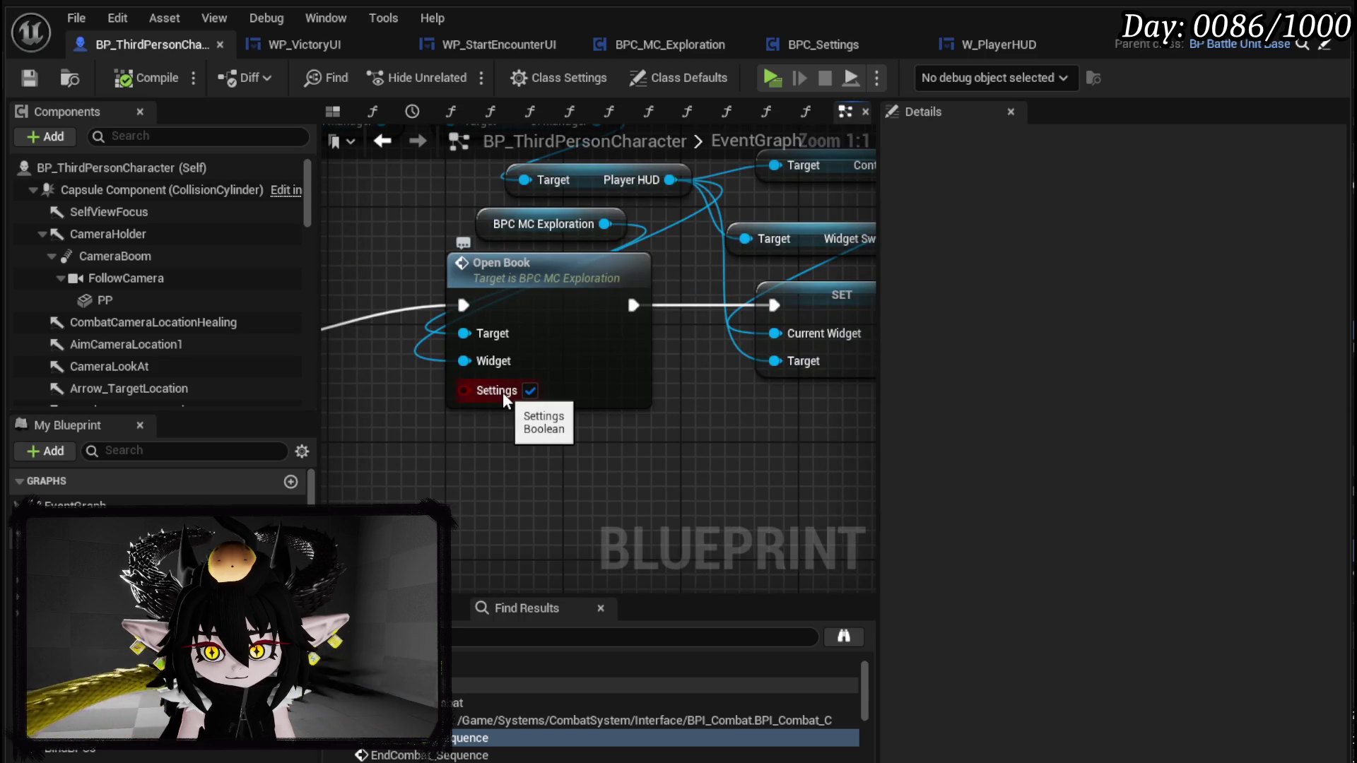
click(530, 390)
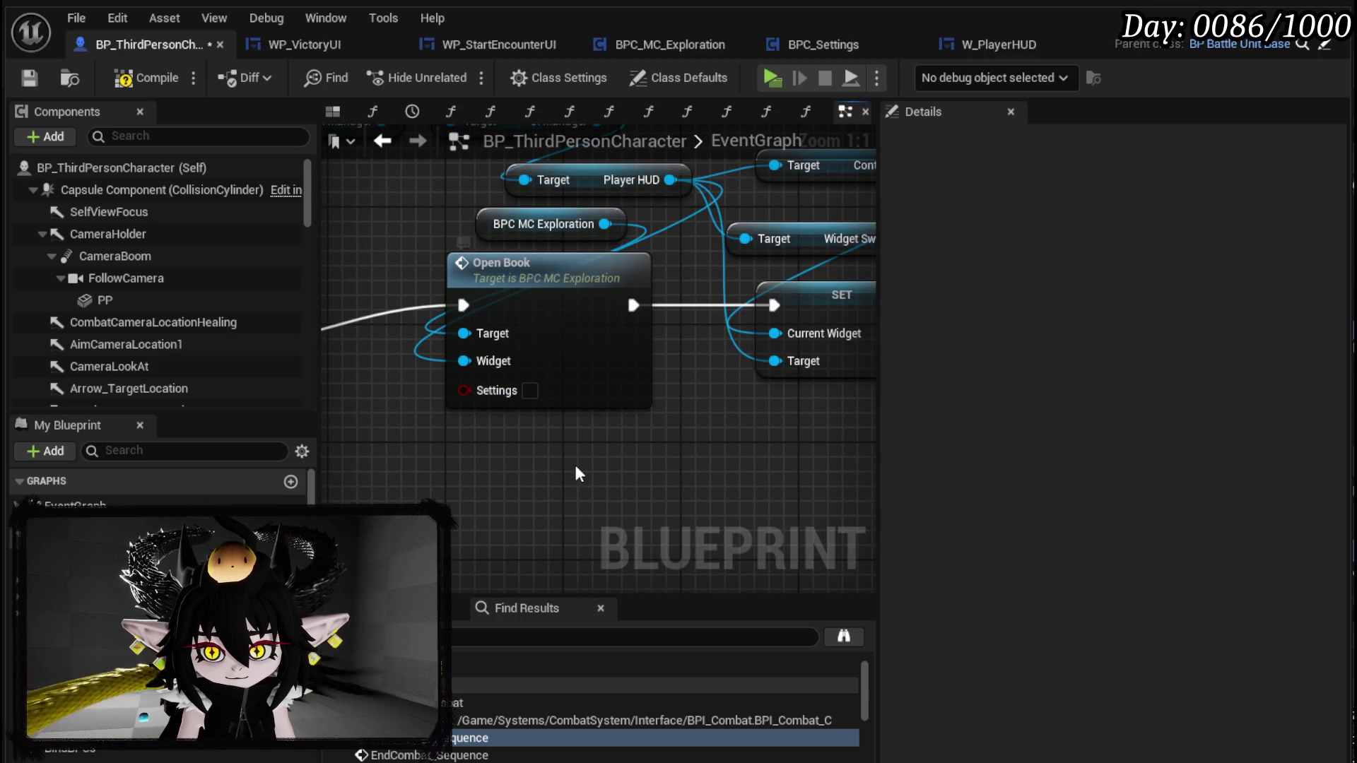
click(29, 77)
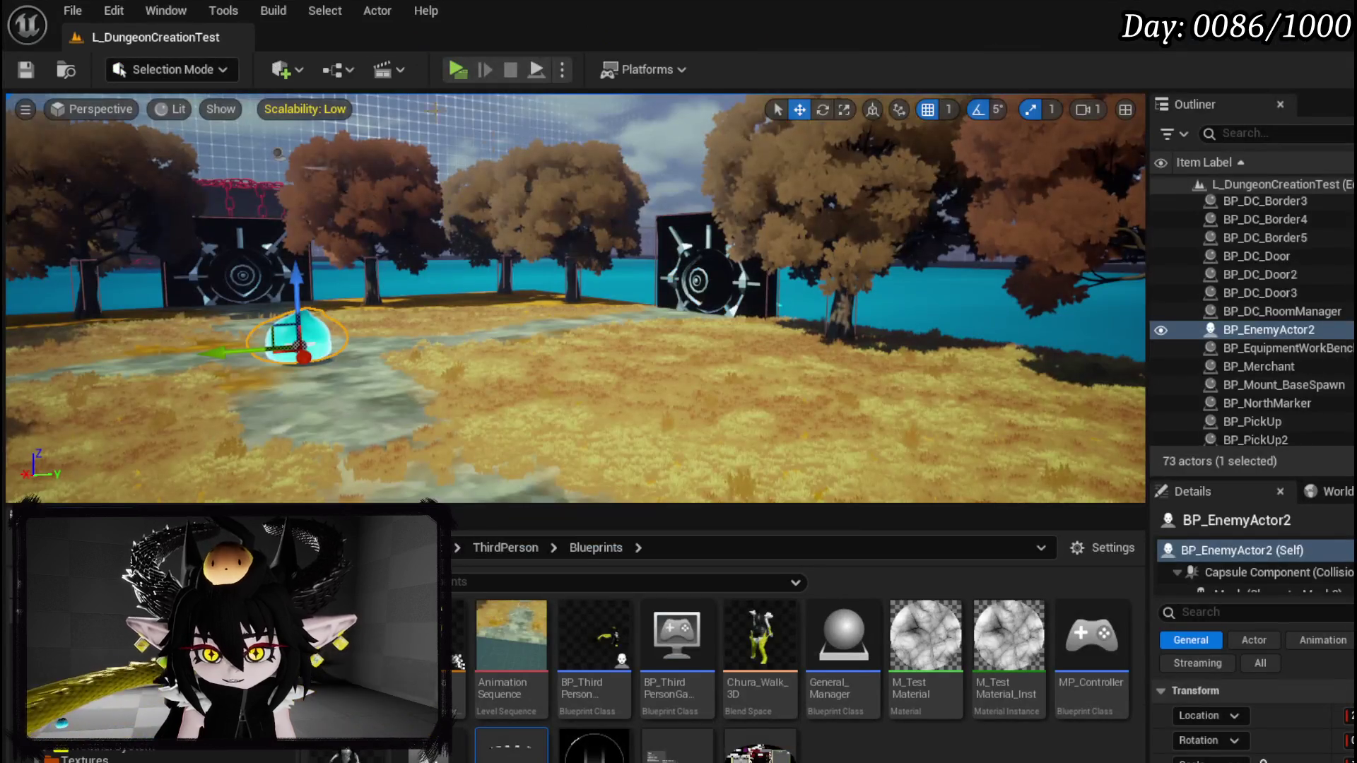
- Play-test the game, stop it, and save the level and all modified assets
click(460, 65)
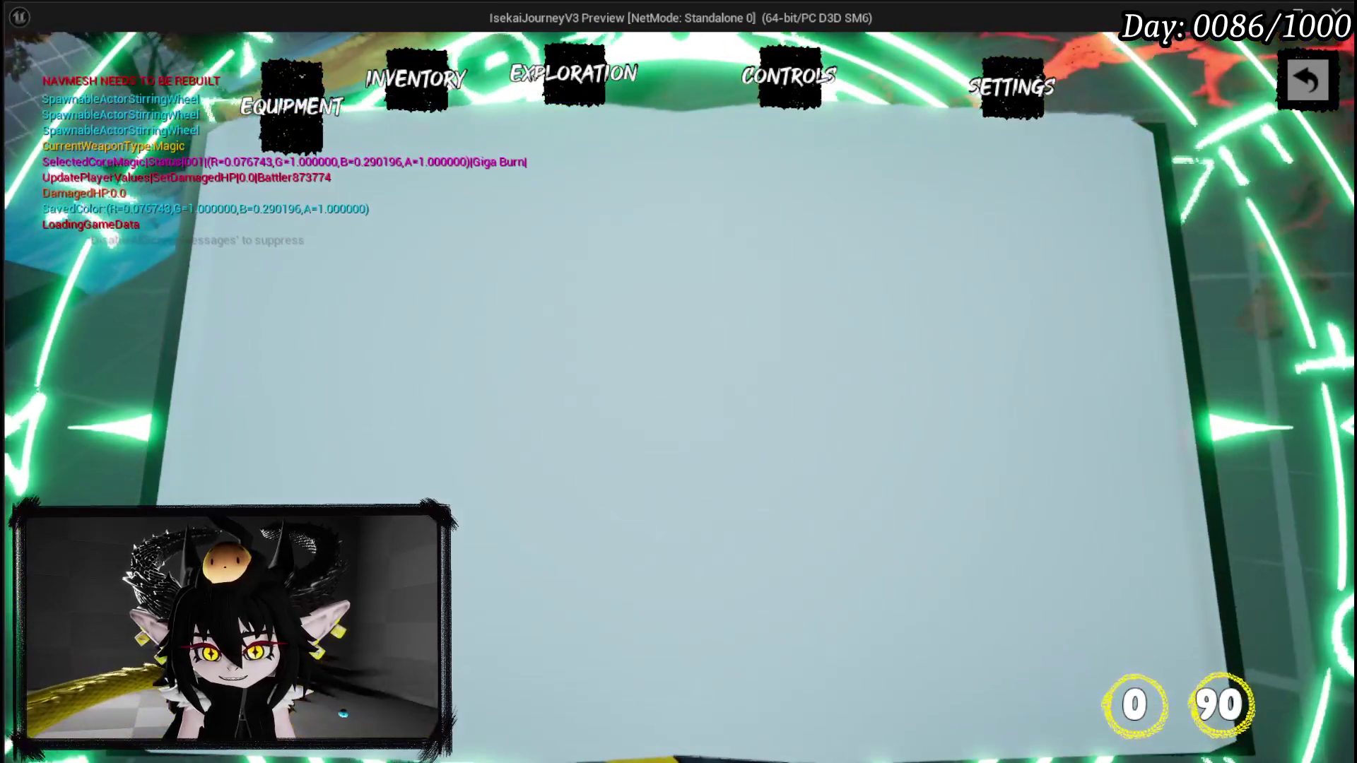
key(alt+Tab)
key(Escape)
click(25, 71)
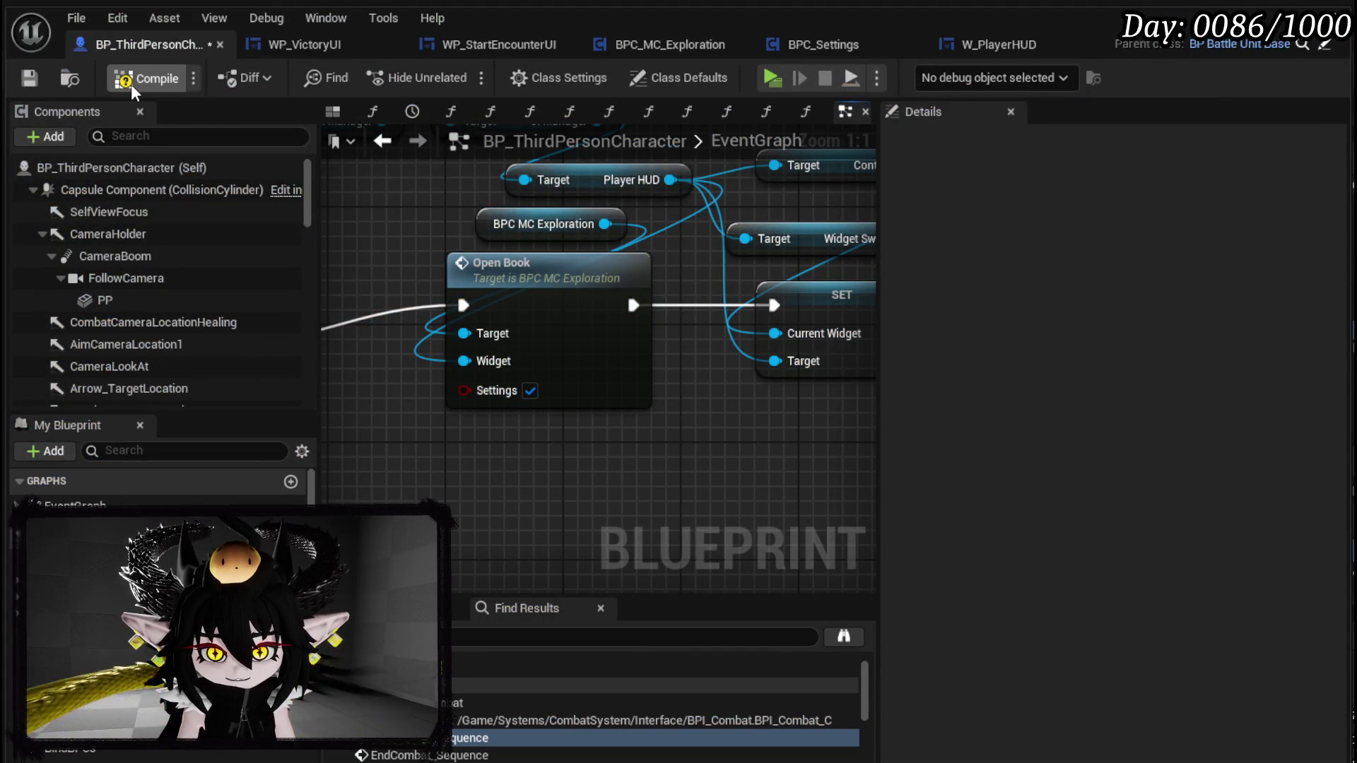
click(24, 78)
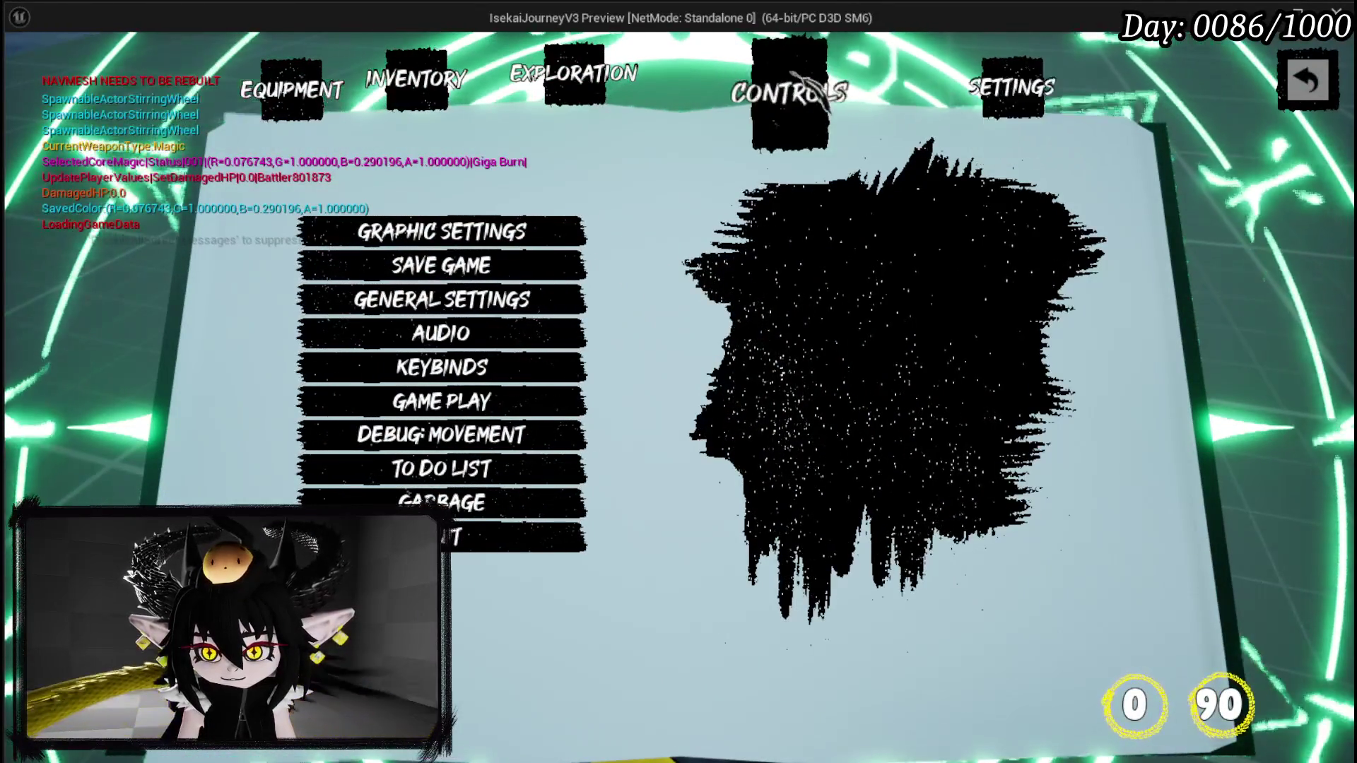
- Turn the in-game book to the Controls page, end the play-test, and save the level
click(795, 81)
key(Escape)
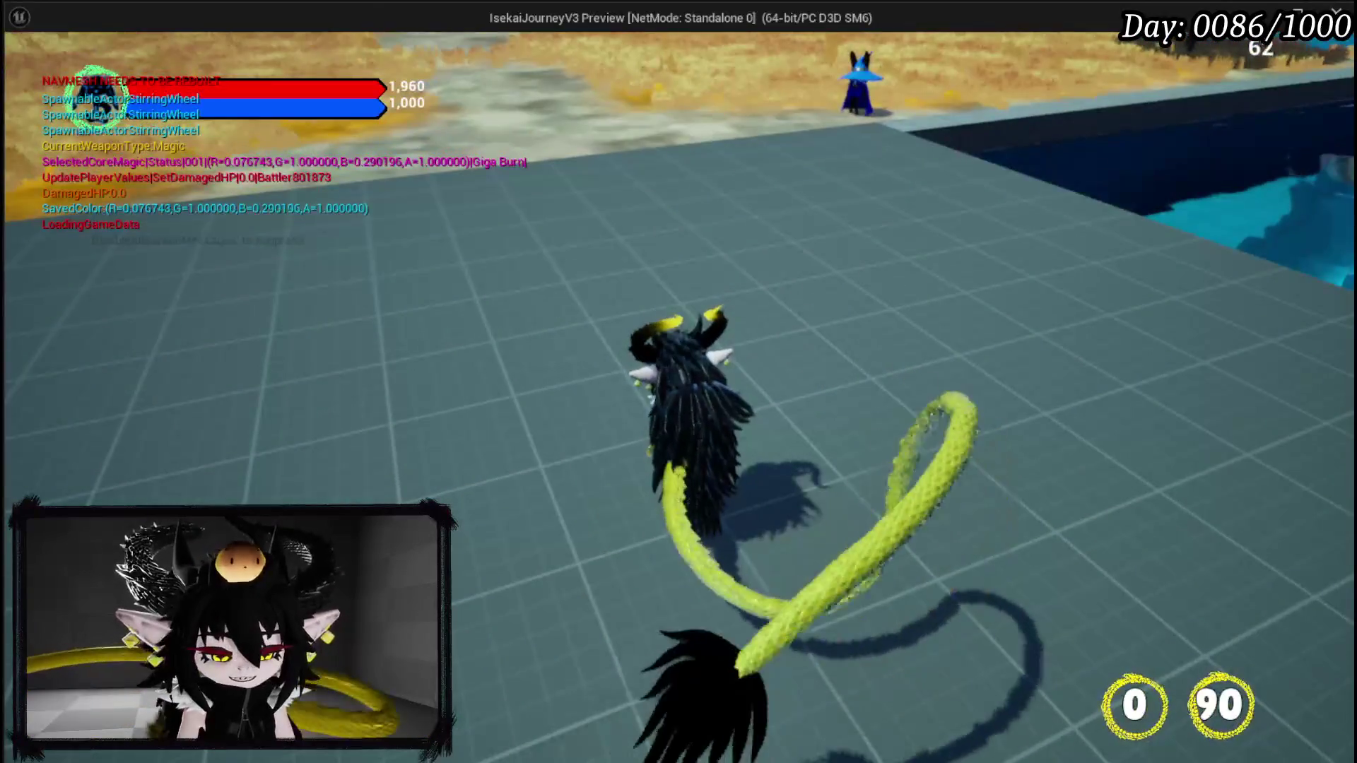
key(Escape)
click(25, 67)
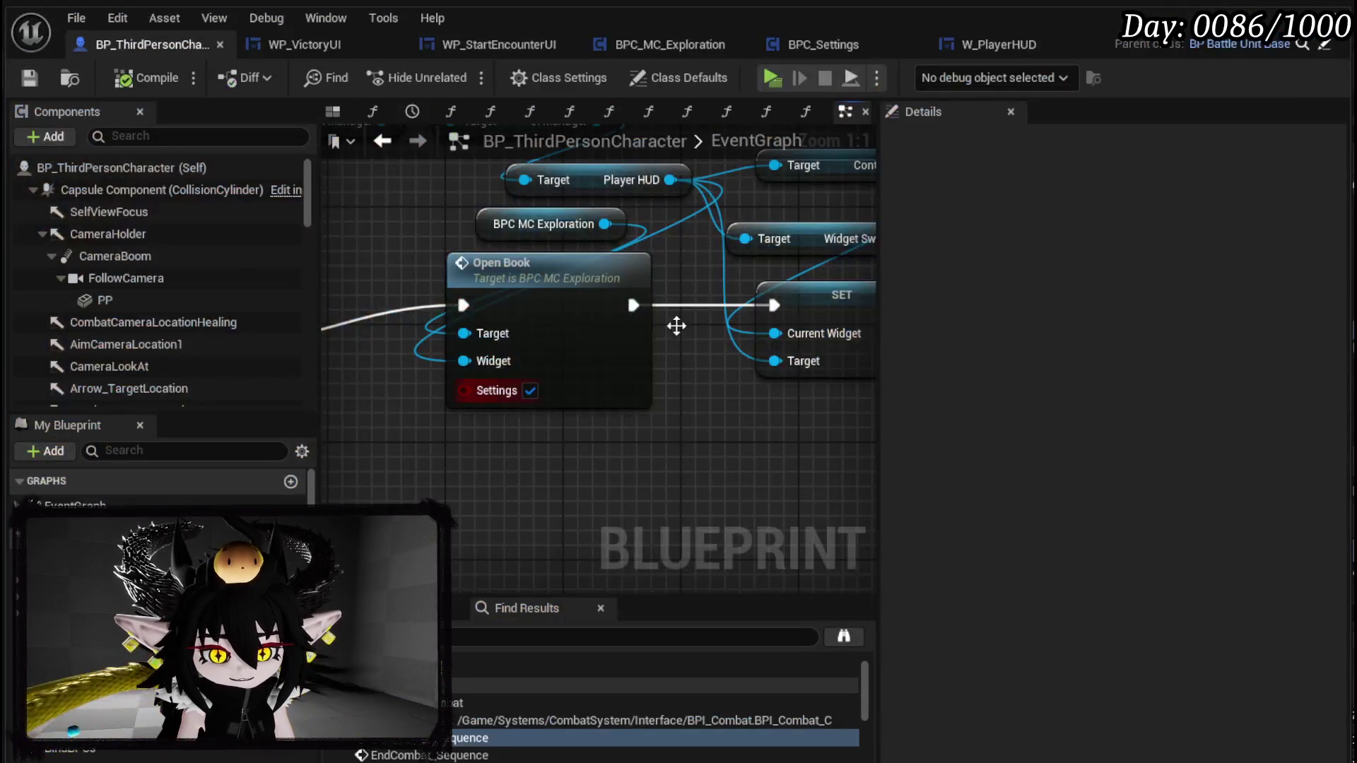
- Open the Open Book function graph and inspect its SET Settings node
scroll(605, 400, down, 3)
scroll(529, 327, up, 3)
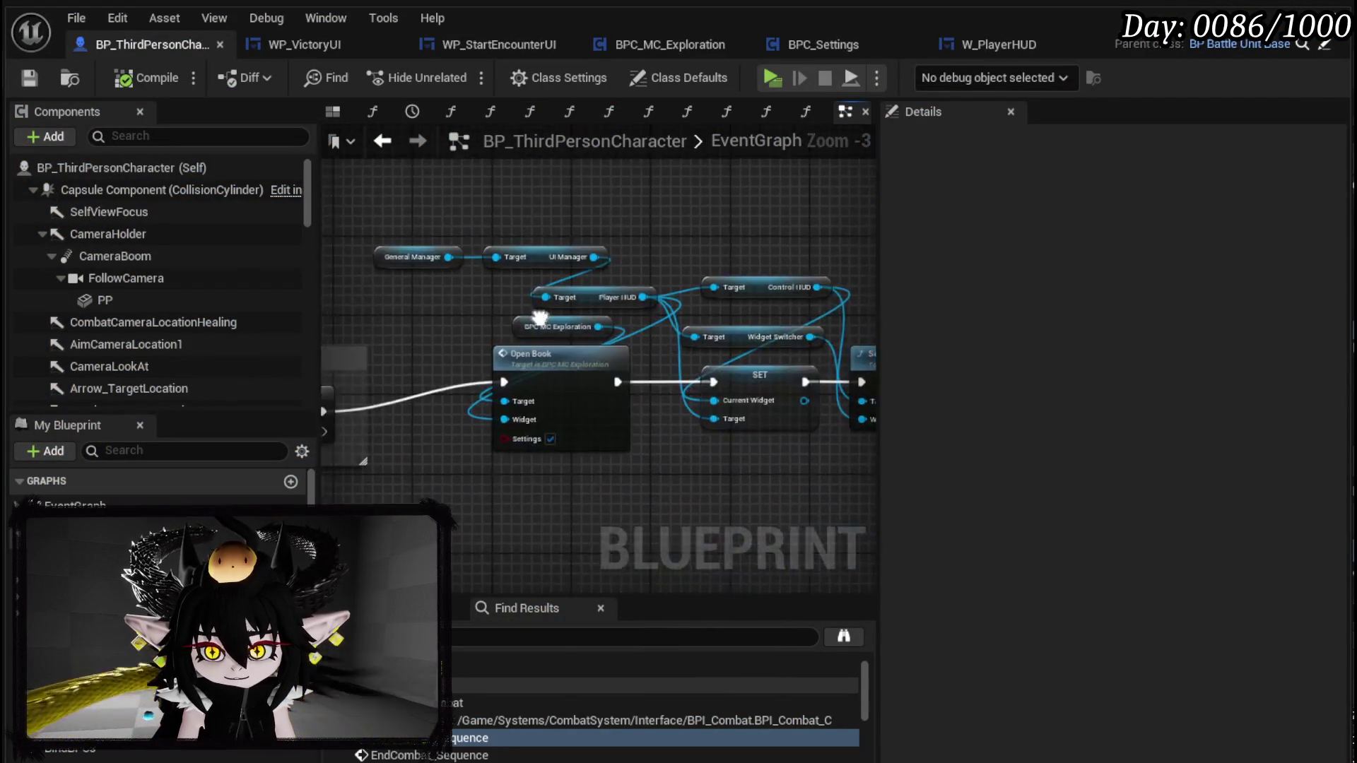
mouse_move(499, 322)
mouse_down()
mouse_move(280, 262)
mouse_move(600, 296)
mouse_move(606, 309)
mouse_move(406, 297)
mouse_up()
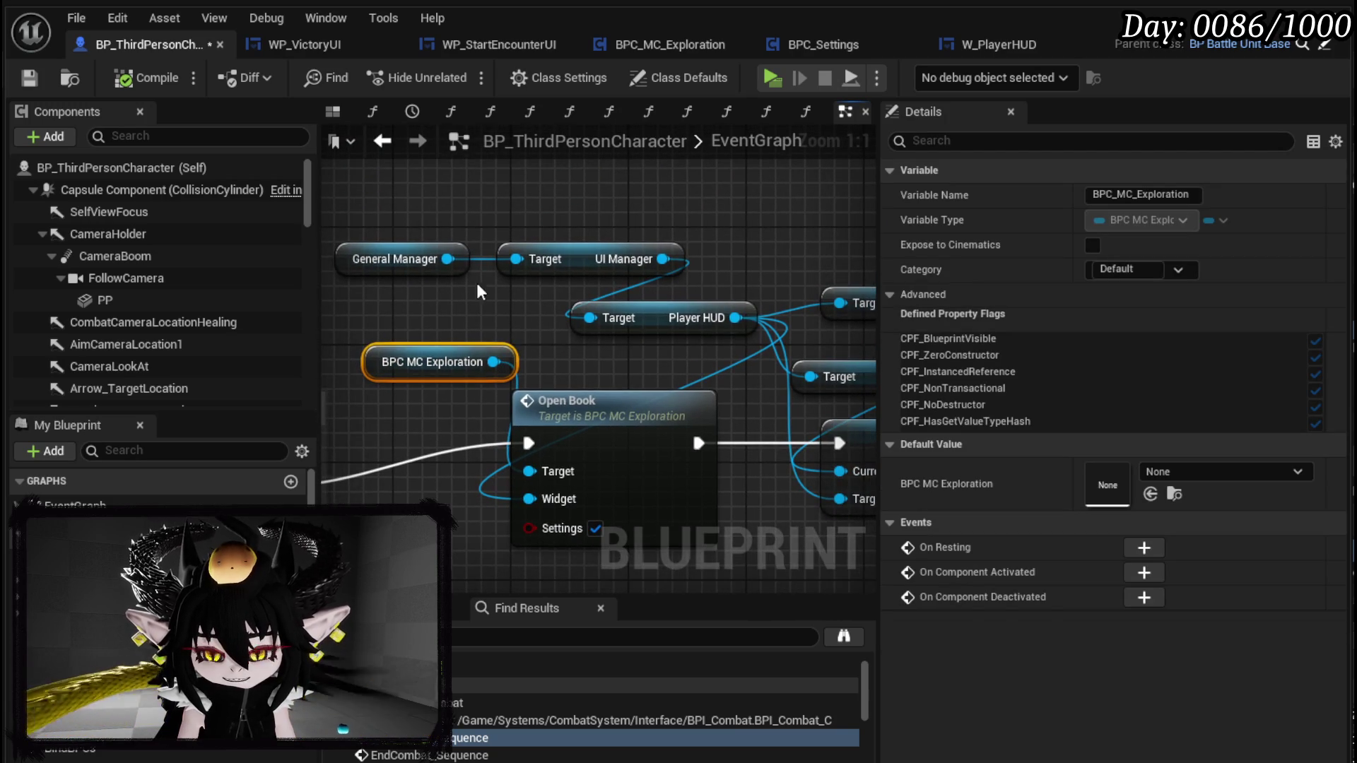
mouse_move(521, 326)
mouse_down()
mouse_move(417, 273)
mouse_move(416, 235)
mouse_up()
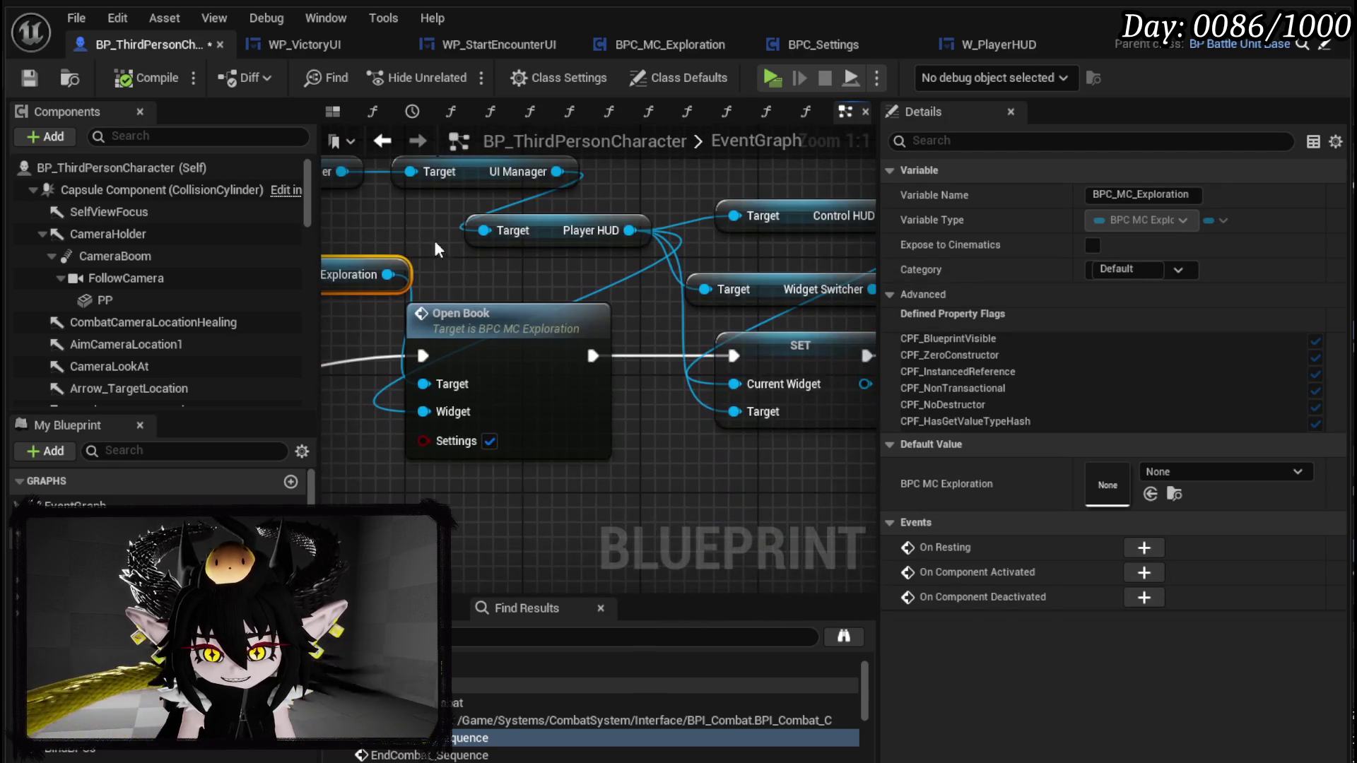
double_click(540, 318)
scroll(551, 417, down, 3)
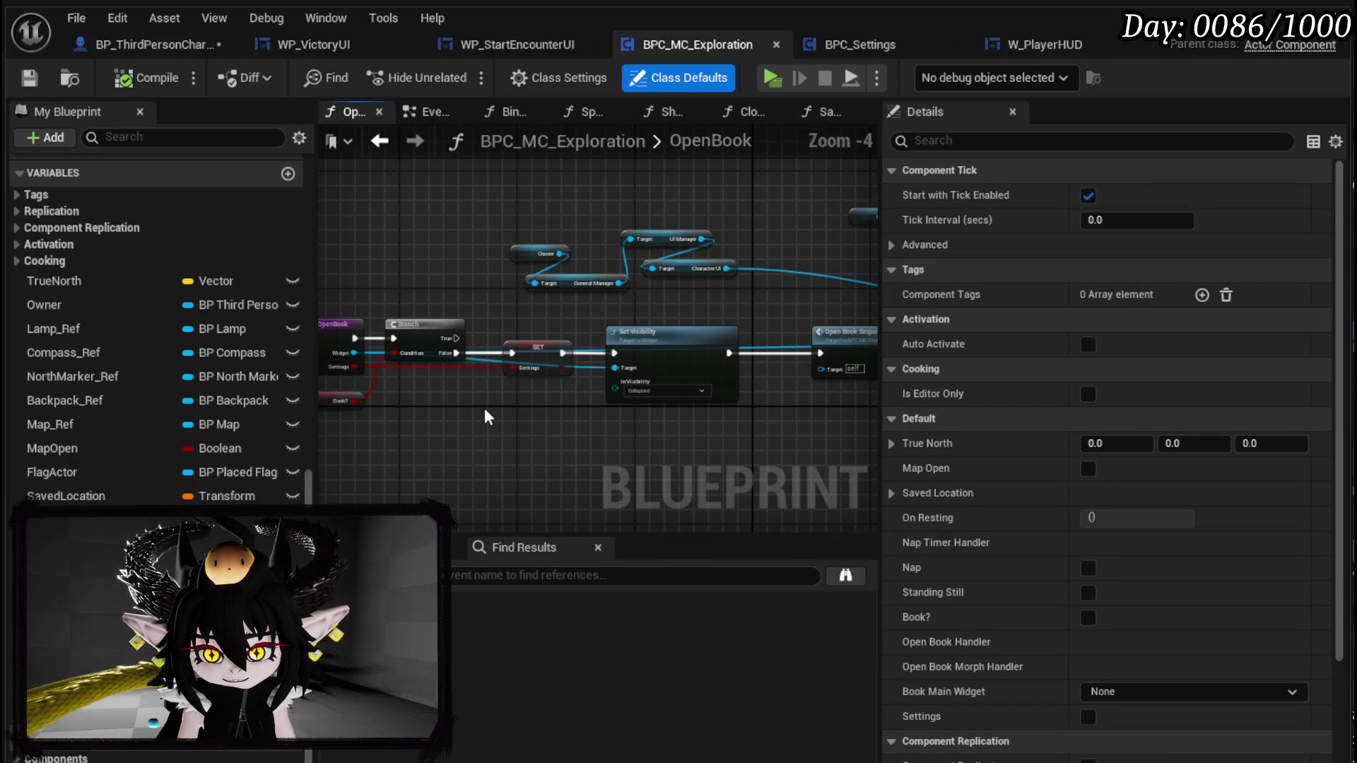
scroll(501, 414, up, 3)
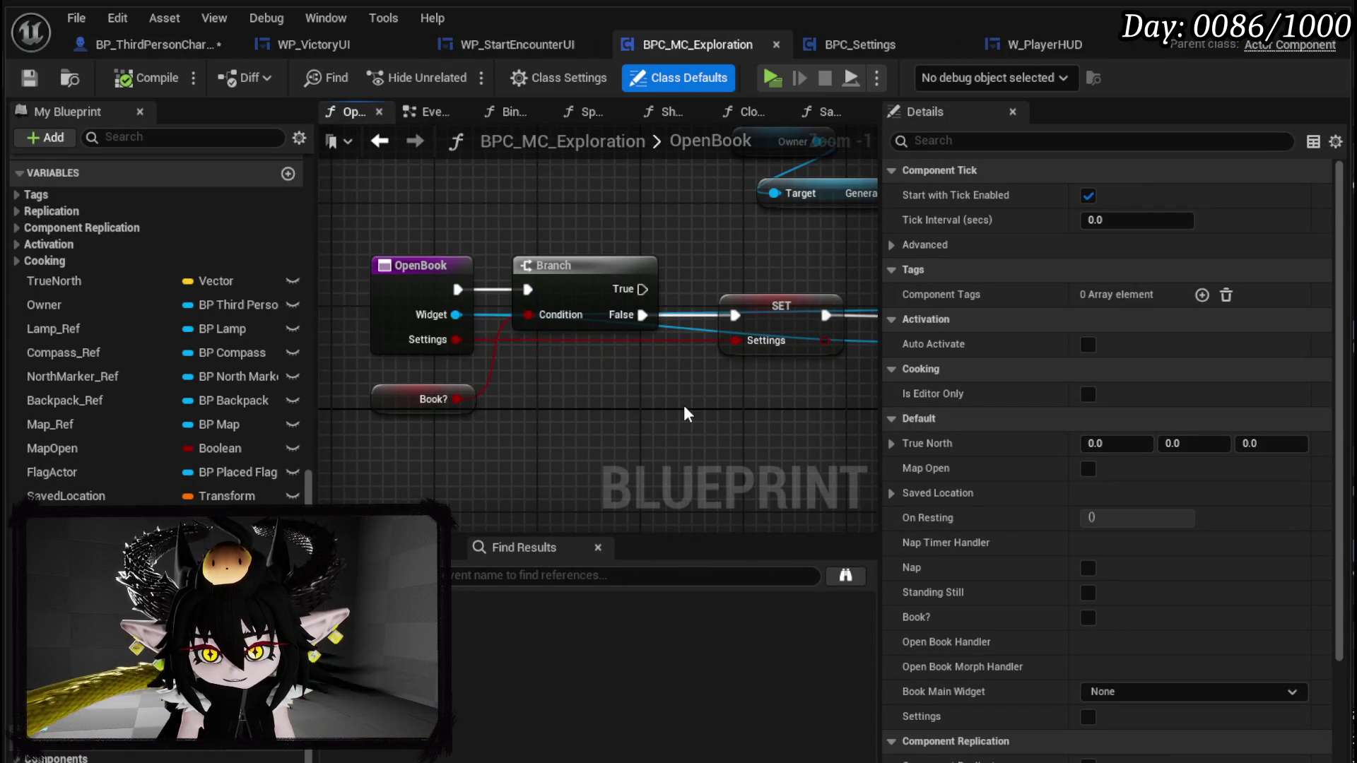
scroll(336, 420, up, 1)
click(408, 328)
- Browse the ShowUI and OpenBook functions, then jump to the Open Book Sequence event
drag(509, 417, 332, 413)
scroll(542, 402, down, 3)
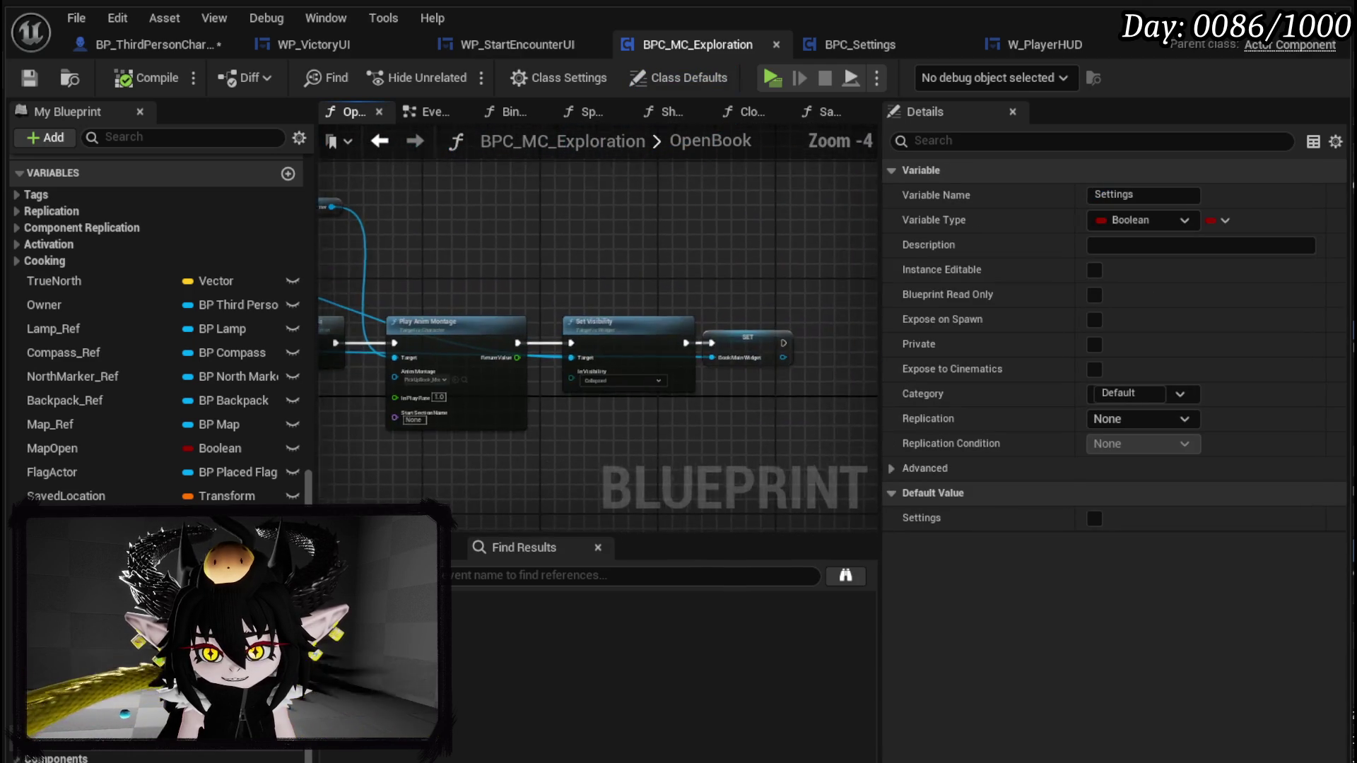
drag(542, 402, 784, 383)
scroll(73, 327, up, 5)
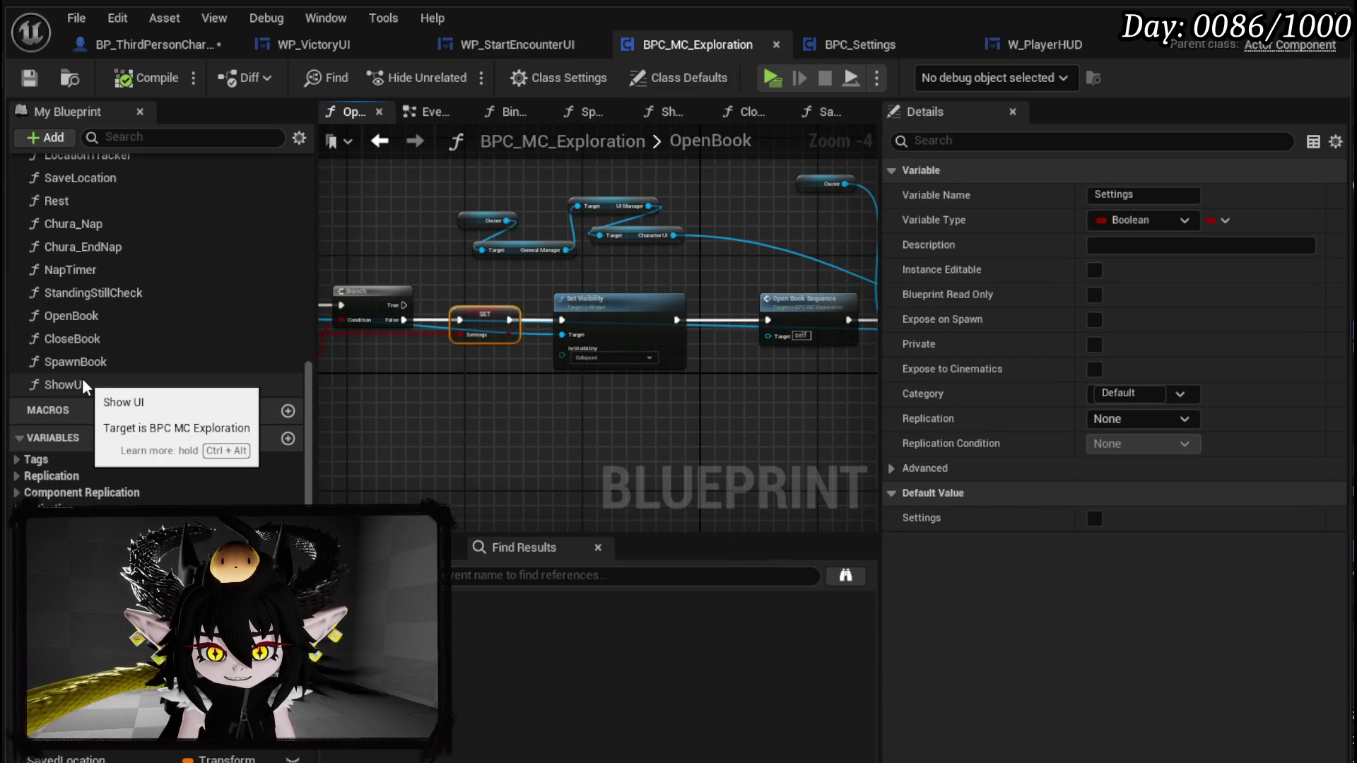
double_click(124, 385)
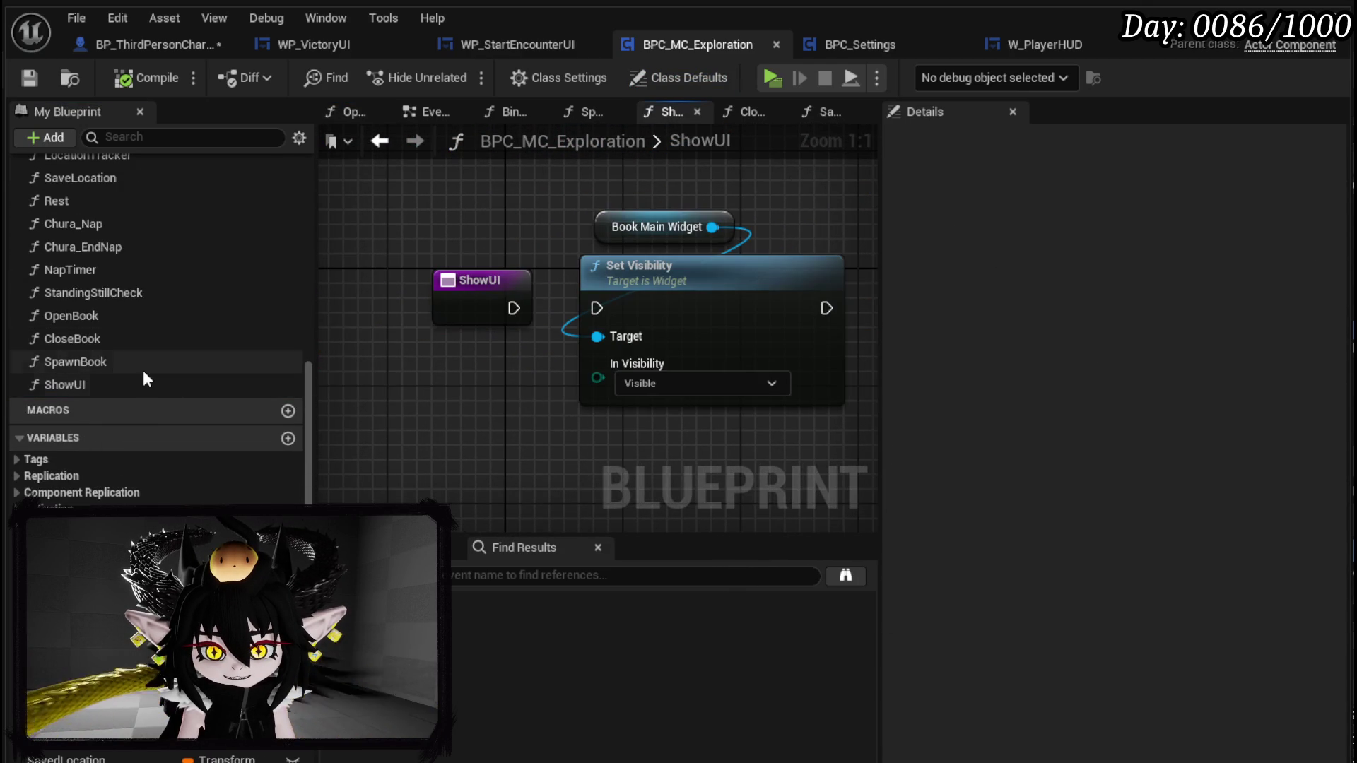
scroll(138, 342, up, 1)
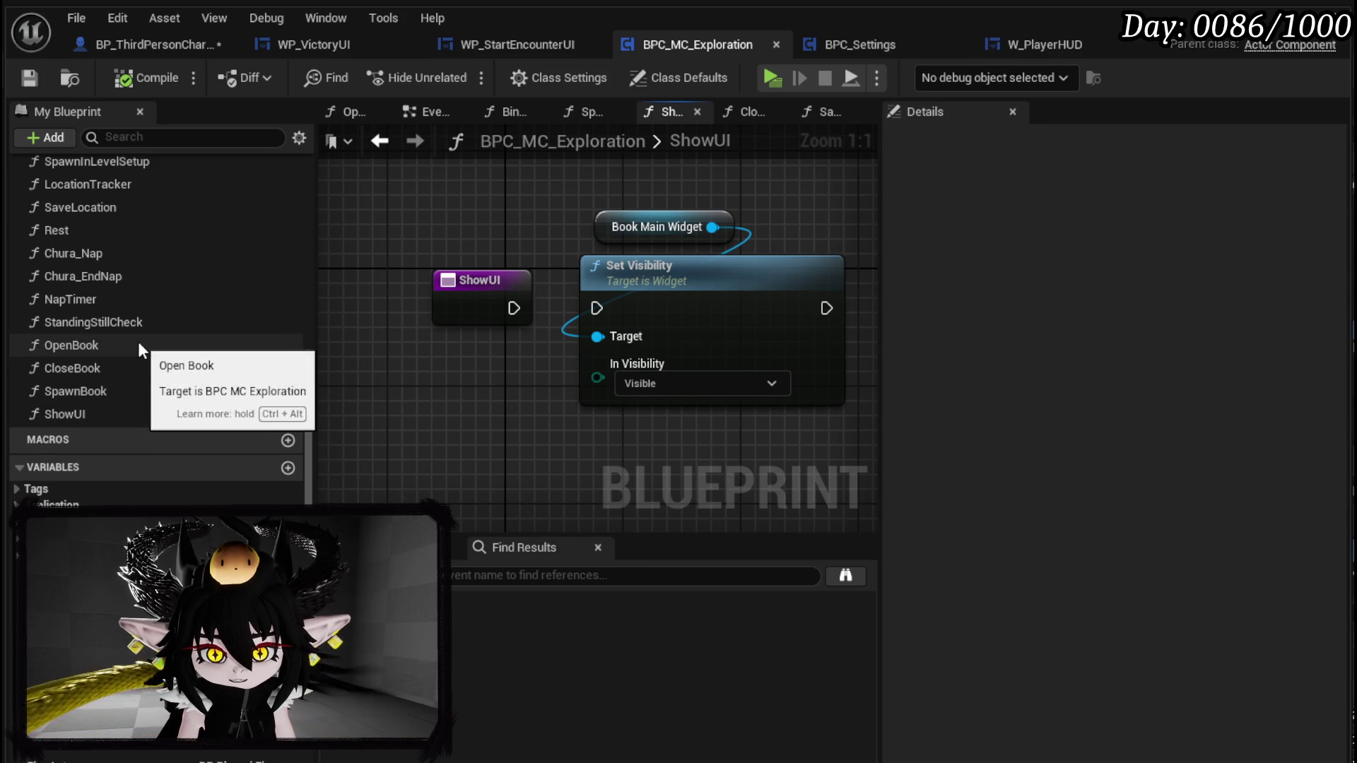
double_click(138, 345)
scroll(566, 380, up, 2)
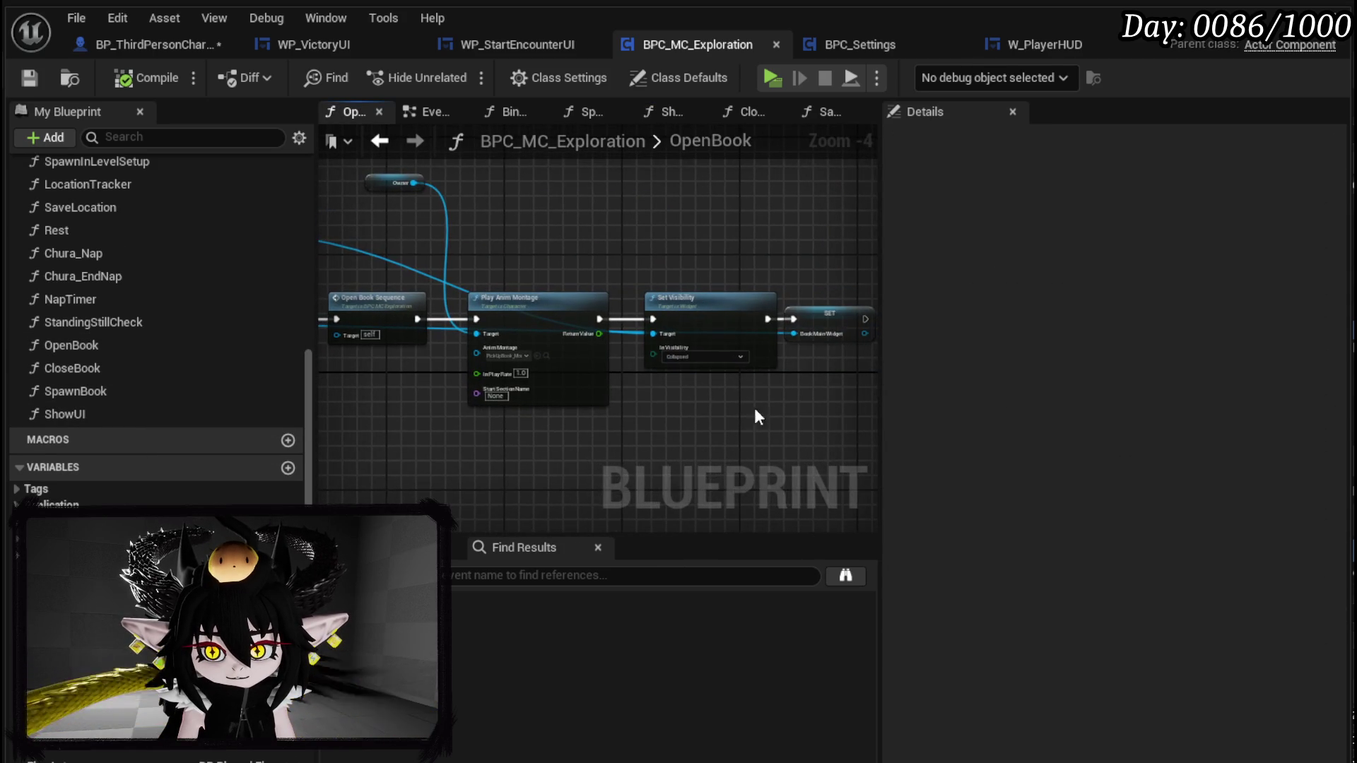
scroll(733, 394, up, 5)
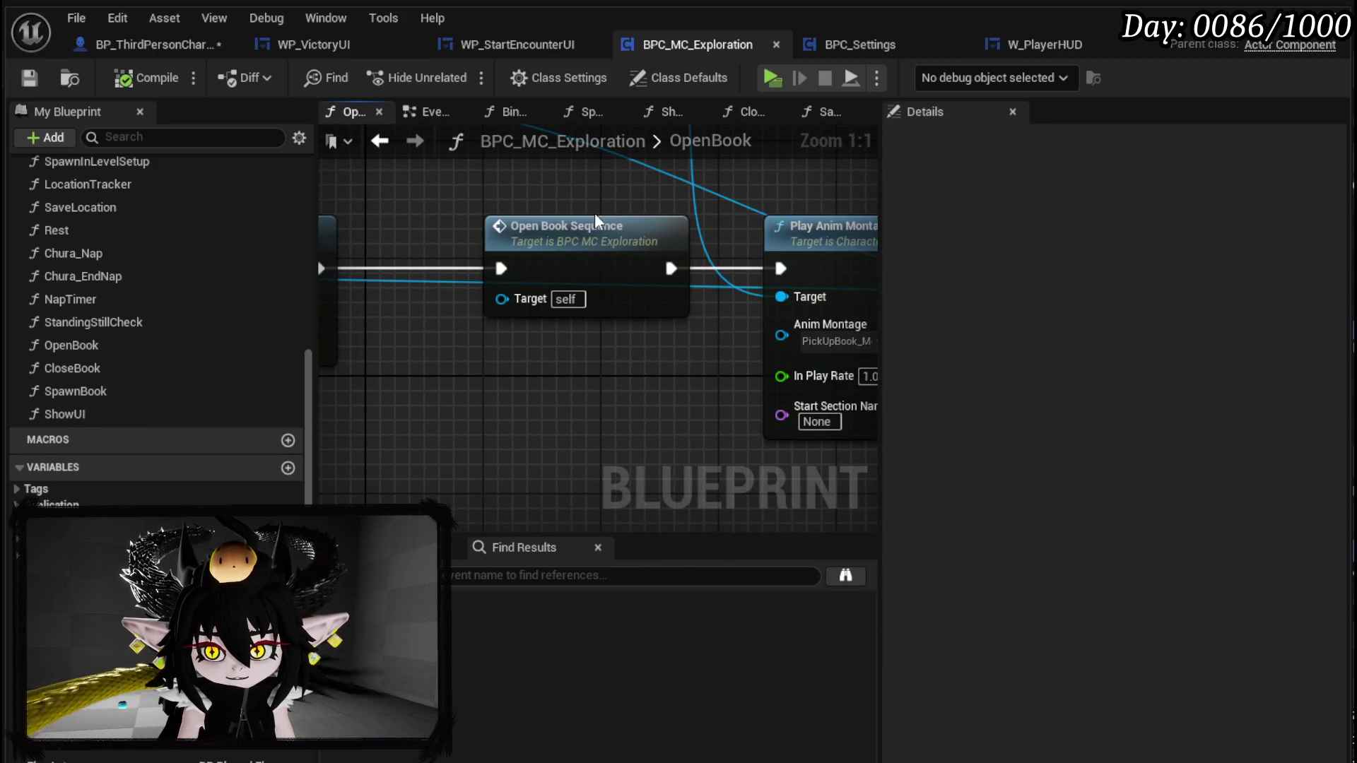
double_click(591, 226)
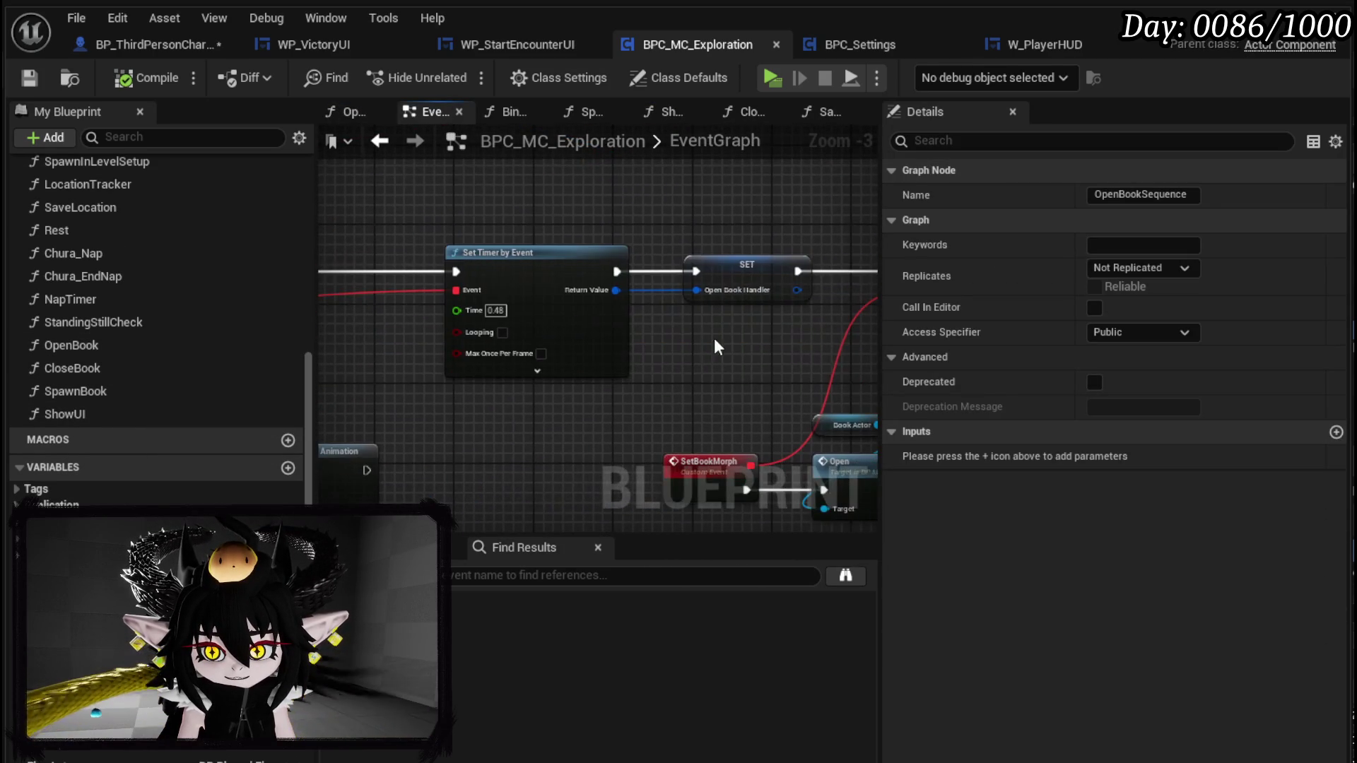
- Move the Book Main Widget node up and shift the Settings and Open Book nodes right
mouse_move(448, 343)
mouse_down()
mouse_move(323, 191)
mouse_move(493, 194)
mouse_move(466, 205)
mouse_up()
mouse_move(384, 210)
mouse_down()
mouse_move(342, 213)
mouse_move(576, 196)
mouse_up()
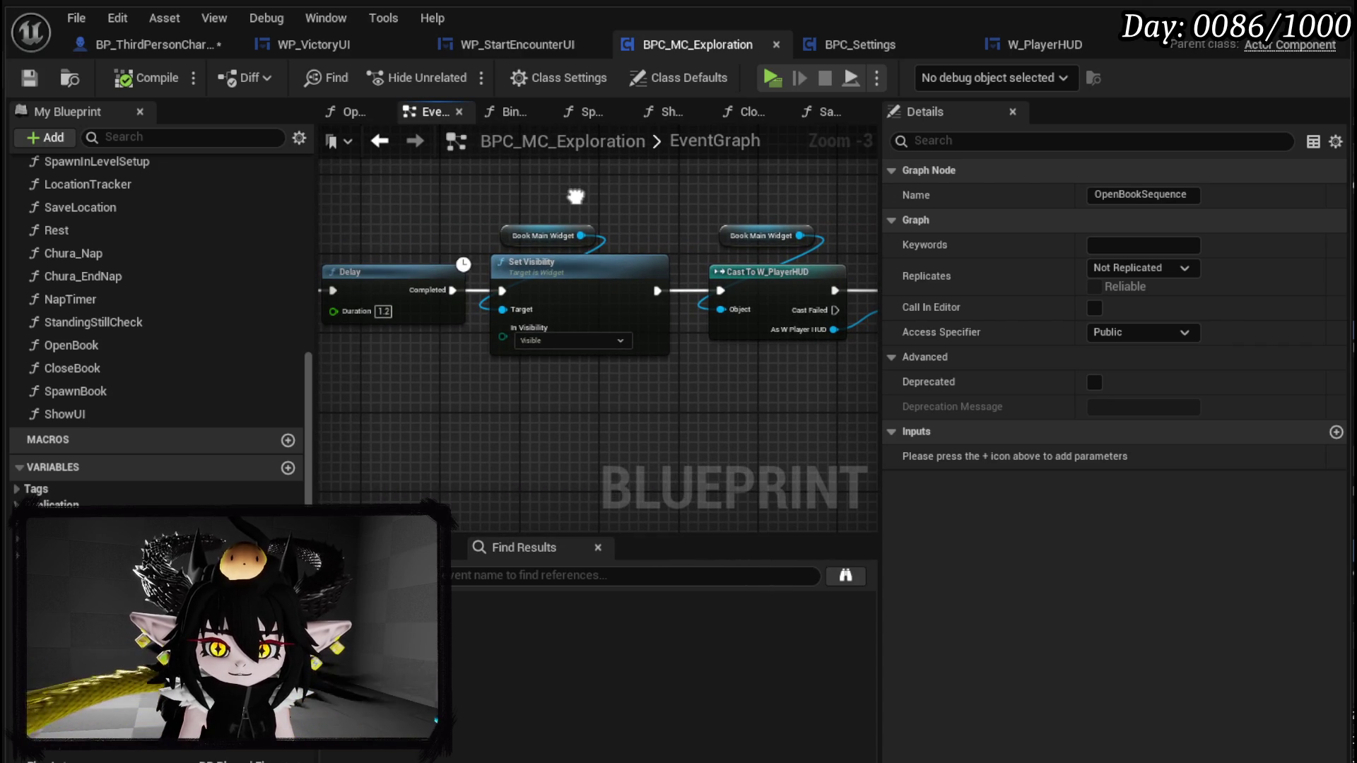
mouse_move(576, 196)
mouse_down()
mouse_move(486, 223)
mouse_move(462, 203)
mouse_up()
click(453, 262)
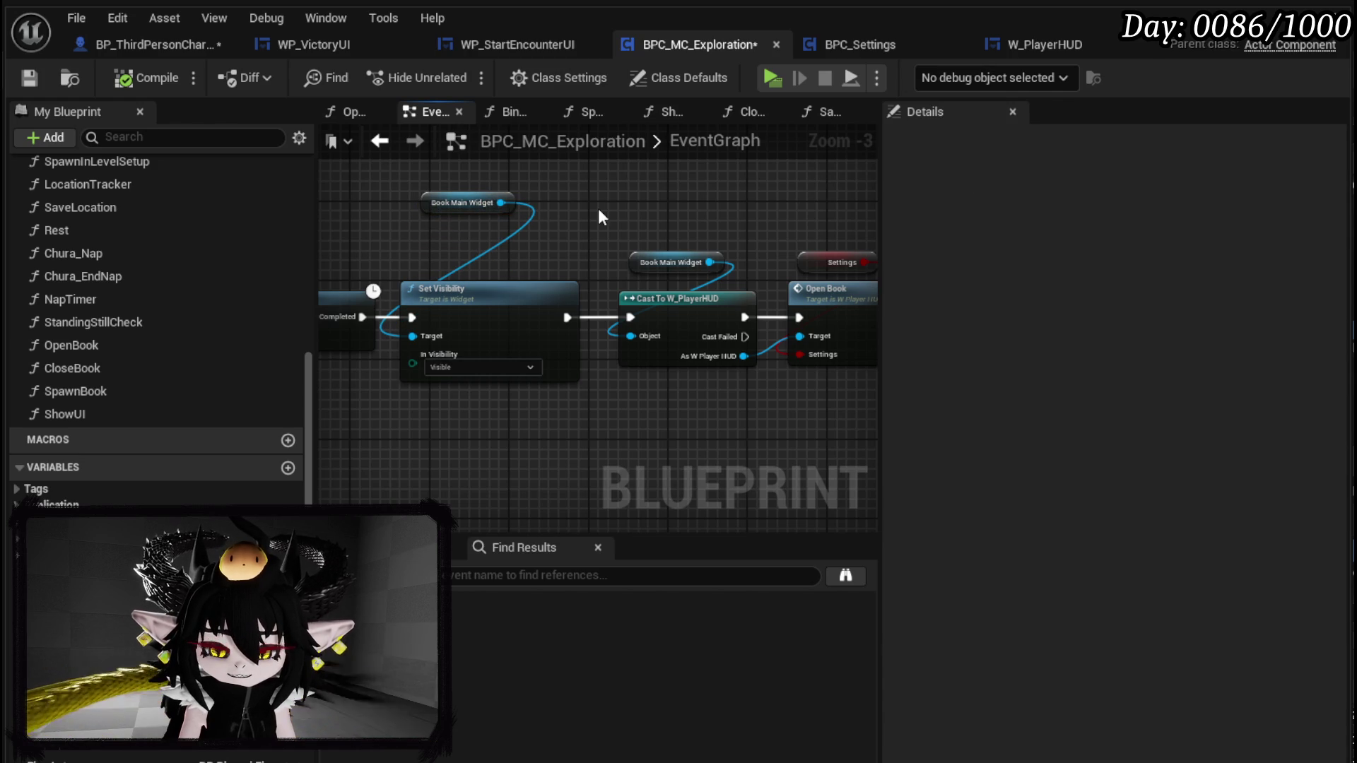
drag(599, 216, 525, 216)
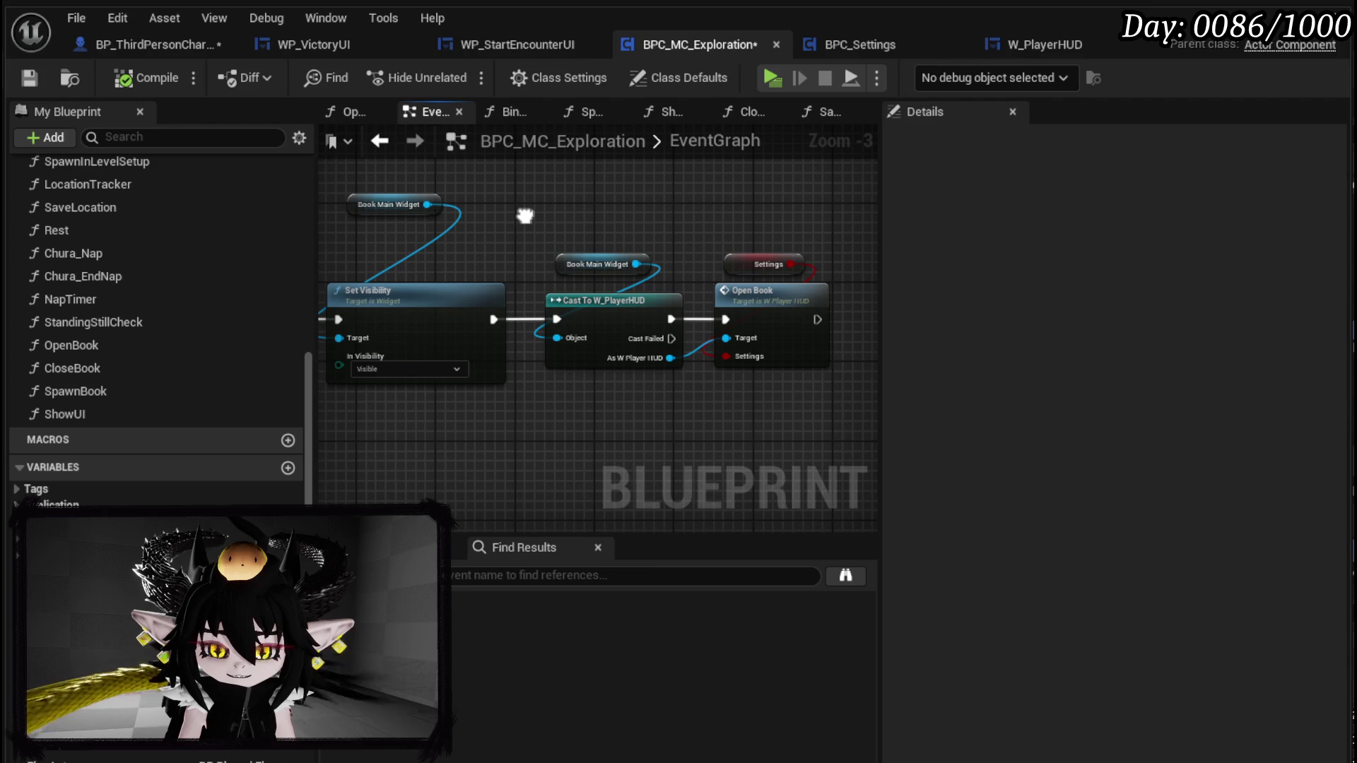
mouse_move(727, 252)
mouse_down()
mouse_move(760, 312)
mouse_move(790, 308)
mouse_up()
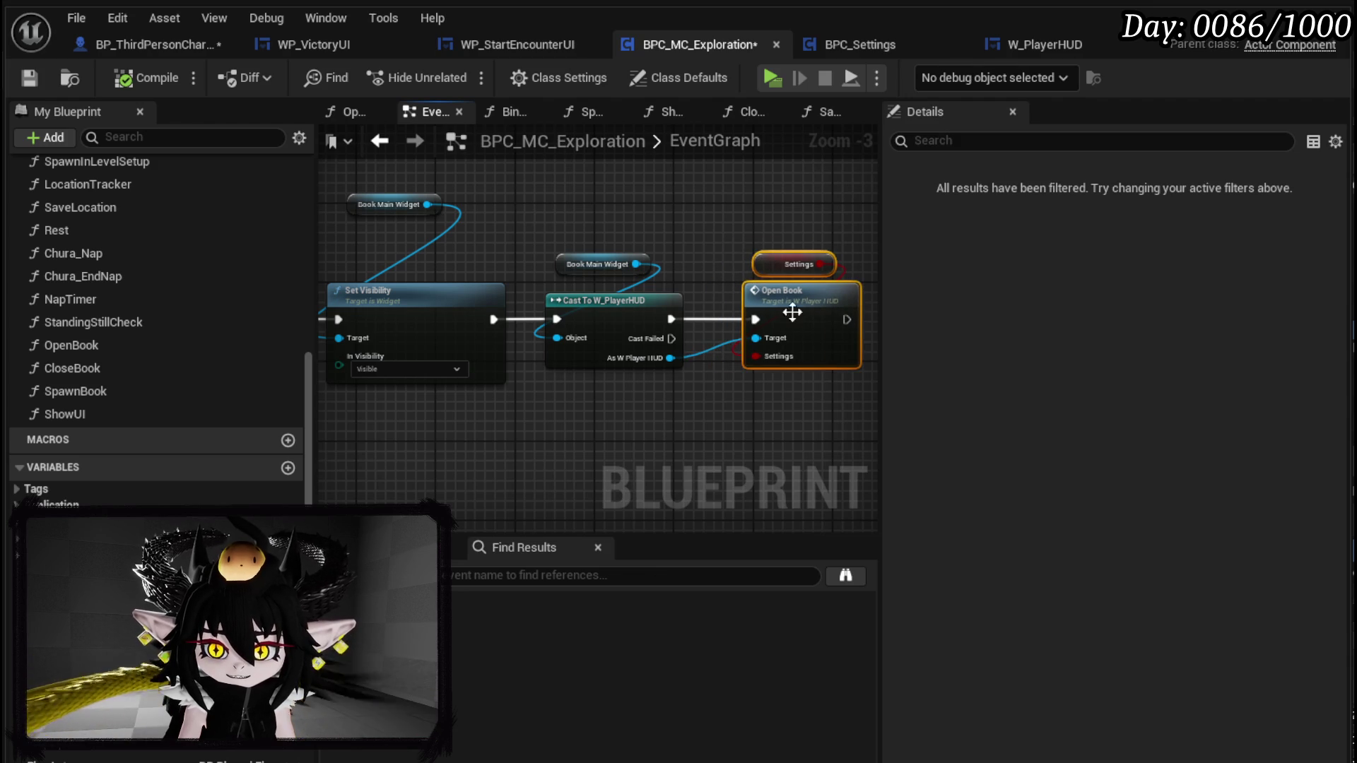
click(702, 231)
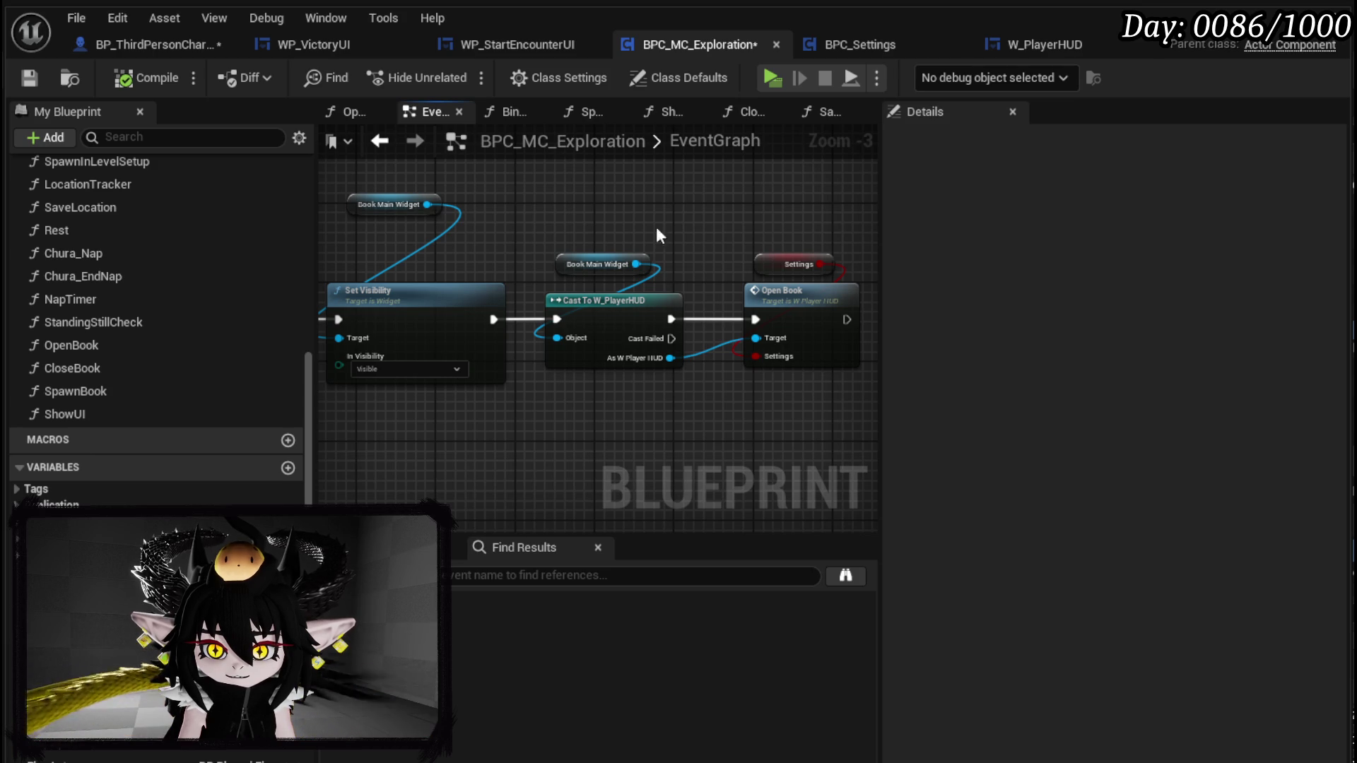
click(148, 43)
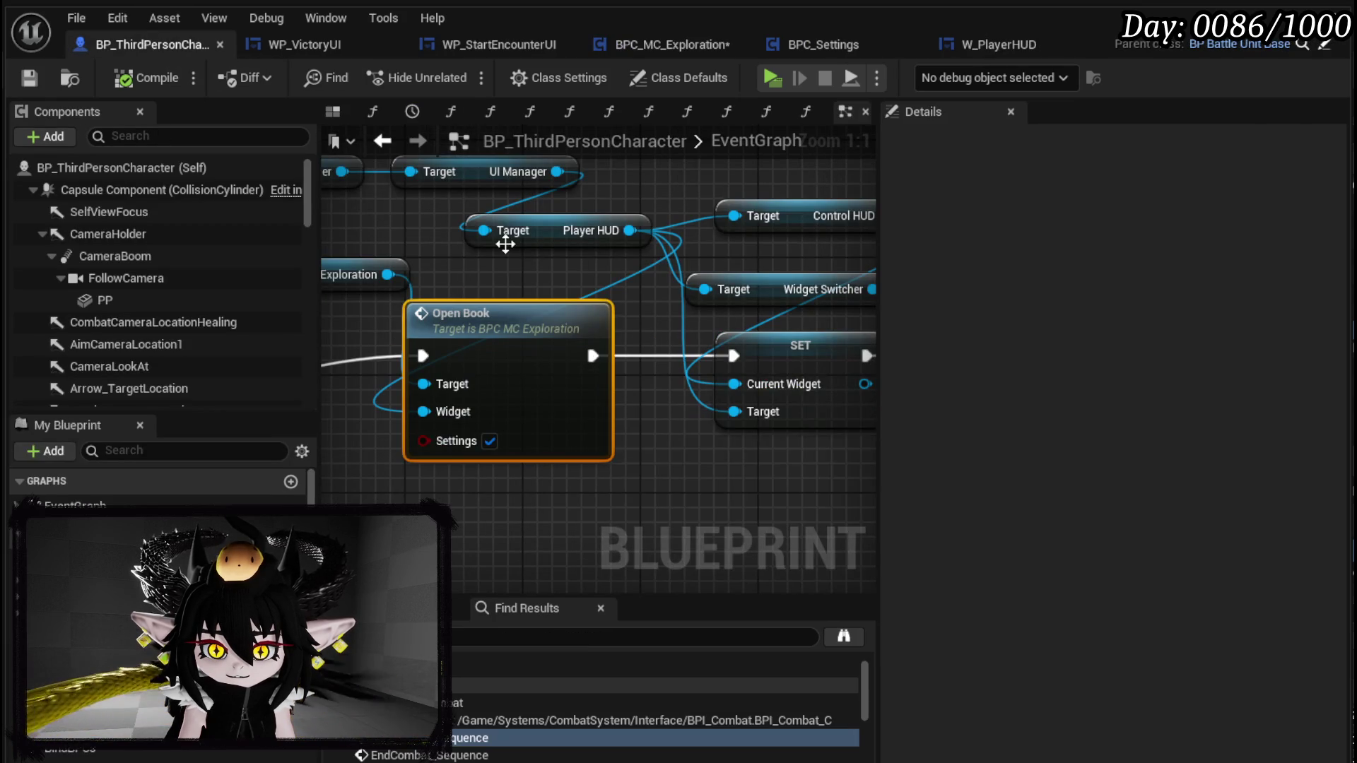
- Untick Settings on the character's Open Book call and save BP_ThirdPersonCharacter
scroll(513, 246, down, 2)
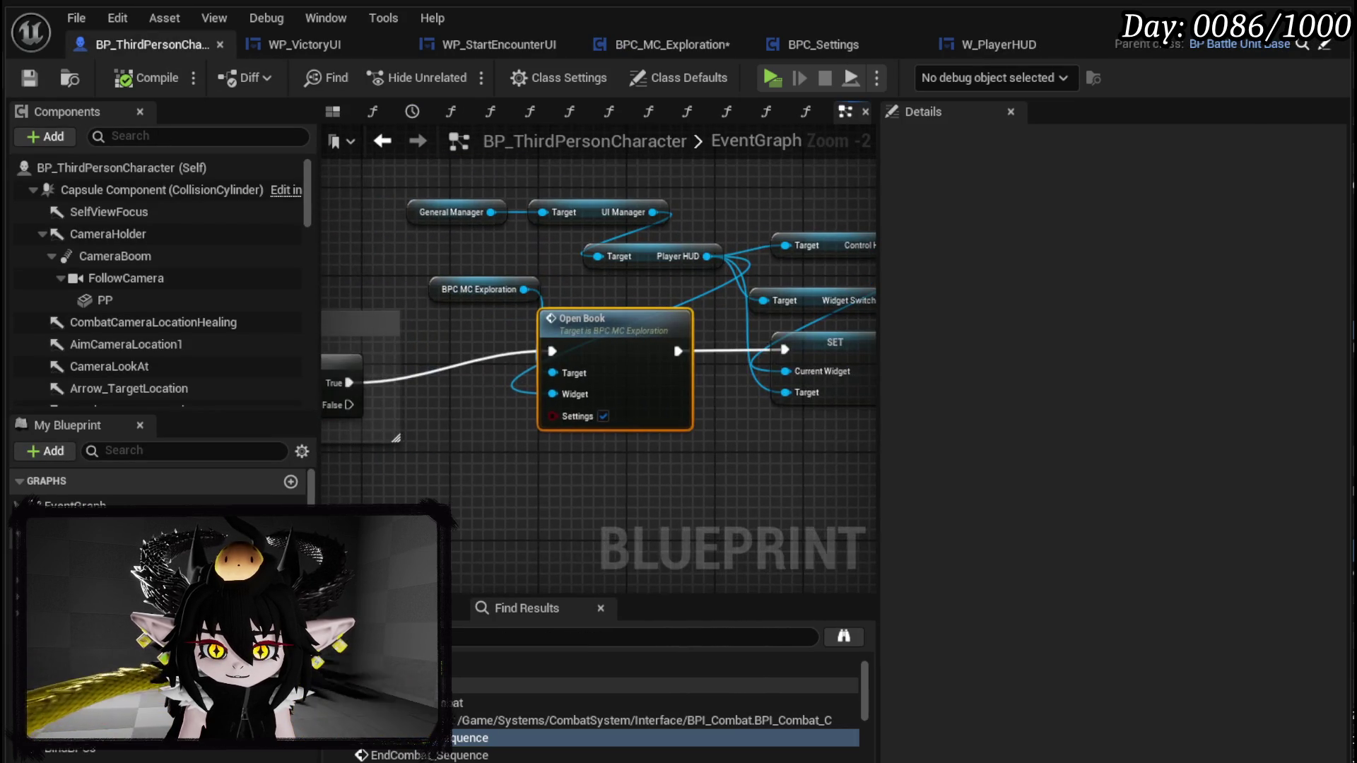
scroll(441, 357, down, 1)
scroll(495, 382, up, 1)
click(589, 422)
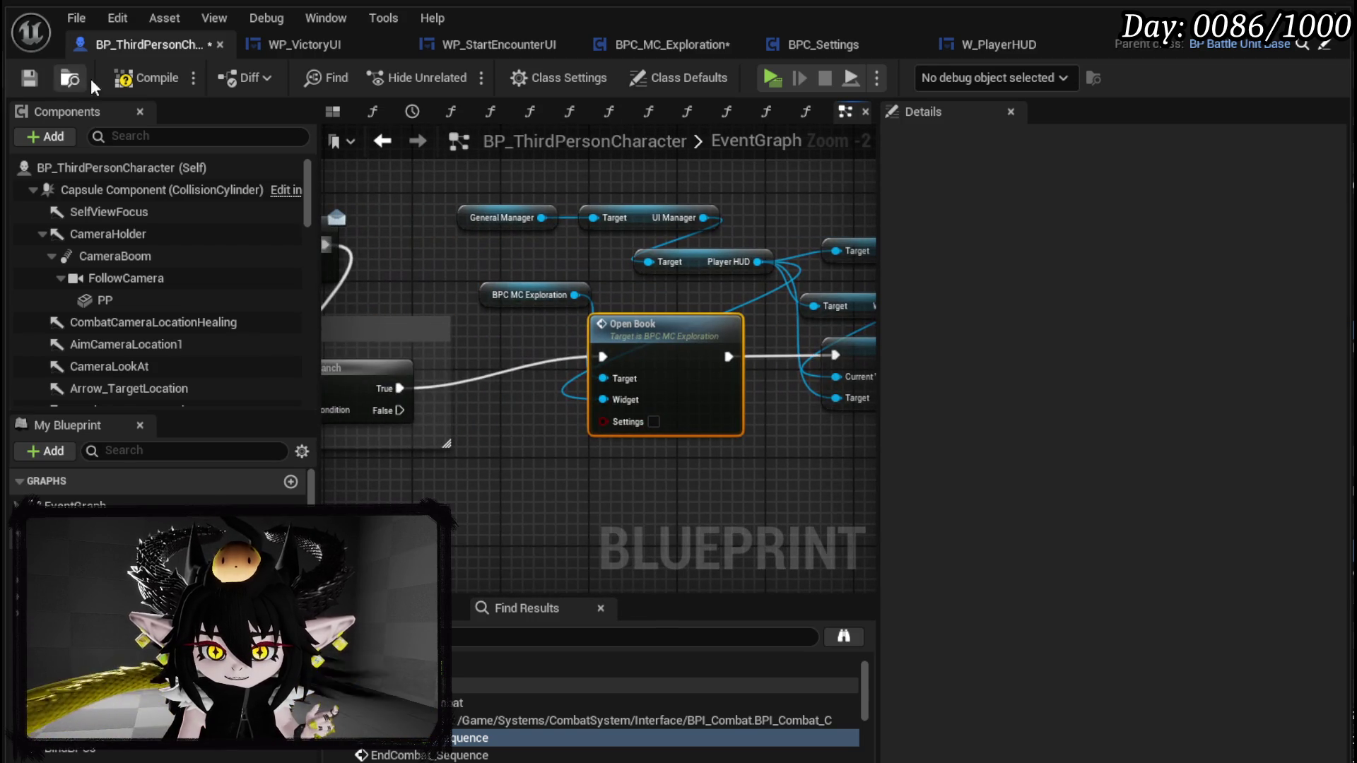
click(32, 79)
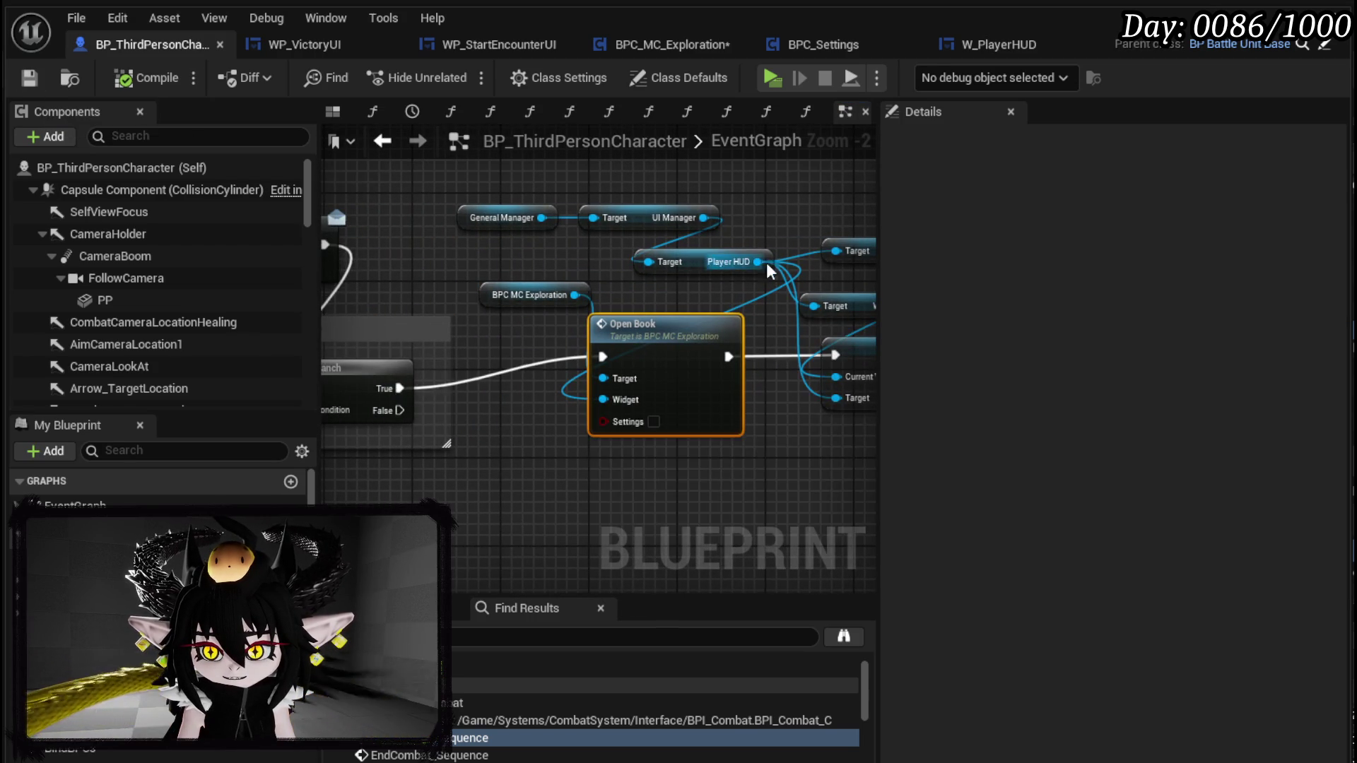
- Check the nodes following Open Book, then save BPC_MC_Exploration with Ctrl+S
drag(812, 406, 601, 311)
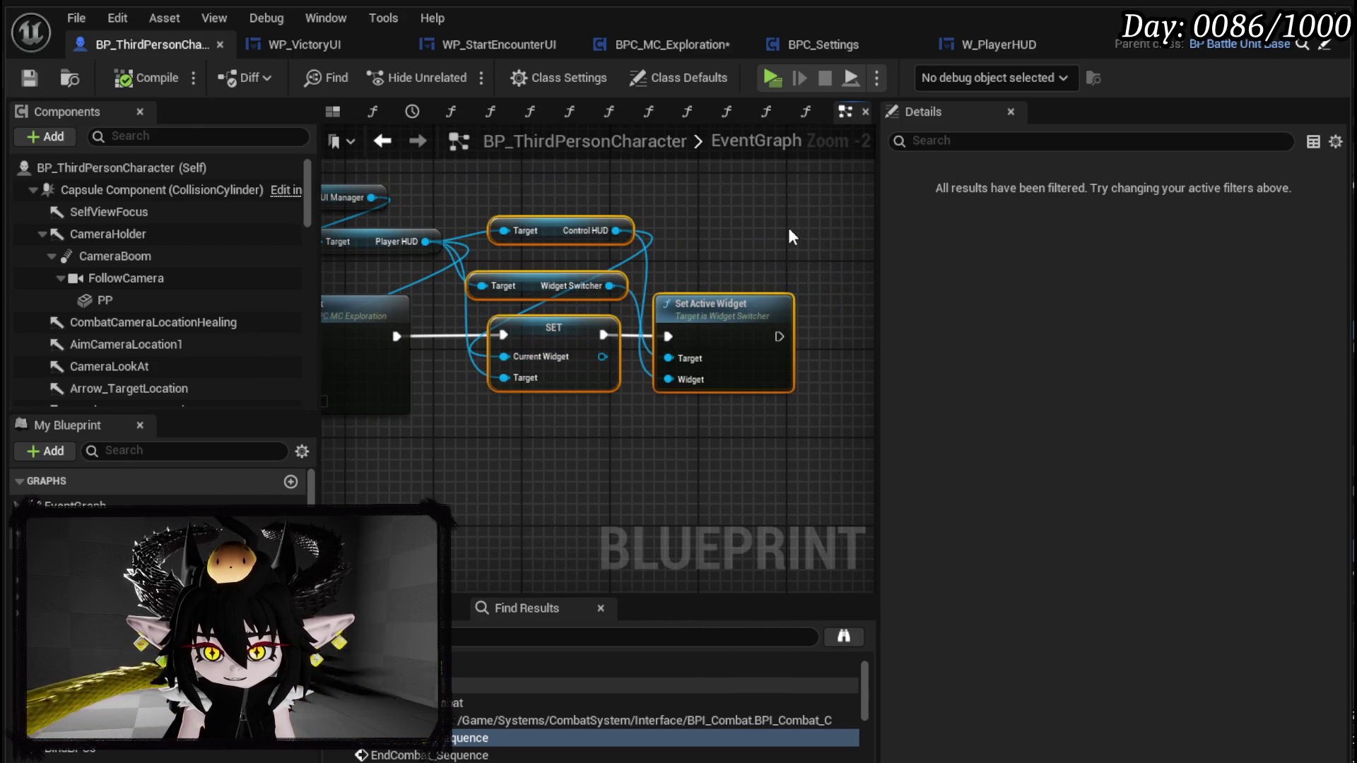
click(787, 225)
click(737, 314)
drag(512, 161, 675, 201)
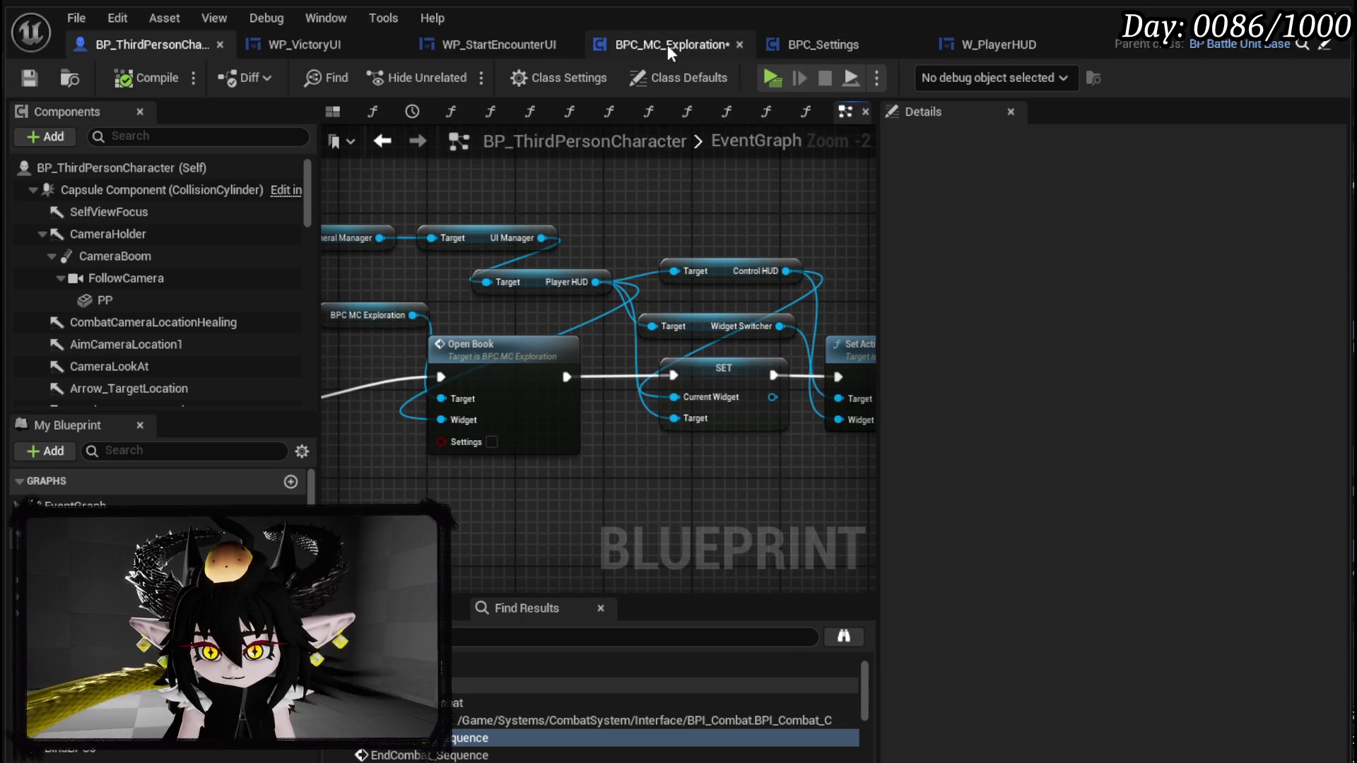
click(668, 44)
key(ctrl+s)
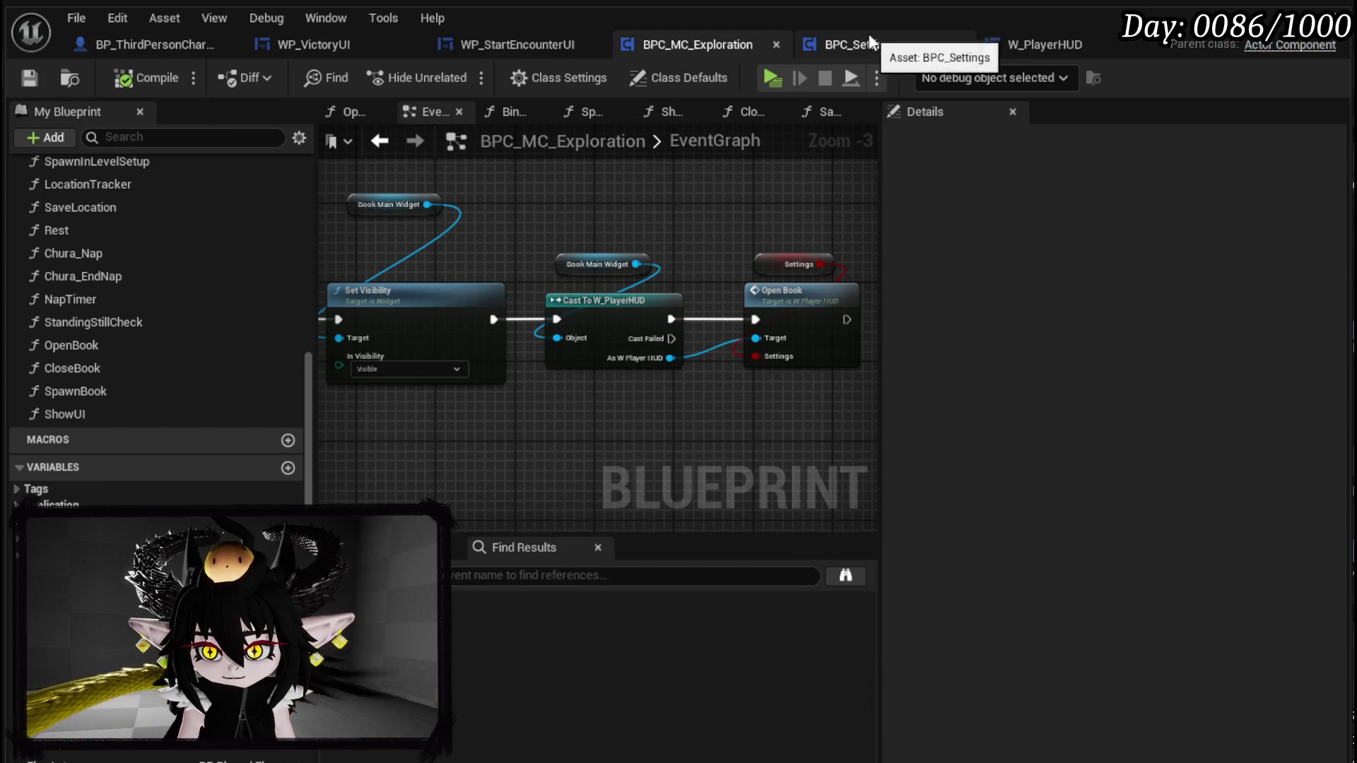
click(1044, 44)
- Pan past the Inventory and Equipment events to the Controls On Pressed chain
scroll(660, 345, down, 4)
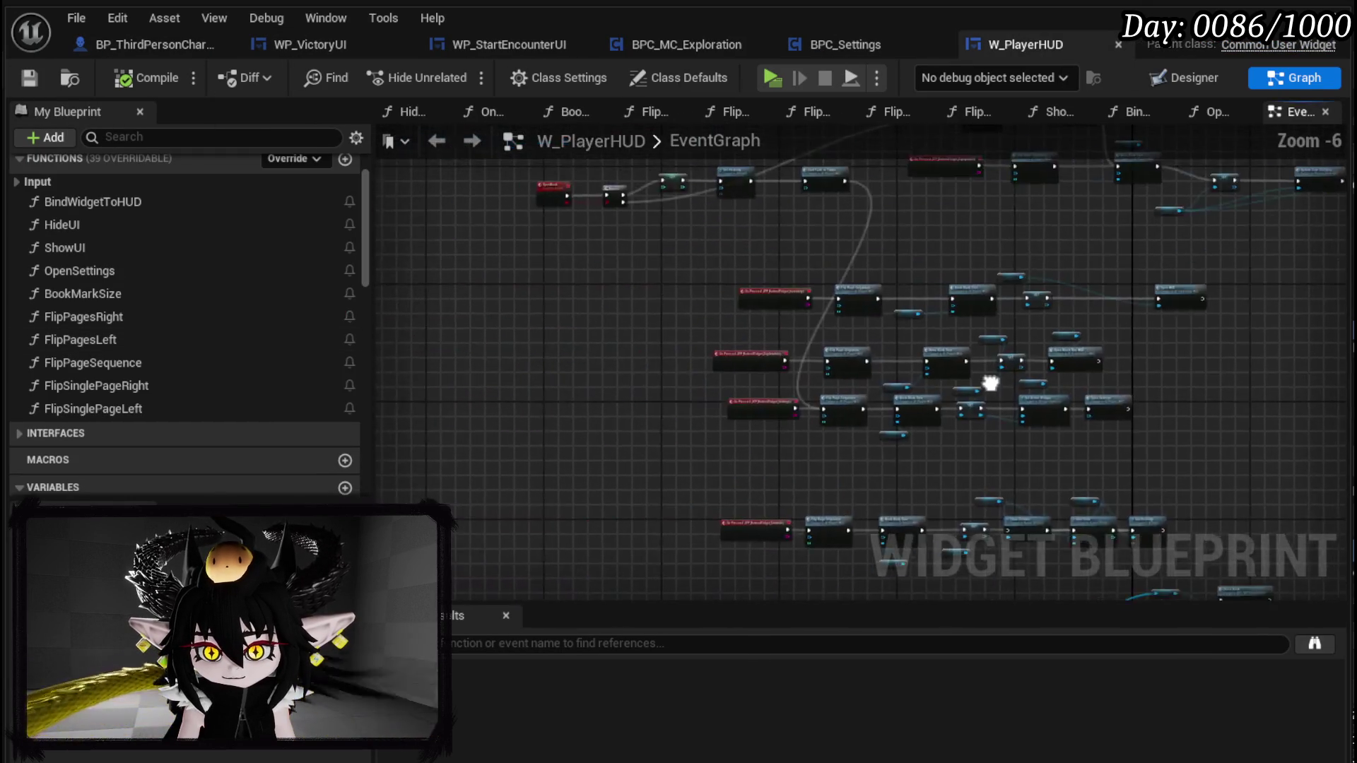
scroll(886, 326, up, 5)
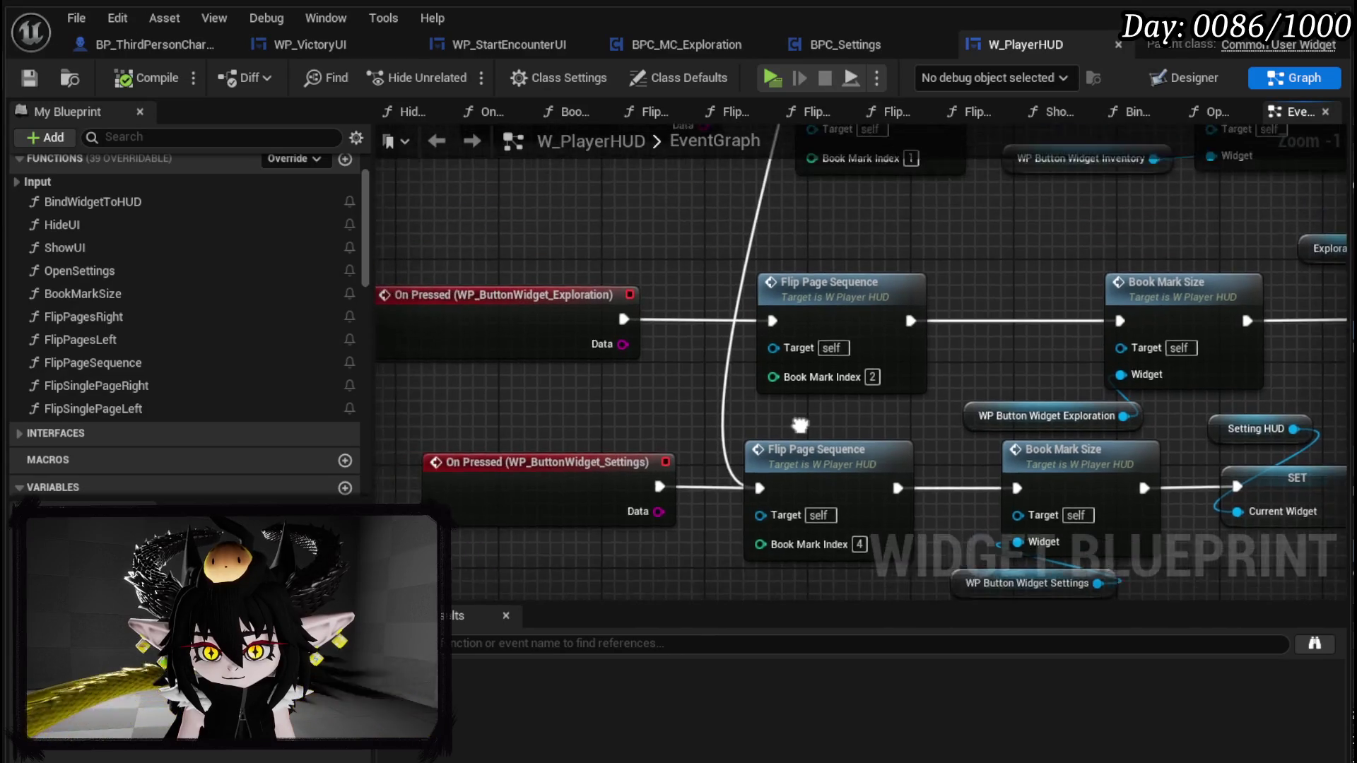
mouse_move(812, 495)
mouse_down()
mouse_move(824, 476)
mouse_move(824, 600)
mouse_up()
scroll(572, 436, down, 1)
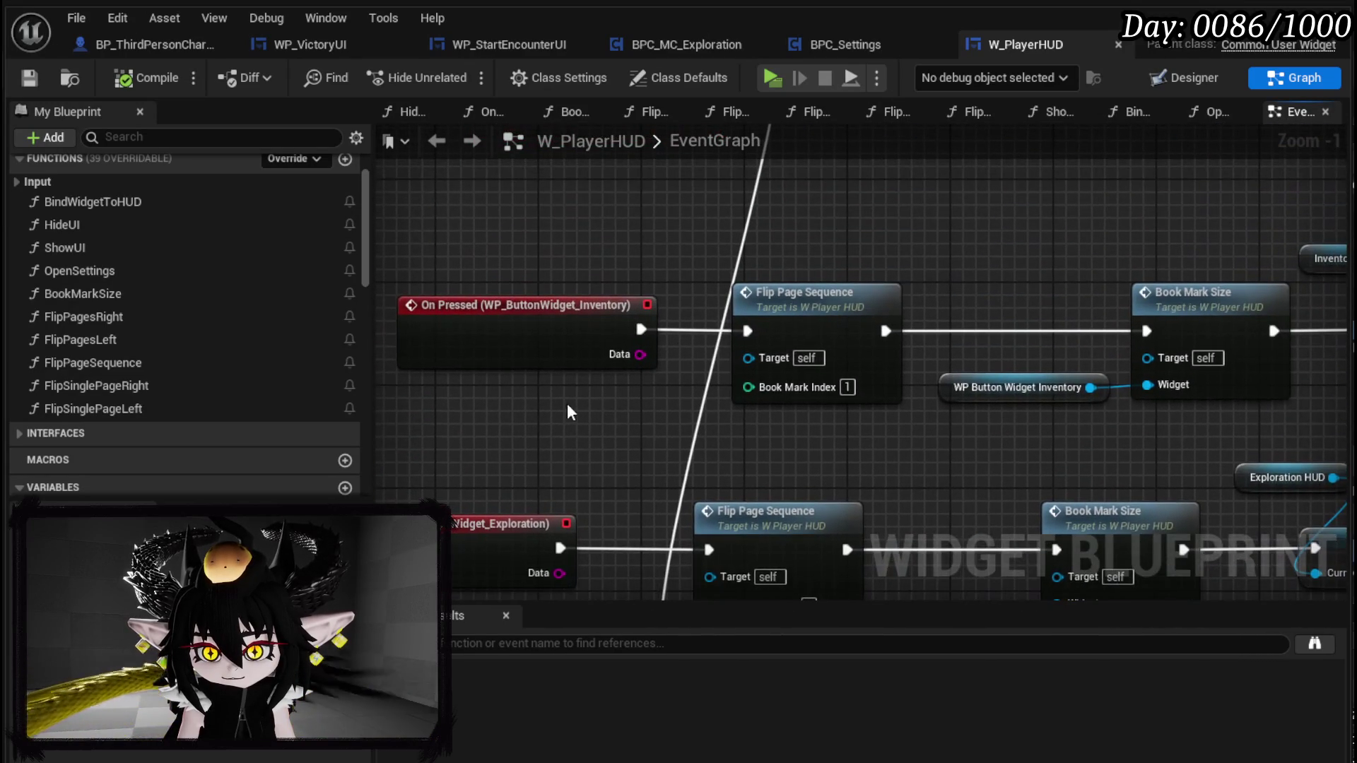
scroll(613, 349, down, 2)
mouse_move(613, 349)
mouse_down()
mouse_move(738, 459)
mouse_move(622, 405)
mouse_move(673, 342)
mouse_move(1082, 106)
mouse_up()
scroll(620, 400, up, 3)
scroll(620, 402, down, 2)
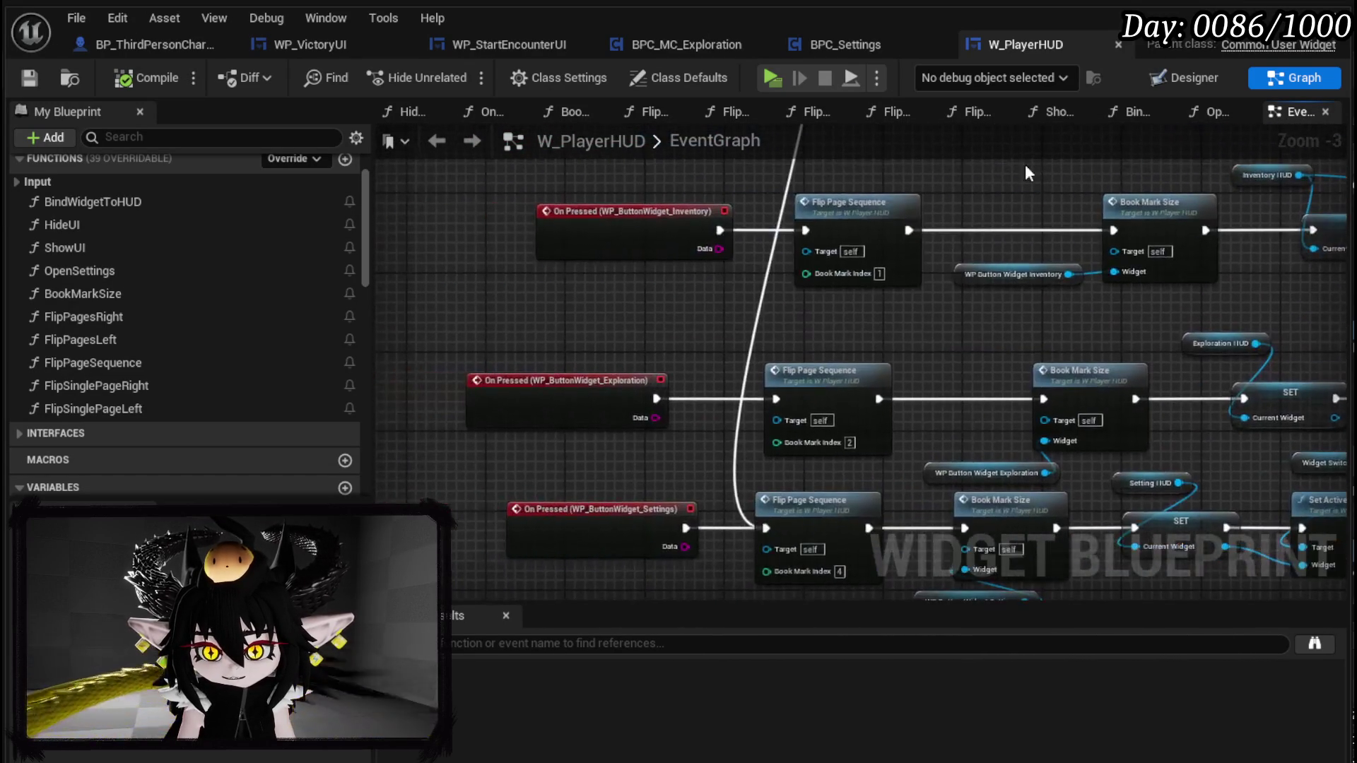
mouse_move(777, 594)
mouse_down()
mouse_move(769, 454)
mouse_move(701, 327)
mouse_up()
scroll(769, 455, down, 1)
scroll(702, 328, up, 4)
mouse_move(706, 445)
mouse_down()
mouse_move(470, 418)
mouse_move(562, 495)
mouse_move(733, 333)
mouse_move(434, 209)
mouse_up()
mouse_move(842, 257)
mouse_down()
mouse_move(645, 294)
mouse_move(584, 287)
mouse_move(706, 218)
mouse_up()
- Delete the Clear Children and Add Child nodes from the Controls chain
click(1081, 353)
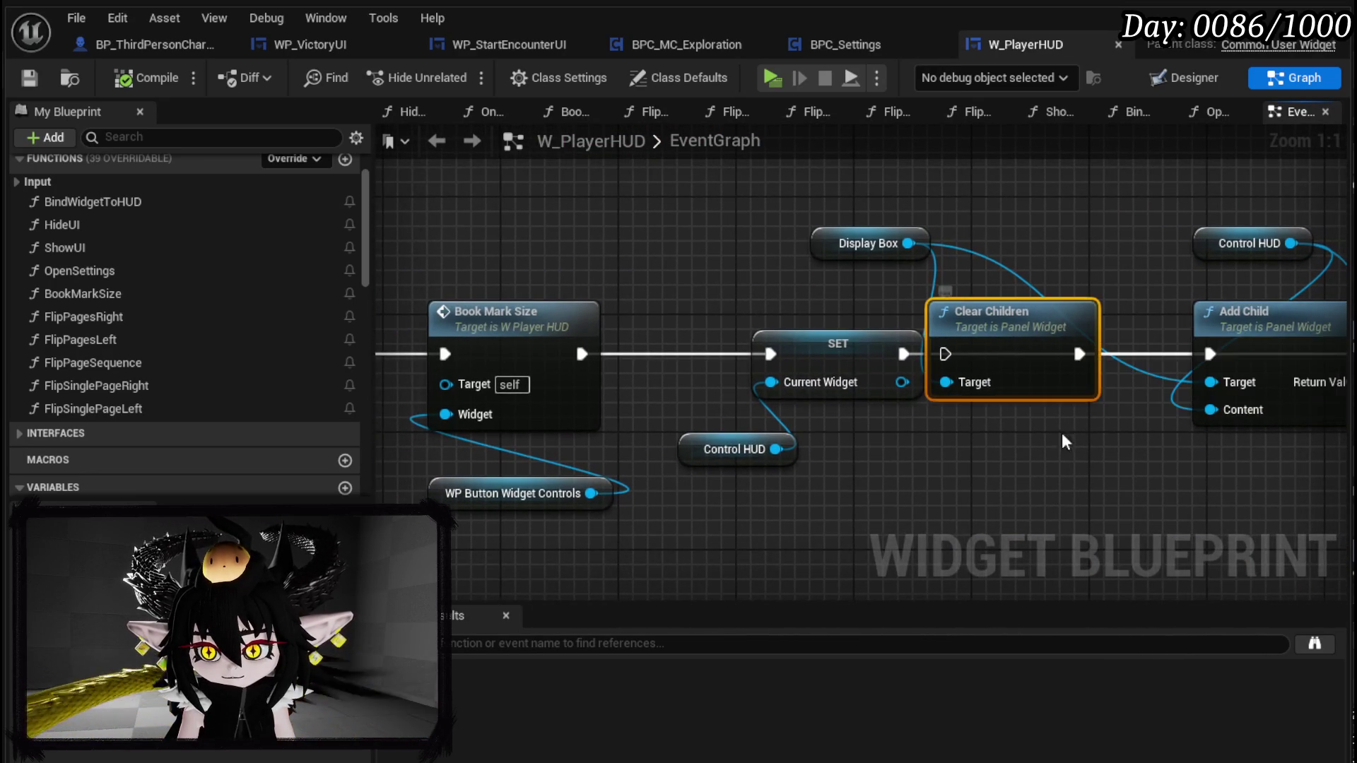
drag(1075, 410, 764, 423)
key(Delete)
drag(884, 446, 707, 432)
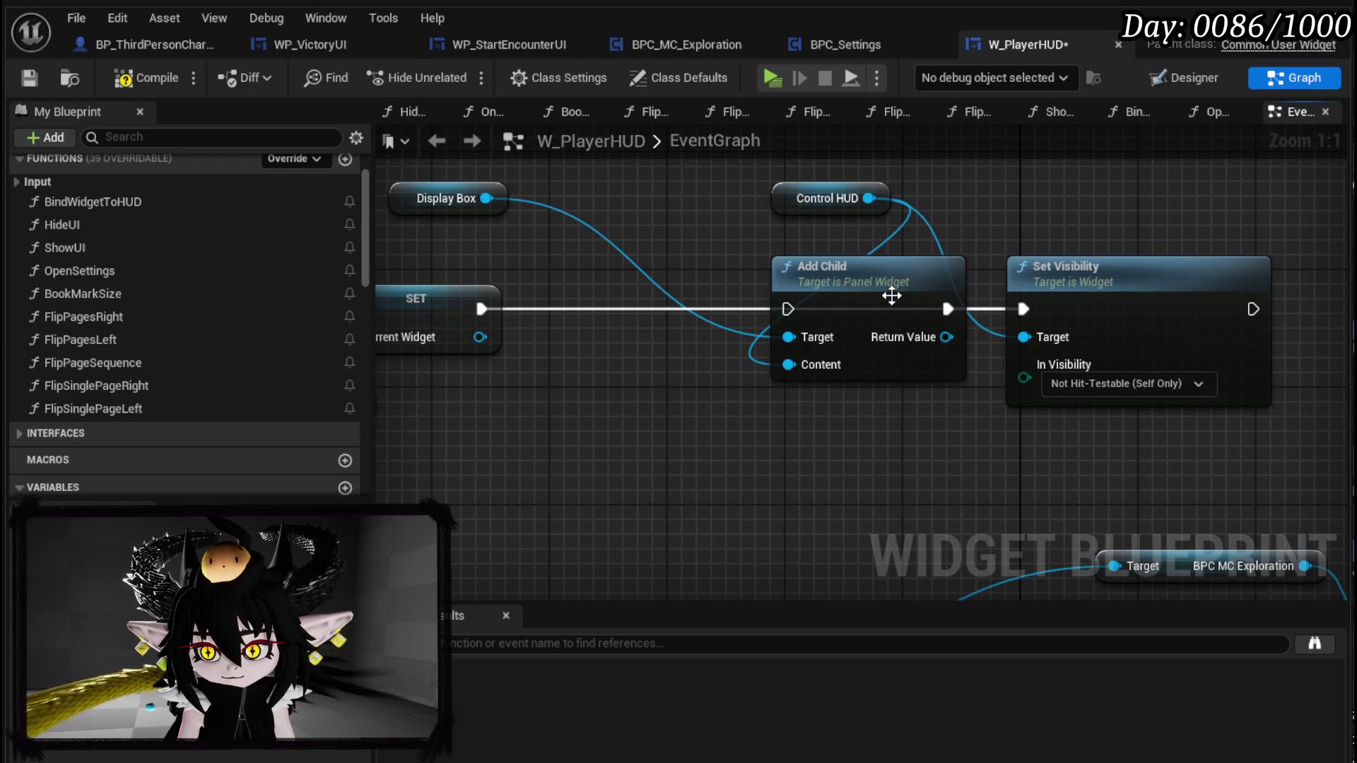
click(894, 294)
key(Delete)
- Shift Set Visibility and Control HUD left and delete the Display Box node
click(1081, 272)
ctrl+click(827, 198)
drag(1121, 288, 899, 288)
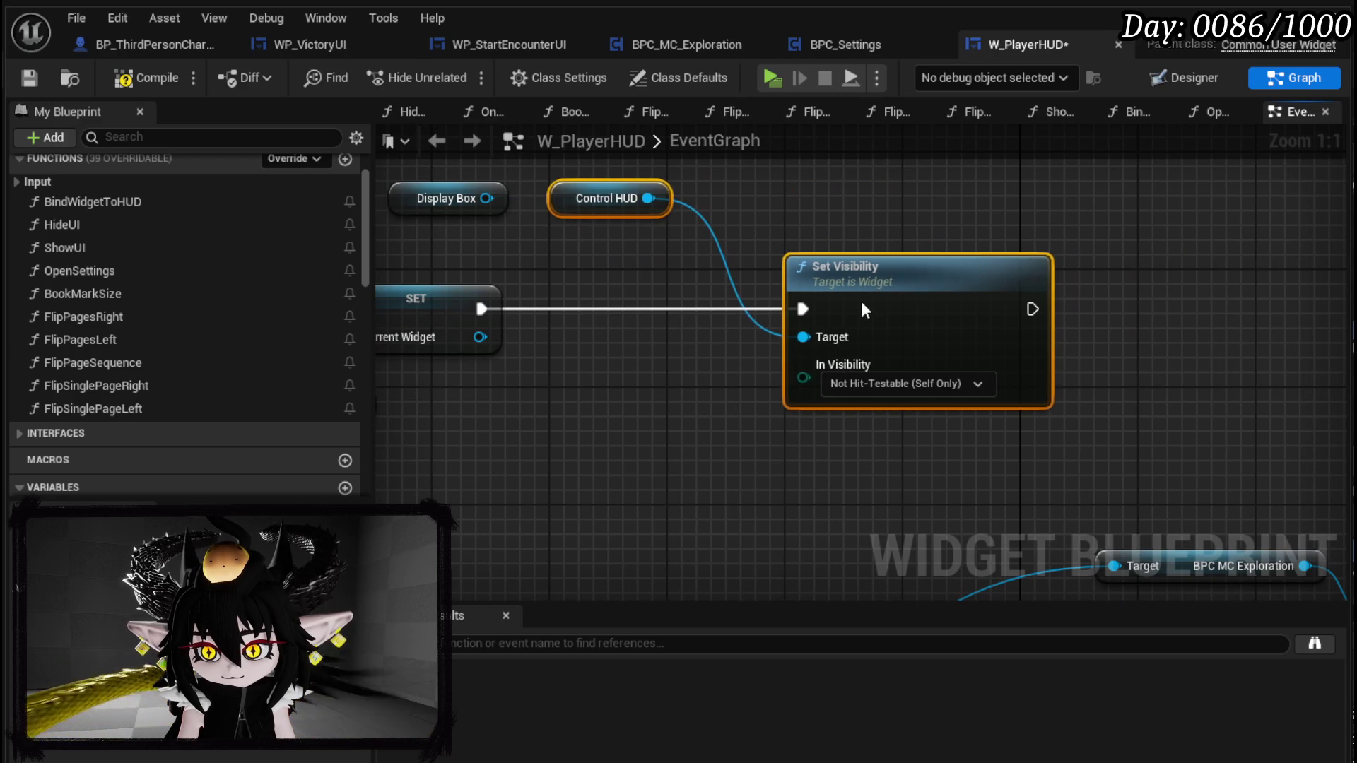
drag(558, 281, 817, 325)
click(683, 247)
key(Delete)
- Tidy the remaining Controls chain, moving the WP Button Widget Controls node up
drag(683, 247, 898, 253)
scroll(897, 253, down, 2)
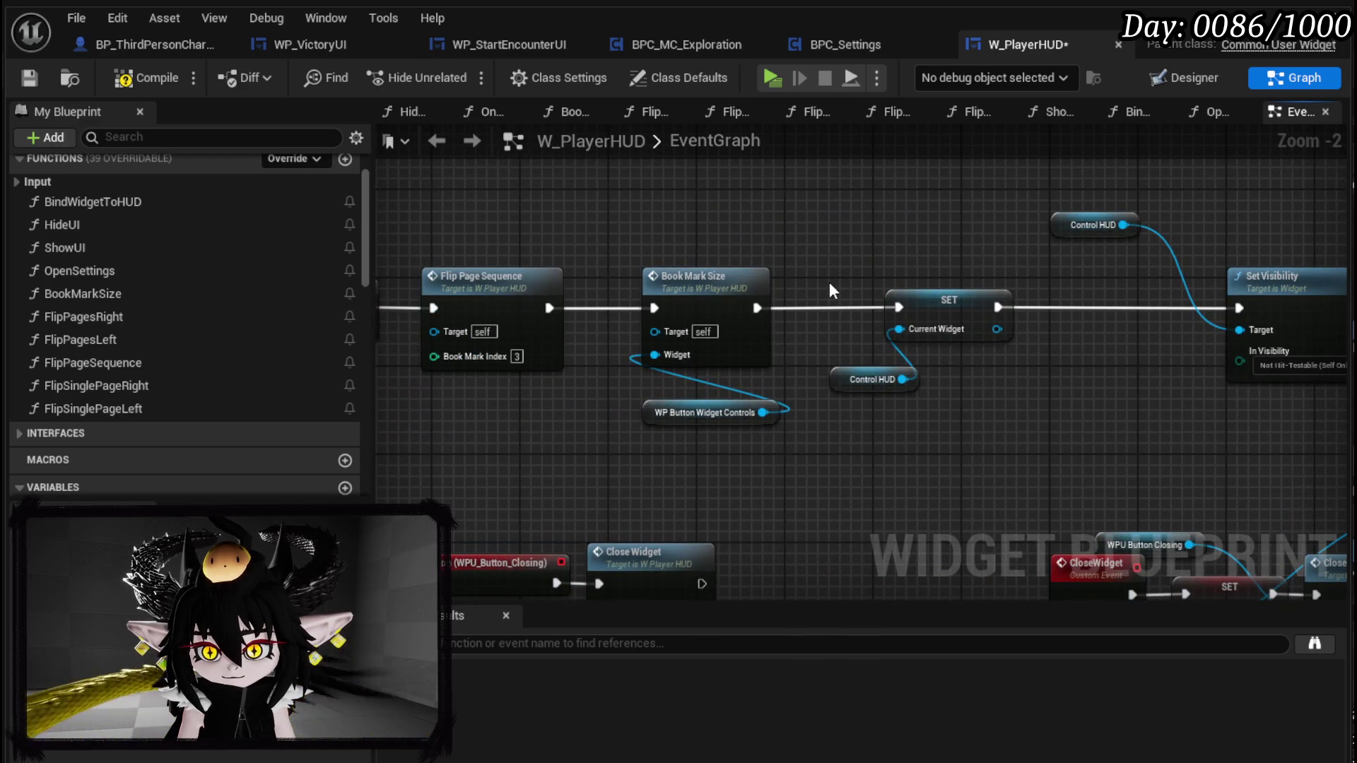
mouse_move(880, 417)
mouse_down()
mouse_move(869, 300)
mouse_move(995, 278)
mouse_up()
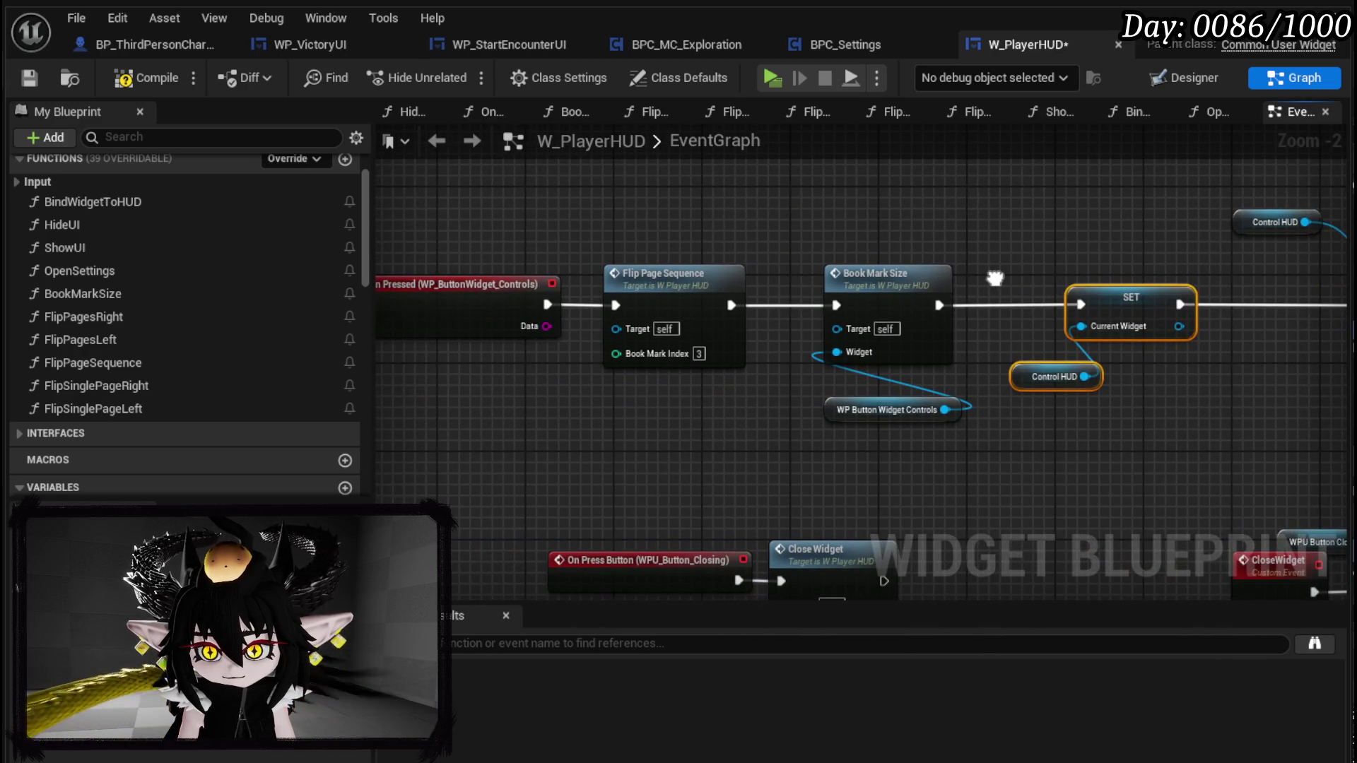
drag(859, 410, 849, 393)
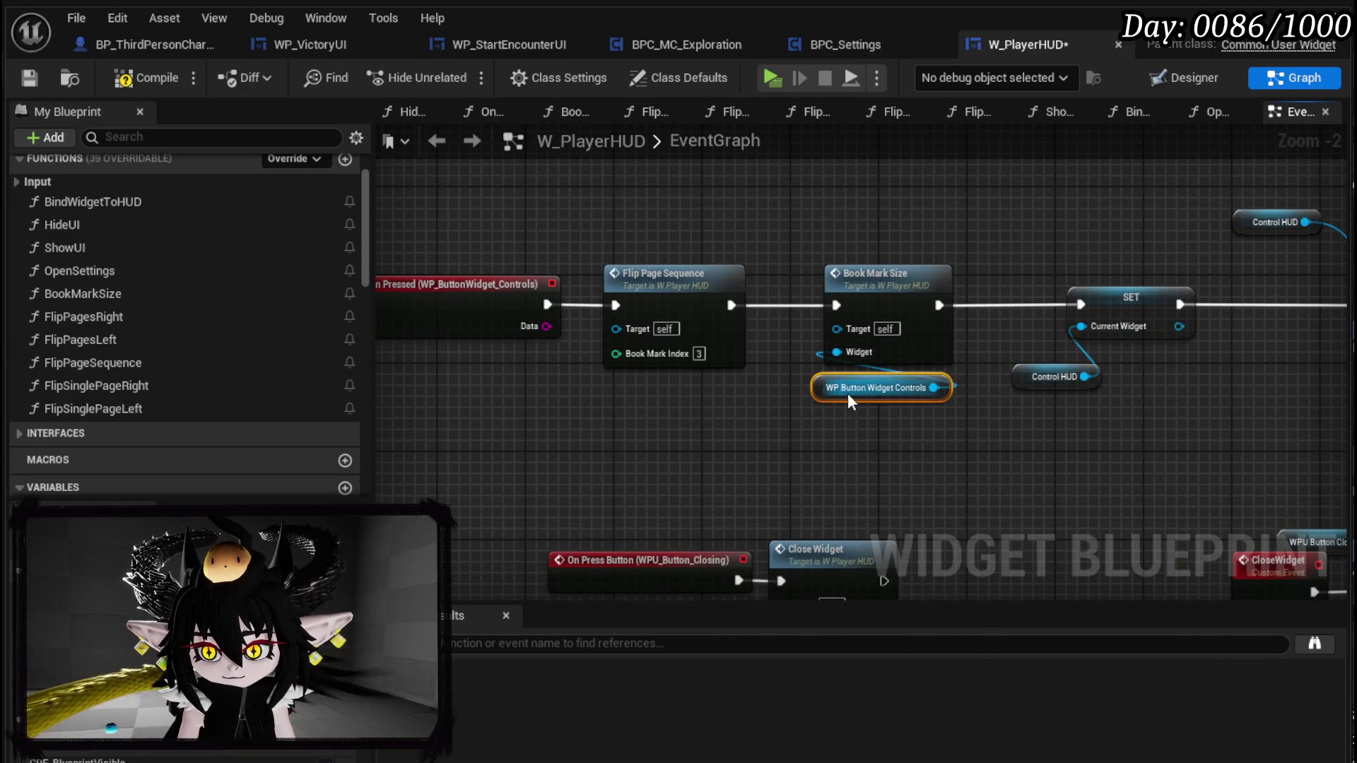
drag(794, 231, 715, 222)
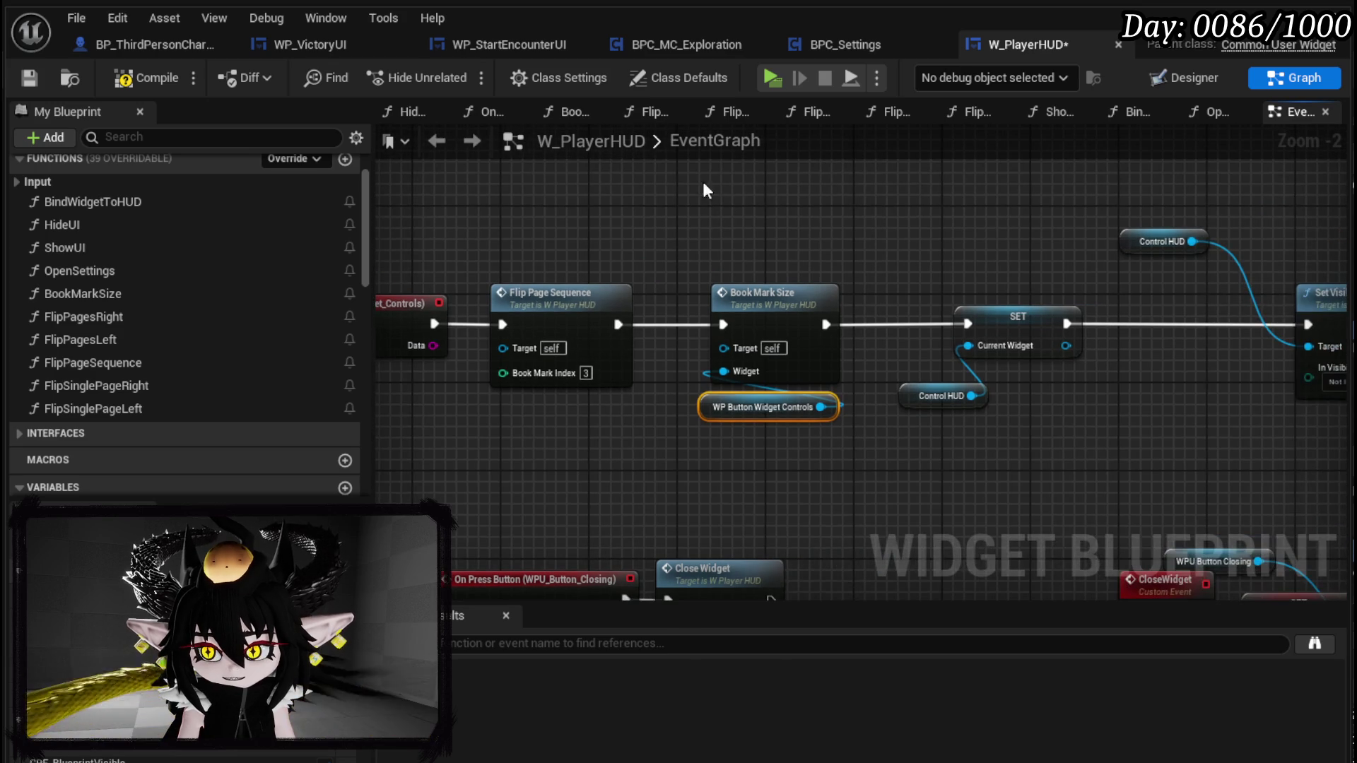
drag(612, 182, 1335, 424)
- Add an OpenControlls custom event and wire it to run the Book Mark Size chain
right_click(472, 254)
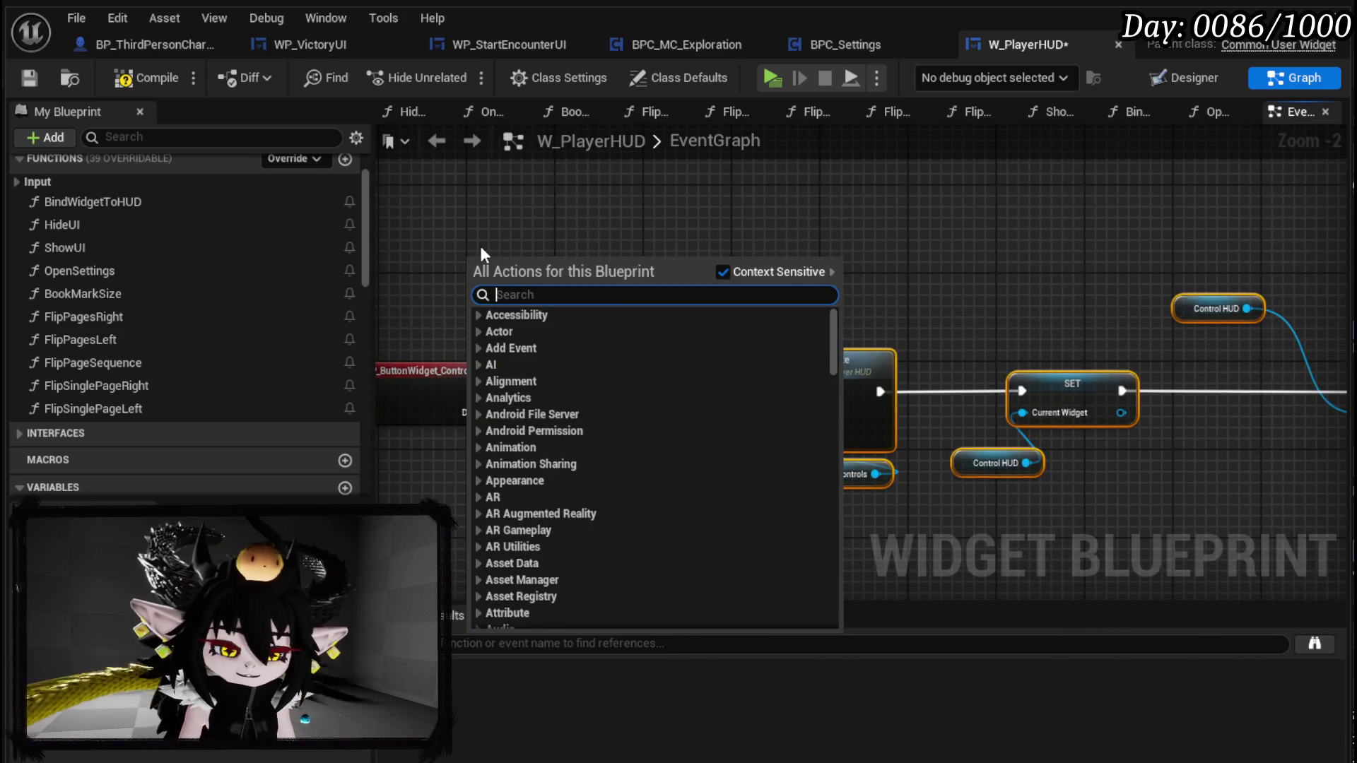
text(custom event)
key(Escape)
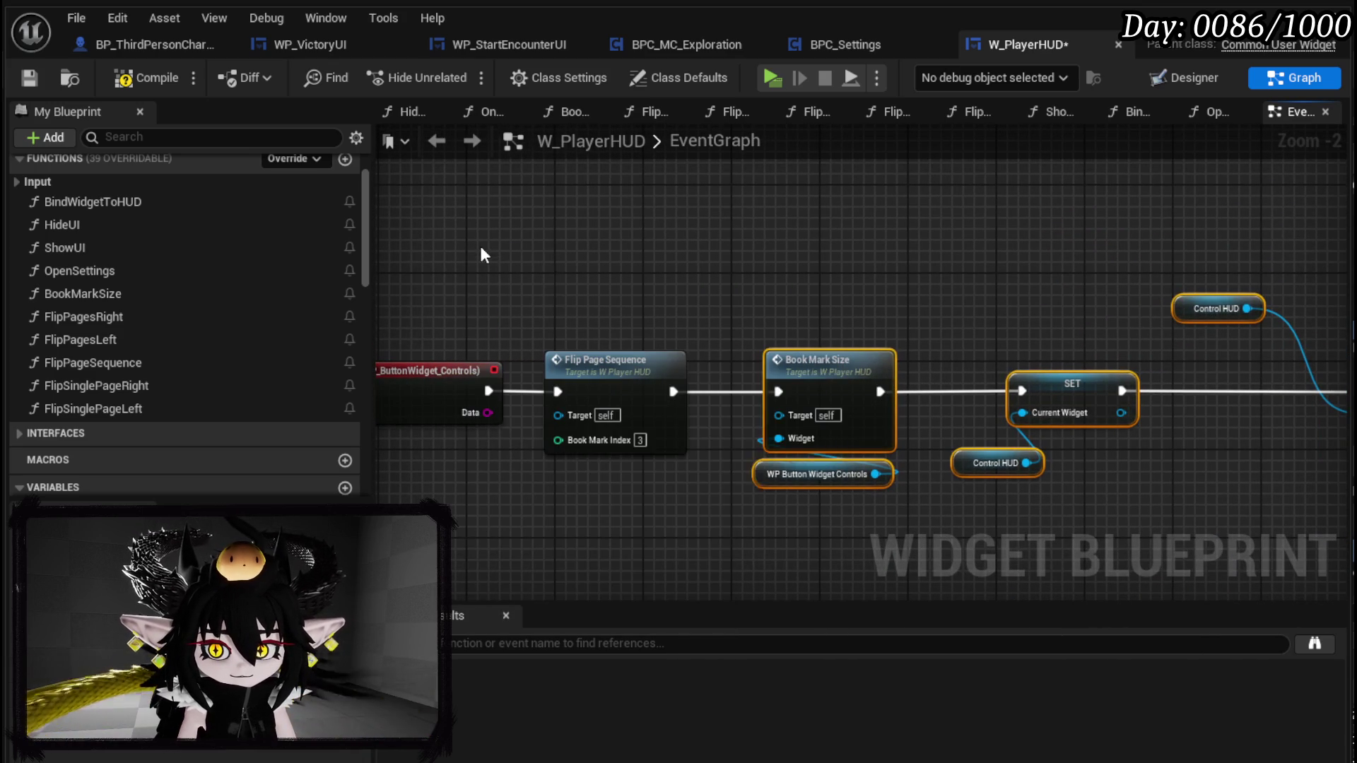
text(OpenControlls)
key(Return)
drag(569, 273, 938, 284)
drag(635, 306, 724, 394)
drag(646, 245, 904, 244)
mouse_move(827, 282)
mouse_down()
mouse_move(614, 293)
mouse_move(751, 404)
mouse_move(738, 400)
mouse_up()
- Compile and save W_PlayerHUD, then shift Control HUD and Set Visibility left
click(141, 78)
click(29, 77)
mouse_move(912, 254)
mouse_down()
mouse_move(1130, 418)
mouse_move(938, 401)
mouse_up()
click(950, 308)
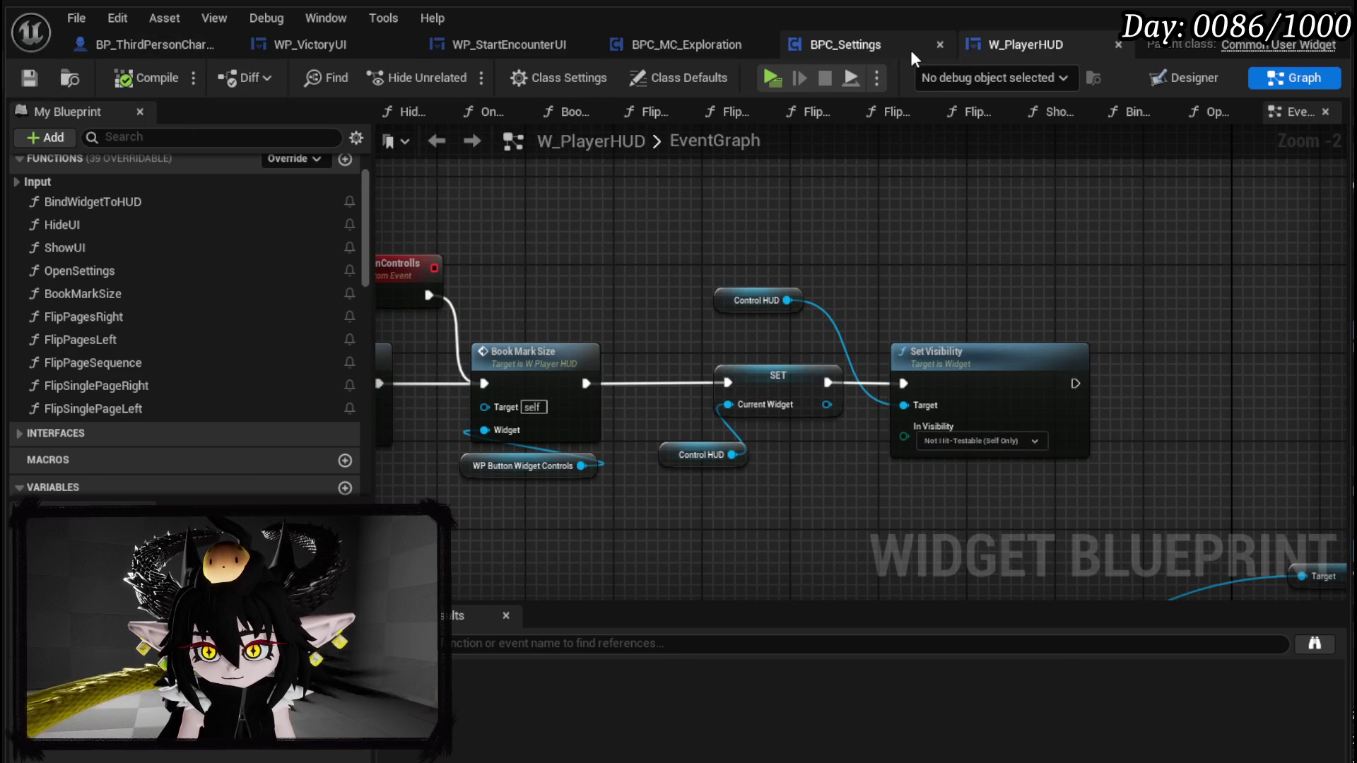
click(179, 43)
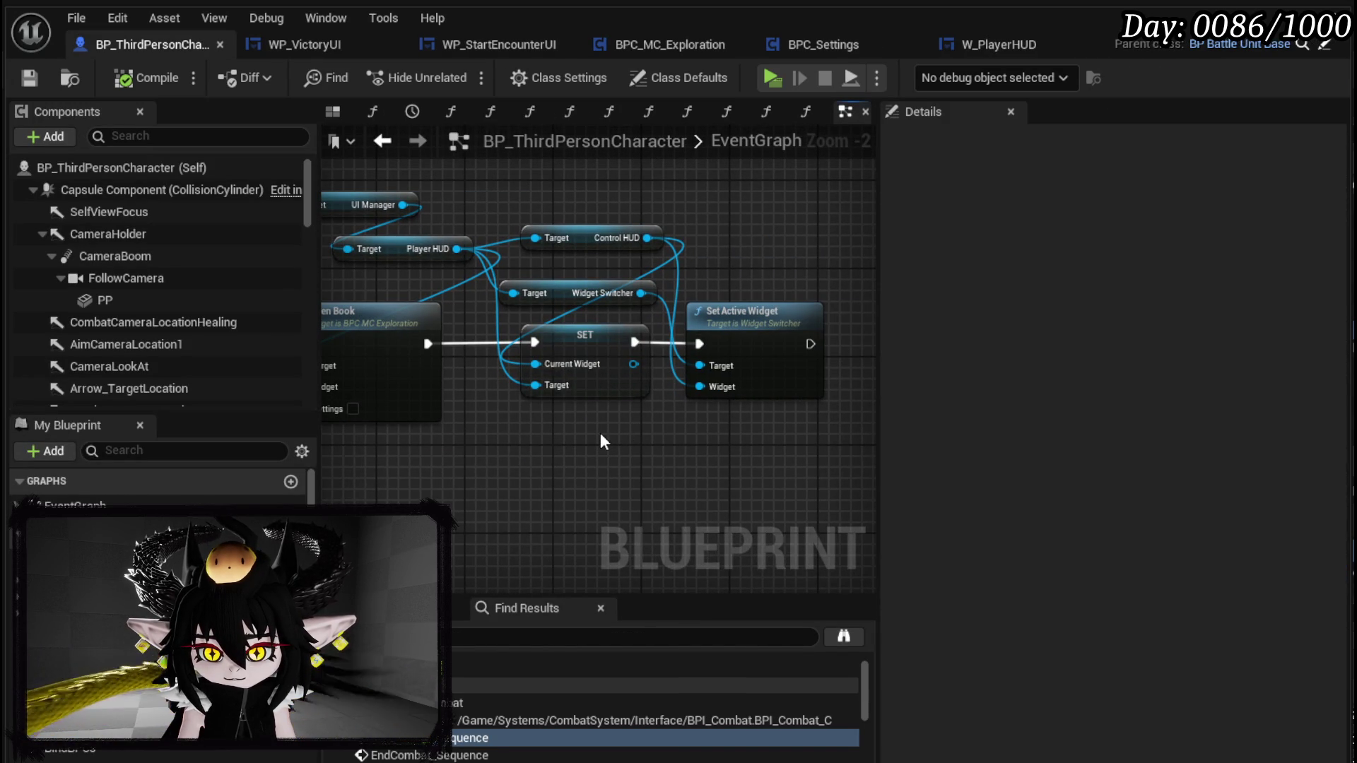
- Swap the SET Current Widget node for Player HUD's Open Controlls, run after Open Book, and save
click(600, 389)
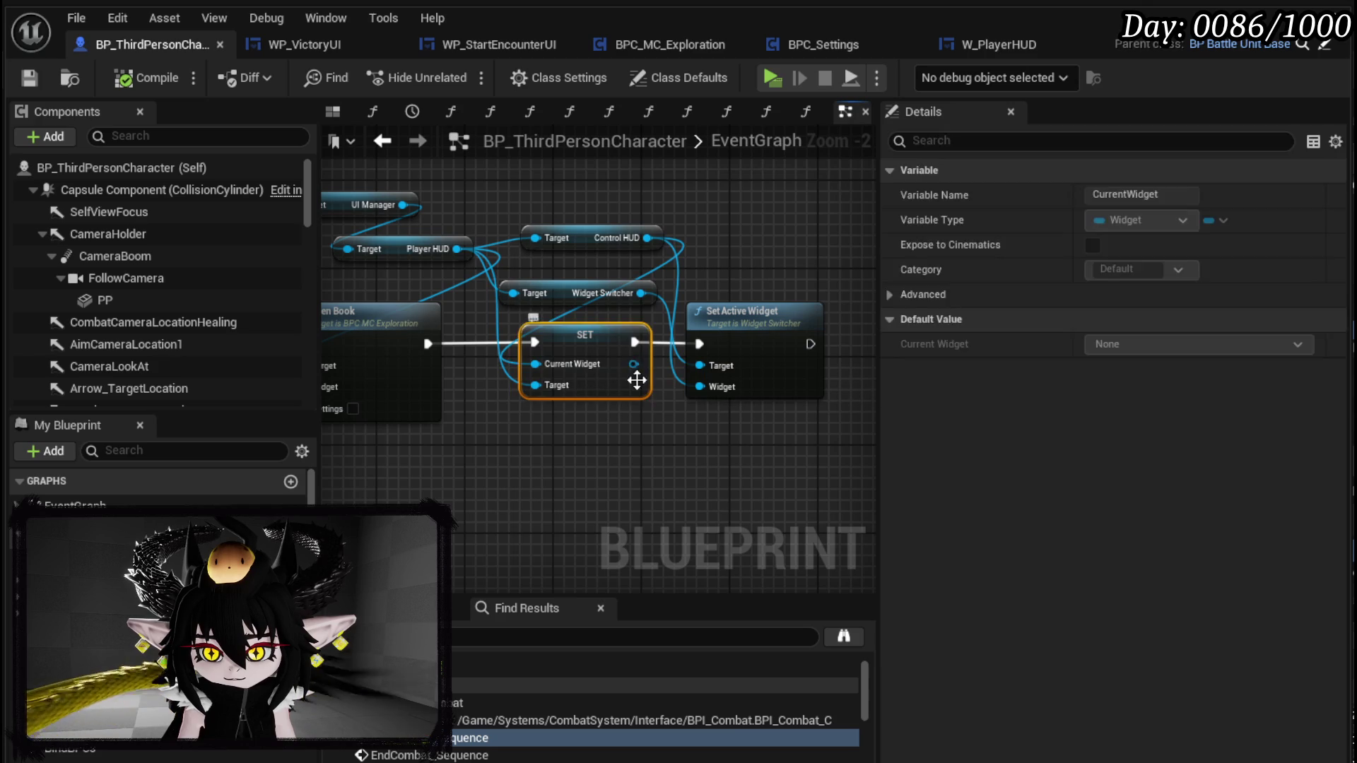
key(Delete)
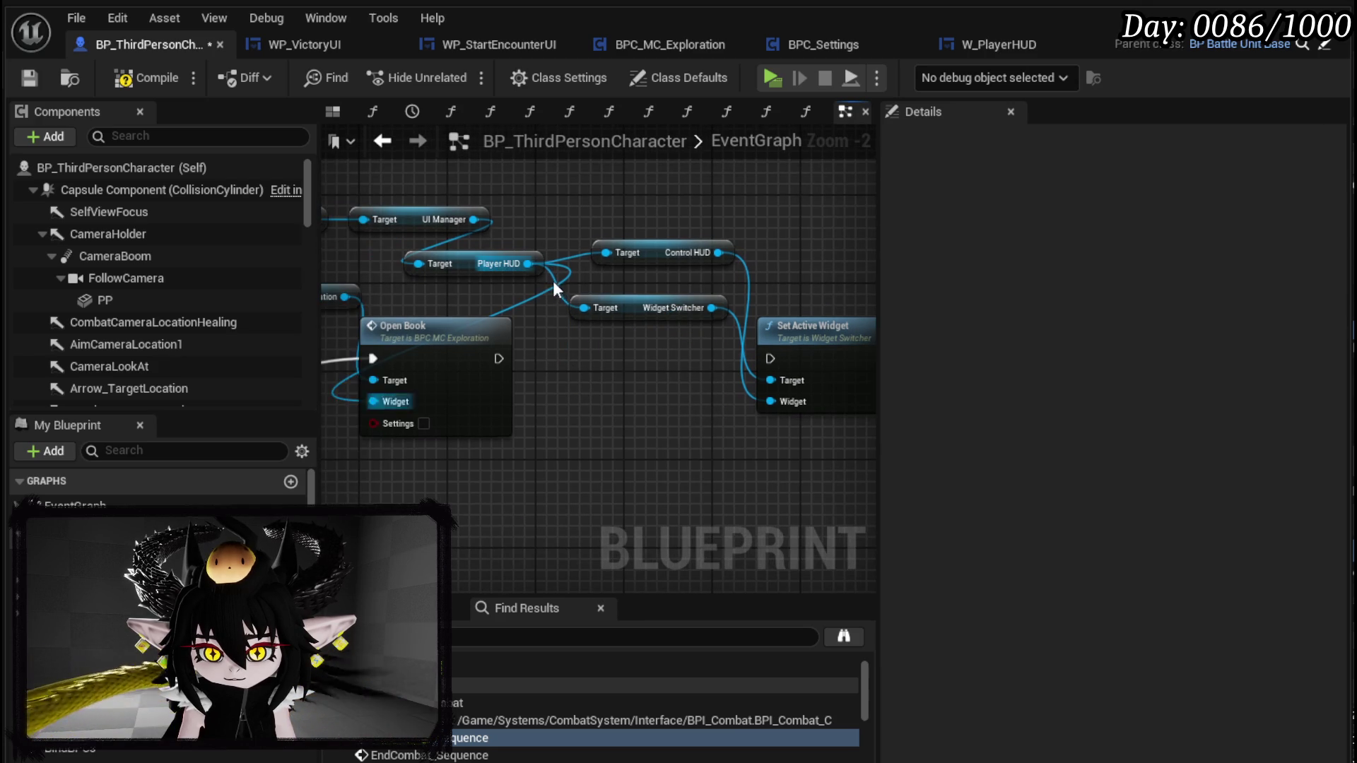
drag(528, 263, 580, 359)
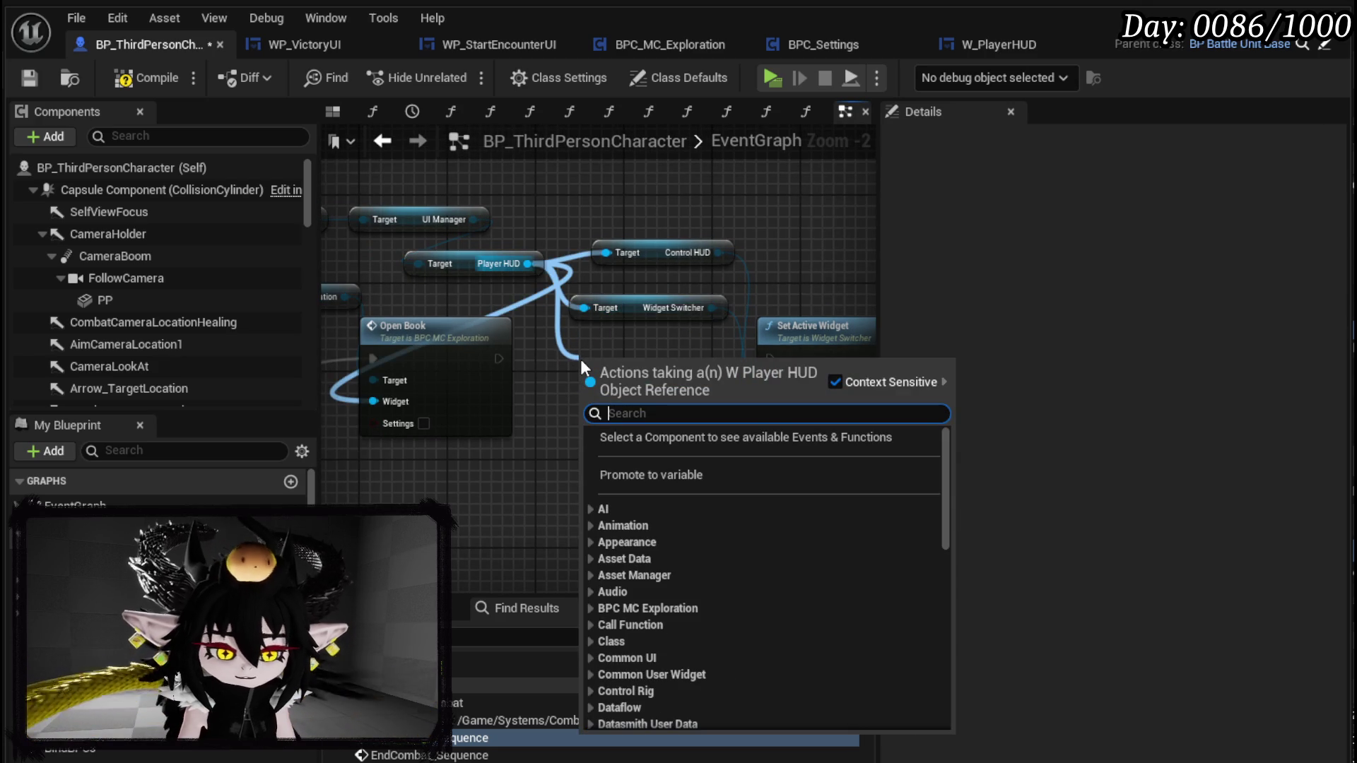
text(open)
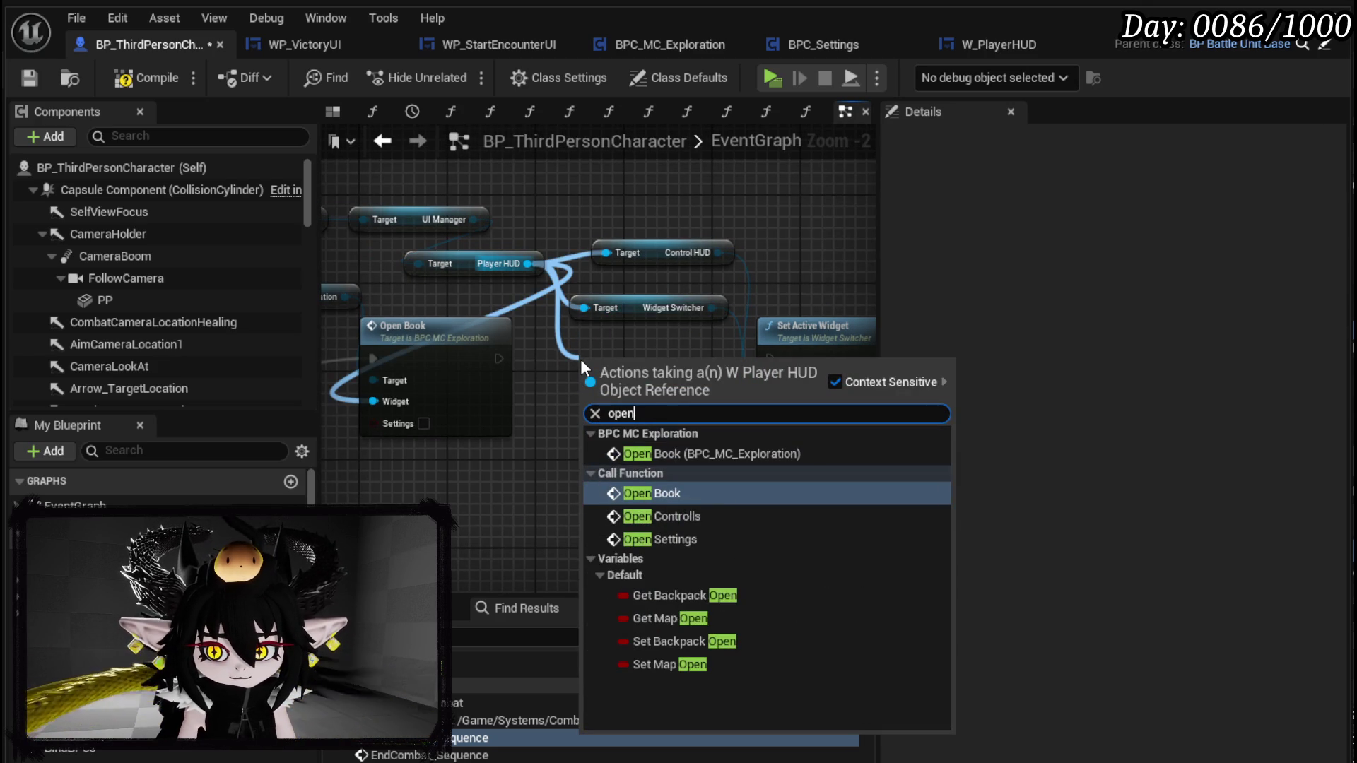
key(Down)
key(Return)
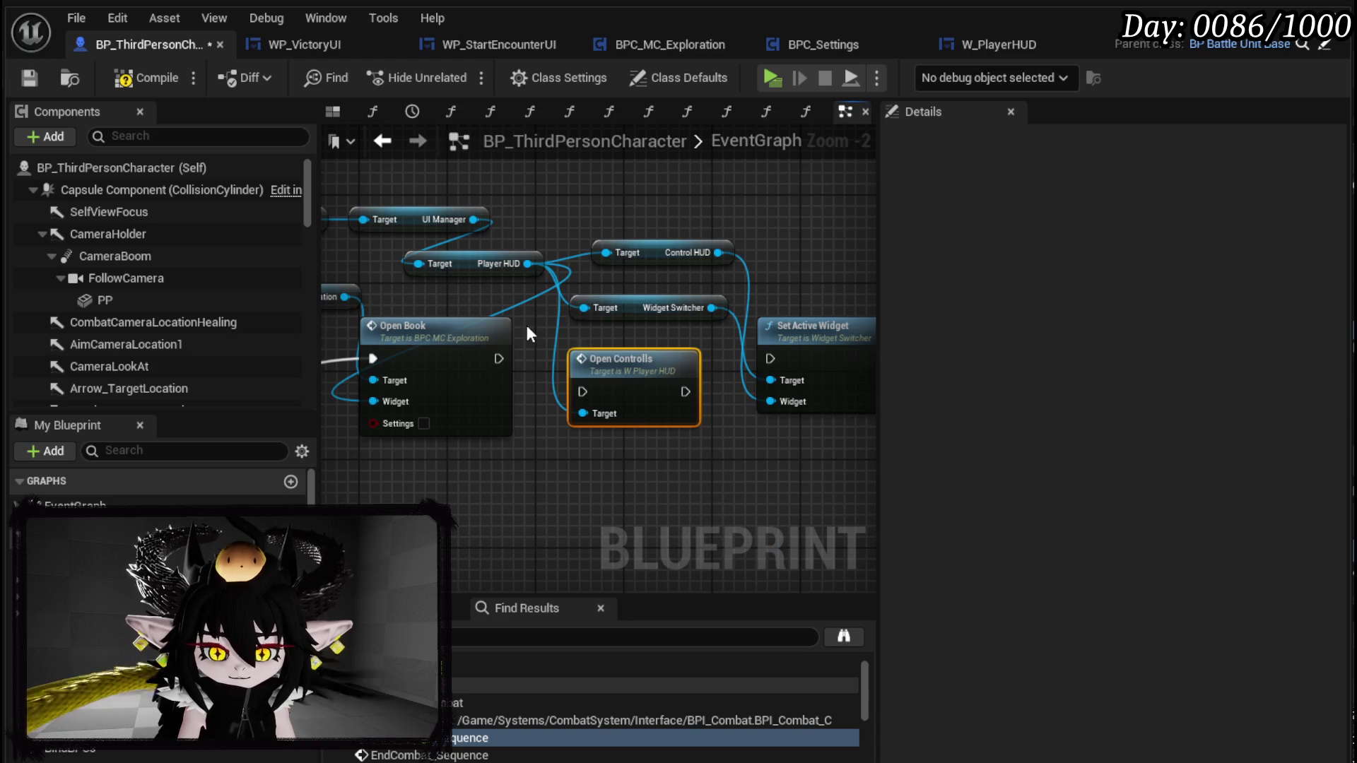
drag(498, 358, 581, 391)
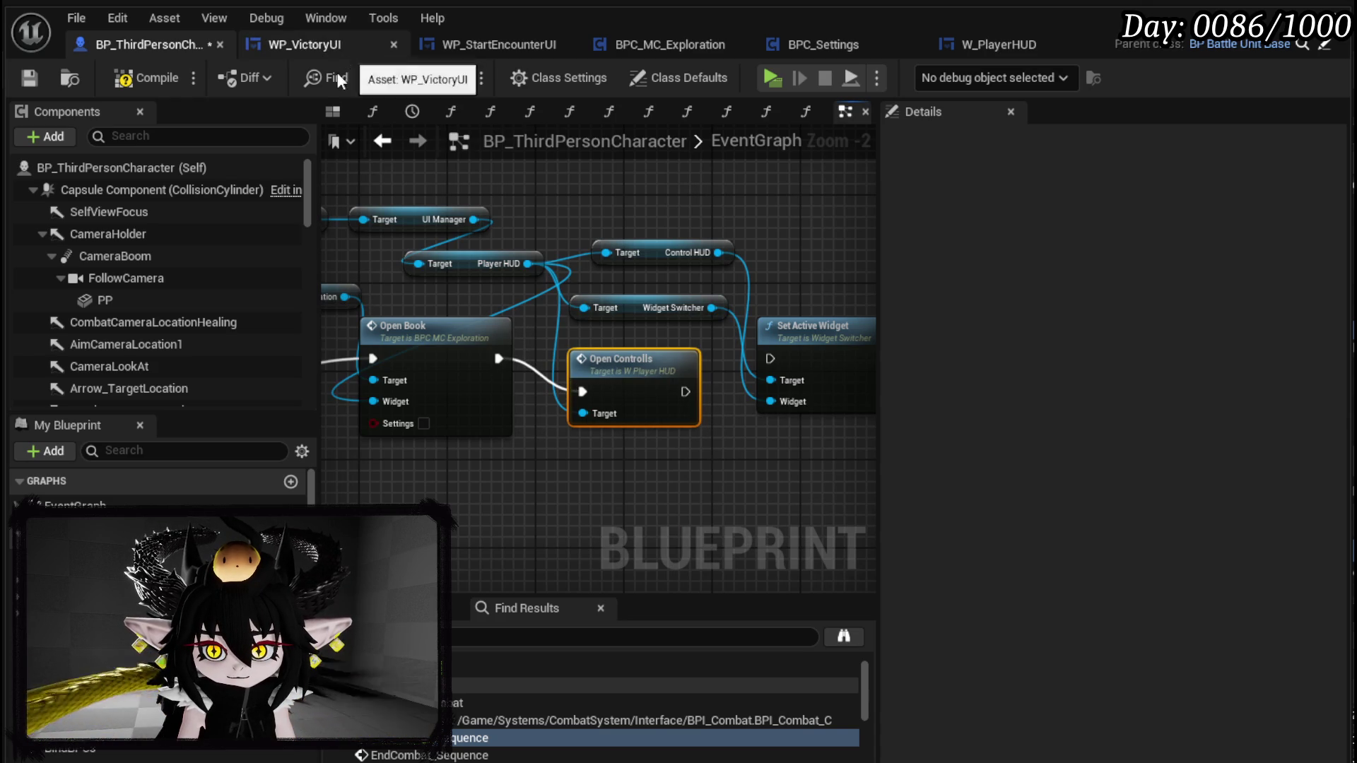
click(37, 70)
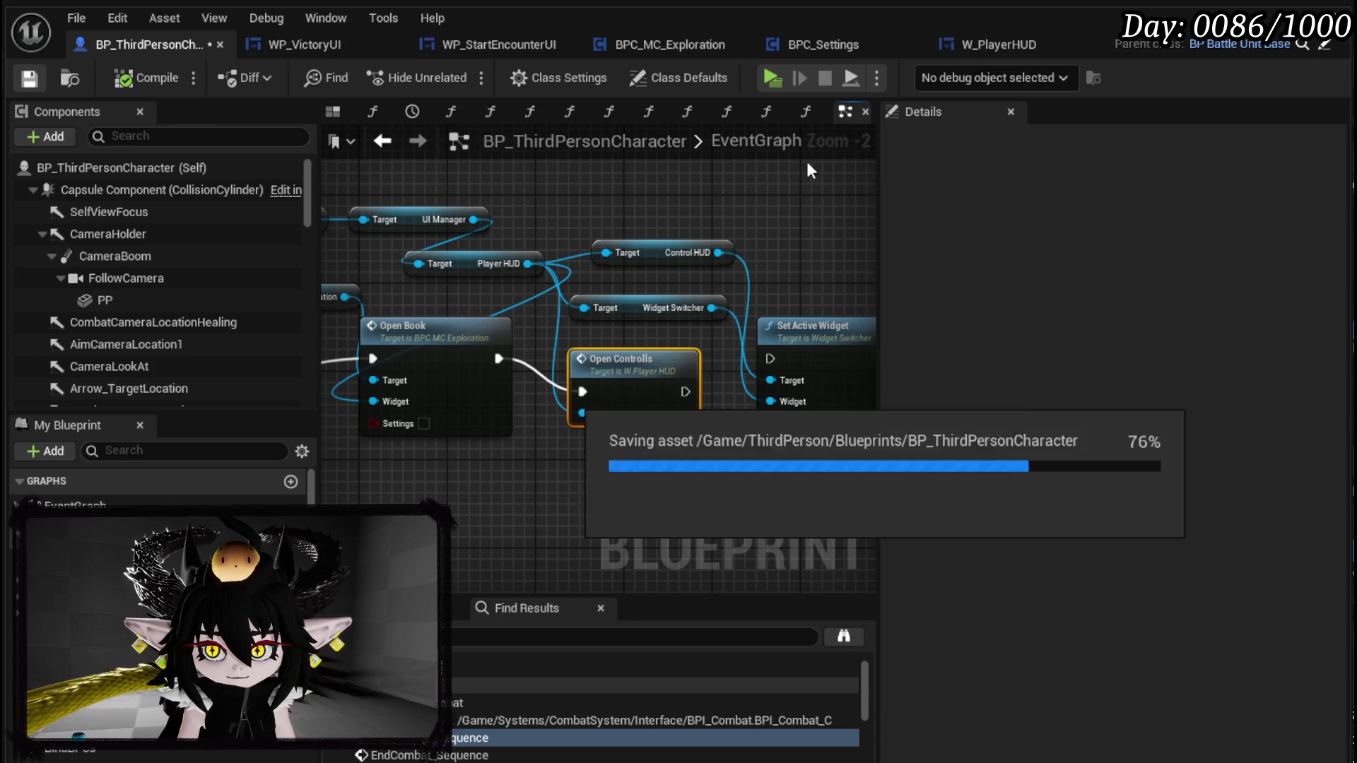
- Play-test the book menu from the level editor, stop the preview, and save
click(1254, 16)
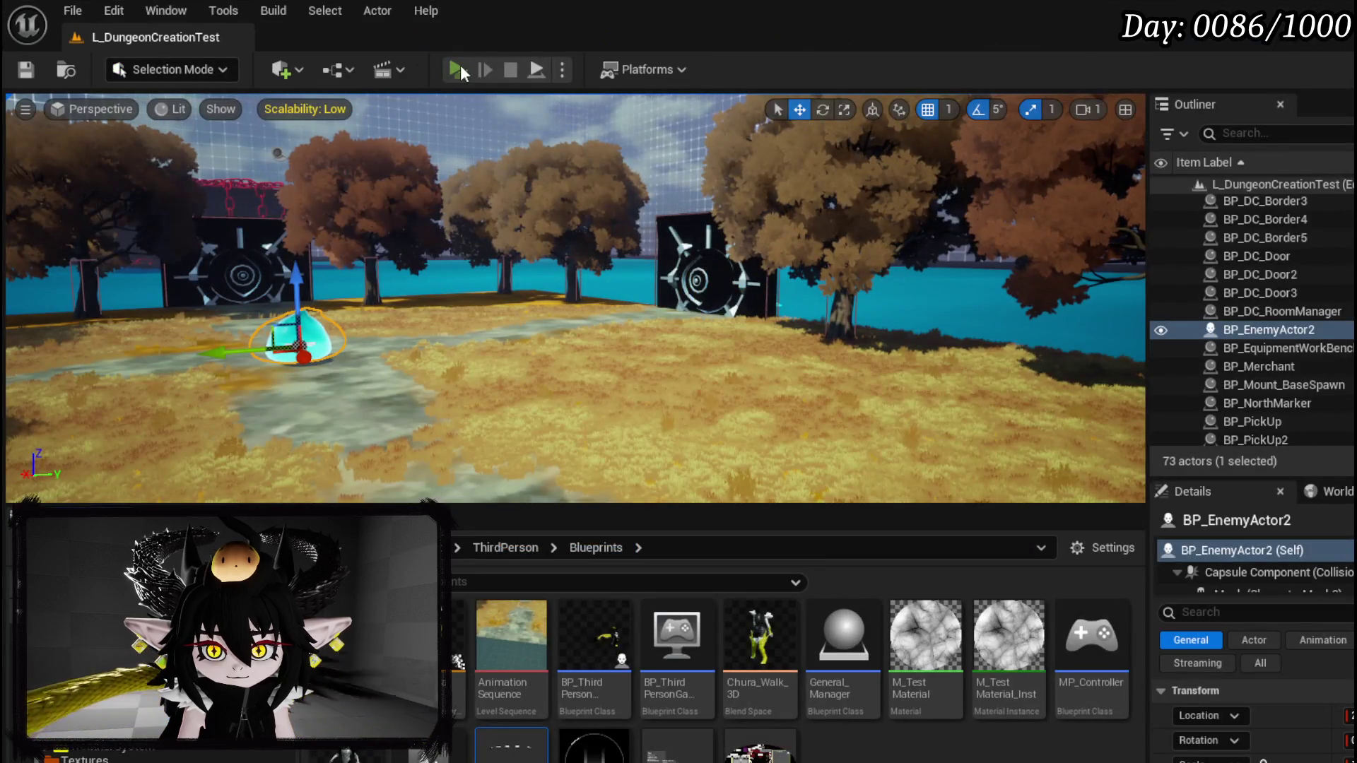
key(alt+p)
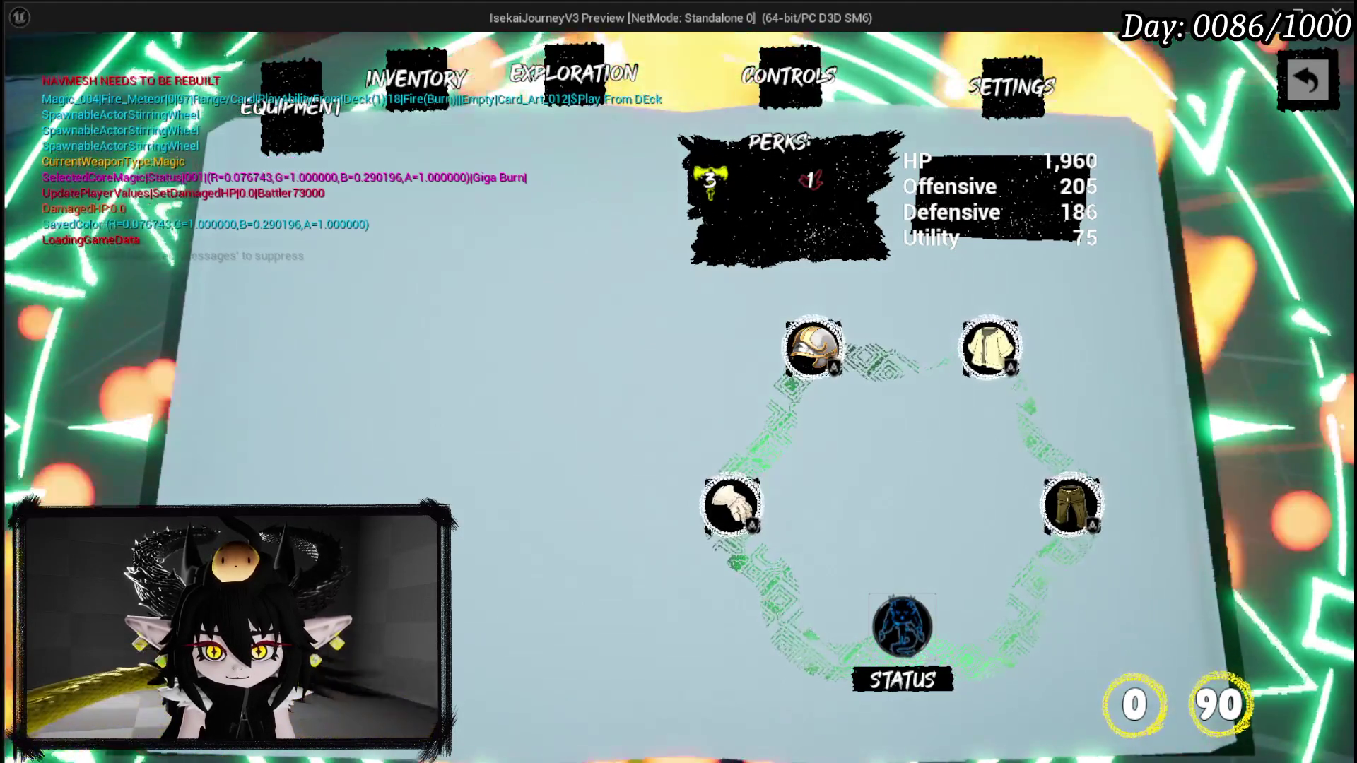
key(Escape)
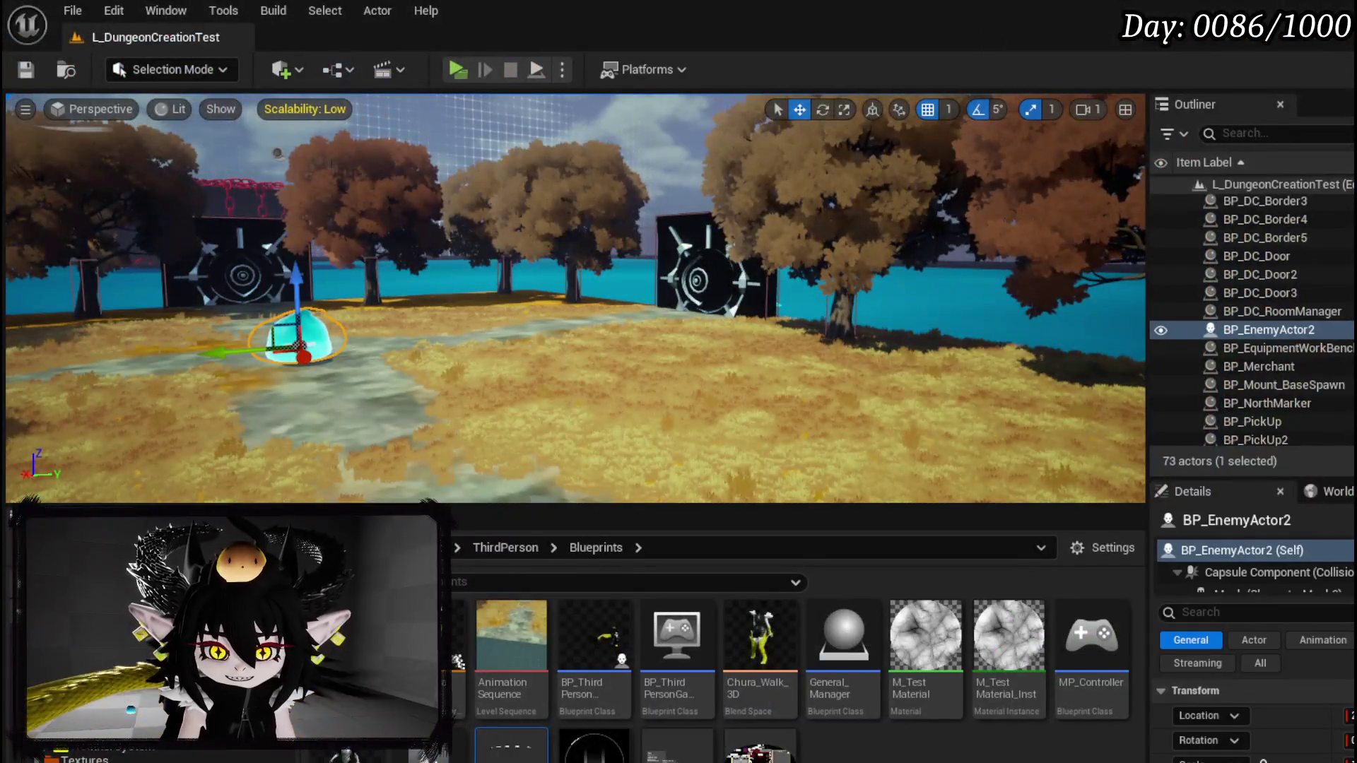
key(ctrl+s)
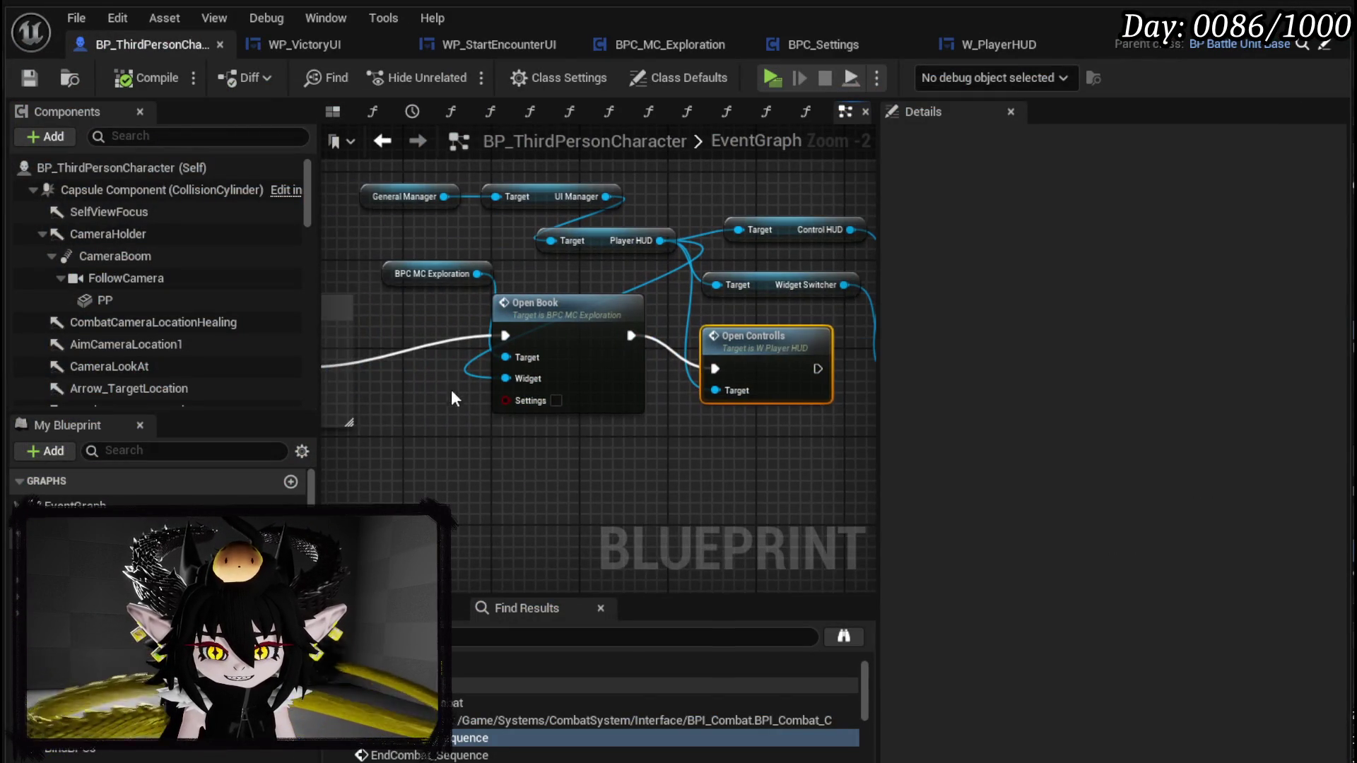
mouse_move(451, 389)
mouse_down()
mouse_move(566, 291)
mouse_move(567, 341)
mouse_up()
- Lower Open Book and its target slightly and place Open Controlls beside it
click(701, 315)
mouse_move(701, 315)
mouse_down()
mouse_move(553, 364)
mouse_move(565, 383)
mouse_up()
mouse_move(652, 373)
mouse_down()
mouse_move(699, 431)
mouse_move(606, 389)
mouse_move(757, 376)
mouse_up()
click(699, 431)
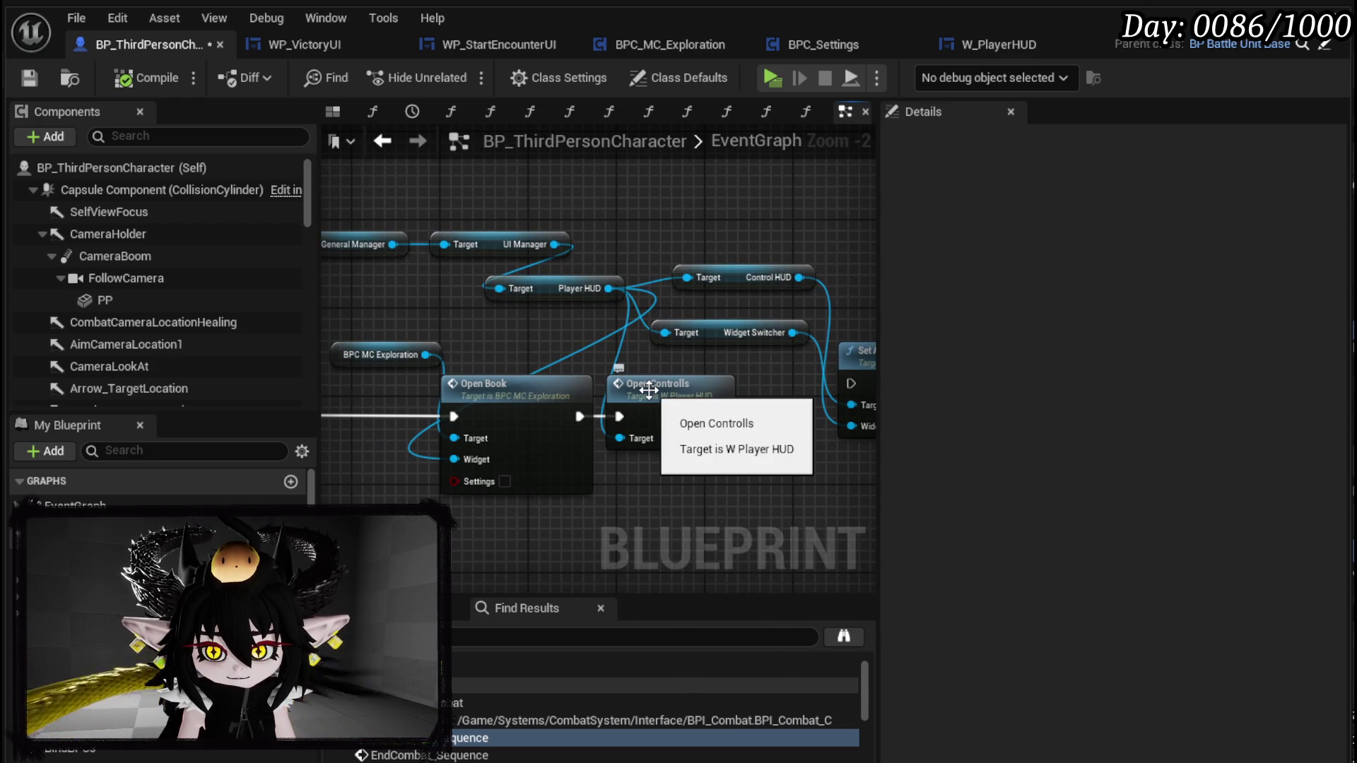
- Move the General Manager, UI Manager and Player HUD getters left and nudge Open Controlls right
drag(460, 317, 591, 349)
mouse_move(432, 253)
mouse_down()
mouse_move(756, 332)
mouse_move(567, 302)
mouse_up()
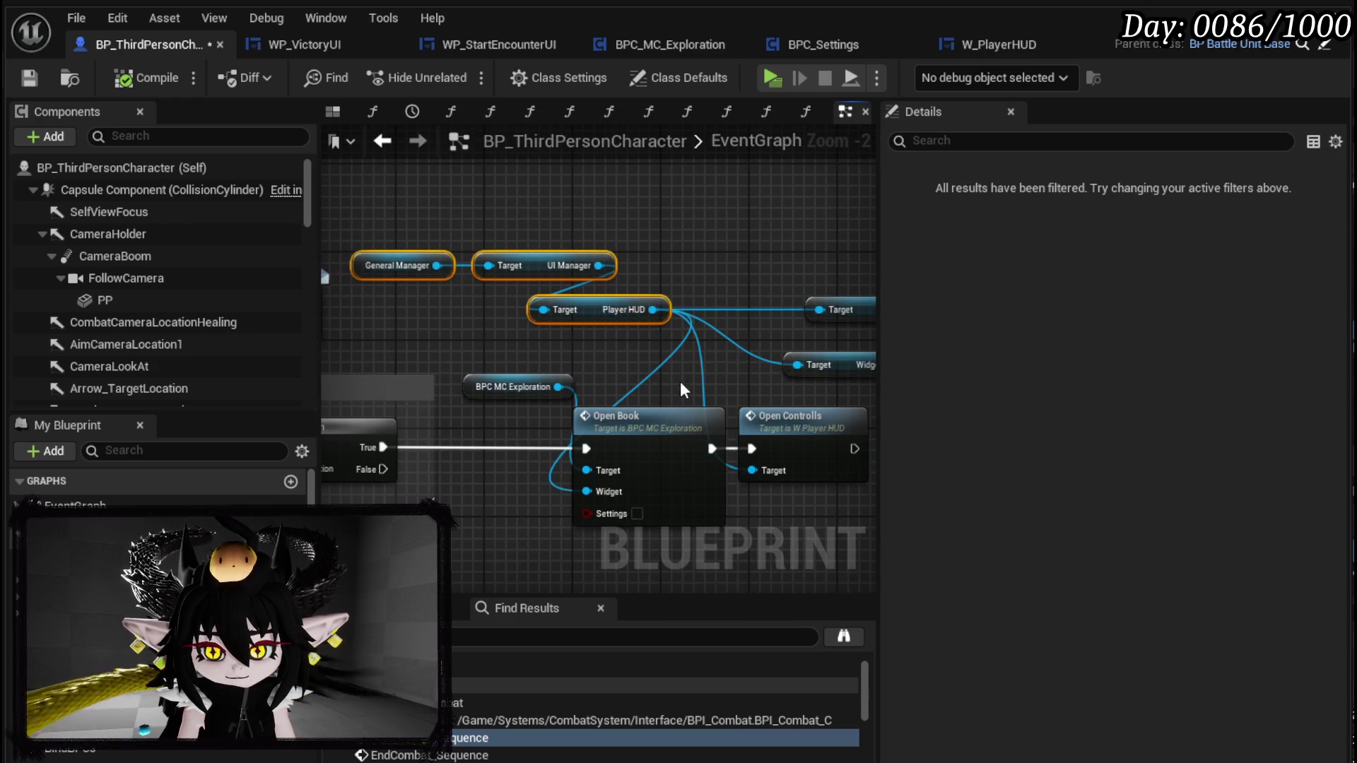
drag(680, 378, 510, 340)
mouse_move(632, 378)
mouse_down()
mouse_move(707, 384)
mouse_move(665, 385)
mouse_up()
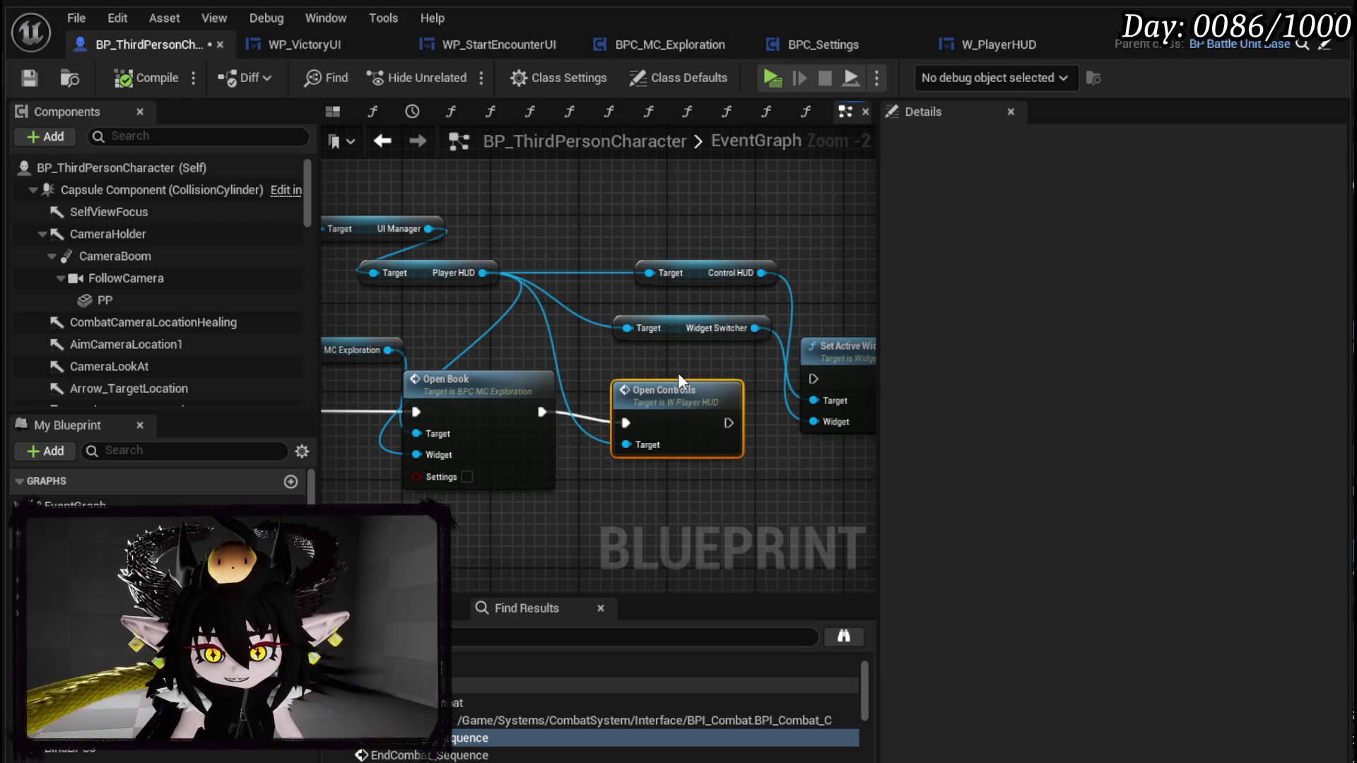
- Open the Open Book function graph and inspect its Play Anim Montage and Set Visibility nodes
double_click(506, 388)
scroll(506, 391, down, 2)
mouse_move(388, 393)
mouse_down()
mouse_move(545, 384)
mouse_move(585, 403)
mouse_up()
scroll(685, 394, down, 5)
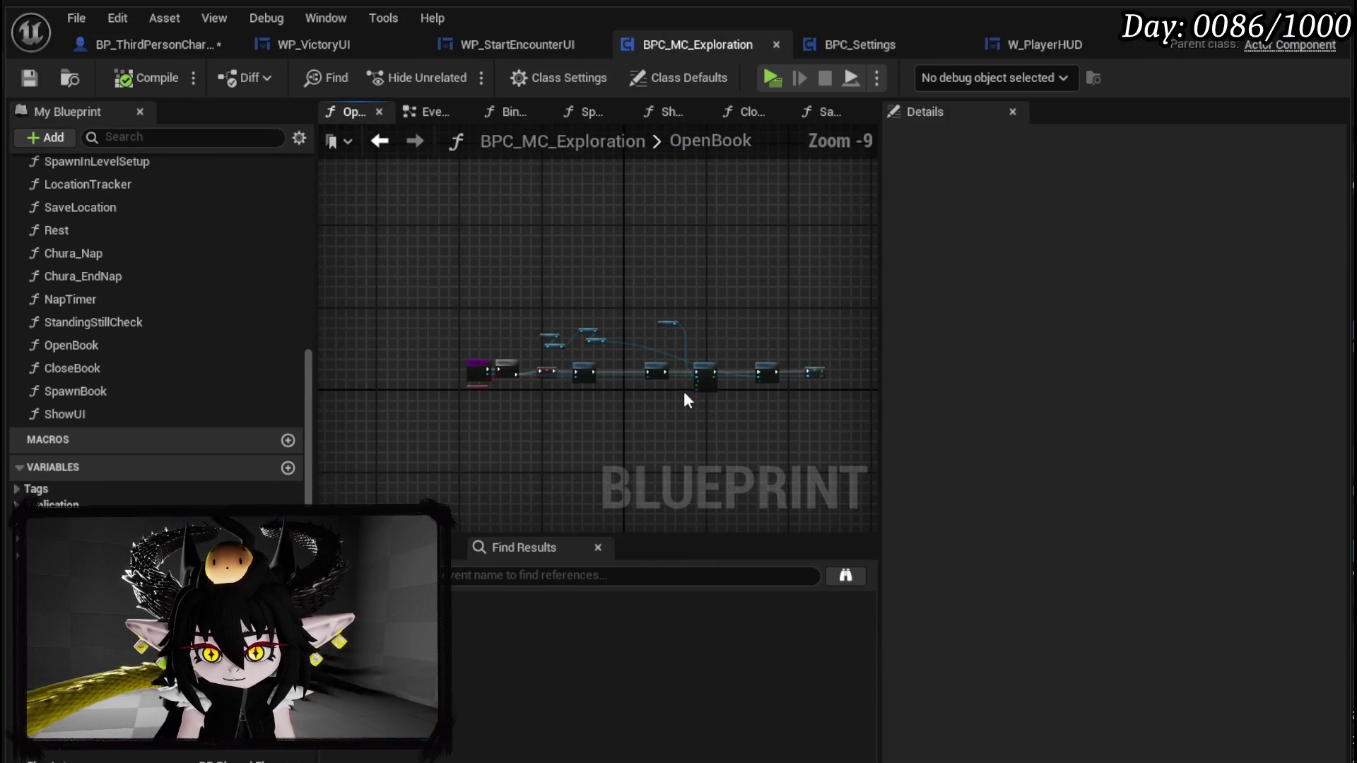
scroll(706, 367, up, 5)
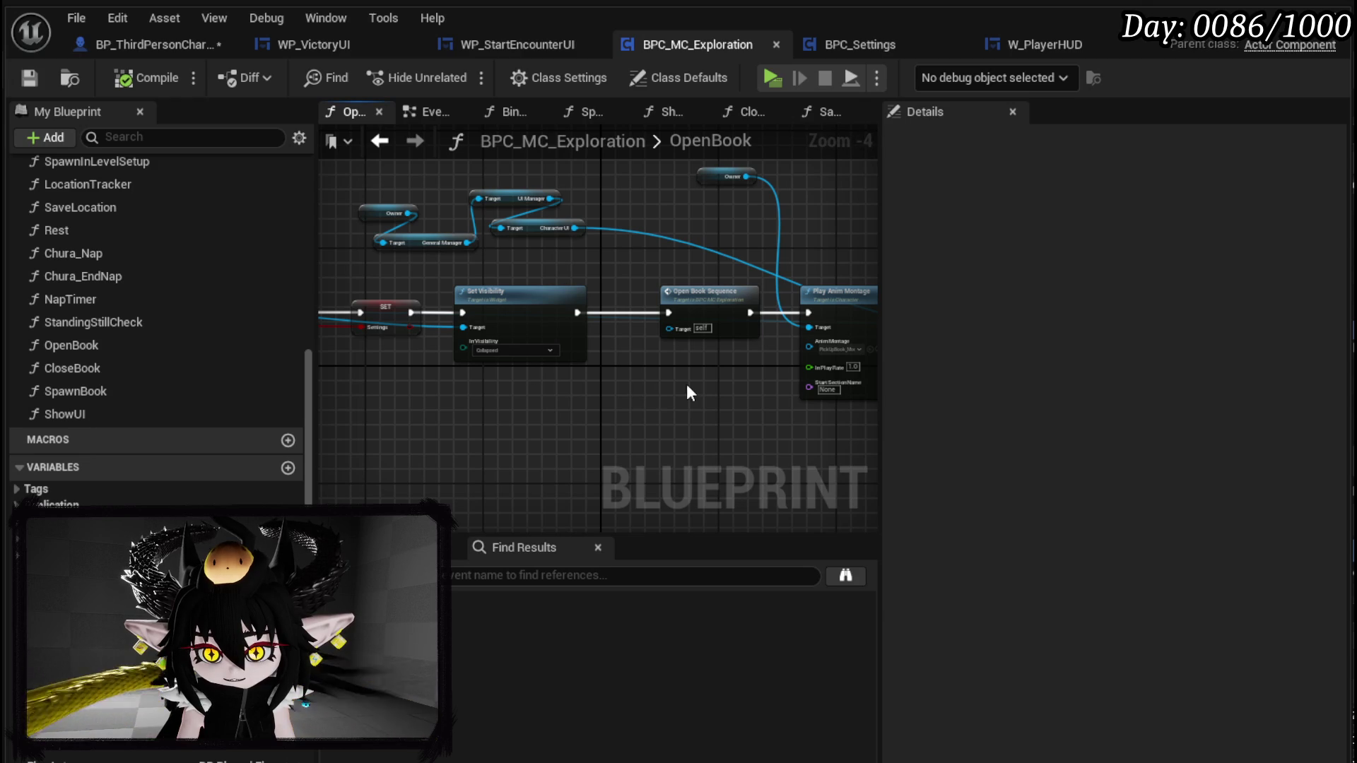
mouse_move(707, 393)
mouse_down()
mouse_move(321, 363)
mouse_move(715, 367)
mouse_up()
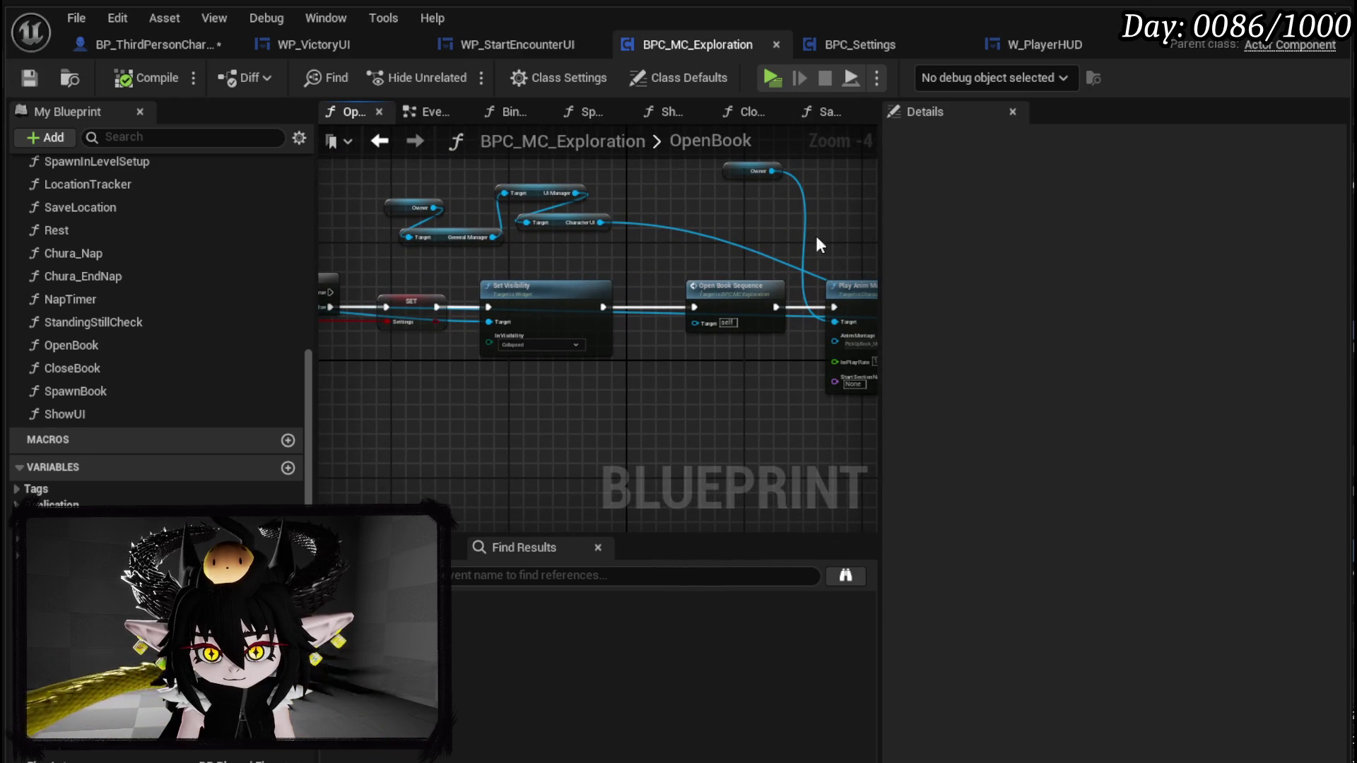
- In BPC_MC_Exploration's event graph, locate OpenBookSequence and Set Timer by Event
click(421, 113)
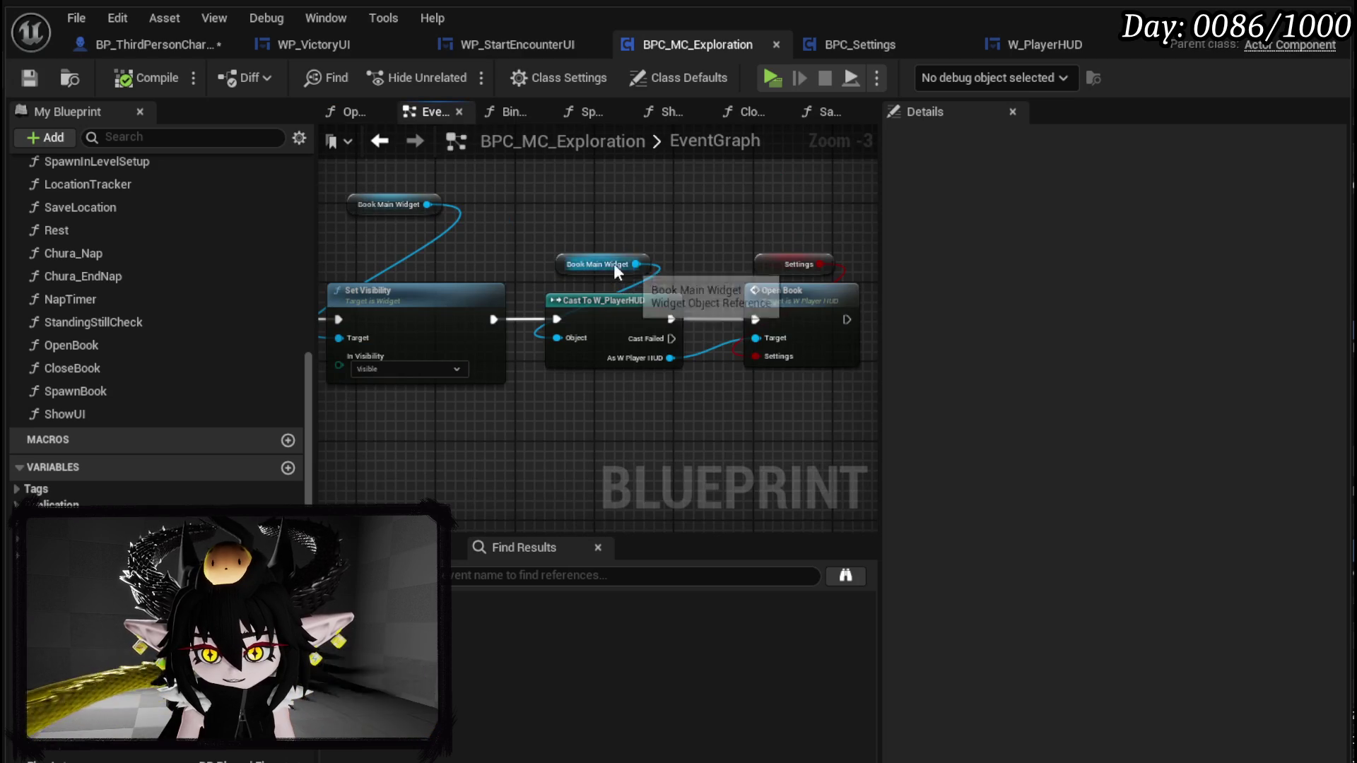
scroll(634, 267, down, 9)
scroll(551, 302, up, 5)
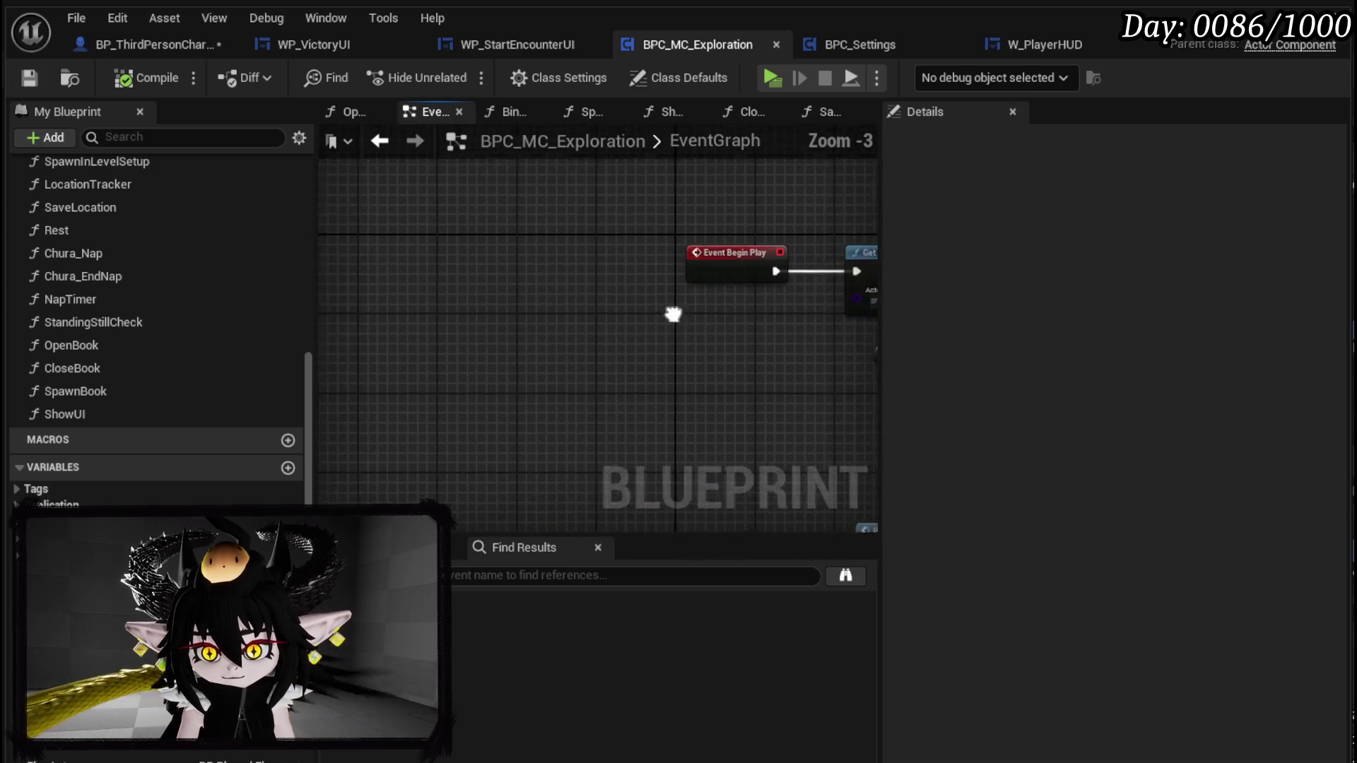
scroll(521, 367, up, 2)
scroll(592, 352, down, 6)
scroll(594, 318, up, 4)
mouse_move(595, 290)
mouse_down()
mouse_move(464, 298)
mouse_move(373, 270)
mouse_up()
- Trace OpenBookSequence to Bind Event's ShowUI Create Event and inspect the ShowUI function
drag(439, 212, 651, 304)
mouse_move(483, 395)
mouse_down()
mouse_move(700, 268)
mouse_move(680, 206)
mouse_up()
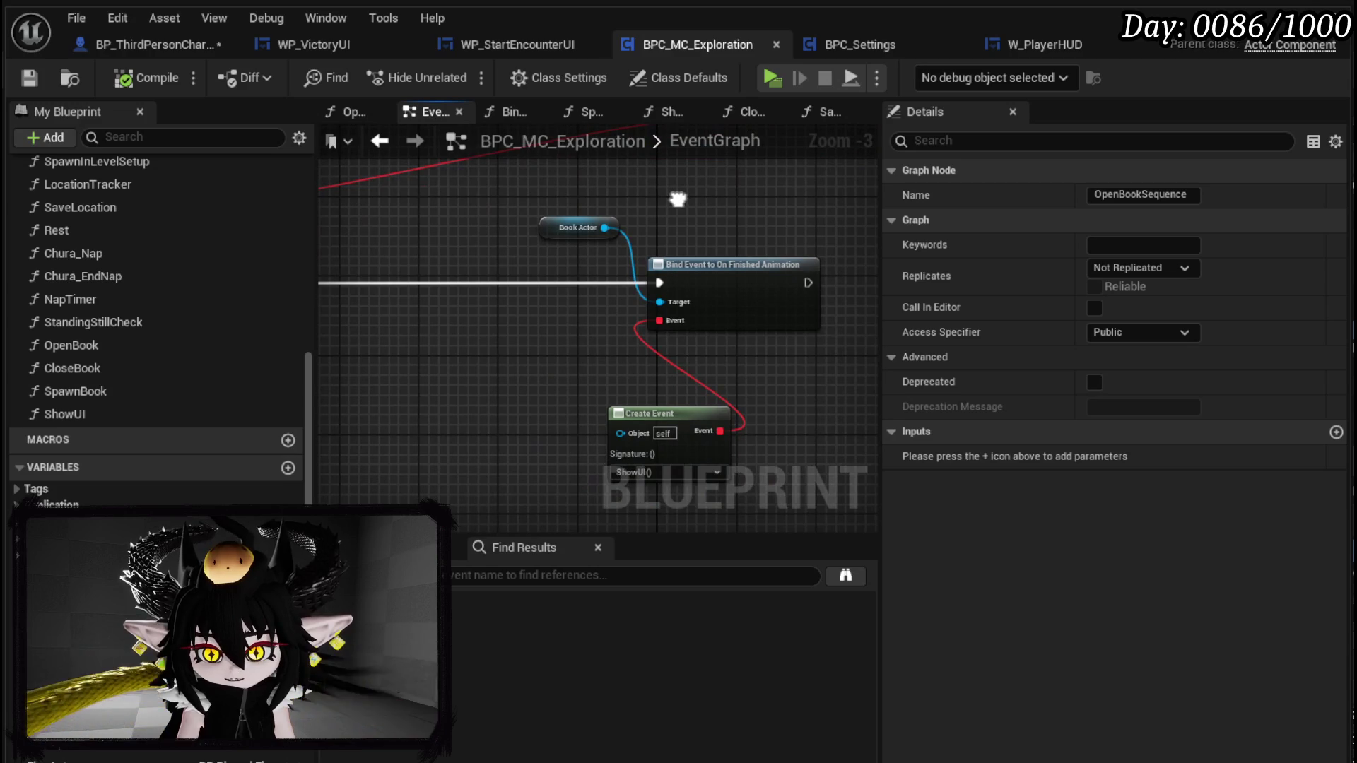
mouse_move(485, 294)
mouse_down()
mouse_move(490, 227)
mouse_move(343, 229)
mouse_up()
mouse_move(433, 334)
mouse_down()
mouse_move(434, 426)
mouse_move(480, 312)
mouse_up()
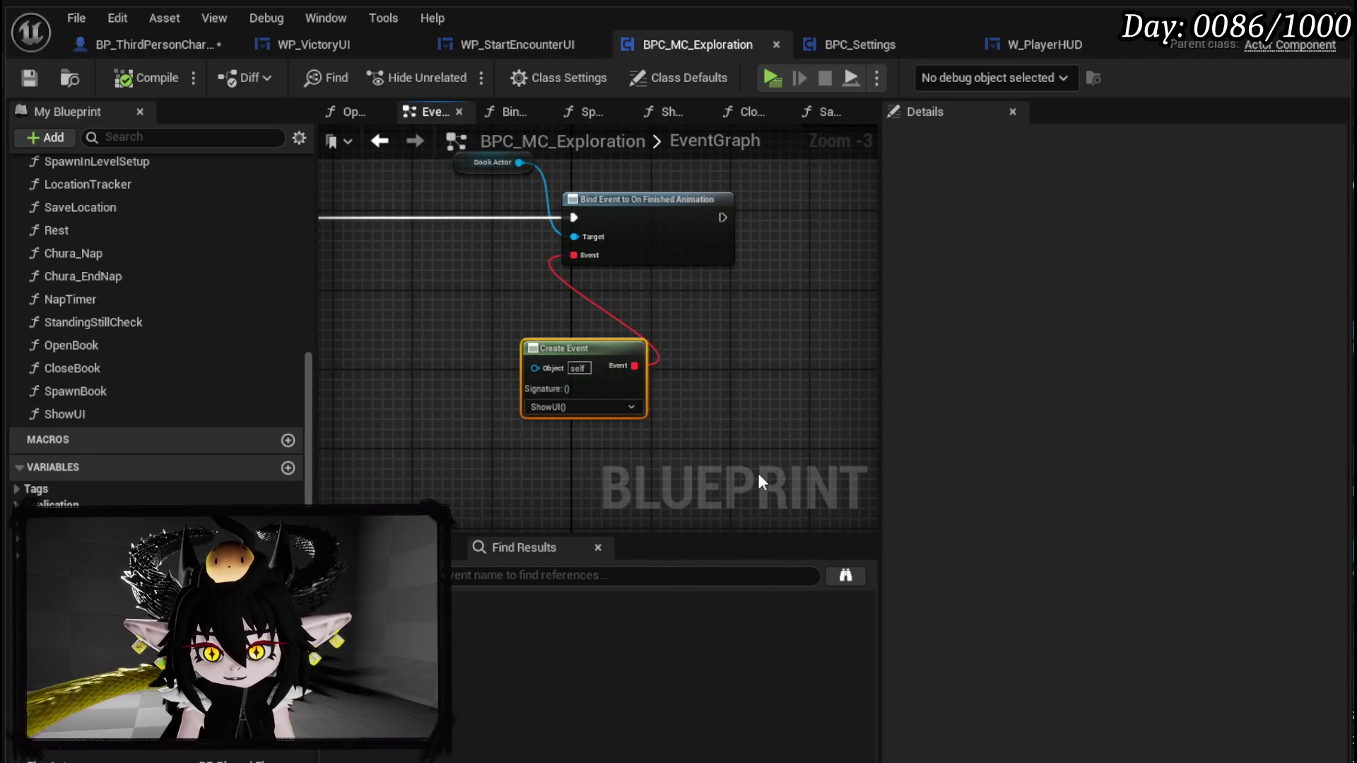
double_click(142, 408)
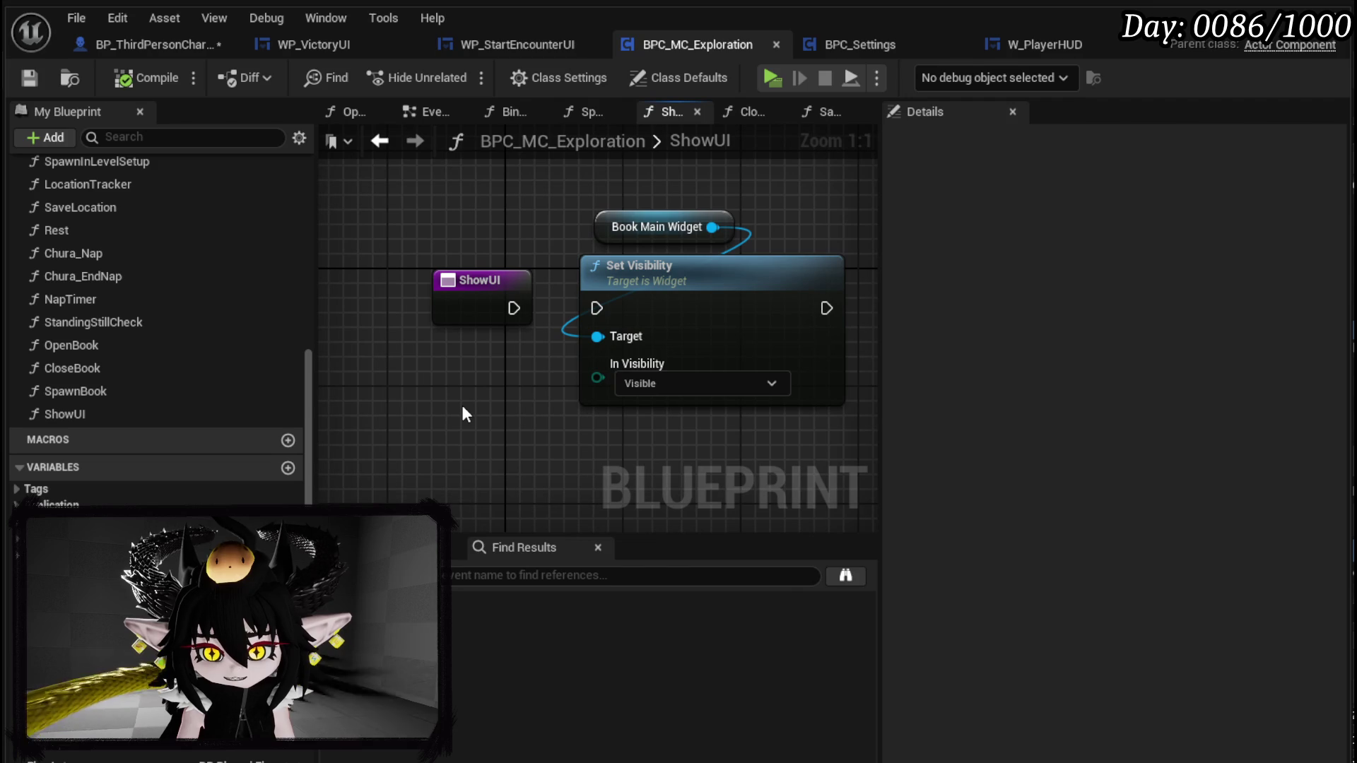
click(388, 150)
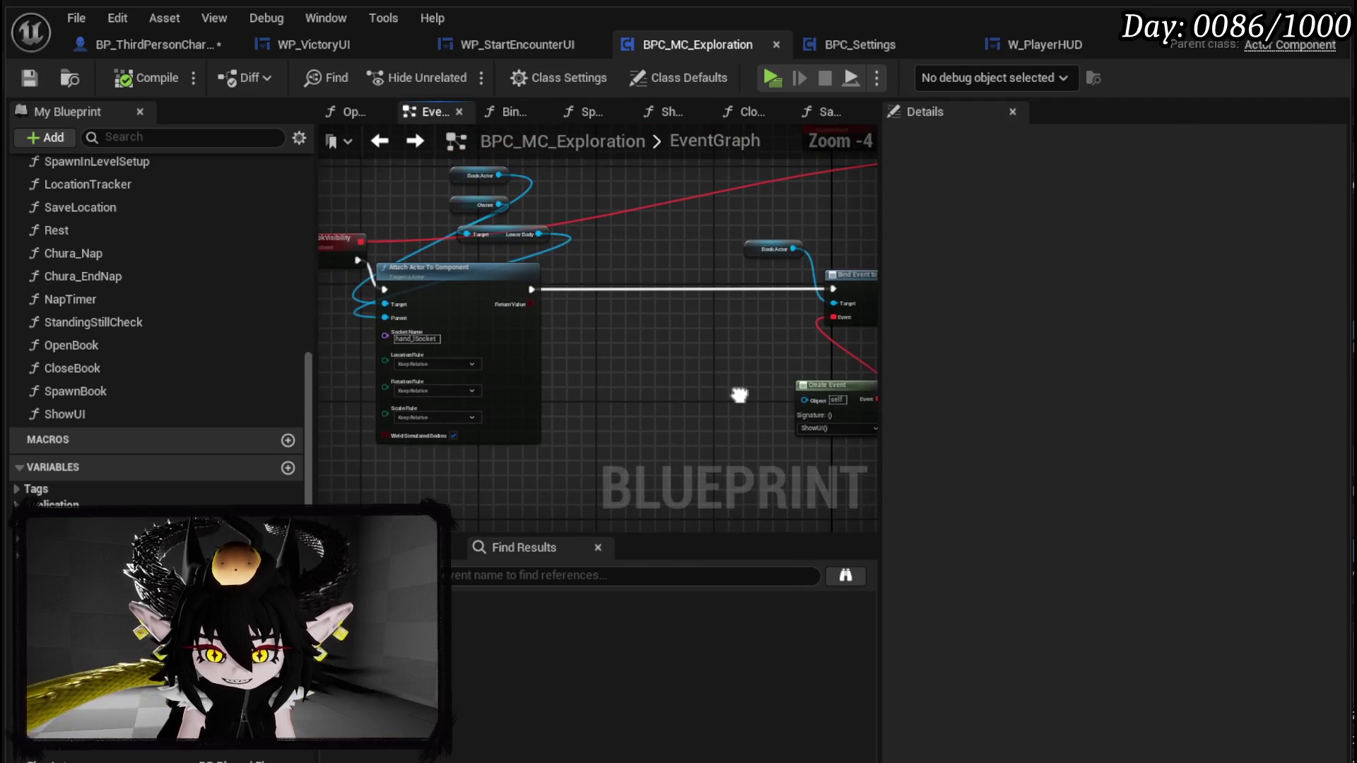